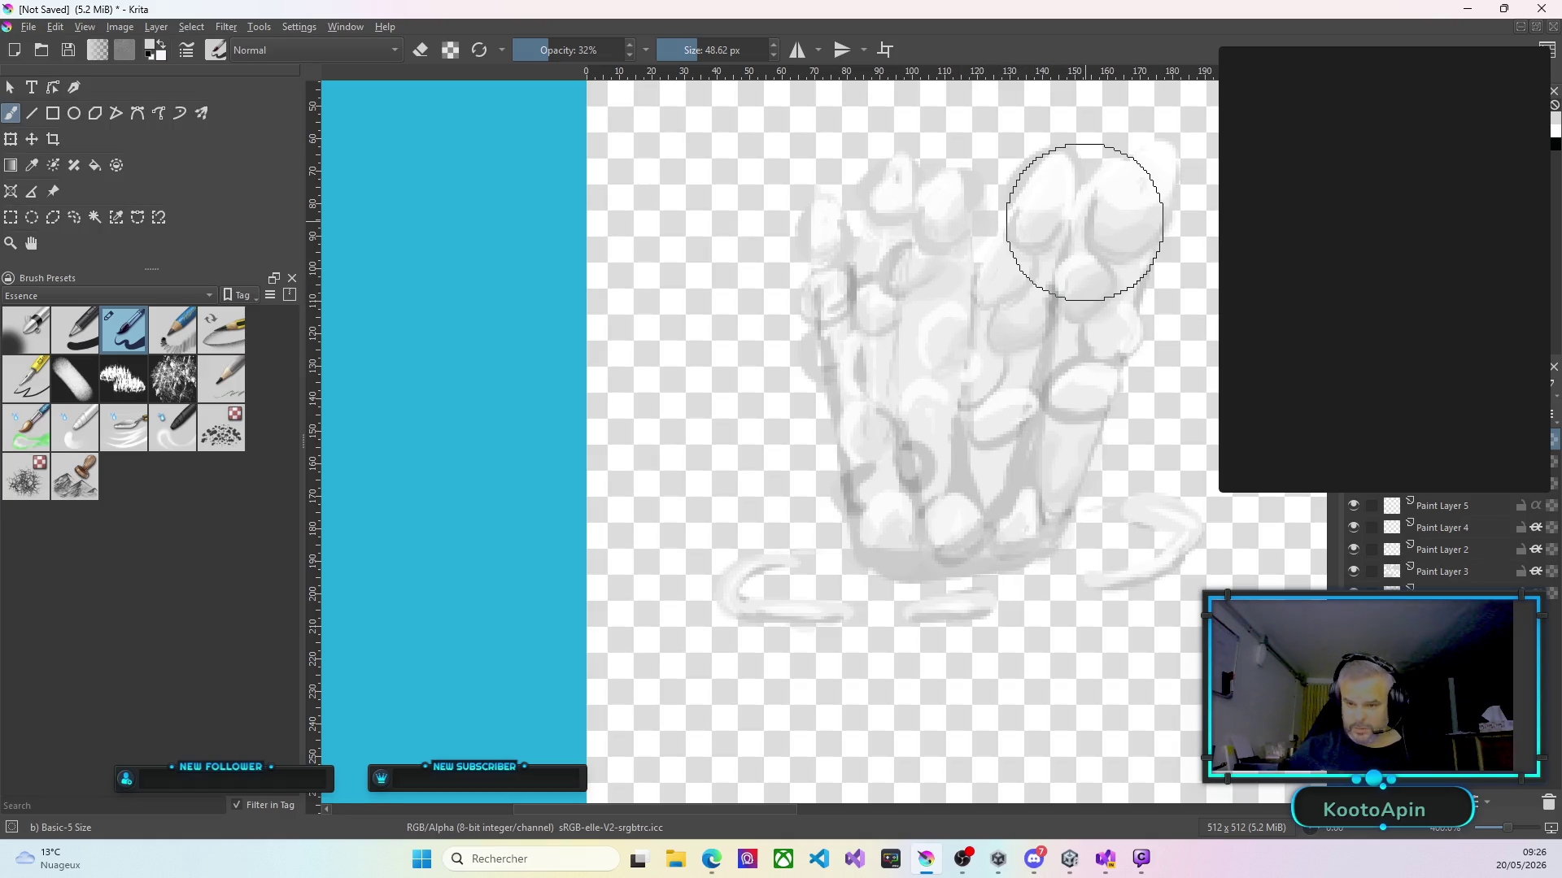
Paint soft light grey strokes at 32% opacity over the tall cloud's right lobes and centre.
mouse_move(999, 362)
mouse_down()
mouse_move(974, 479)
mouse_move(1007, 480)
mouse_move(941, 542)
mouse_up()
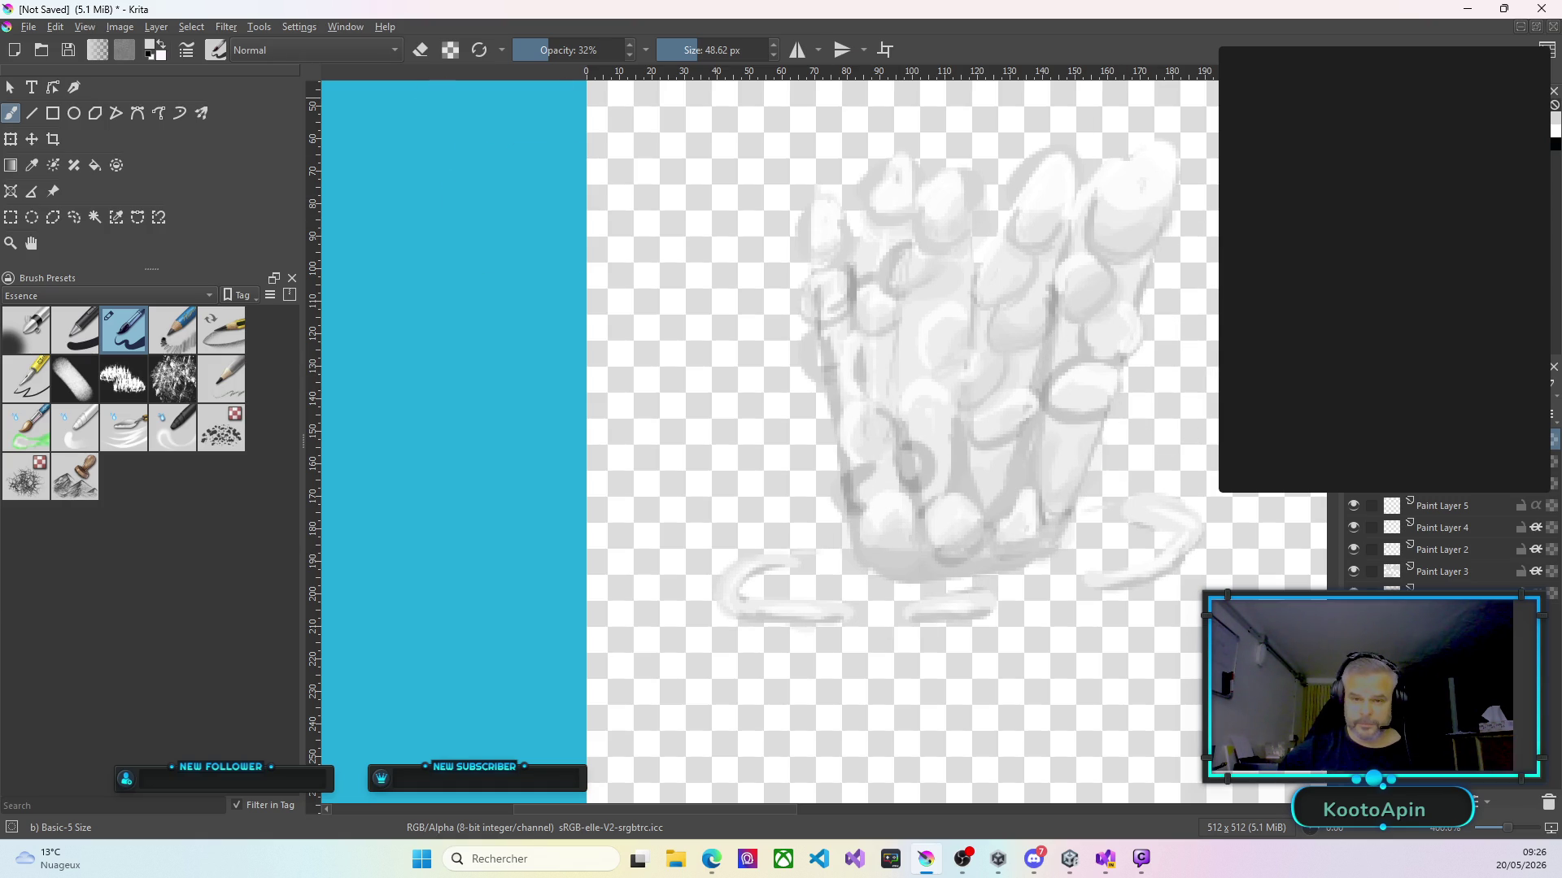
key(alt+Tab)
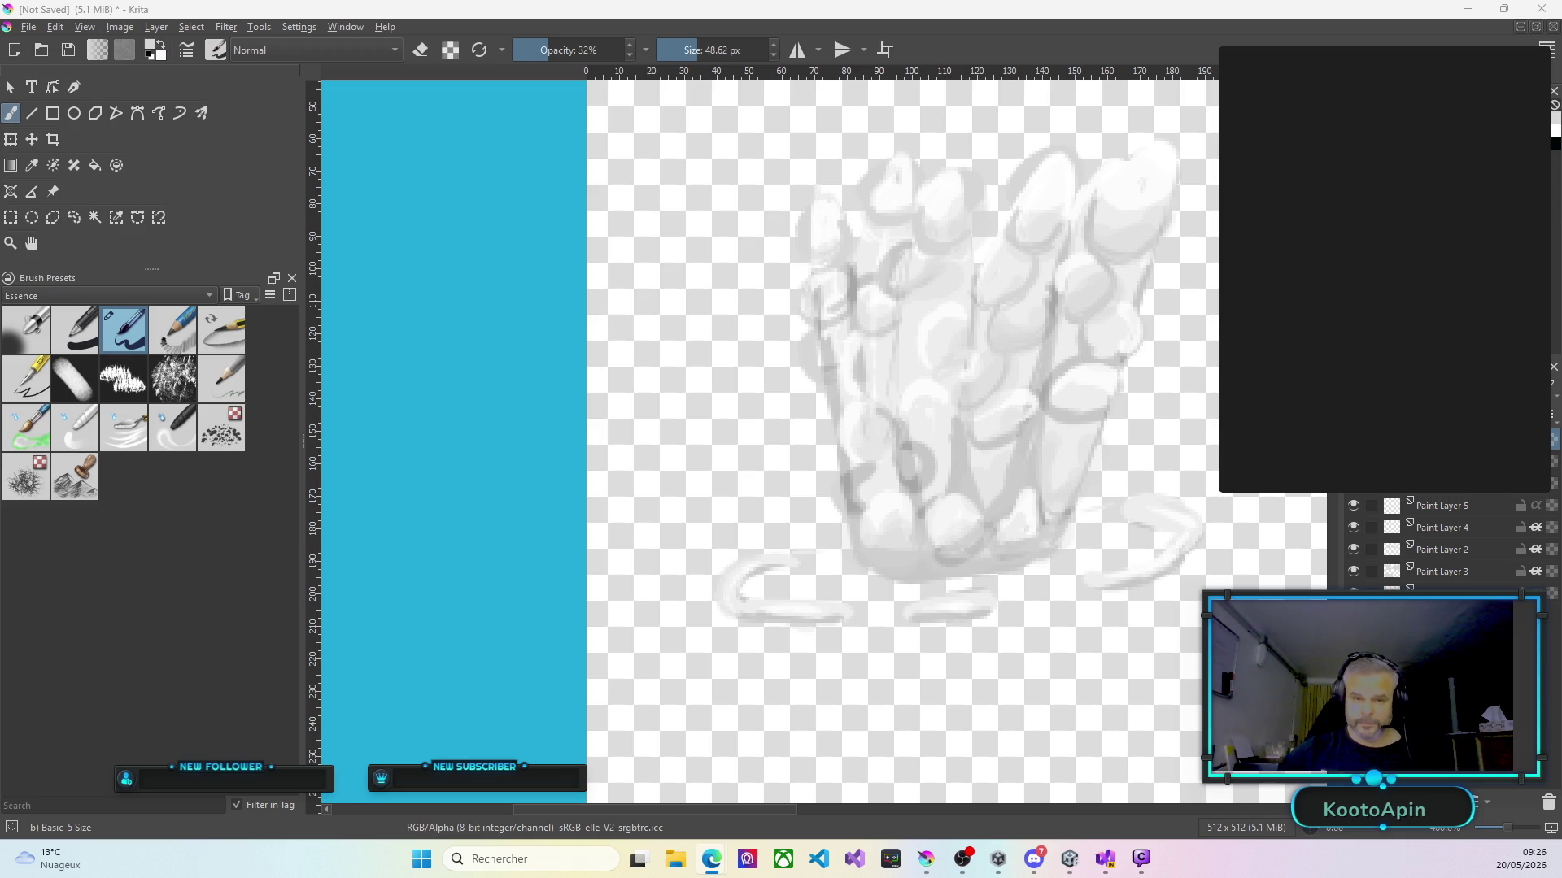
click(871, 326)
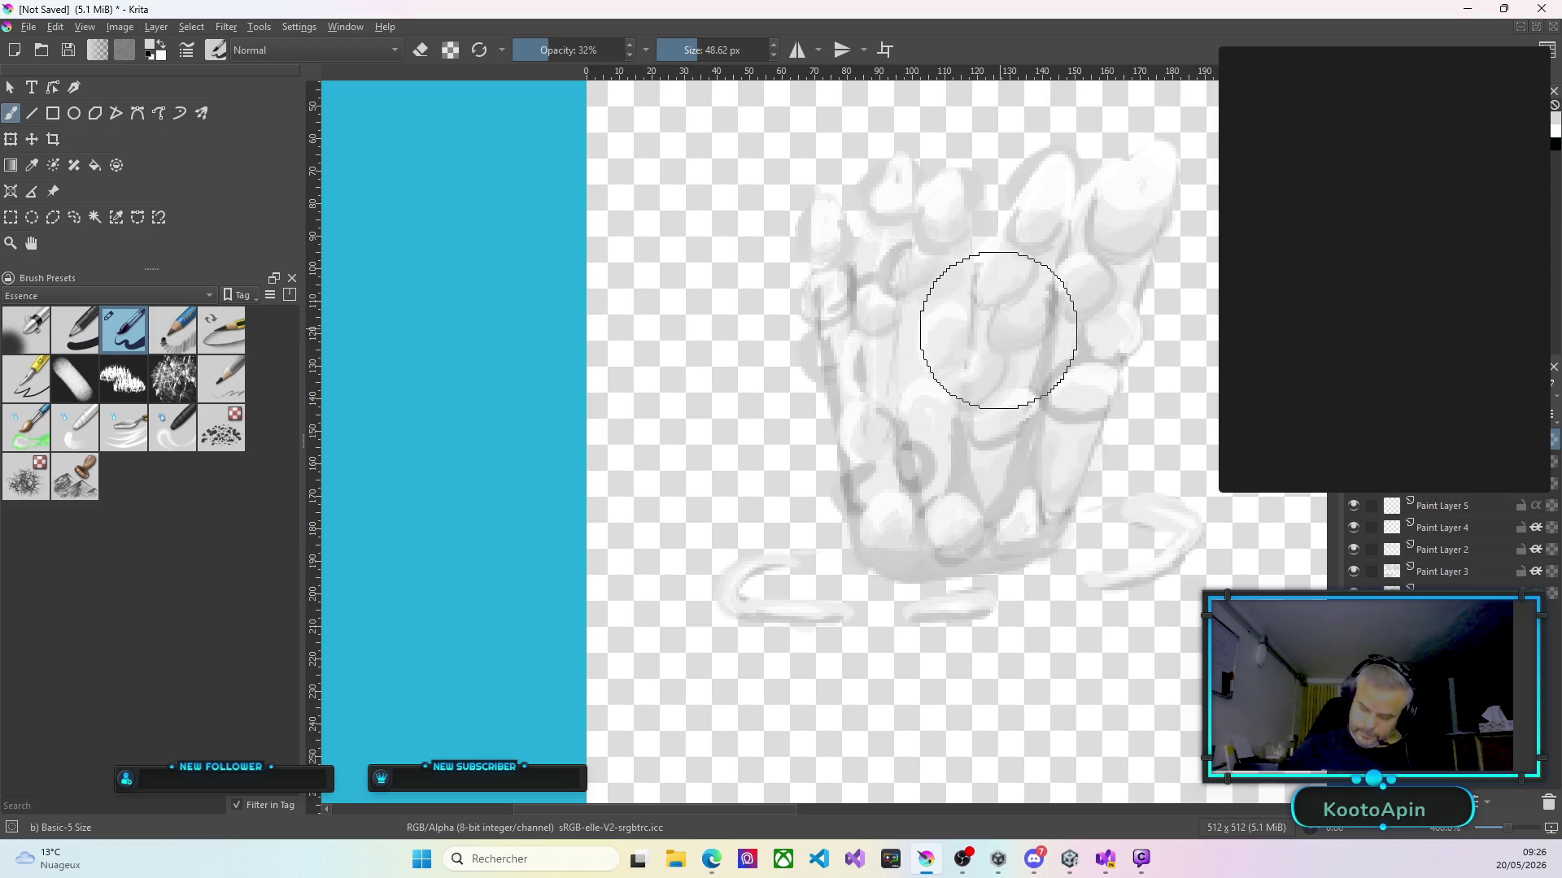
mouse_move(958, 357)
mouse_down()
mouse_move(964, 338)
mouse_move(952, 344)
mouse_up()
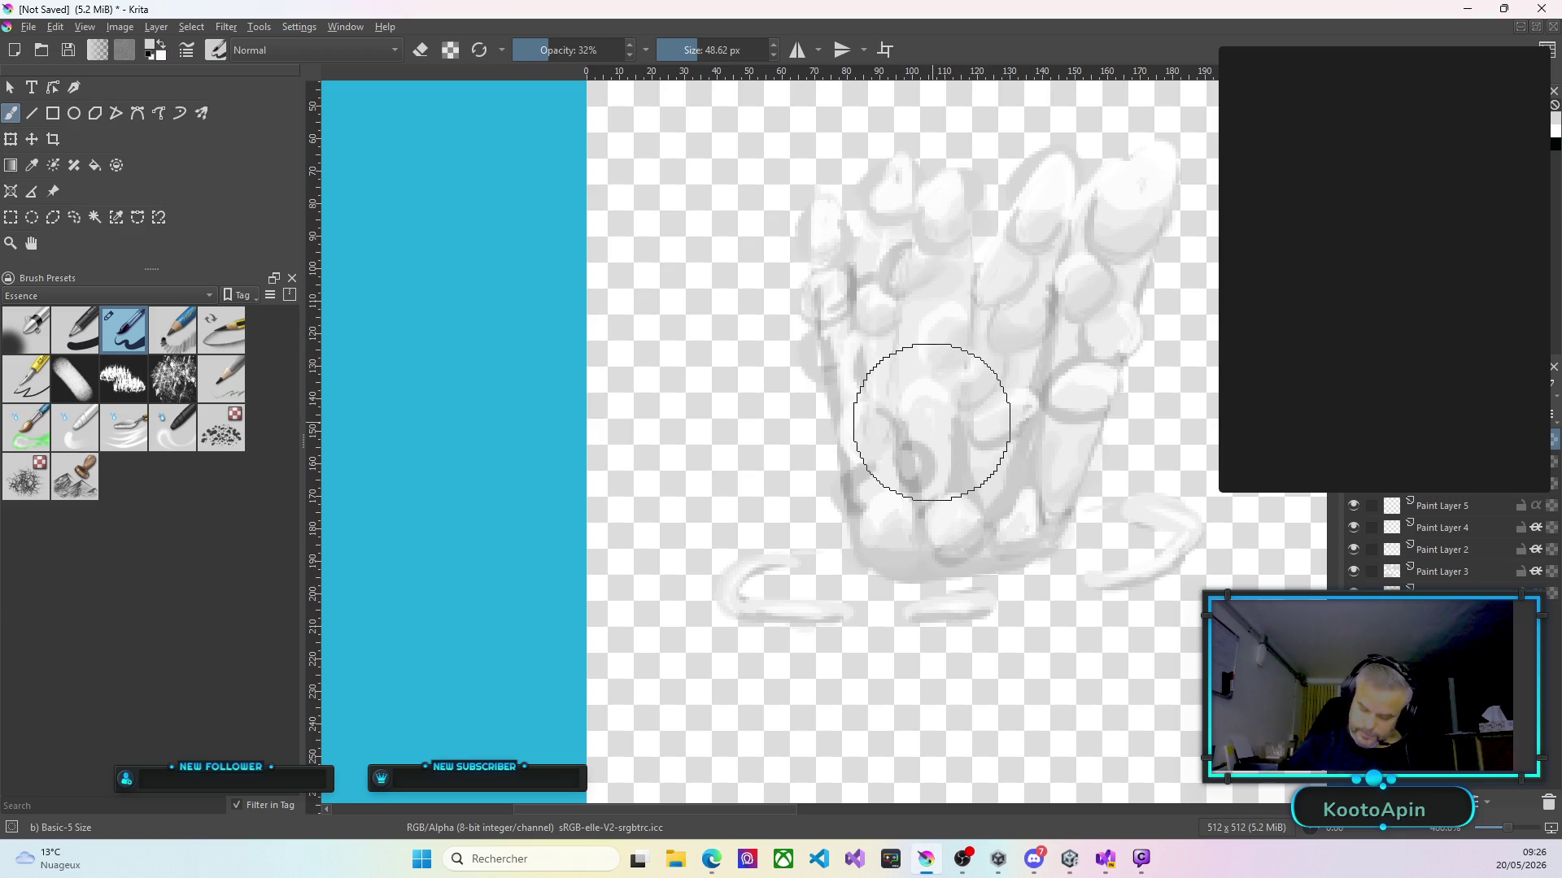
mouse_move(949, 424)
mouse_down()
mouse_move(923, 435)
mouse_move(1039, 494)
mouse_move(1010, 540)
mouse_move(1056, 515)
mouse_move(1041, 512)
mouse_move(1081, 401)
mouse_move(1100, 398)
mouse_move(1137, 329)
mouse_up()
mouse_move(1139, 237)
mouse_down()
mouse_move(1153, 223)
mouse_move(1135, 252)
mouse_up()
mouse_move(944, 362)
mouse_down()
mouse_move(962, 339)
mouse_move(900, 348)
mouse_move(906, 366)
mouse_move(935, 279)
mouse_move(948, 286)
mouse_up()
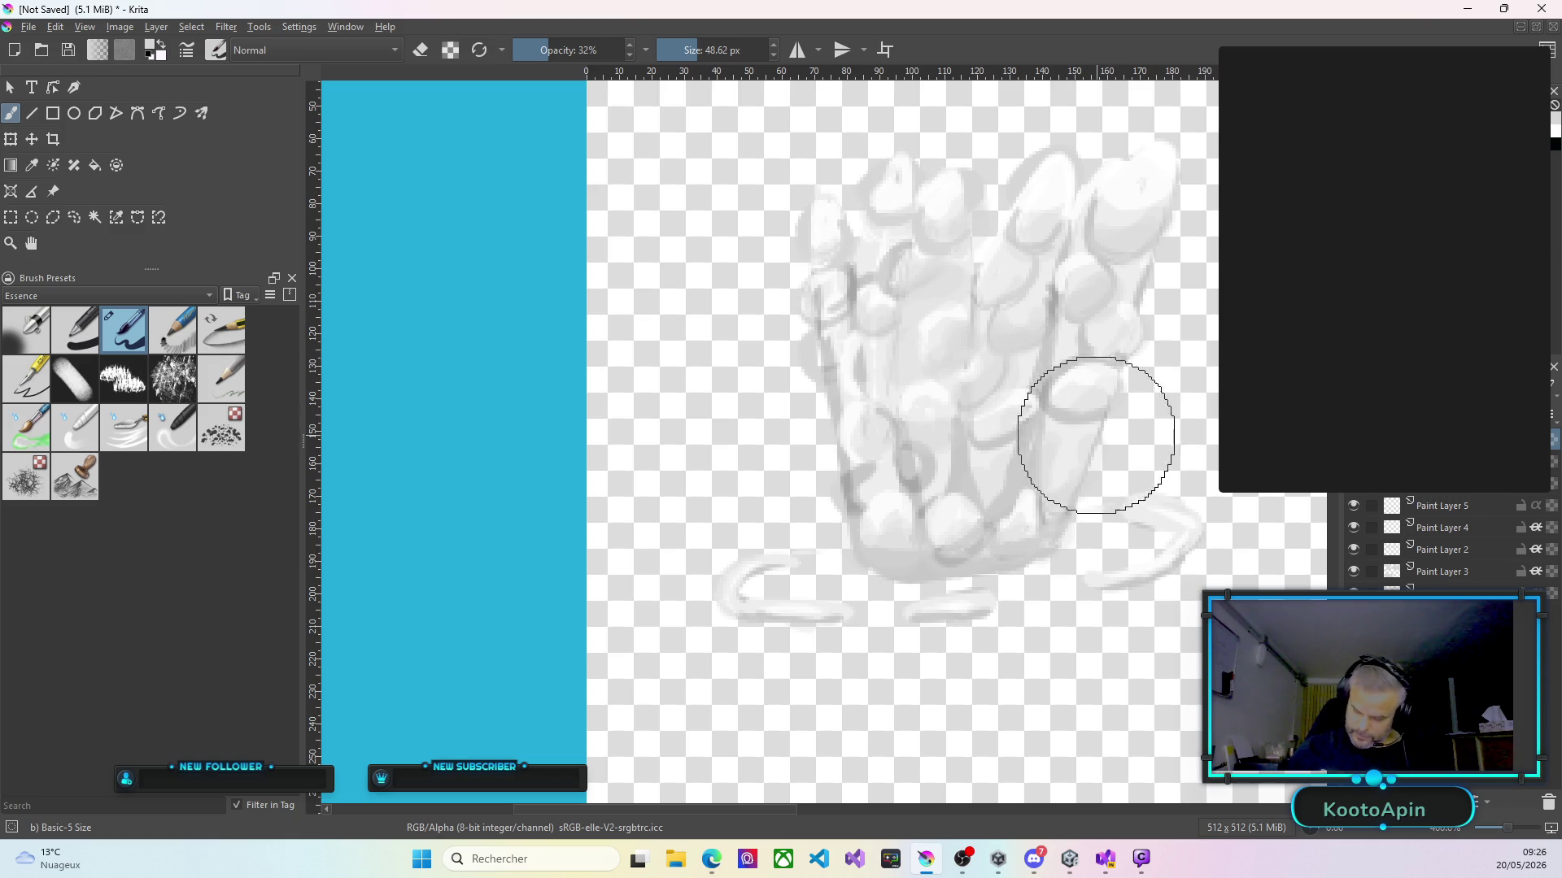
scroll(838, 279, down, 5)
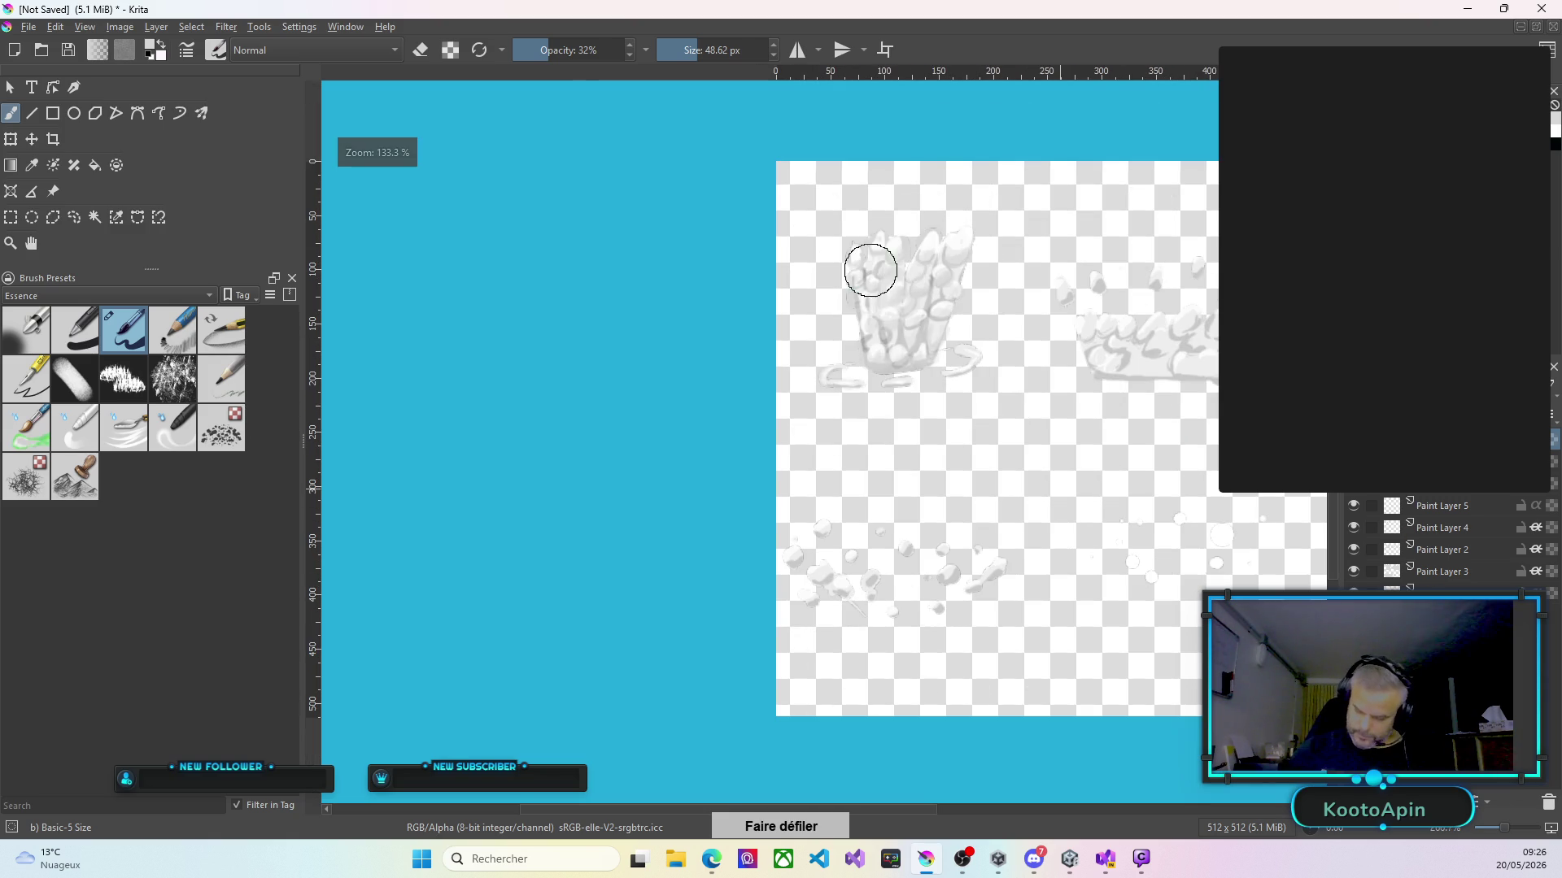
Toggle Paint Layer 3 and Paint Layer 2 visibility to compare them, then select Paint Layer 2.
scroll(1124, 398, up, 2)
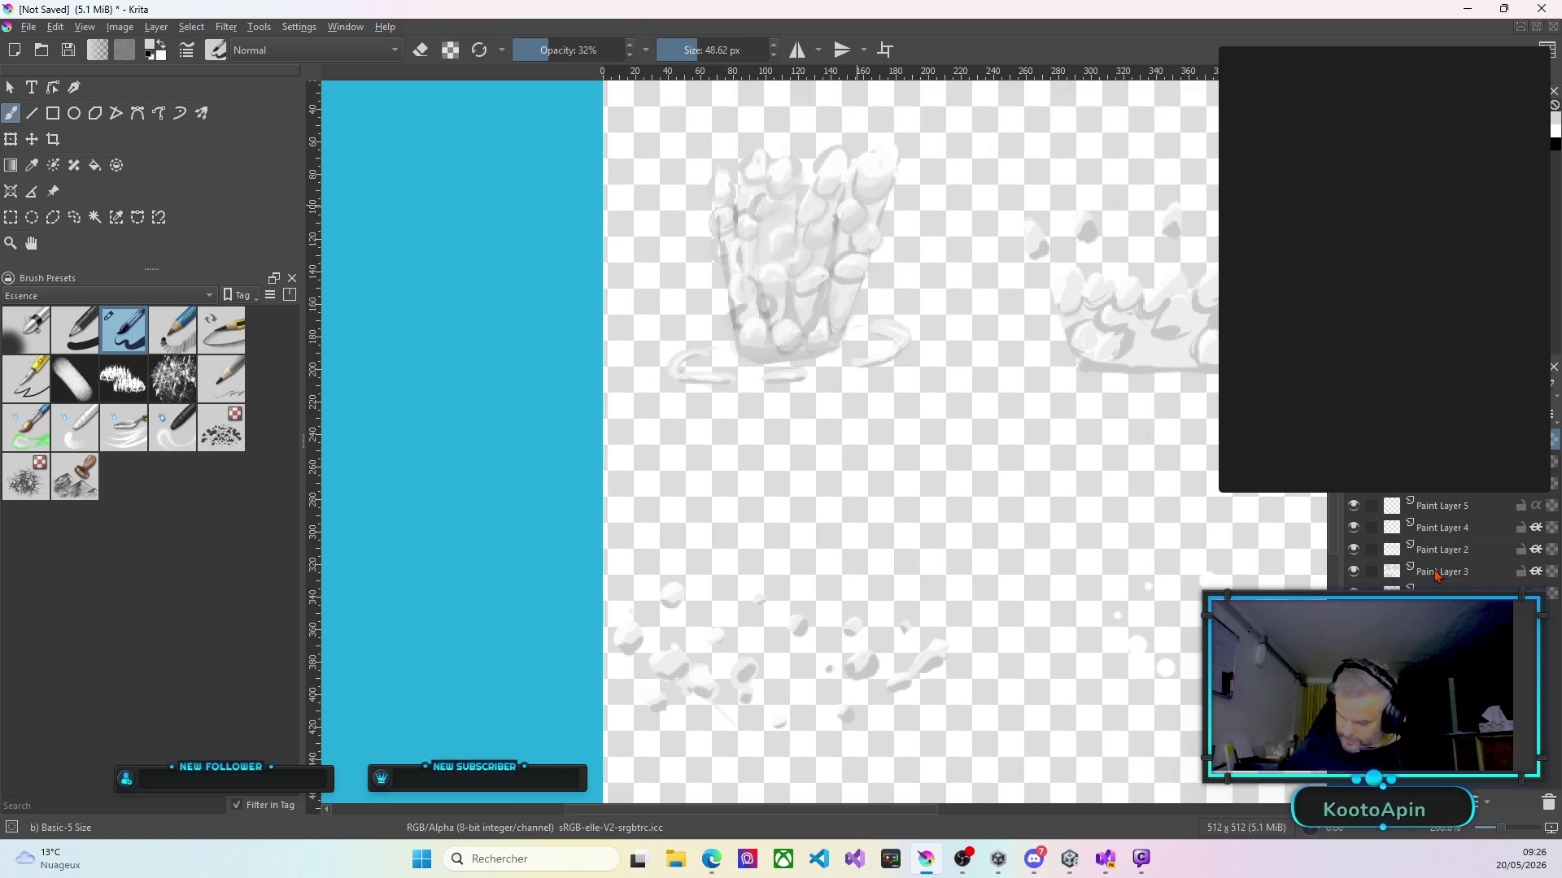
click(1354, 573)
click(1354, 573)
click(1355, 550)
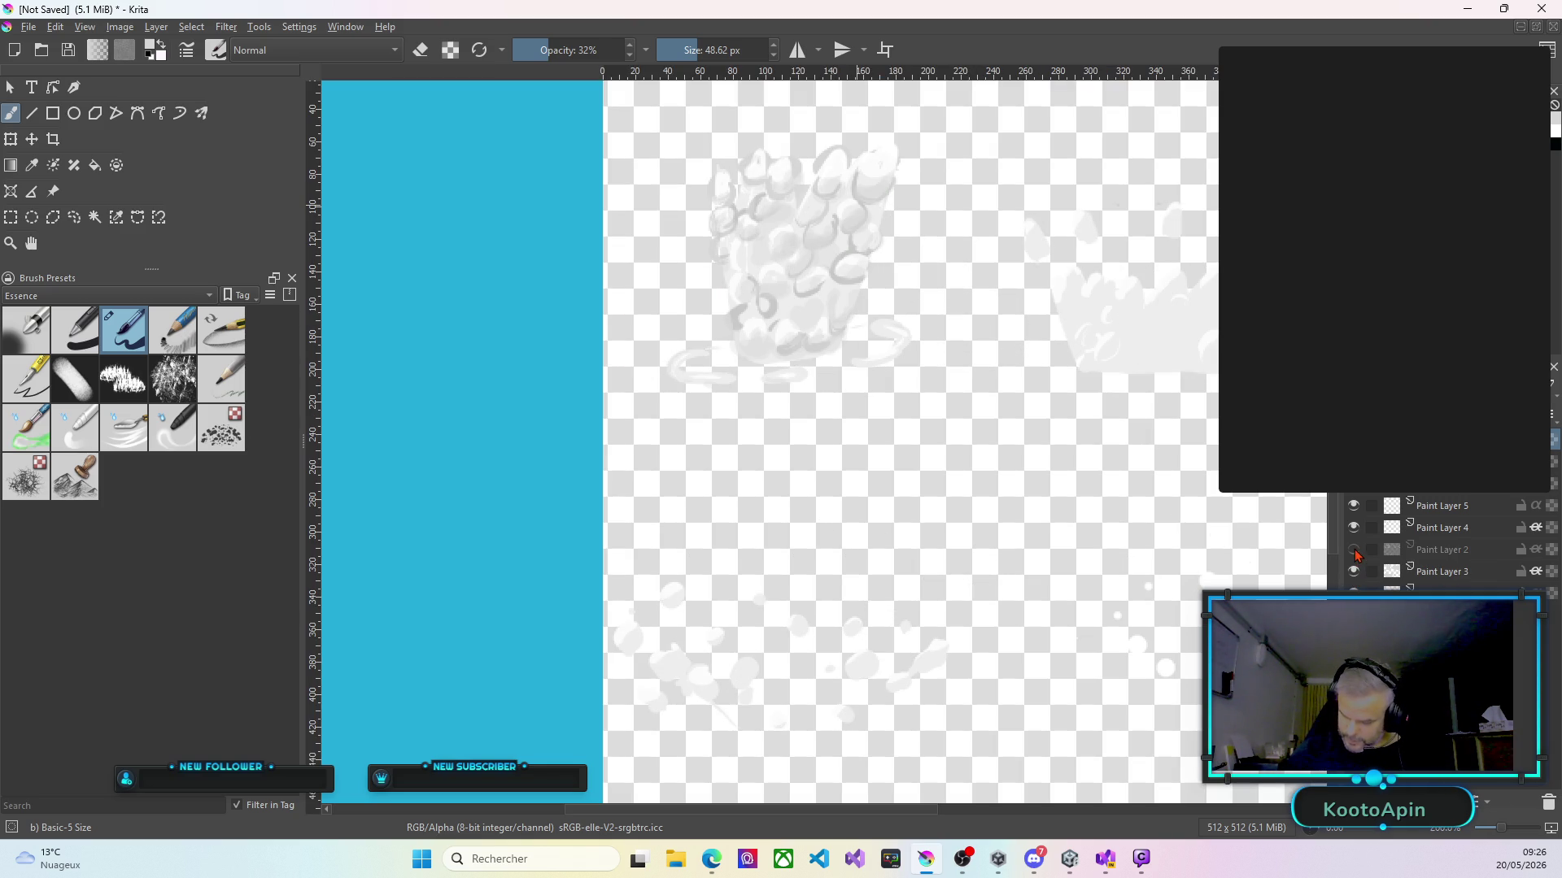
click(1354, 551)
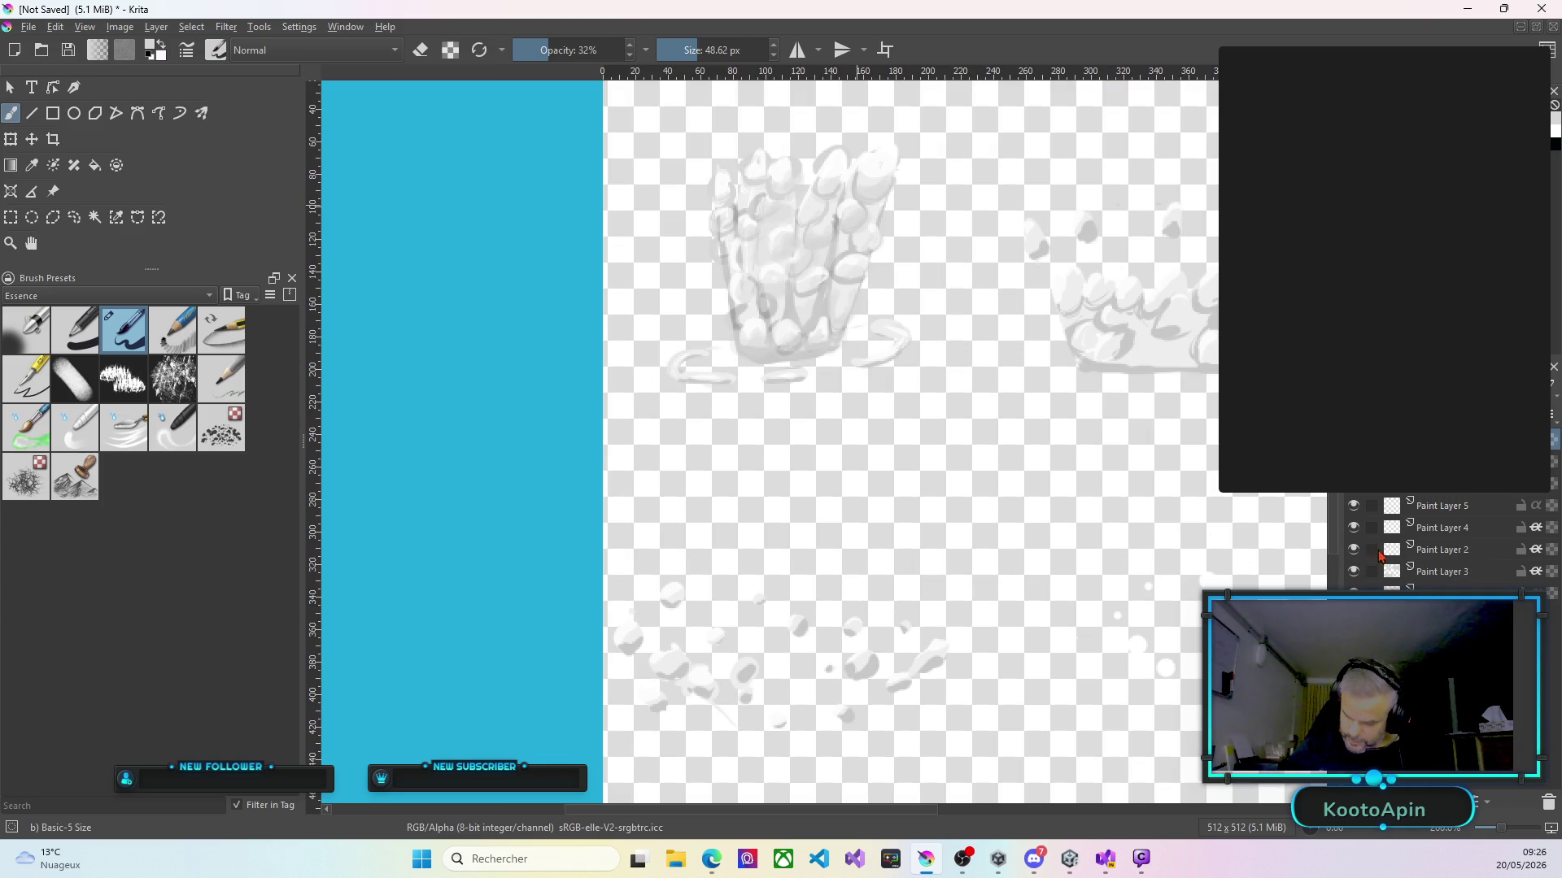
click(1436, 557)
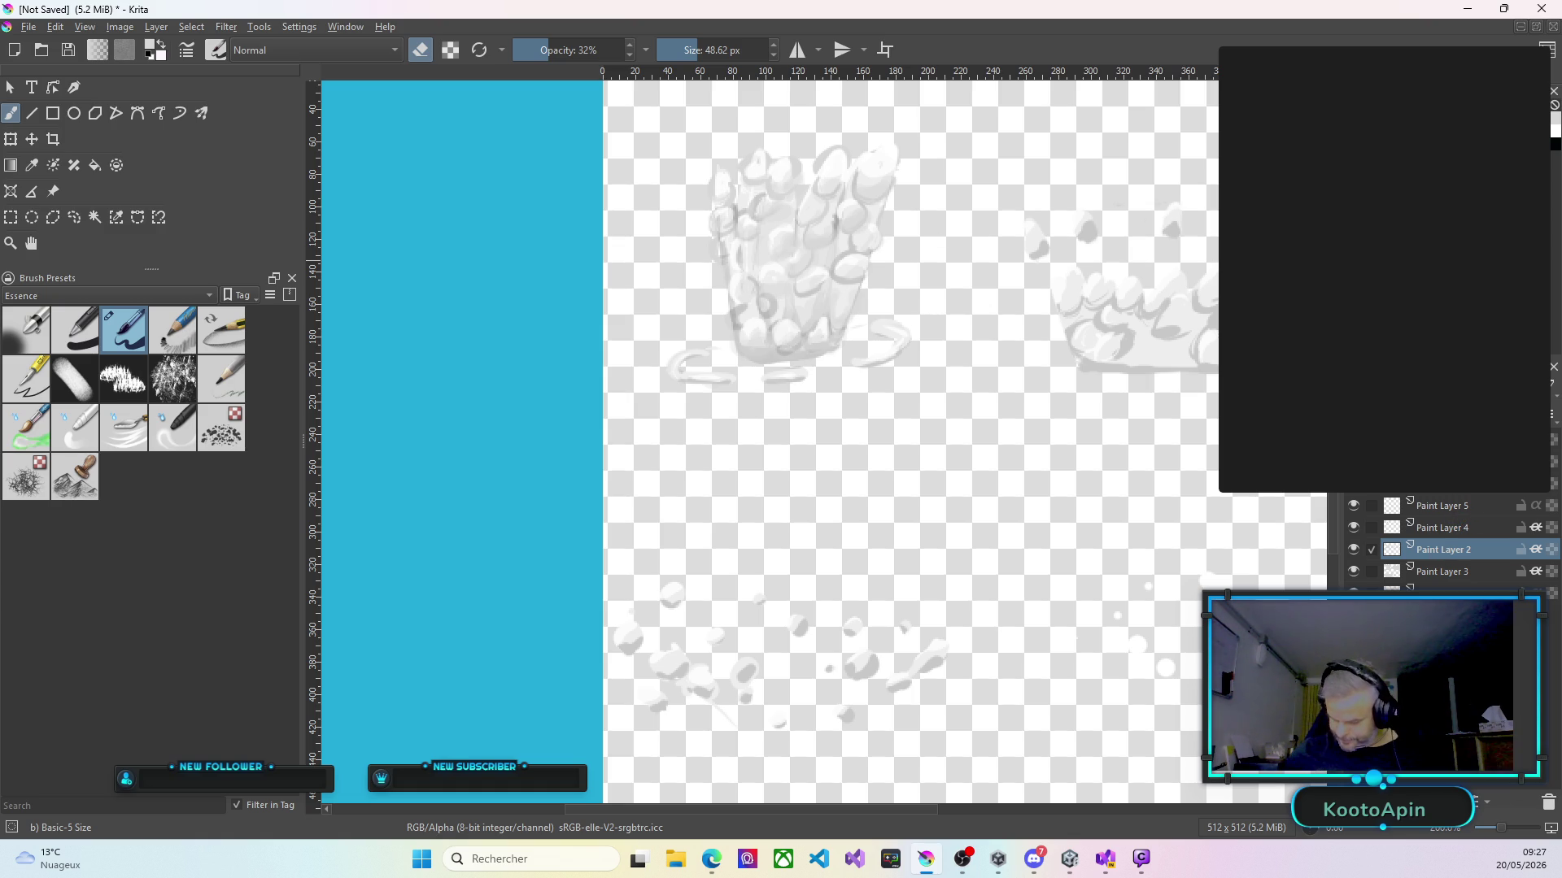
Change the sketch layer's blending mode, trying a darkening mode and then a different one.
click(1462, 483)
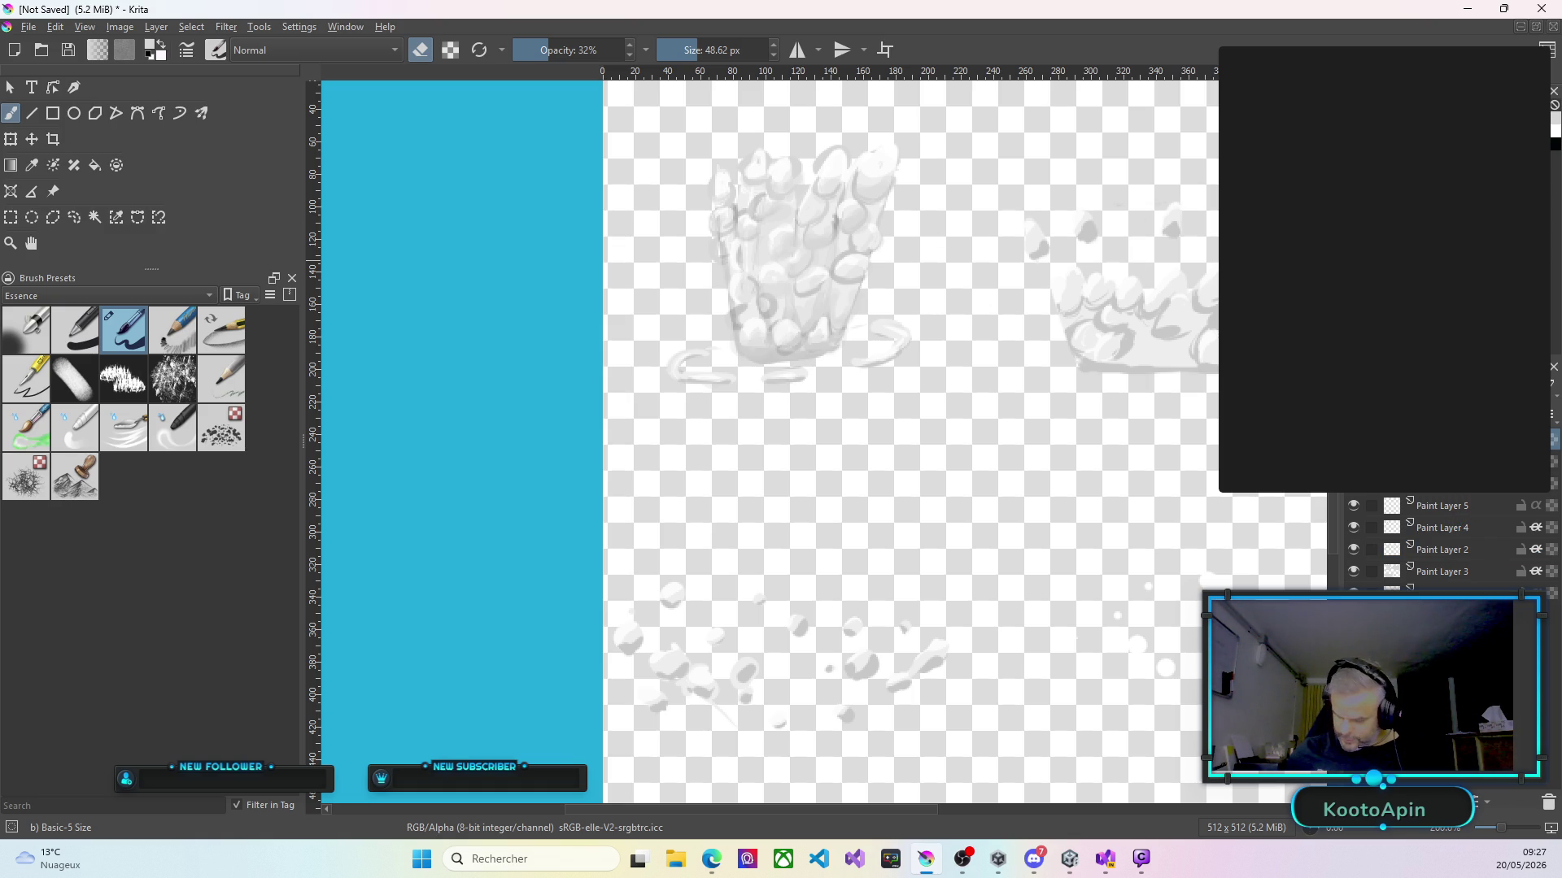
click(1382, 443)
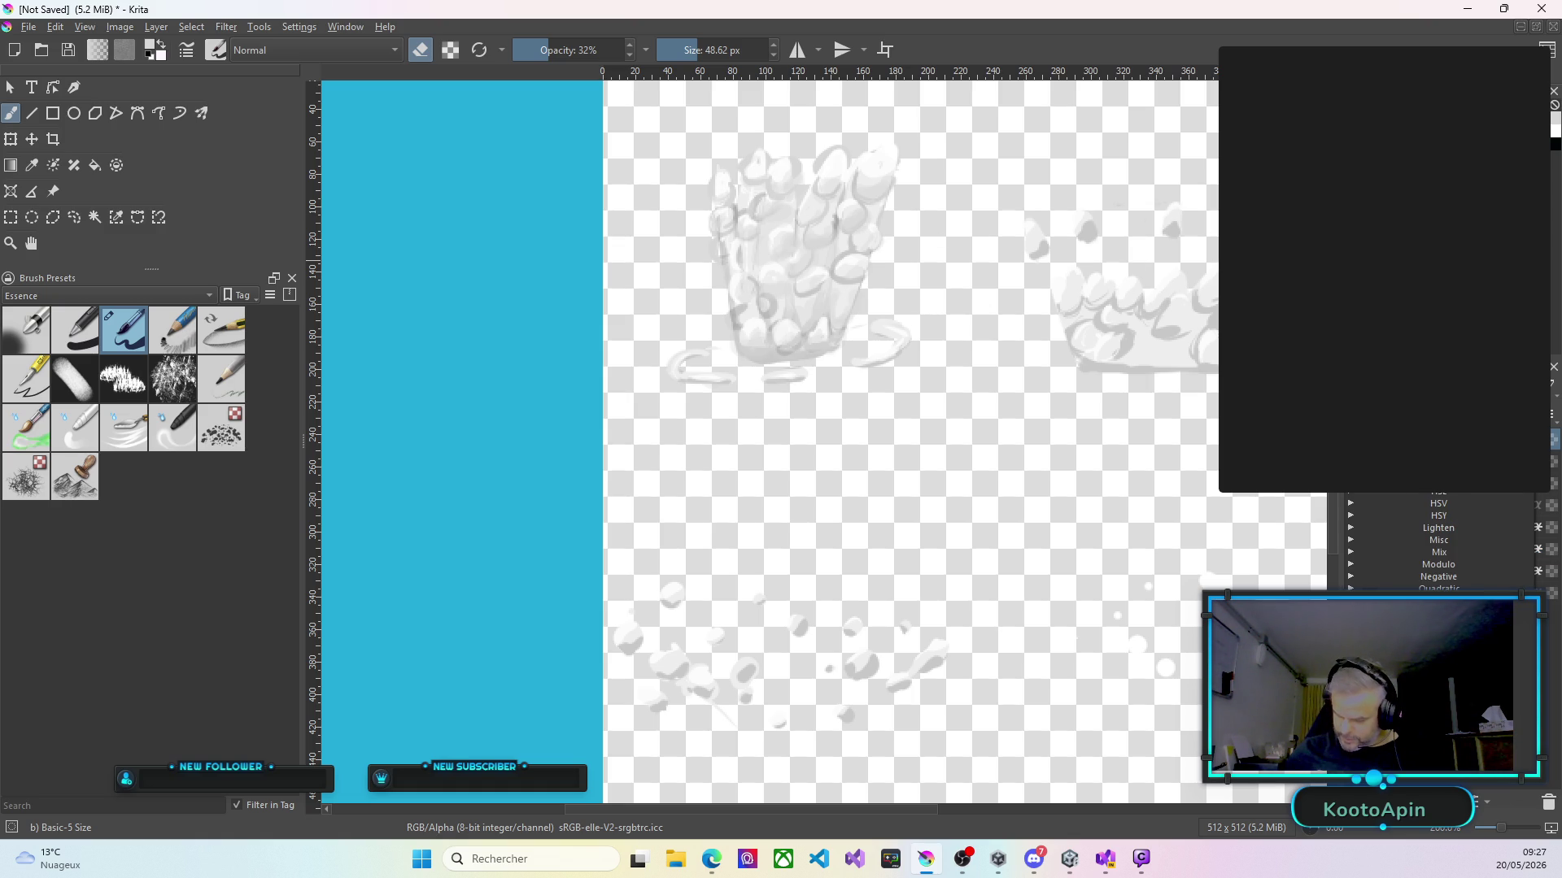
key(Return)
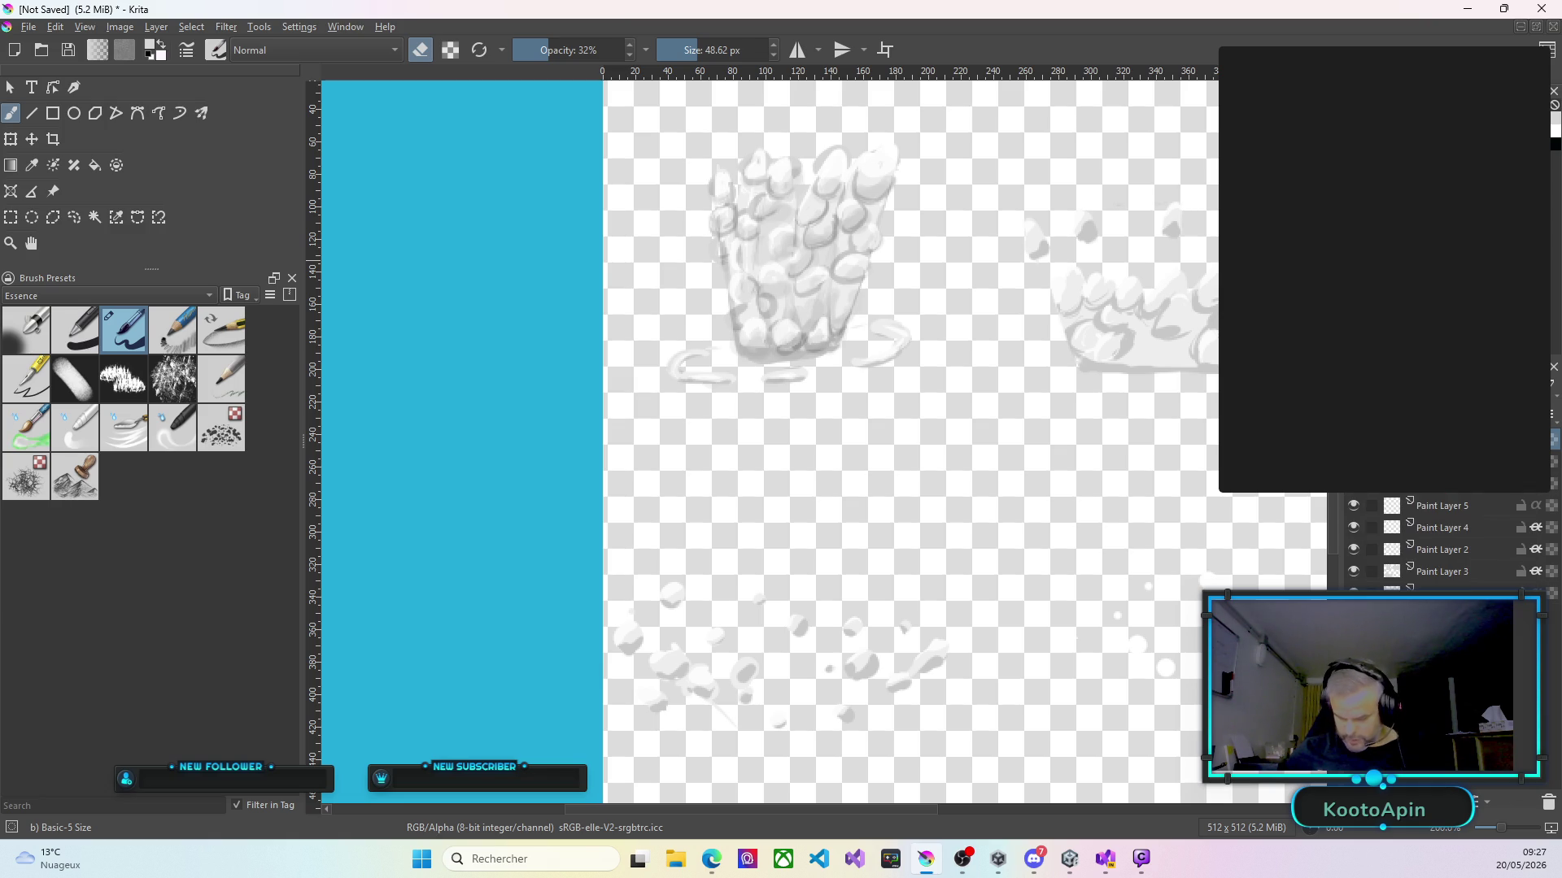
click(1383, 444)
key(Return)
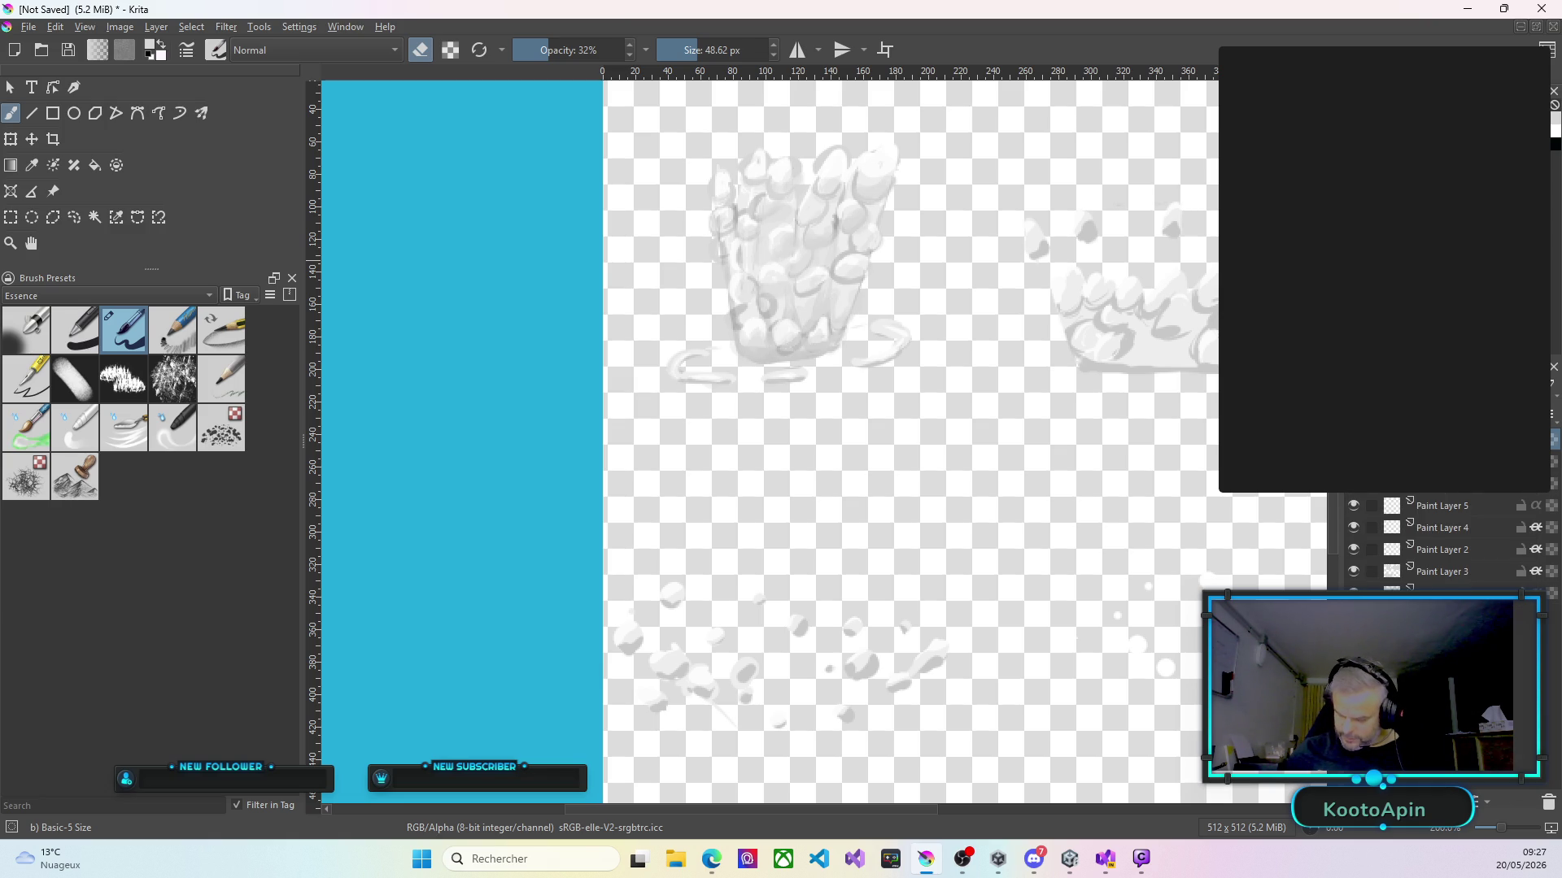
Add a new Paint Layer 6, leaving its blending mode unchanged.
key(Insert)
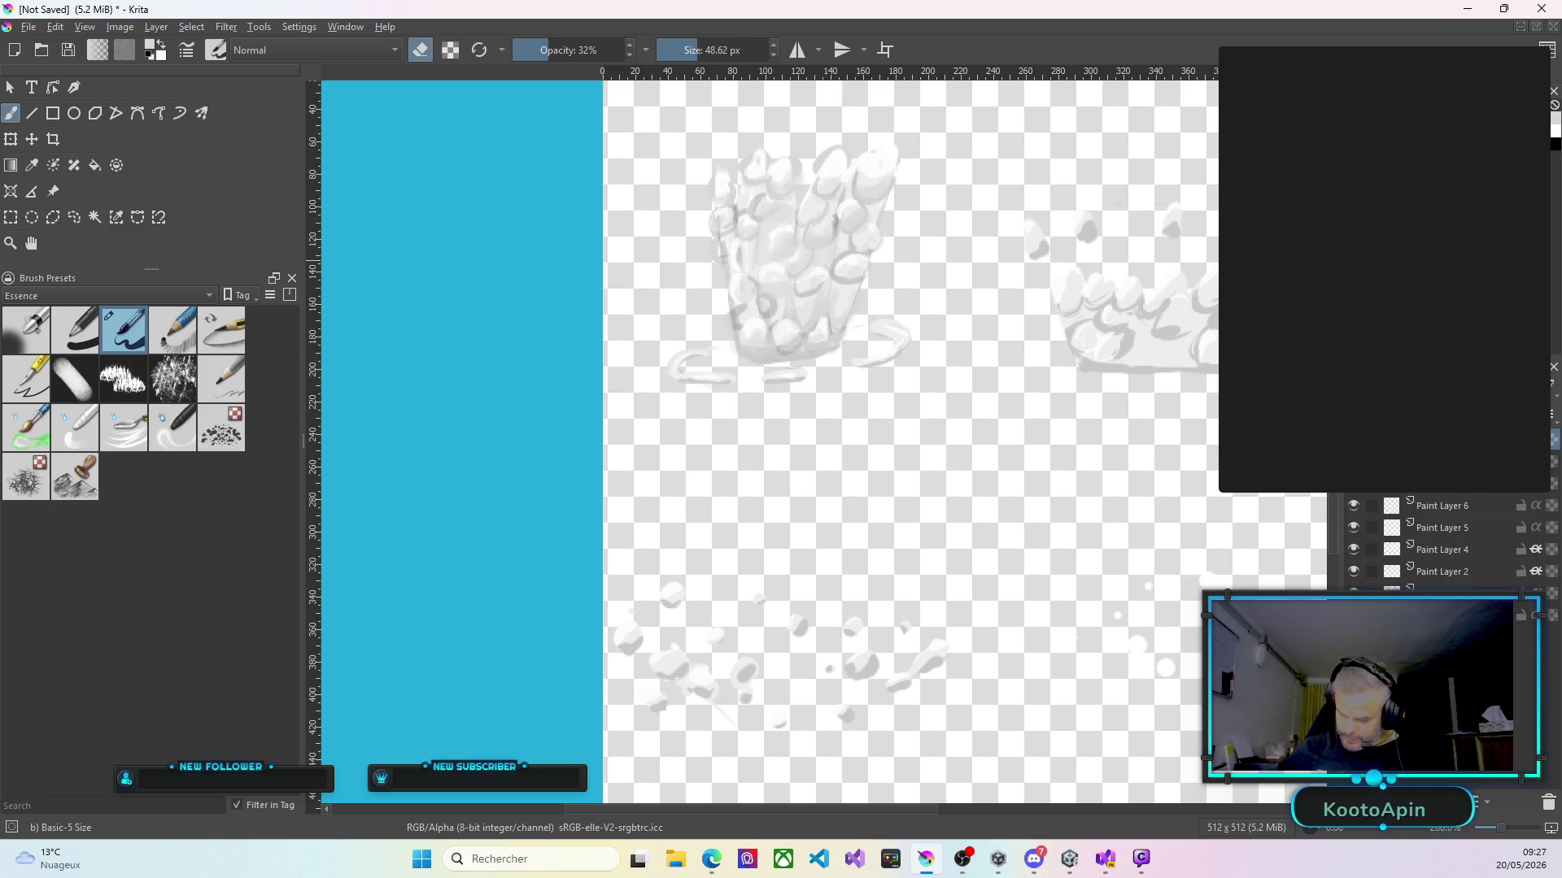
click(1382, 443)
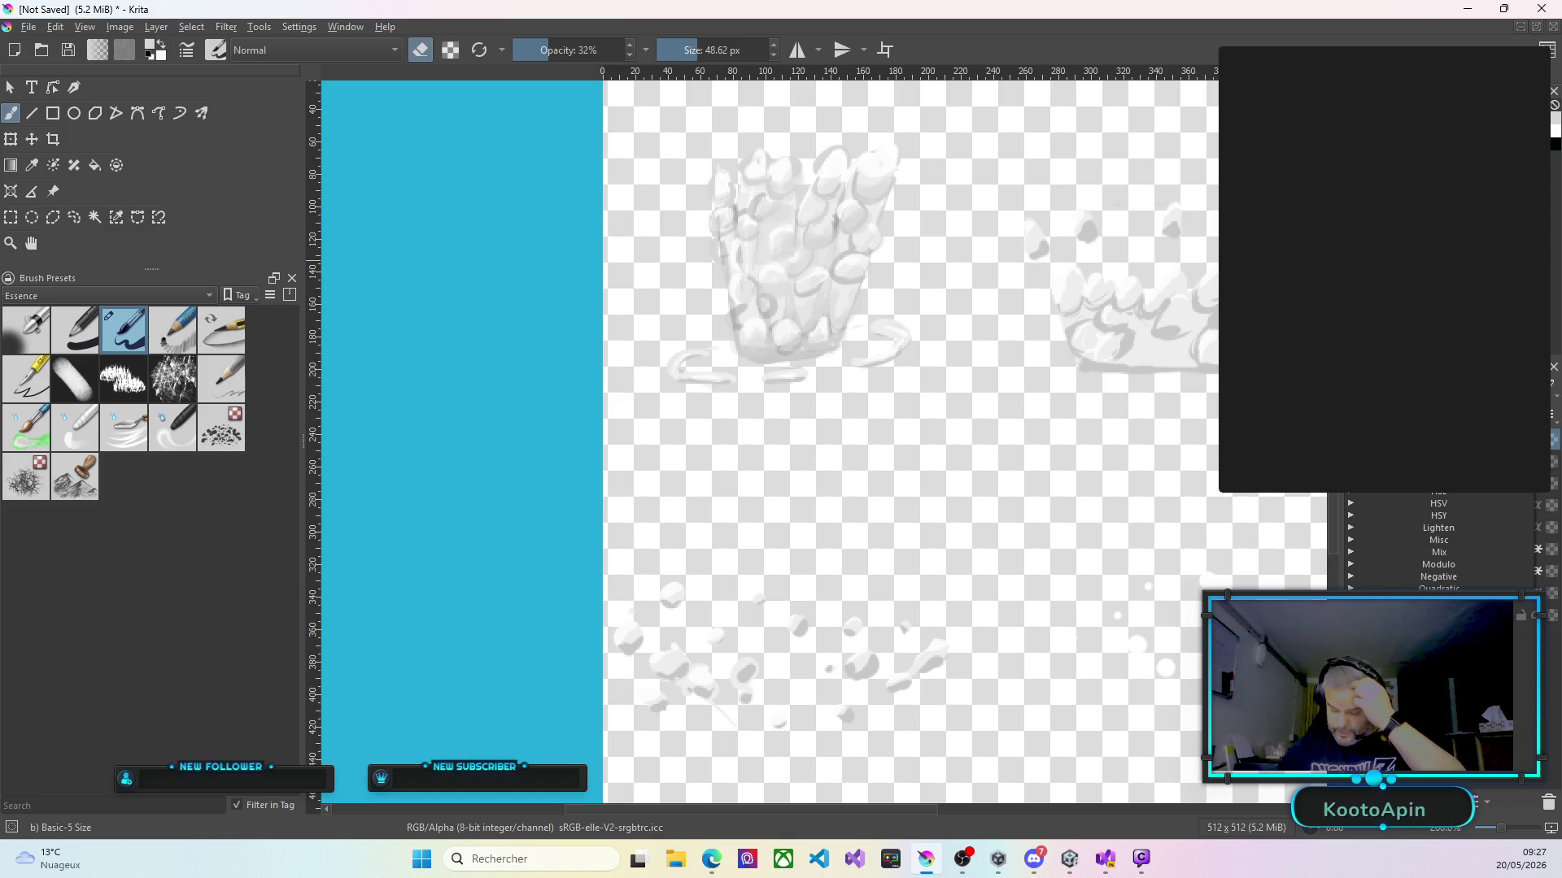
key(Escape)
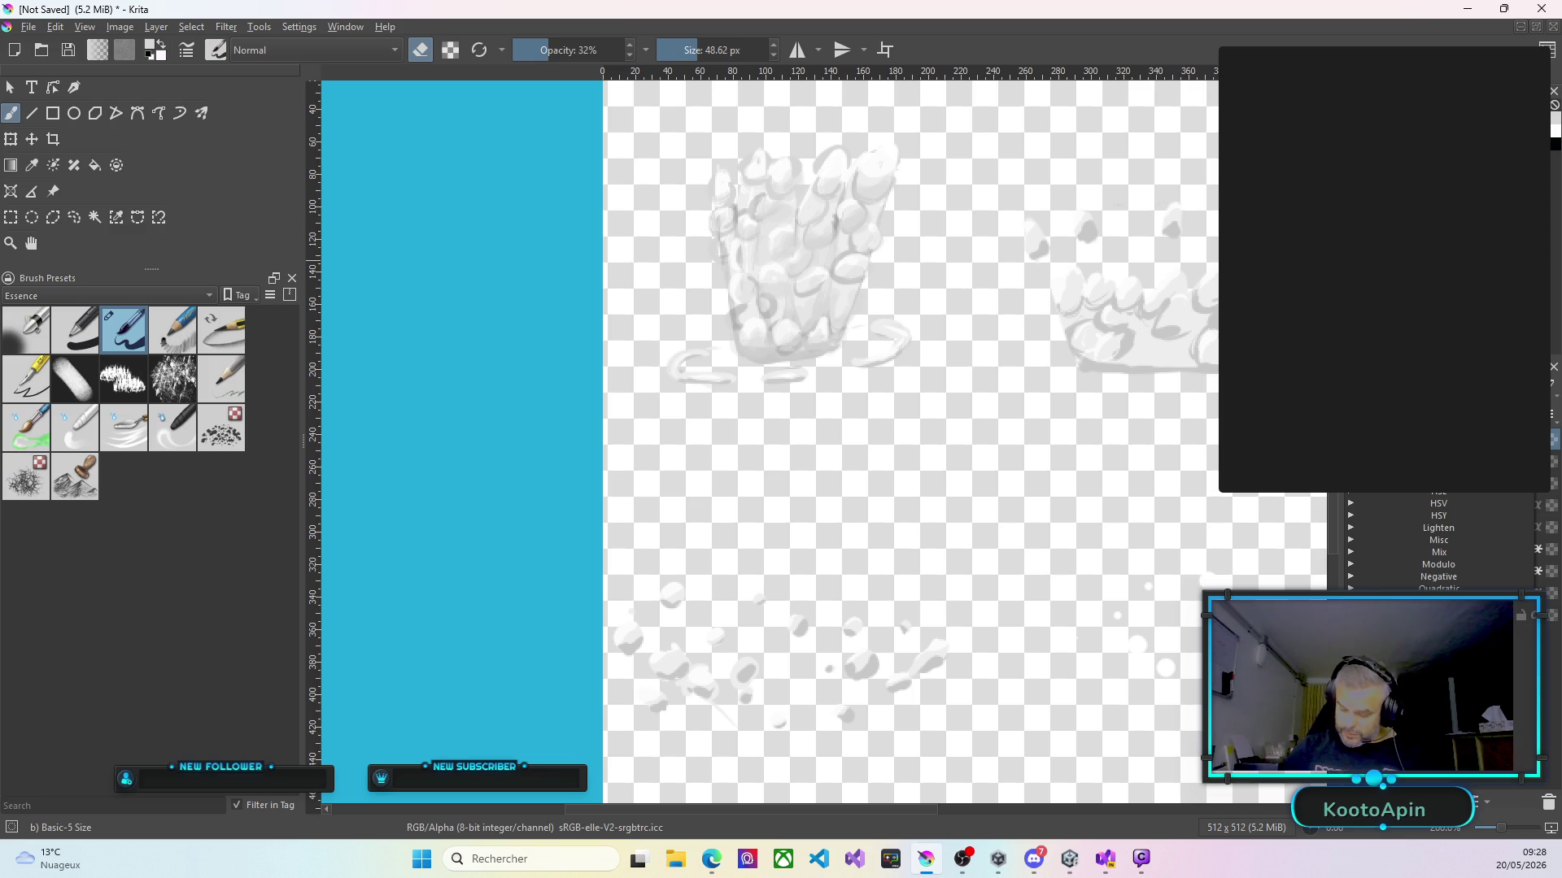
key(Escape)
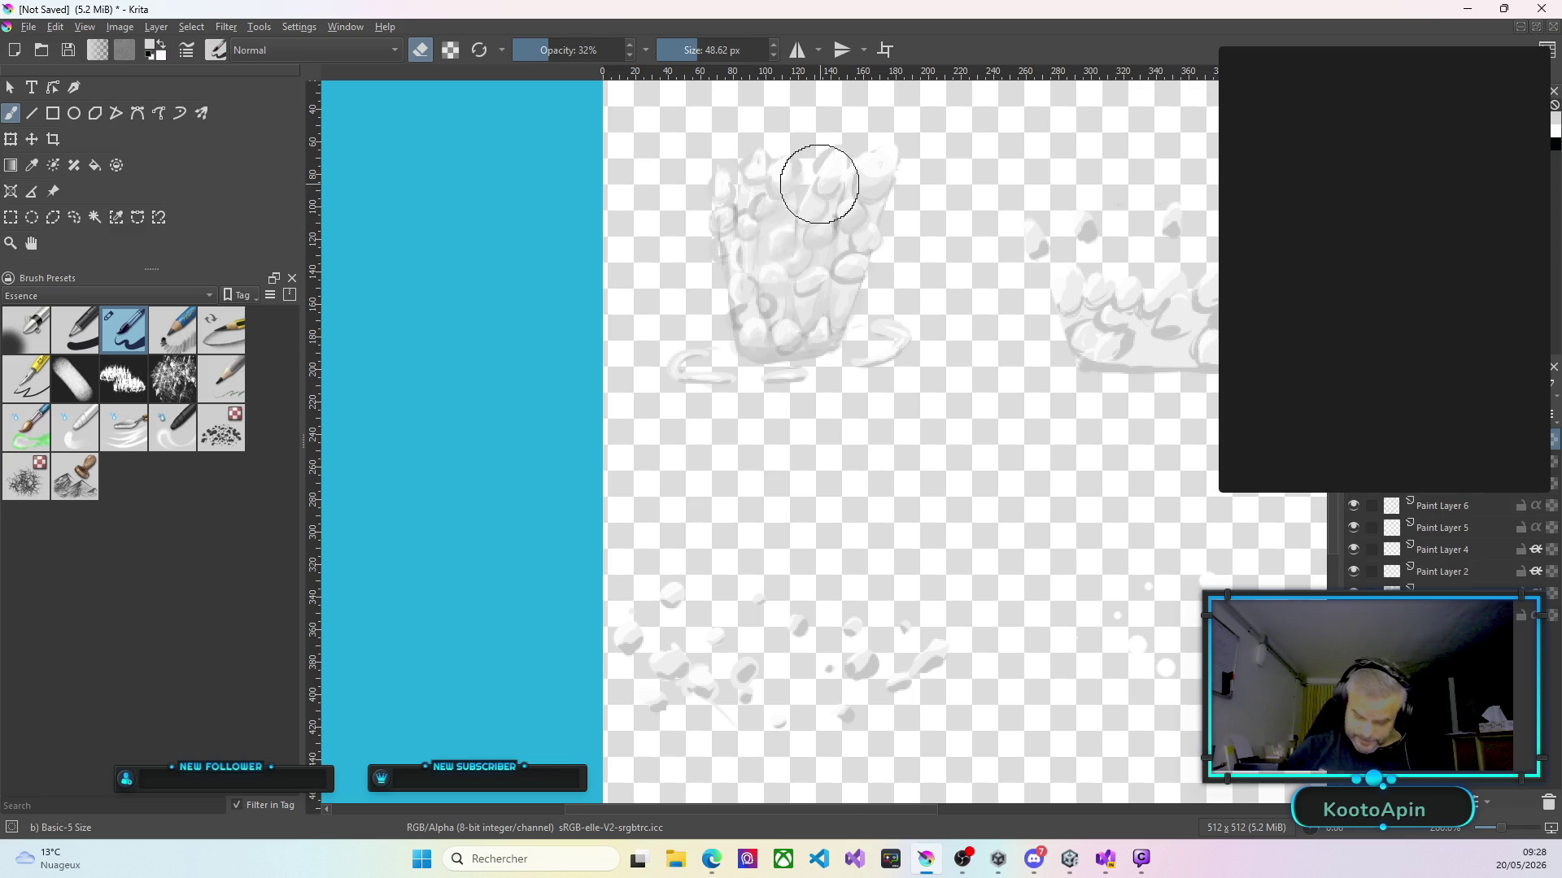
Softly erase parts of the dark oval outlines across the cloud's middle and lower left.
scroll(834, 163, up, 3)
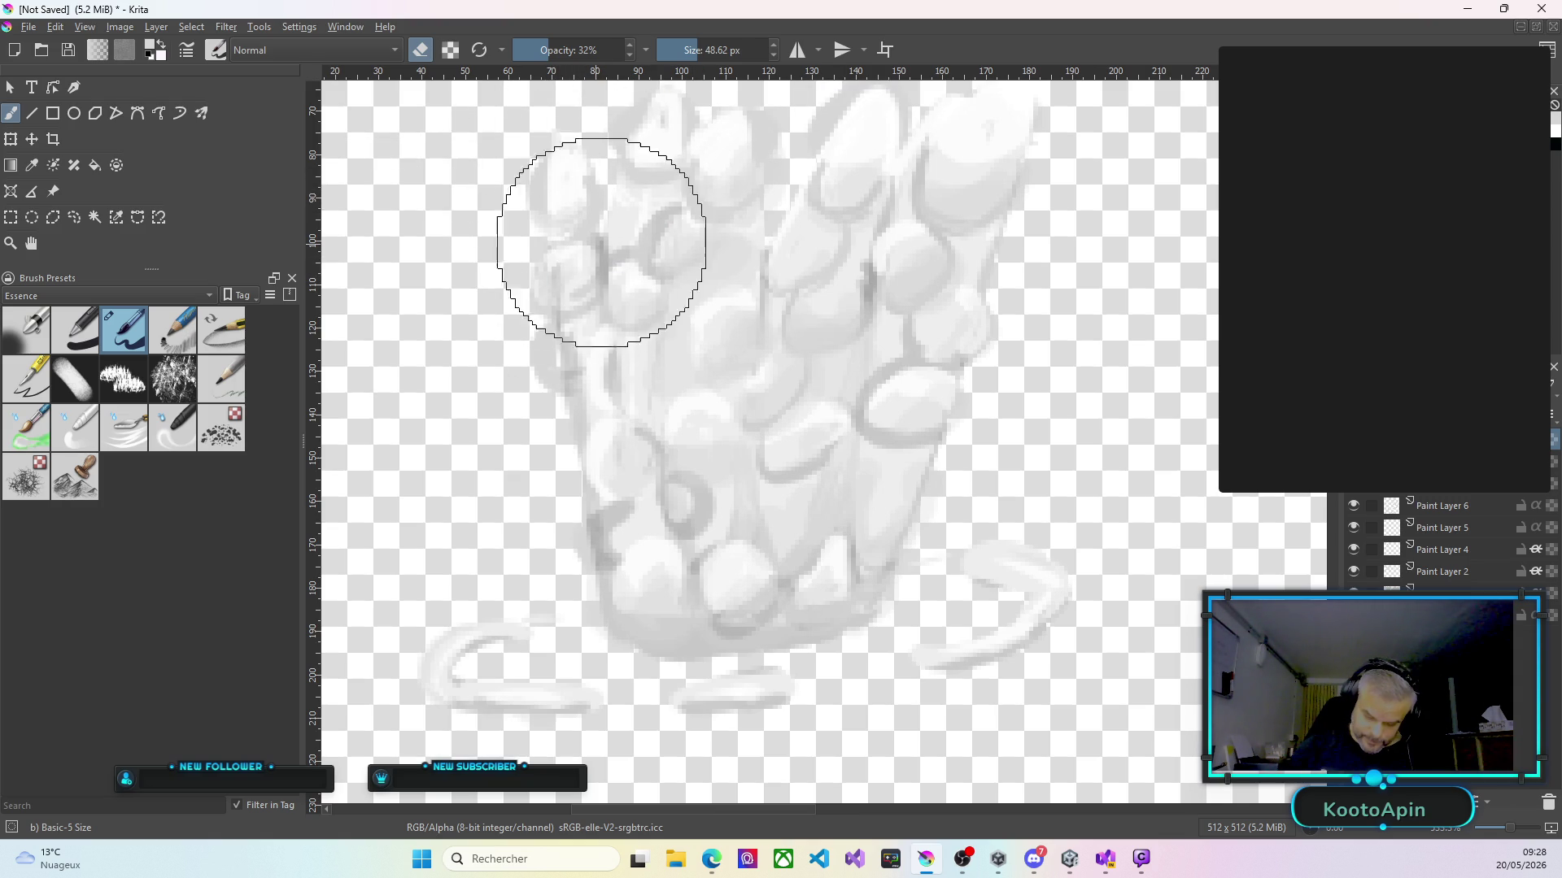
mouse_move(547, 355)
mouse_down()
mouse_move(558, 338)
mouse_move(722, 352)
mouse_up()
drag(616, 440, 644, 436)
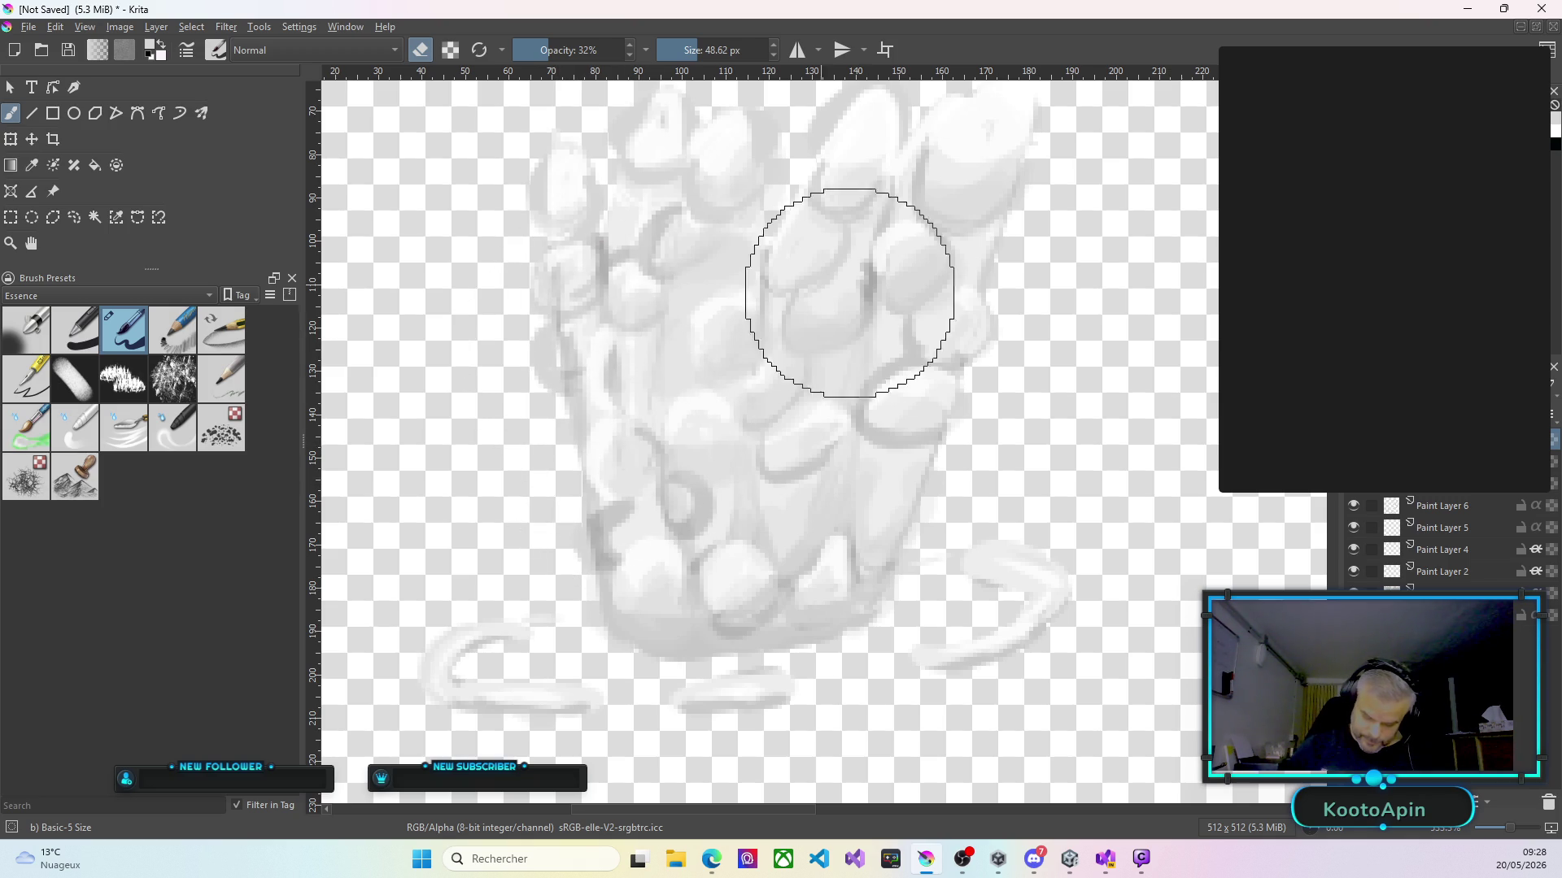
mouse_move(721, 551)
mouse_down()
mouse_move(721, 574)
mouse_move(736, 571)
mouse_move(673, 566)
mouse_move(642, 590)
mouse_move(652, 552)
mouse_move(621, 575)
mouse_up()
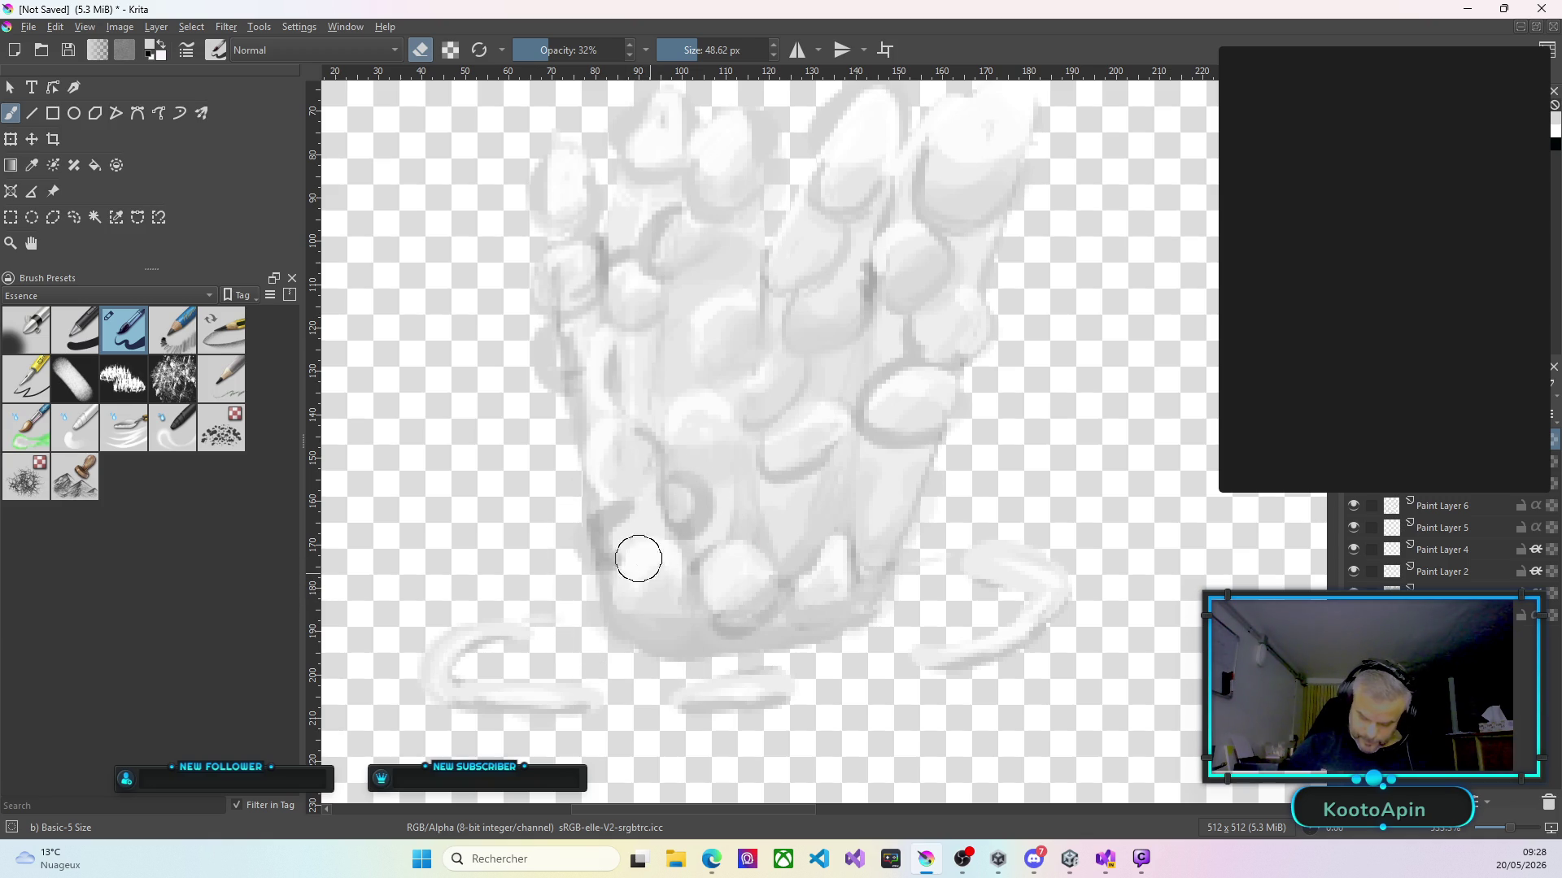
mouse_move(934, 384)
mouse_down()
mouse_move(875, 411)
mouse_move(931, 384)
mouse_up()
mouse_move(780, 424)
mouse_down()
mouse_move(813, 411)
mouse_move(807, 422)
mouse_up()
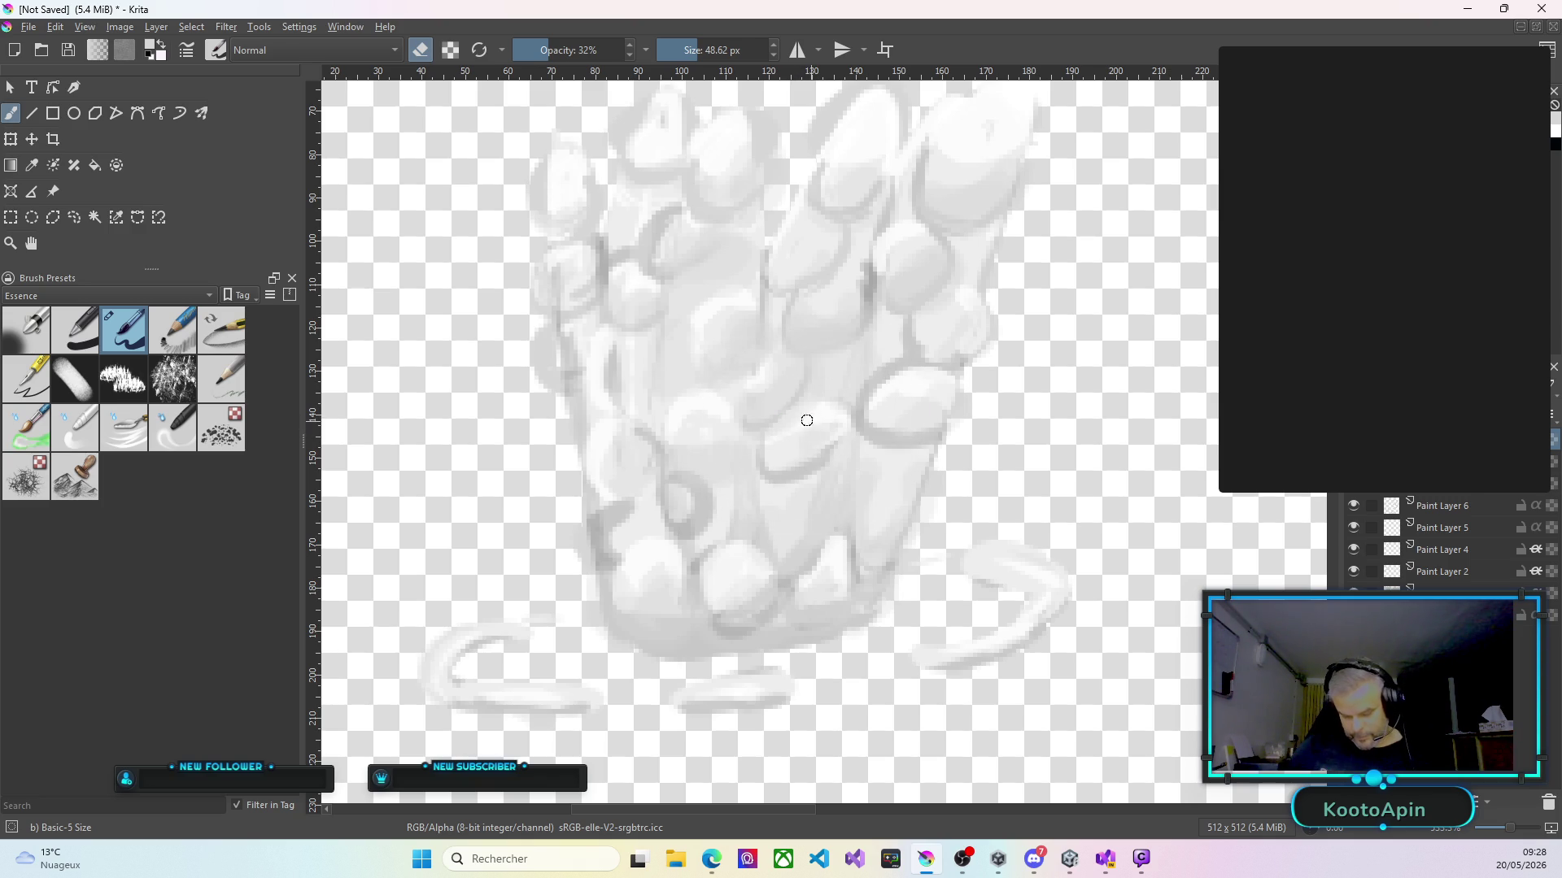
Return to painting and dab soft light paint on the cloud's centre, upper-left and top lobes.
key(e)
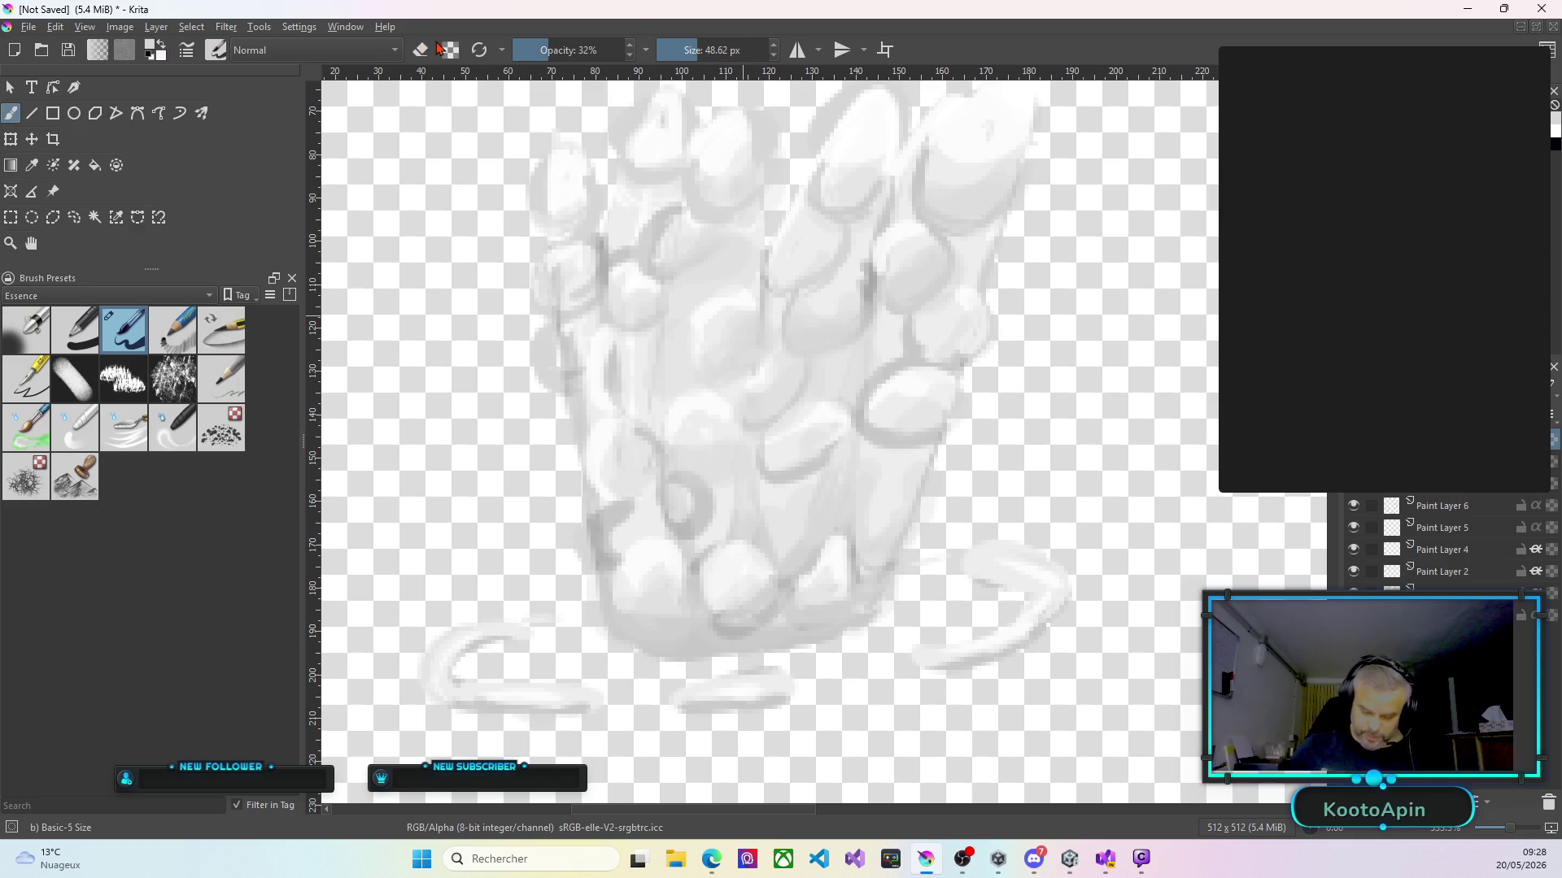
mouse_move(805, 432)
mouse_down()
mouse_move(777, 436)
mouse_move(802, 418)
mouse_up()
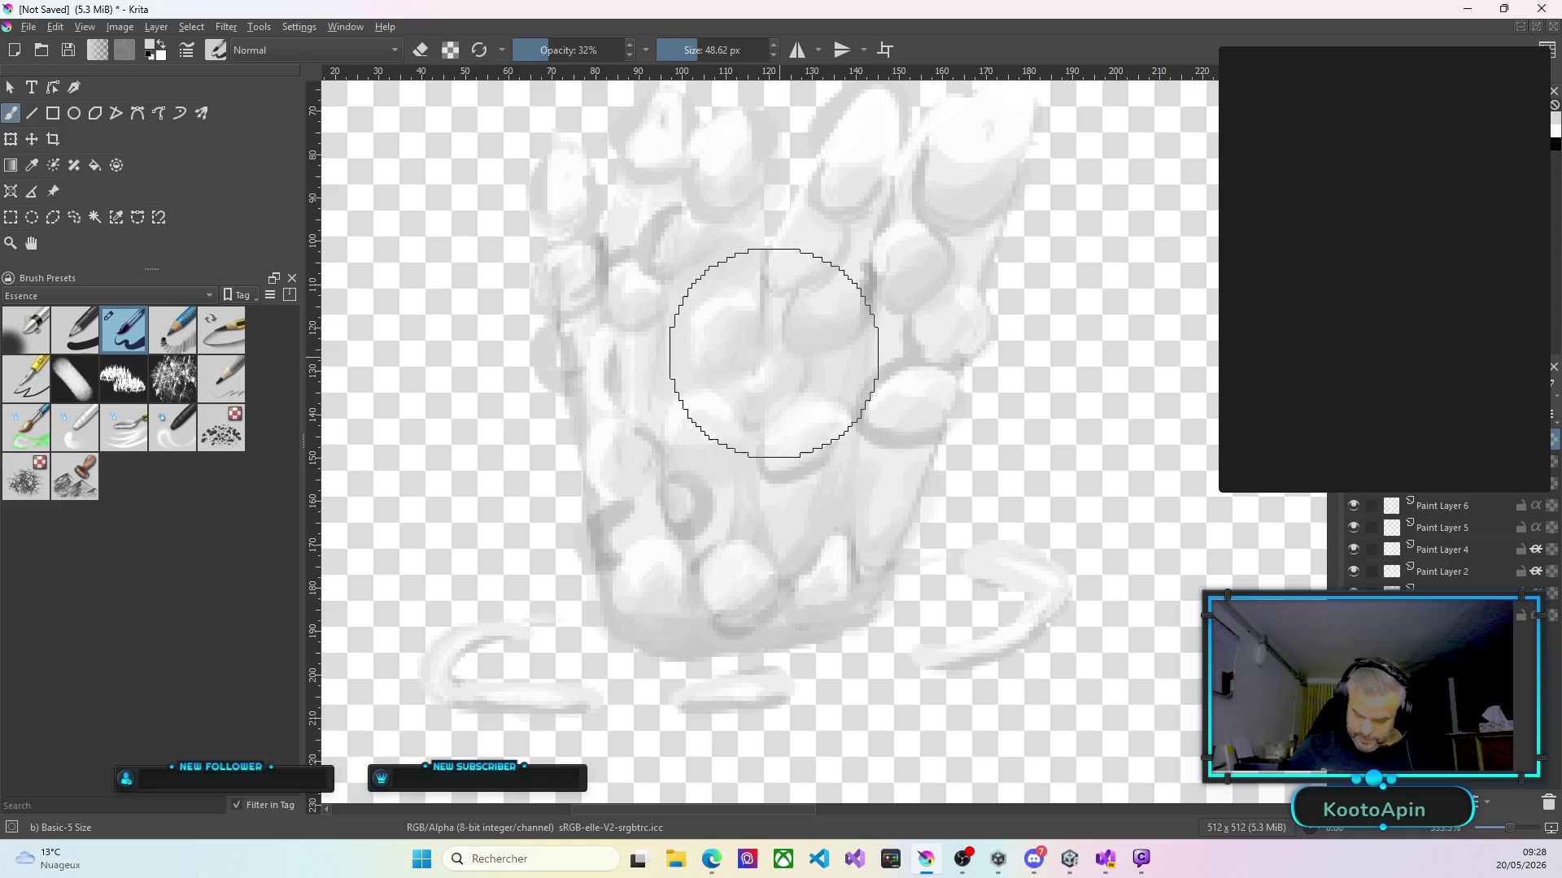
mouse_move(708, 342)
mouse_down()
mouse_move(736, 307)
mouse_move(708, 301)
mouse_move(744, 293)
mouse_move(697, 366)
mouse_move(721, 305)
mouse_move(730, 333)
mouse_move(707, 358)
mouse_up()
click(622, 281)
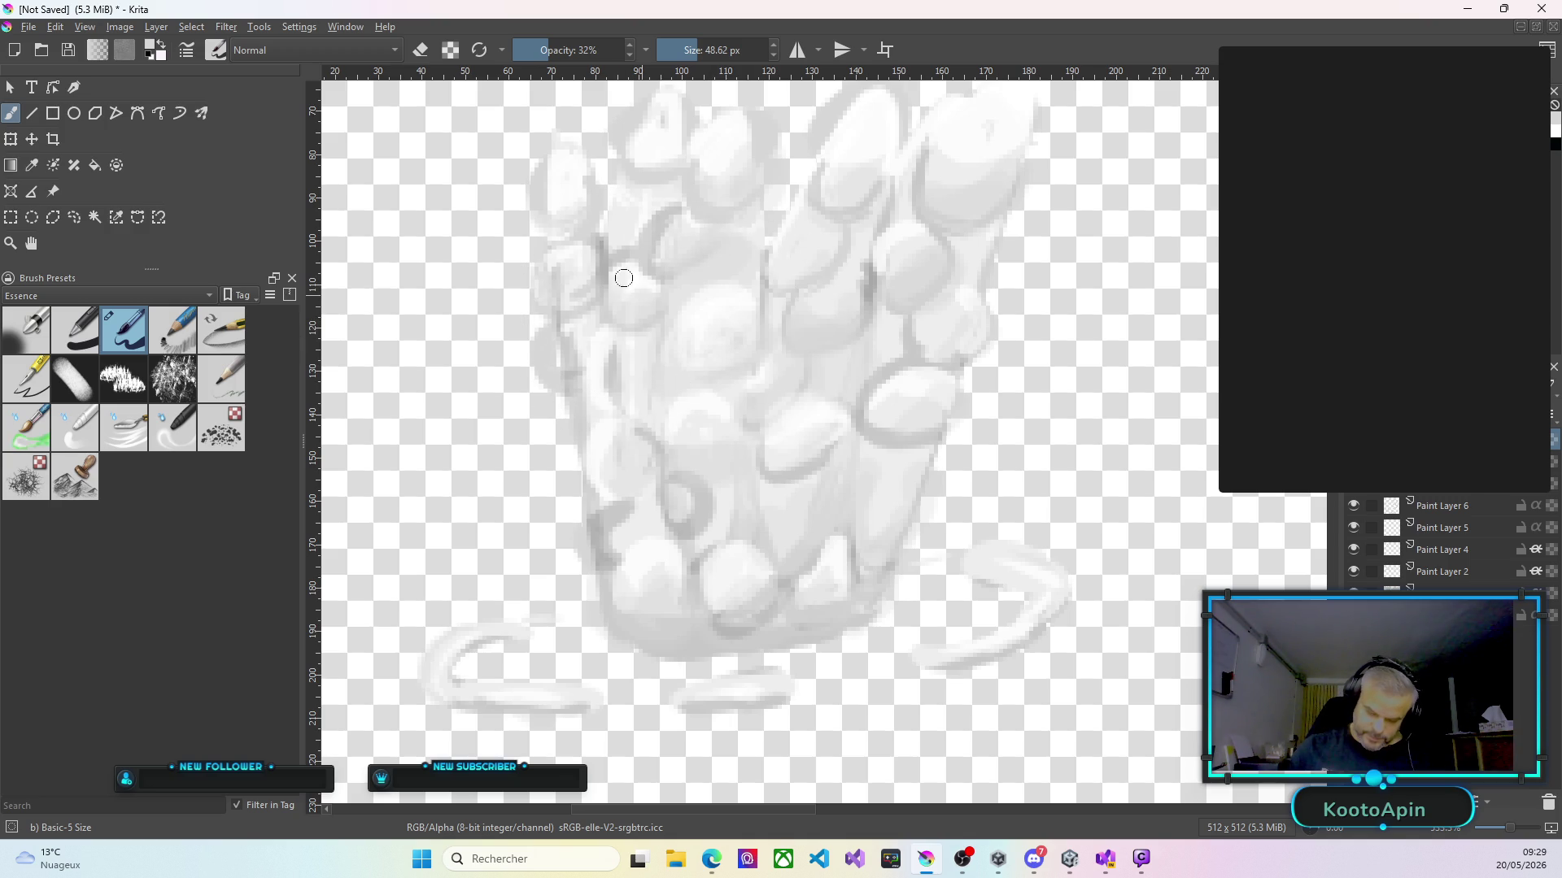
click(619, 289)
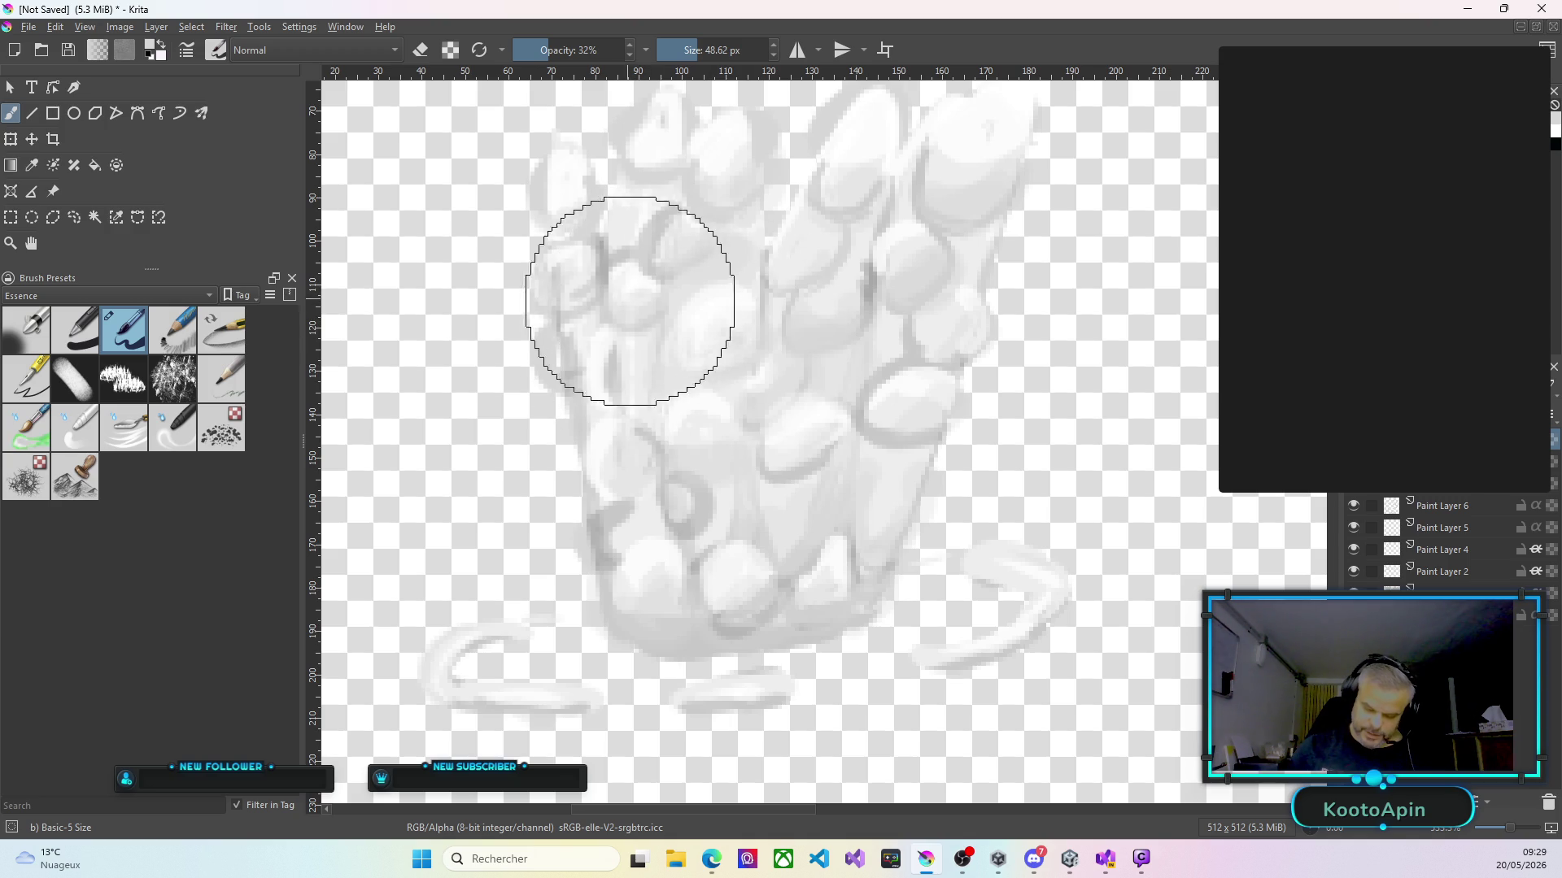
click(574, 261)
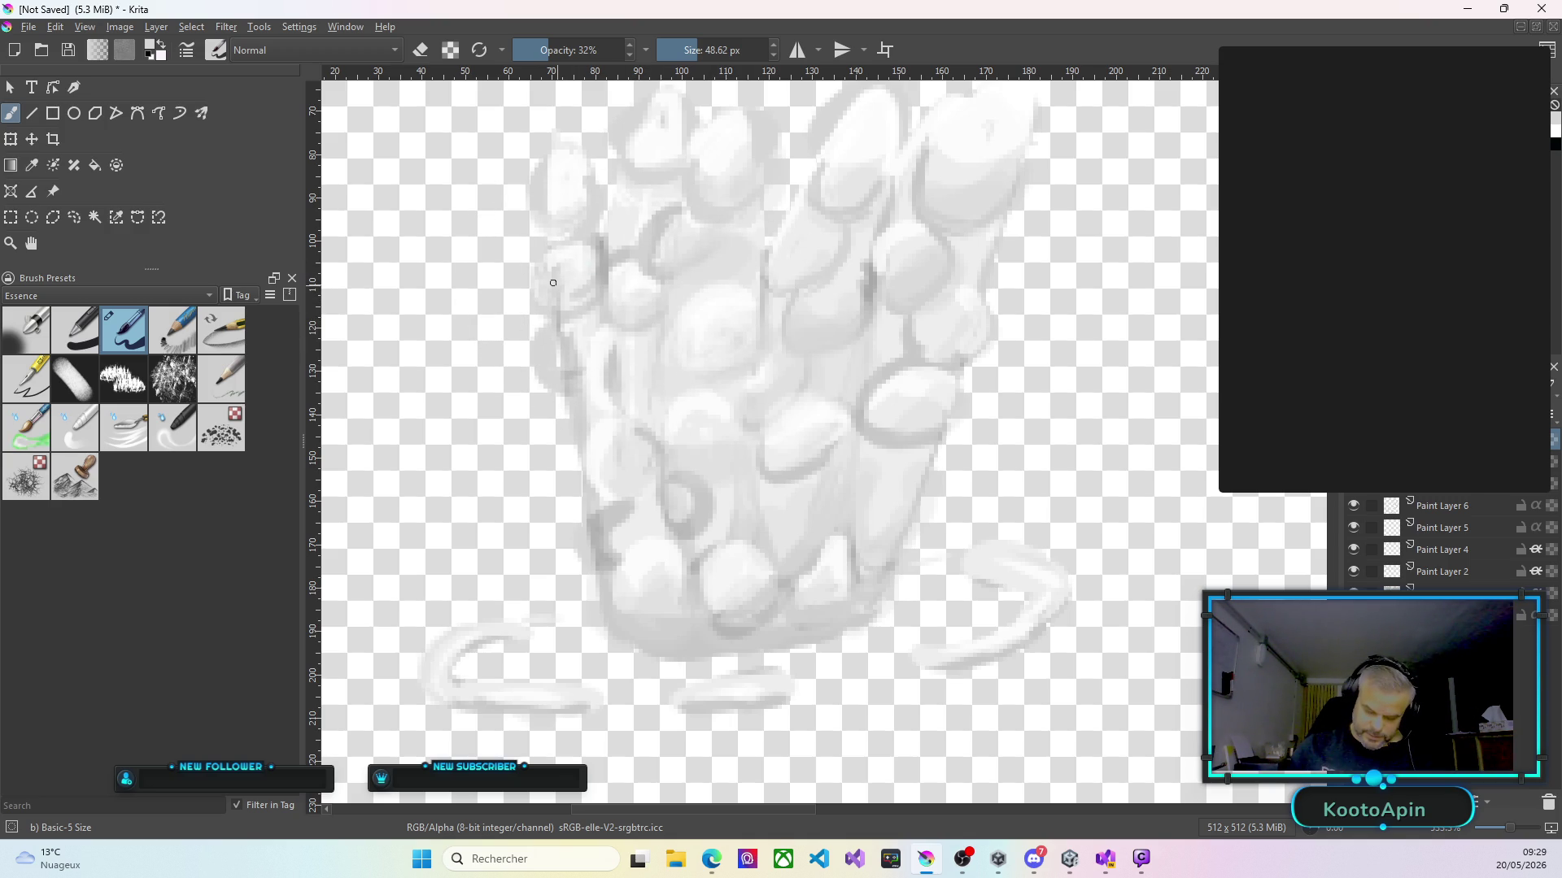
click(542, 290)
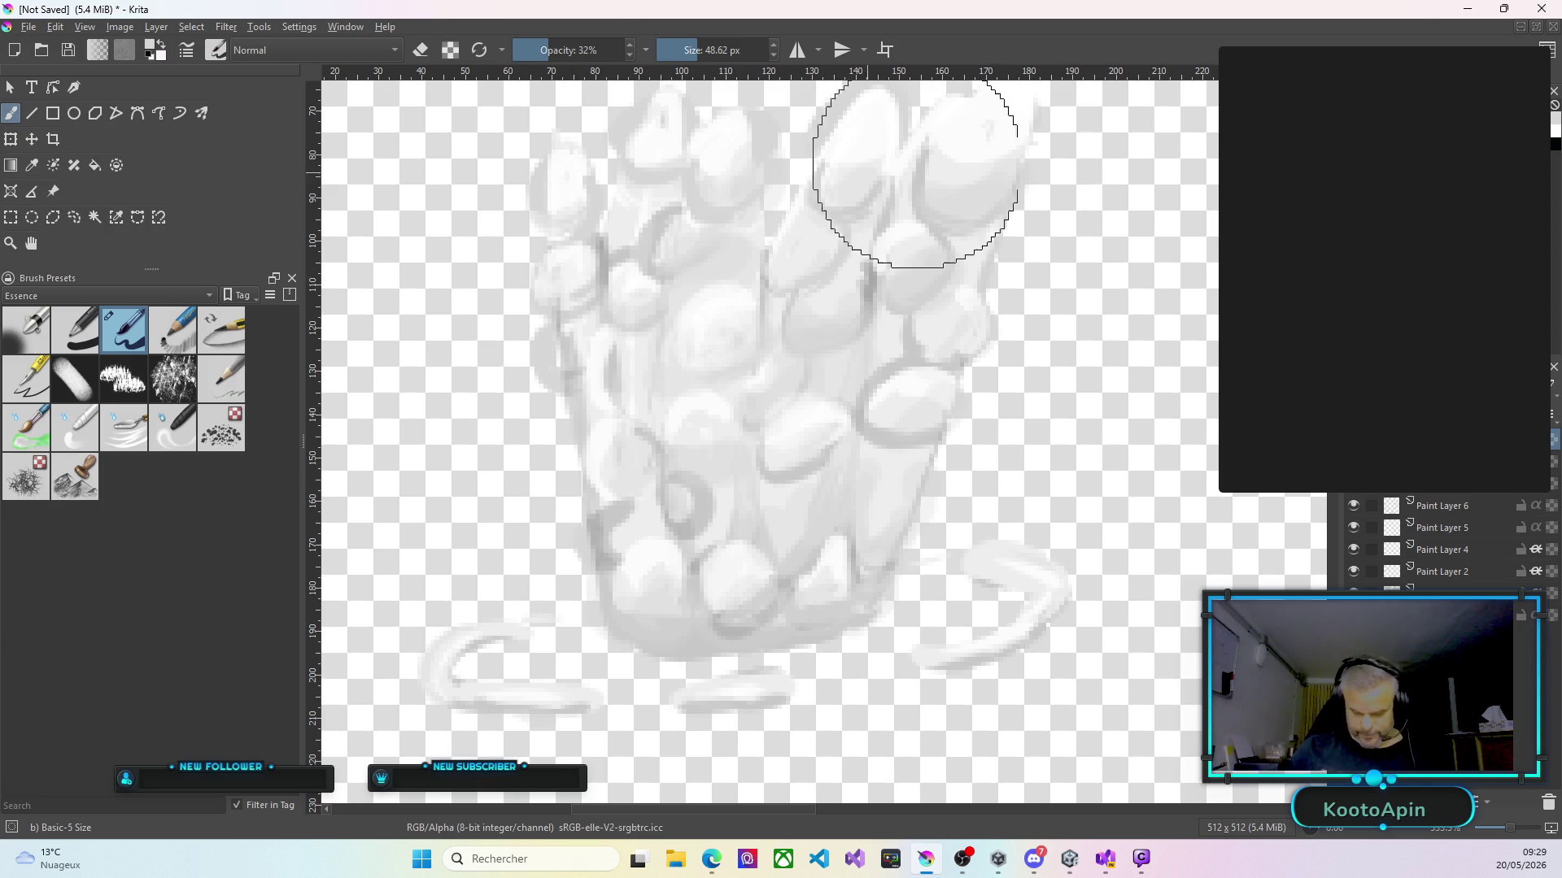
click(867, 165)
click(741, 163)
click(724, 172)
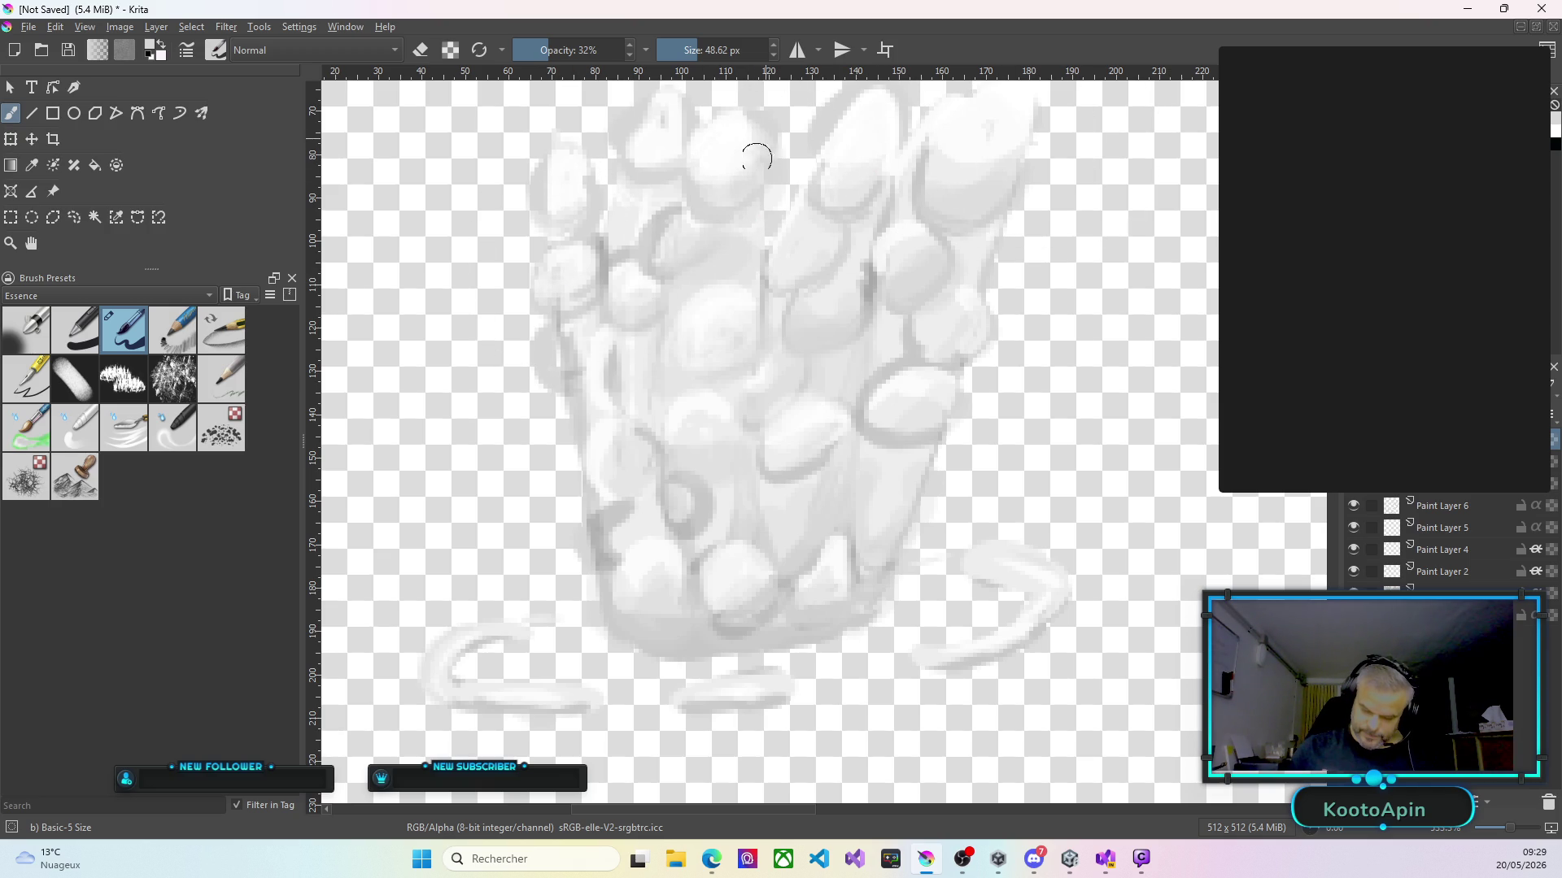
click(730, 154)
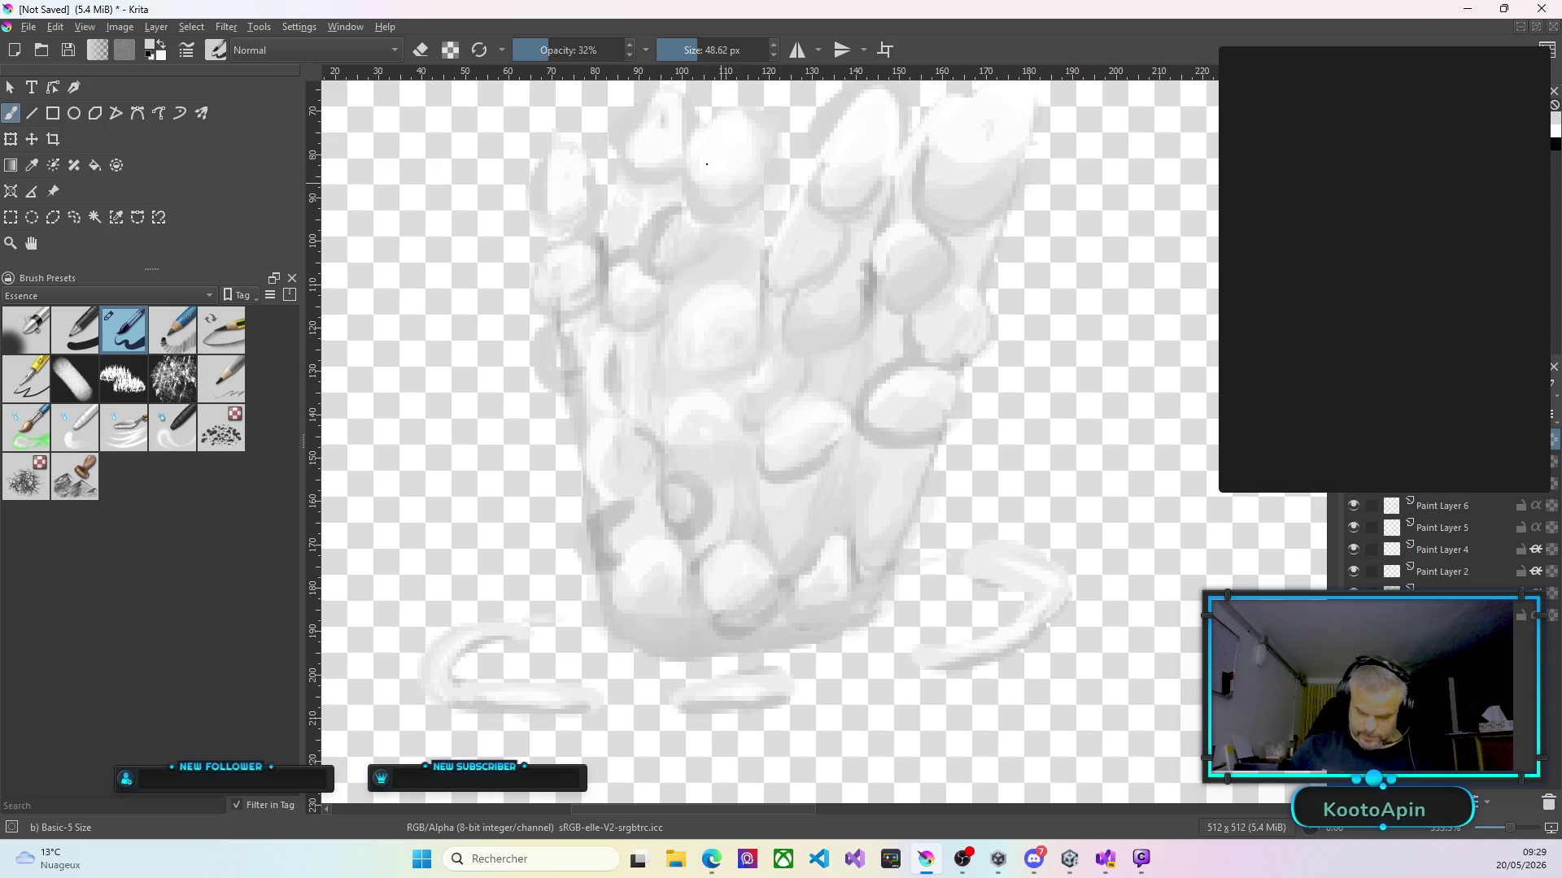
Brighten the upper stone column and repaint its top-centre stone blob with light dabs.
click(662, 139)
drag(669, 134, 628, 137)
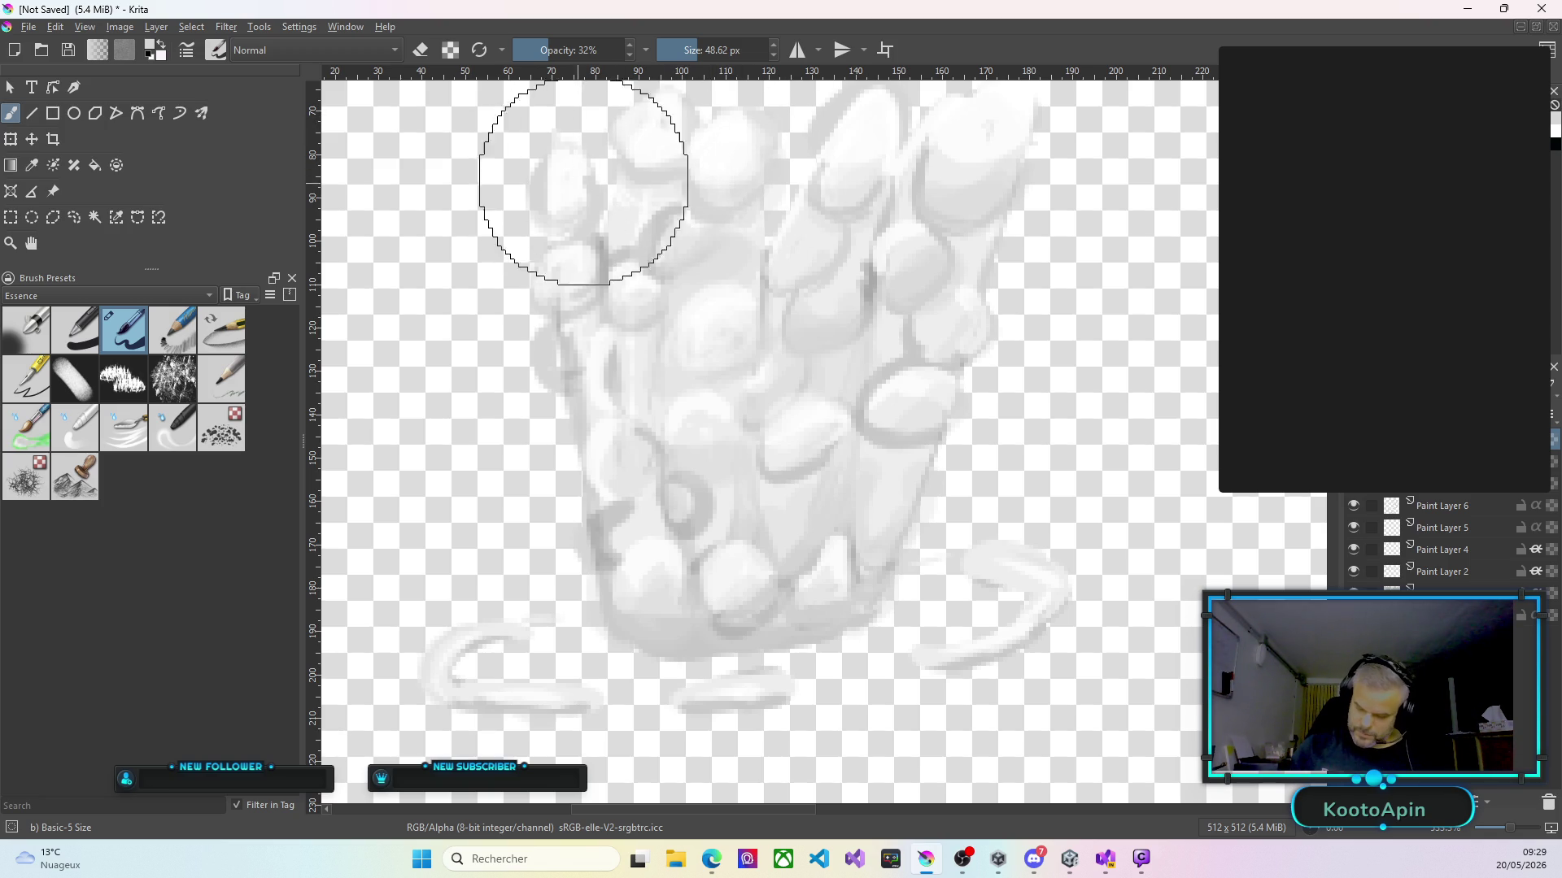
click(542, 172)
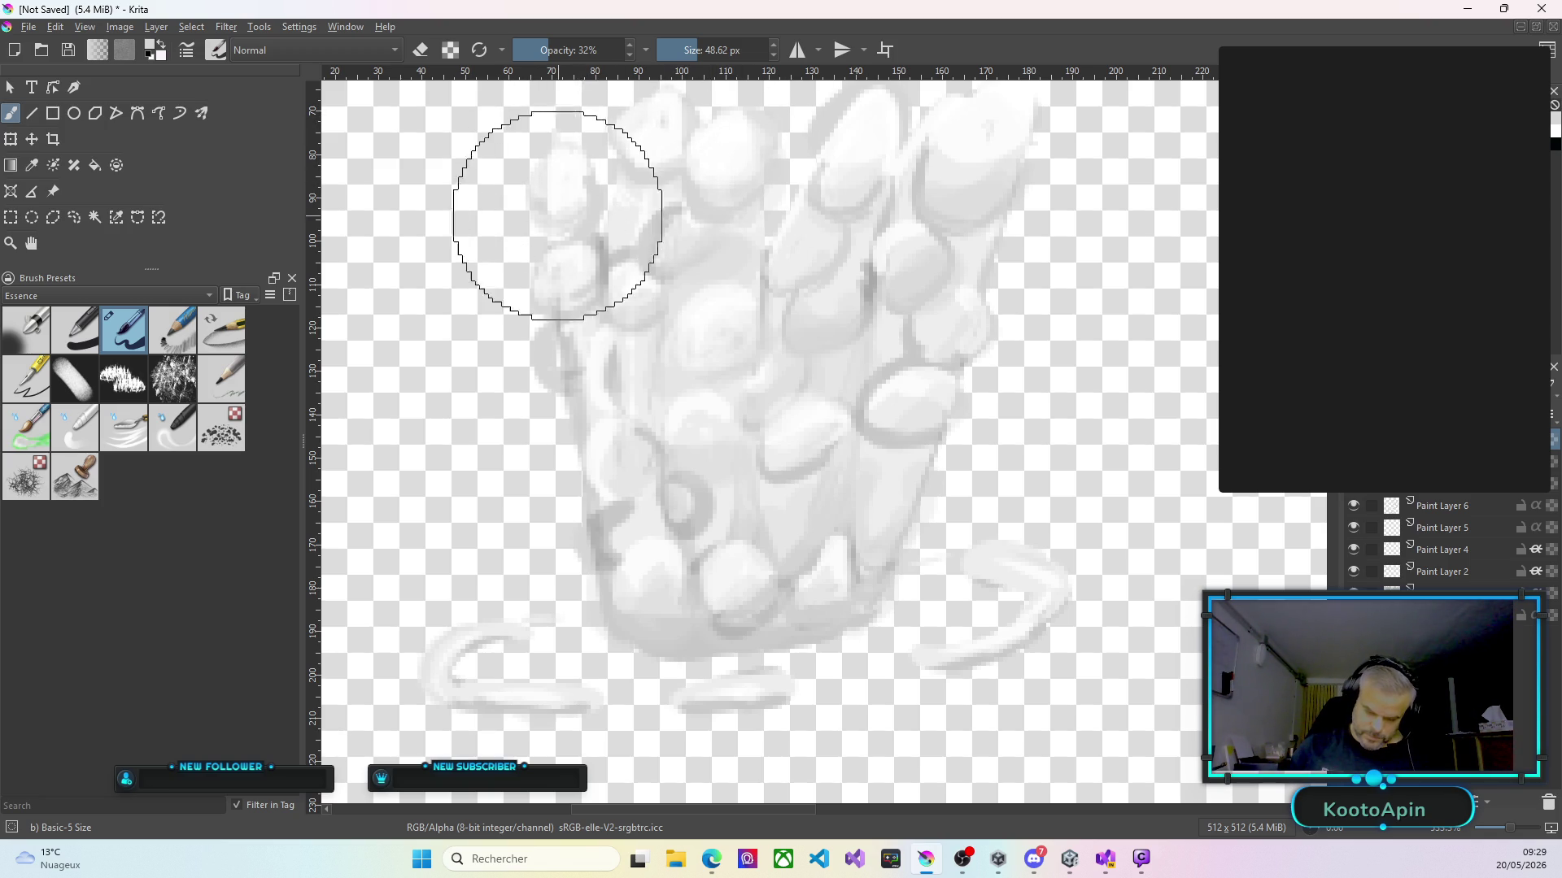
click(561, 162)
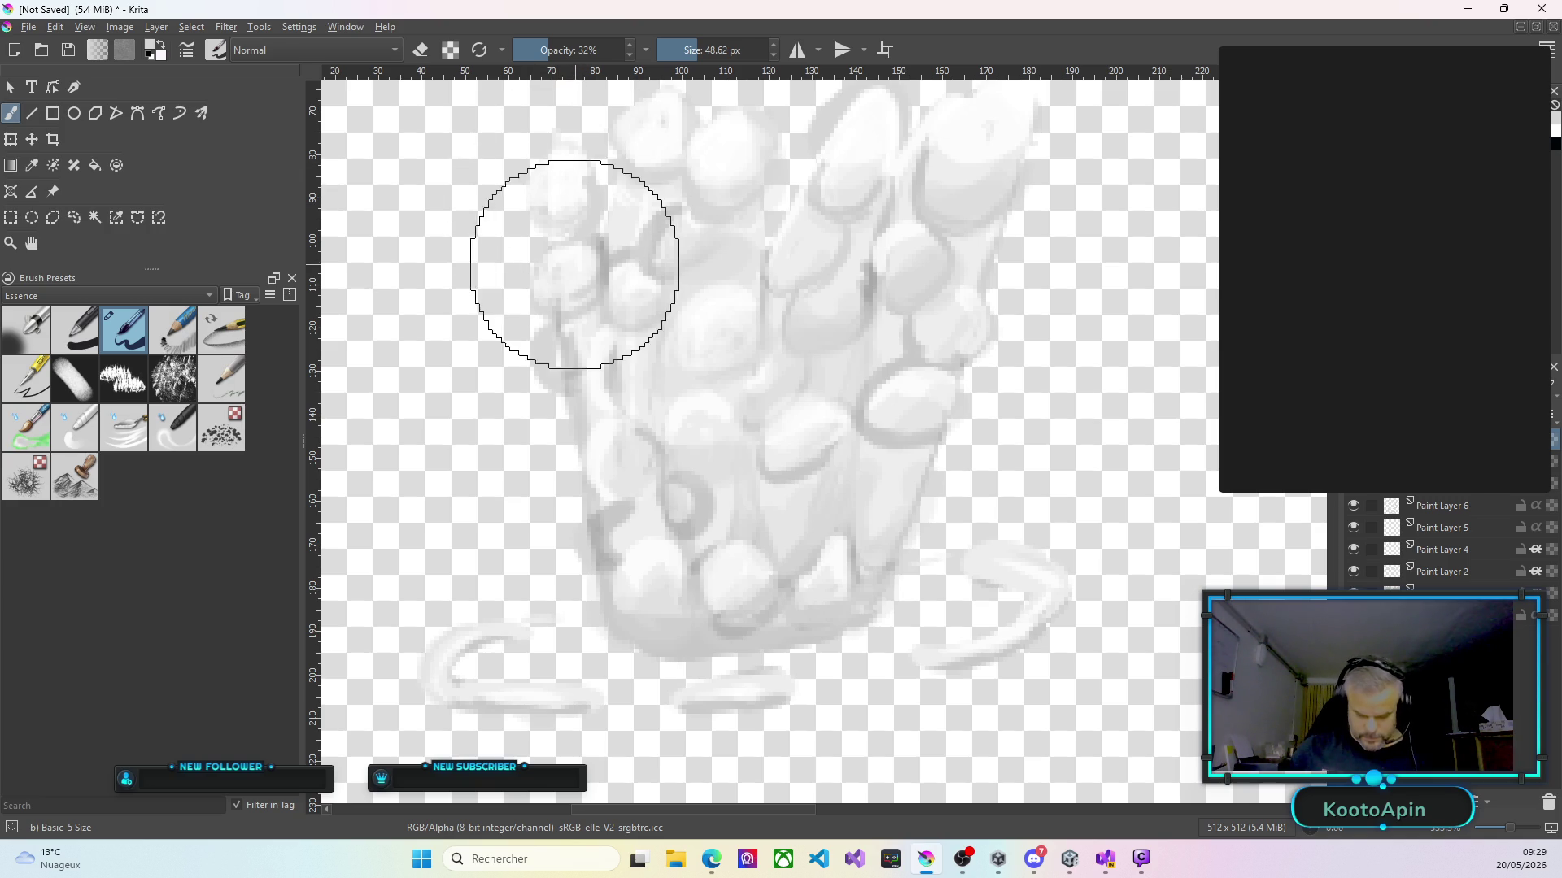
drag(620, 512, 628, 508)
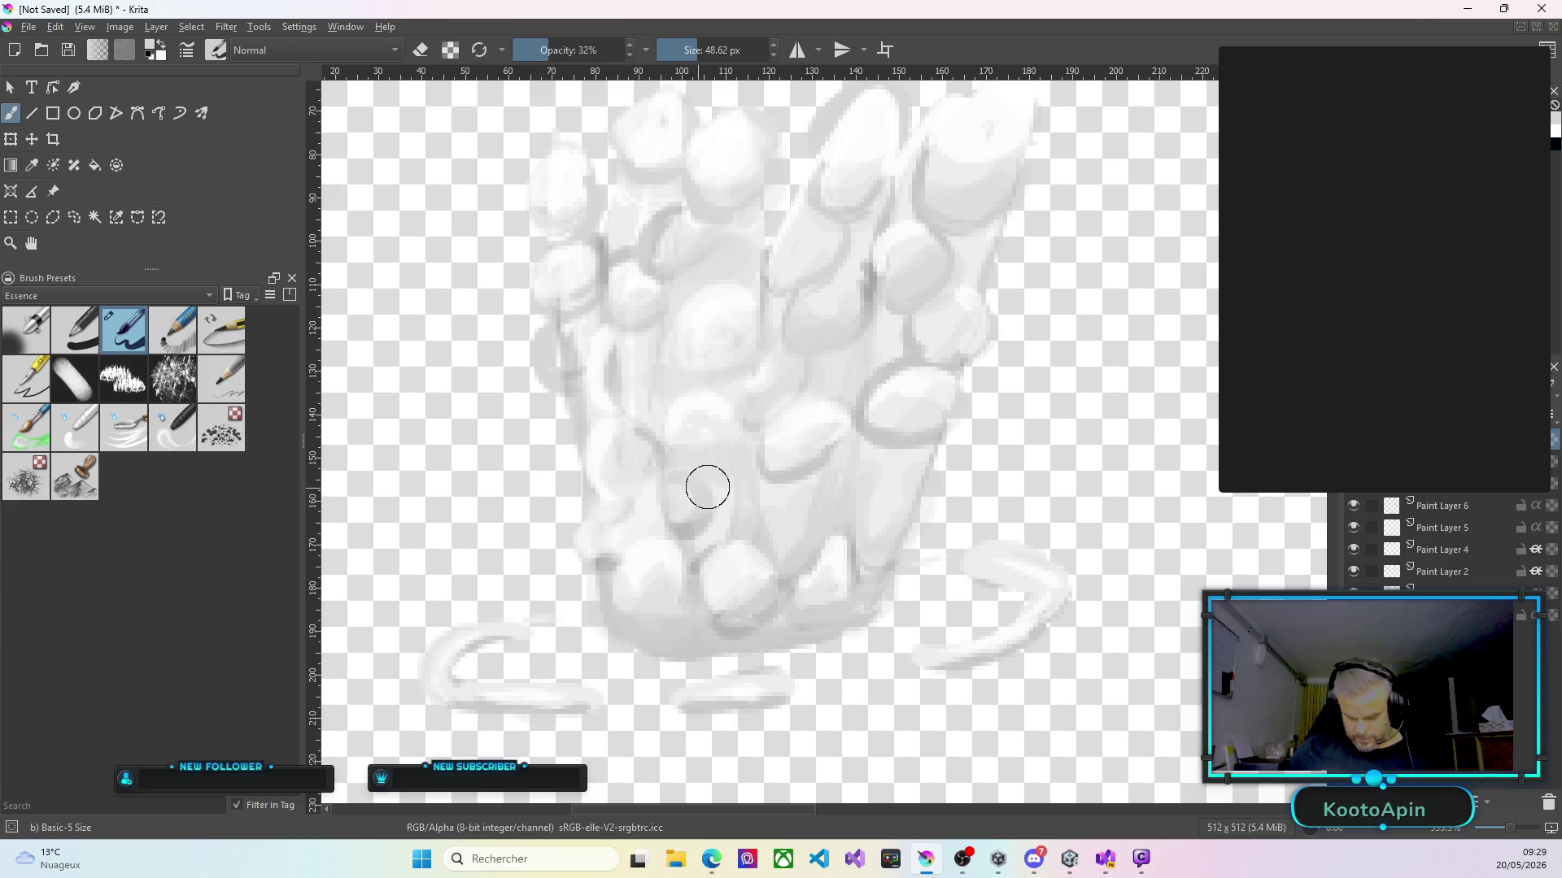
Shade faintly down the stone column and paint over the curled stroke at its base.
mouse_move(791, 433)
mouse_down()
mouse_move(780, 369)
mouse_move(822, 321)
mouse_move(802, 314)
mouse_up()
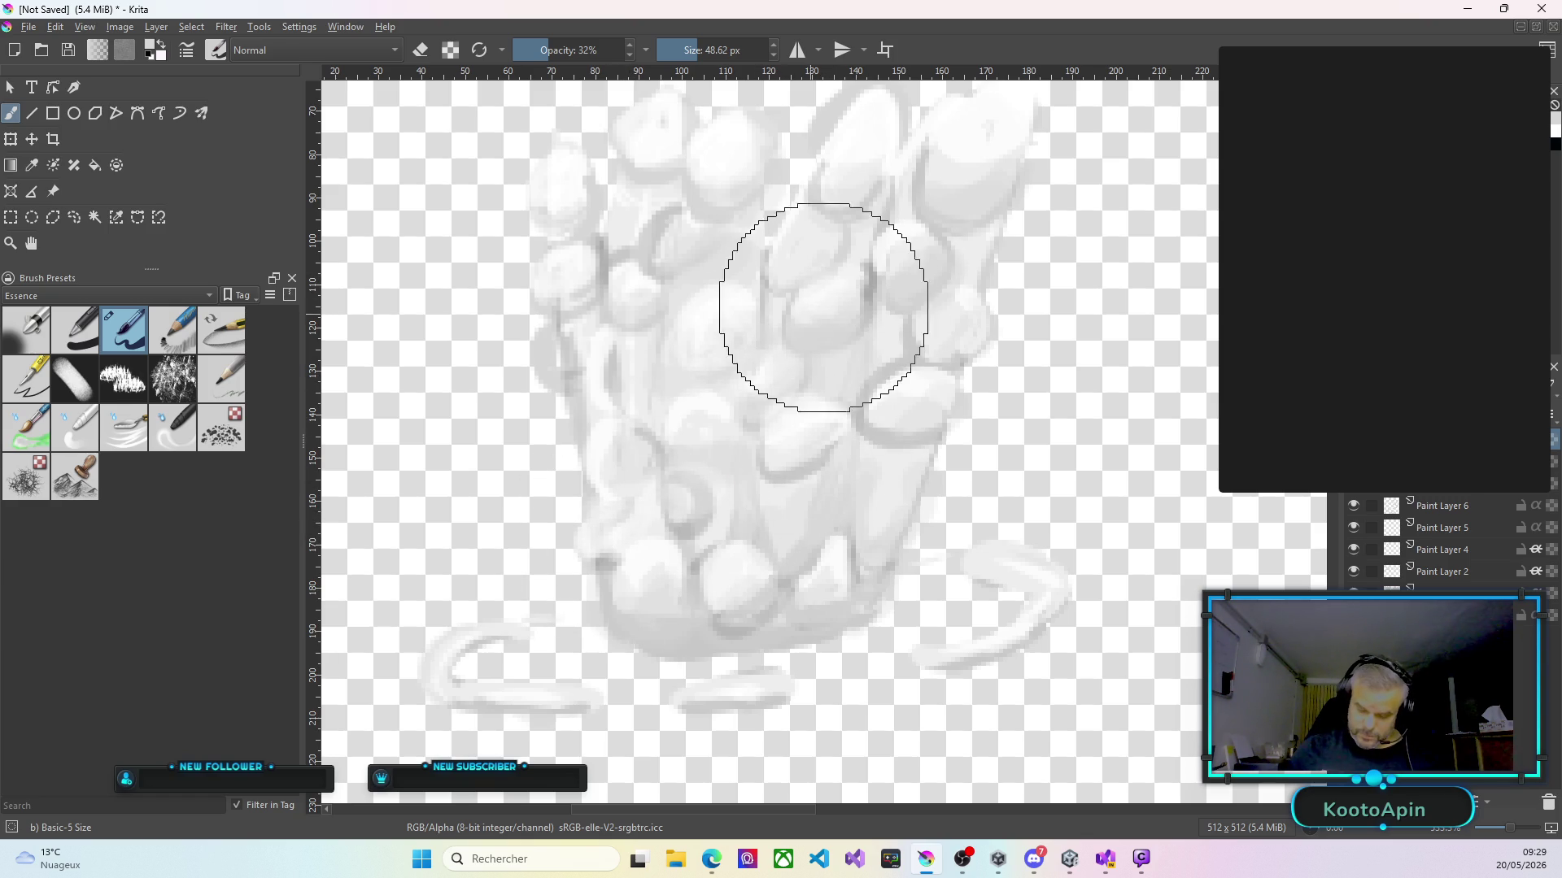
mouse_move(794, 255)
mouse_down()
mouse_move(794, 230)
mouse_move(791, 251)
mouse_move(822, 211)
mouse_up()
mouse_move(906, 279)
mouse_down()
mouse_move(913, 239)
mouse_move(935, 269)
mouse_up()
mouse_move(943, 325)
mouse_down()
mouse_move(916, 337)
mouse_move(886, 323)
mouse_move(899, 338)
mouse_move(875, 394)
mouse_move(806, 482)
mouse_move(805, 509)
mouse_move(926, 493)
mouse_move(885, 486)
mouse_up()
mouse_move(885, 486)
mouse_down()
mouse_move(882, 459)
mouse_move(909, 476)
mouse_up()
mouse_move(909, 476)
mouse_down()
mouse_move(860, 487)
mouse_move(881, 496)
mouse_up()
drag(881, 496, 959, 427)
mouse_move(1017, 565)
mouse_down()
mouse_move(989, 558)
mouse_move(1041, 614)
mouse_up()
Add white dabs and short strokes across the crown splash top, its floating dab and left edge.
scroll(1125, 453, down, 5)
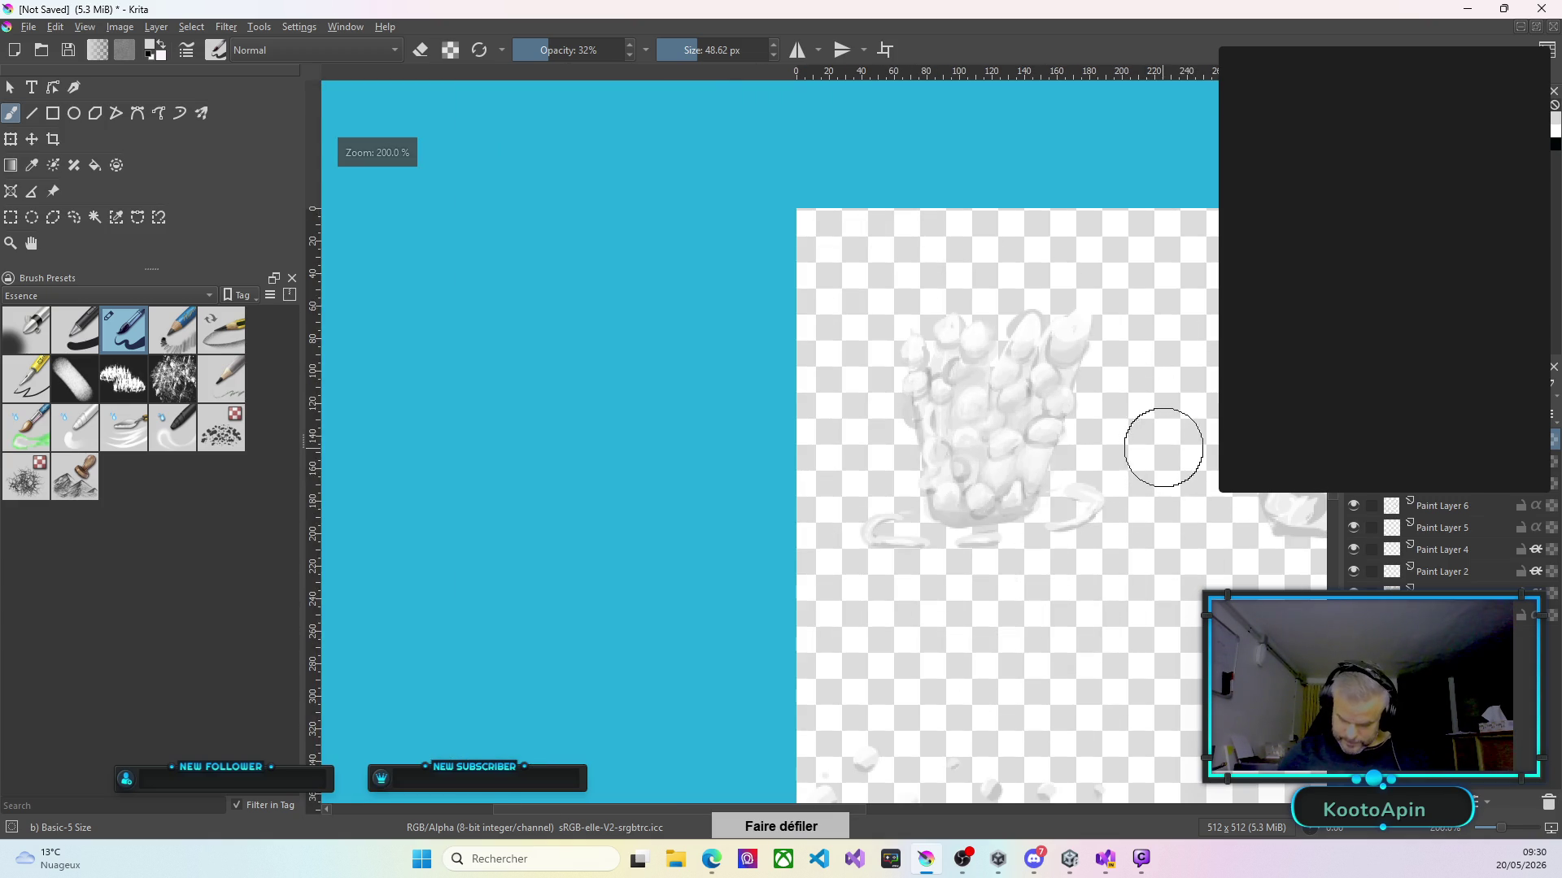
scroll(1161, 455, up, 4)
drag(846, 809, 978, 828)
mouse_move(774, 308)
mouse_down()
mouse_move(756, 307)
mouse_move(763, 322)
mouse_move(757, 302)
mouse_up()
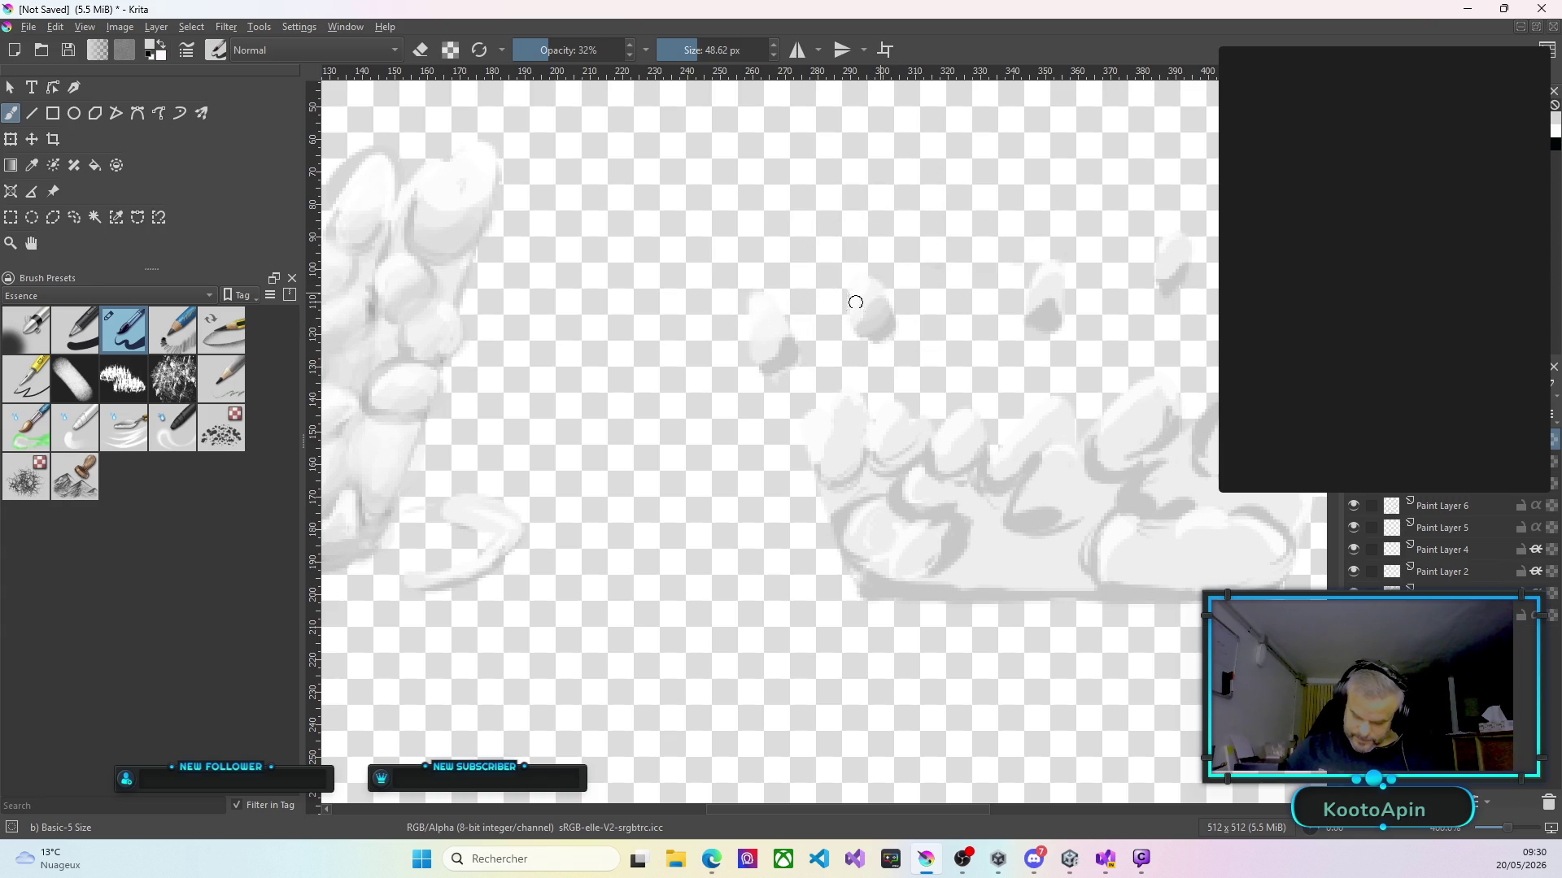
drag(878, 300, 877, 303)
mouse_move(1048, 280)
mouse_down()
mouse_move(1025, 272)
mouse_move(1049, 269)
mouse_up()
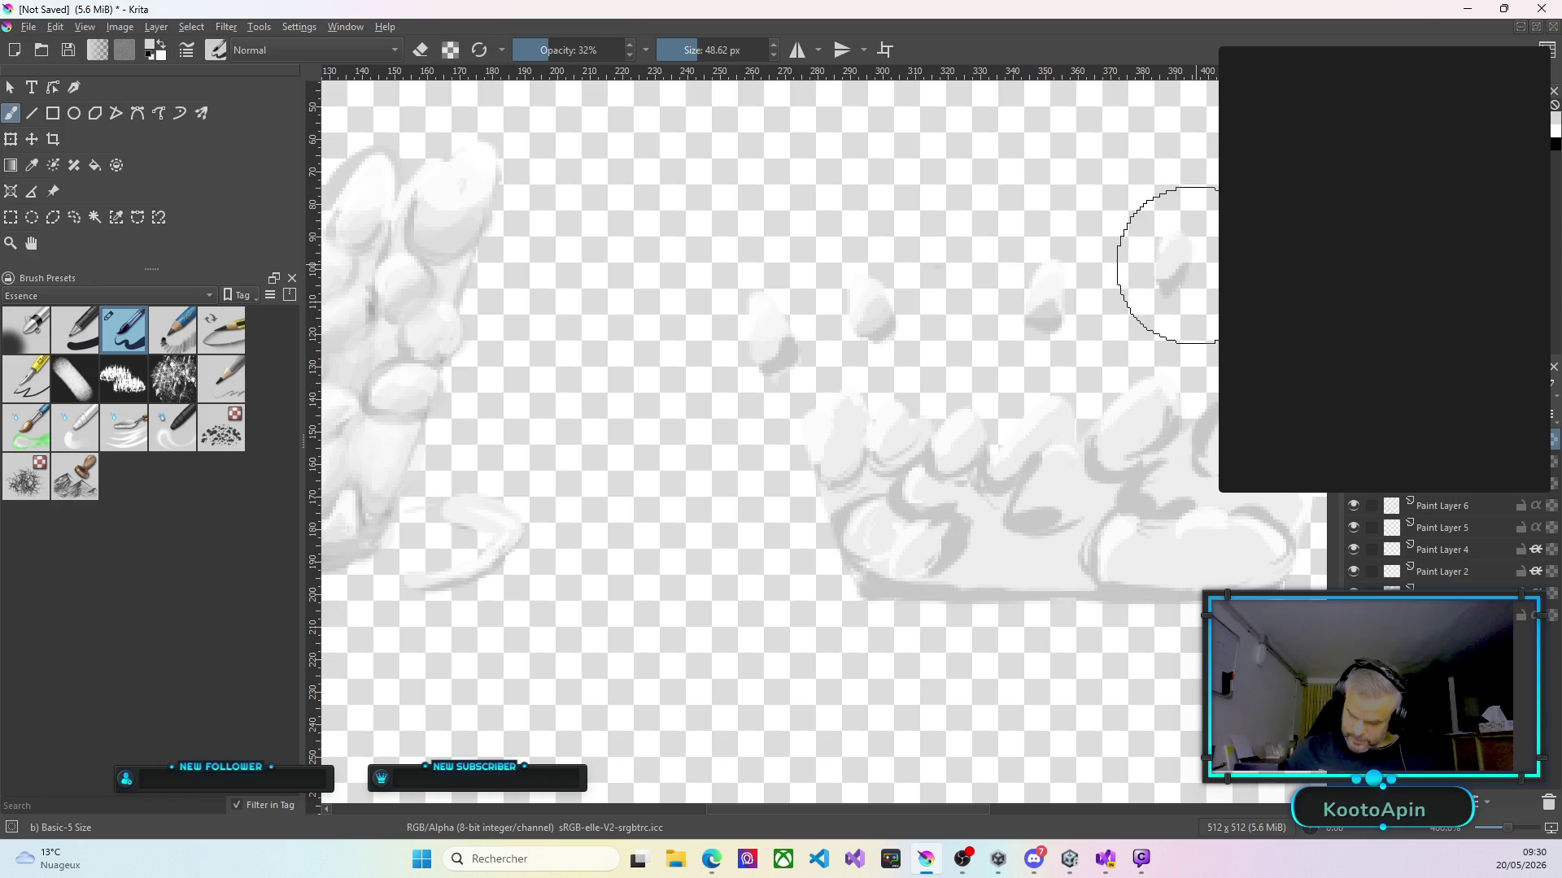
drag(1178, 249, 1179, 242)
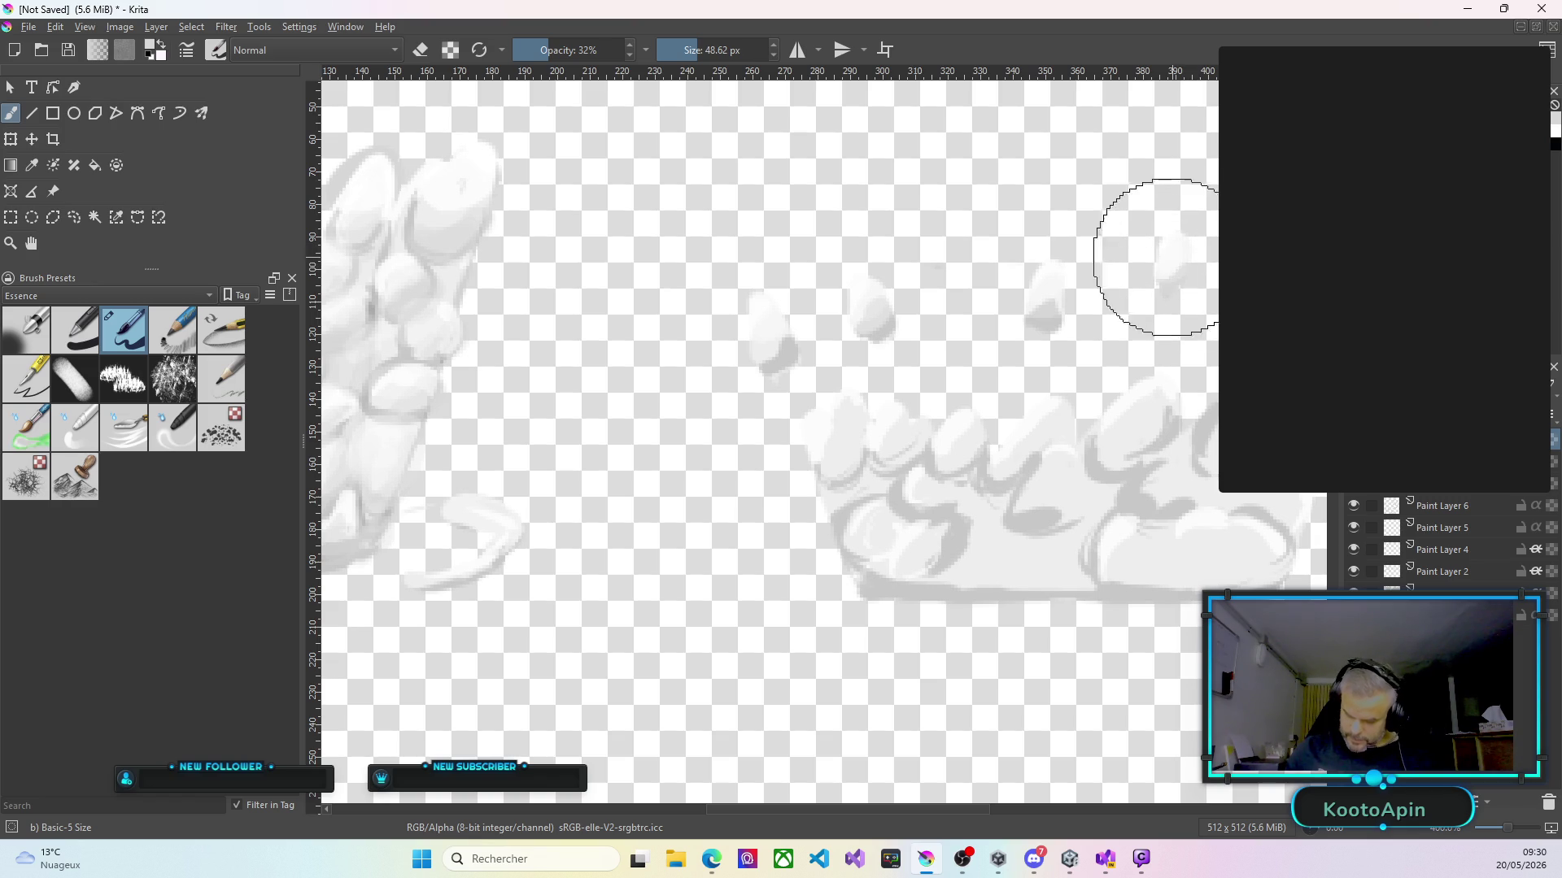
mouse_move(845, 420)
mouse_down()
mouse_move(822, 429)
mouse_move(973, 422)
mouse_up()
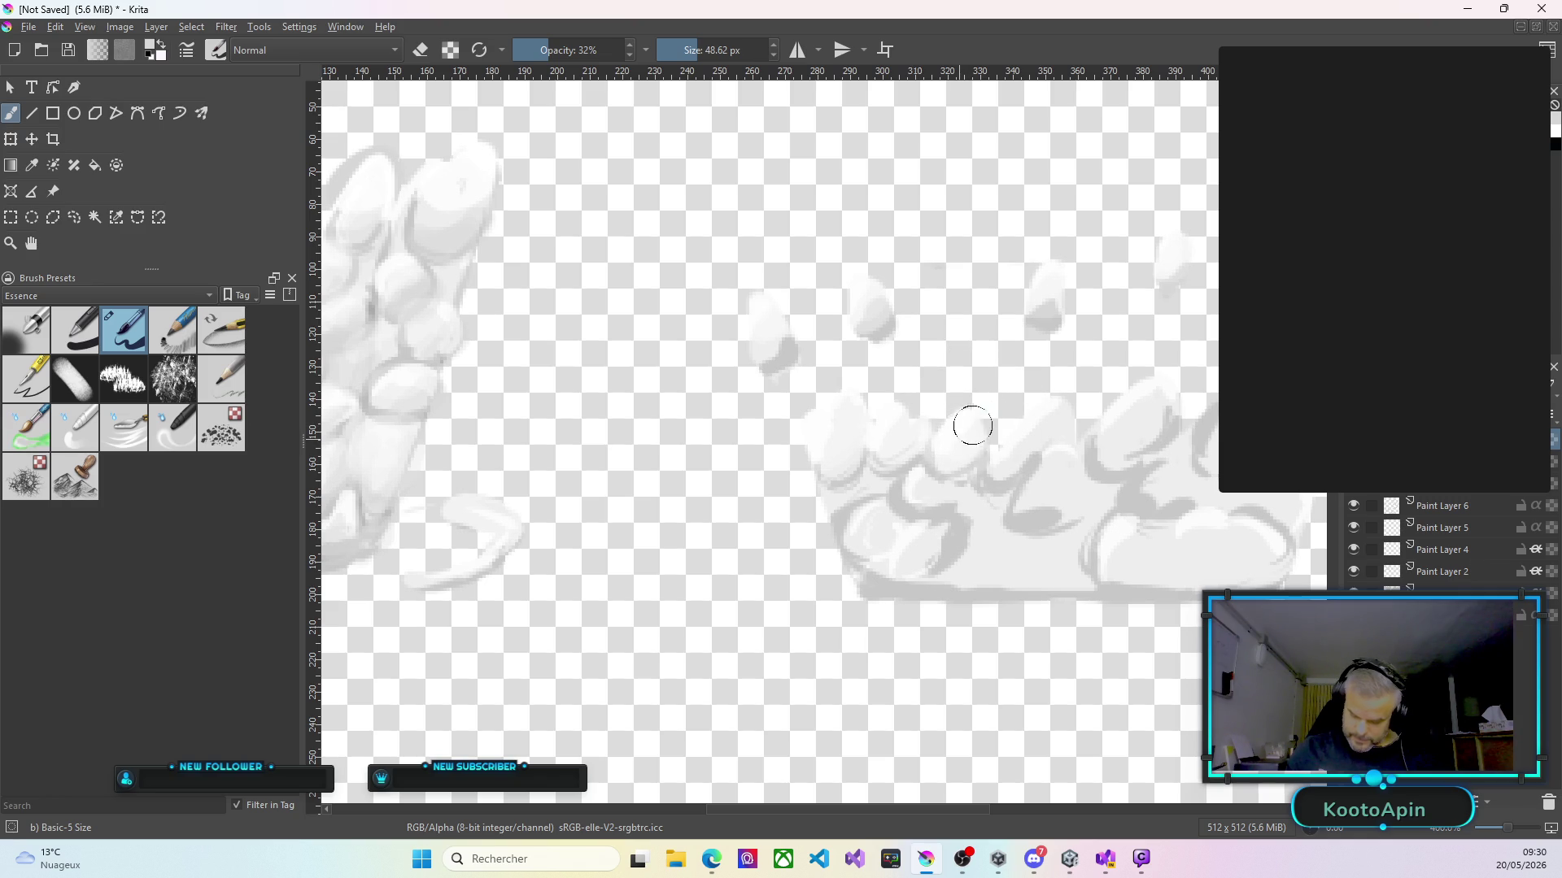
Brighten the crown top and body with white and shade and extend the right lobe.
mouse_move(1073, 399)
mouse_down()
mouse_move(1045, 419)
mouse_move(1057, 407)
mouse_up()
mouse_move(982, 453)
mouse_down()
mouse_move(860, 518)
mouse_move(886, 526)
mouse_move(871, 537)
mouse_move(1002, 544)
mouse_up()
drag(1150, 508, 1162, 471)
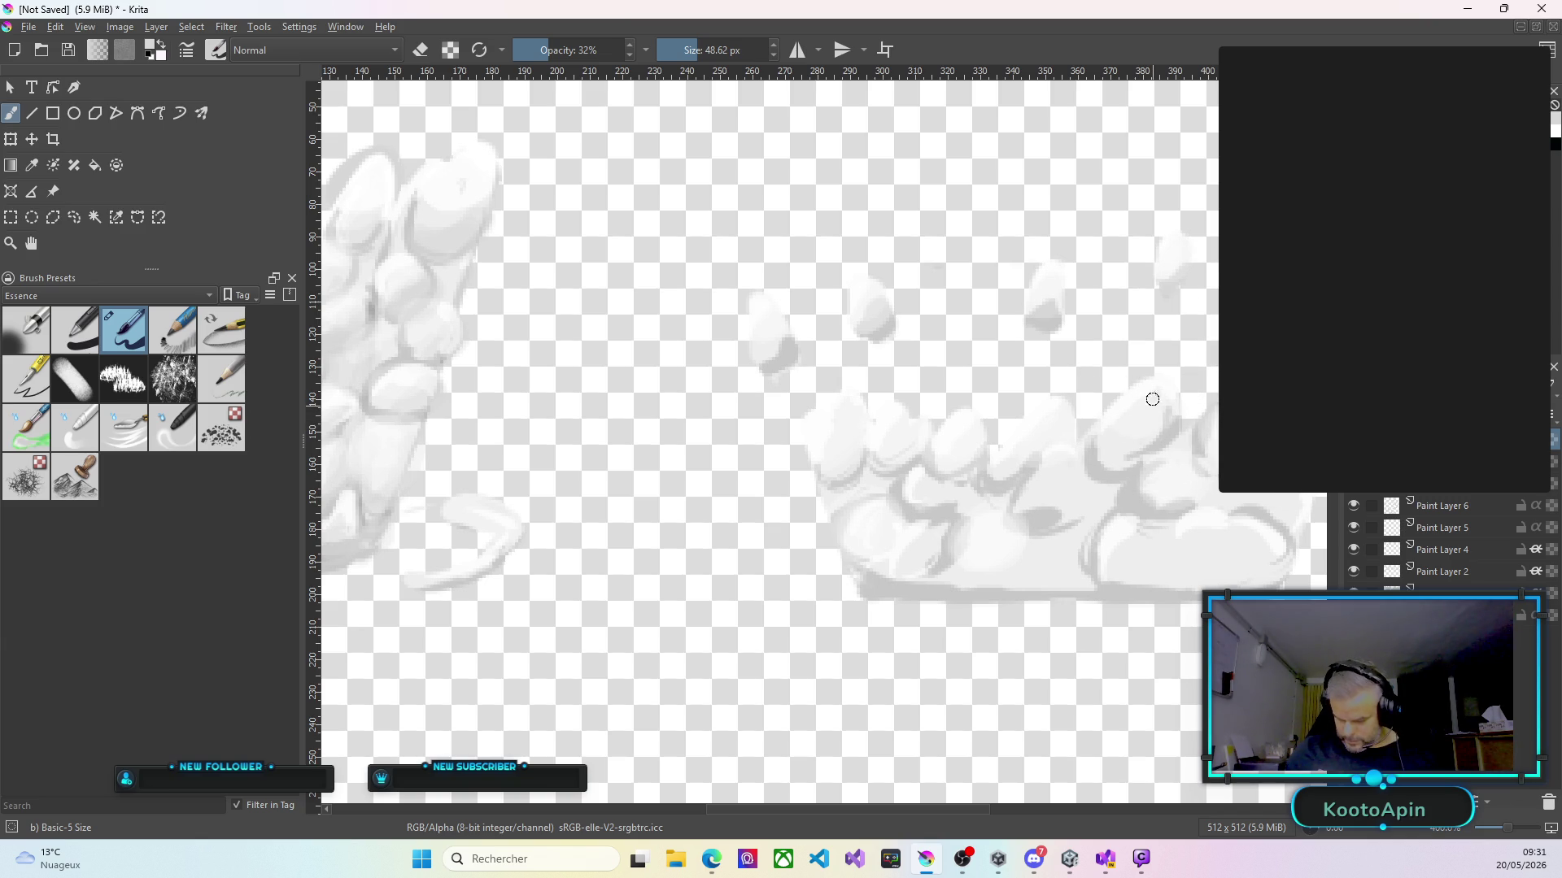
mouse_move(1126, 413)
mouse_down()
mouse_move(1147, 399)
mouse_move(1136, 383)
mouse_move(1114, 406)
mouse_up()
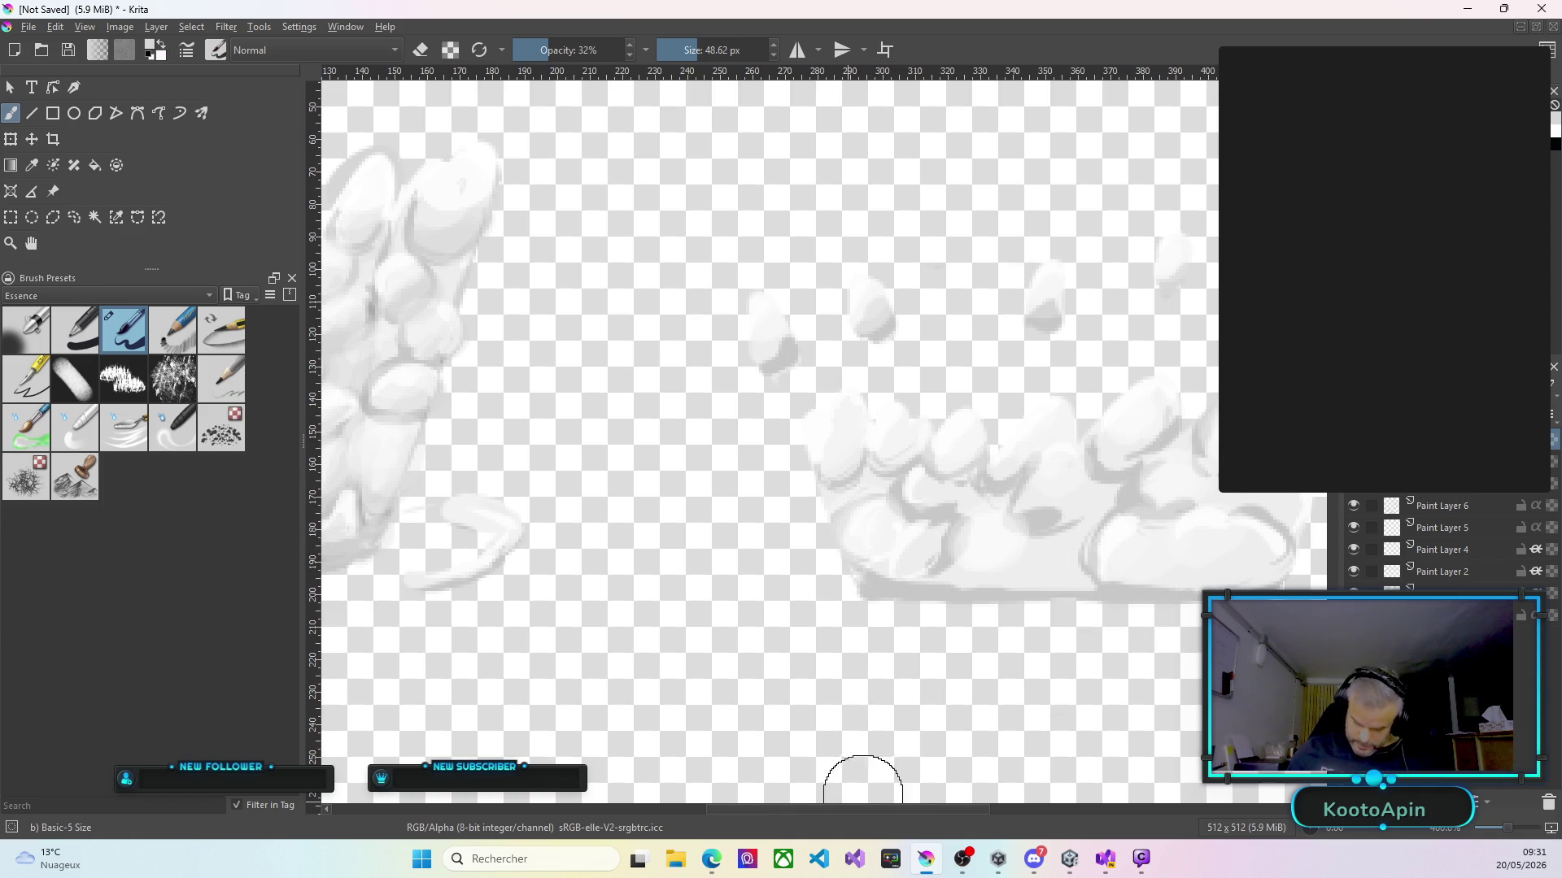
scroll(864, 760, right, 5)
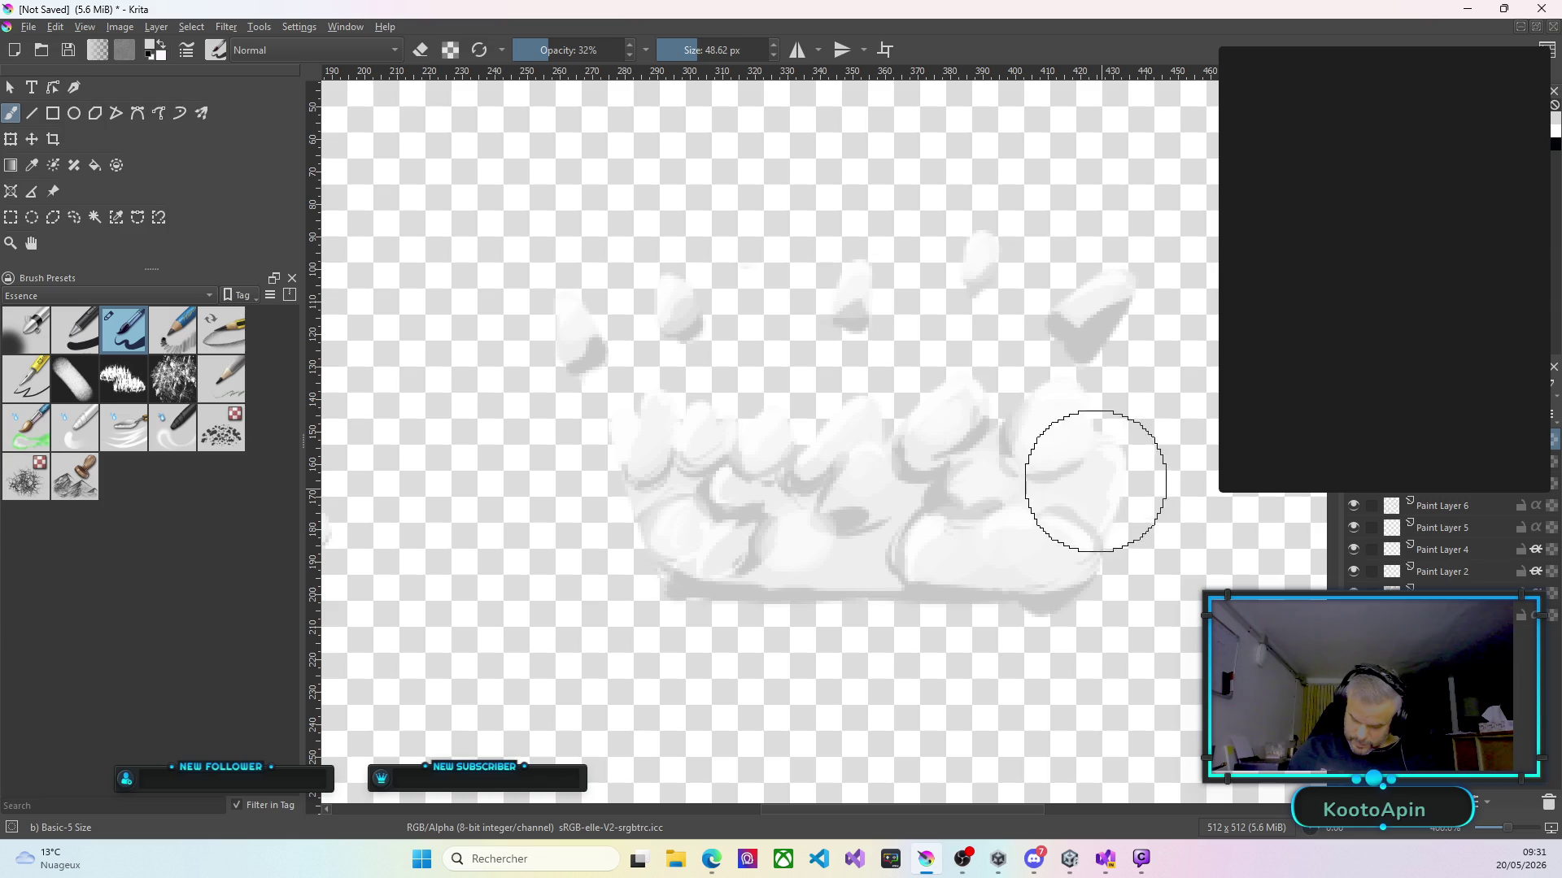
mouse_move(1102, 476)
mouse_down()
mouse_move(1115, 453)
mouse_move(1099, 482)
mouse_move(1123, 466)
mouse_move(1105, 463)
mouse_move(1093, 494)
mouse_move(1121, 471)
mouse_up()
drag(1108, 284, 1113, 286)
Whiten the small floating cloud pieces and repaint the crown's central strokes.
drag(976, 242, 972, 270)
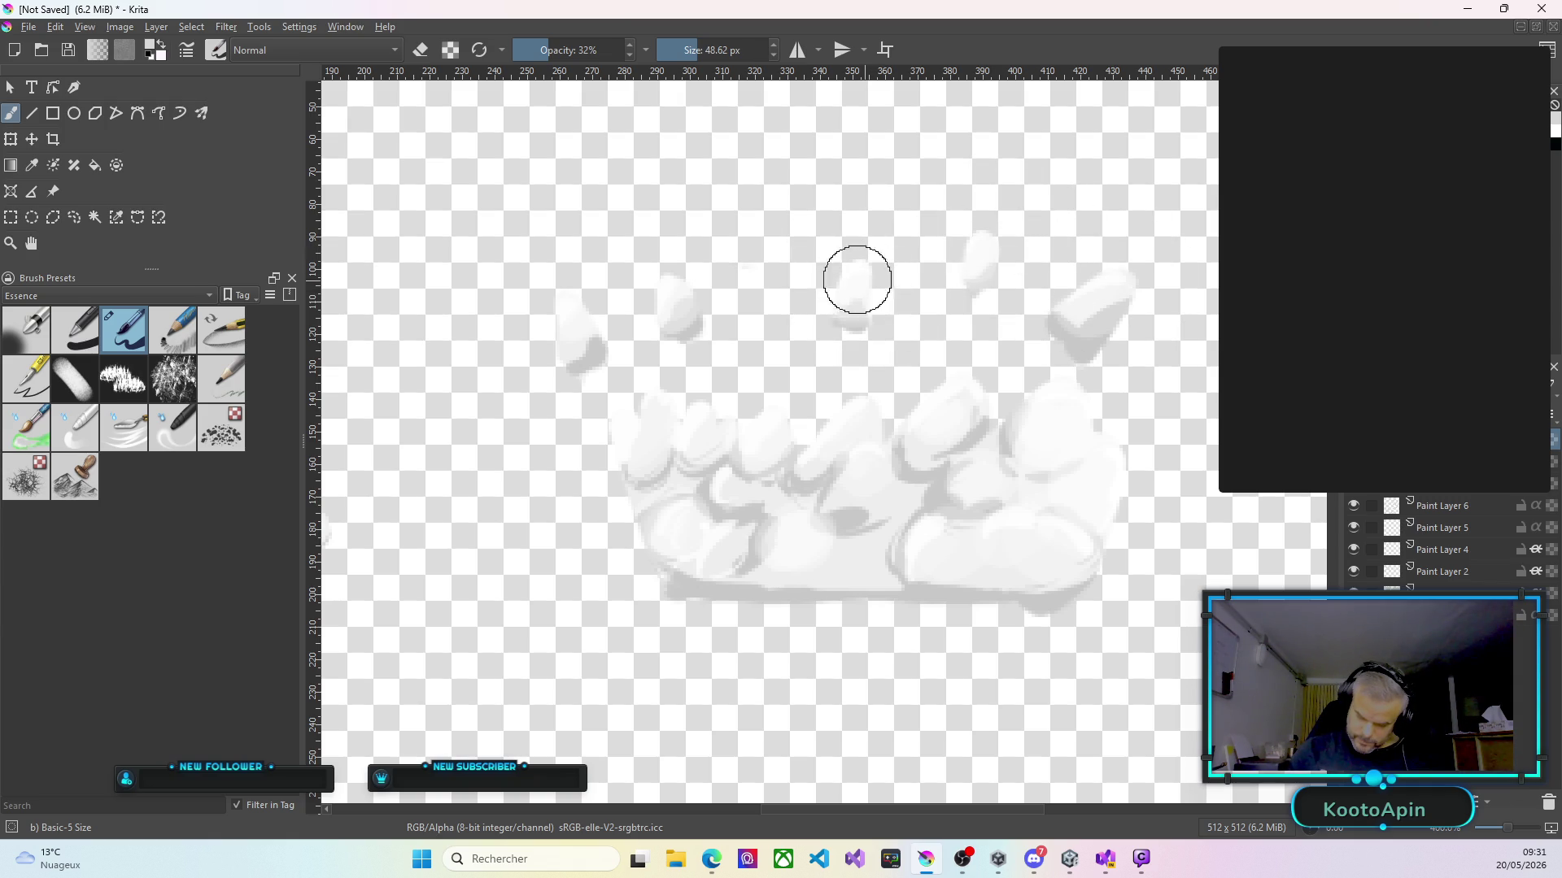
drag(677, 295, 672, 296)
mouse_move(578, 314)
mouse_down()
mouse_move(686, 460)
mouse_move(645, 436)
mouse_move(707, 418)
mouse_move(682, 543)
mouse_move(662, 530)
mouse_move(718, 488)
mouse_up()
mouse_move(1049, 470)
mouse_down()
mouse_move(789, 530)
mouse_move(719, 492)
mouse_move(767, 480)
mouse_move(788, 505)
mouse_move(892, 453)
mouse_move(862, 479)
mouse_move(1018, 442)
mouse_move(938, 547)
mouse_move(1052, 544)
mouse_move(1098, 460)
mouse_move(1061, 417)
mouse_move(976, 411)
mouse_up()
scroll(1004, 393, down, 5)
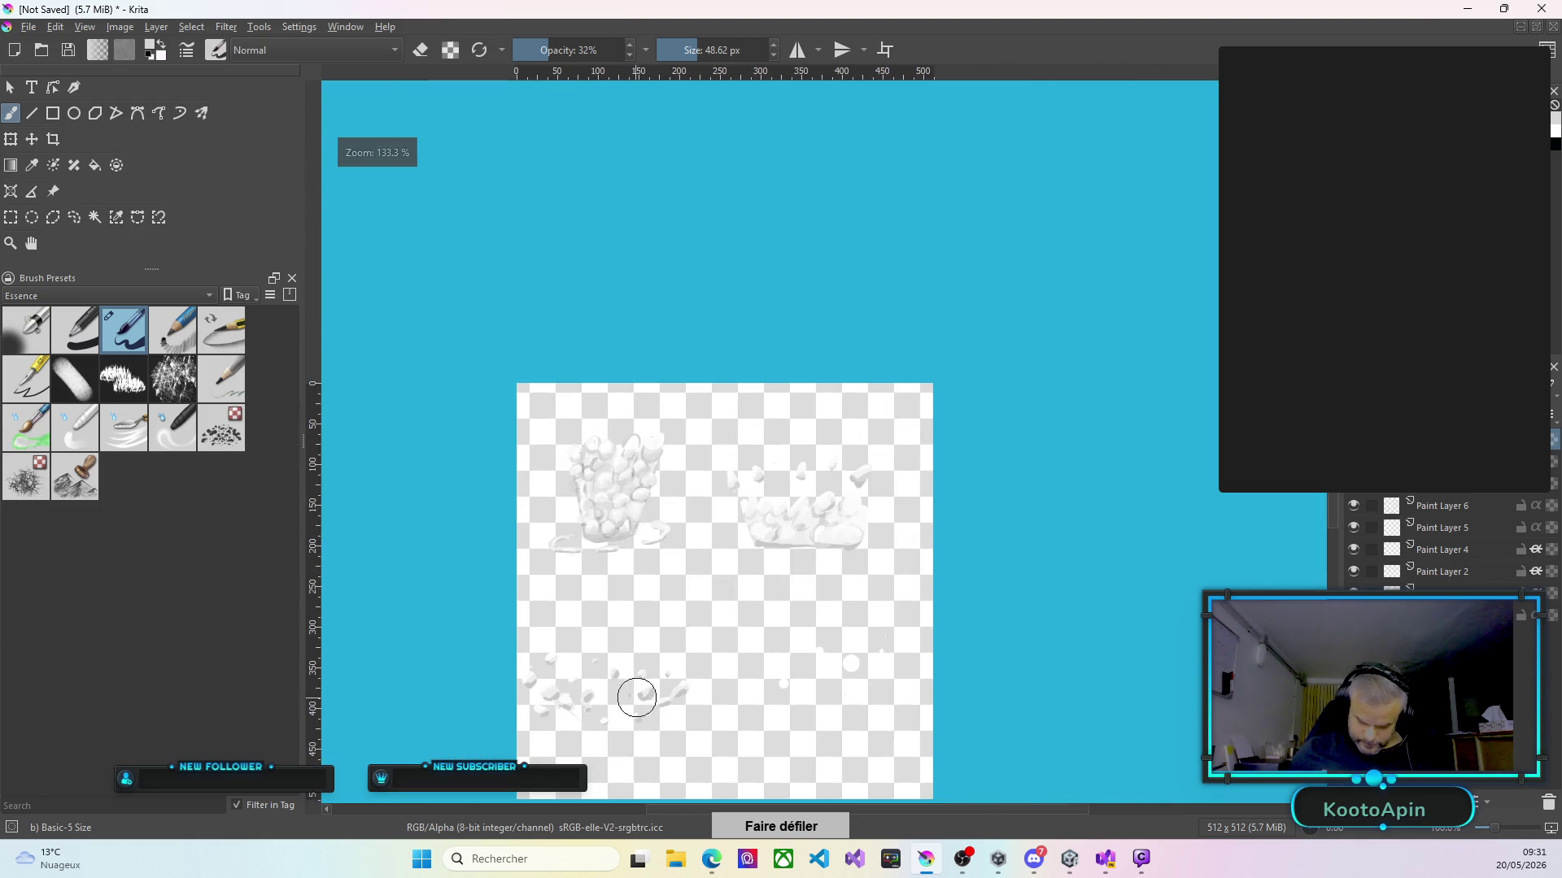
Join the right droplet to the lower-left one and enlarge and firm up nearby white droplets.
scroll(633, 695, up, 4)
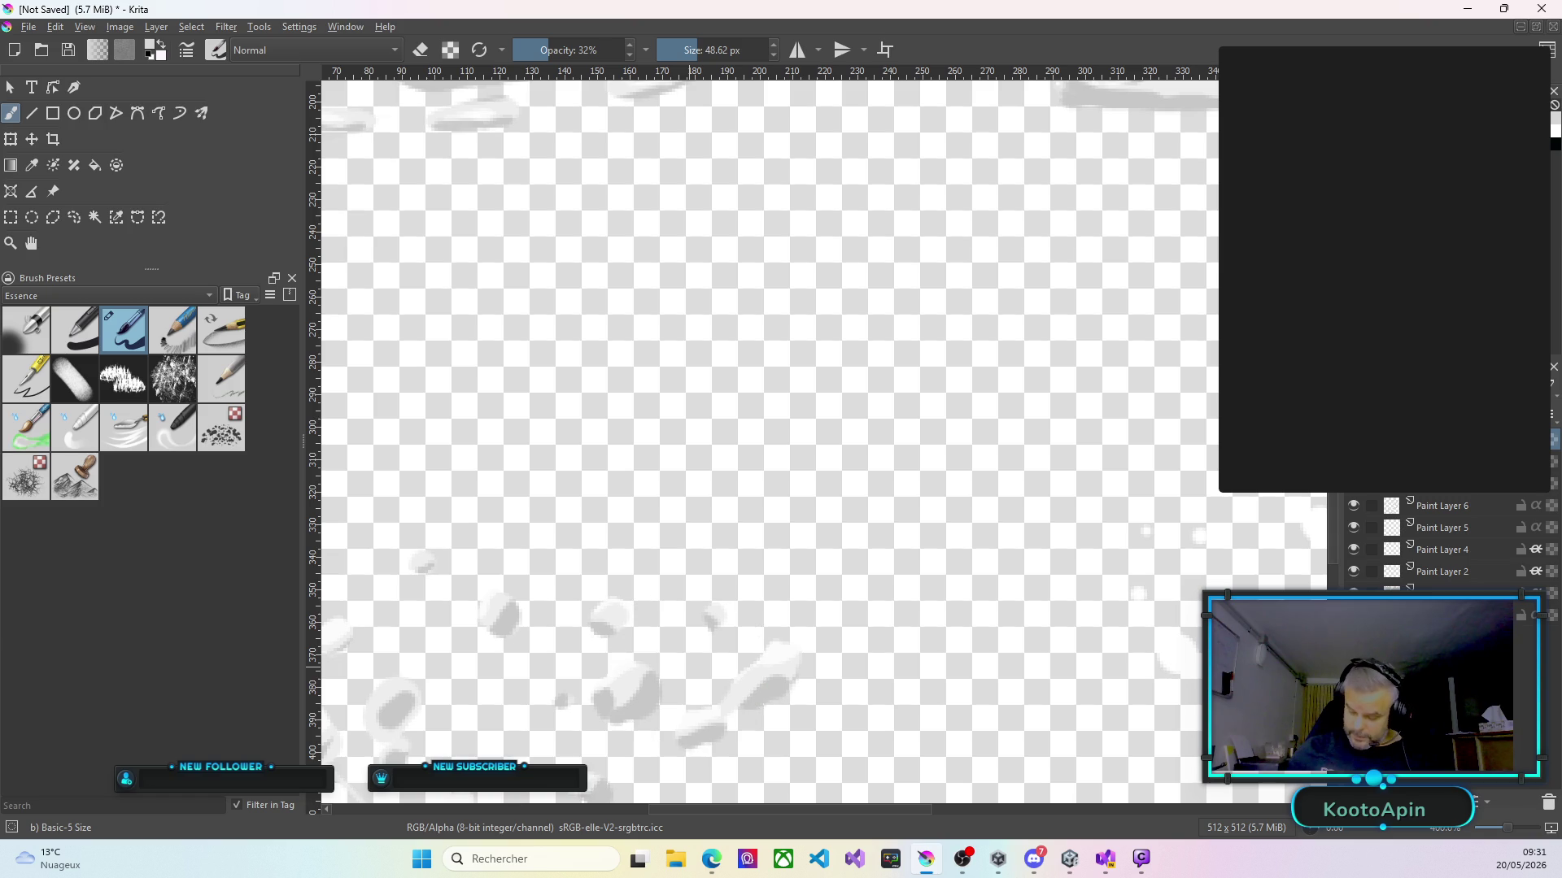
scroll(764, 439, down, 1)
scroll(764, 407, down, 5)
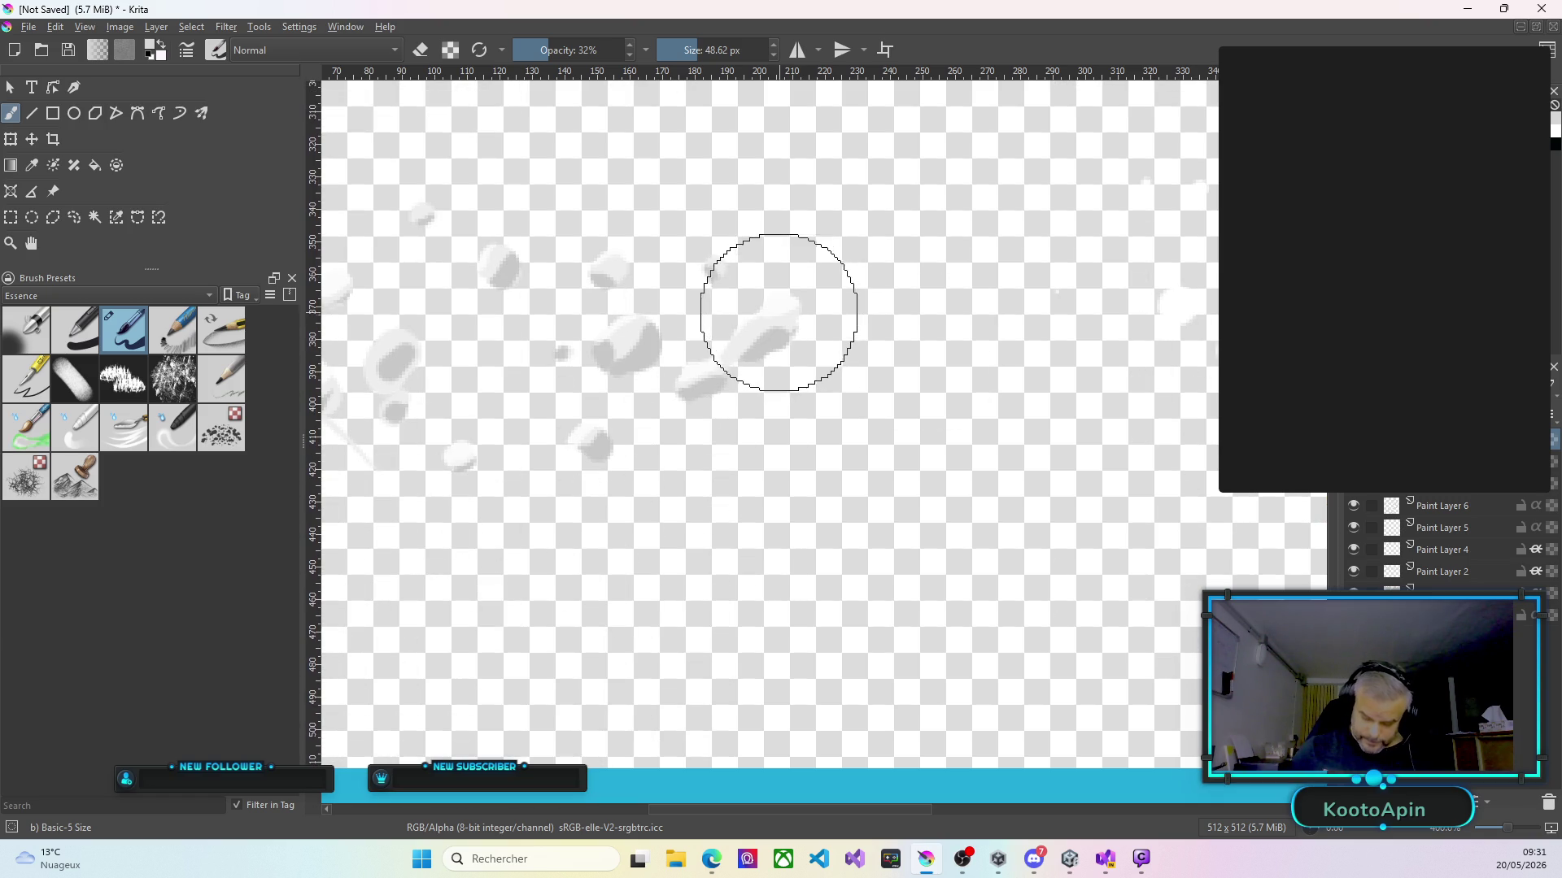
drag(749, 325, 728, 353)
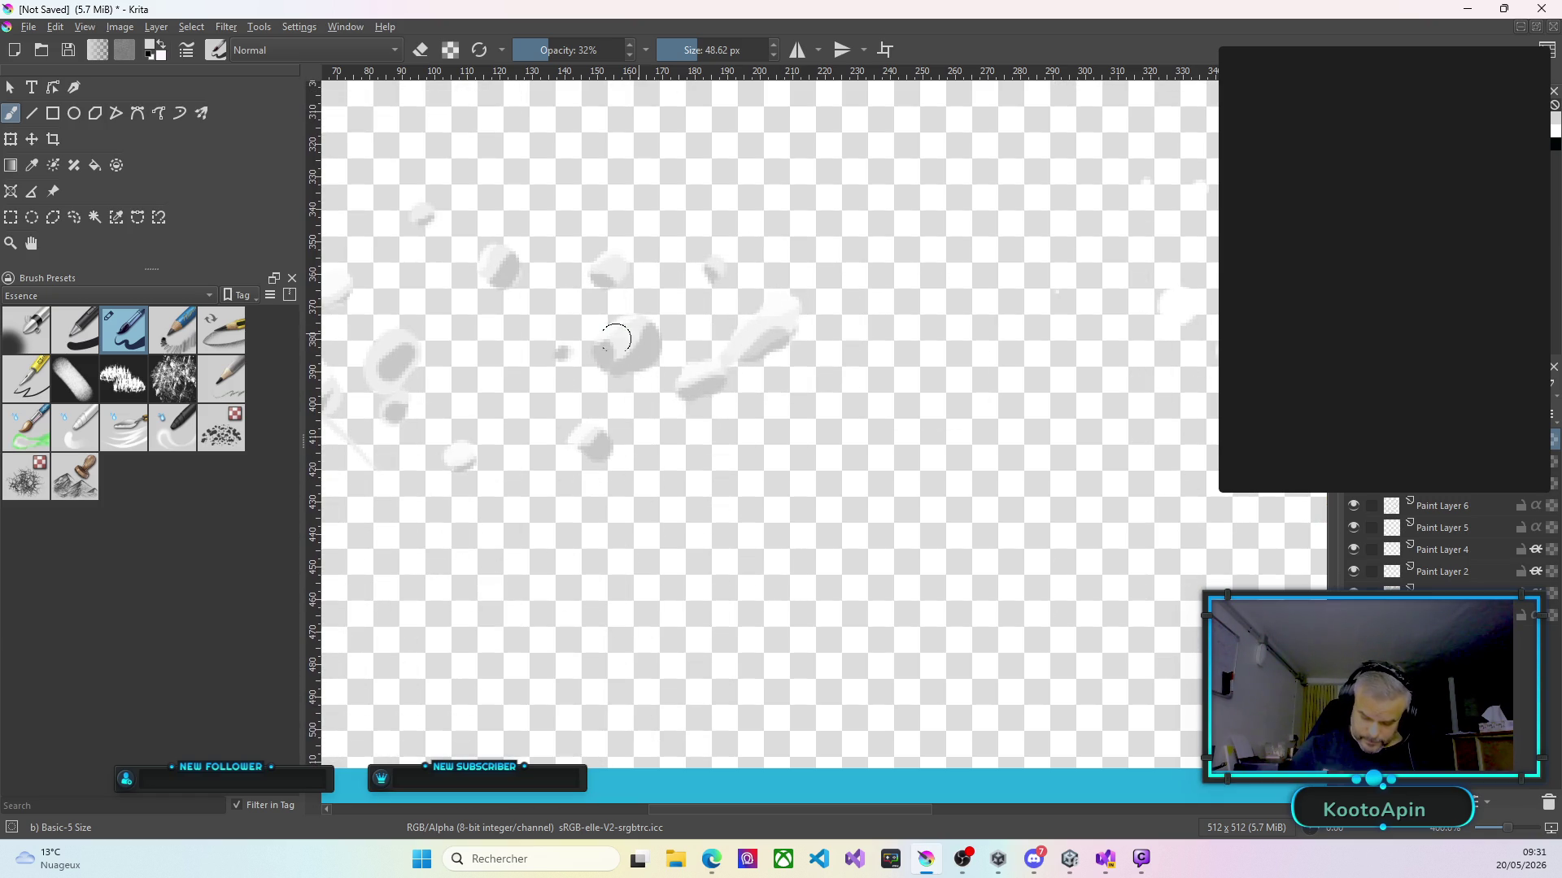
drag(616, 334, 628, 345)
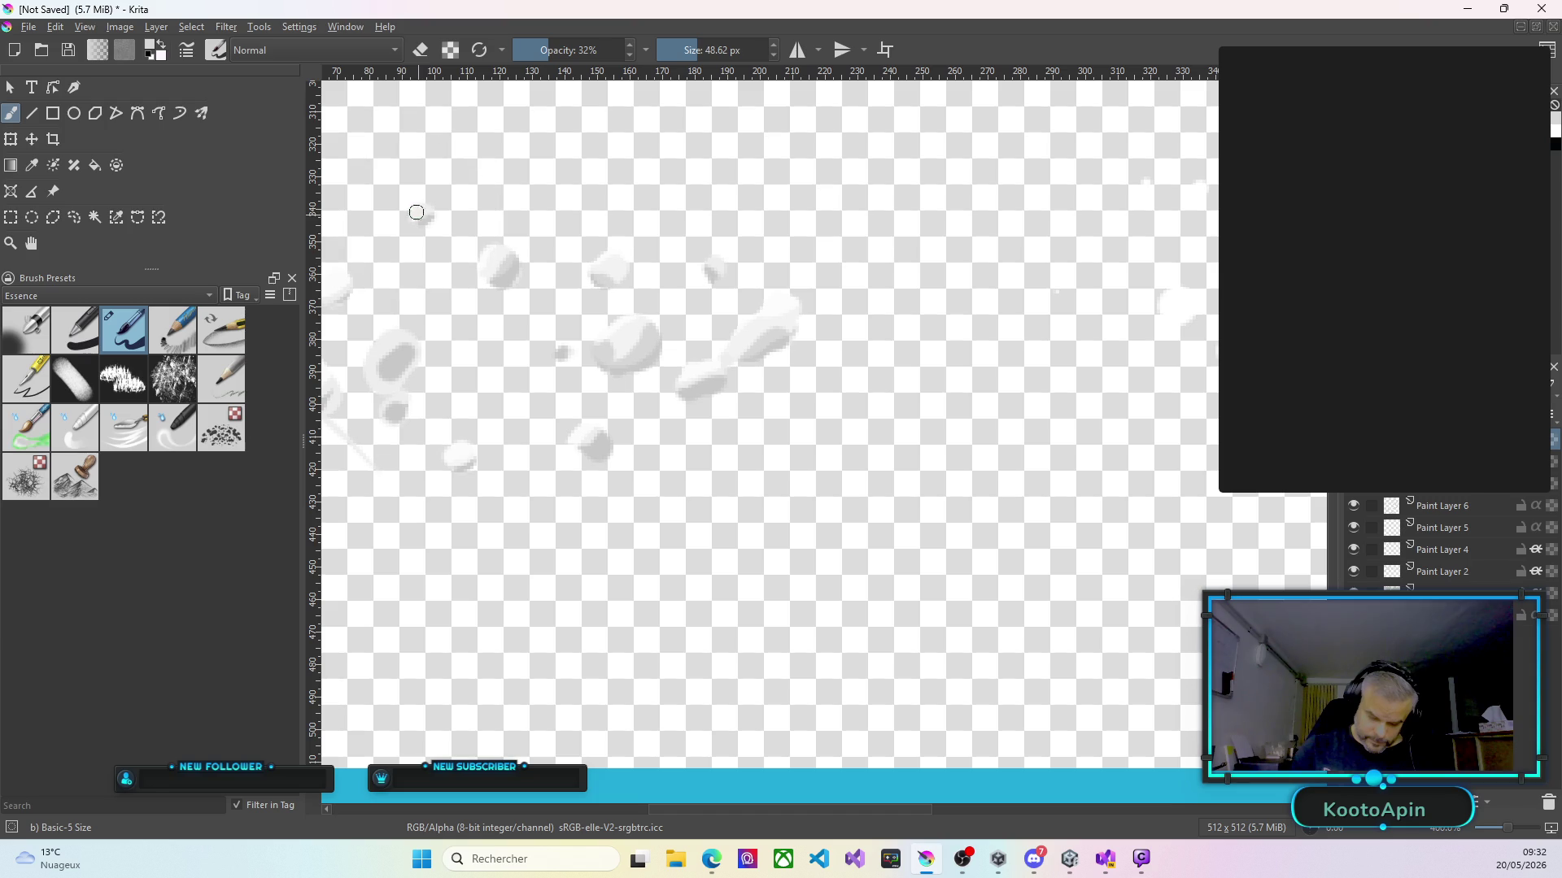
click(426, 209)
click(395, 351)
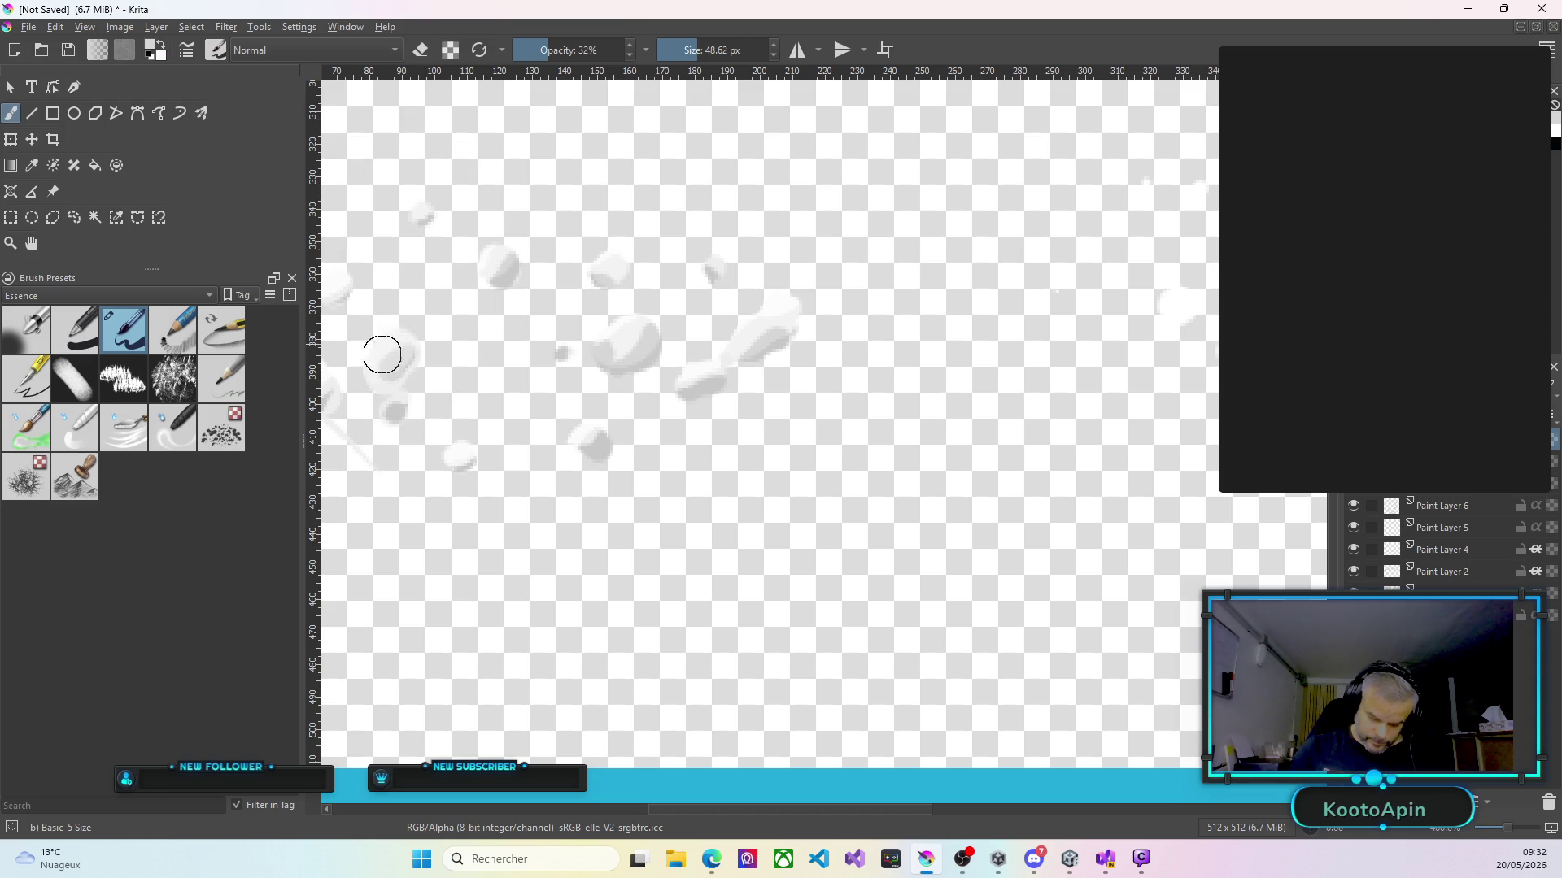
Dab new white droplets and grow existing ones further right.
drag(878, 810, 794, 821)
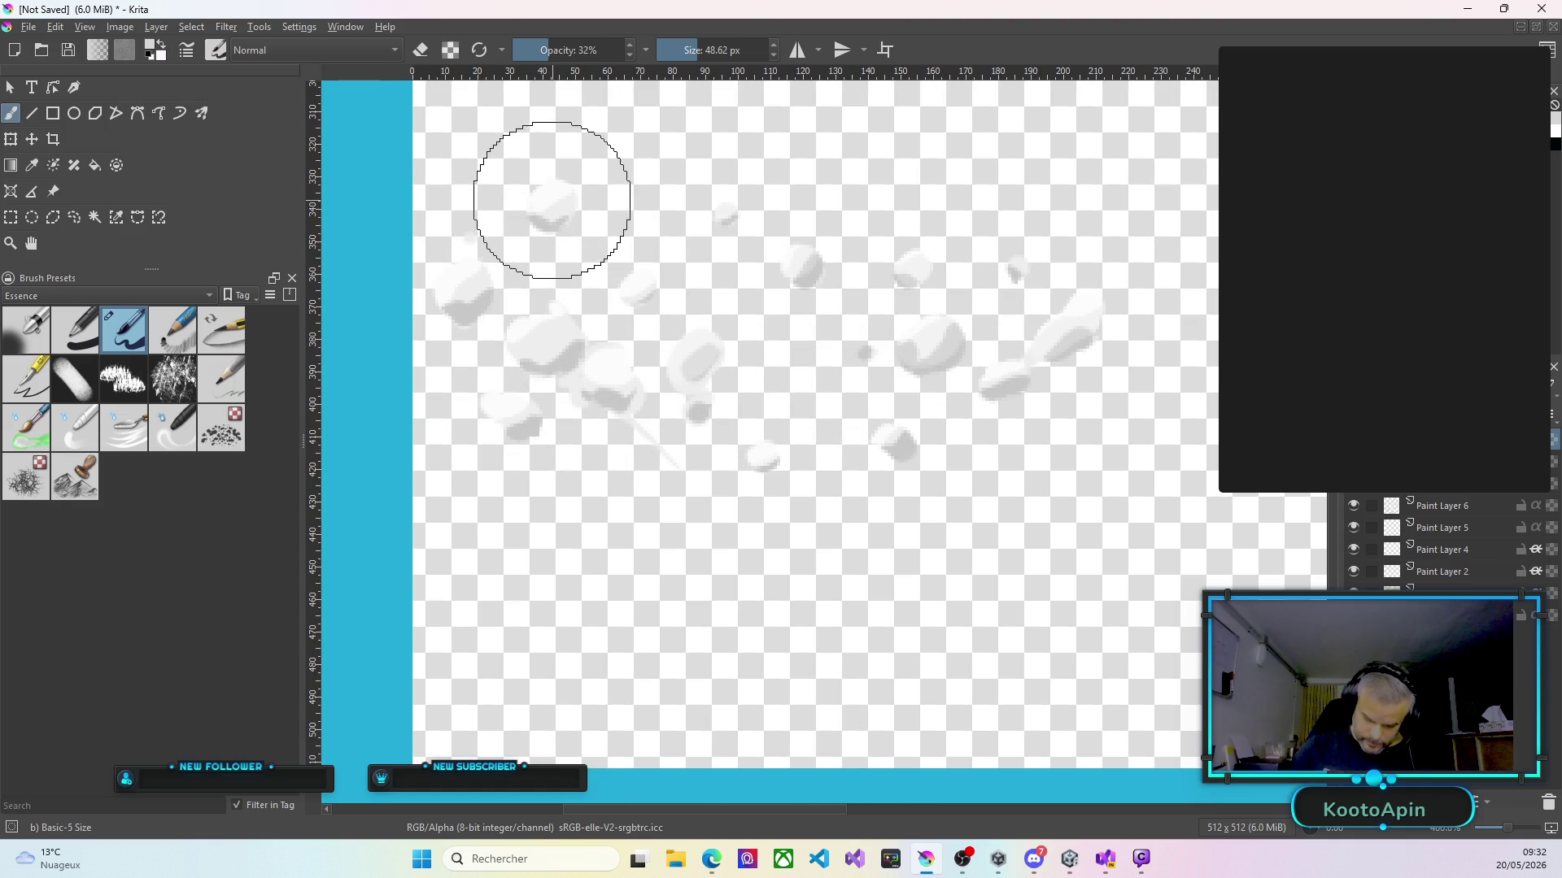
drag(557, 195, 553, 203)
drag(464, 283, 465, 286)
mouse_move(536, 355)
mouse_down()
mouse_move(544, 327)
mouse_move(500, 403)
mouse_move(521, 412)
mouse_up()
mouse_move(621, 366)
mouse_down()
mouse_move(592, 371)
mouse_move(599, 387)
mouse_up()
mouse_move(715, 350)
mouse_down()
mouse_move(695, 345)
mouse_move(701, 397)
mouse_up()
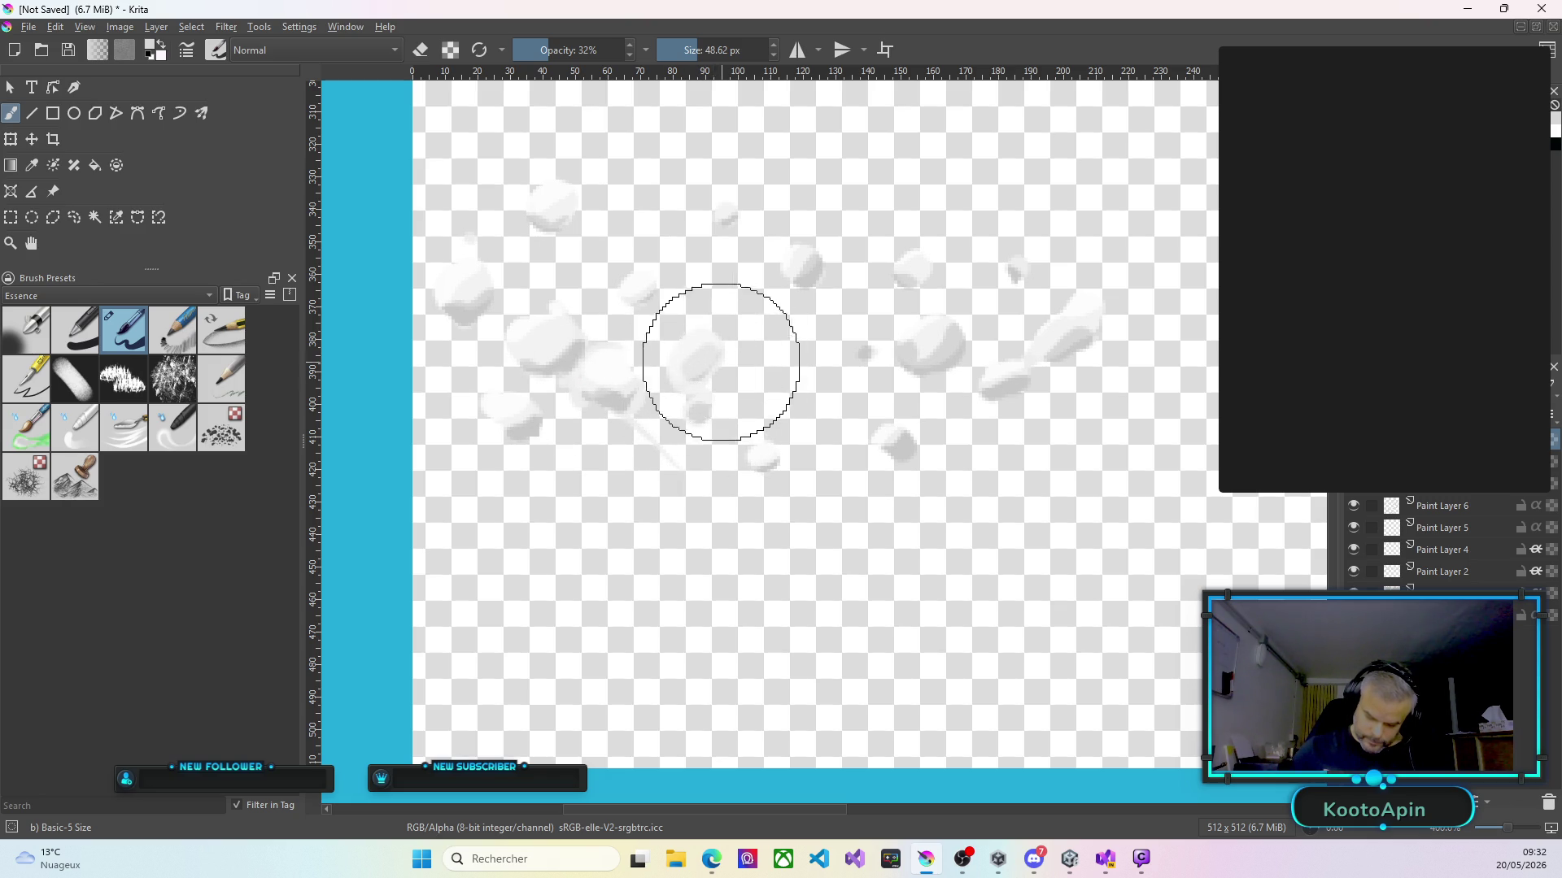
drag(704, 342, 702, 343)
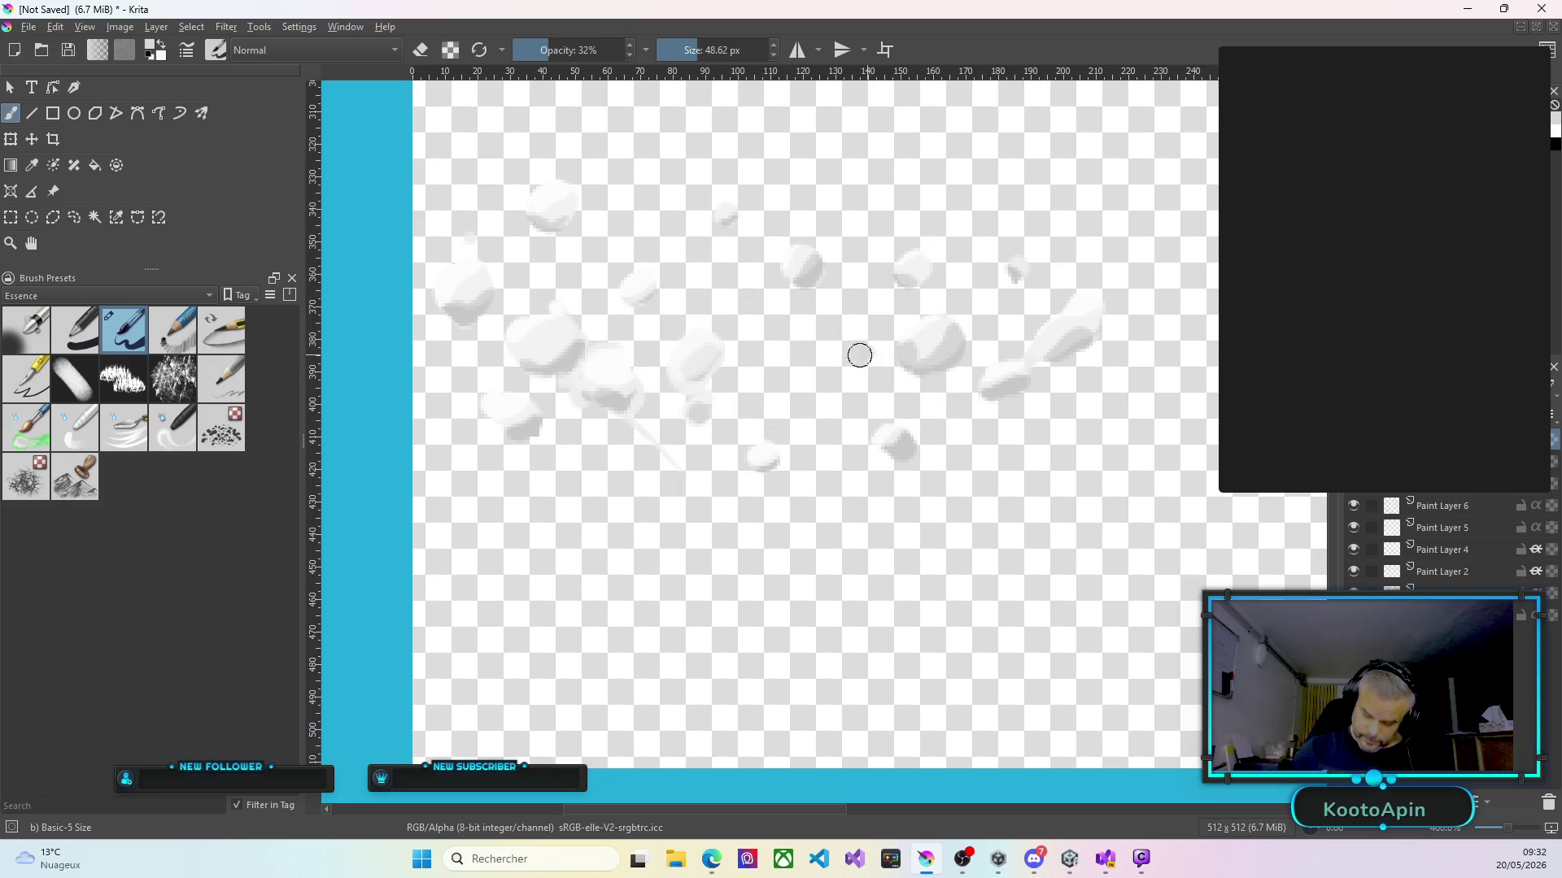
Brighten the right-side droplet dabs and enlarge two more white droplet blobs.
drag(761, 447, 761, 446)
drag(890, 435, 902, 434)
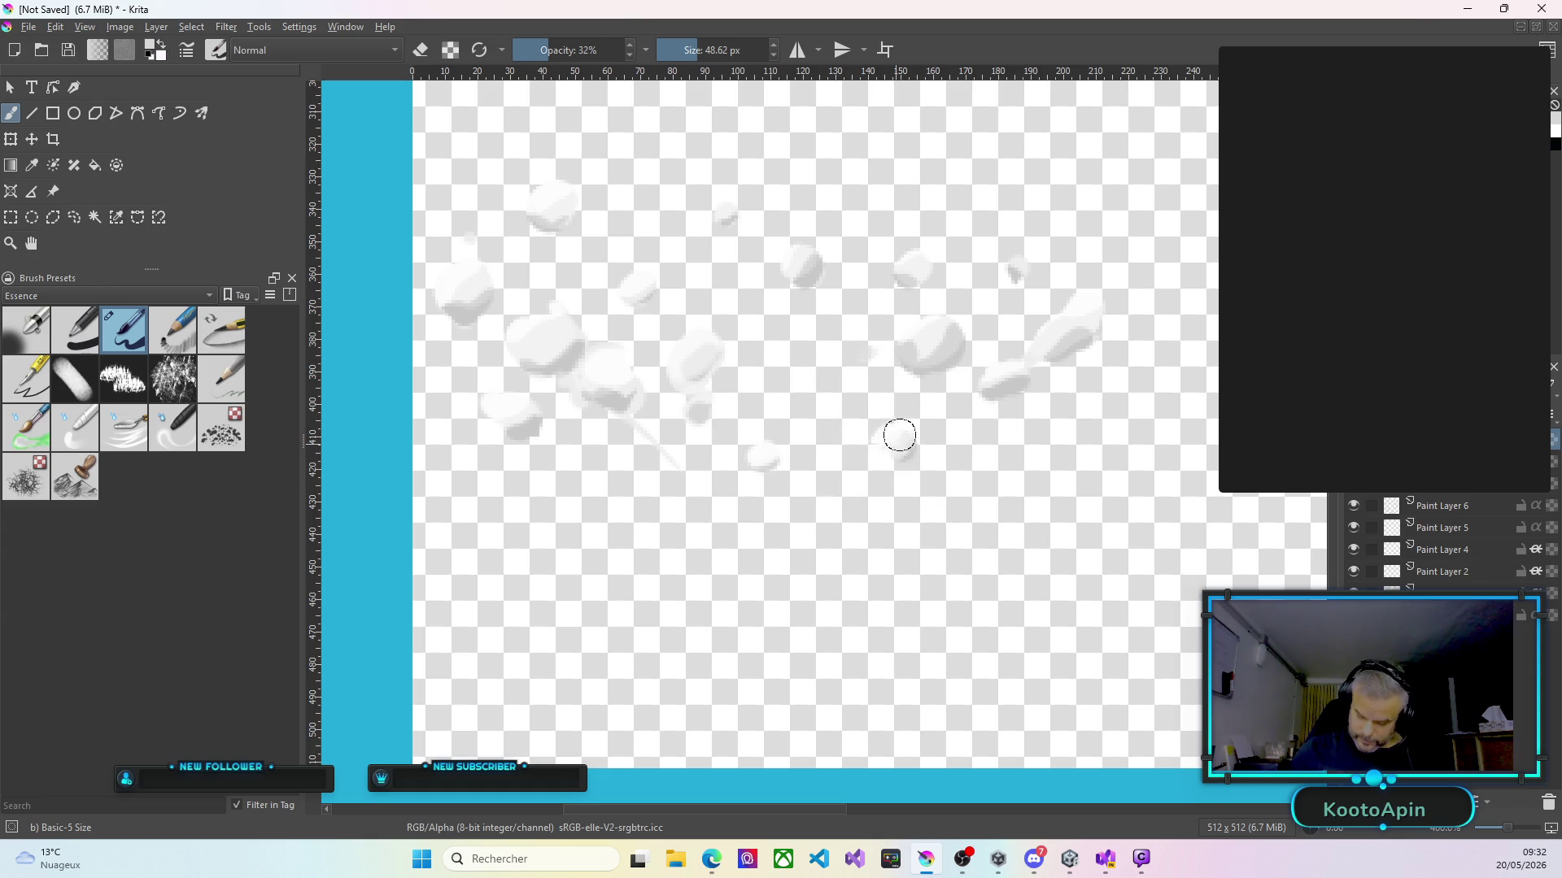
drag(997, 377, 1052, 335)
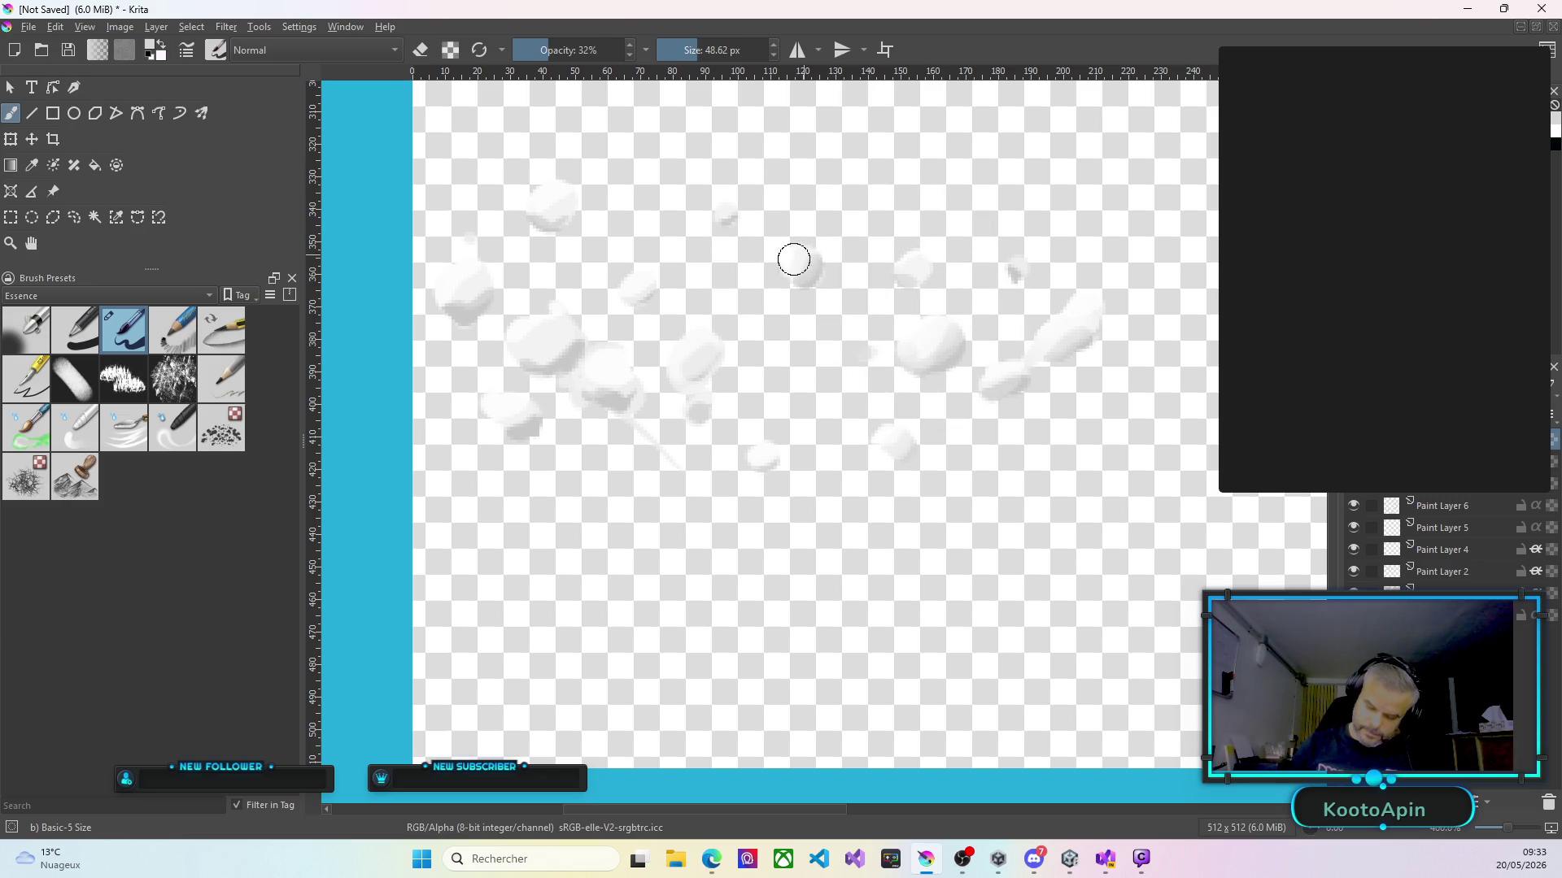
mouse_move(616, 279)
mouse_down()
mouse_move(636, 287)
mouse_move(527, 336)
mouse_move(550, 331)
mouse_move(610, 365)
mouse_move(593, 373)
mouse_move(538, 337)
mouse_up()
click(505, 411)
drag(693, 343, 693, 346)
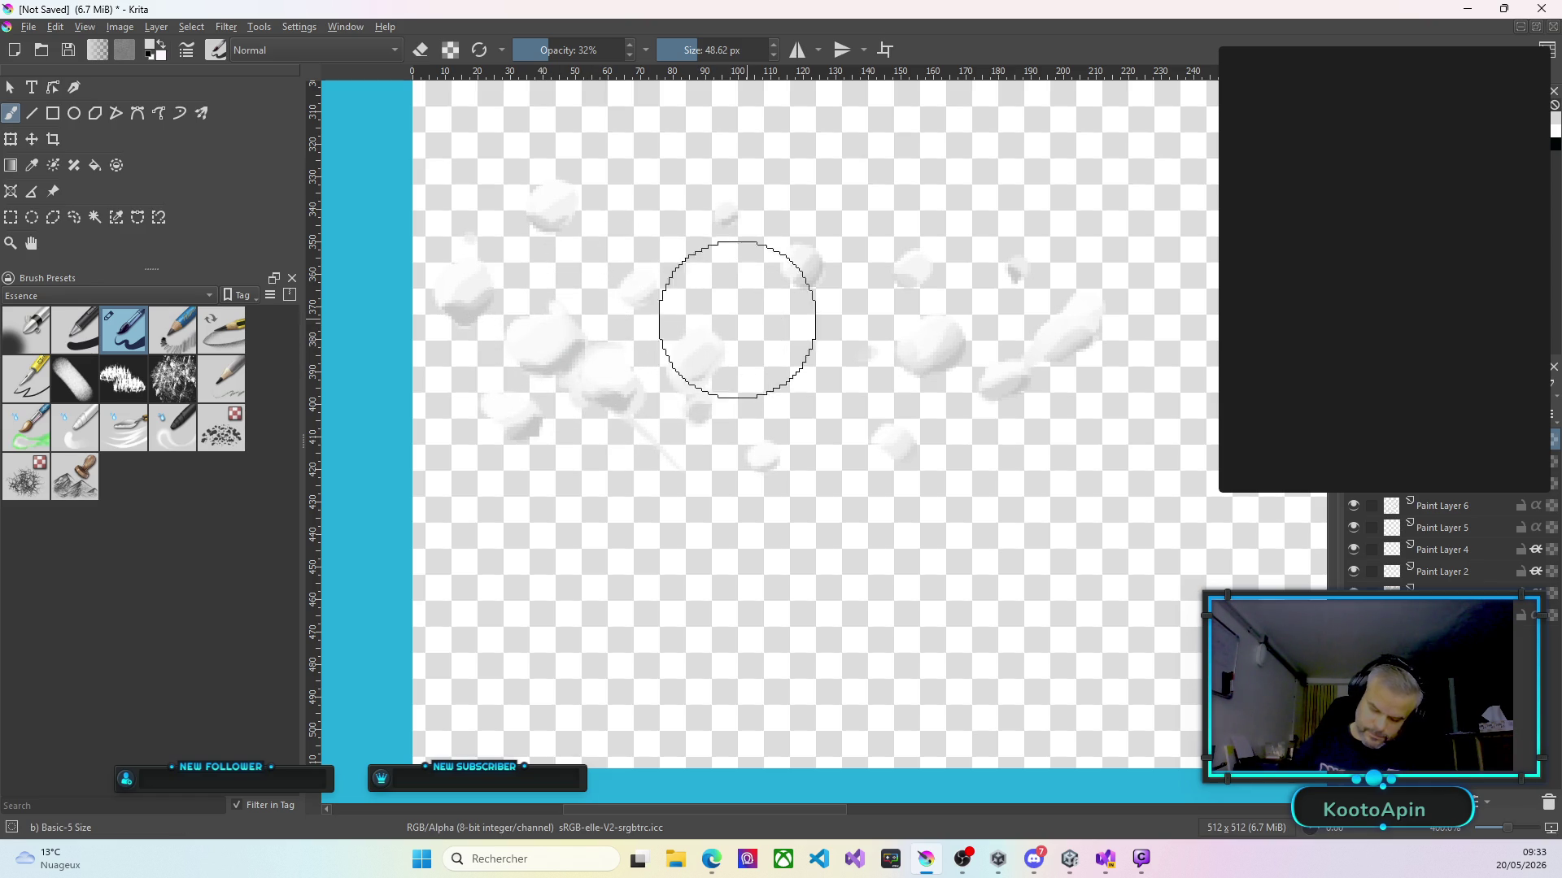
Zoom out to the whole canvas and make Paint Layer 2 the active layer.
key(1)
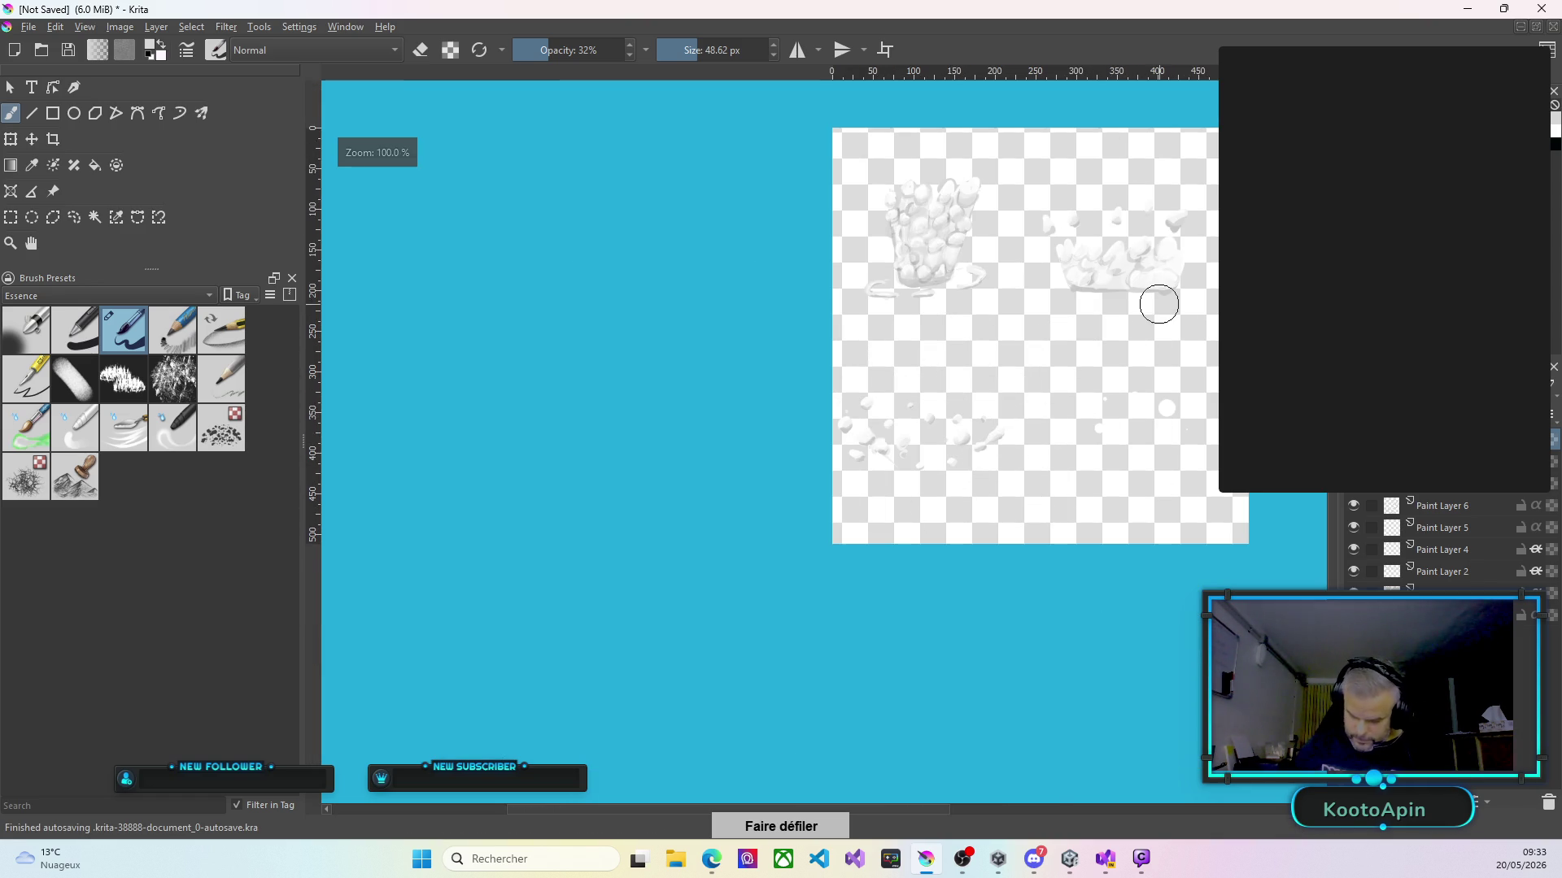
scroll(1158, 309, up, 3)
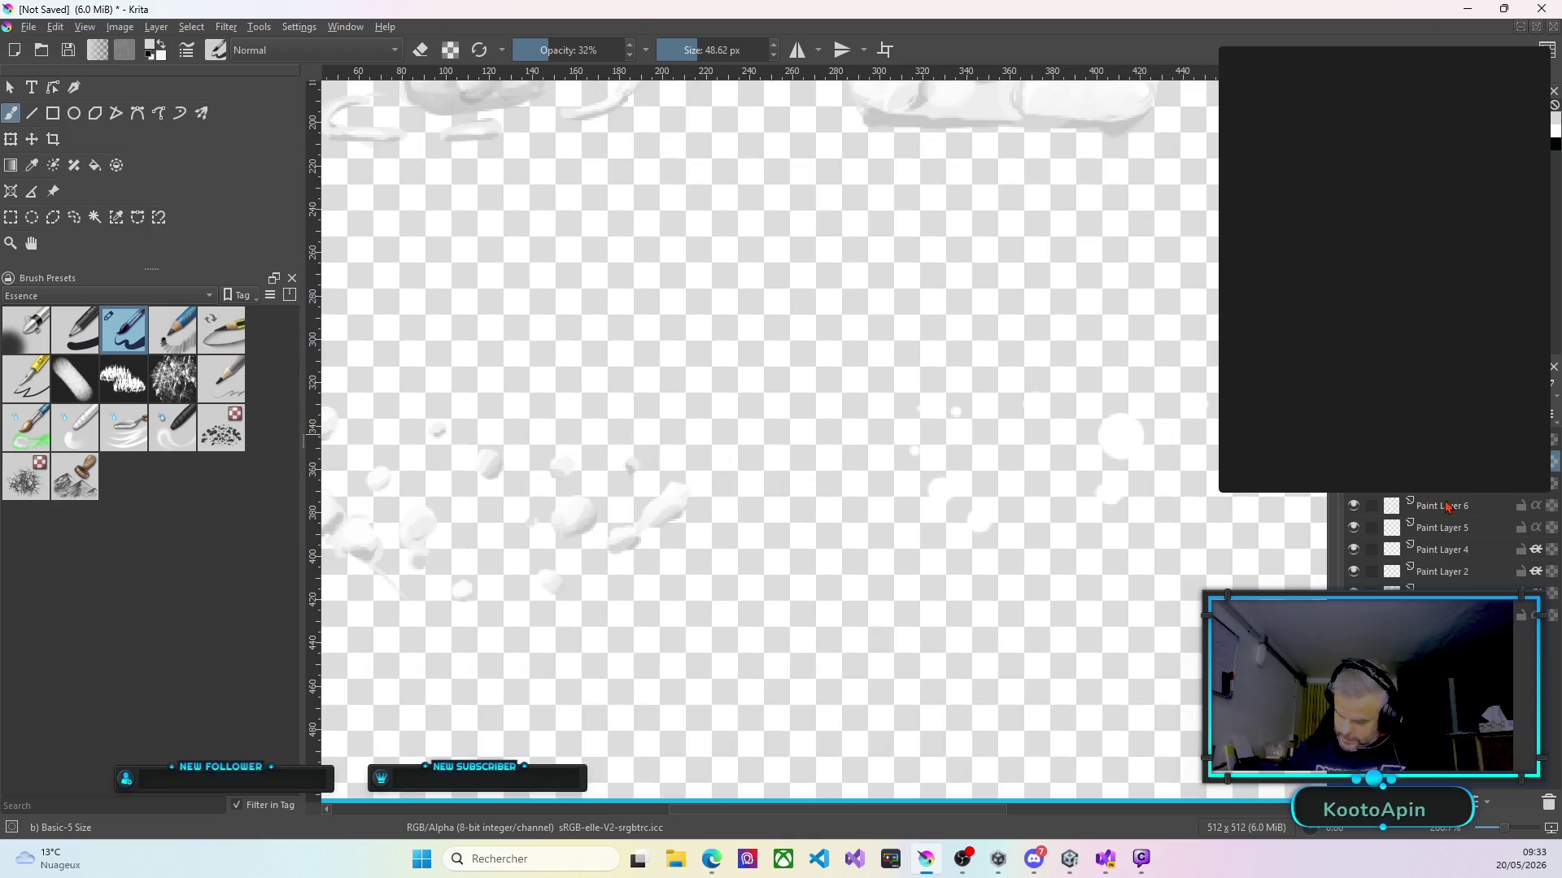
click(1431, 592)
click(1442, 573)
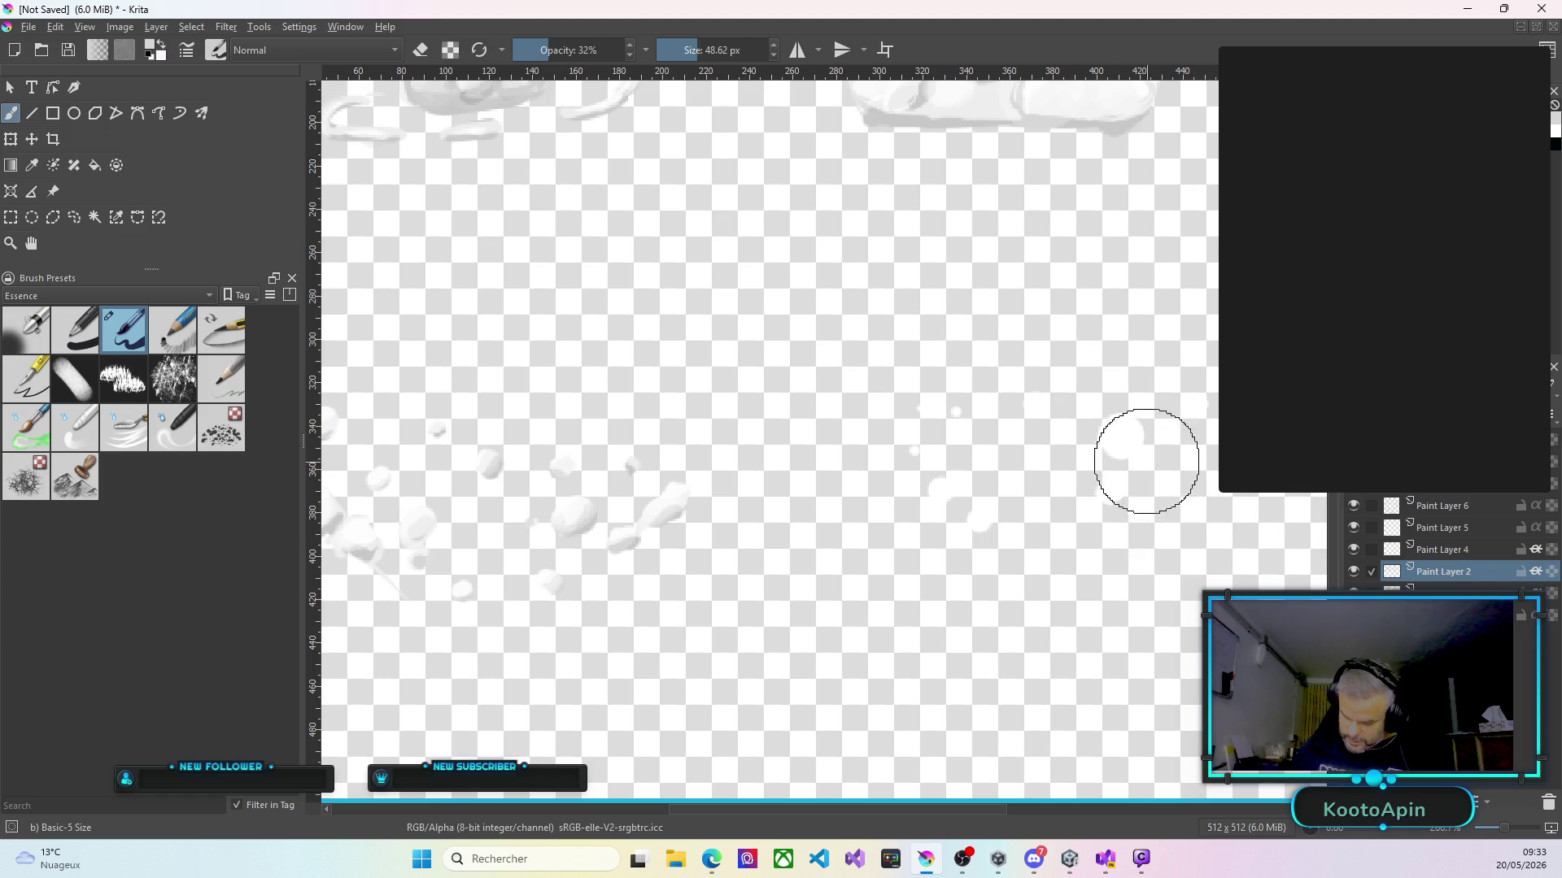
scroll(1146, 455, up, 3)
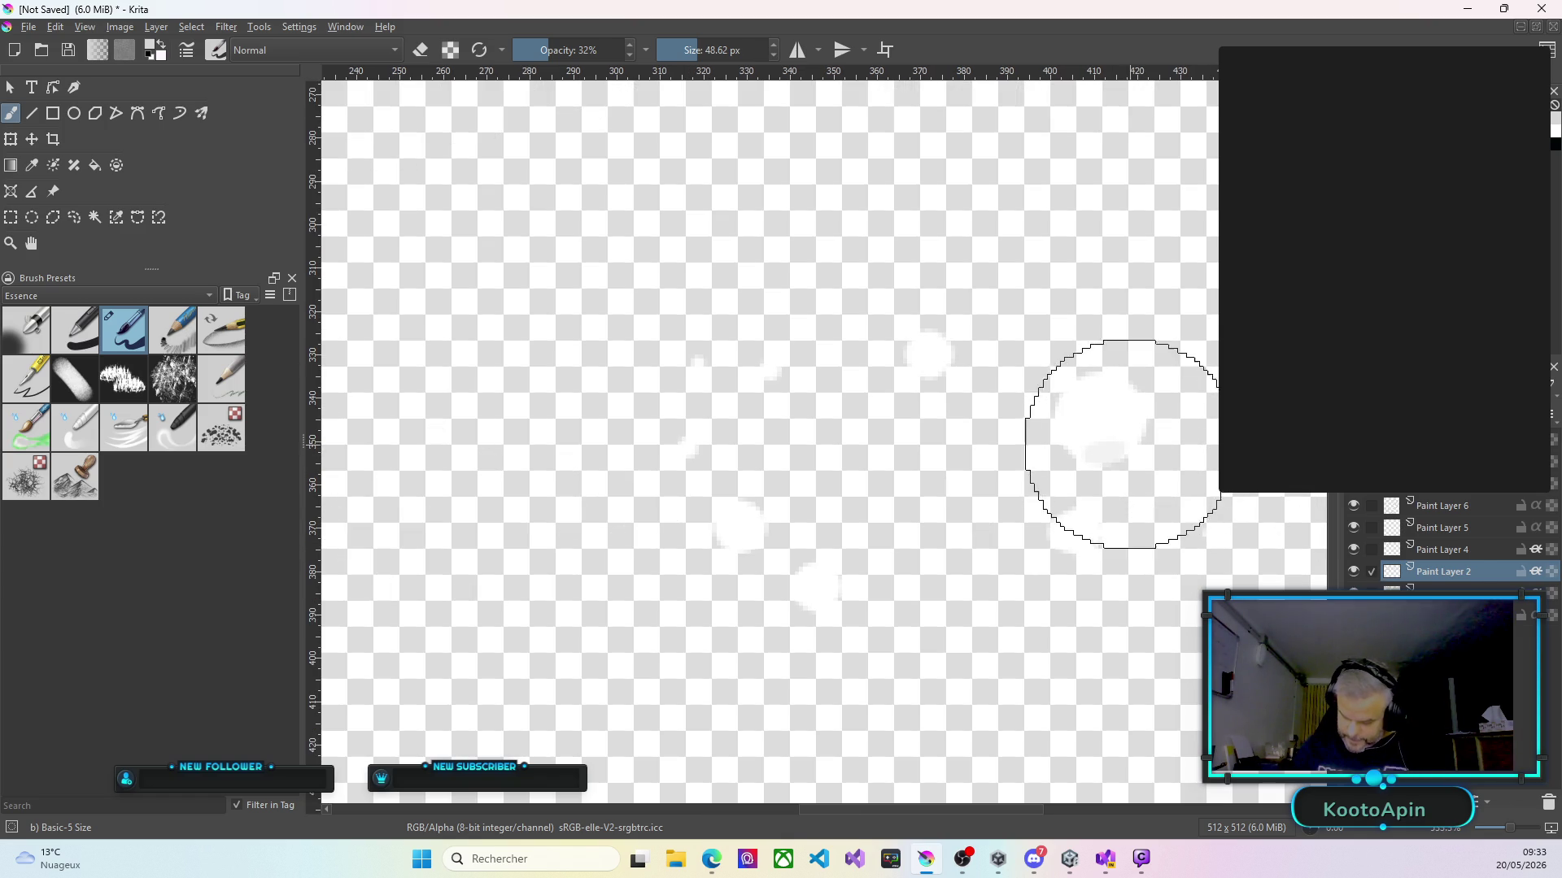
Dab soft white over the large and small bubble blobs and a nearby droplet.
drag(1109, 453, 1109, 446)
mouse_move(935, 376)
mouse_down()
mouse_move(954, 356)
mouse_move(943, 364)
mouse_up()
click(775, 375)
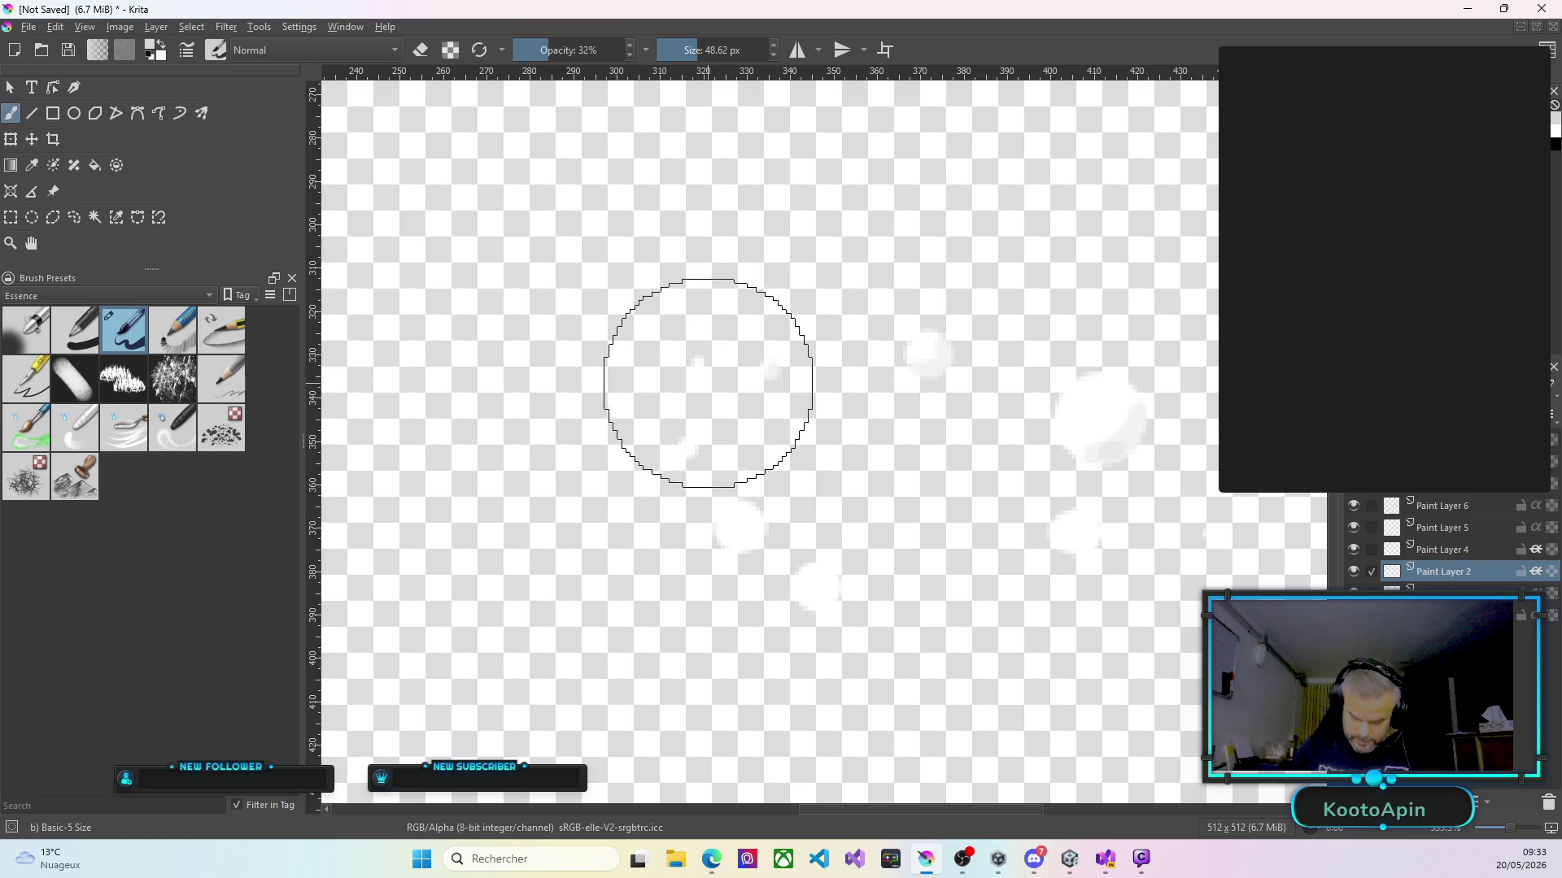
drag(757, 558, 759, 537)
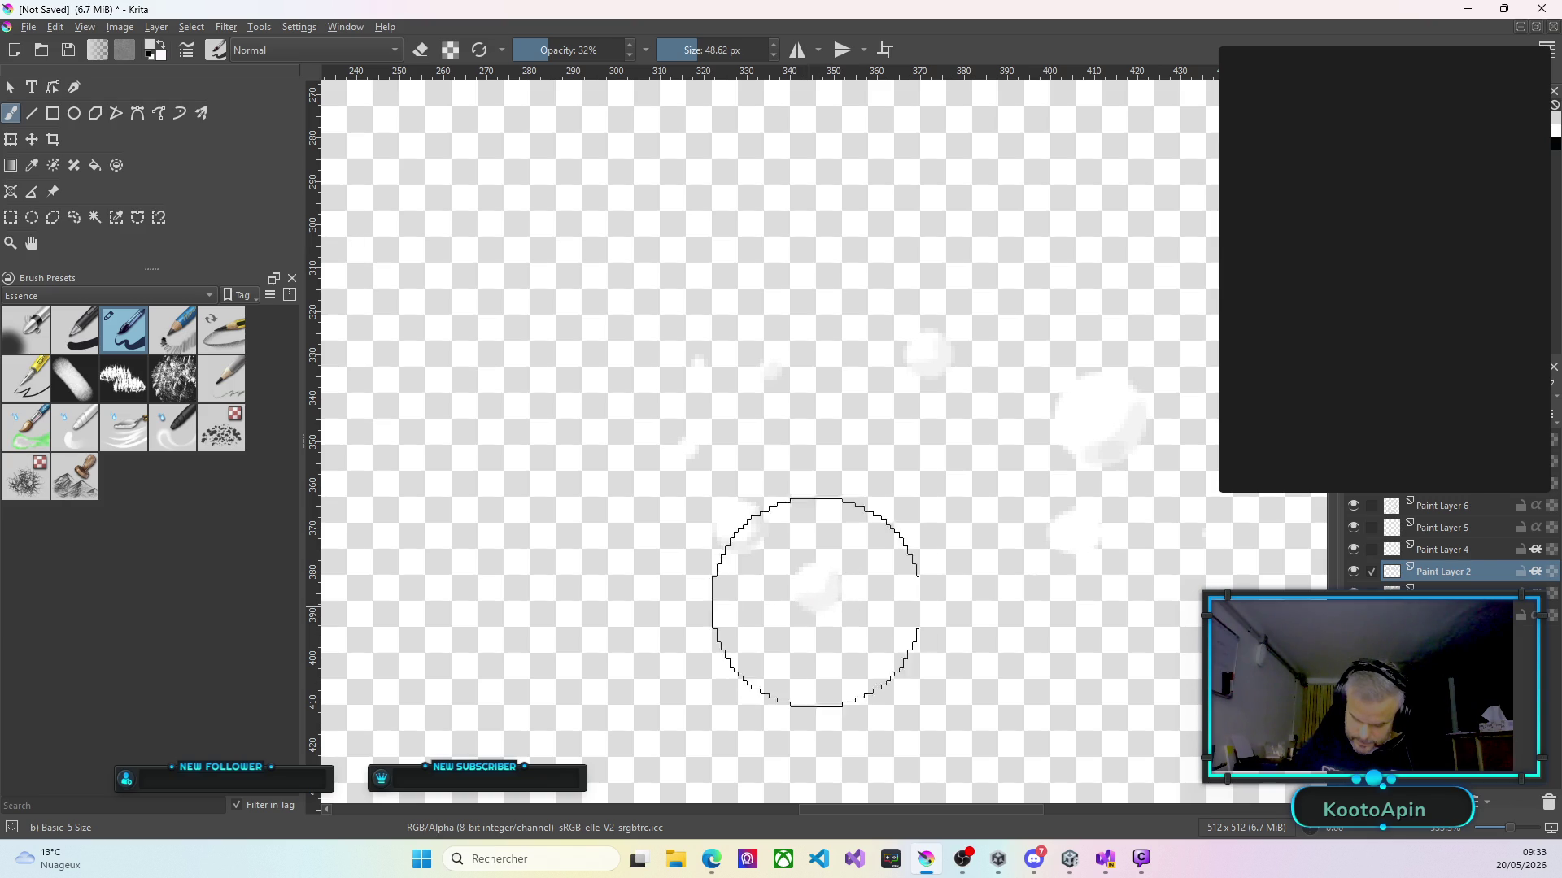
scroll(1155, 431, down, 4)
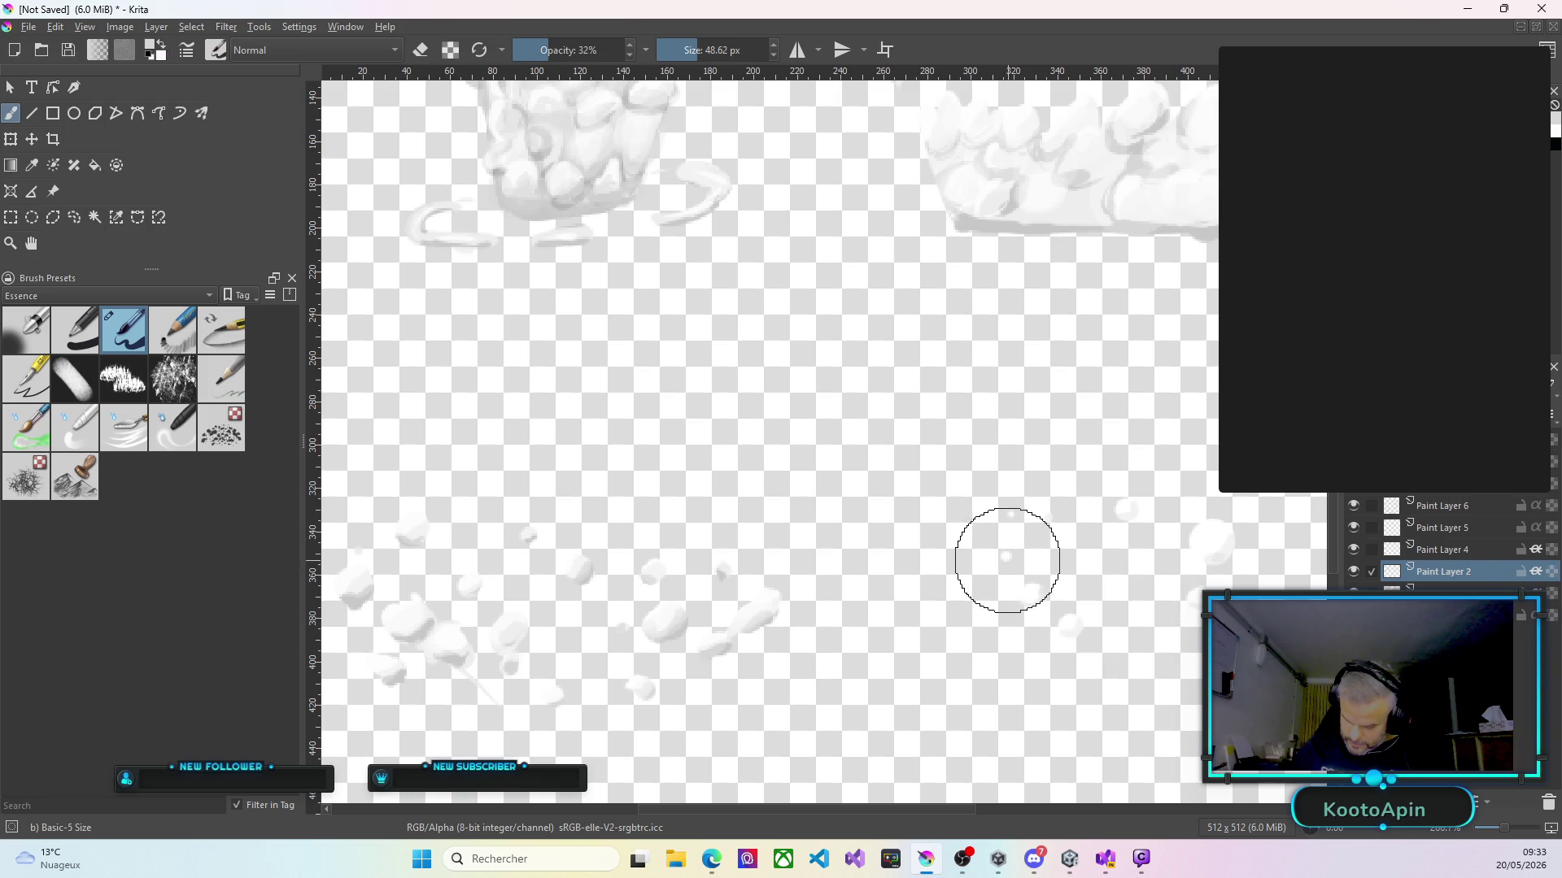
Switch to Paint Layer 5 and dab a soft white spot on the splash.
click(1462, 556)
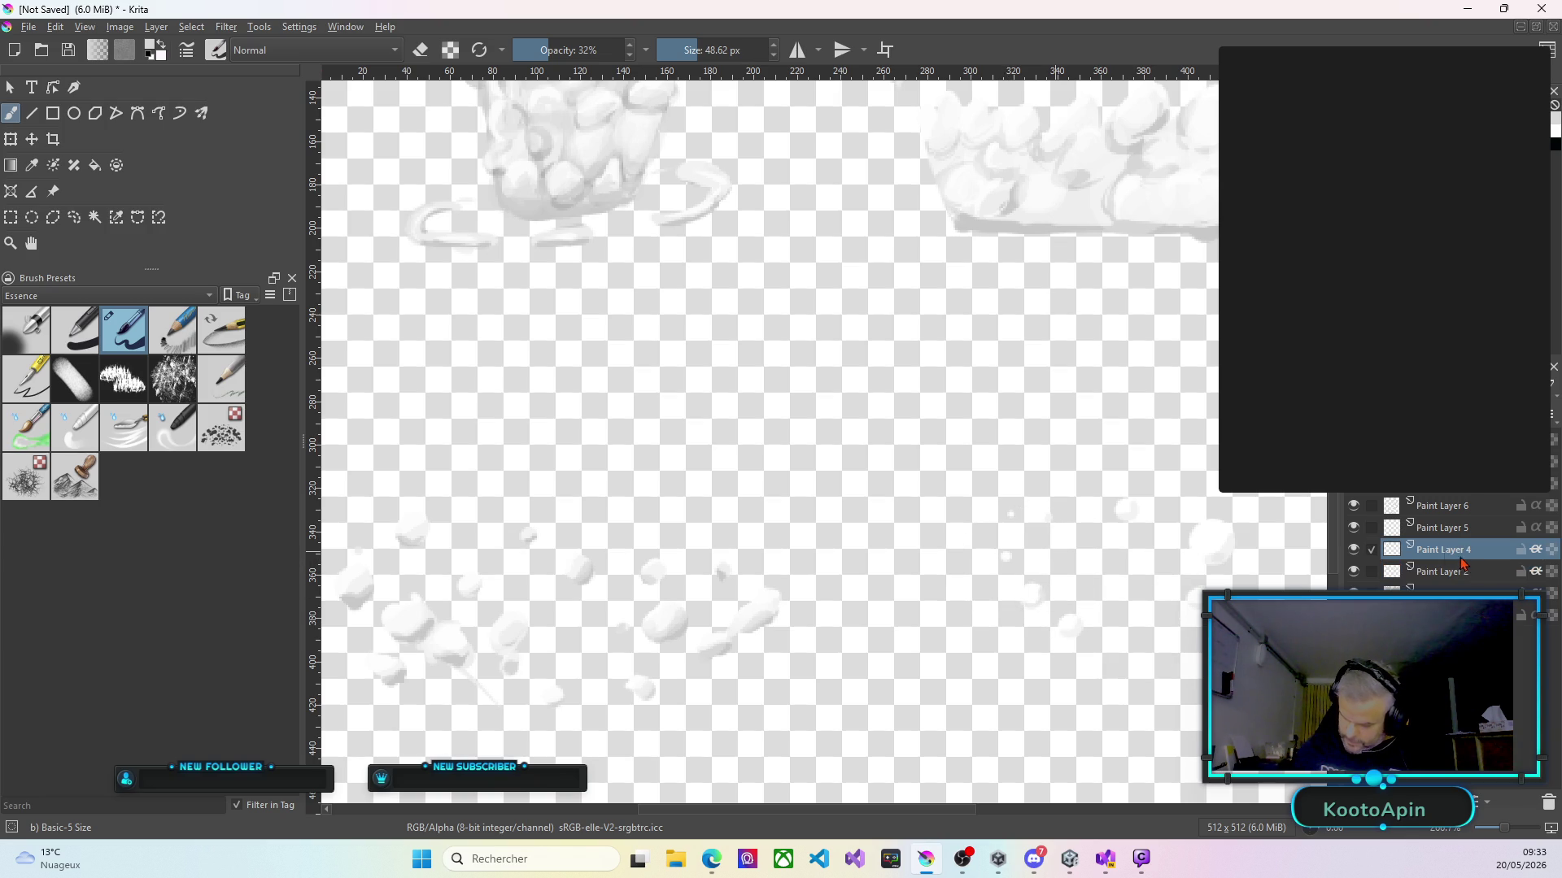
scroll(1042, 523, up, 4)
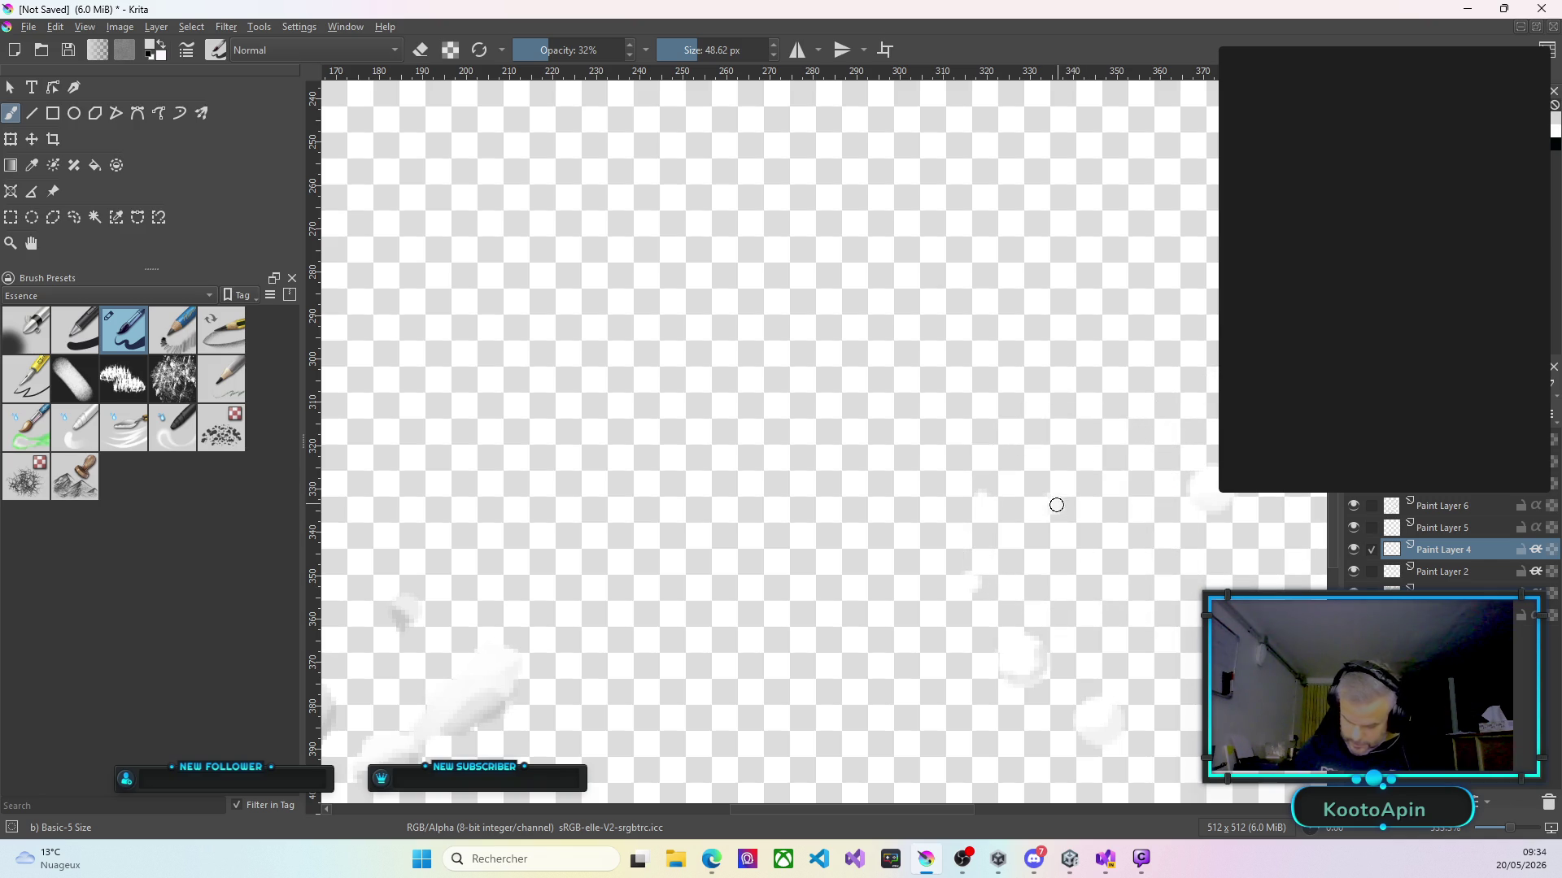
click(1457, 528)
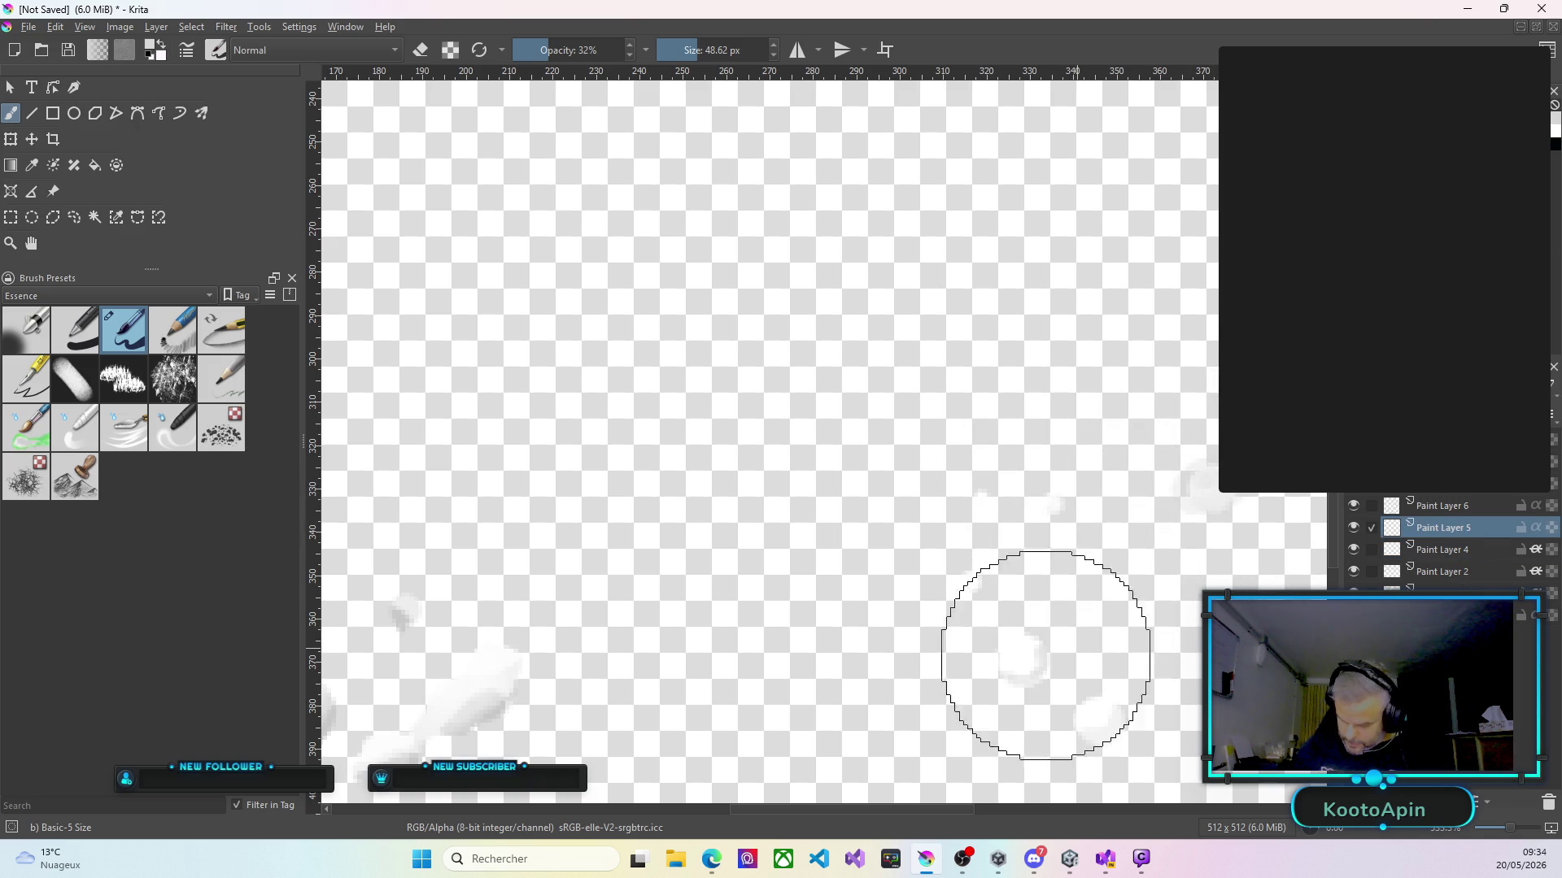
click(962, 585)
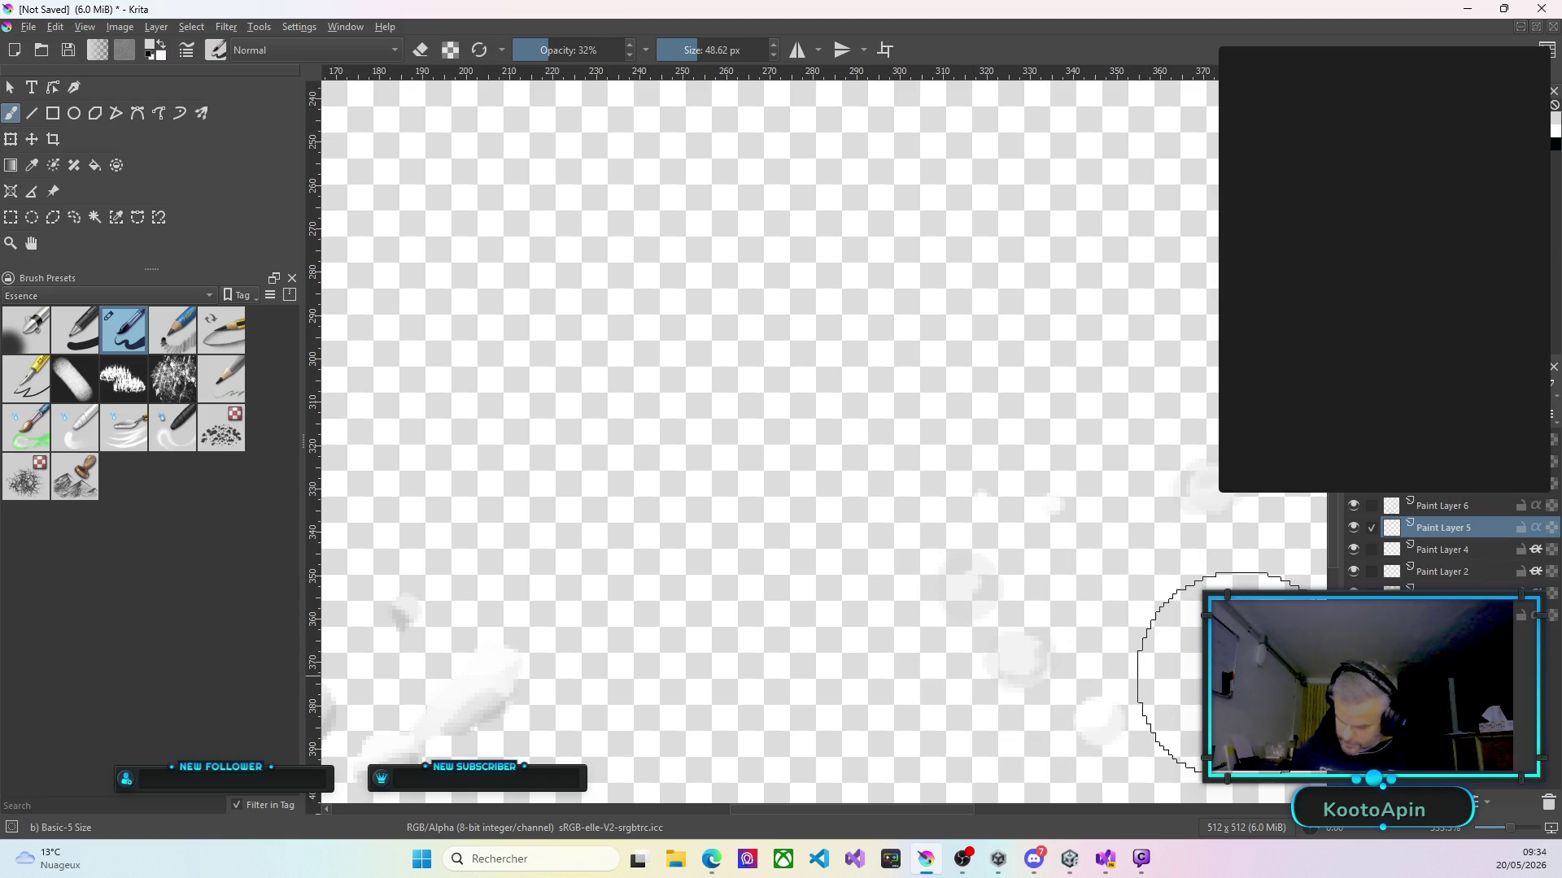
Turn off inherit alpha on Paint Layer 5, keeping its original name, then zoom out.
click(1538, 530)
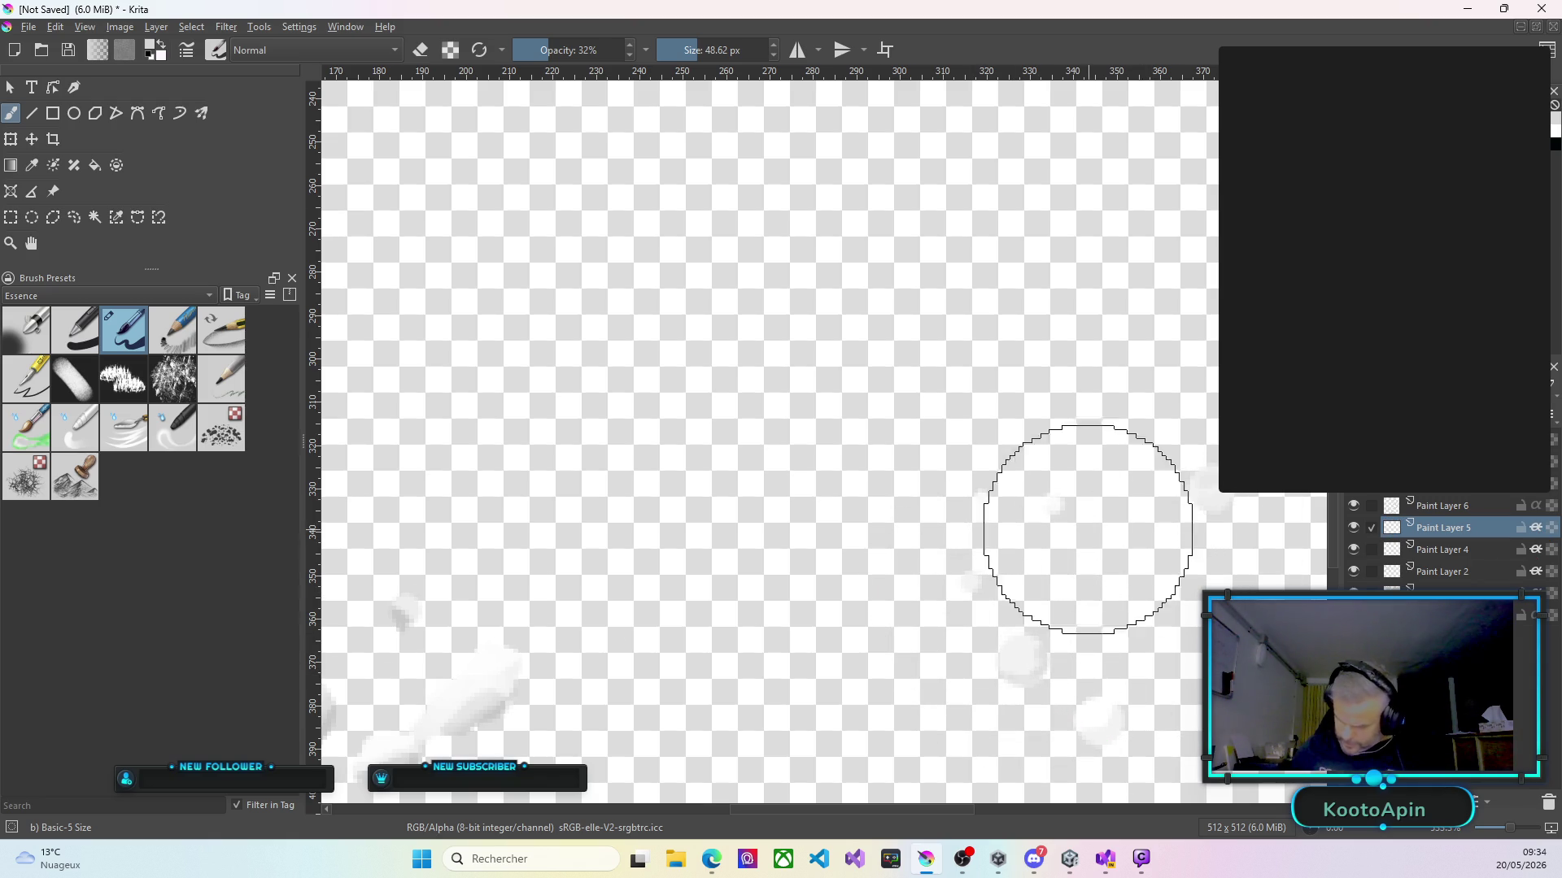
scroll(854, 418, down, 5)
scroll(871, 432, up, 2)
scroll(733, 193, up, 2)
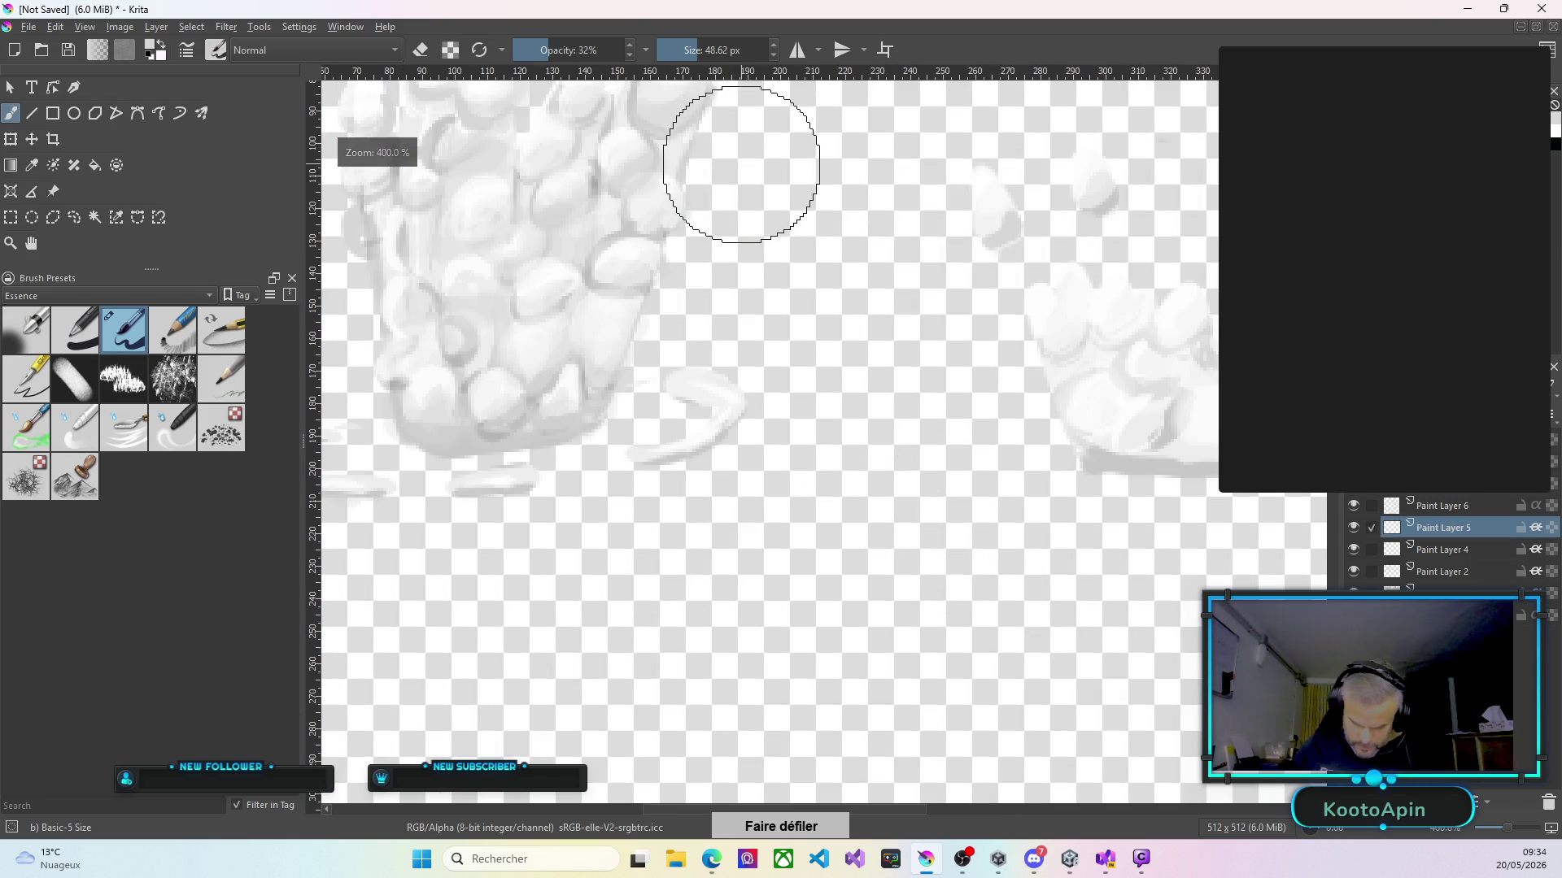
double_click(1545, 528)
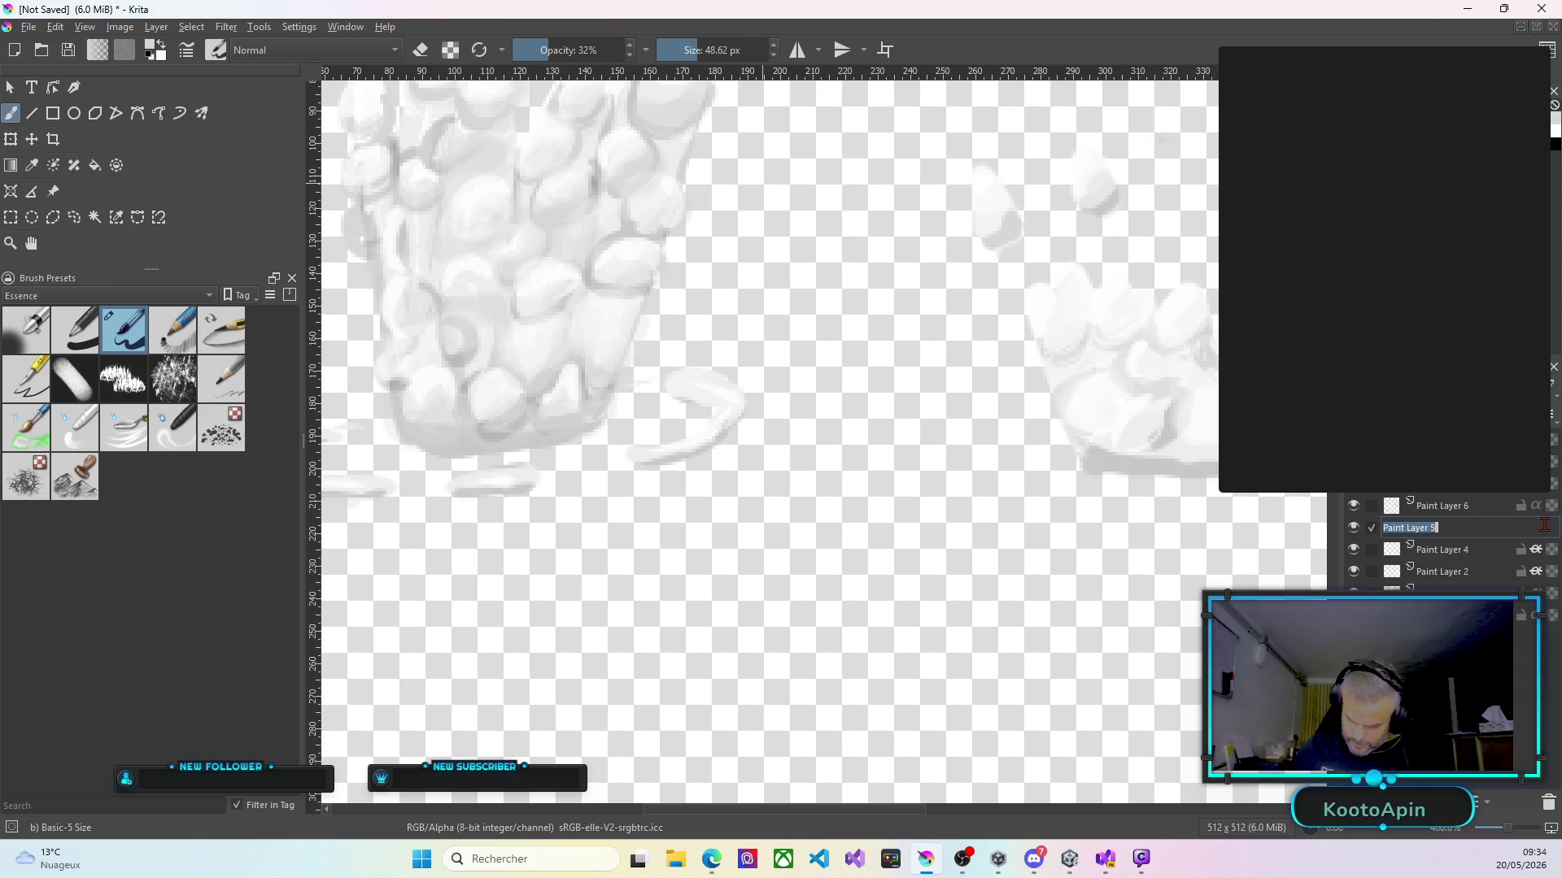
key(Escape)
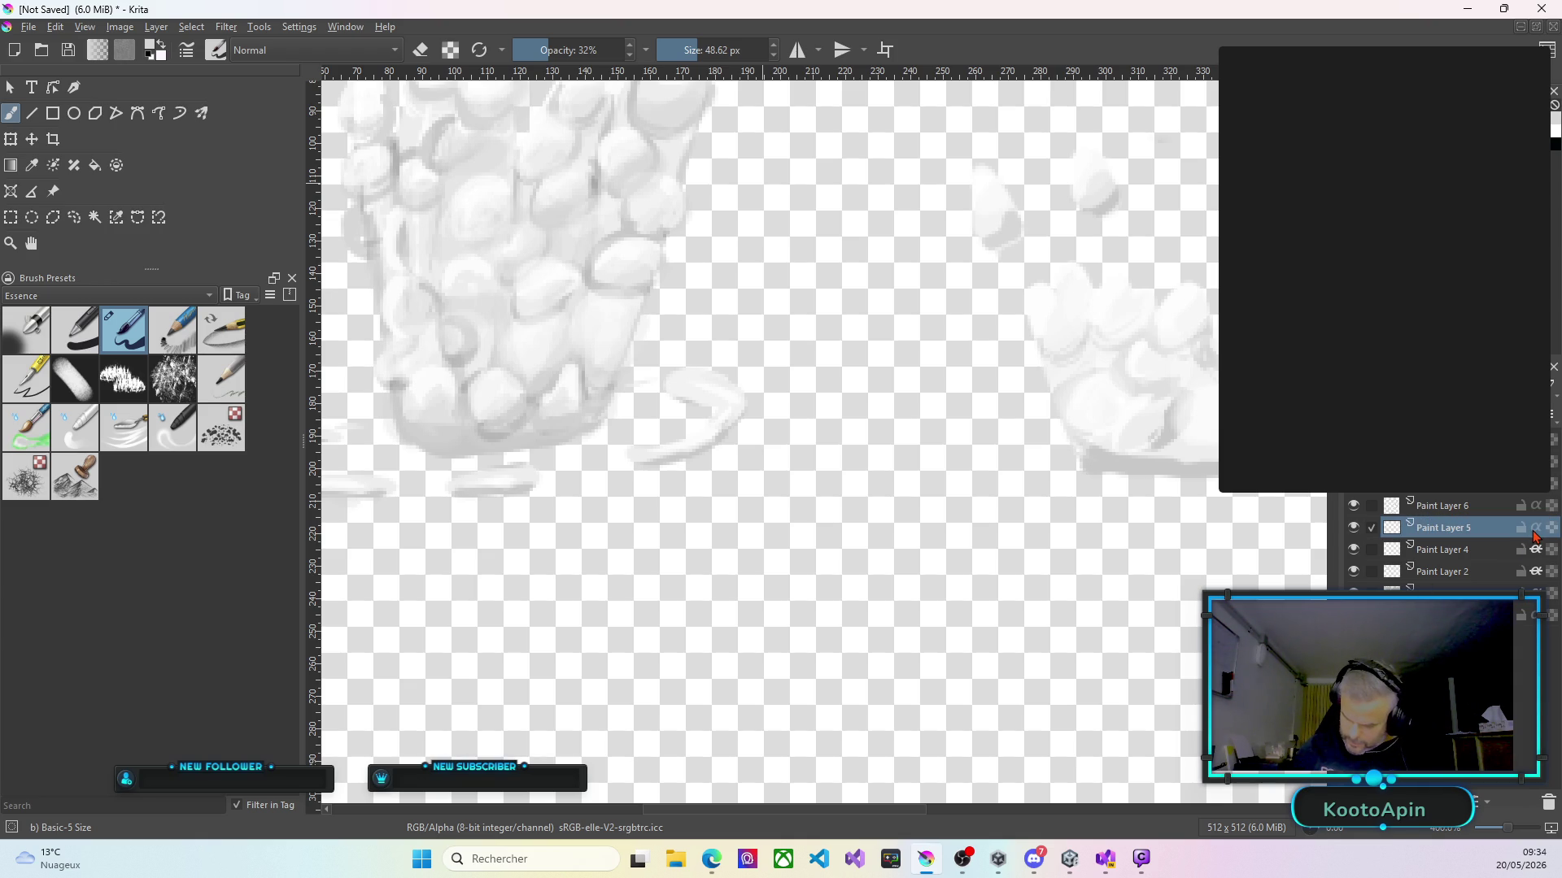
key(minus)
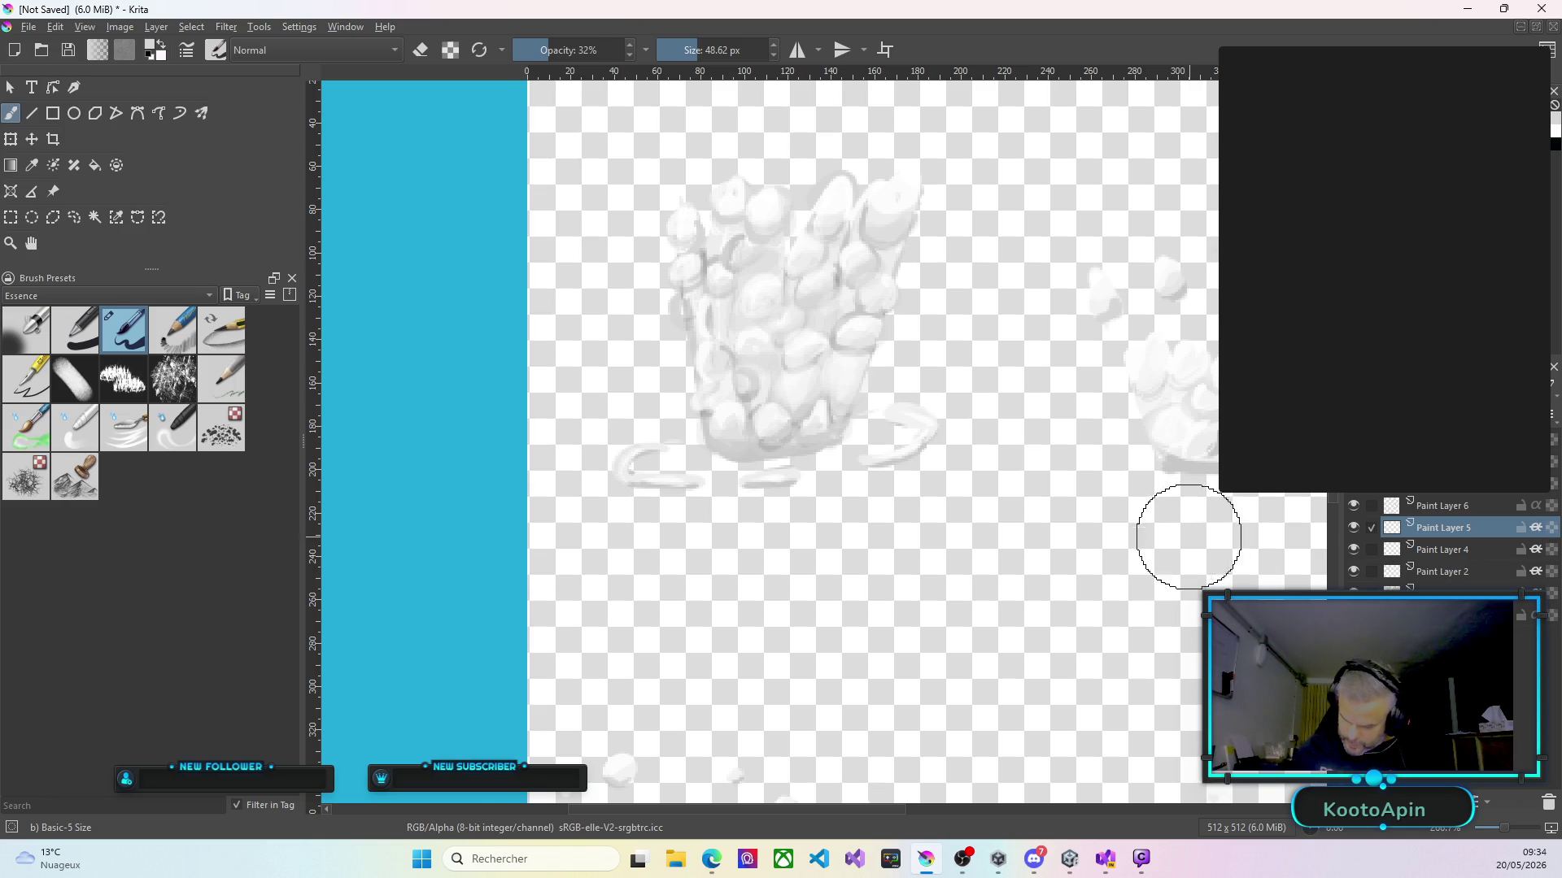
Select the layer above Paint Layer 6 for painting.
scroll(1188, 550, down, 3)
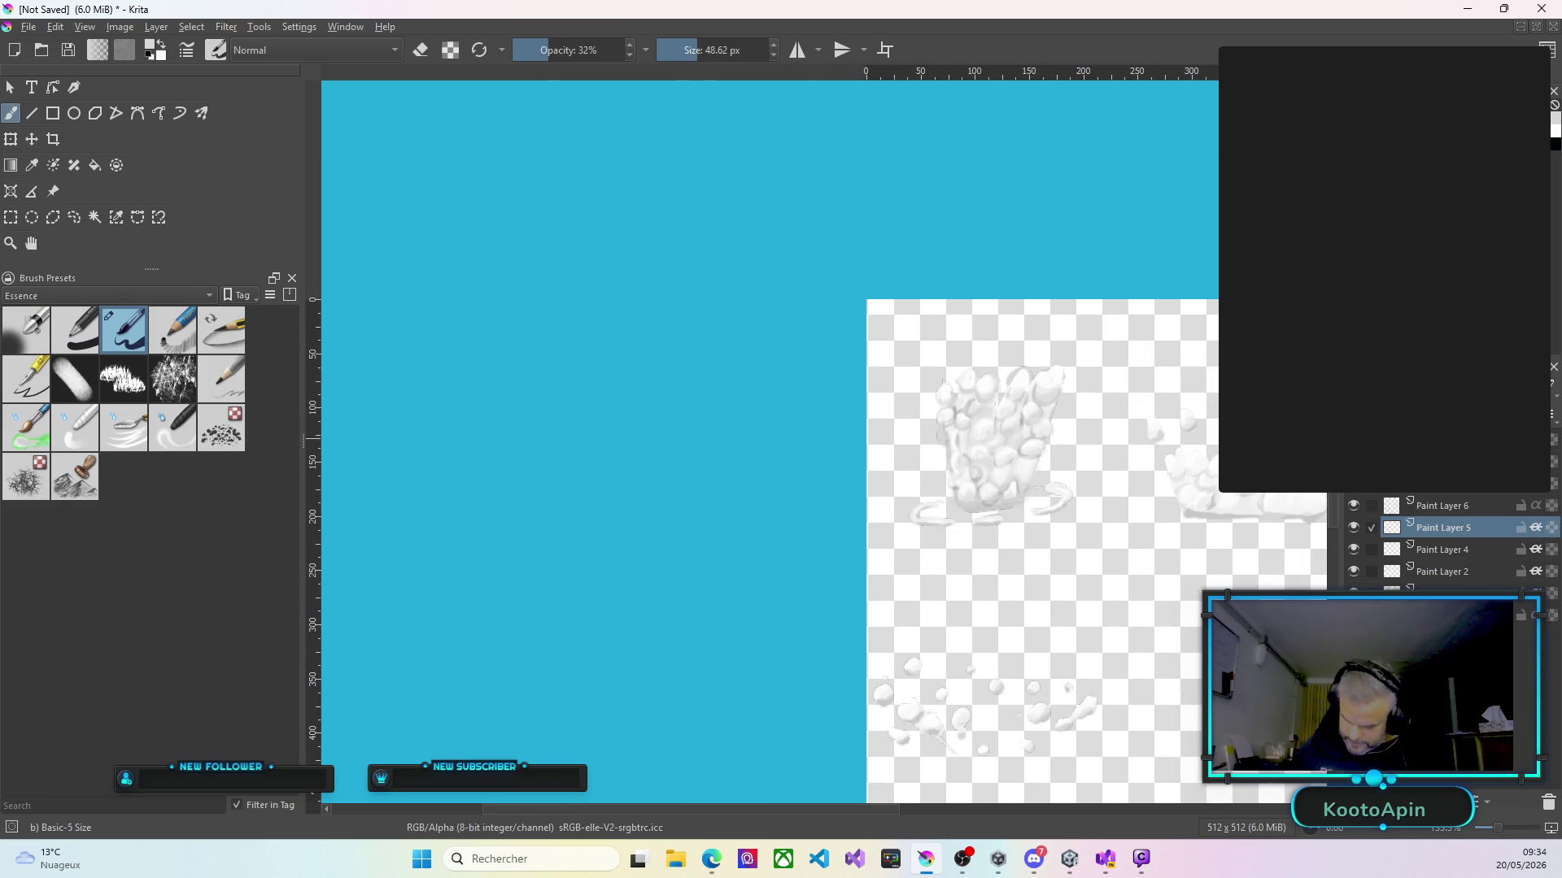
scroll(1174, 544, down, 5)
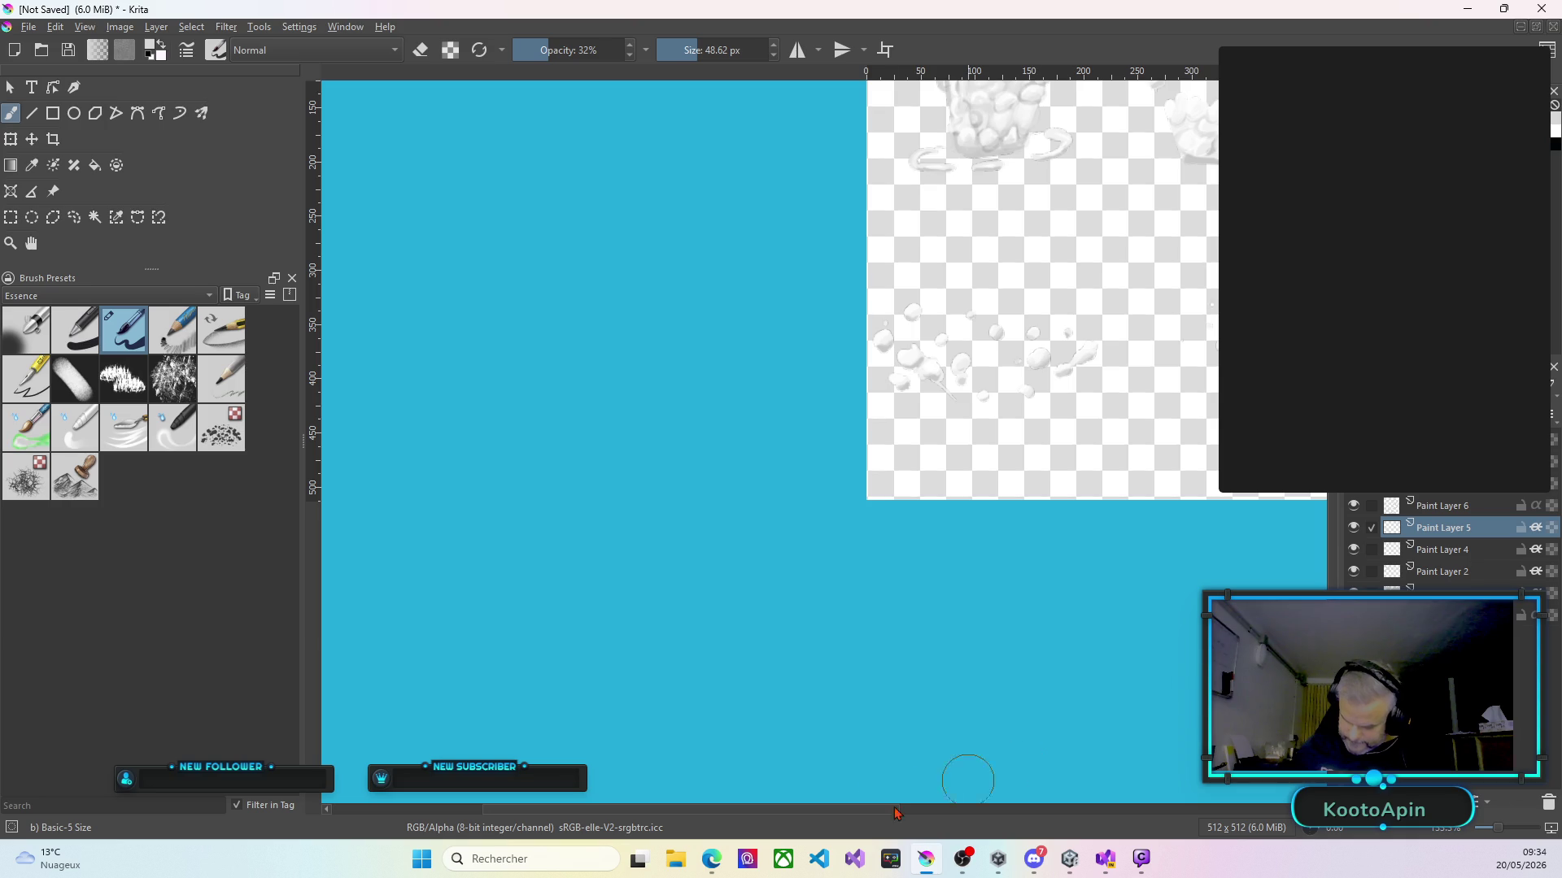
drag(878, 813, 1004, 814)
scroll(1000, 310, up, 2)
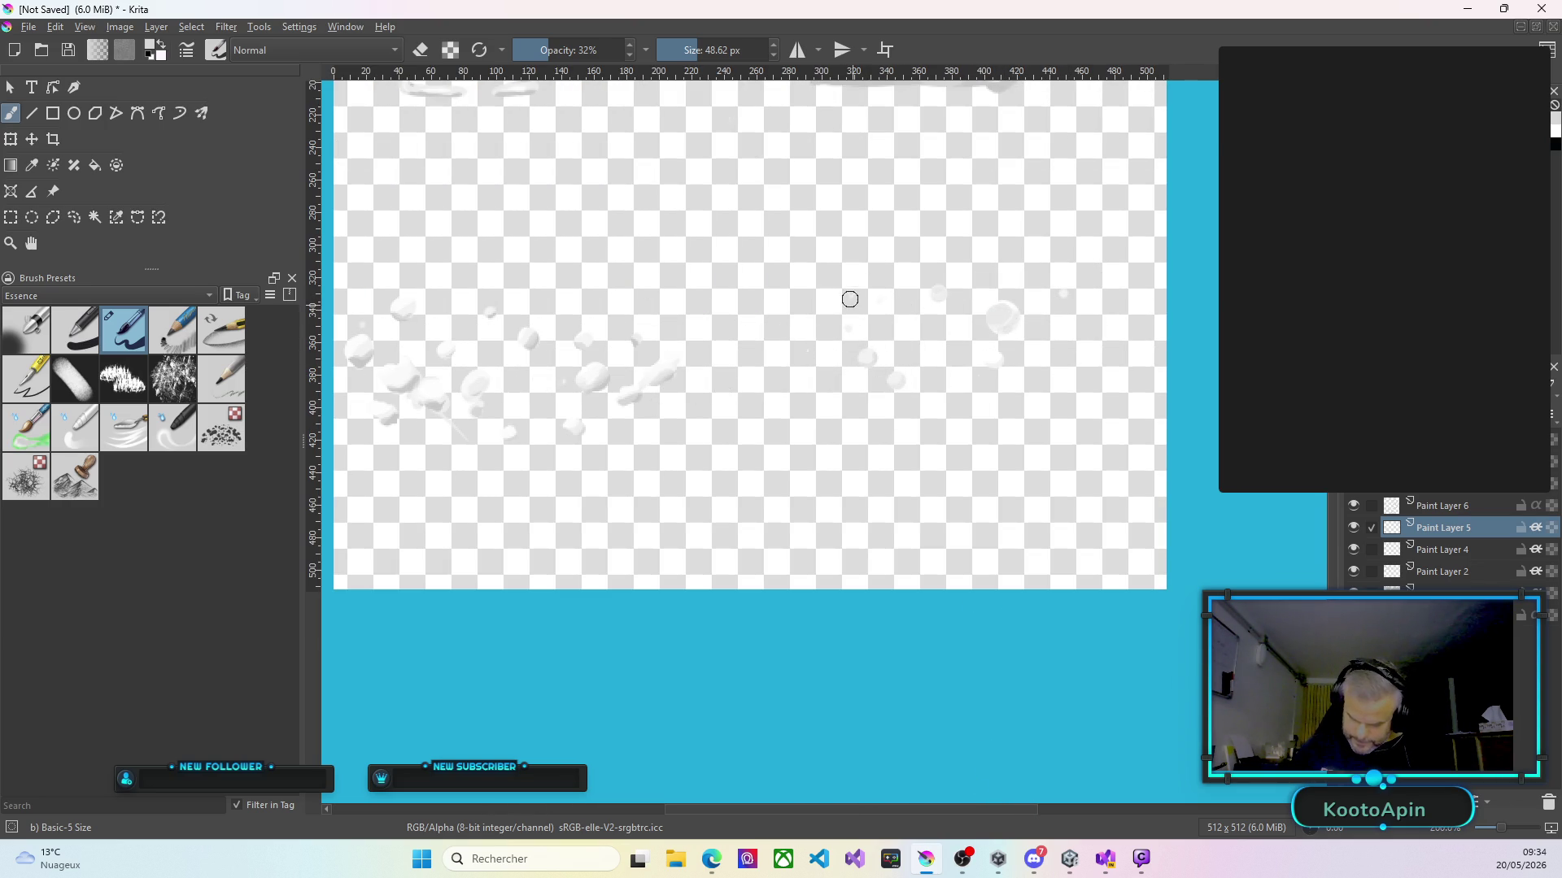
click(1438, 508)
scroll(1090, 367, up, 1)
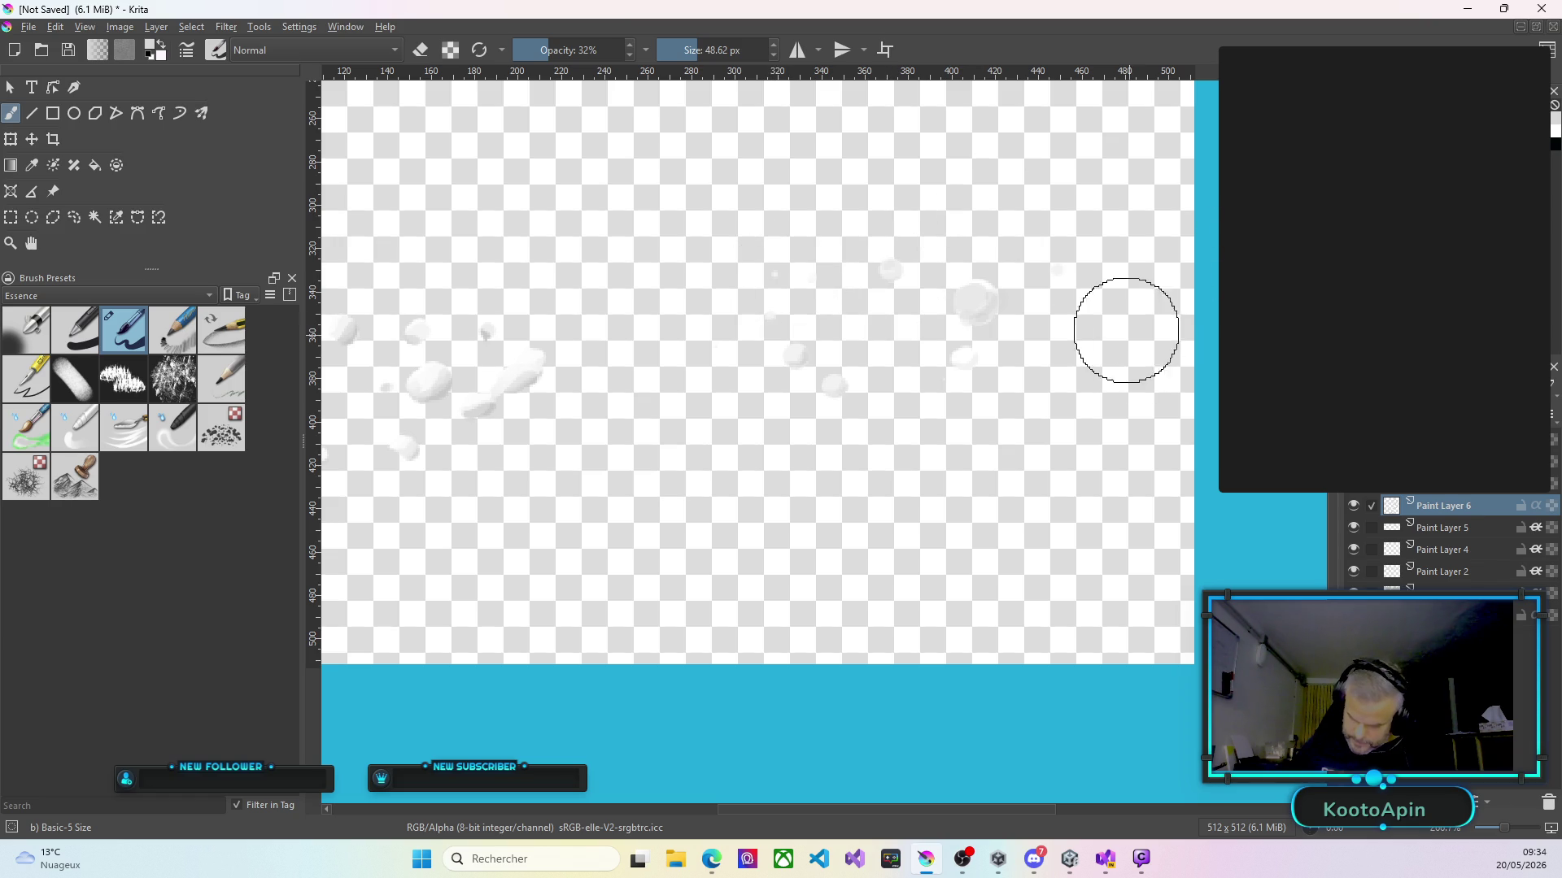
click(1462, 493)
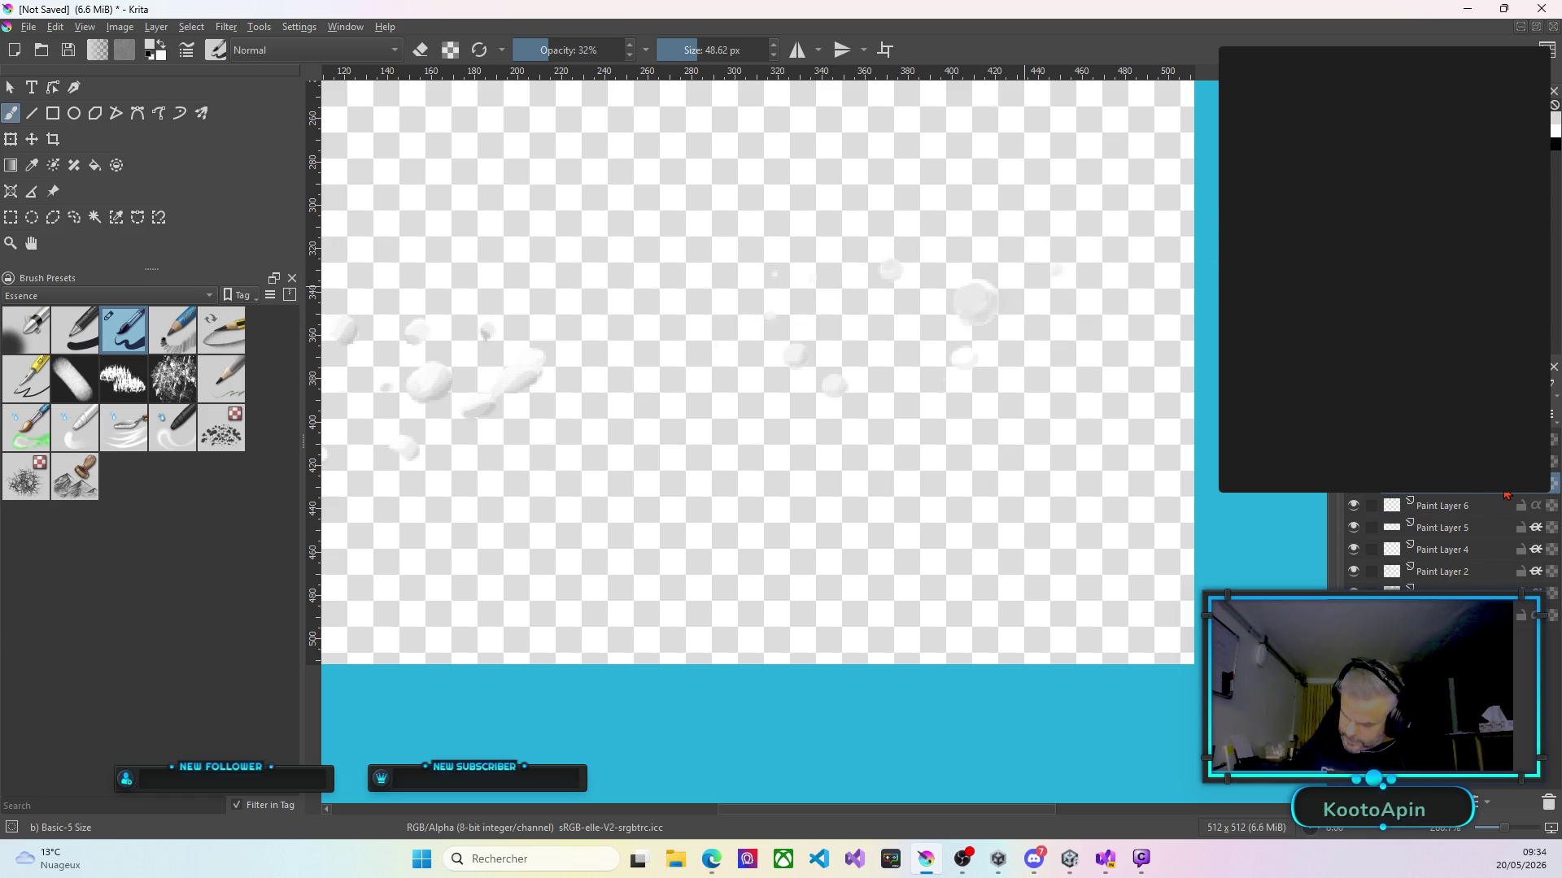
Dab soft white on two bubble blobs to enlarge and brighten them.
scroll(1081, 300, up, 1)
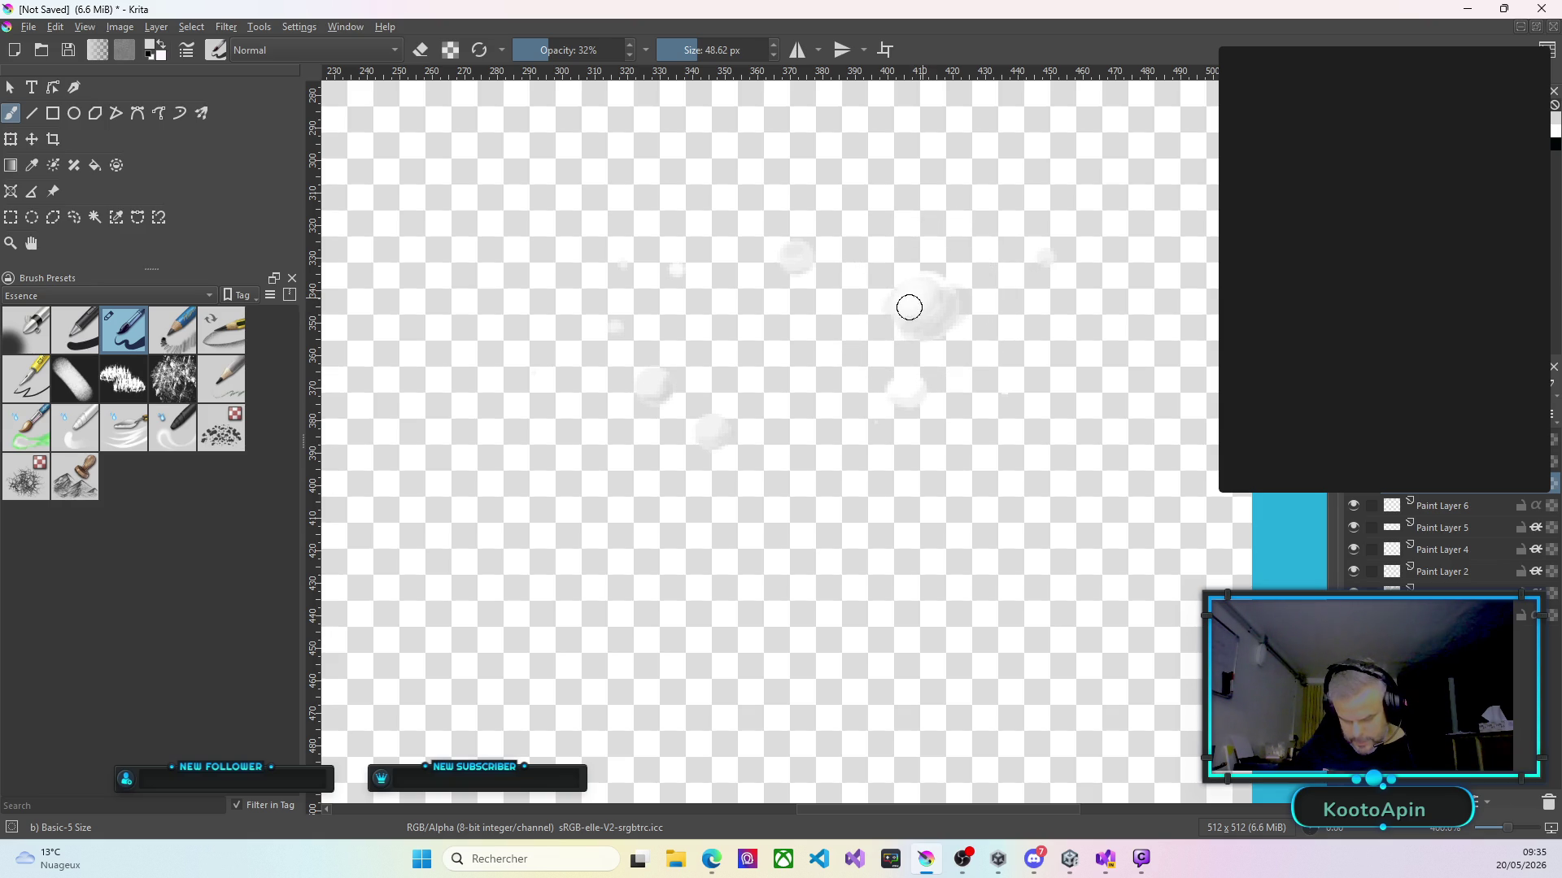
click(925, 296)
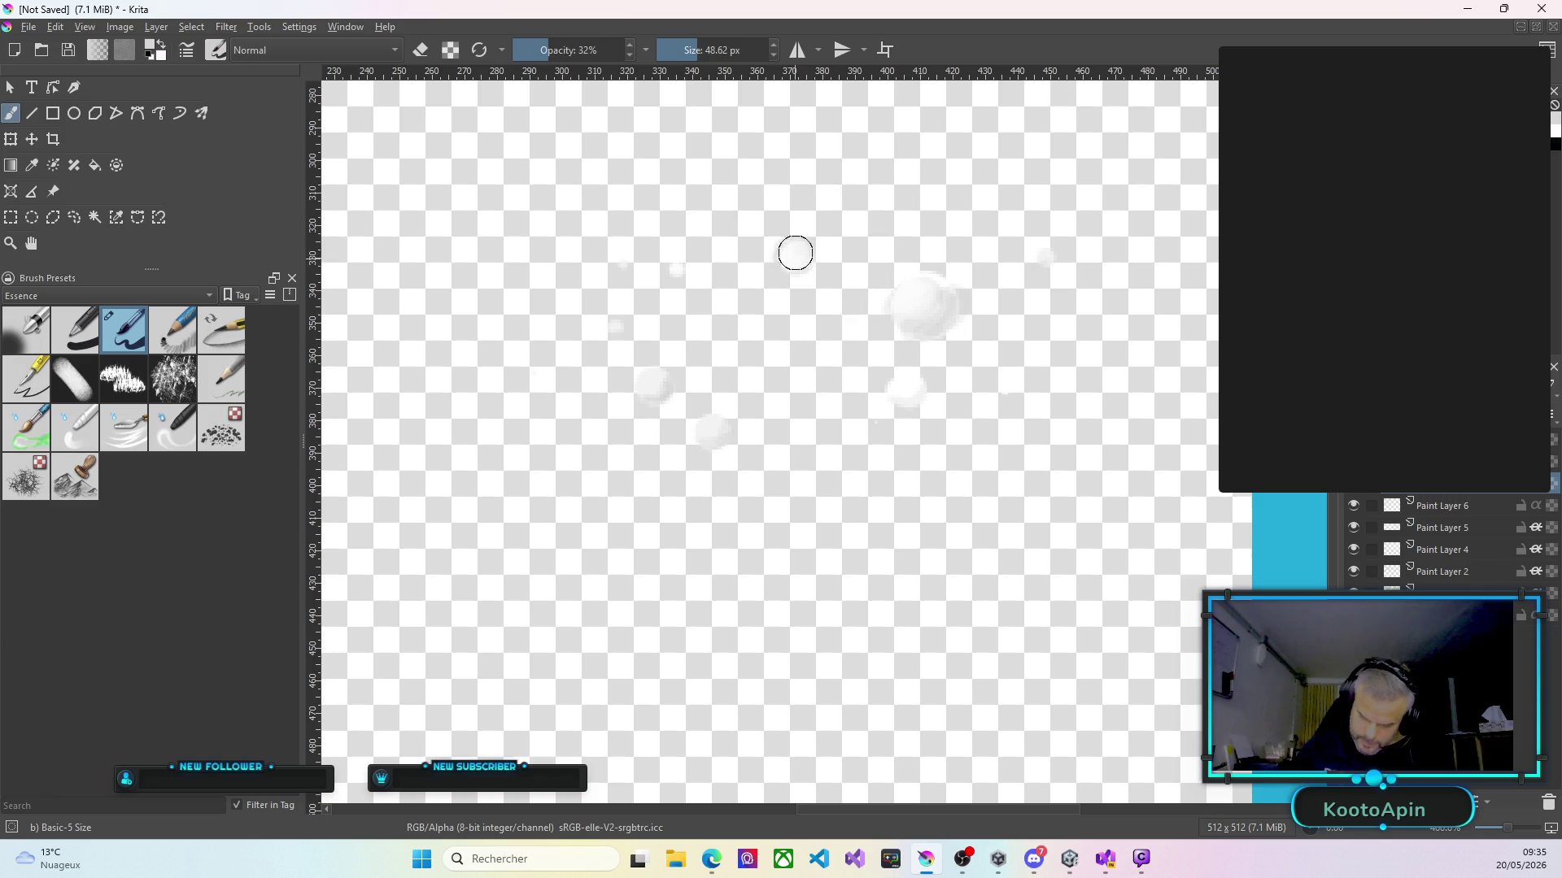
click(793, 254)
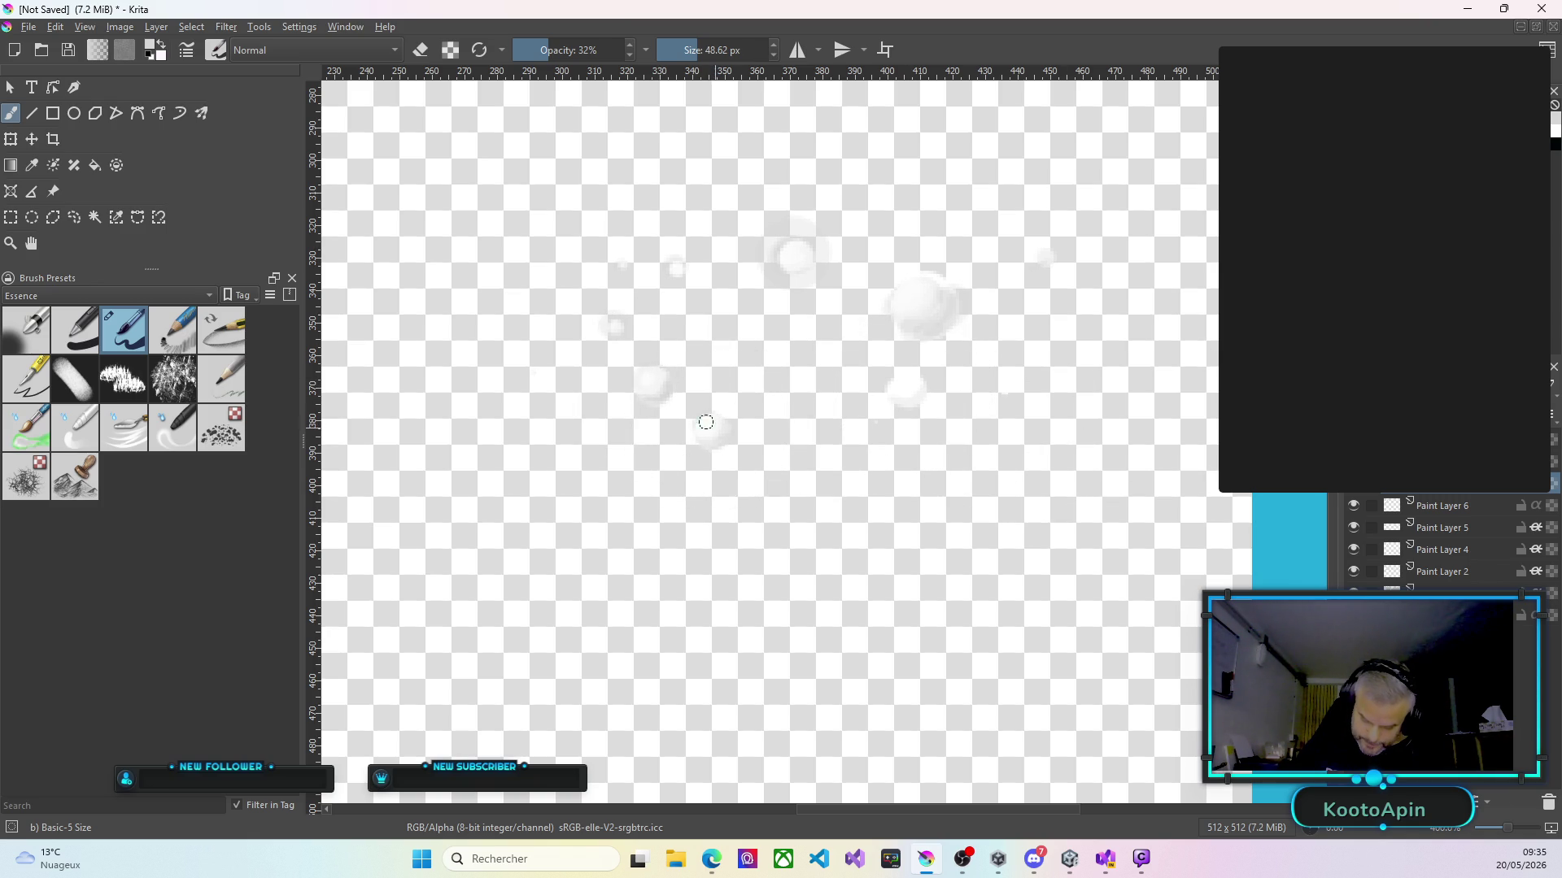
scroll(683, 462, down, 4)
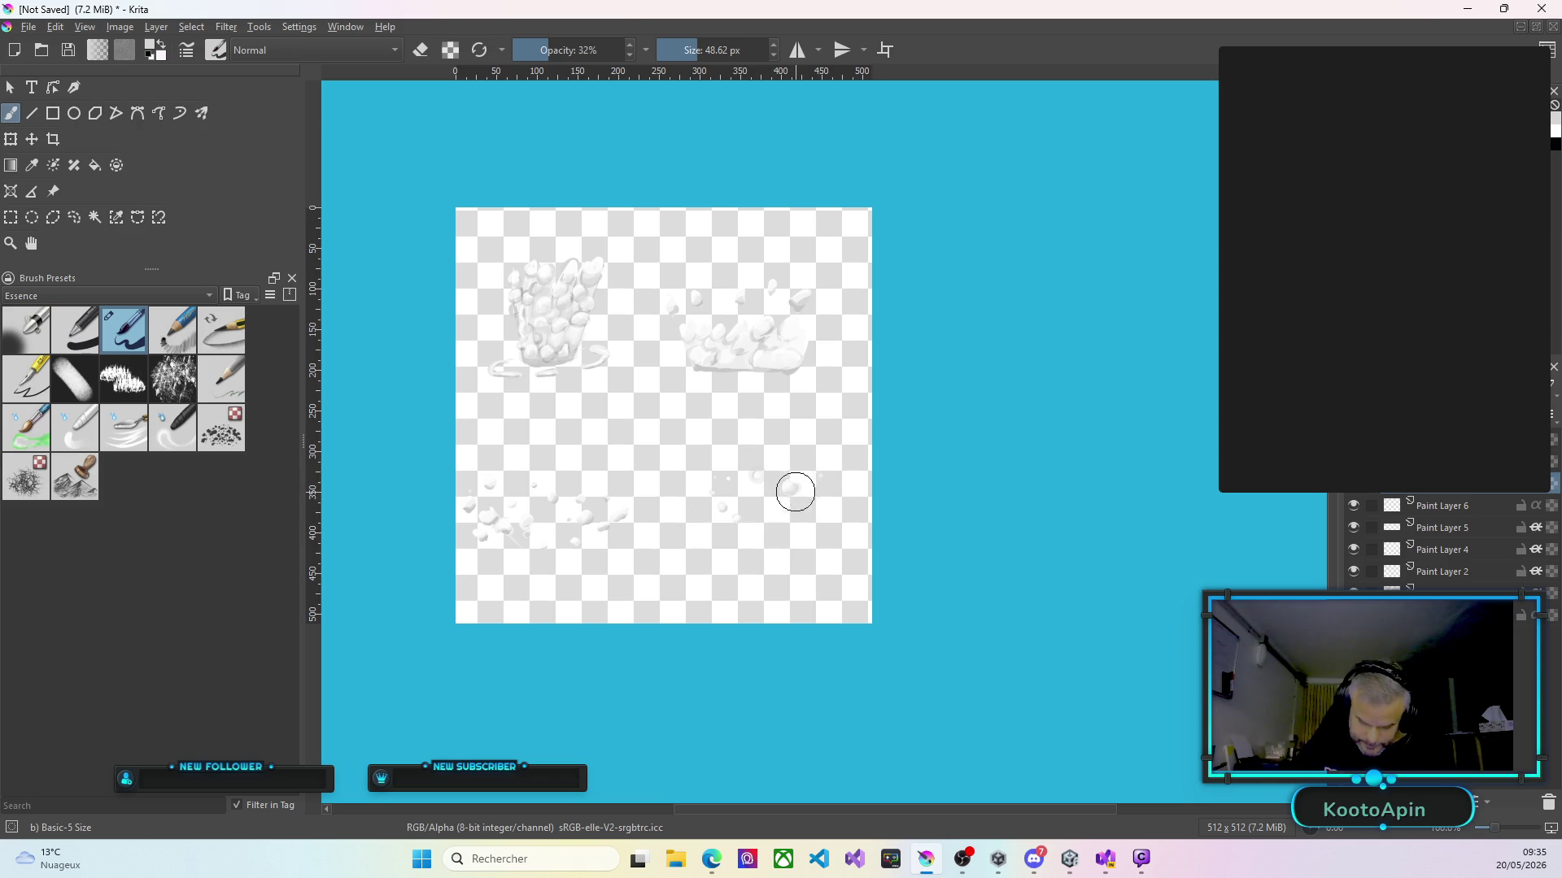
Dab soft white paint onto the bubble cluster beside the splash.
scroll(795, 492, up, 2)
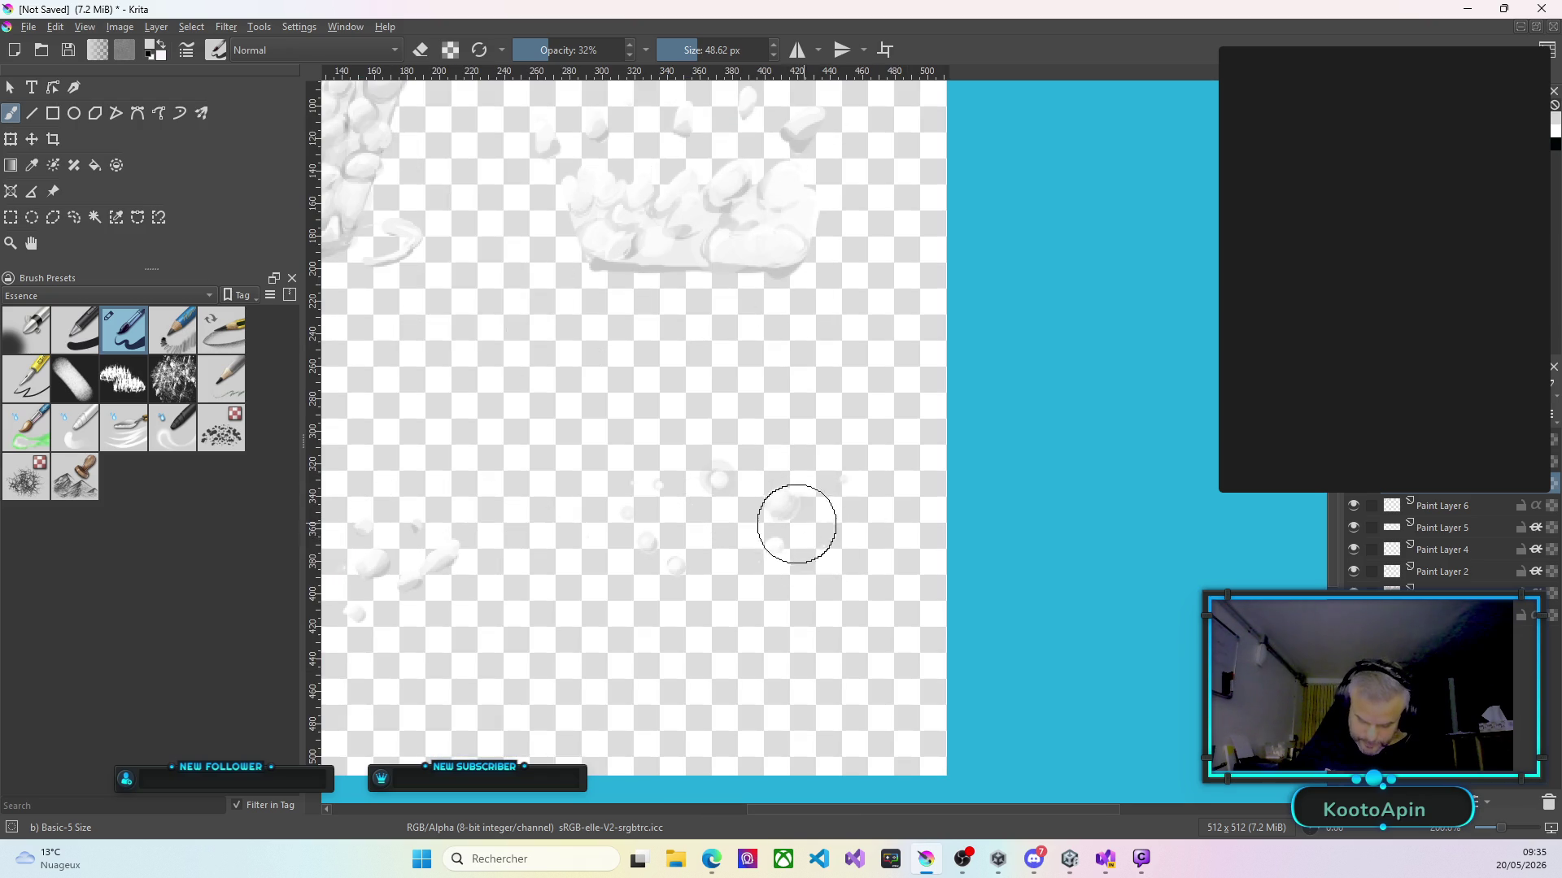
scroll(803, 523, up, 1)
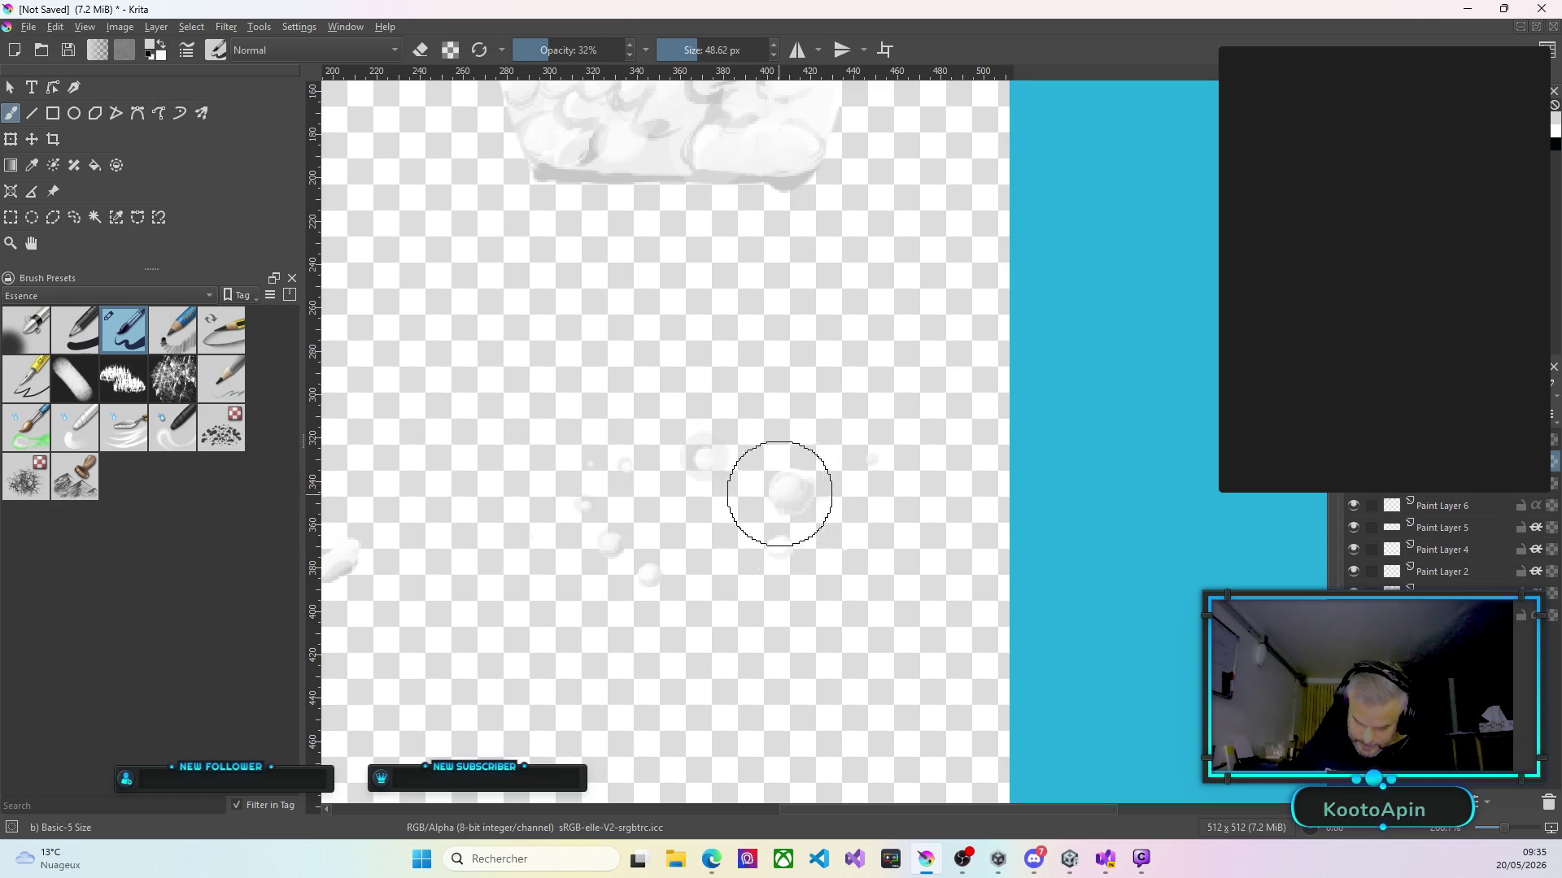
drag(740, 483, 708, 449)
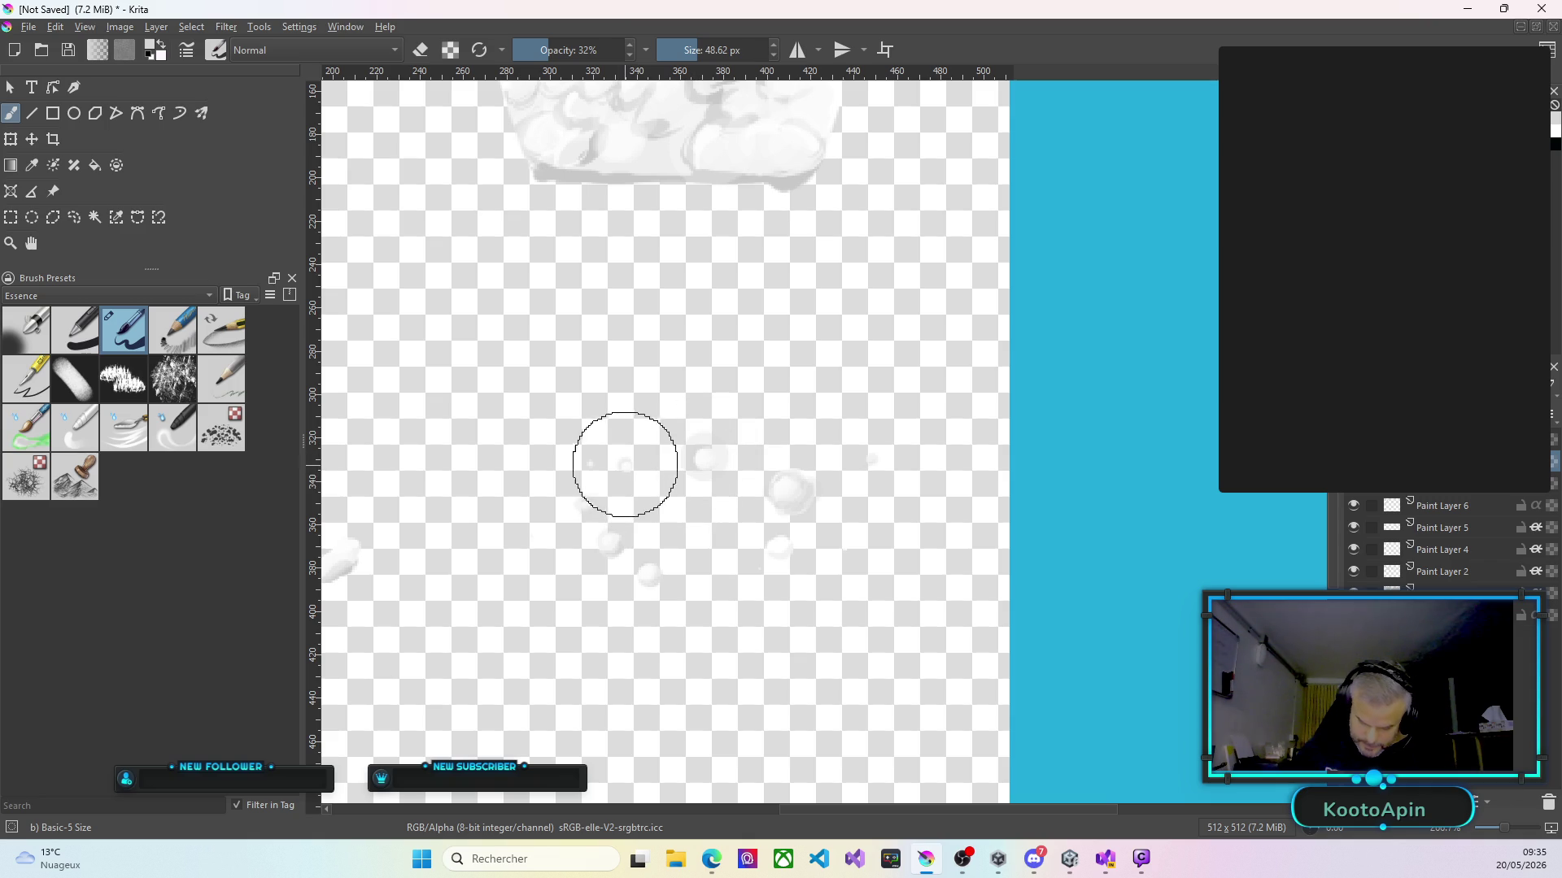
click(621, 456)
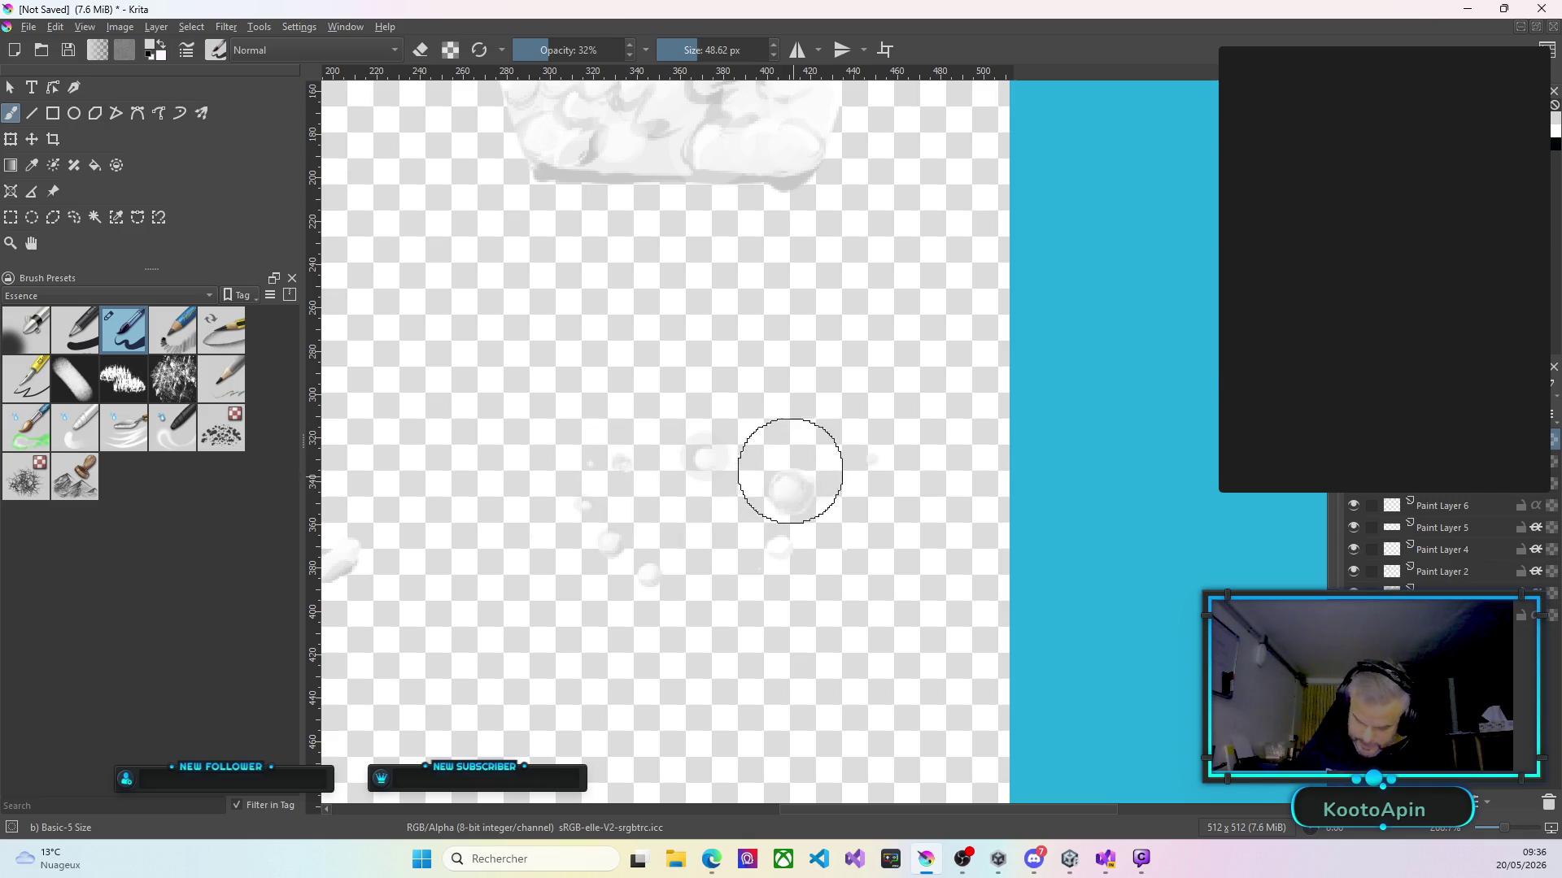
click(709, 446)
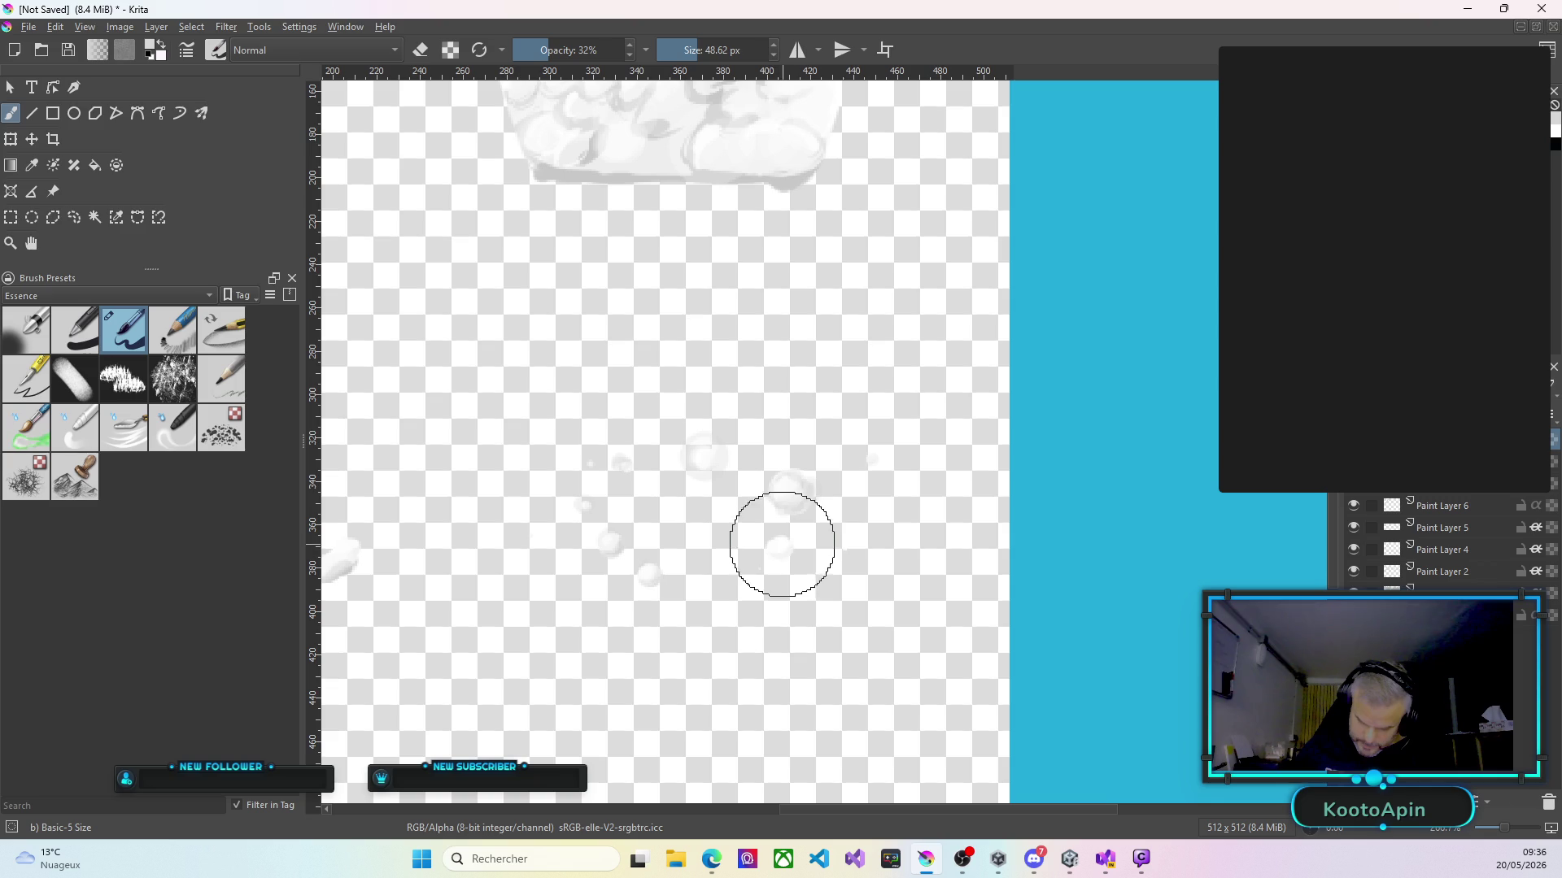
Zoom in and dab white onto a small floating bubble at the upper left.
scroll(810, 558, up, 7)
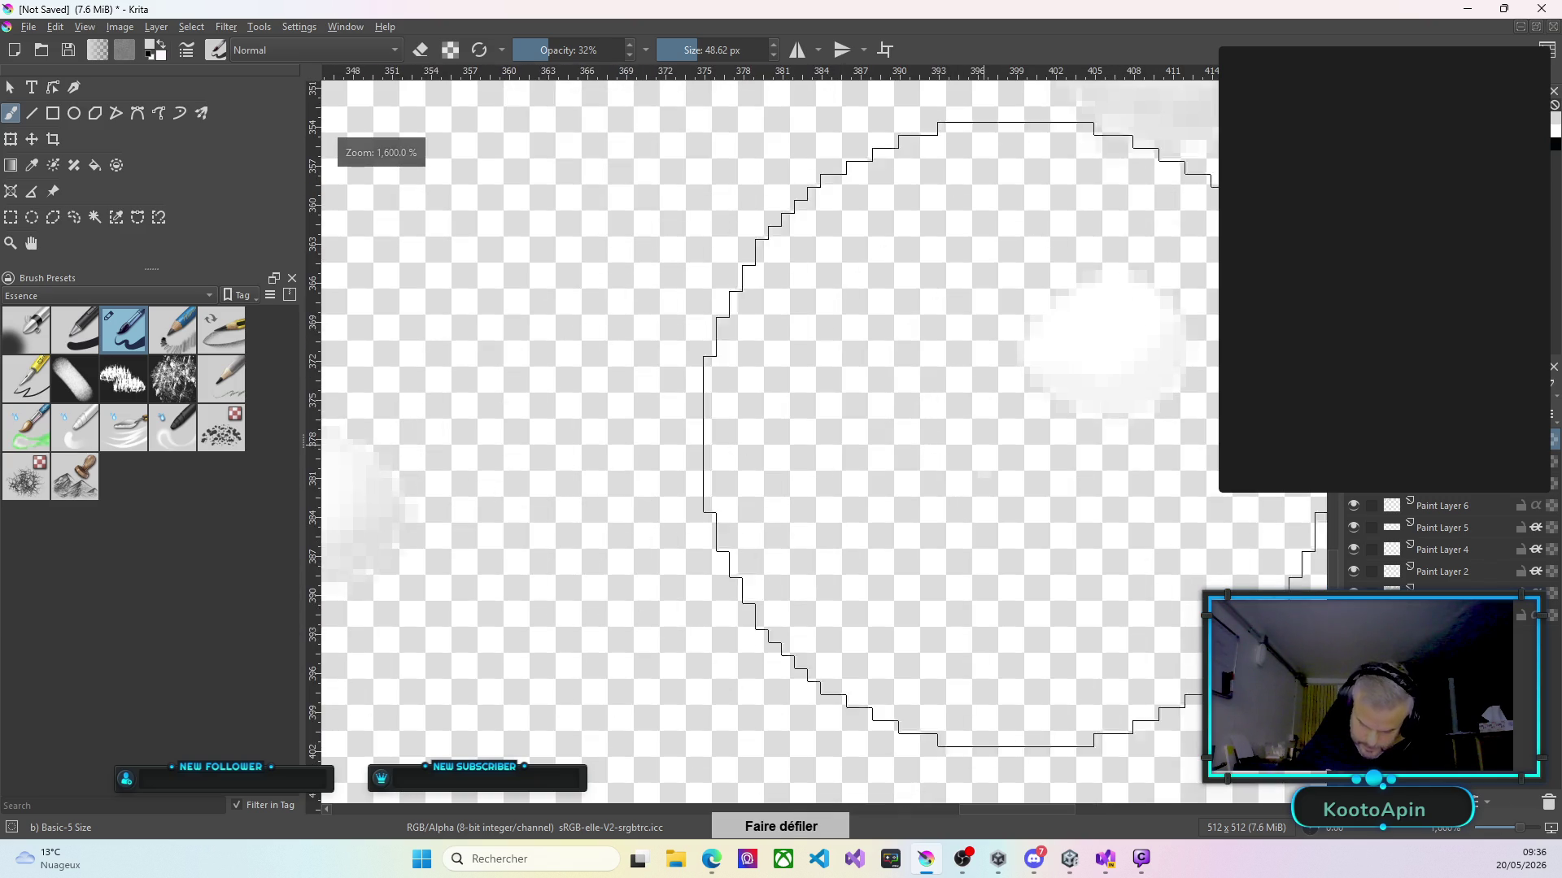
scroll(592, 523, down, 3)
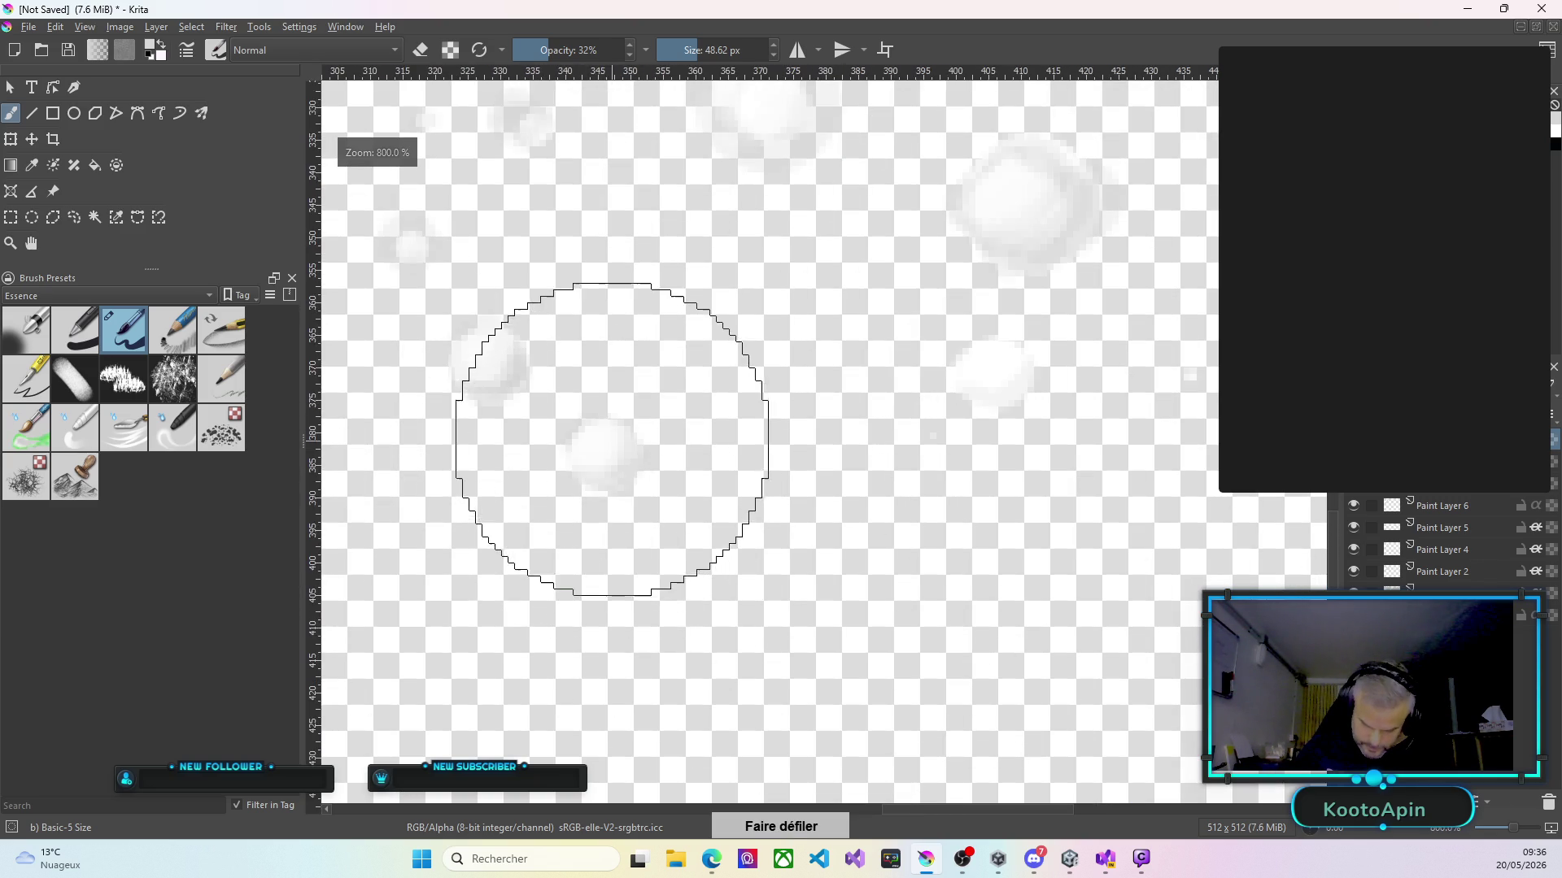
scroll(610, 453, up, 3)
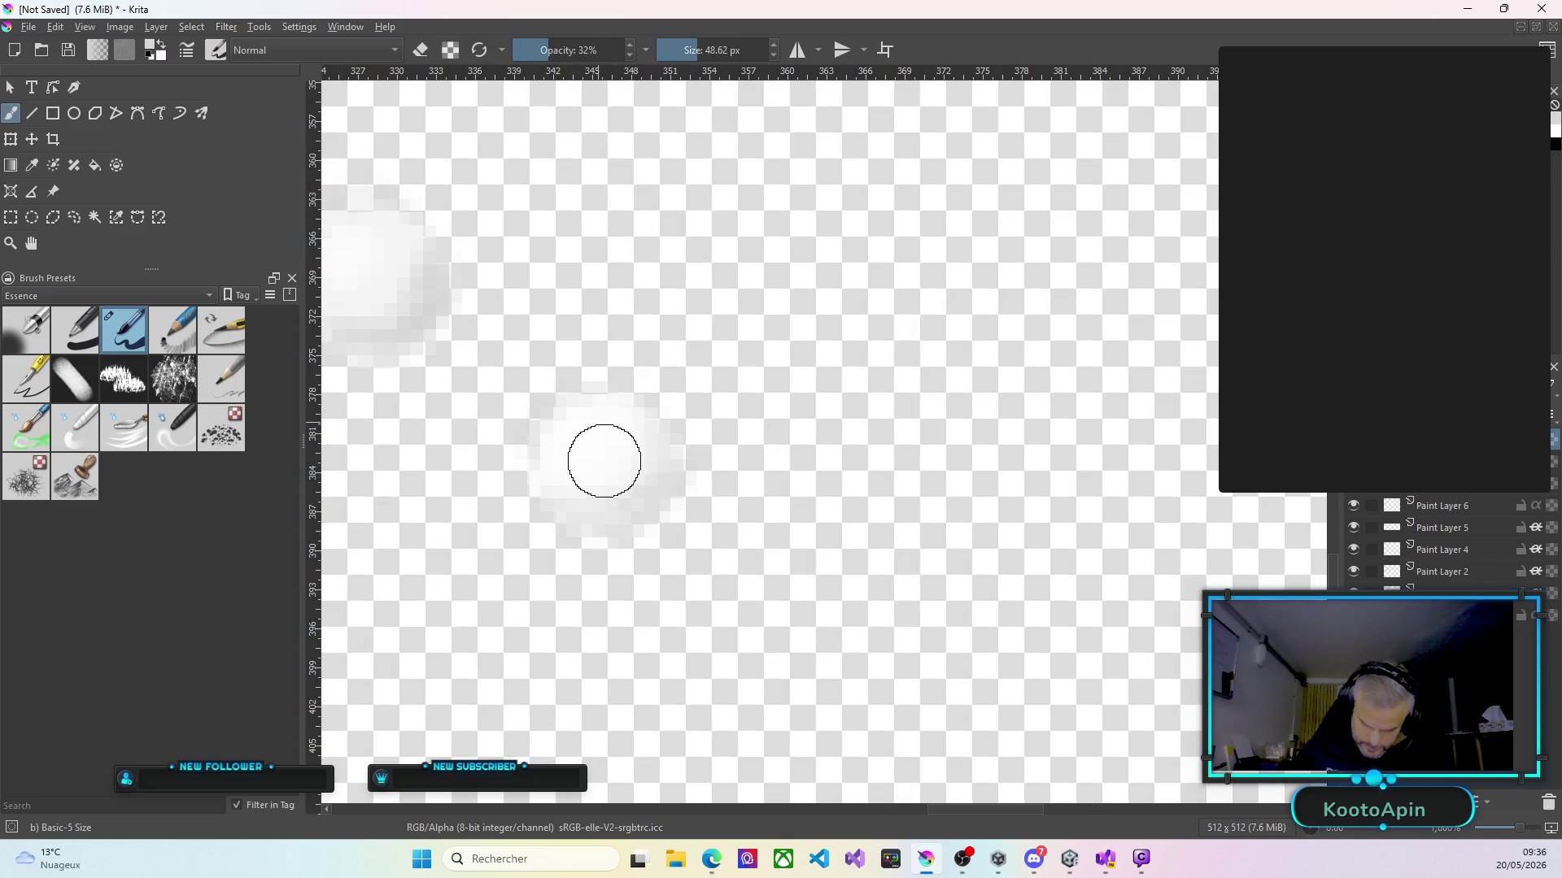
scroll(488, 317, down, 3)
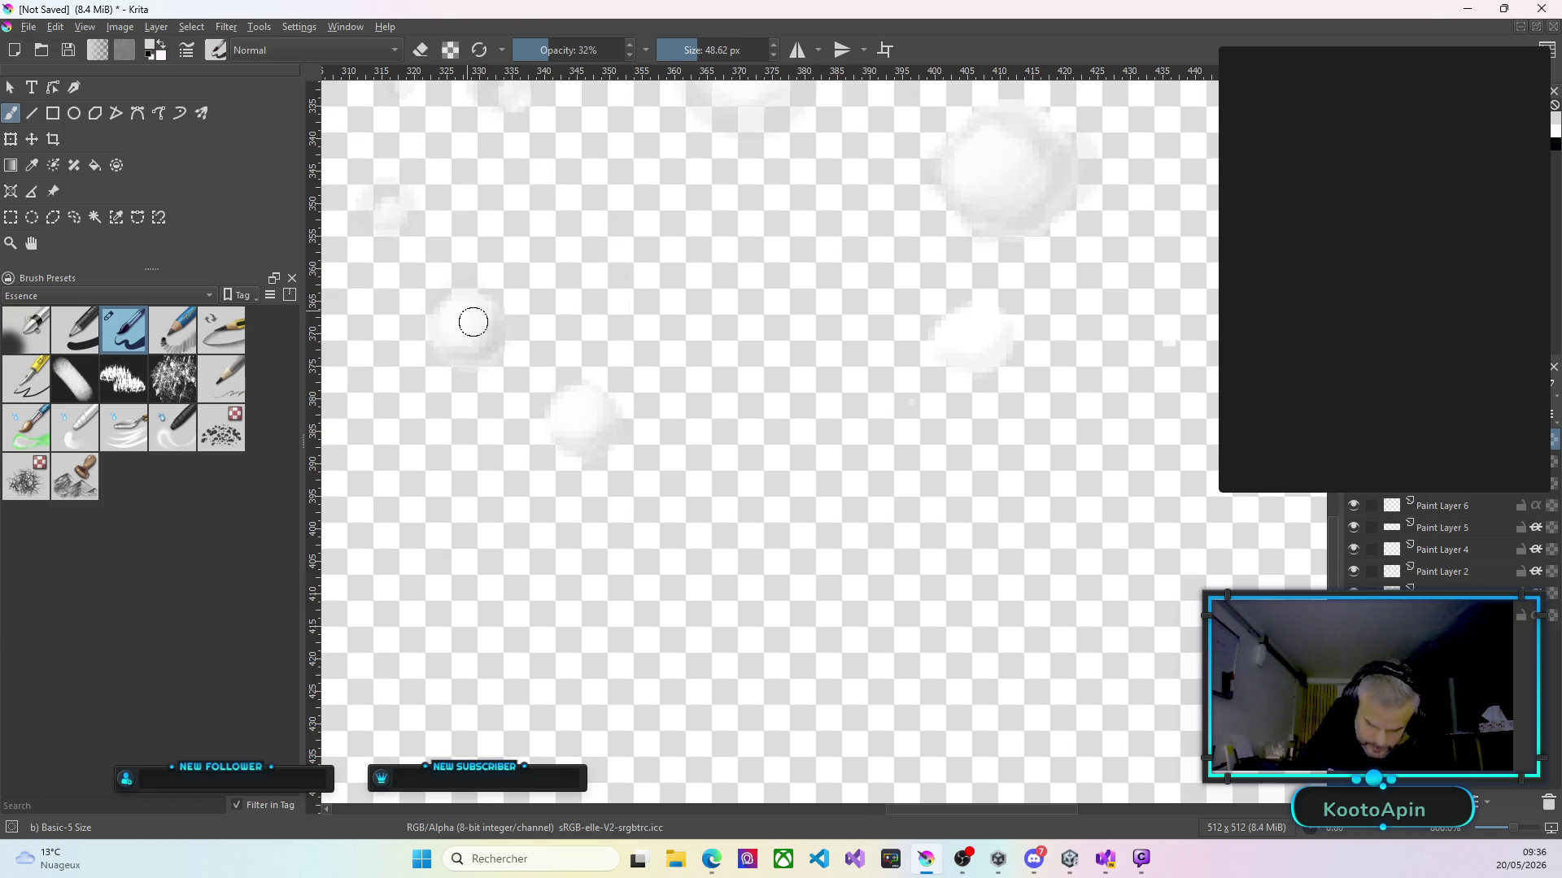
scroll(472, 325, down, 4)
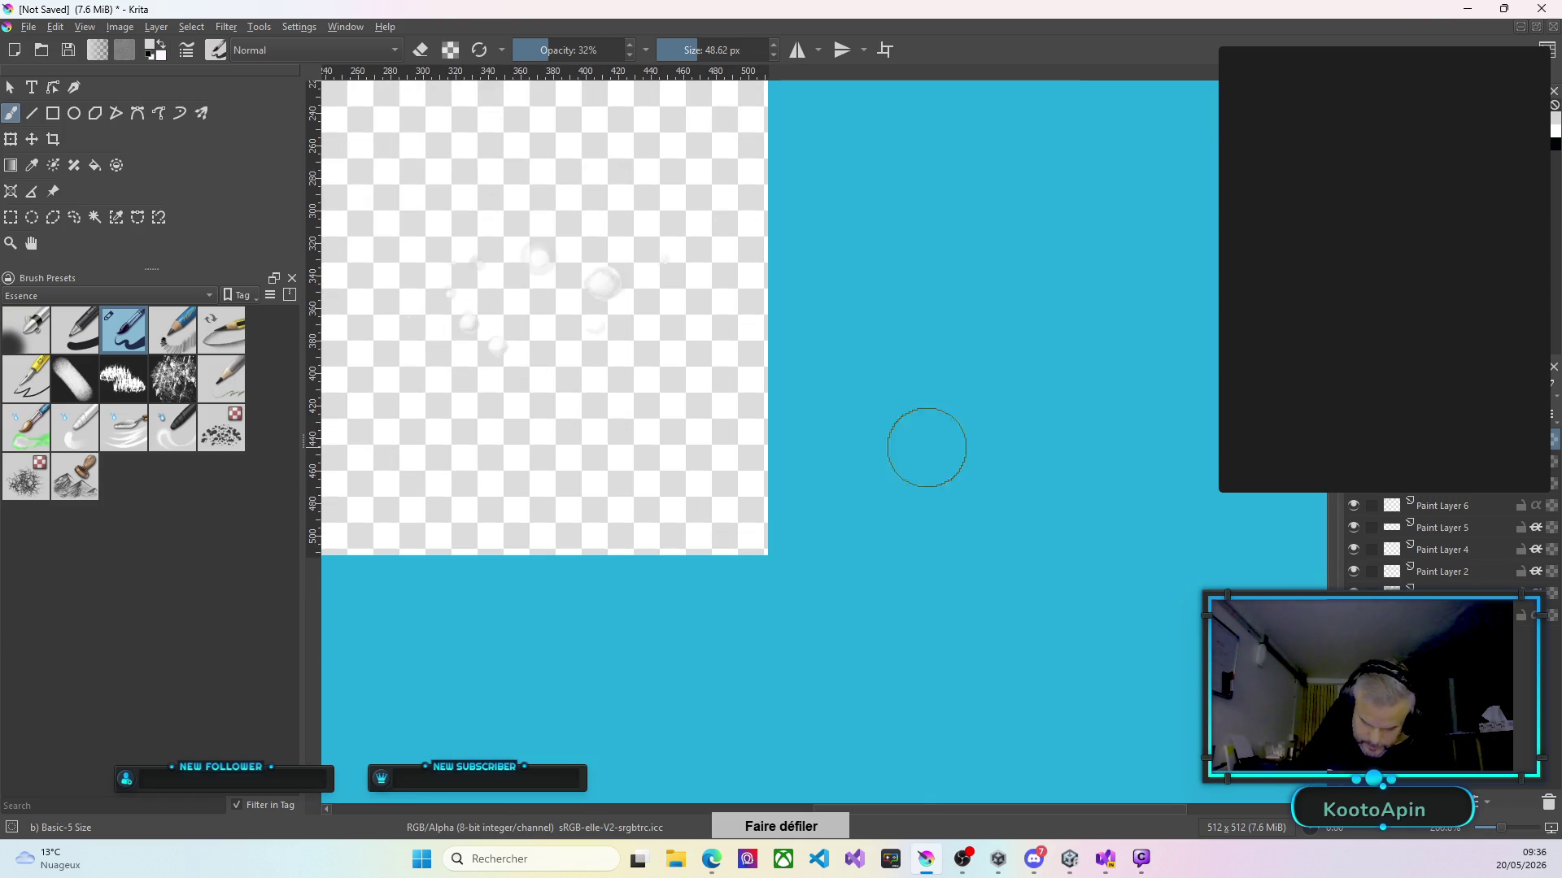
scroll(606, 272, up, 2)
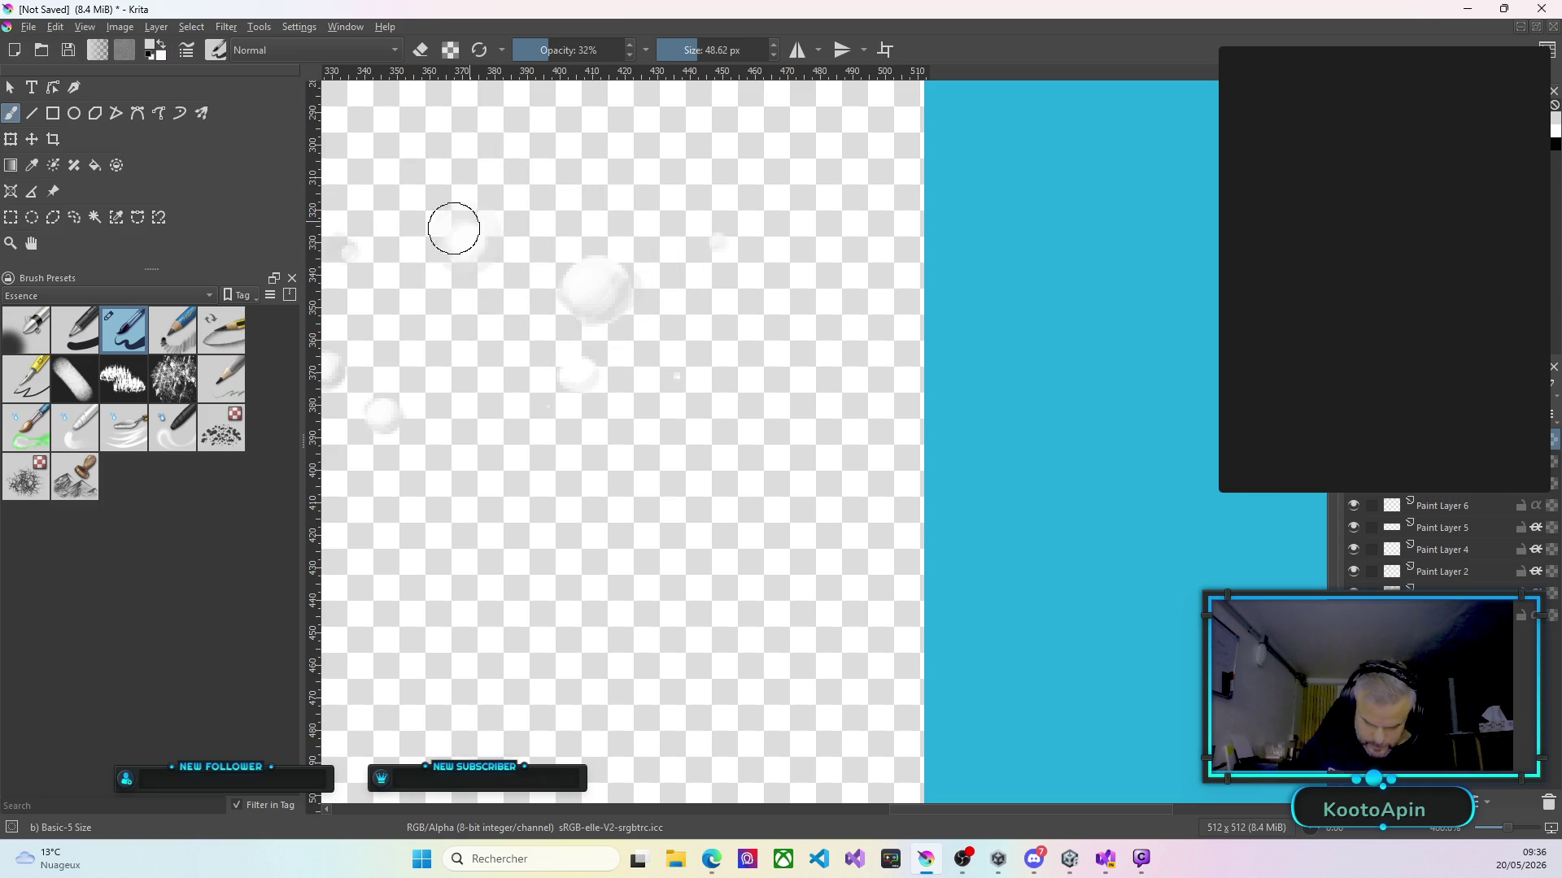
drag(479, 235, 472, 225)
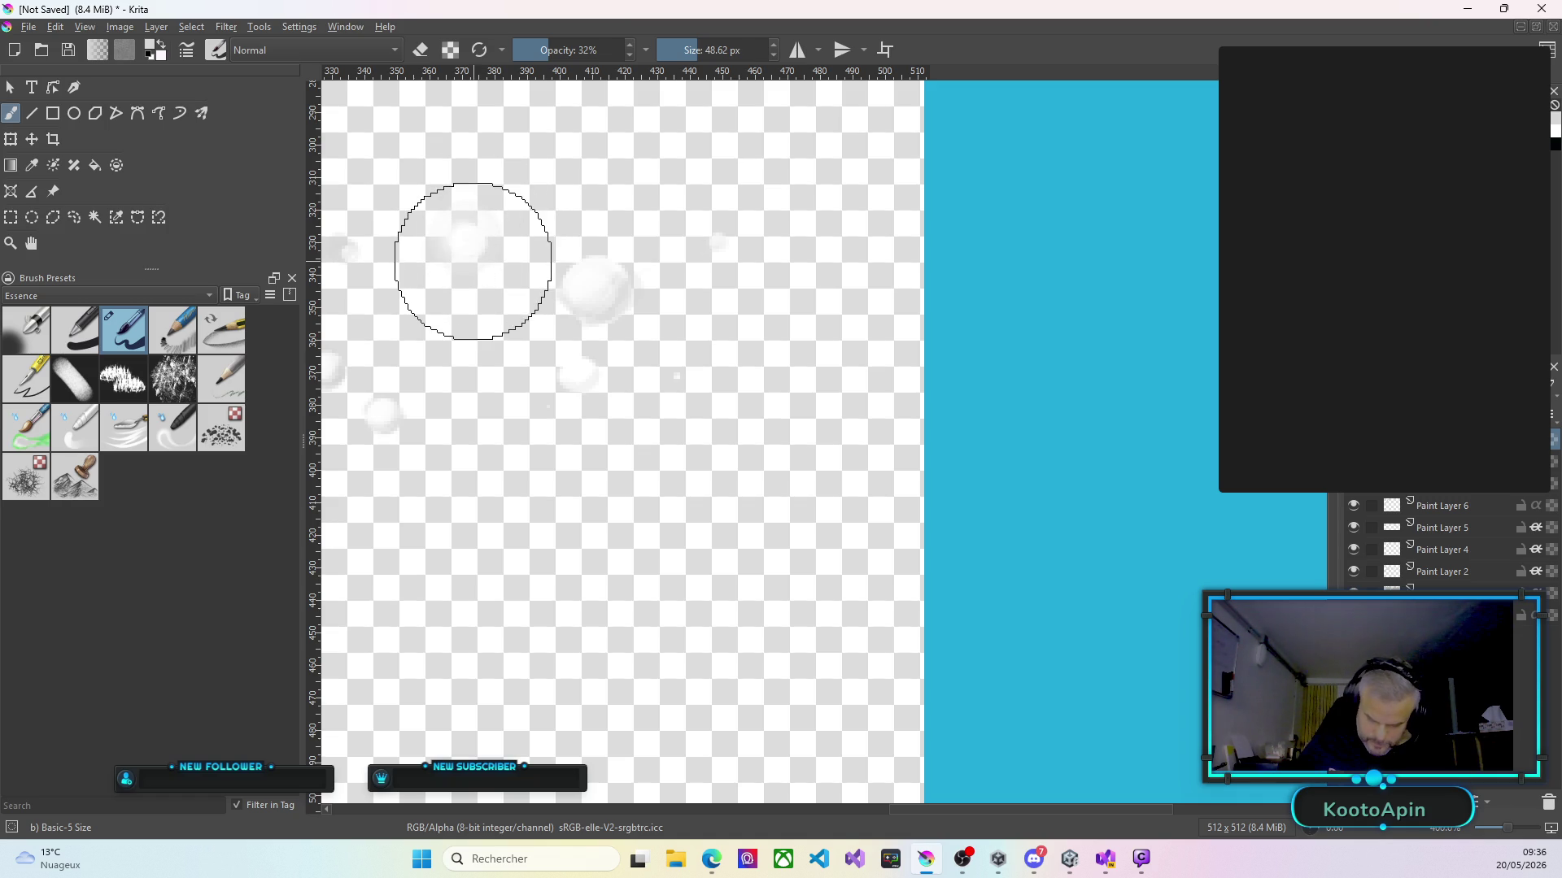
scroll(564, 419, down, 5)
Paint white highlights near a floating bubble, on a small puff and on the cloud blob.
scroll(585, 222, up, 5)
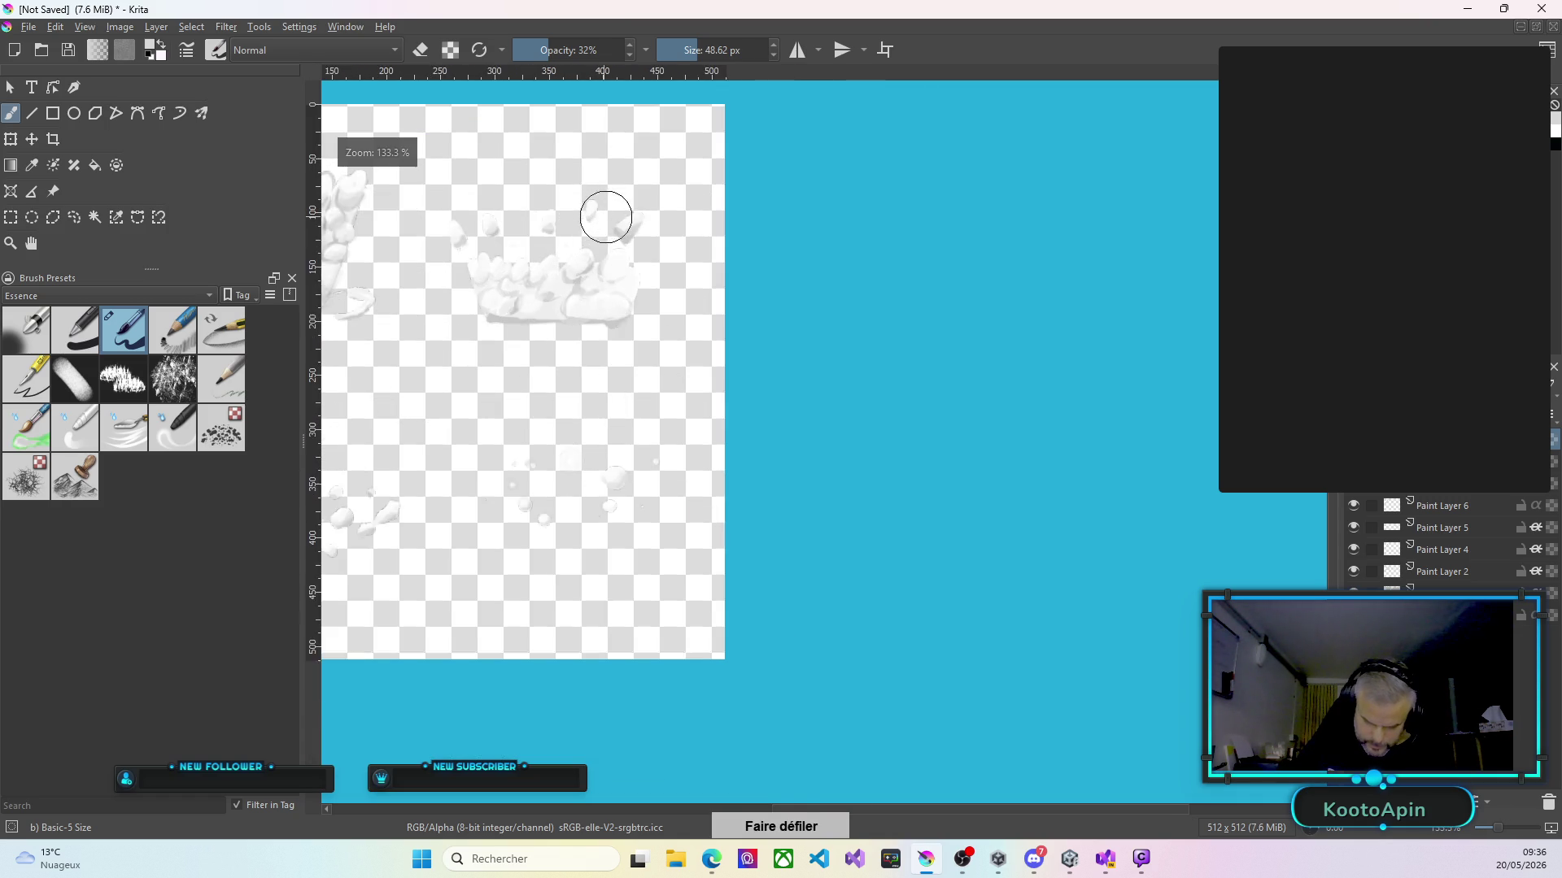
drag(576, 305, 573, 323)
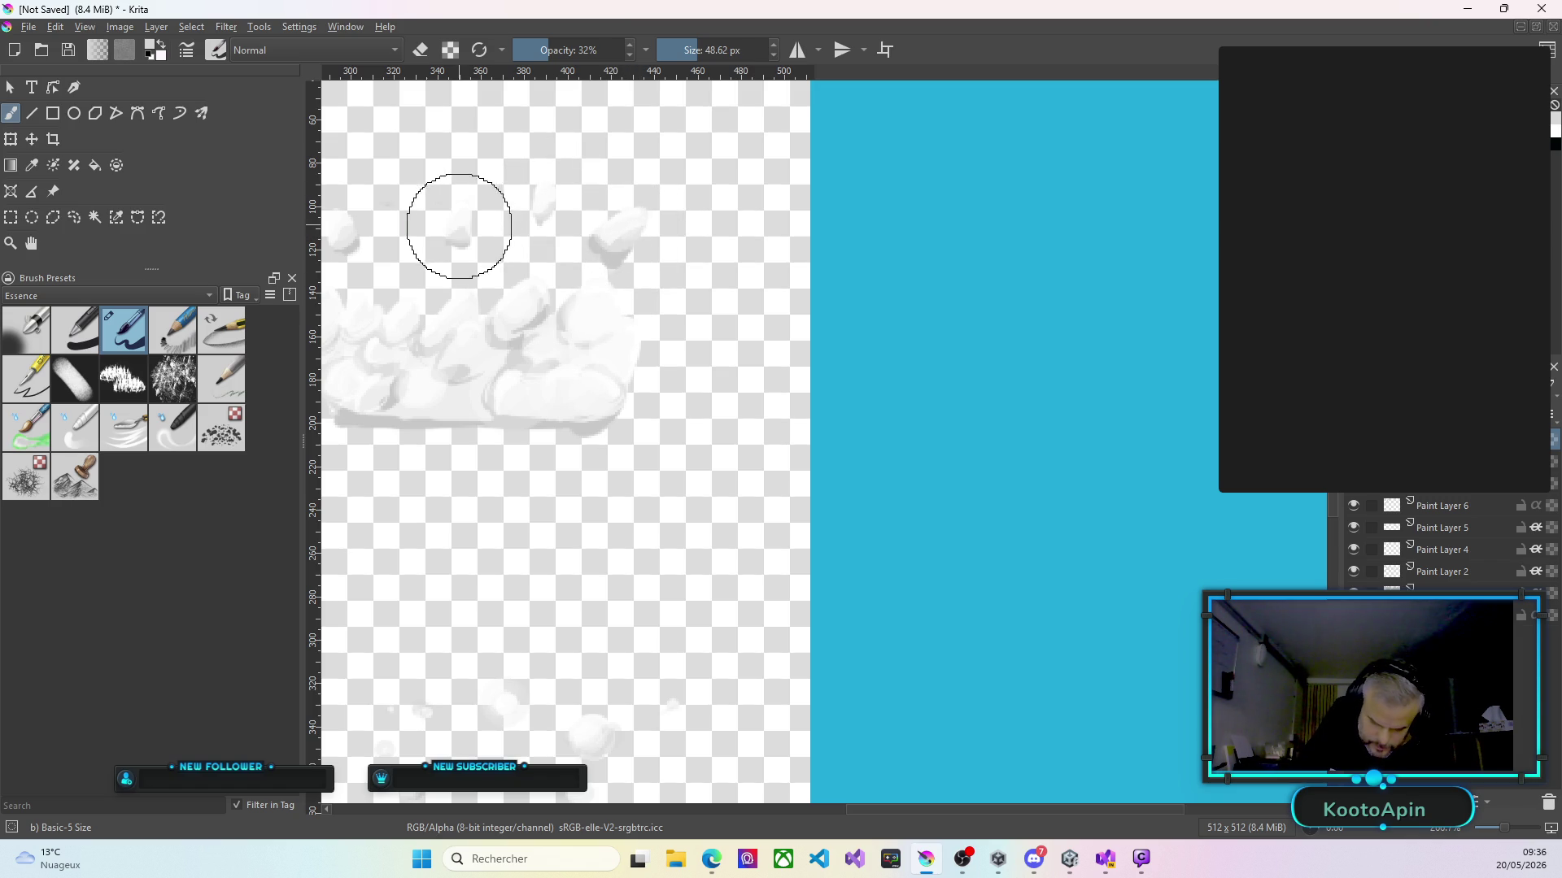
scroll(456, 232, up, 4)
mouse_move(471, 244)
mouse_down()
mouse_move(453, 227)
mouse_move(428, 234)
mouse_up()
scroll(451, 186, down, 5)
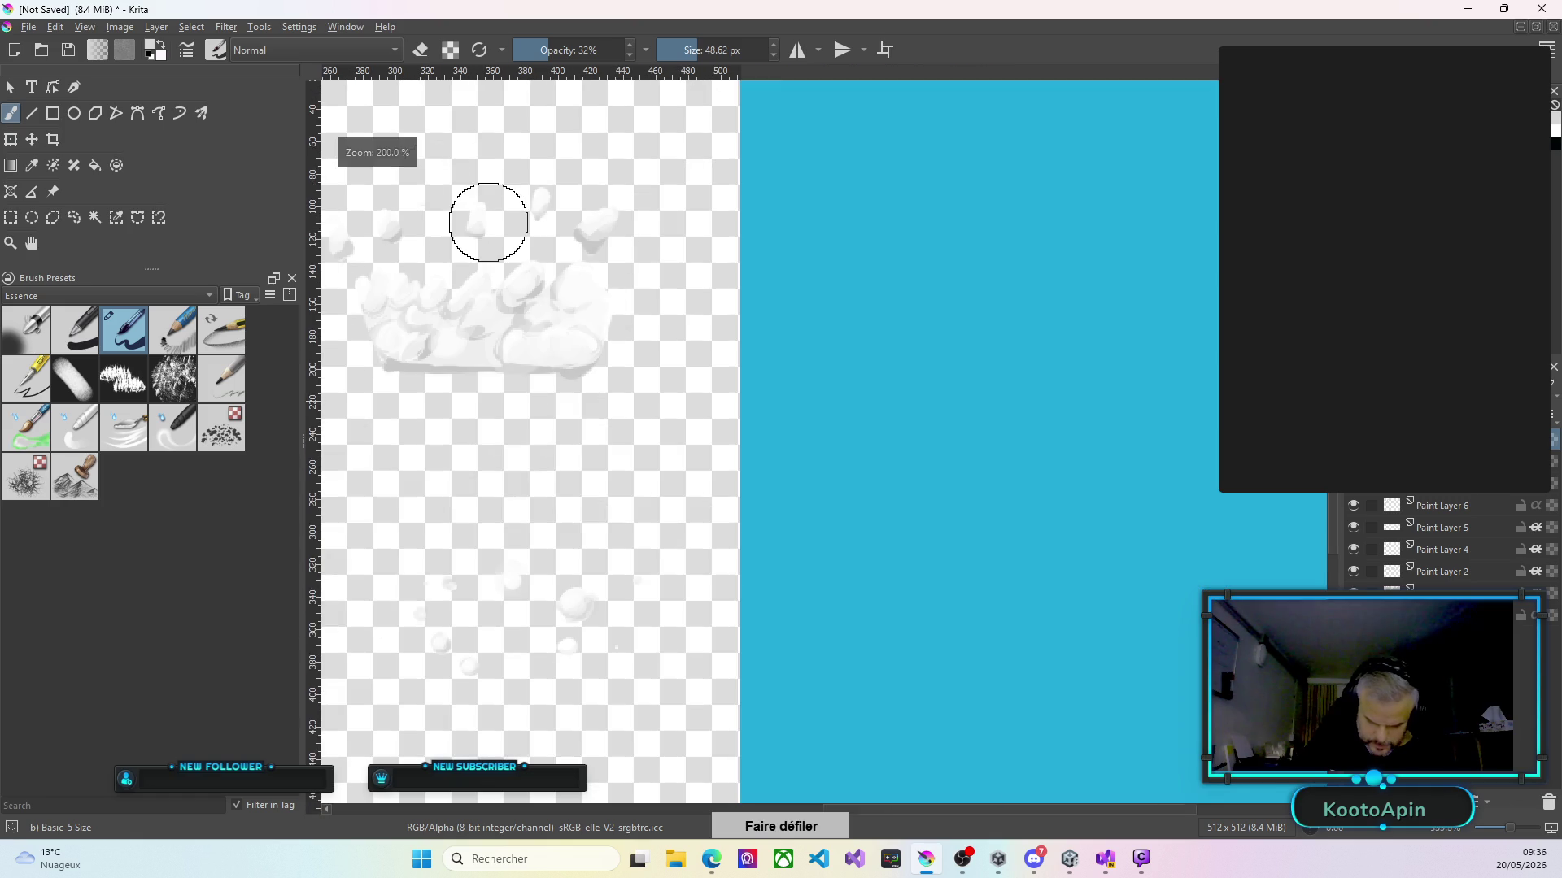
scroll(383, 228, up, 5)
drag(396, 227, 381, 213)
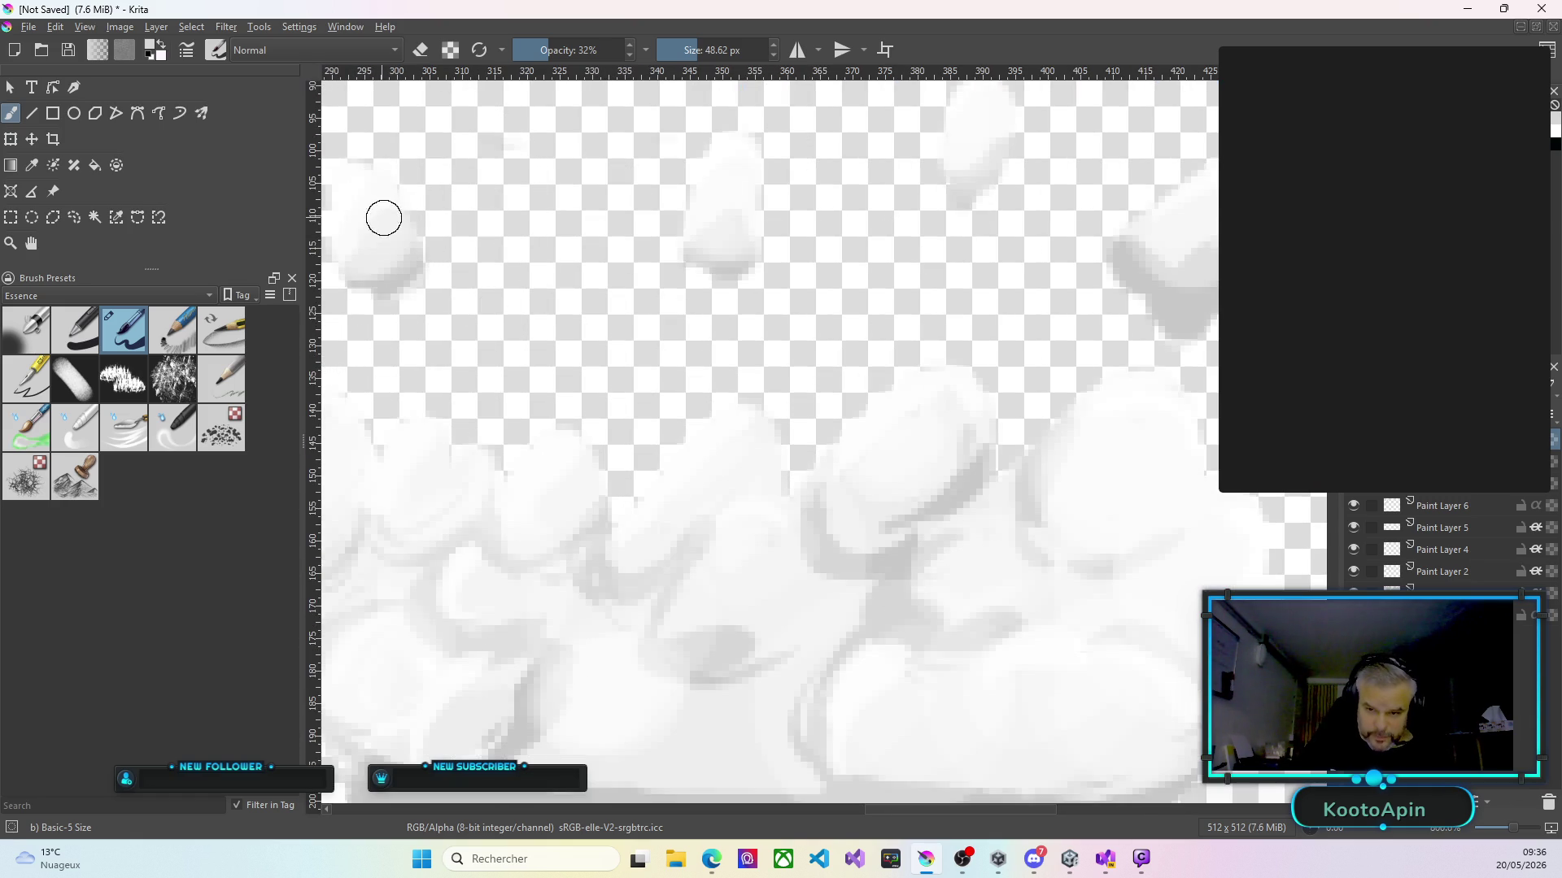
Lay faint white strokes over the lower clouds and soften the cloud's left edge.
scroll(382, 218, down, 6)
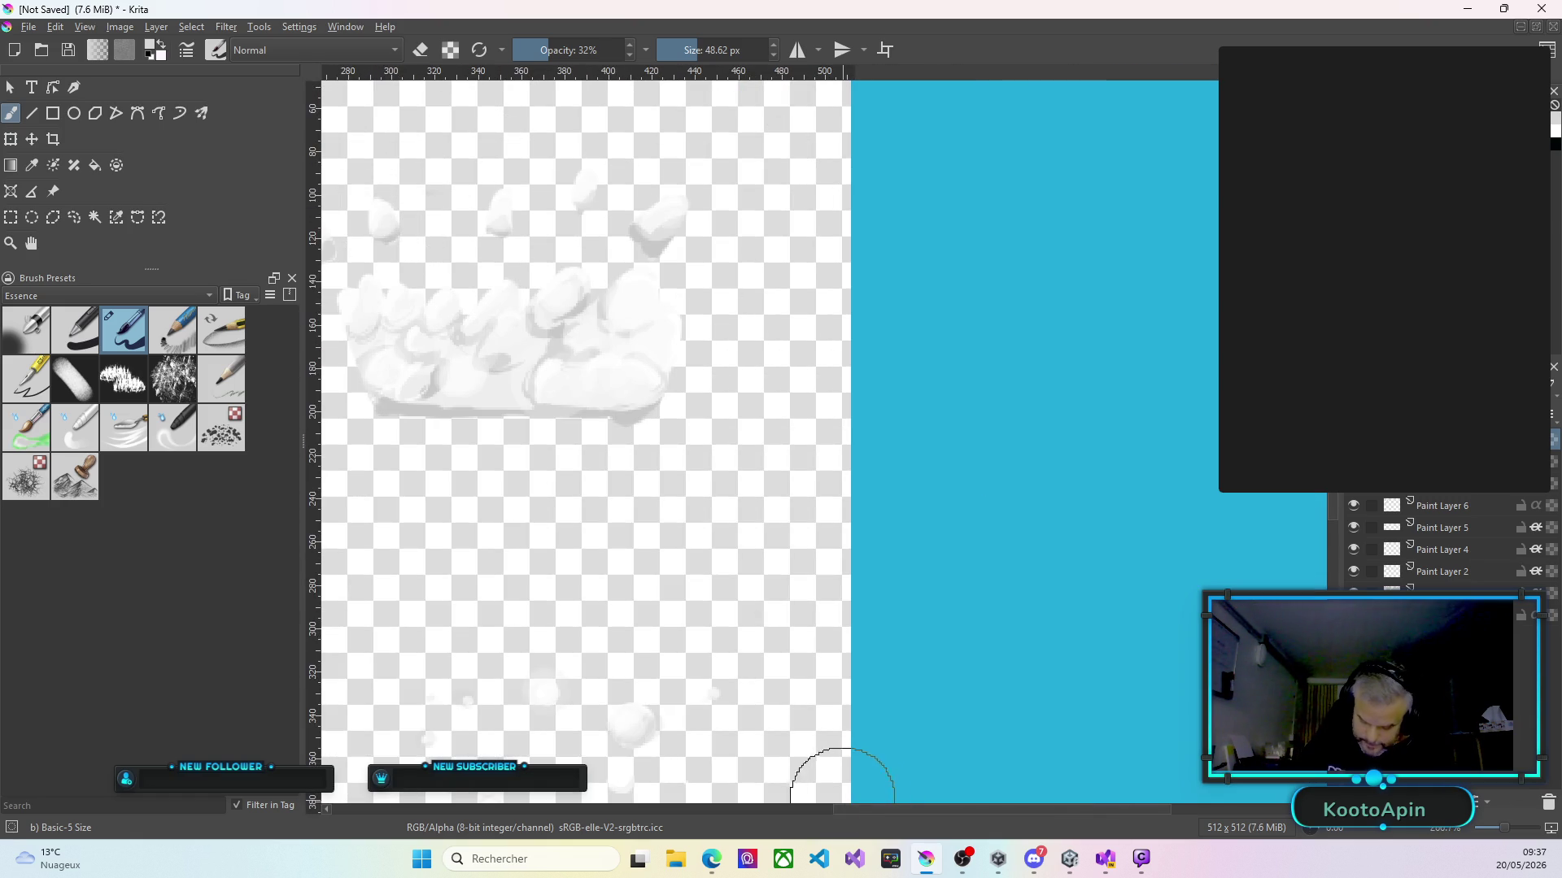
scroll(845, 798, left, 6)
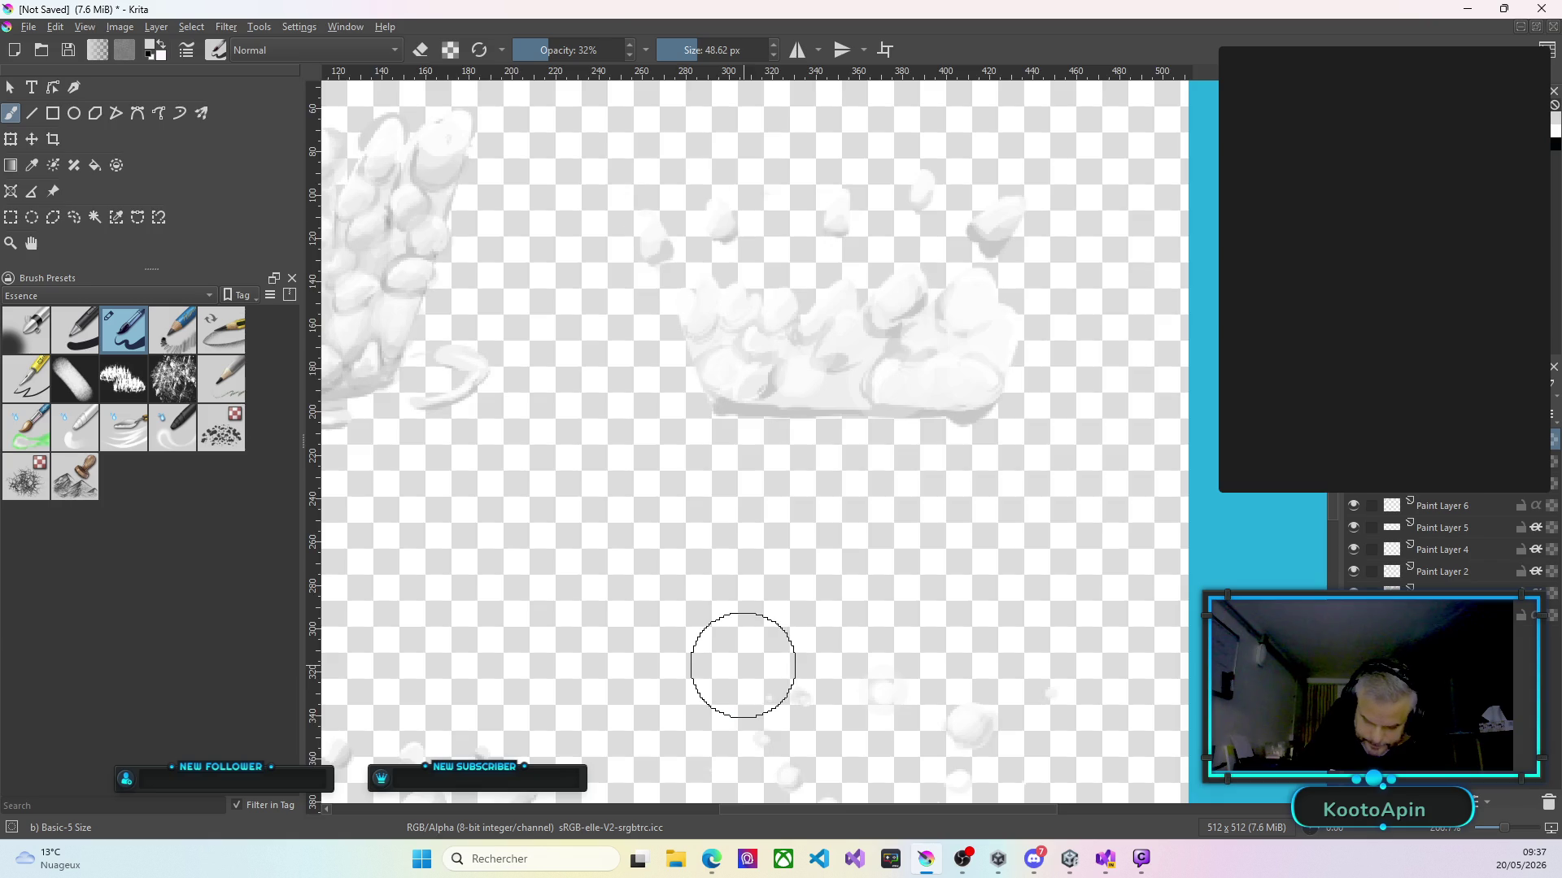
scroll(659, 217, up, 3)
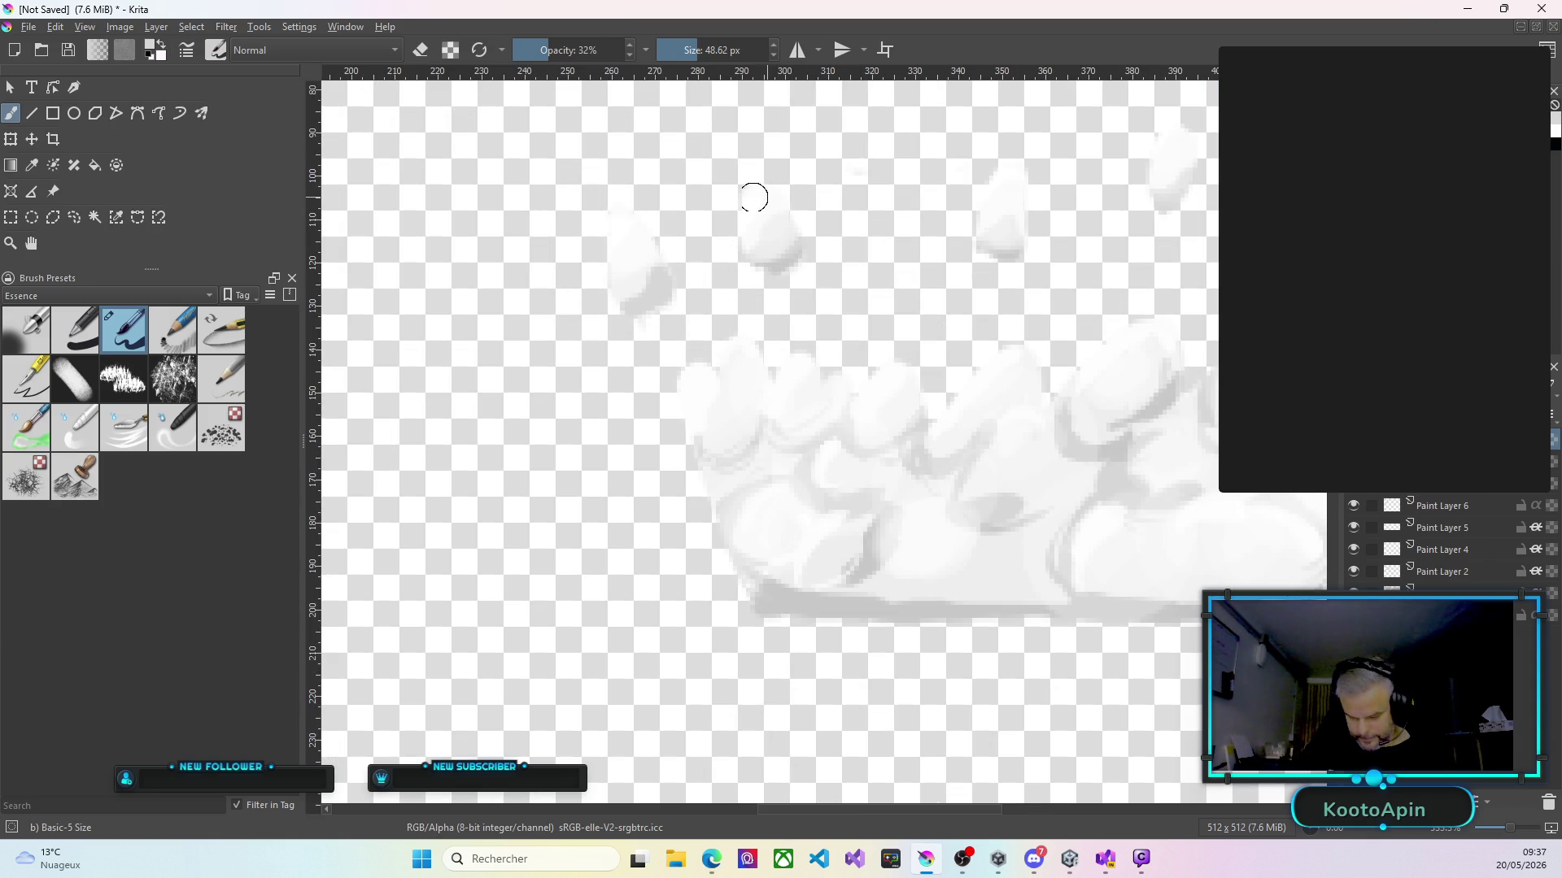
mouse_move(749, 223)
mouse_down()
mouse_move(749, 168)
mouse_move(715, 401)
mouse_move(753, 378)
mouse_up()
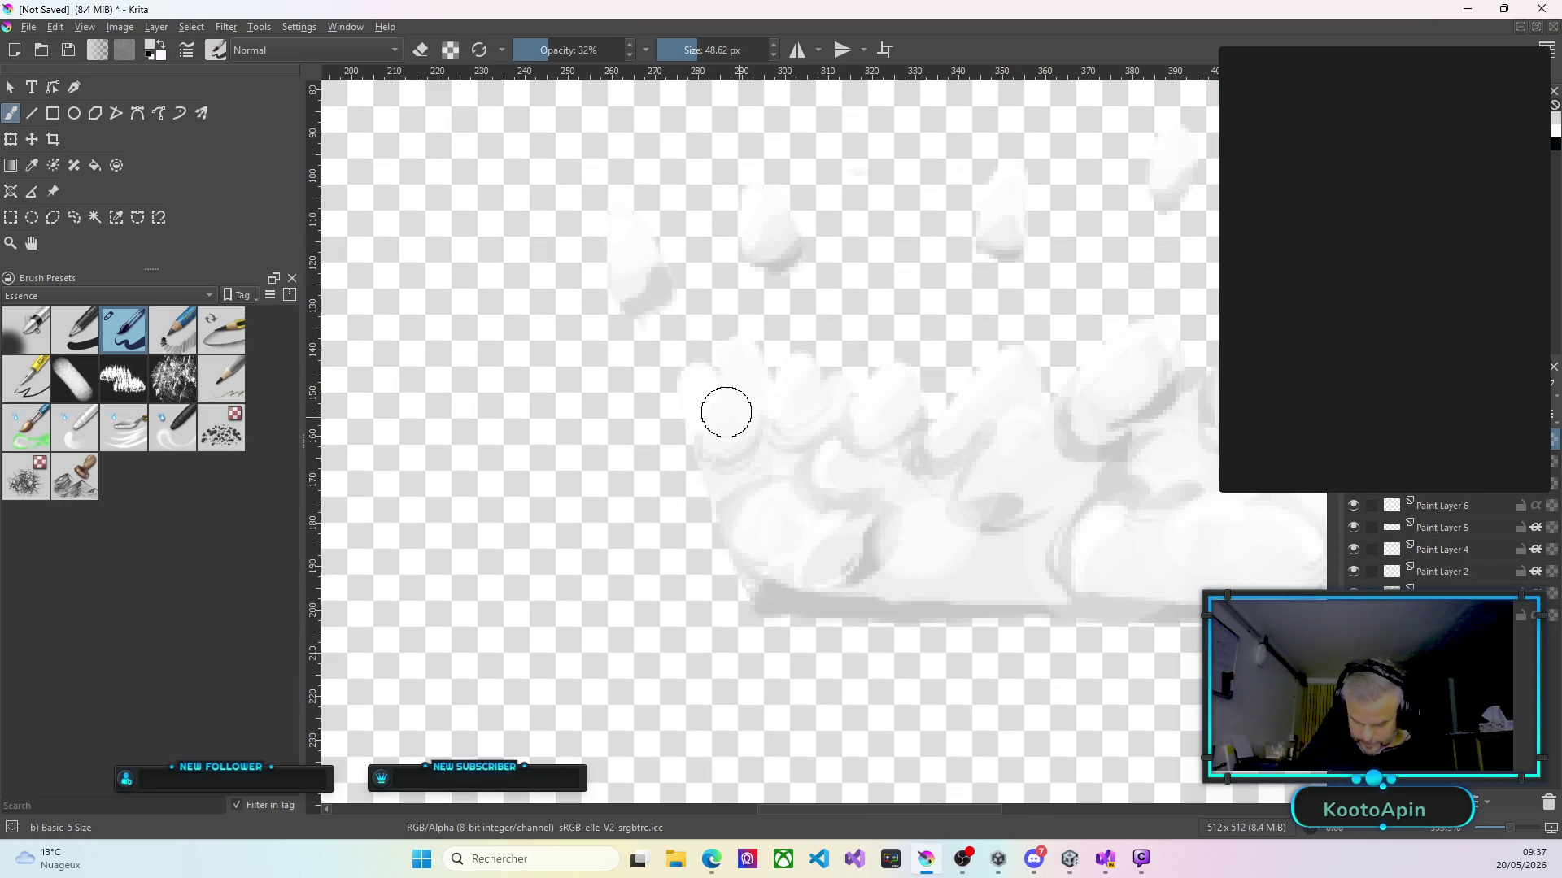
drag(724, 398, 917, 404)
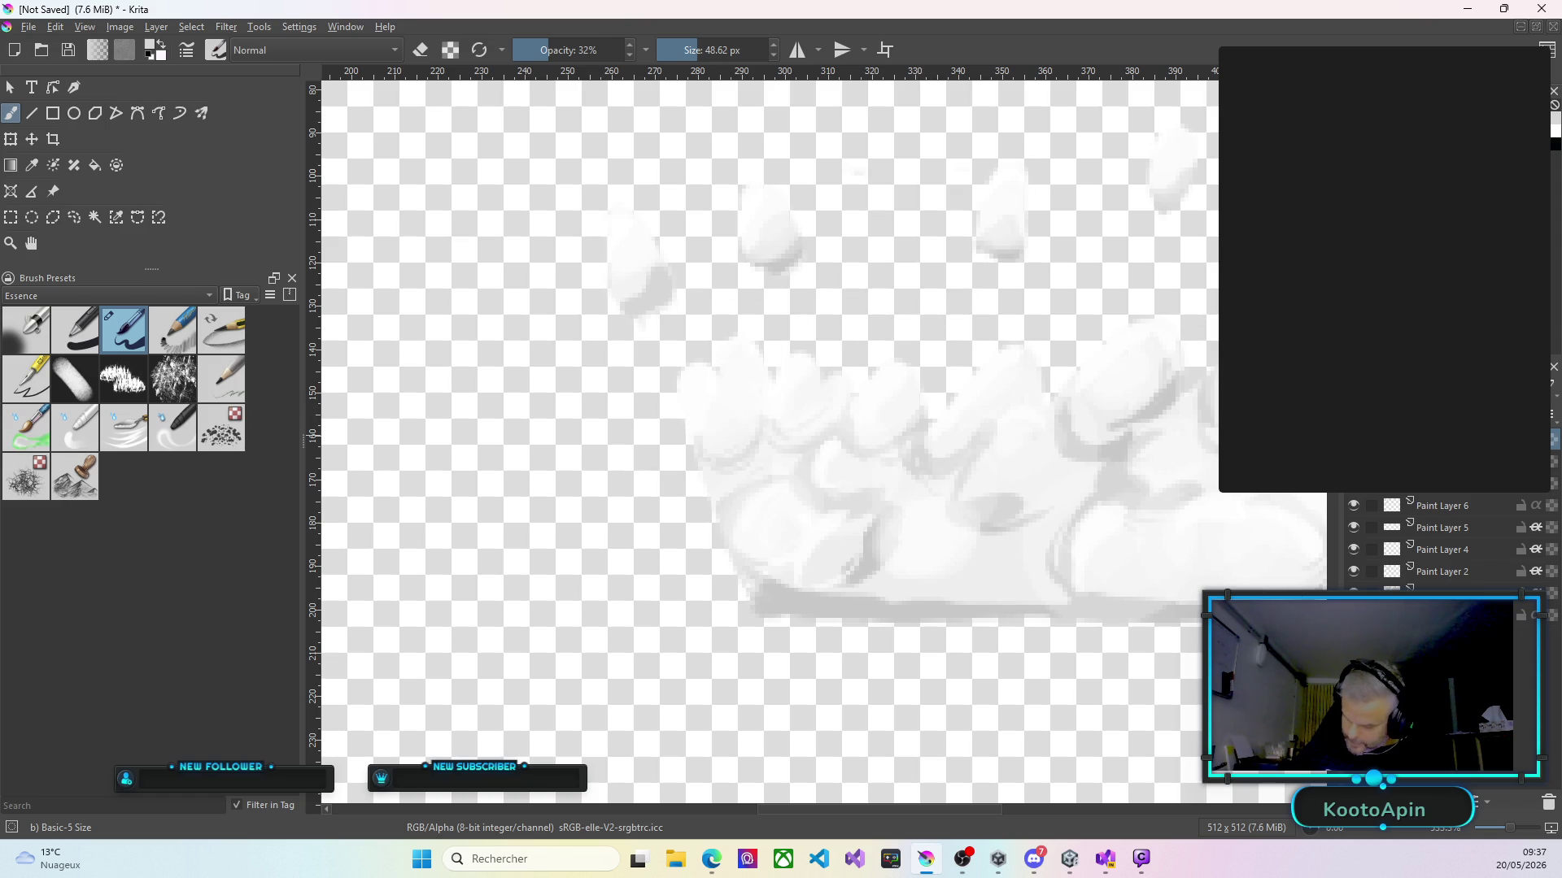
Add Paint Layer 7 and brighten the cloud lumps and upper cloud with soft strokes.
click(1438, 486)
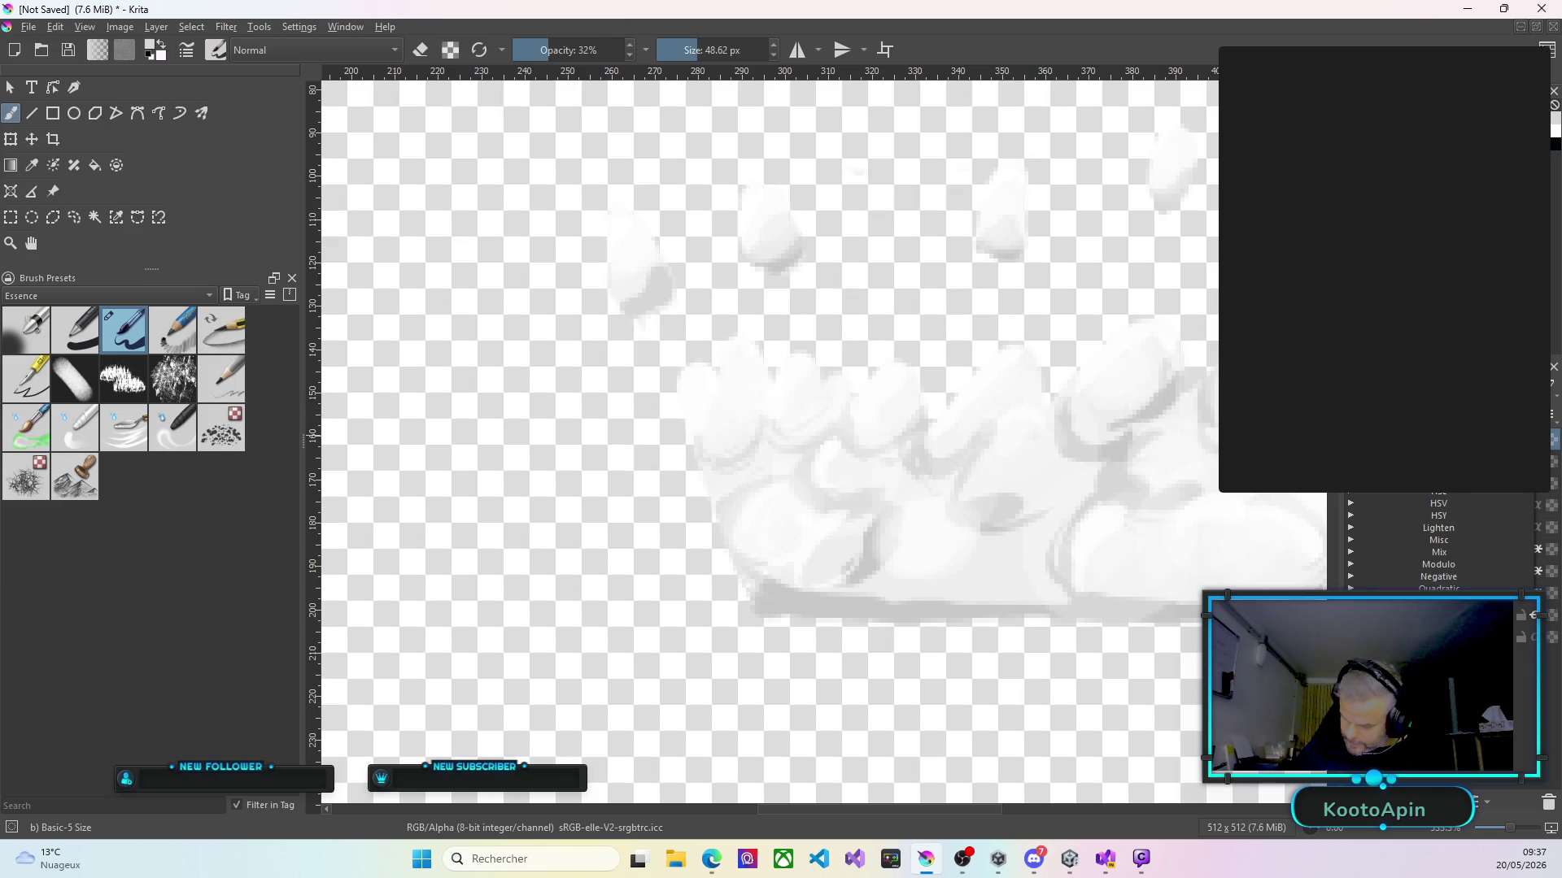
key(Escape)
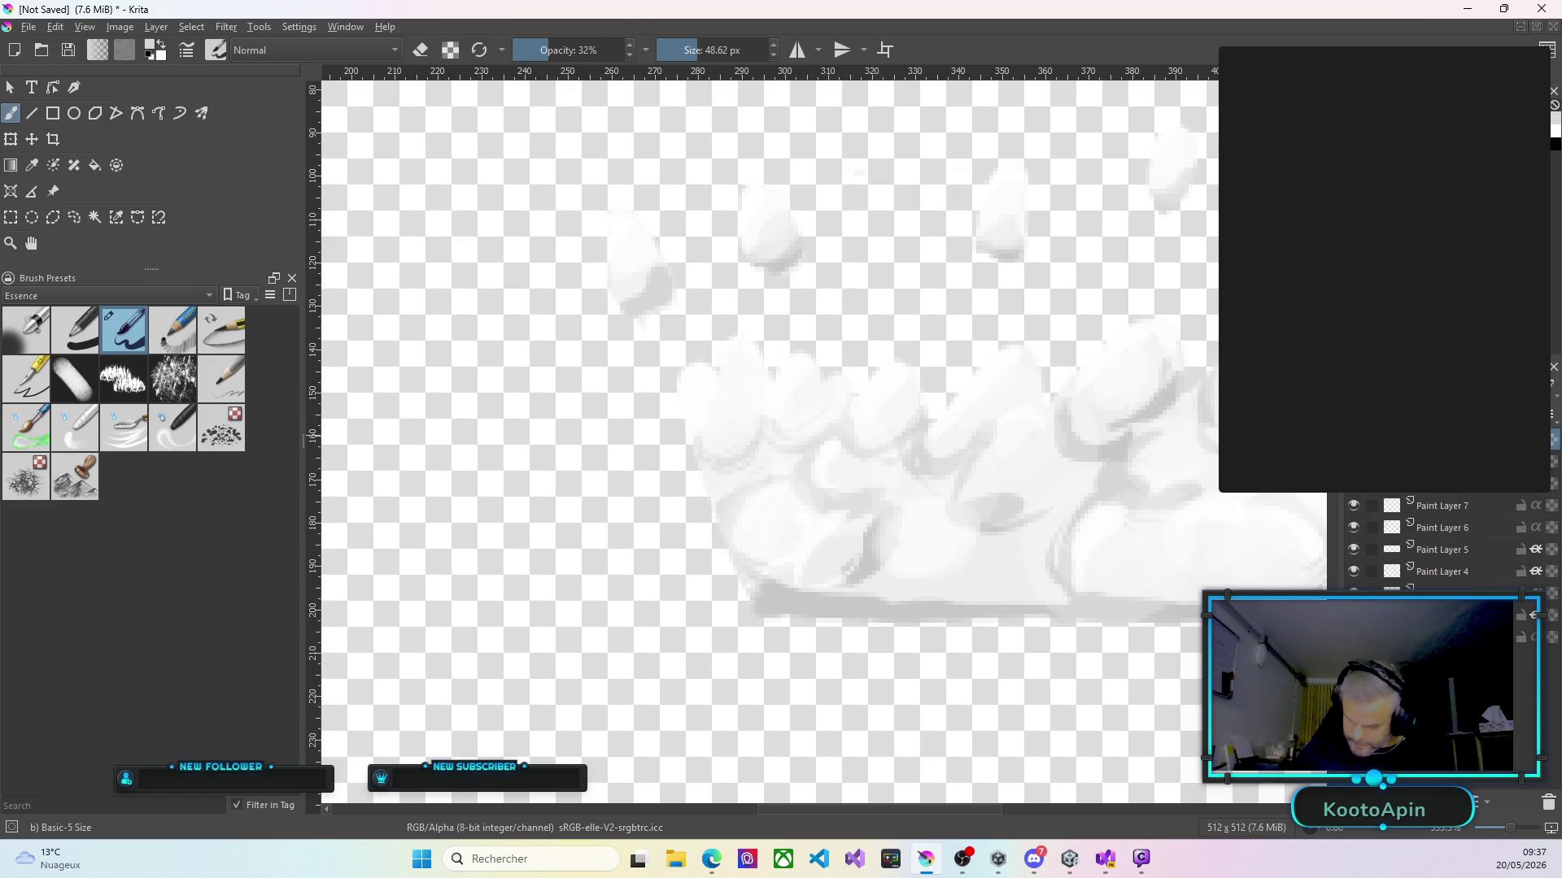
drag(721, 453, 752, 461)
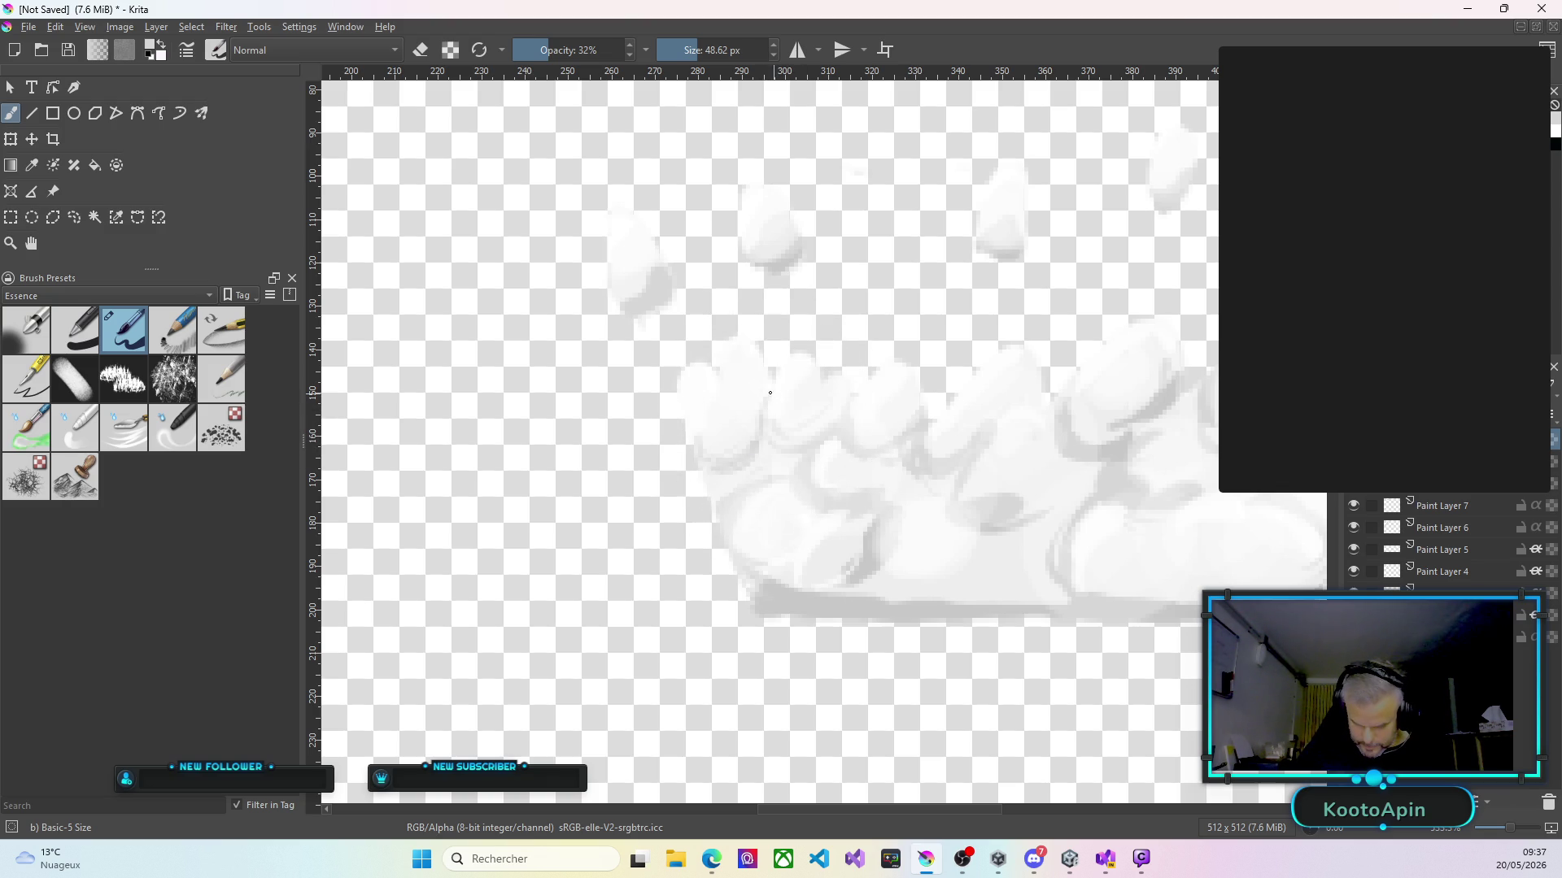
drag(766, 404, 766, 372)
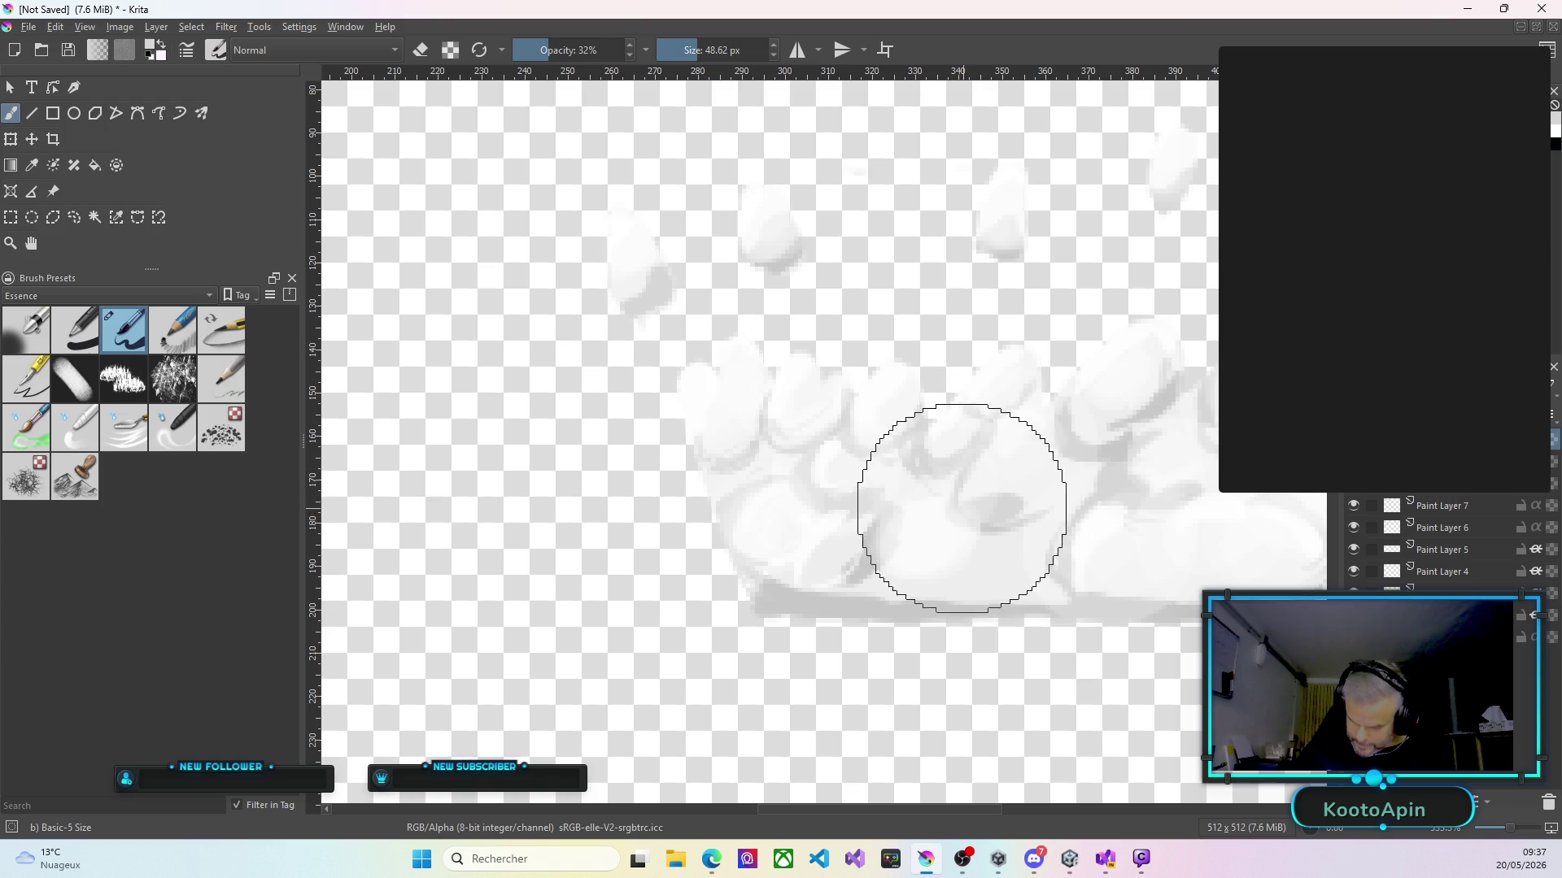
Paint grey swirl shading over the lower and lower-right parts of the cloud.
drag(895, 581, 887, 519)
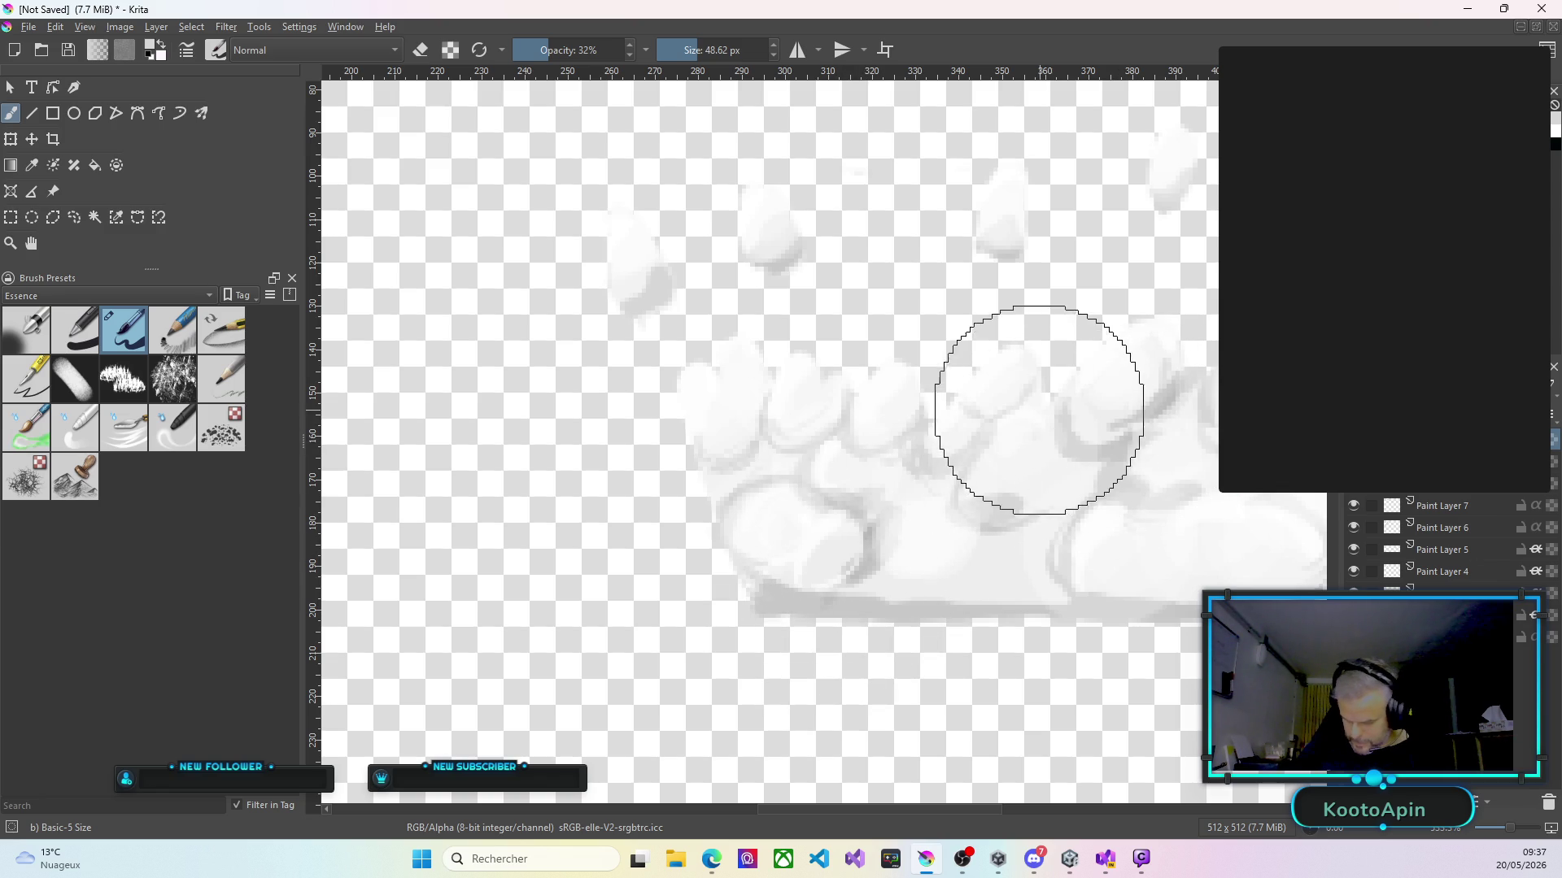
mouse_move(993, 412)
mouse_down()
mouse_move(955, 404)
mouse_move(966, 443)
mouse_move(1011, 409)
mouse_move(962, 505)
mouse_move(1069, 503)
mouse_up()
mouse_move(932, 588)
mouse_down()
mouse_move(1150, 523)
mouse_move(1063, 600)
mouse_move(1098, 505)
mouse_move(1063, 571)
mouse_move(948, 569)
mouse_move(1022, 593)
mouse_up()
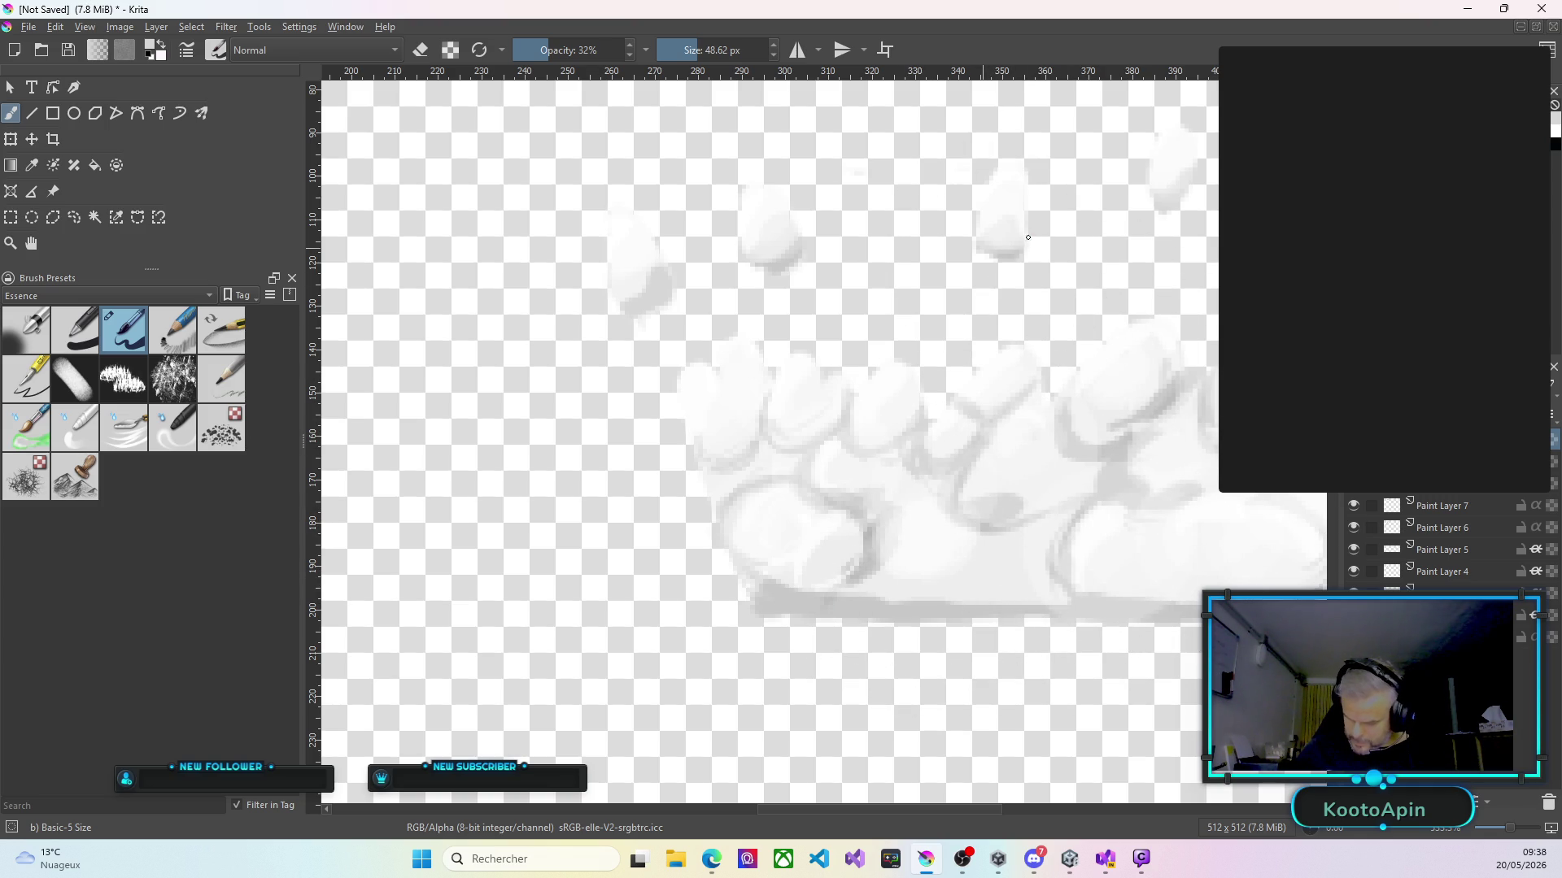
drag(1285, 488, 983, 488)
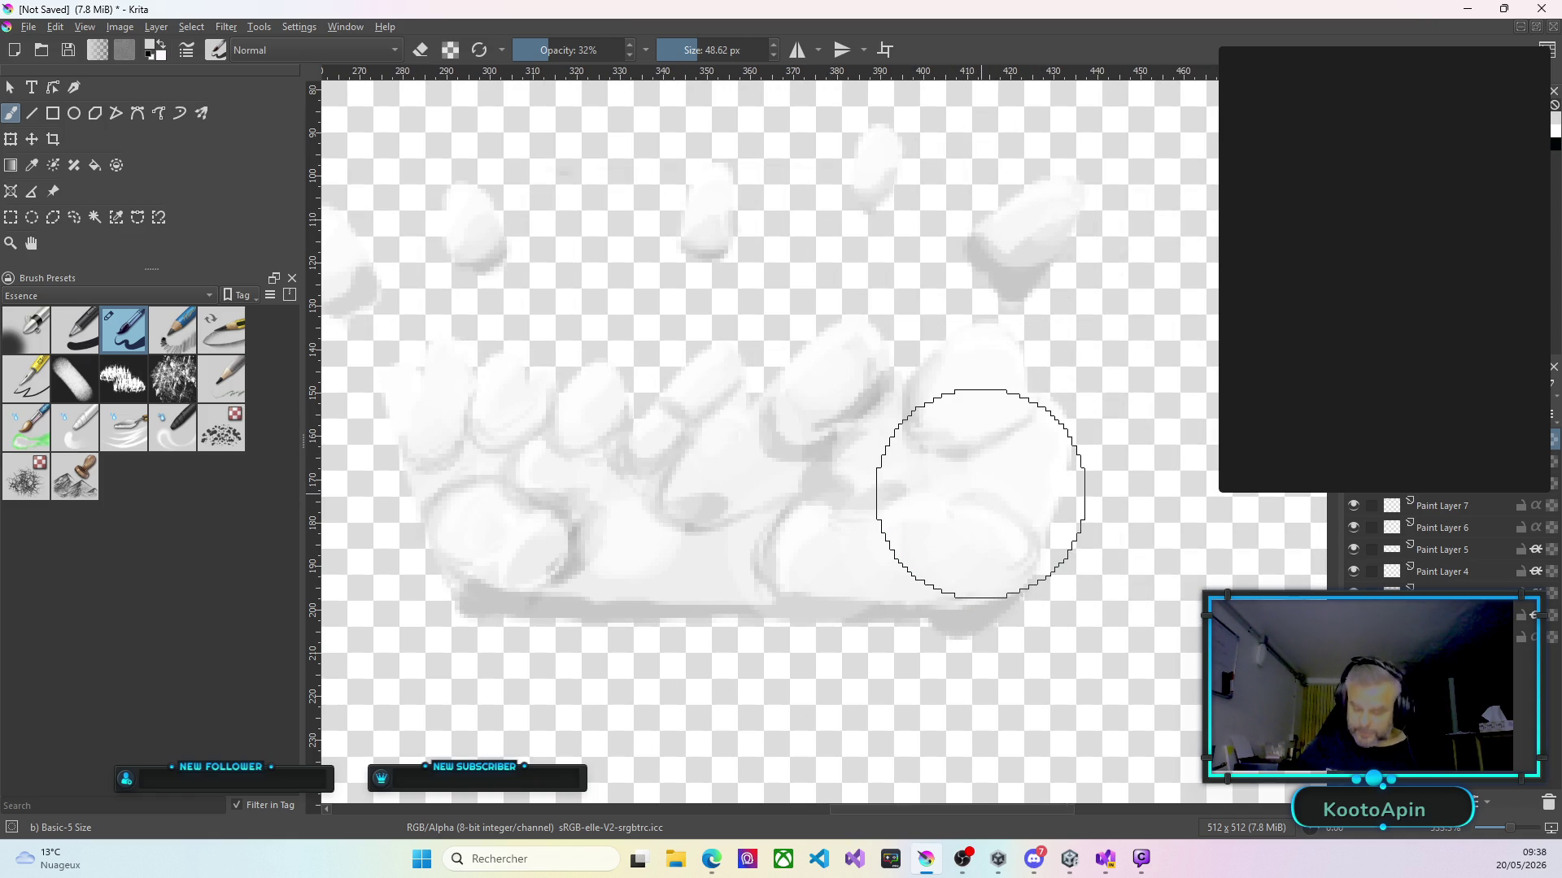
Repaint the left, middle and right base lumps whiter with soft strokes, tidying their grey outlines.
click(967, 496)
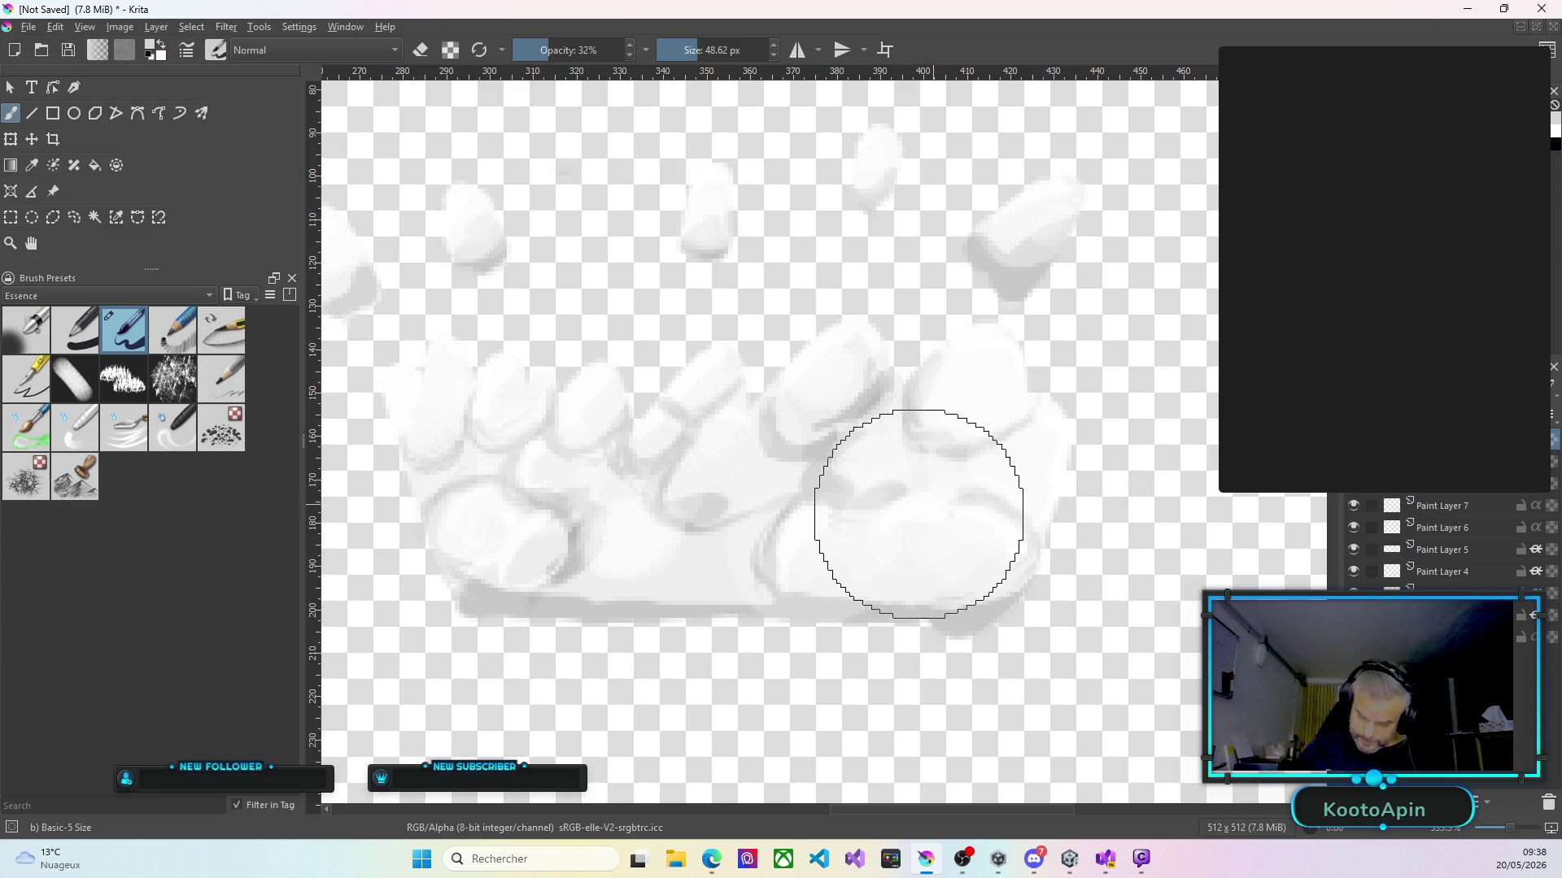
drag(869, 569, 881, 506)
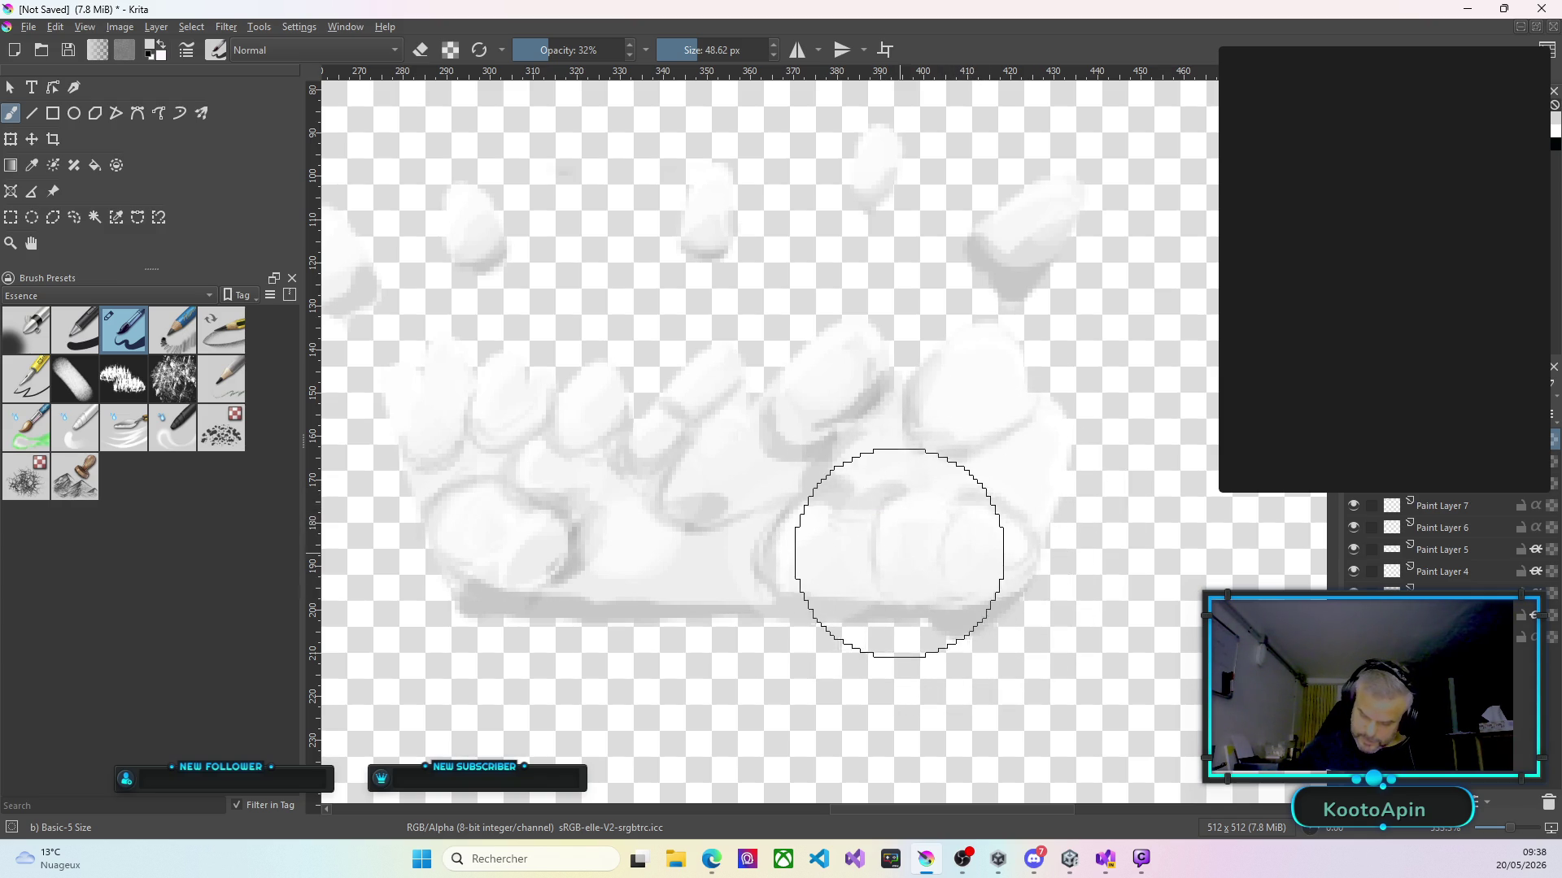
mouse_move(862, 505)
mouse_down()
mouse_move(872, 542)
mouse_move(844, 599)
mouse_up()
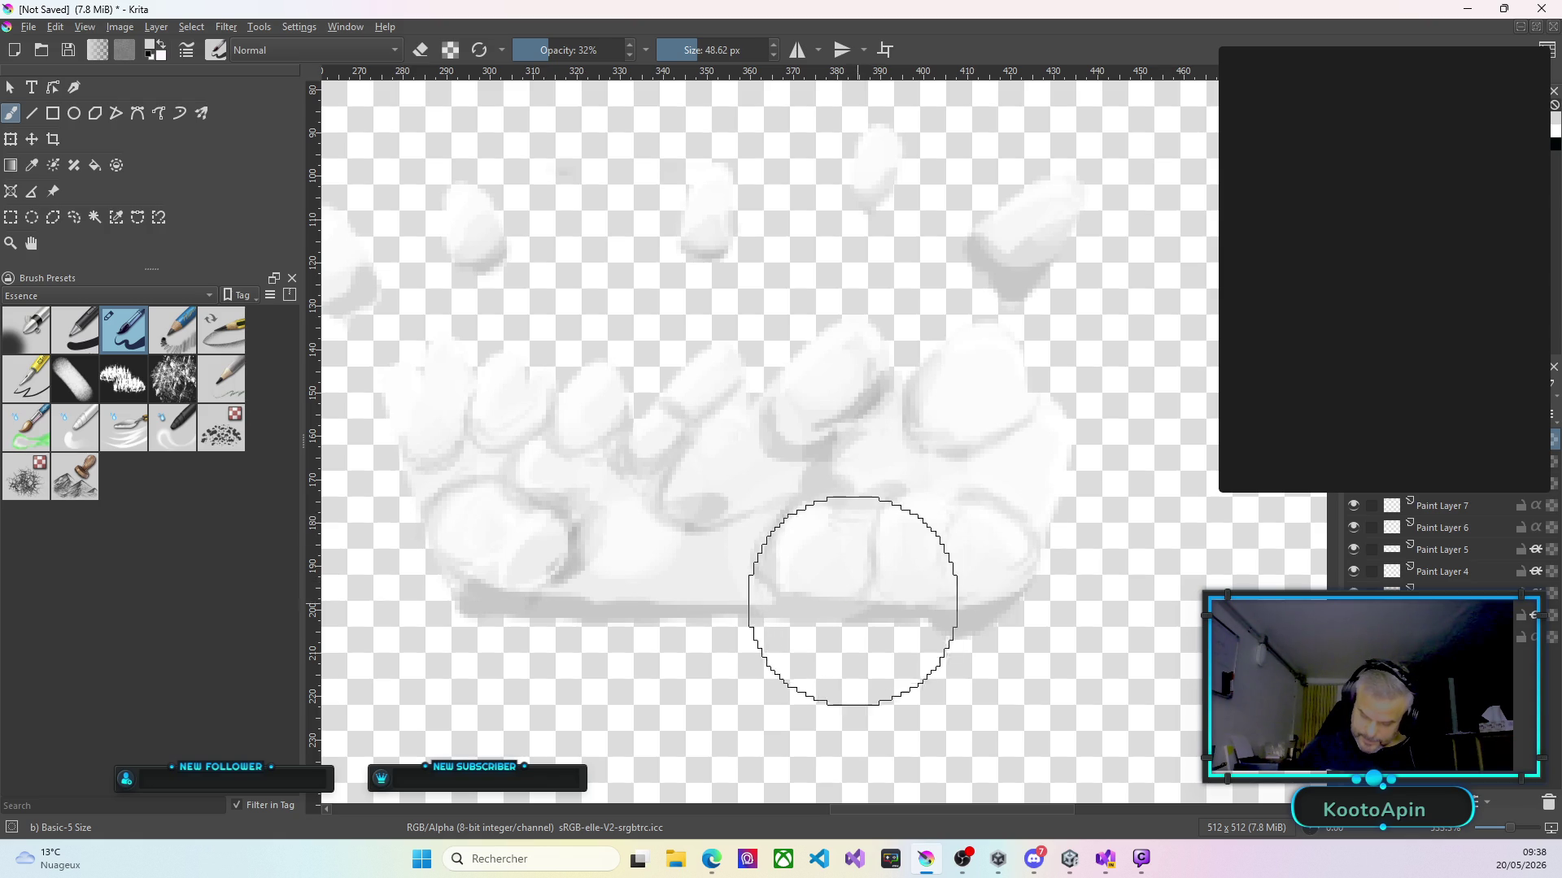
drag(880, 603, 949, 594)
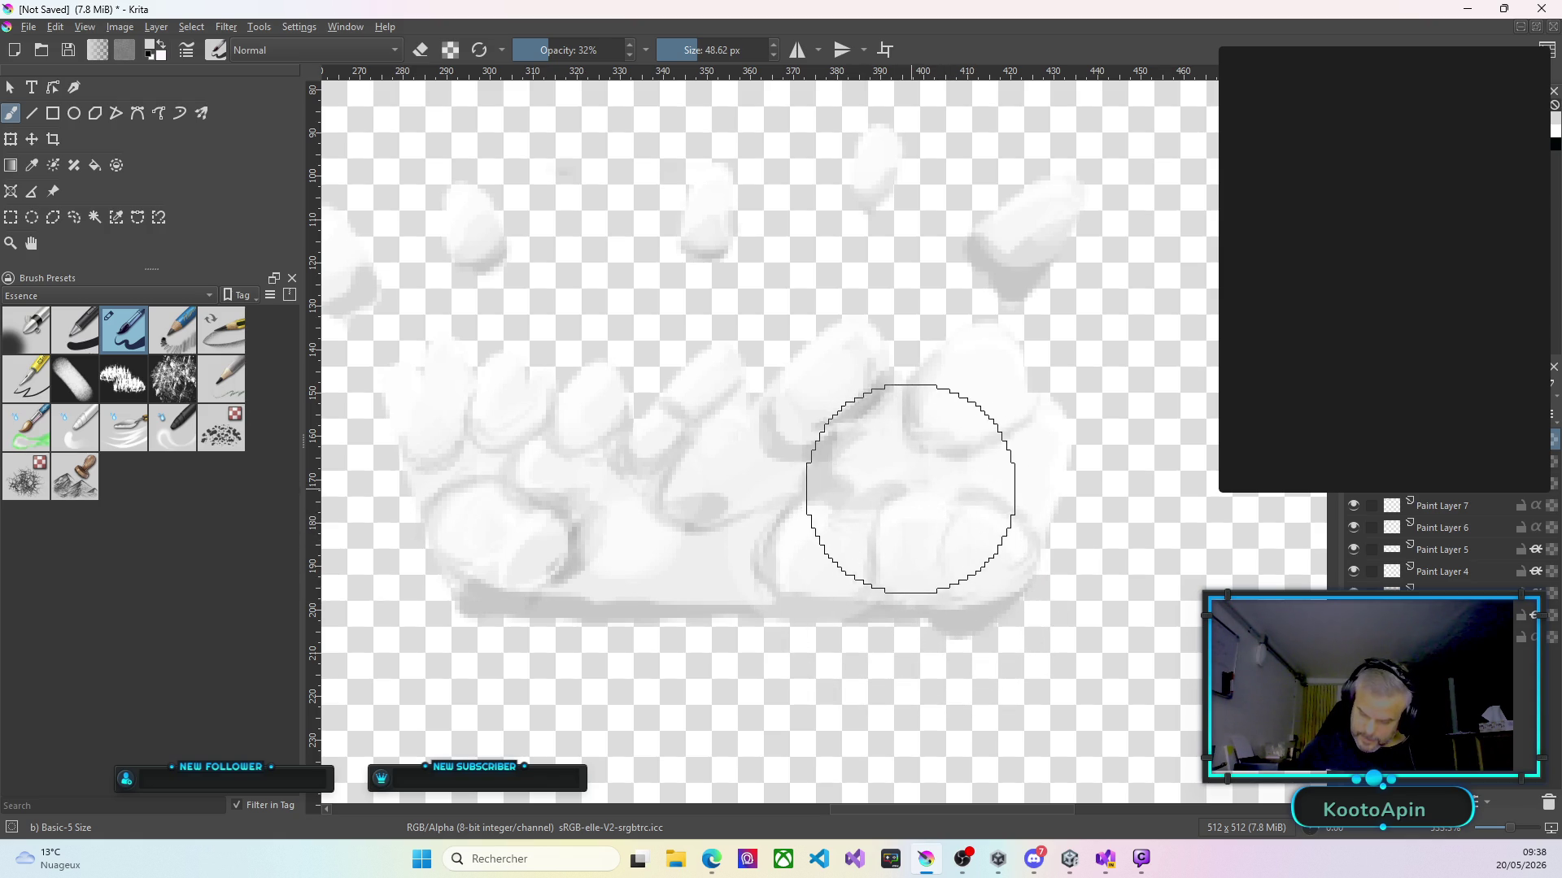
drag(893, 481, 896, 481)
drag(1033, 446, 1023, 436)
drag(847, 425, 878, 446)
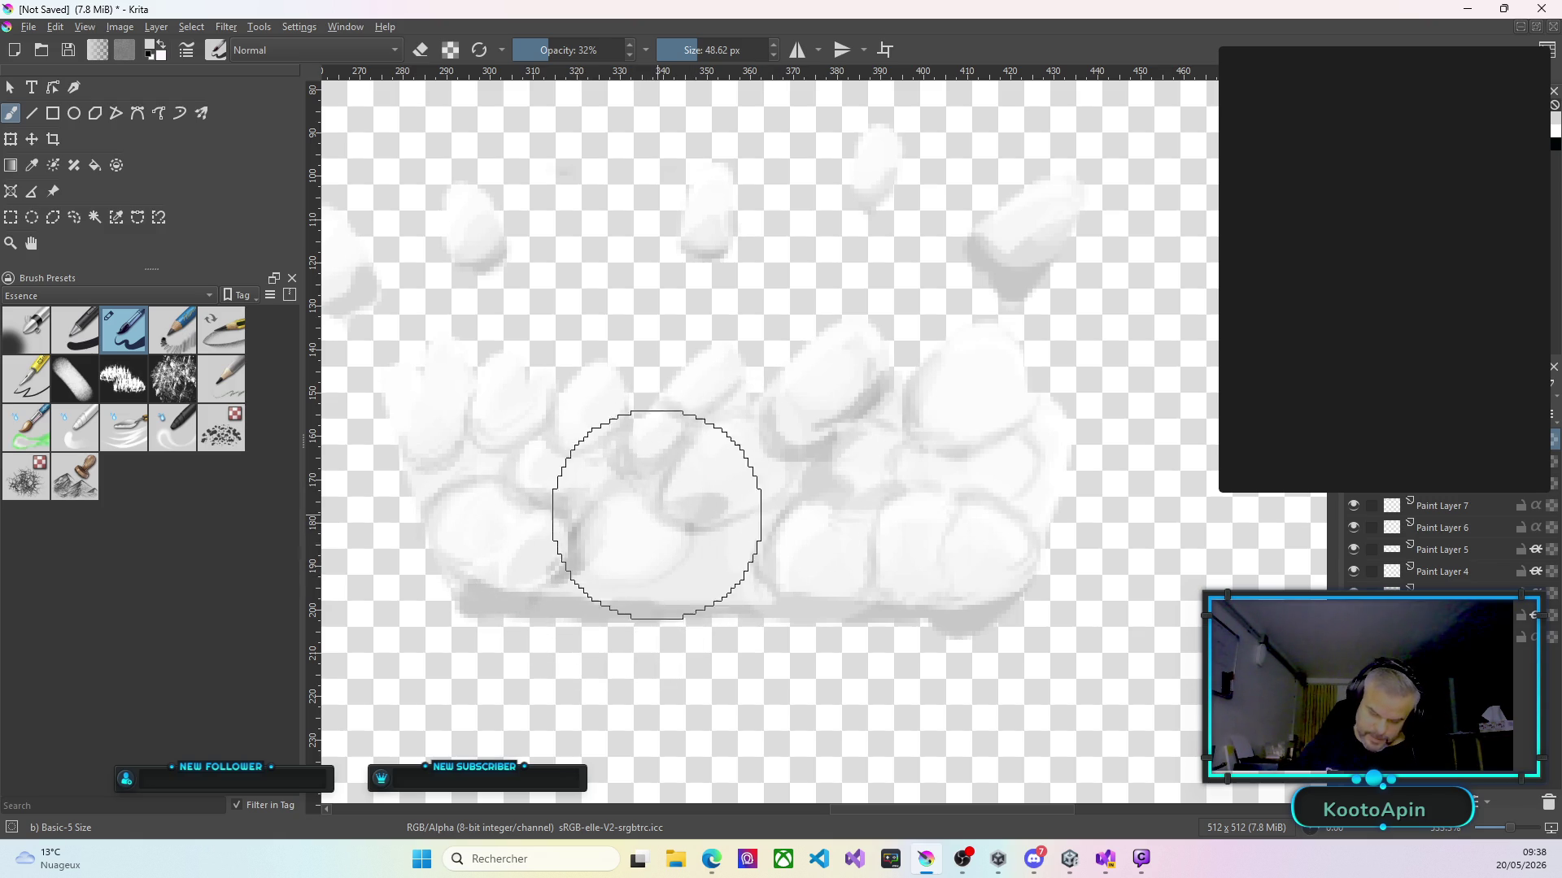
drag(516, 488, 627, 461)
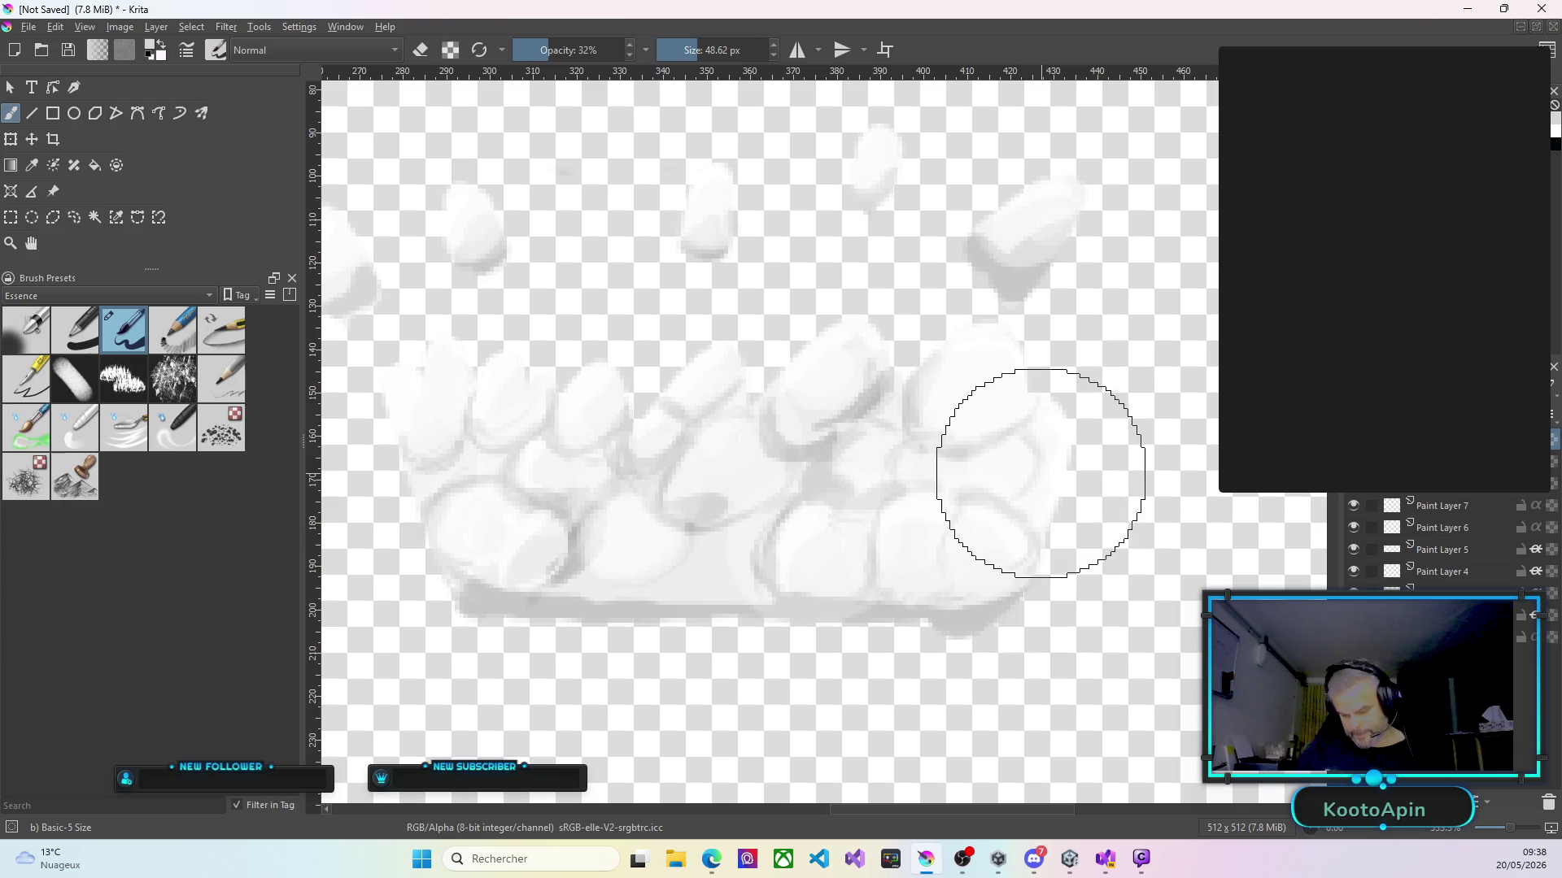
mouse_move(1035, 401)
mouse_down()
mouse_move(1064, 508)
mouse_move(1074, 471)
mouse_move(1055, 478)
mouse_up()
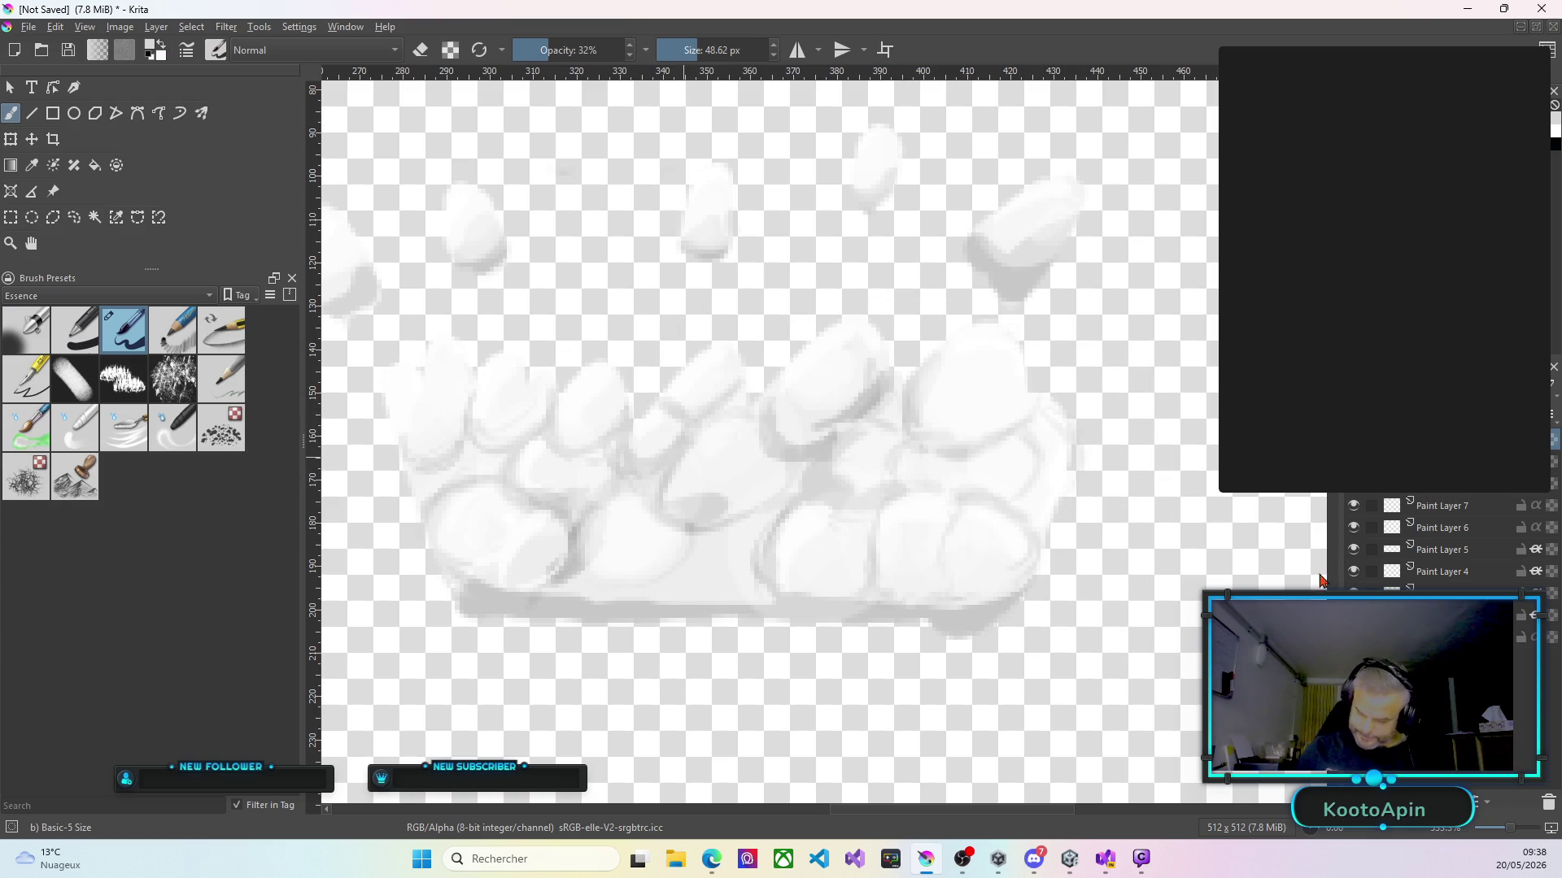
scroll(913, 516, down, 5)
Lighten the tall pile's left side and left edge with light grey strokes.
scroll(906, 505, up, 4)
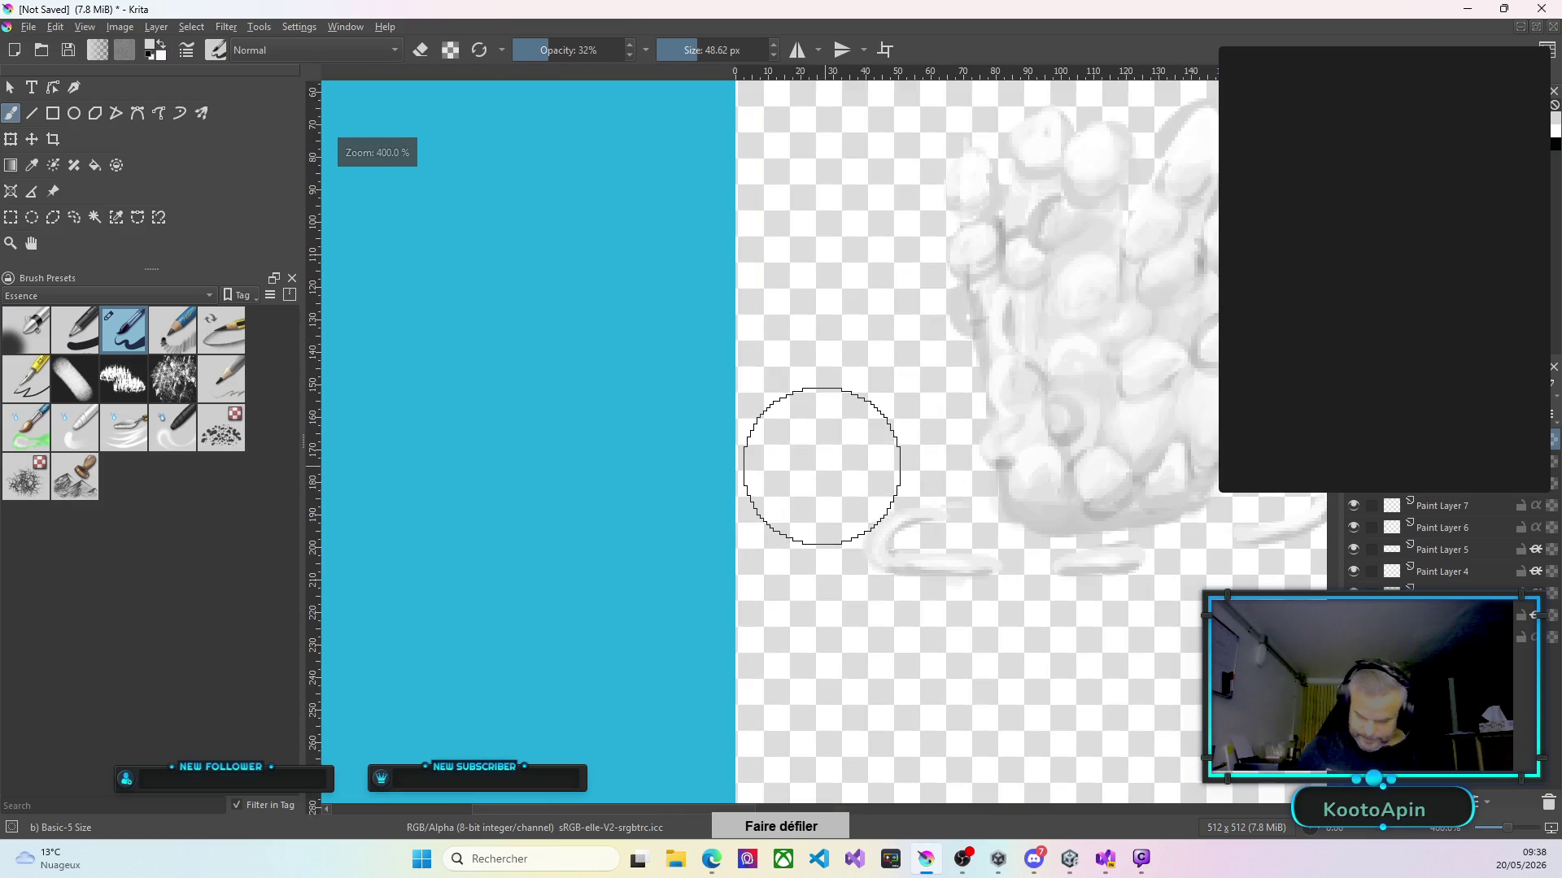
scroll(822, 466, down, 2)
drag(843, 815, 892, 769)
scroll(976, 373, up, 2)
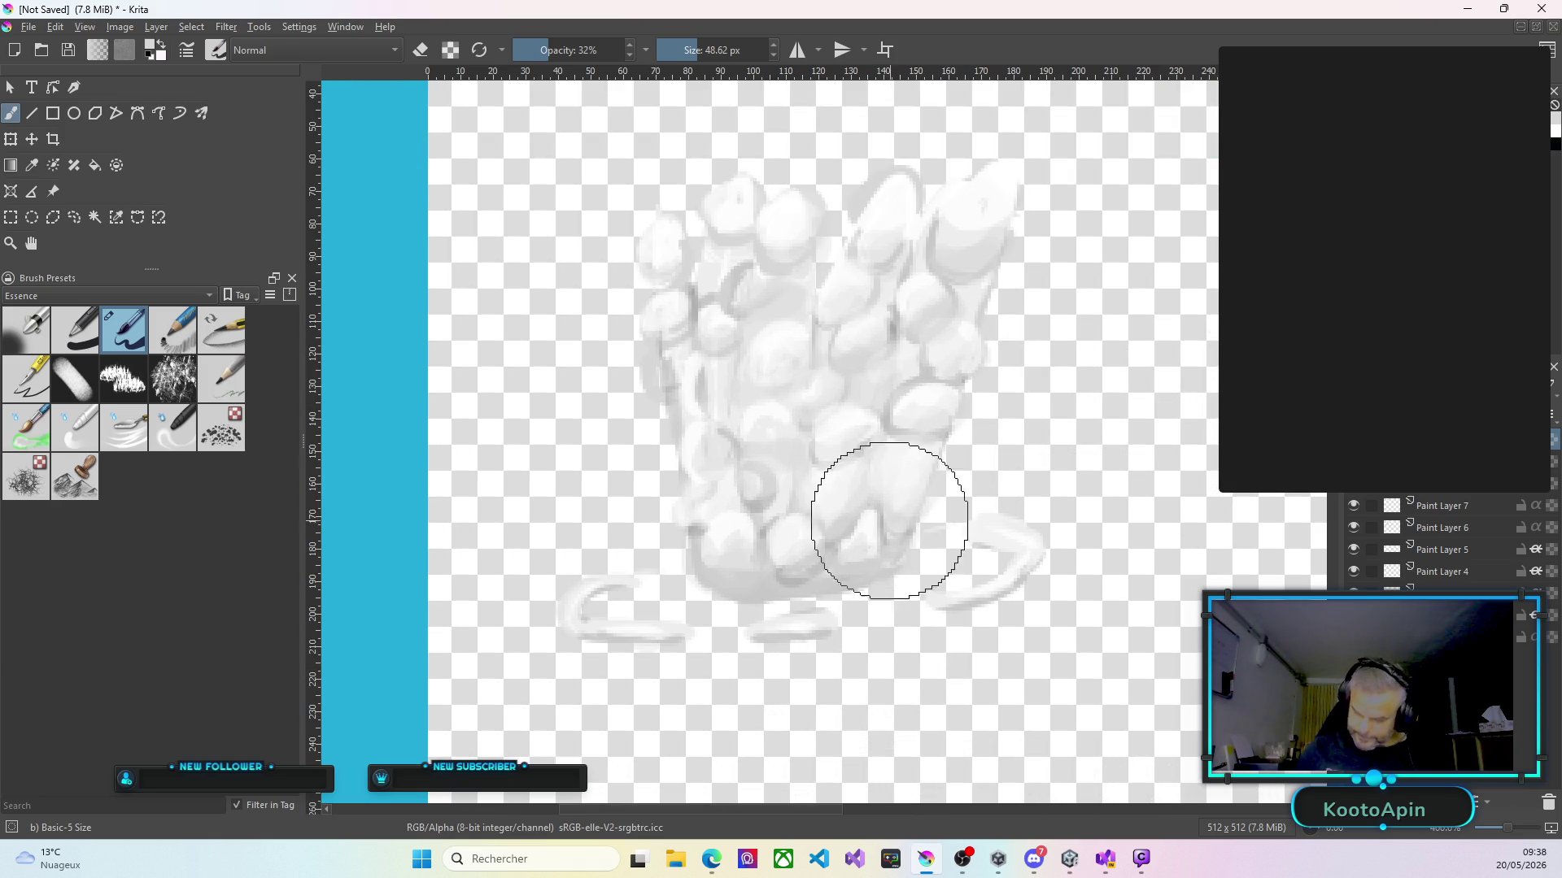
scroll(898, 444, up, 1)
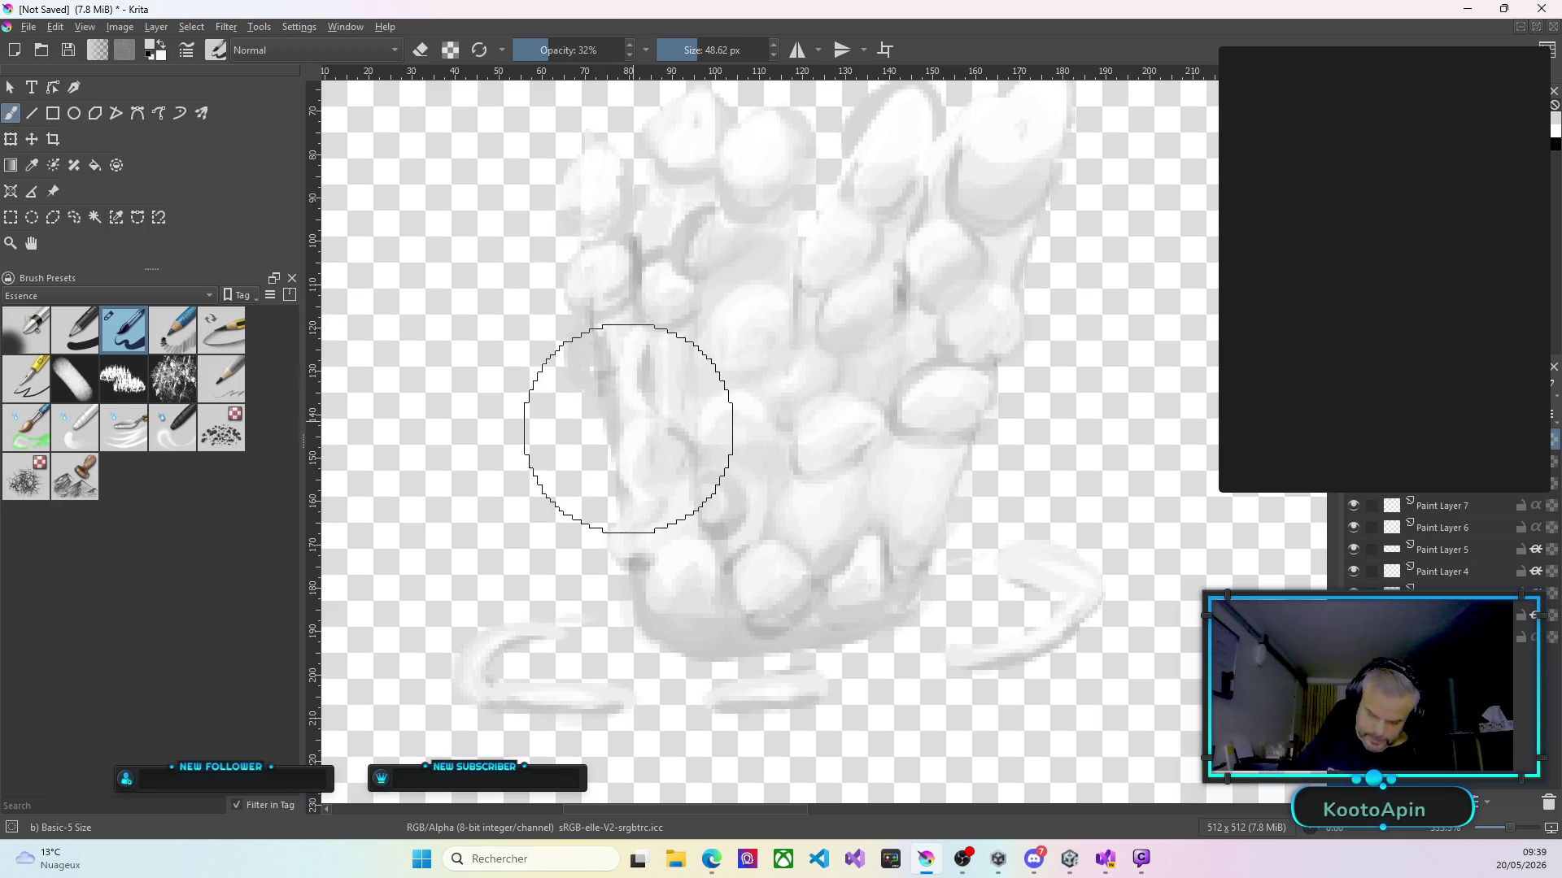
drag(627, 505, 606, 413)
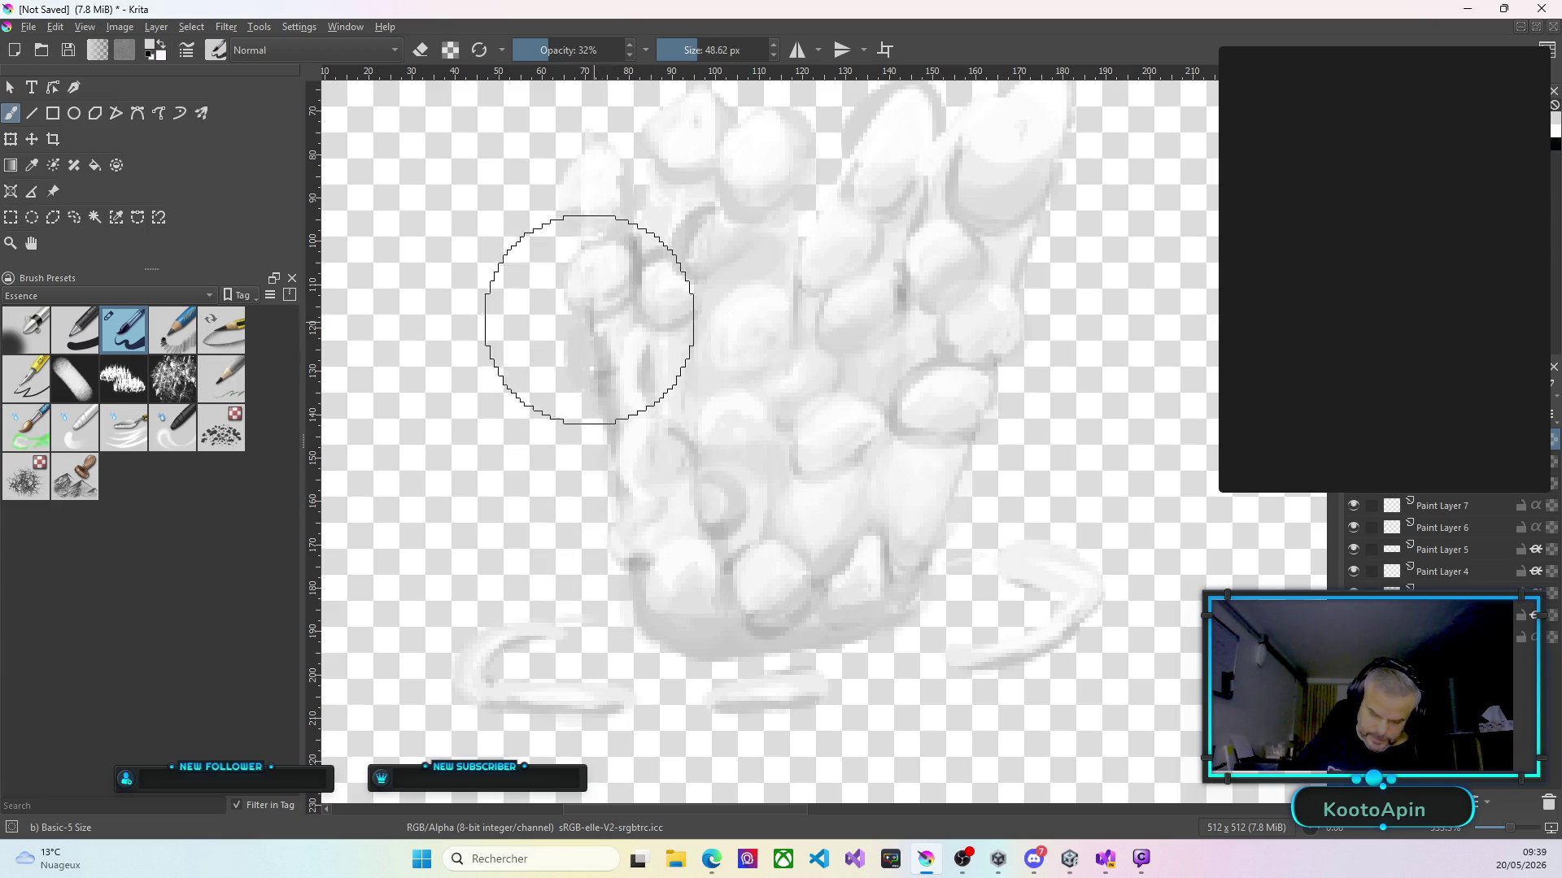
drag(558, 262, 573, 243)
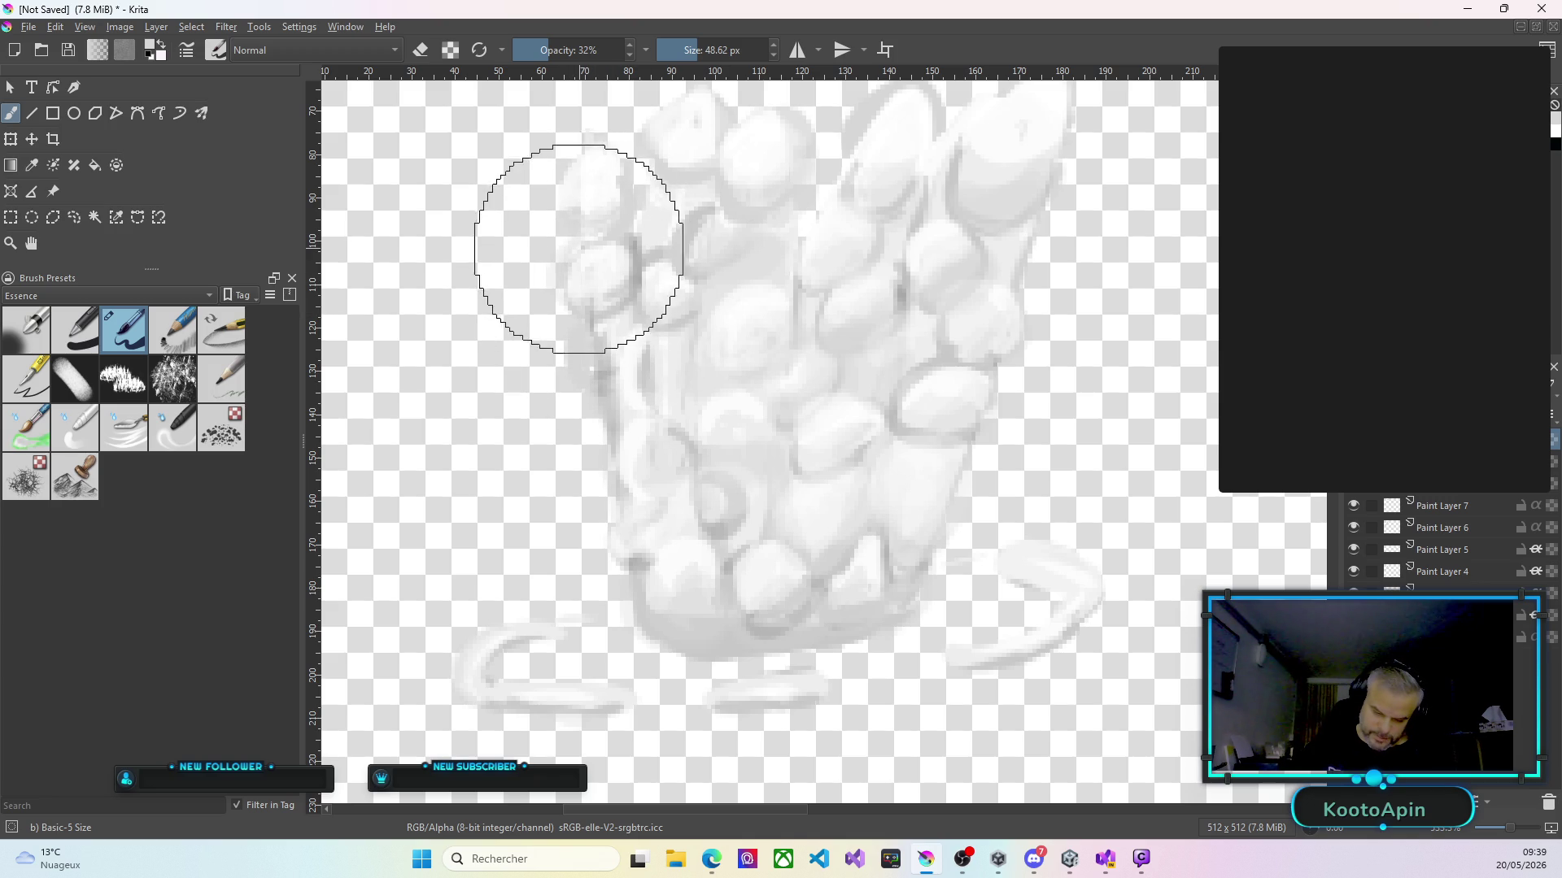
mouse_move(630, 398)
mouse_down()
mouse_move(633, 606)
mouse_move(637, 558)
mouse_up()
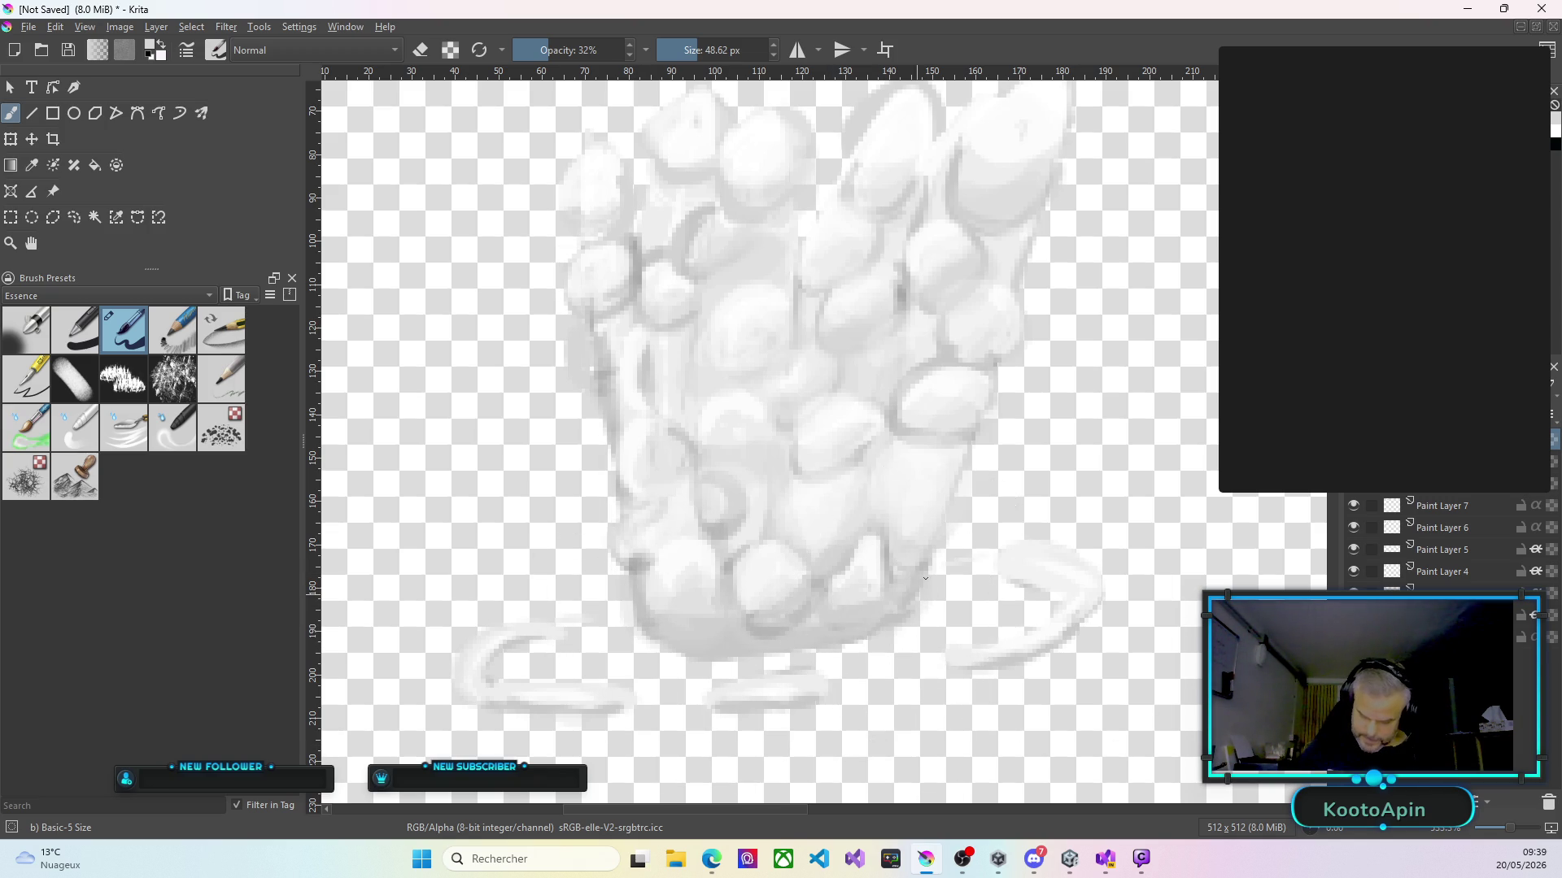
Soften the pile's lower-right corner and add faint strokes along its right edge.
drag(924, 558, 938, 543)
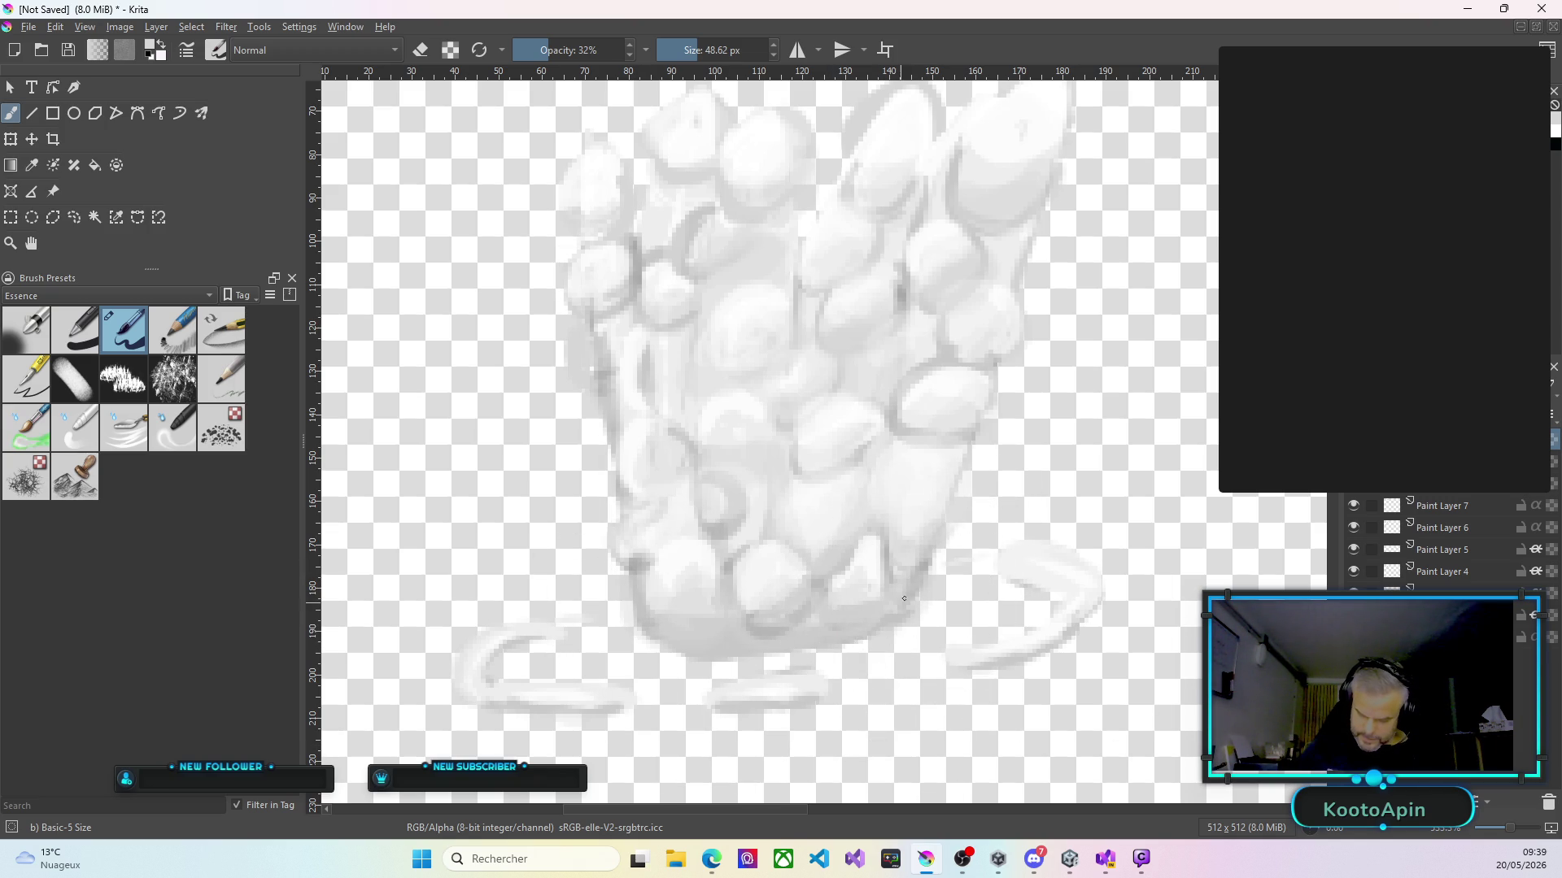
drag(947, 514, 927, 543)
drag(964, 460, 969, 437)
mouse_move(1012, 375)
mouse_down()
mouse_move(1016, 292)
mouse_move(1026, 309)
mouse_up()
Smooth and fill out the pile's bottom edge and repaint its bottom-centre stones.
mouse_move(671, 644)
mouse_down()
mouse_move(730, 655)
mouse_move(700, 643)
mouse_up()
mouse_move(737, 648)
mouse_down()
mouse_move(868, 613)
mouse_move(773, 621)
mouse_up()
mouse_move(644, 593)
mouse_down()
mouse_move(743, 618)
mouse_move(732, 562)
mouse_move(774, 508)
mouse_up()
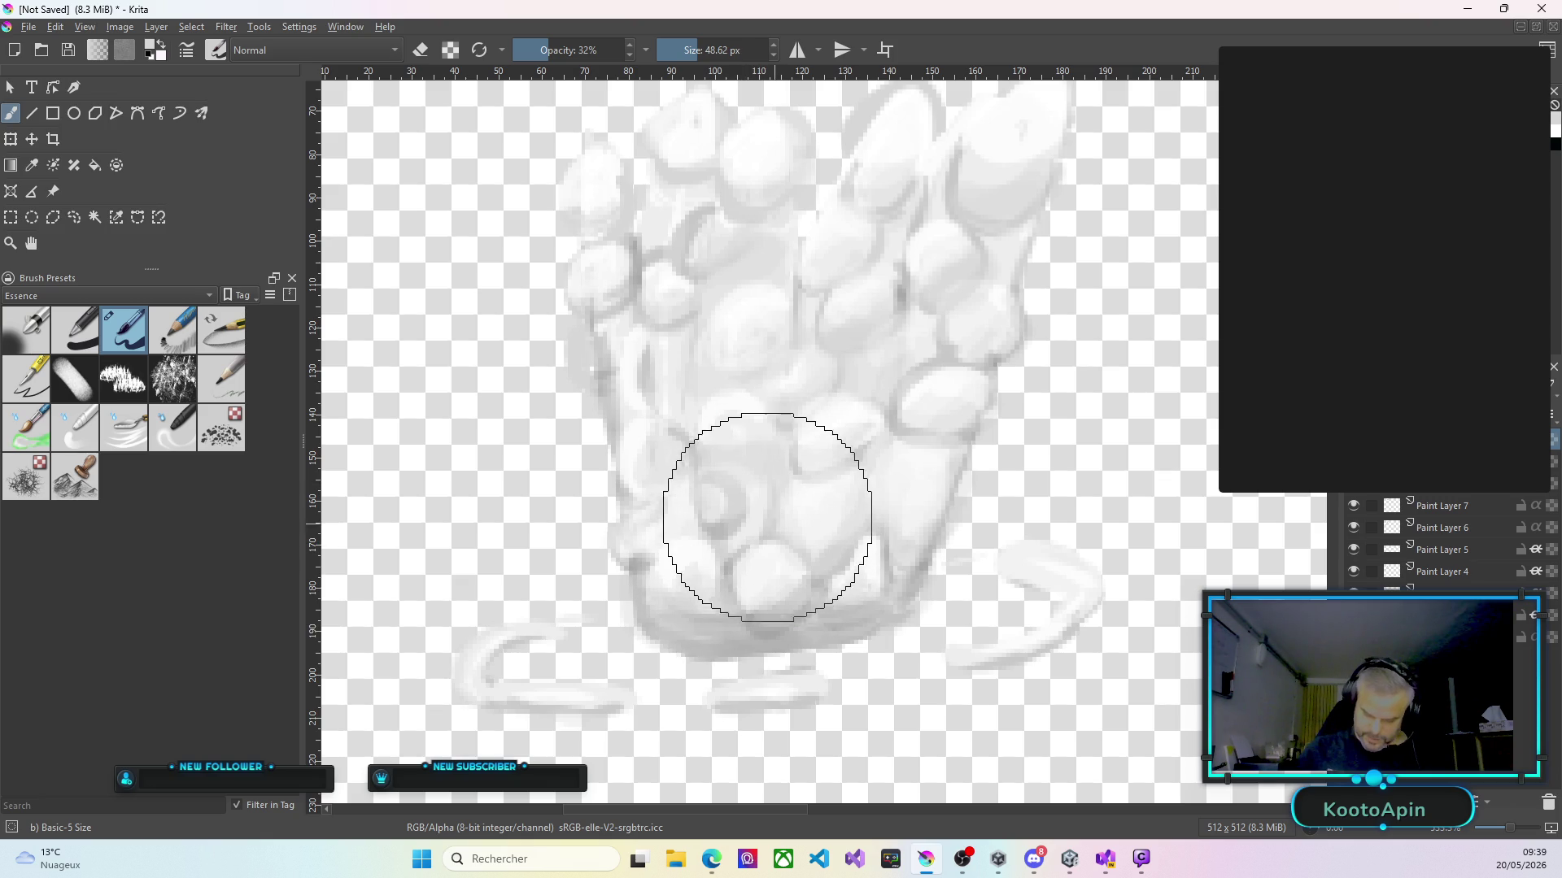
mouse_move(710, 467)
mouse_down()
mouse_move(729, 488)
mouse_move(707, 513)
mouse_move(736, 486)
mouse_move(716, 439)
mouse_move(753, 456)
mouse_up()
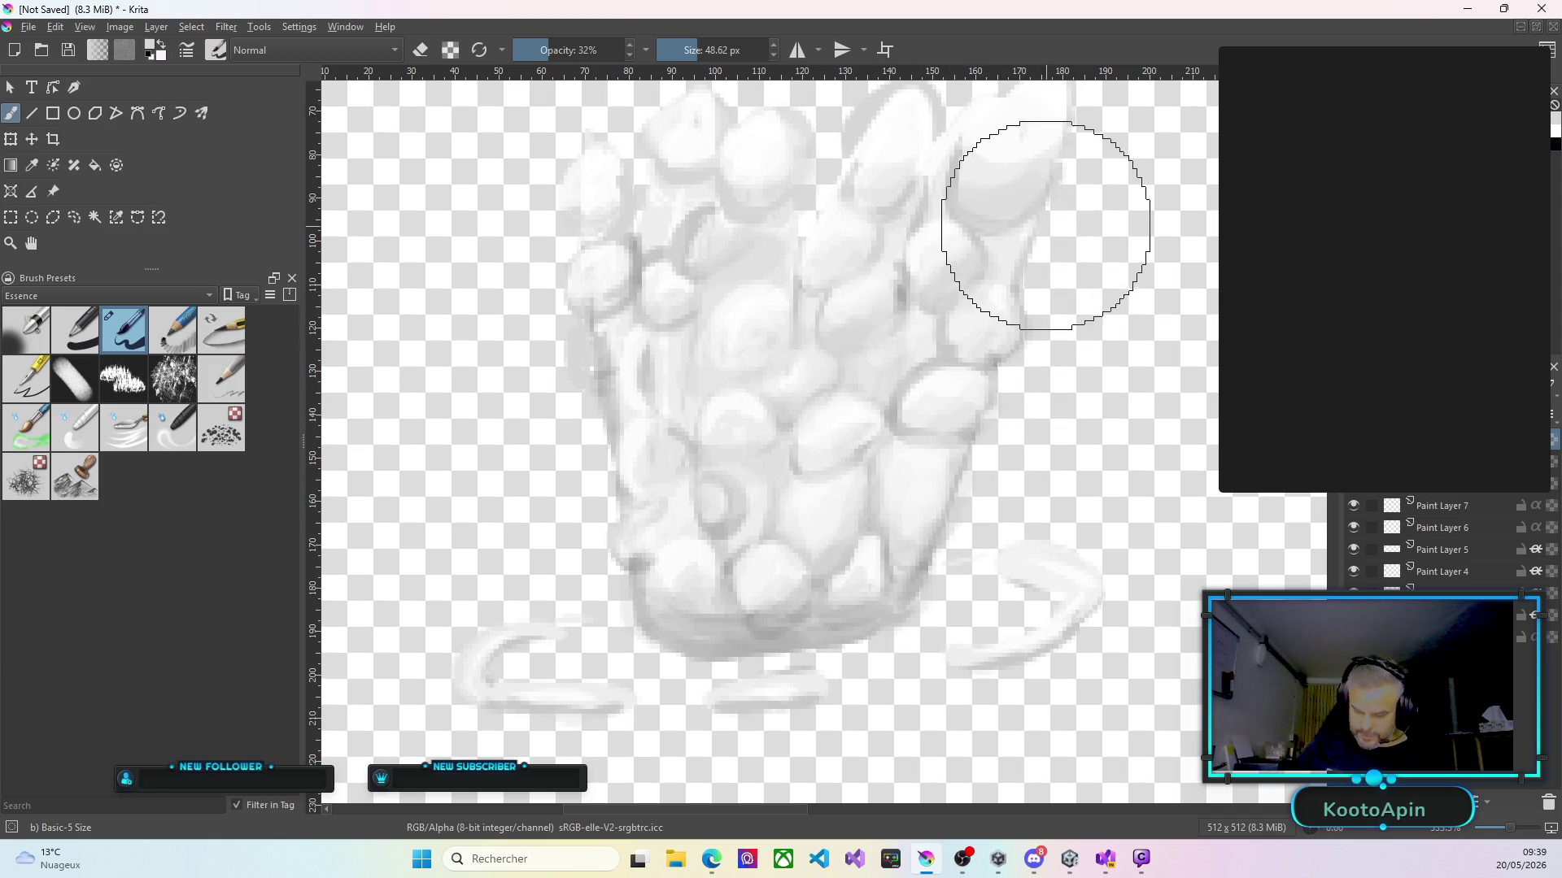
Lighten and touch up the pile's top-right stone and right-side stones.
mouse_move(1026, 242)
mouse_down()
mouse_move(1017, 226)
mouse_move(1050, 230)
mouse_up()
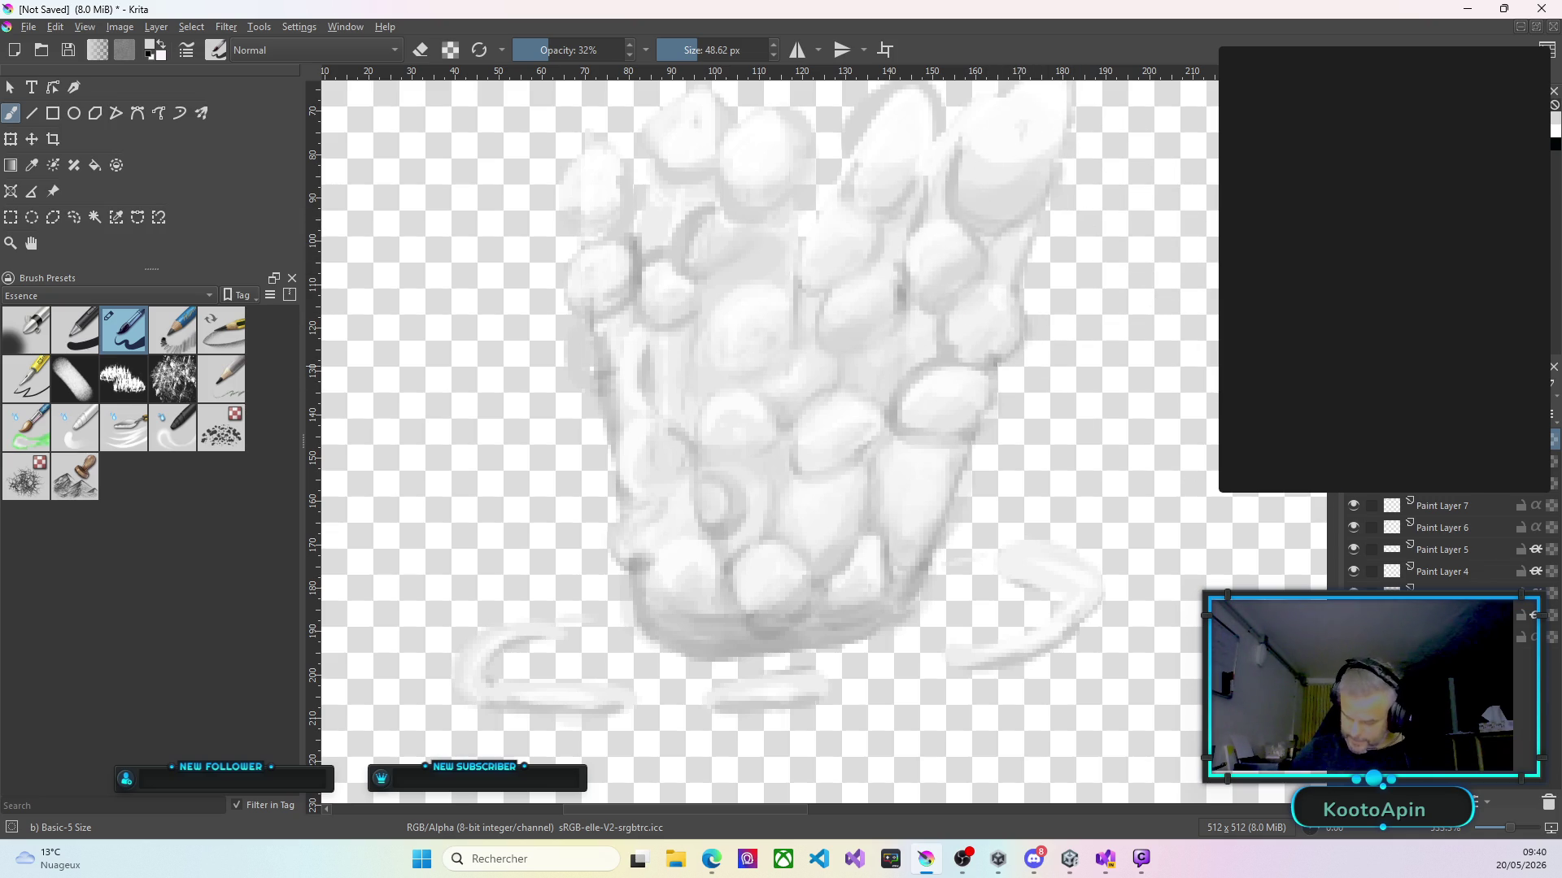
scroll(1049, 244, up, 3)
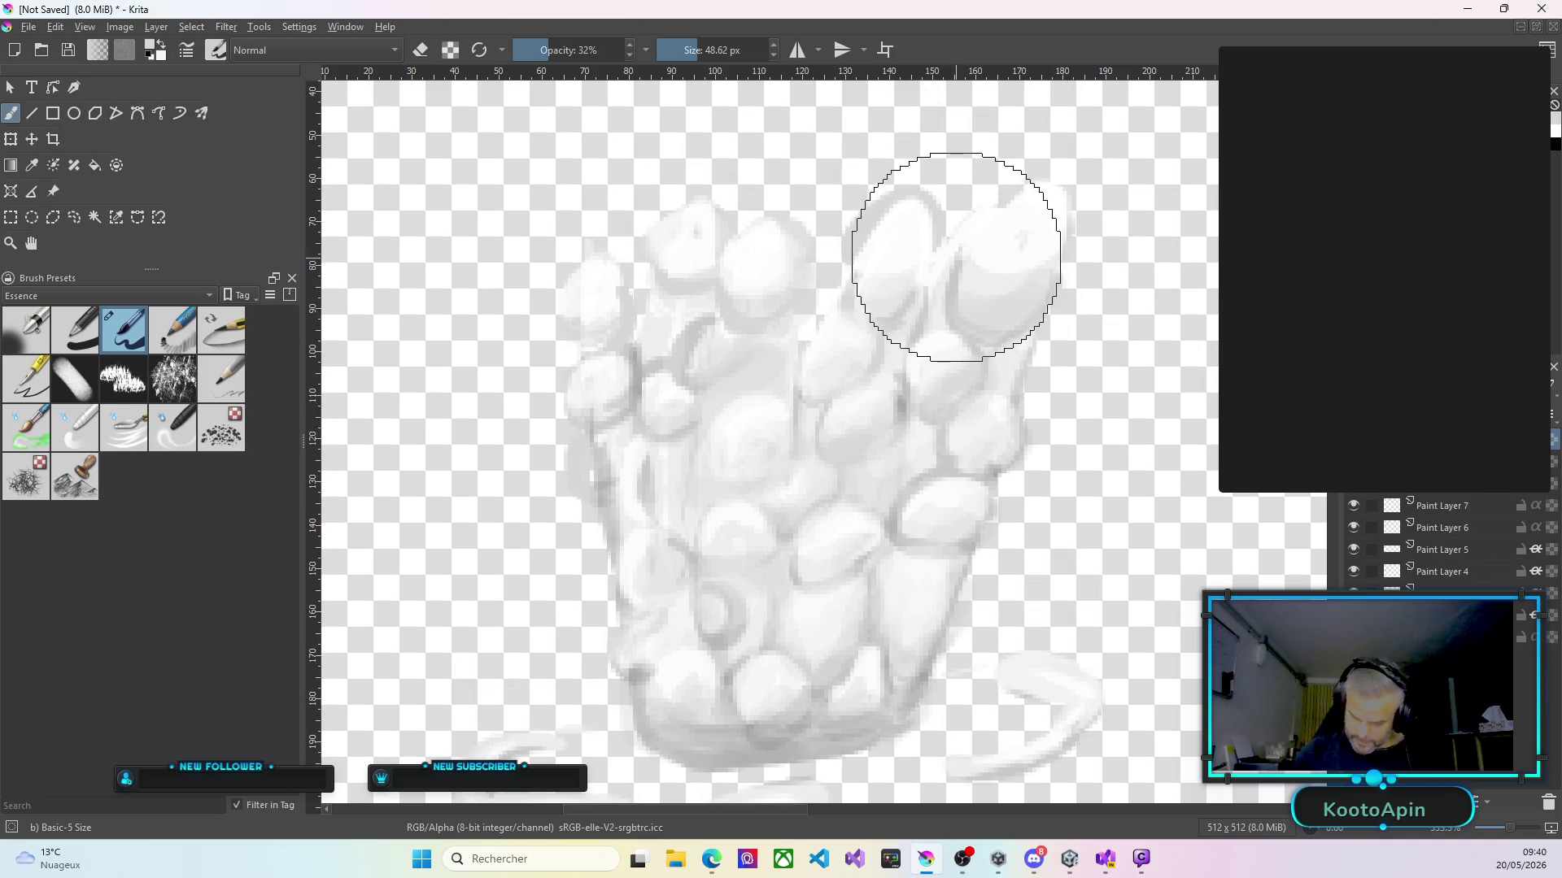
drag(953, 290, 1055, 304)
mouse_move(1056, 203)
mouse_down()
mouse_move(1063, 237)
mouse_move(1061, 222)
mouse_up()
drag(1017, 406, 1000, 401)
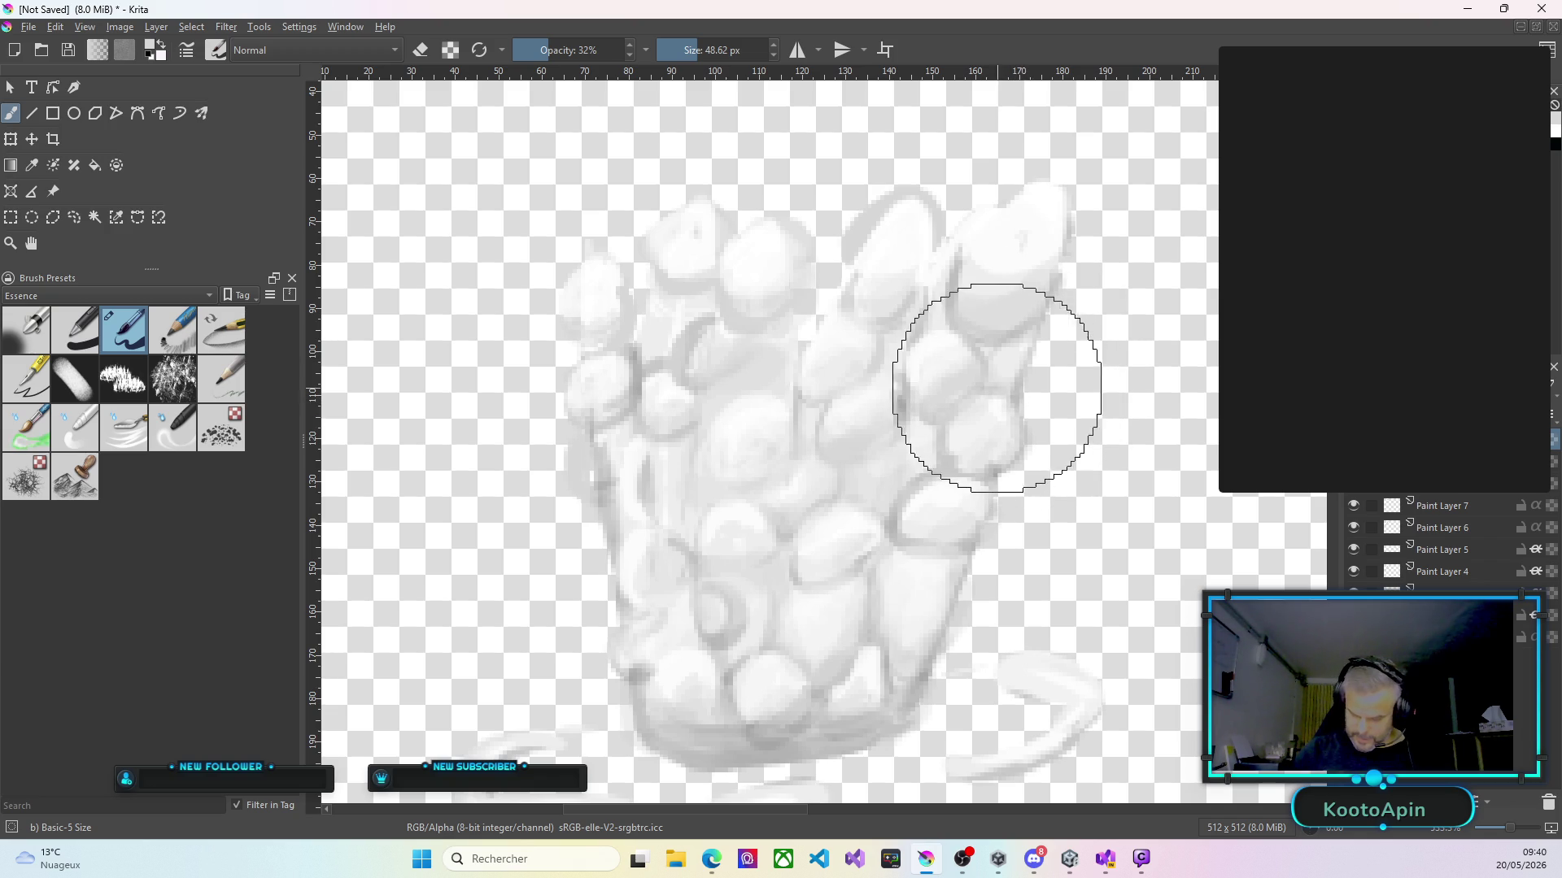
Redefine the middle and lower-right cobblestones with shading and darker stone edges.
drag(844, 383, 879, 381)
drag(813, 444, 860, 467)
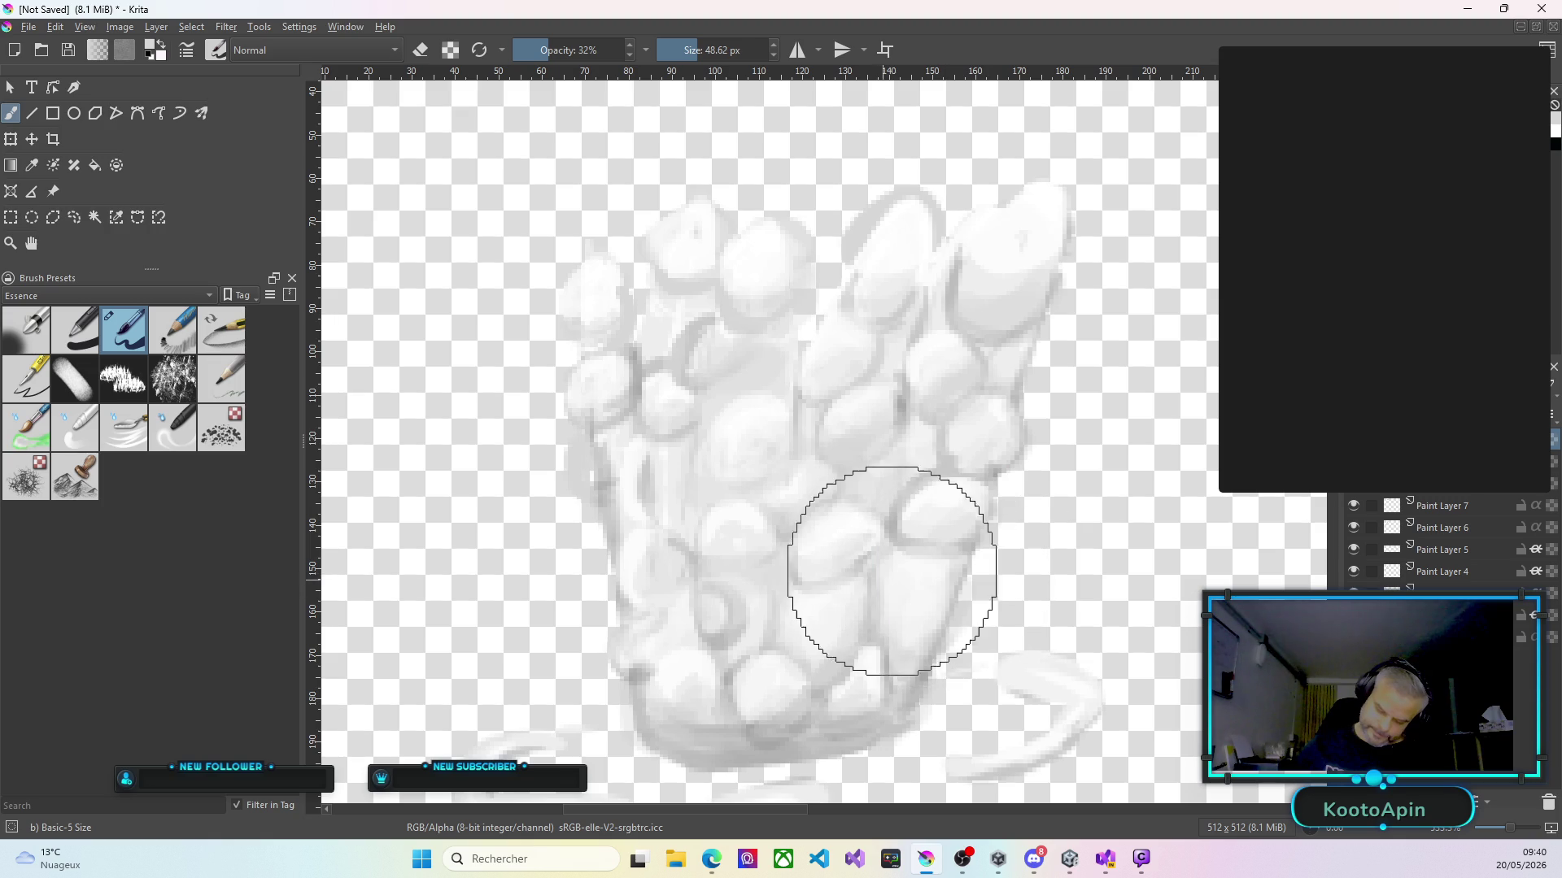
mouse_move(887, 679)
mouse_down()
mouse_move(957, 553)
mouse_move(898, 554)
mouse_up()
mouse_move(884, 466)
mouse_down()
mouse_move(854, 490)
mouse_move(916, 489)
mouse_move(930, 442)
mouse_move(862, 504)
mouse_up()
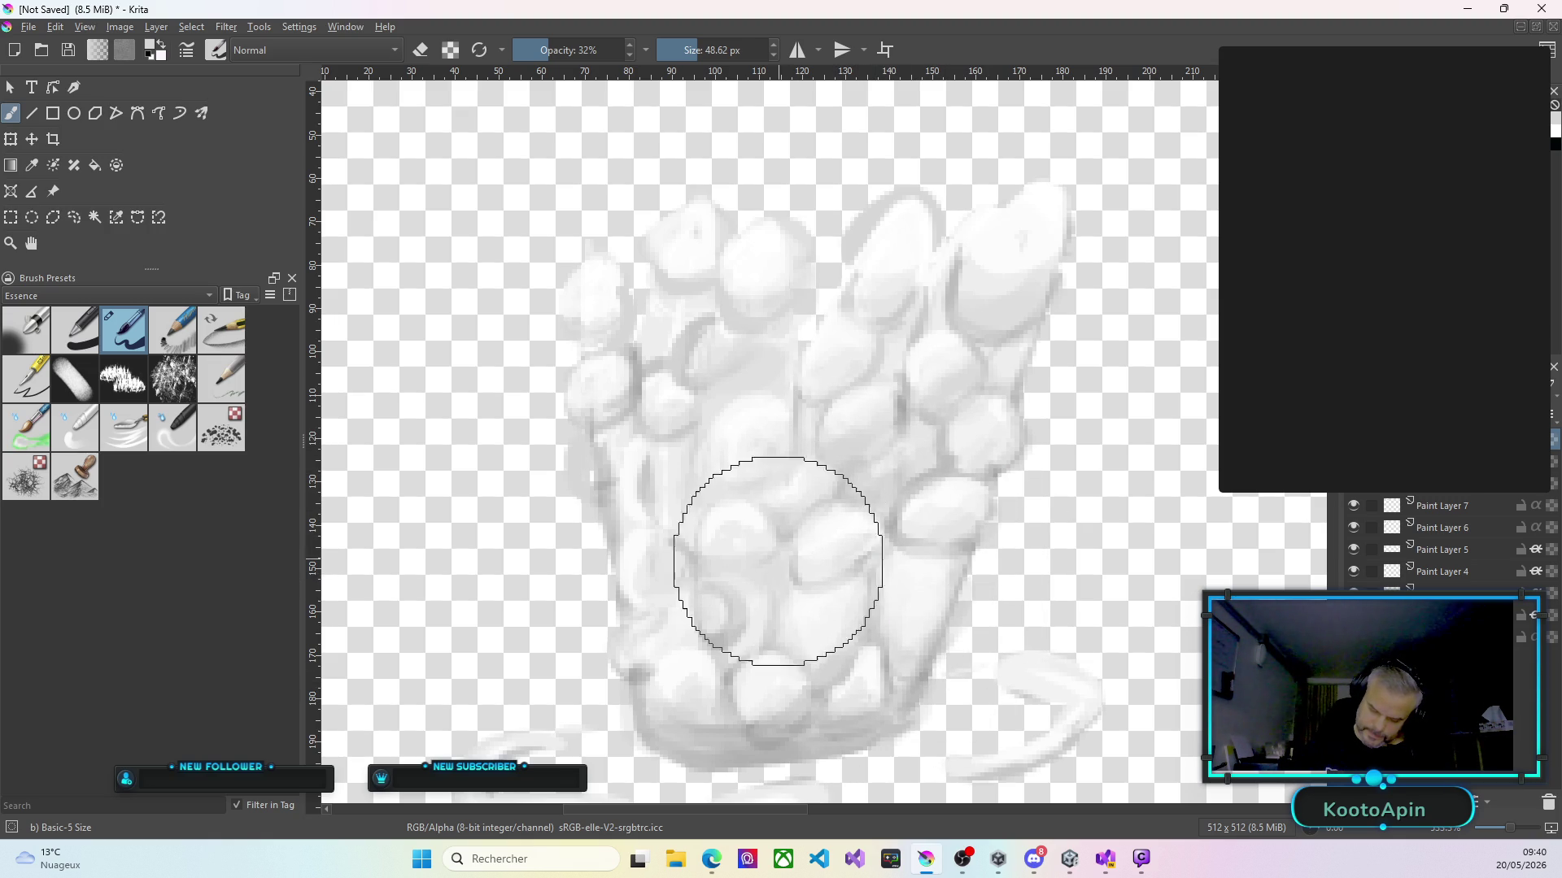
drag(817, 580, 841, 587)
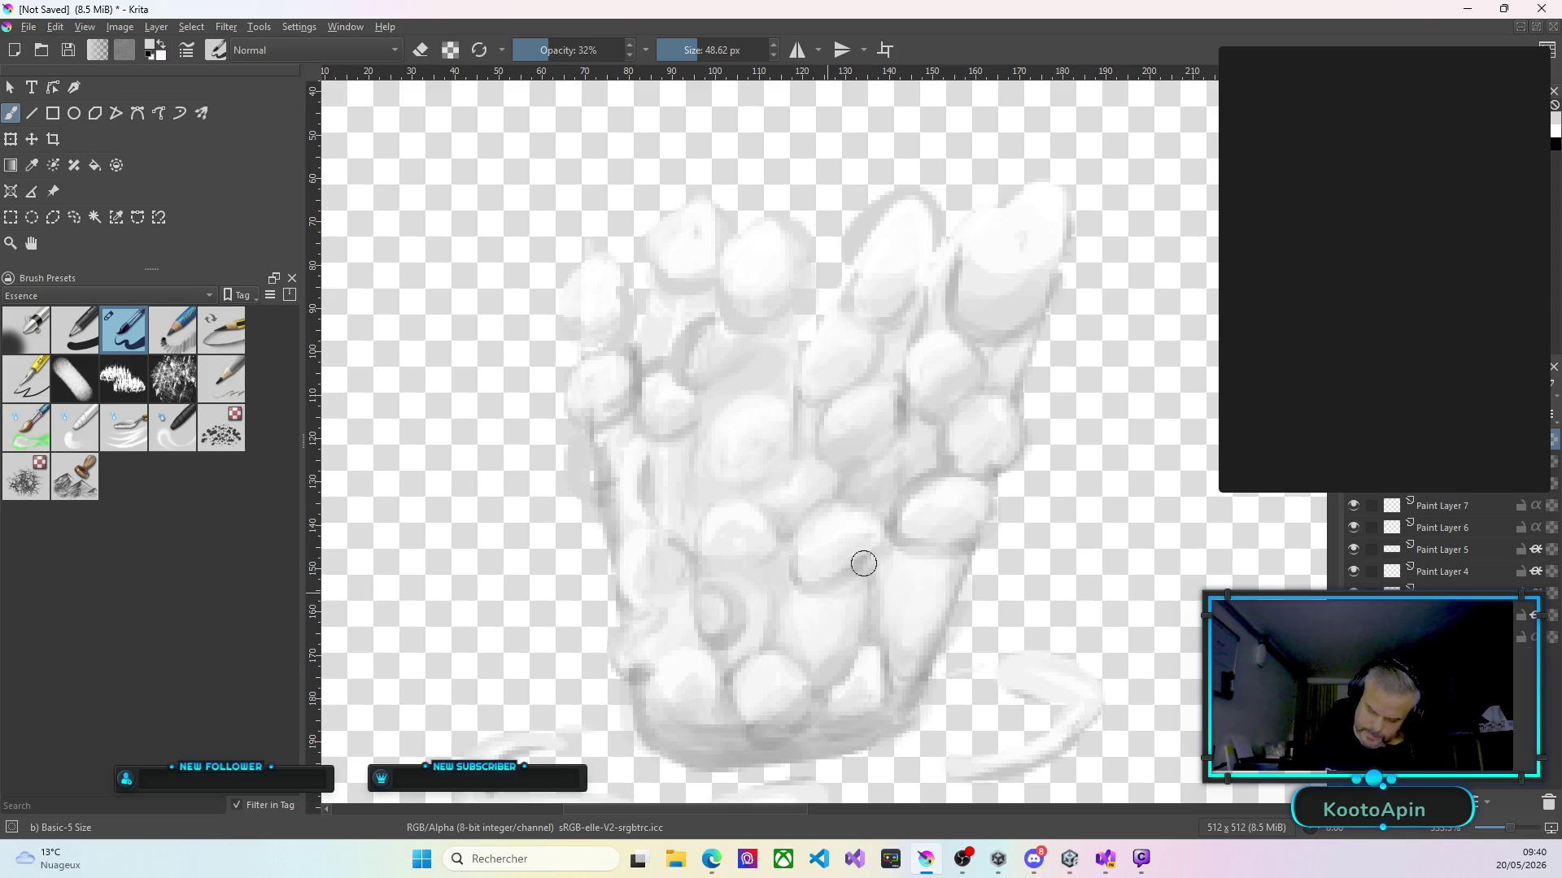
drag(903, 538, 957, 547)
drag(876, 630, 879, 579)
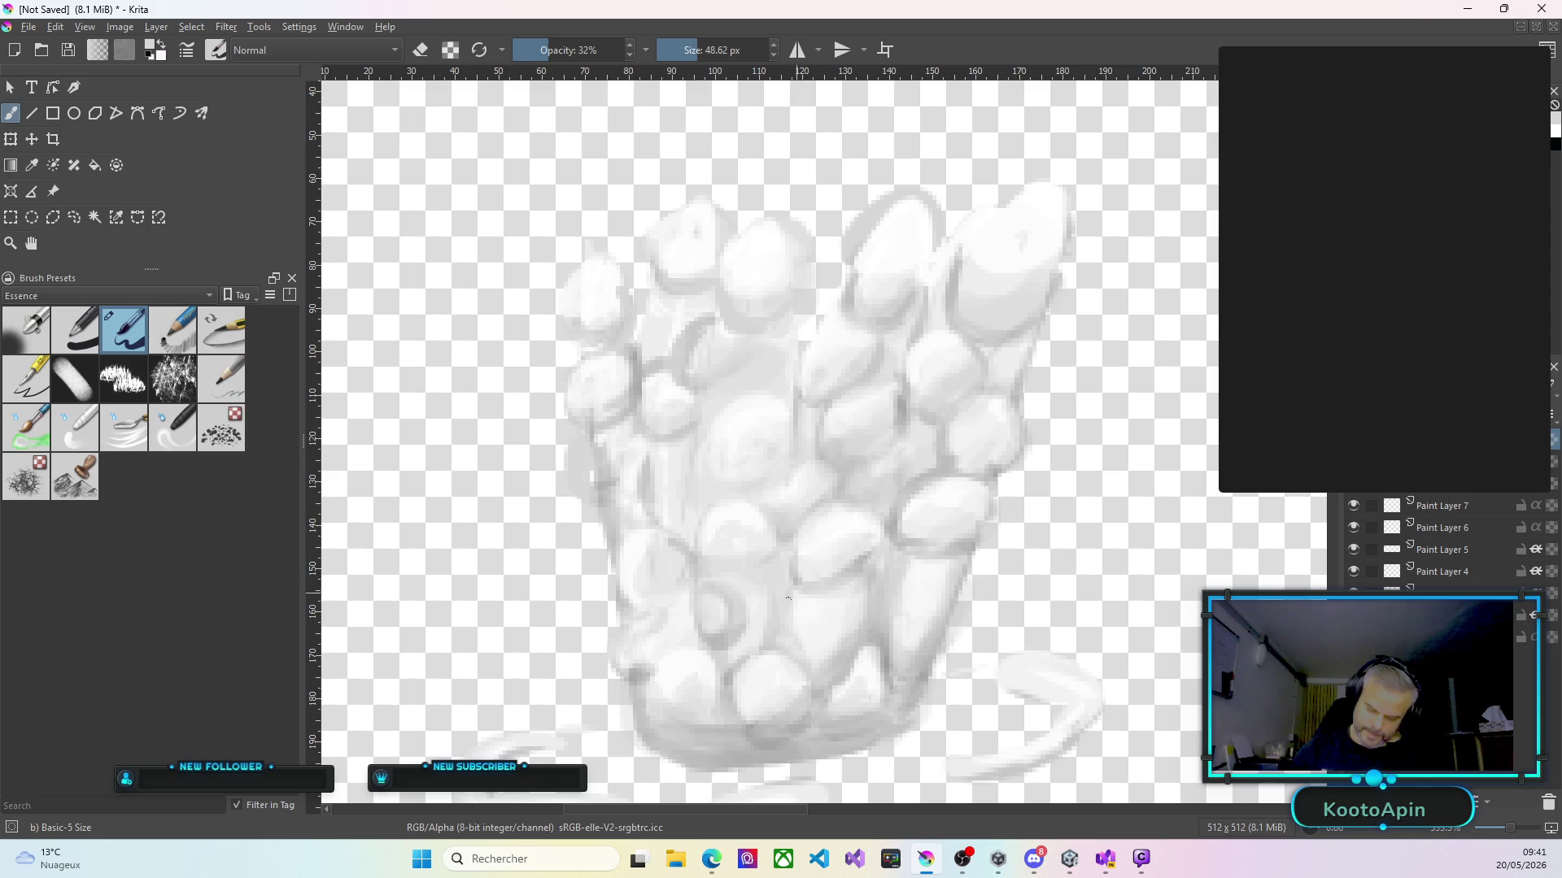
Lightly shade the pile's upper stones.
drag(732, 318, 707, 328)
drag(708, 328, 761, 345)
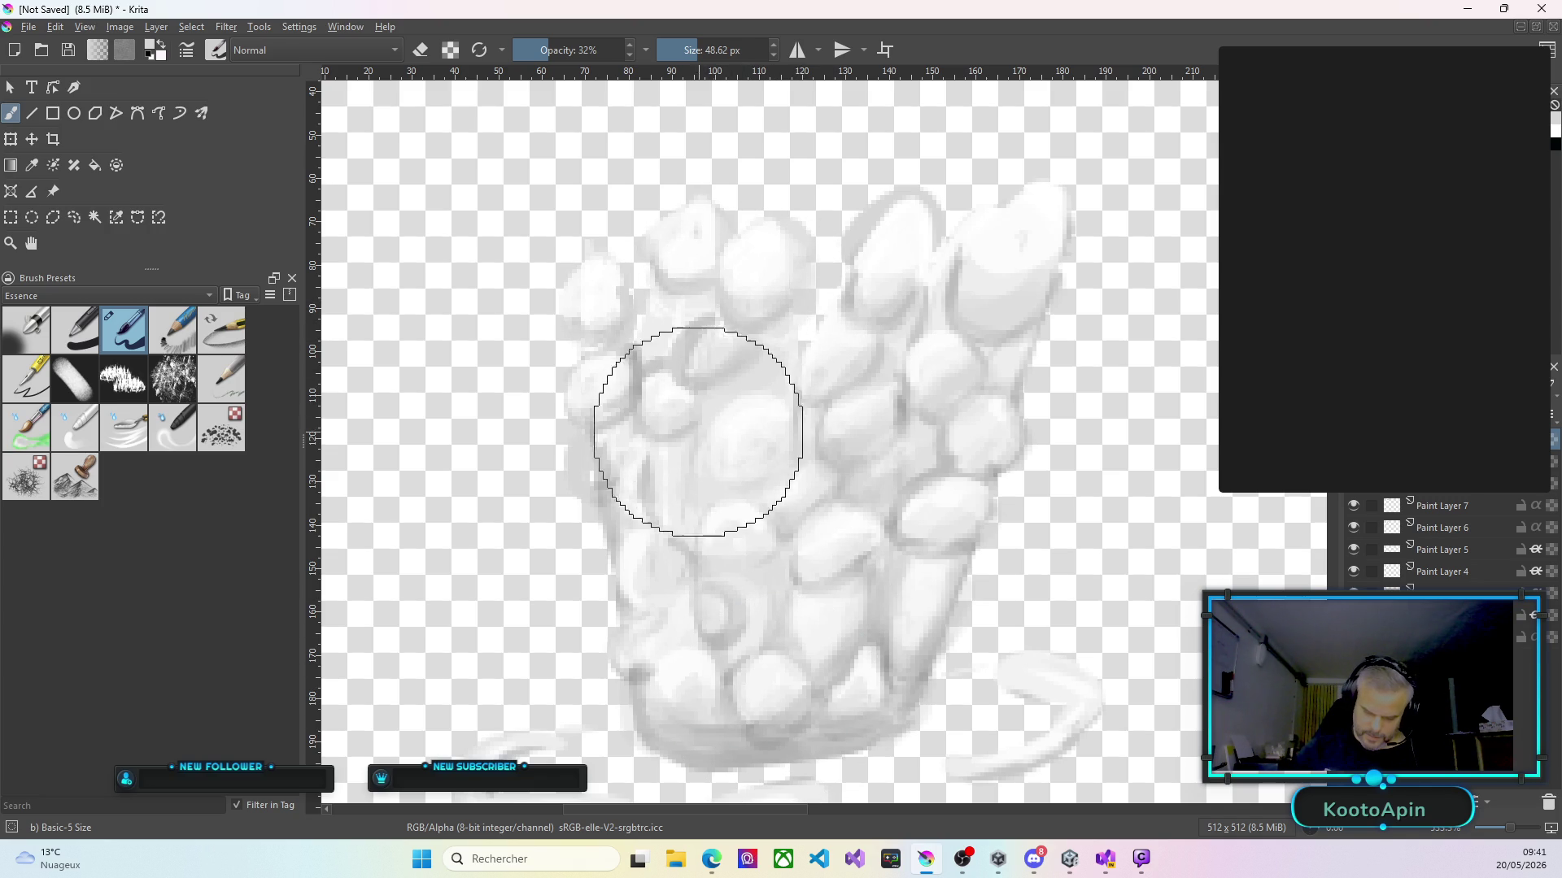
scroll(749, 426, down, 5)
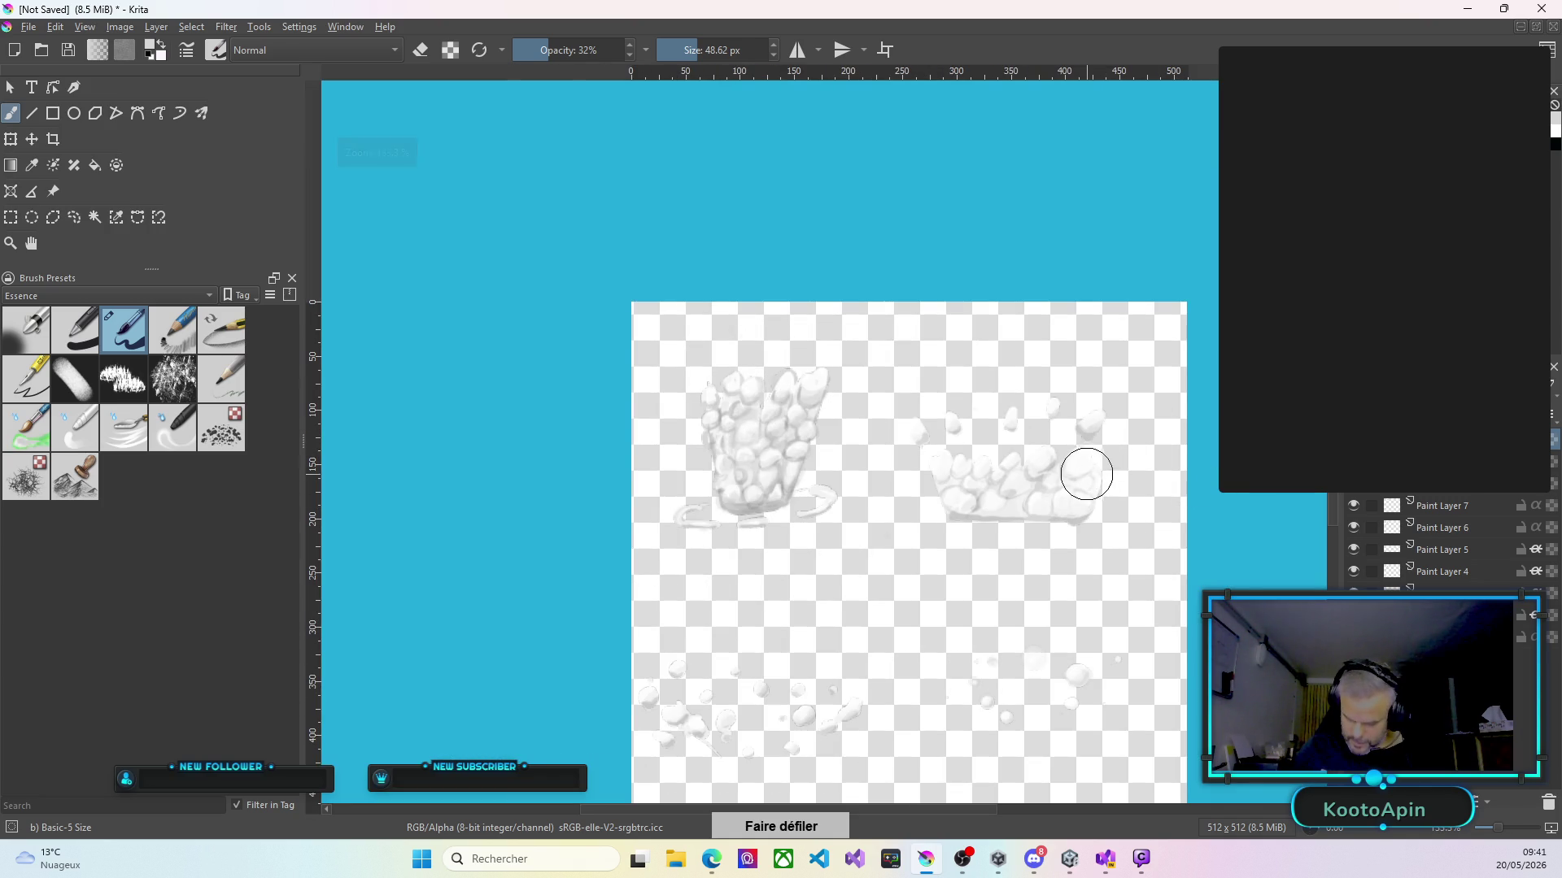
Shade the wide pile's left stones and their lower edges with soft grey strokes.
scroll(1080, 488, up, 5)
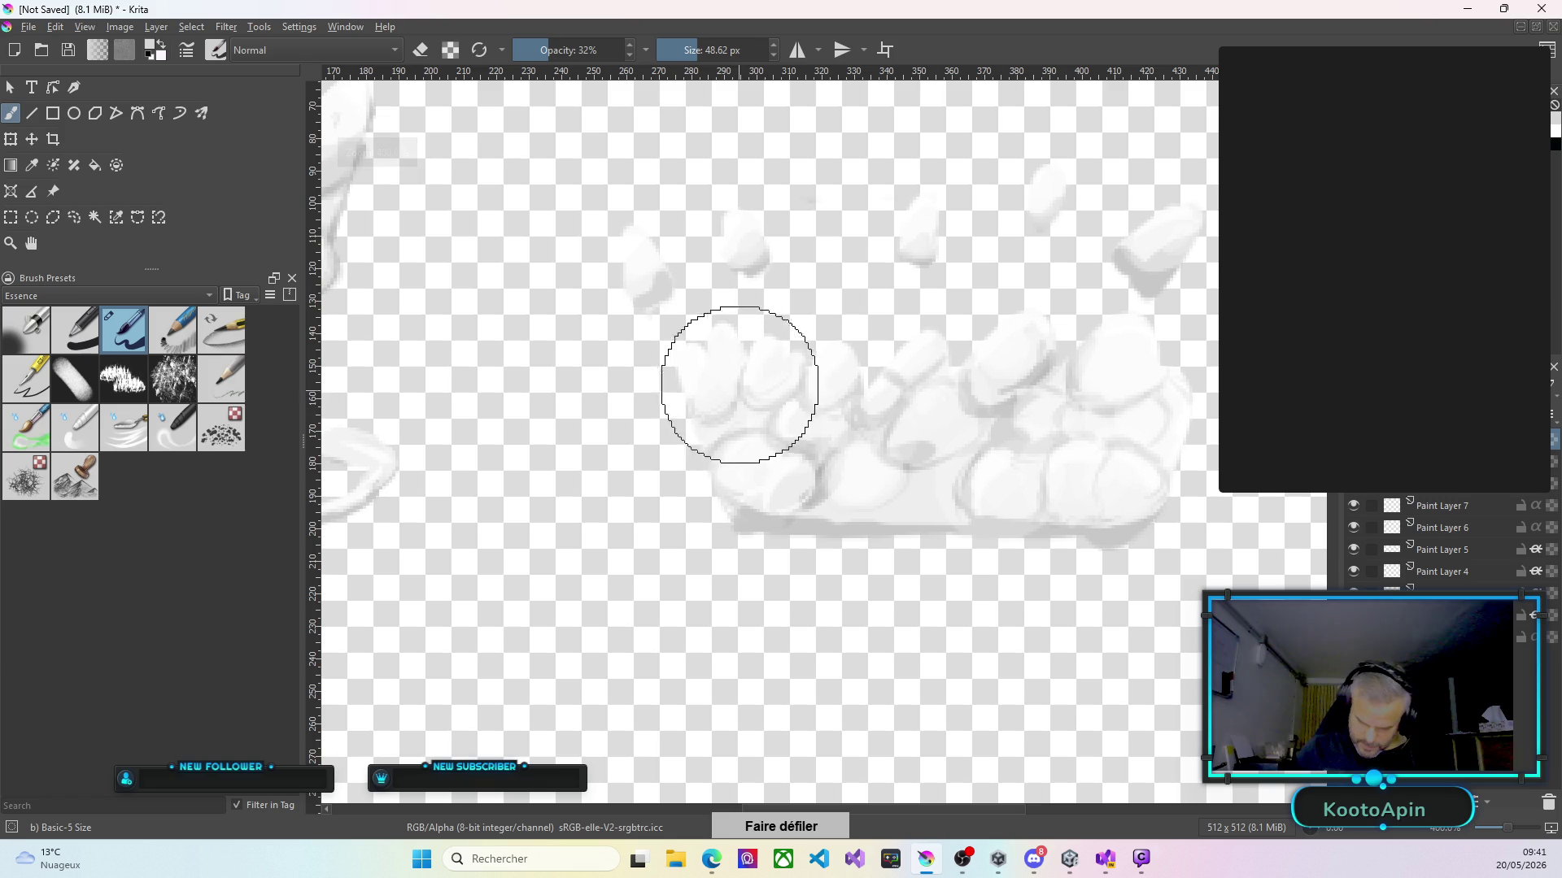
drag(732, 409, 806, 387)
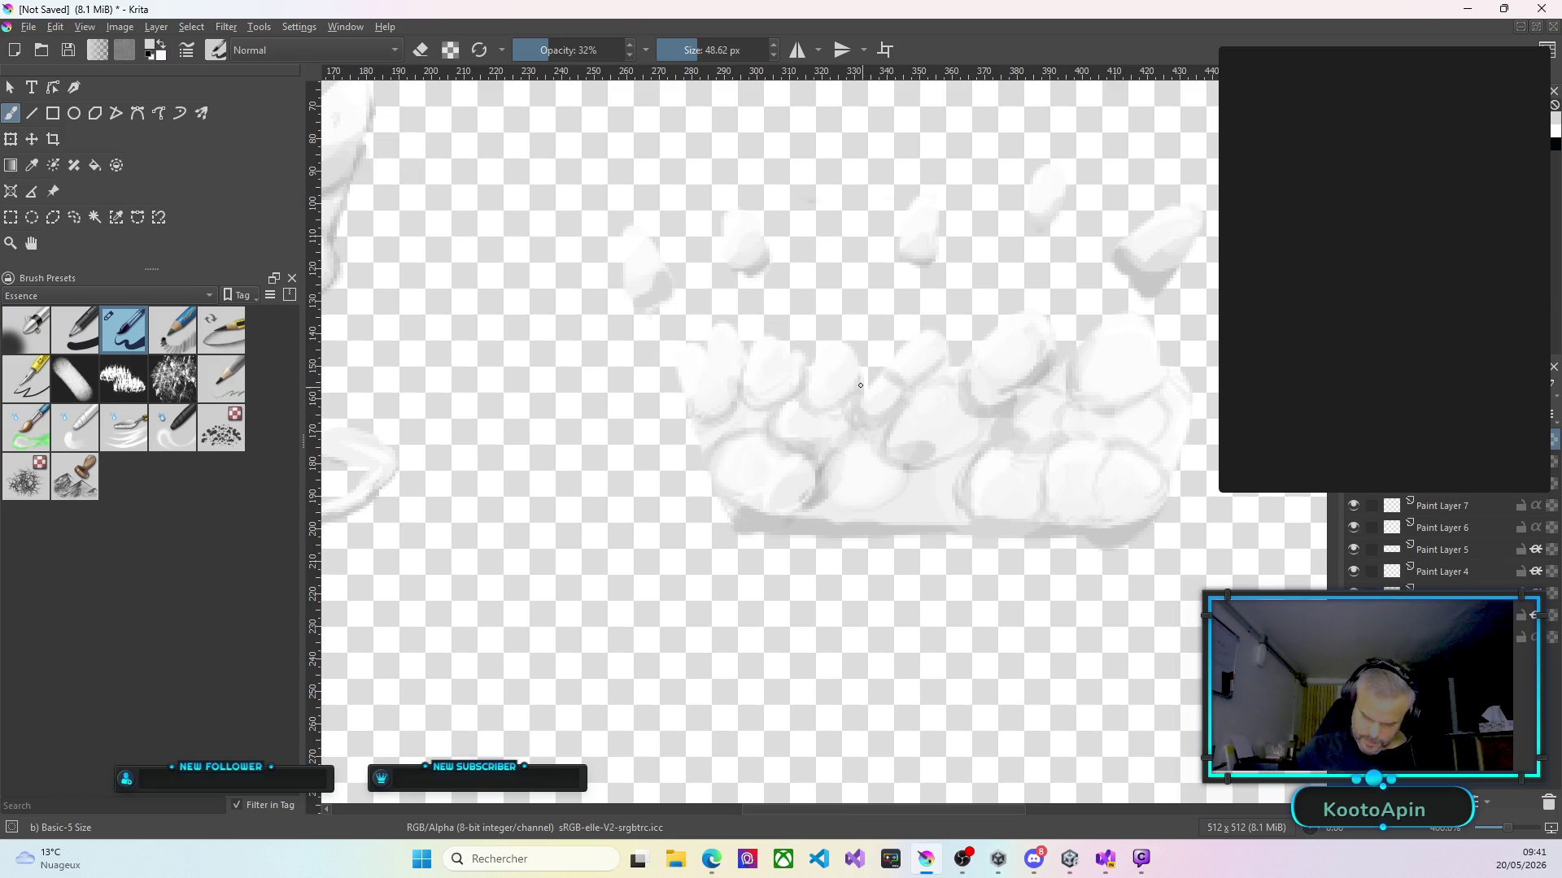
mouse_move(807, 387)
mouse_down()
mouse_move(862, 389)
mouse_move(827, 465)
mouse_up()
mouse_move(871, 523)
mouse_down()
mouse_move(935, 520)
mouse_move(744, 516)
mouse_move(687, 368)
mouse_up()
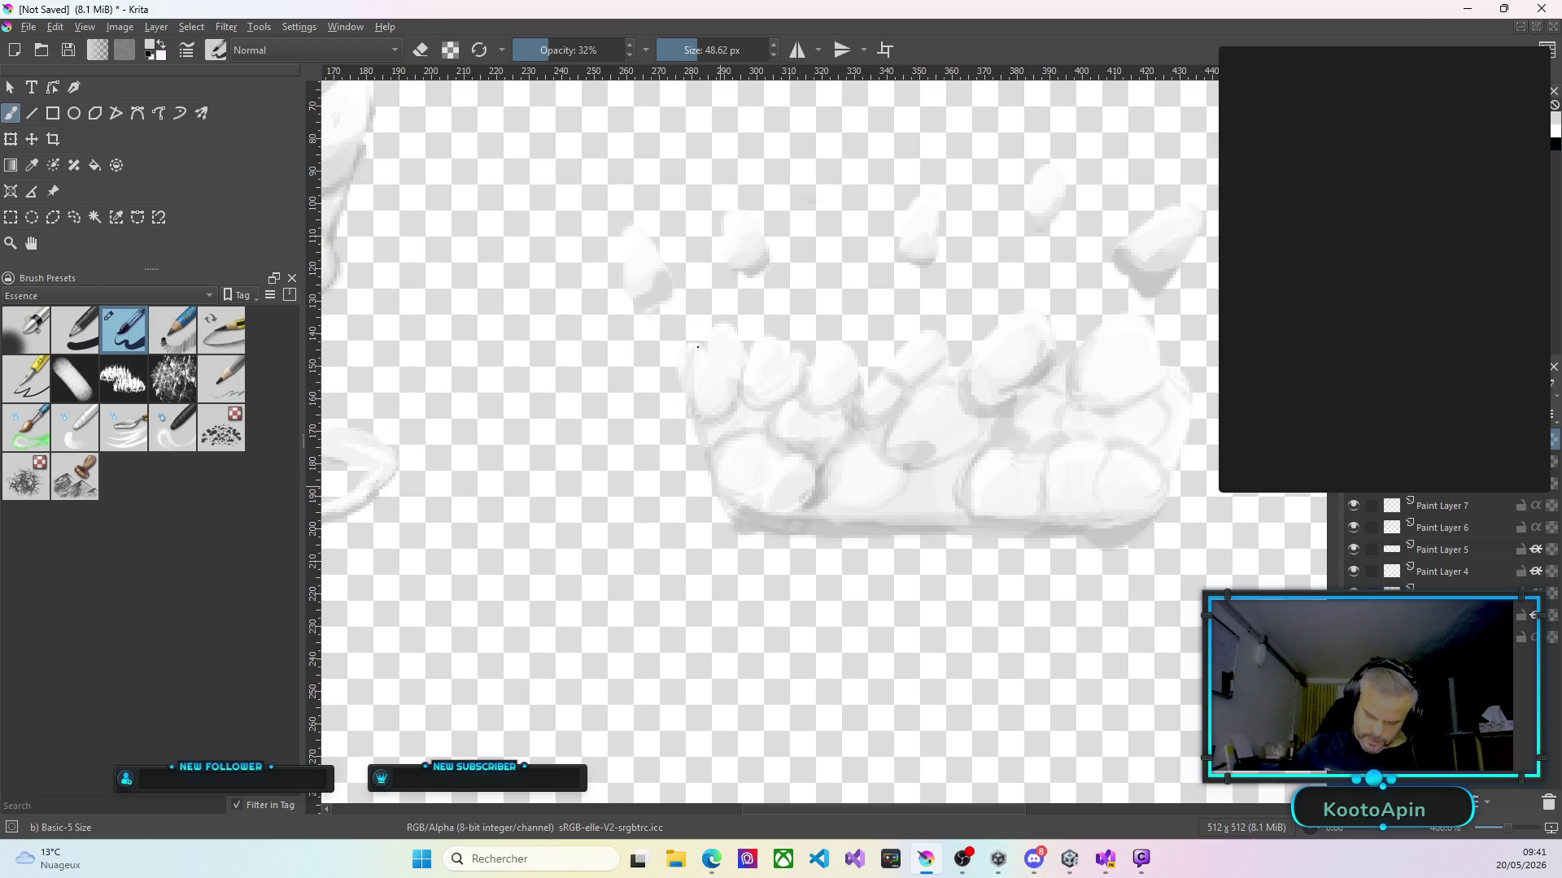
Add light paint along the pile's right edge and grey shading on the middle stones.
drag(696, 443, 732, 488)
drag(1164, 526, 1197, 416)
mouse_move(958, 522)
mouse_down()
mouse_move(892, 516)
mouse_move(906, 489)
mouse_move(959, 471)
mouse_move(906, 480)
mouse_up()
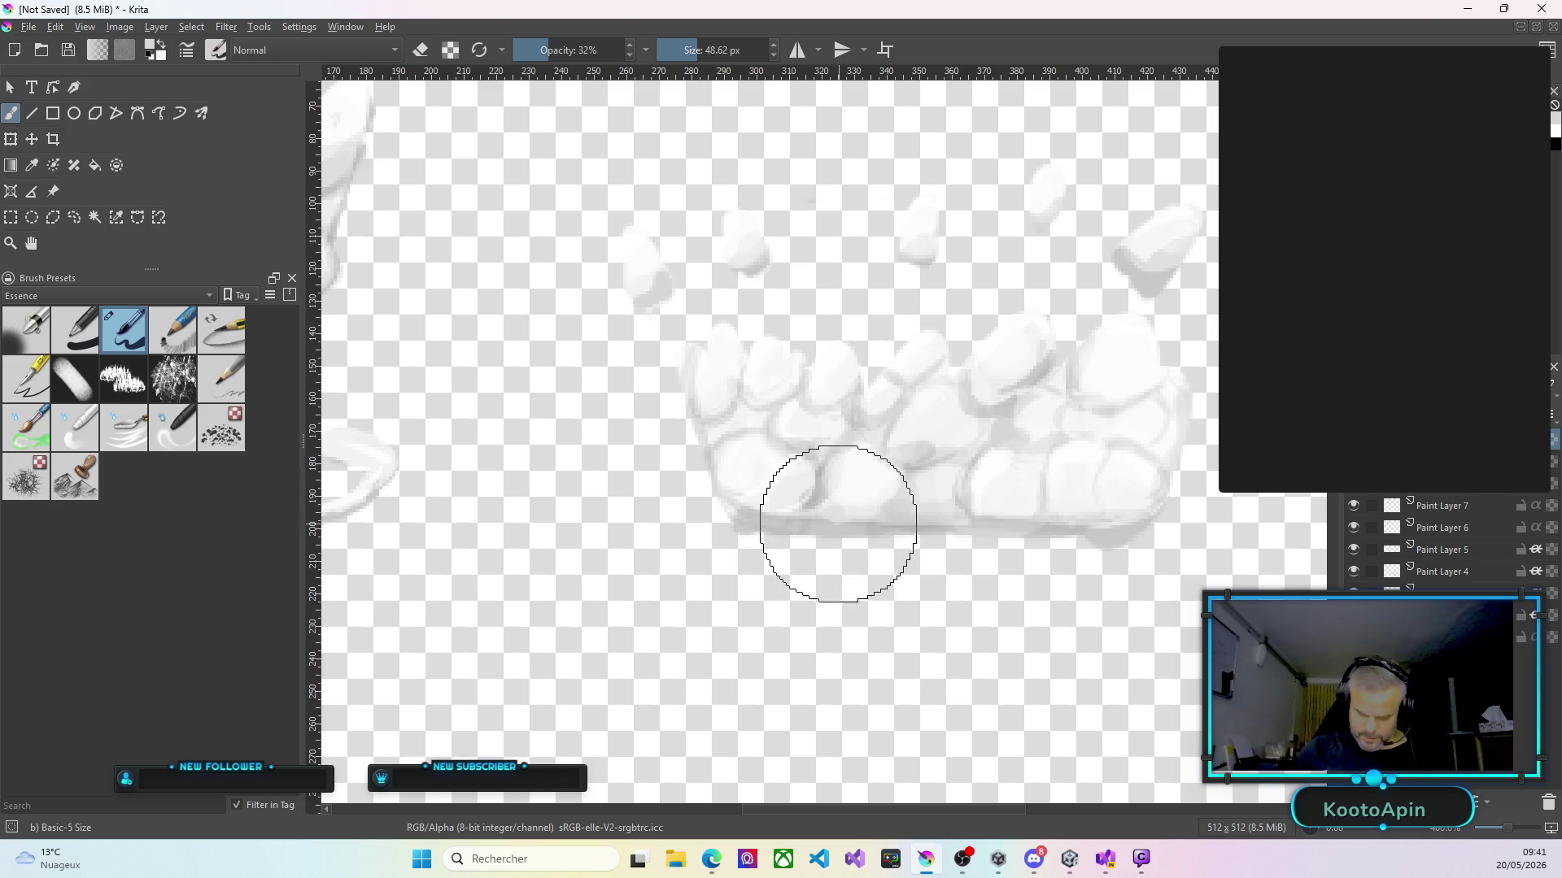
drag(882, 425, 897, 425)
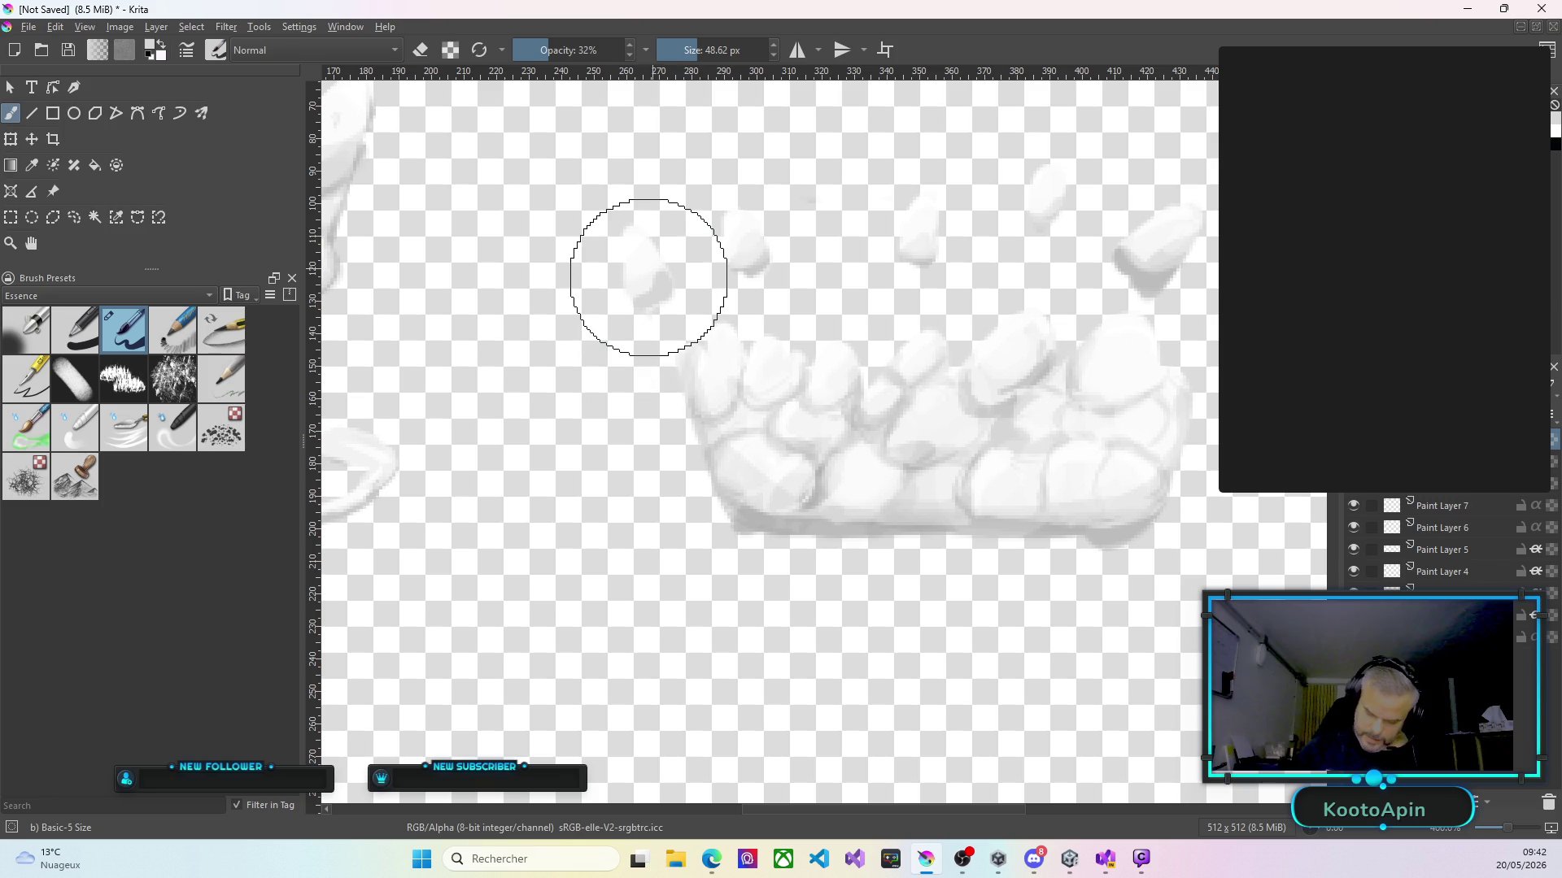
scroll(955, 431, down, 3)
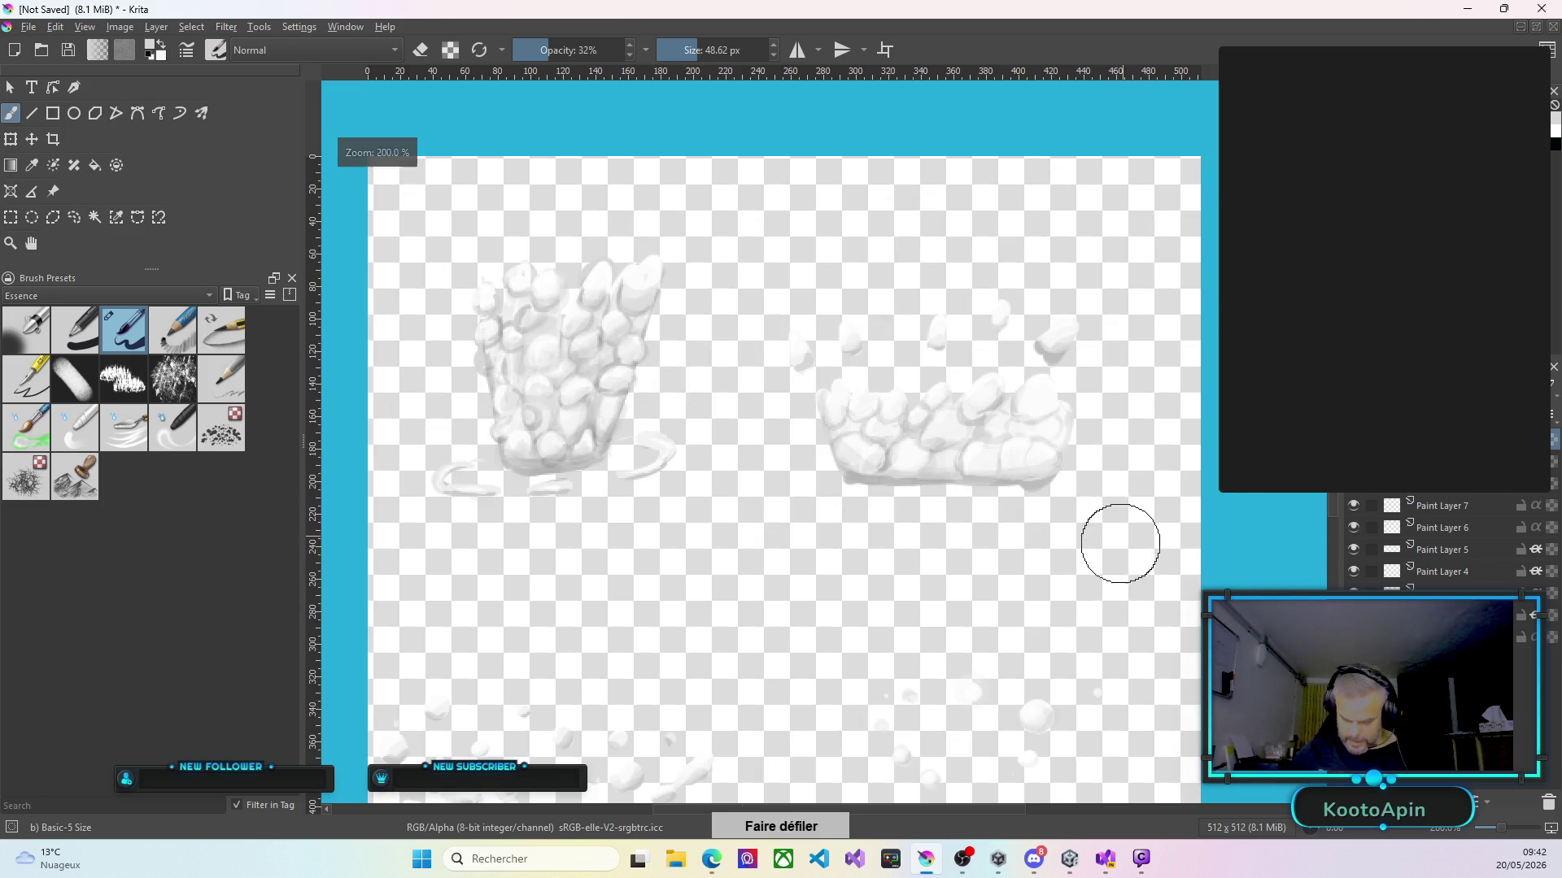
Dab faint paint on the lower-left scattered stones, then zoom out to view the whole sprite sheet.
scroll(1138, 569, down, 2)
scroll(878, 692, up, 3)
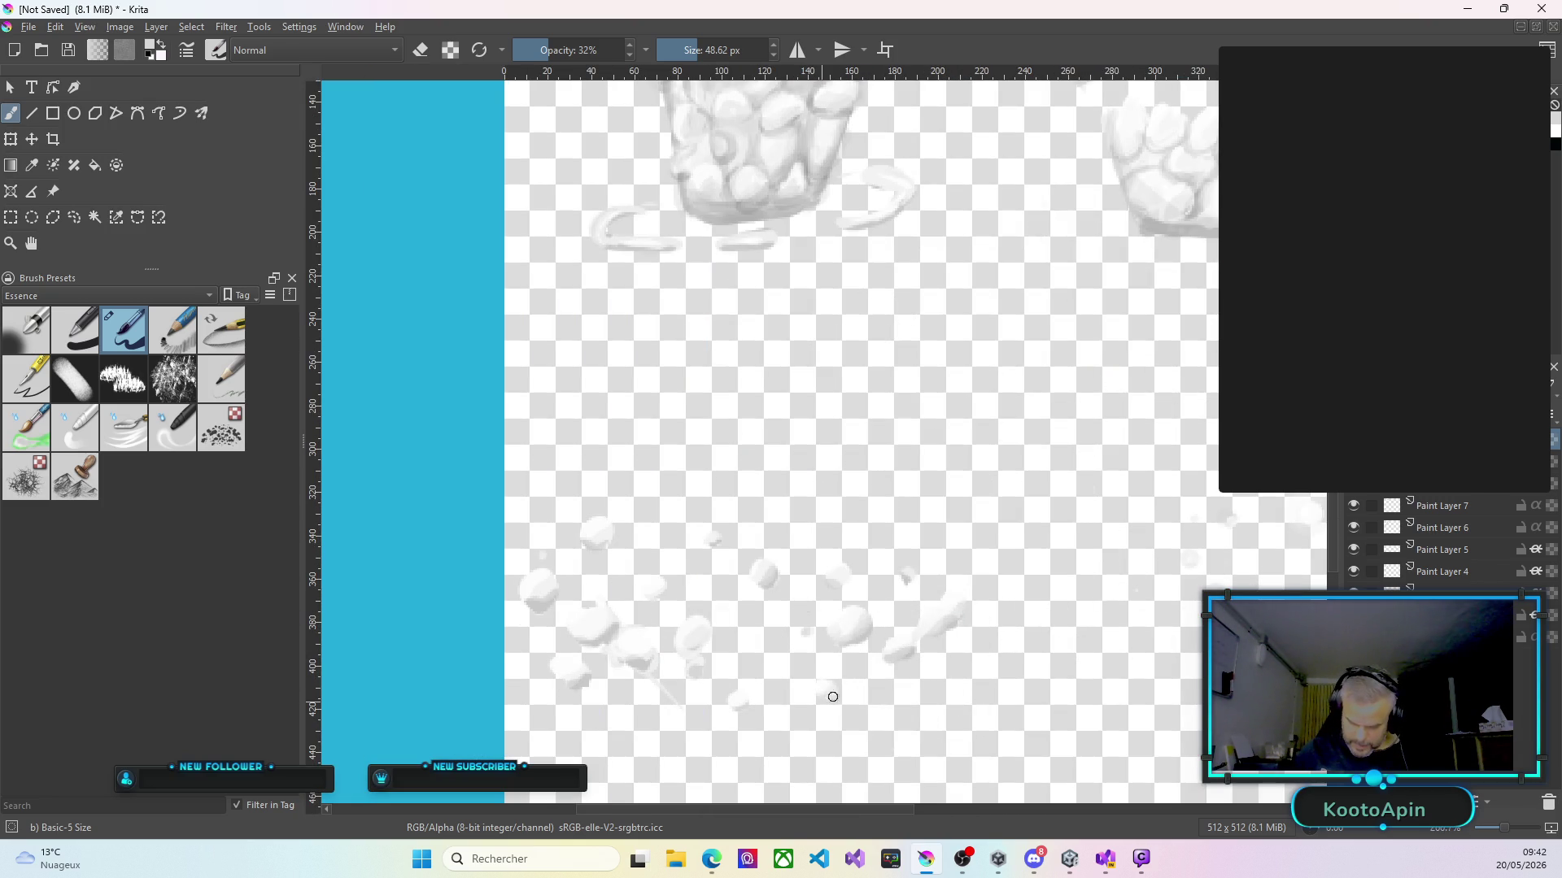
drag(541, 575, 524, 597)
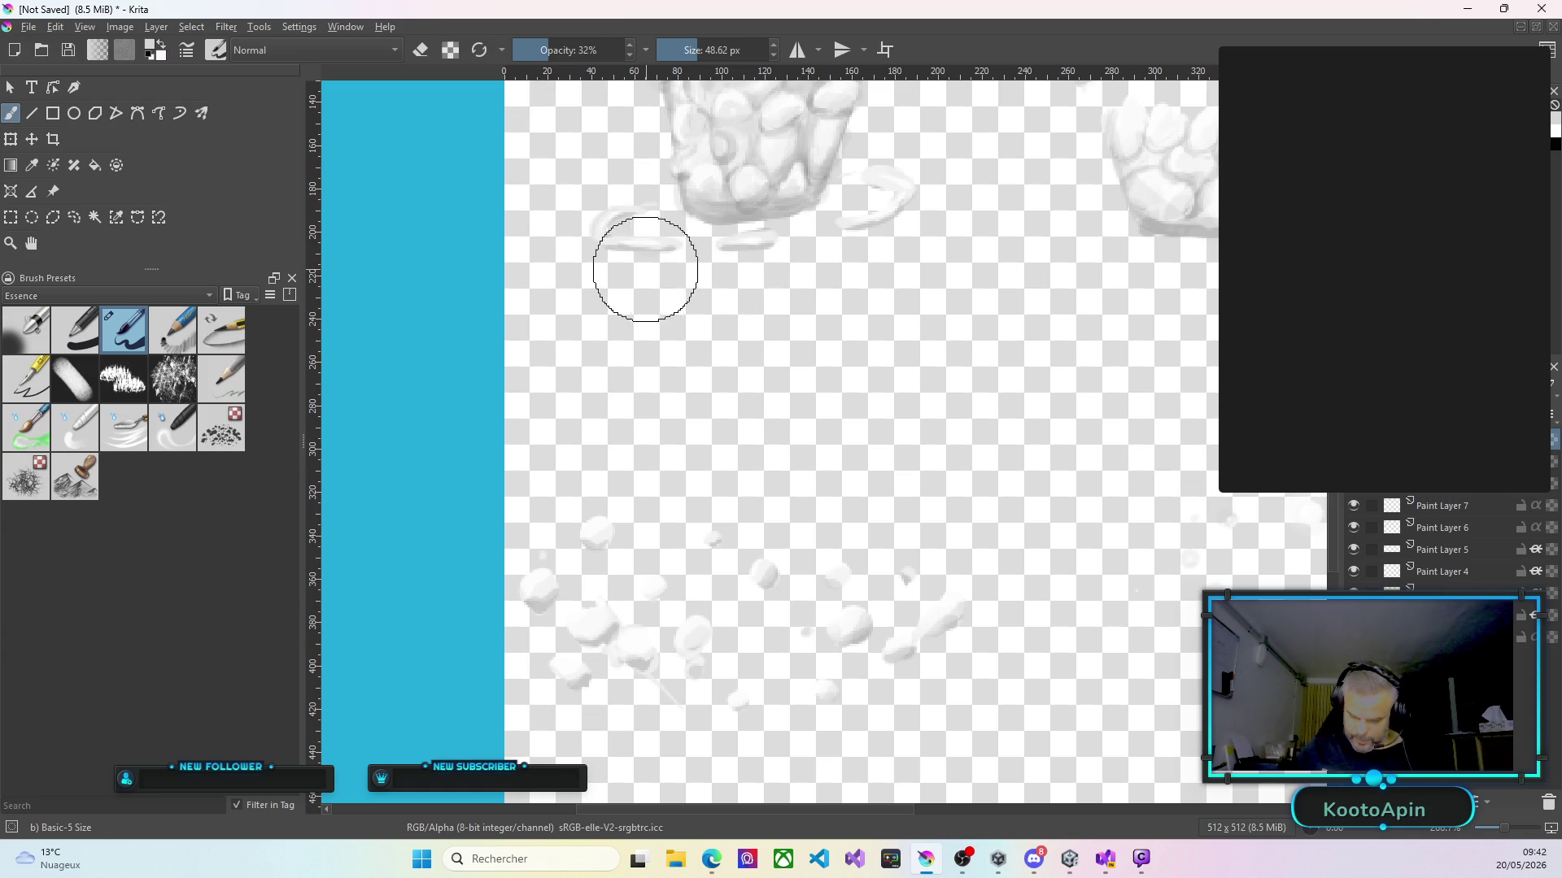
key(minus)
key(minus)
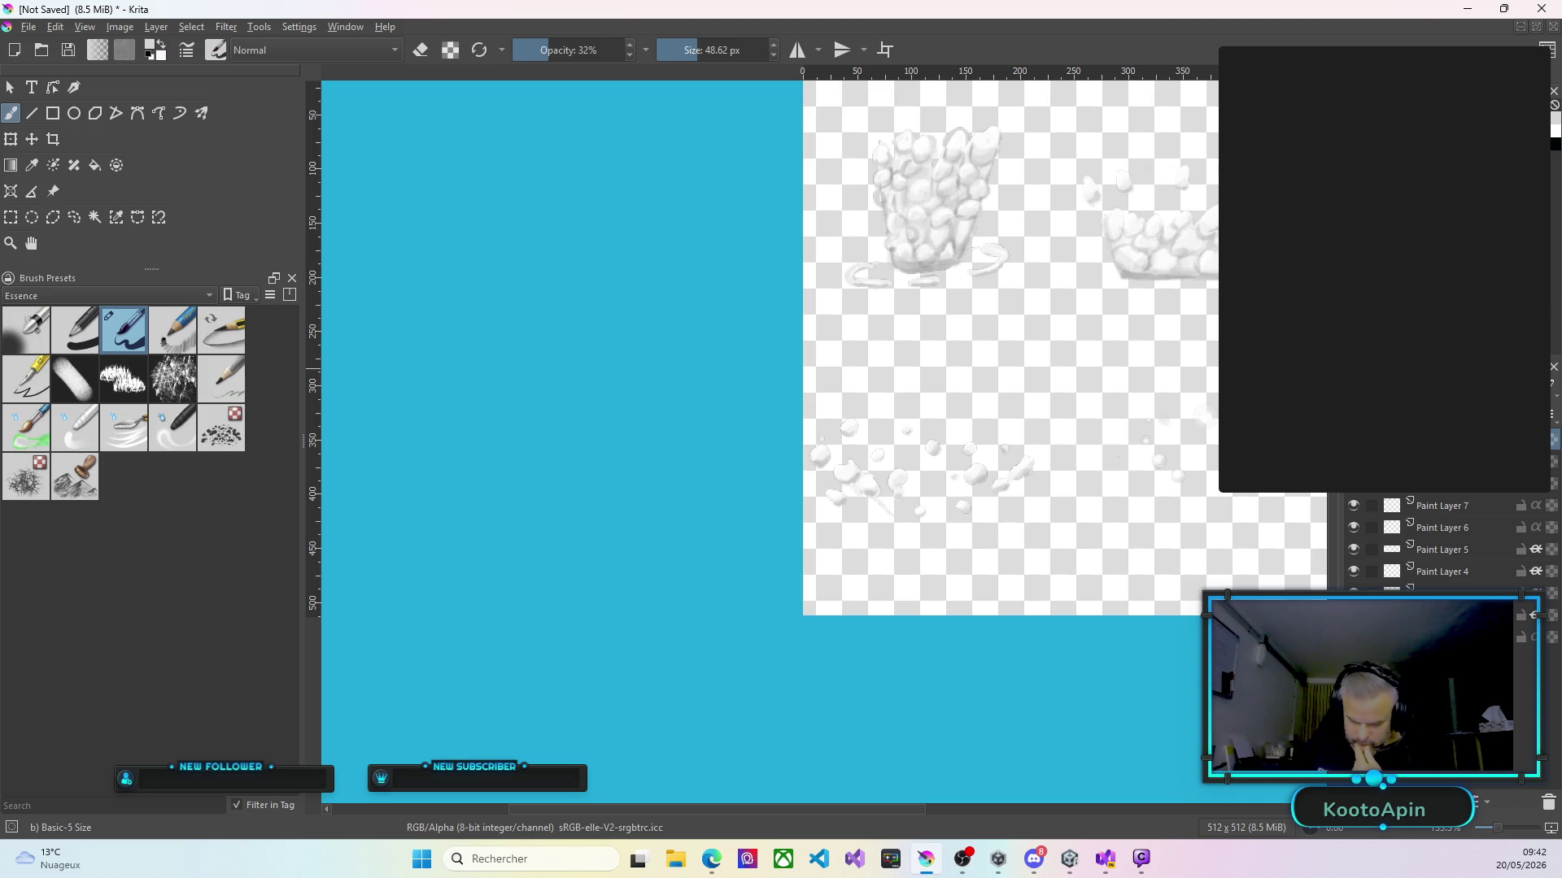
drag(875, 810, 956, 829)
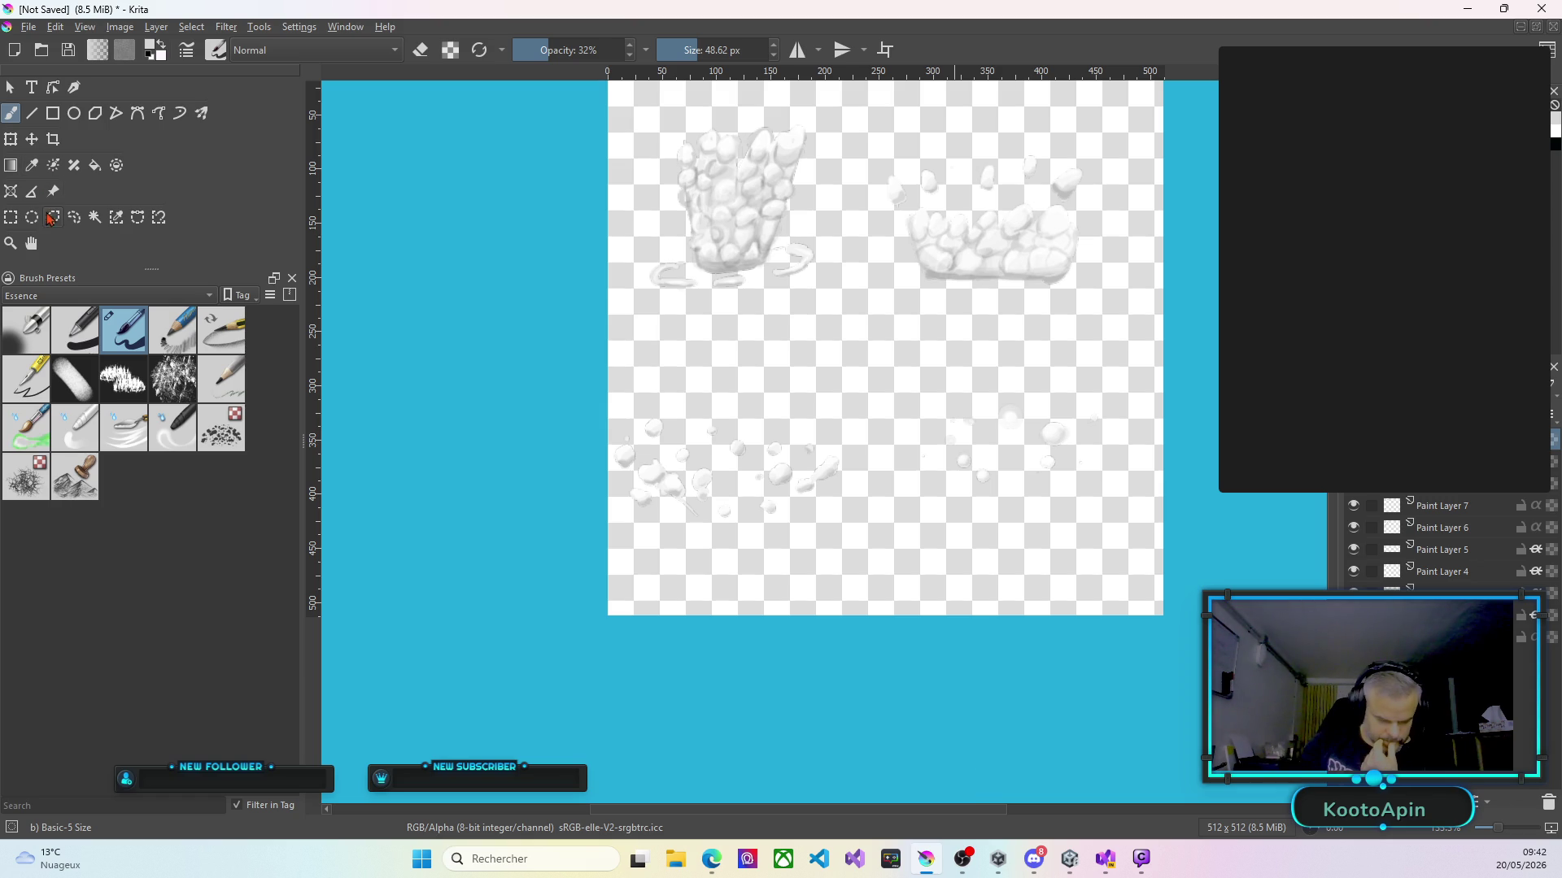
click(10, 217)
Select the tall stone pile, test moving it, then undo the move and clear the selection.
mouse_move(616, 93)
mouse_down()
mouse_move(704, 272)
mouse_move(853, 304)
mouse_move(848, 292)
mouse_up()
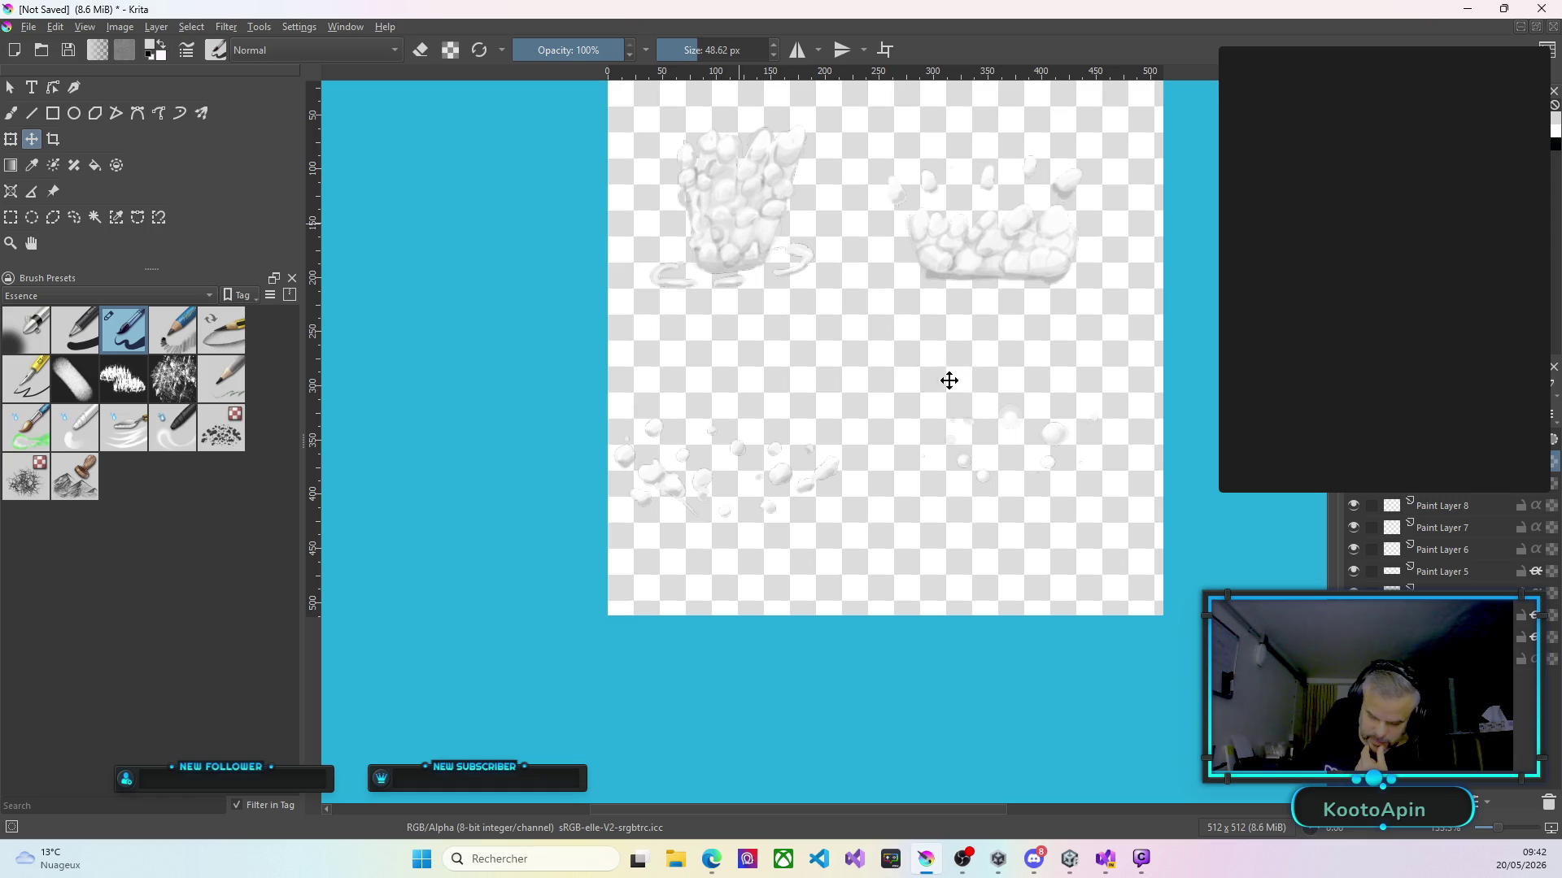
mouse_move(757, 236)
mouse_down()
mouse_move(691, 195)
mouse_move(723, 269)
mouse_up()
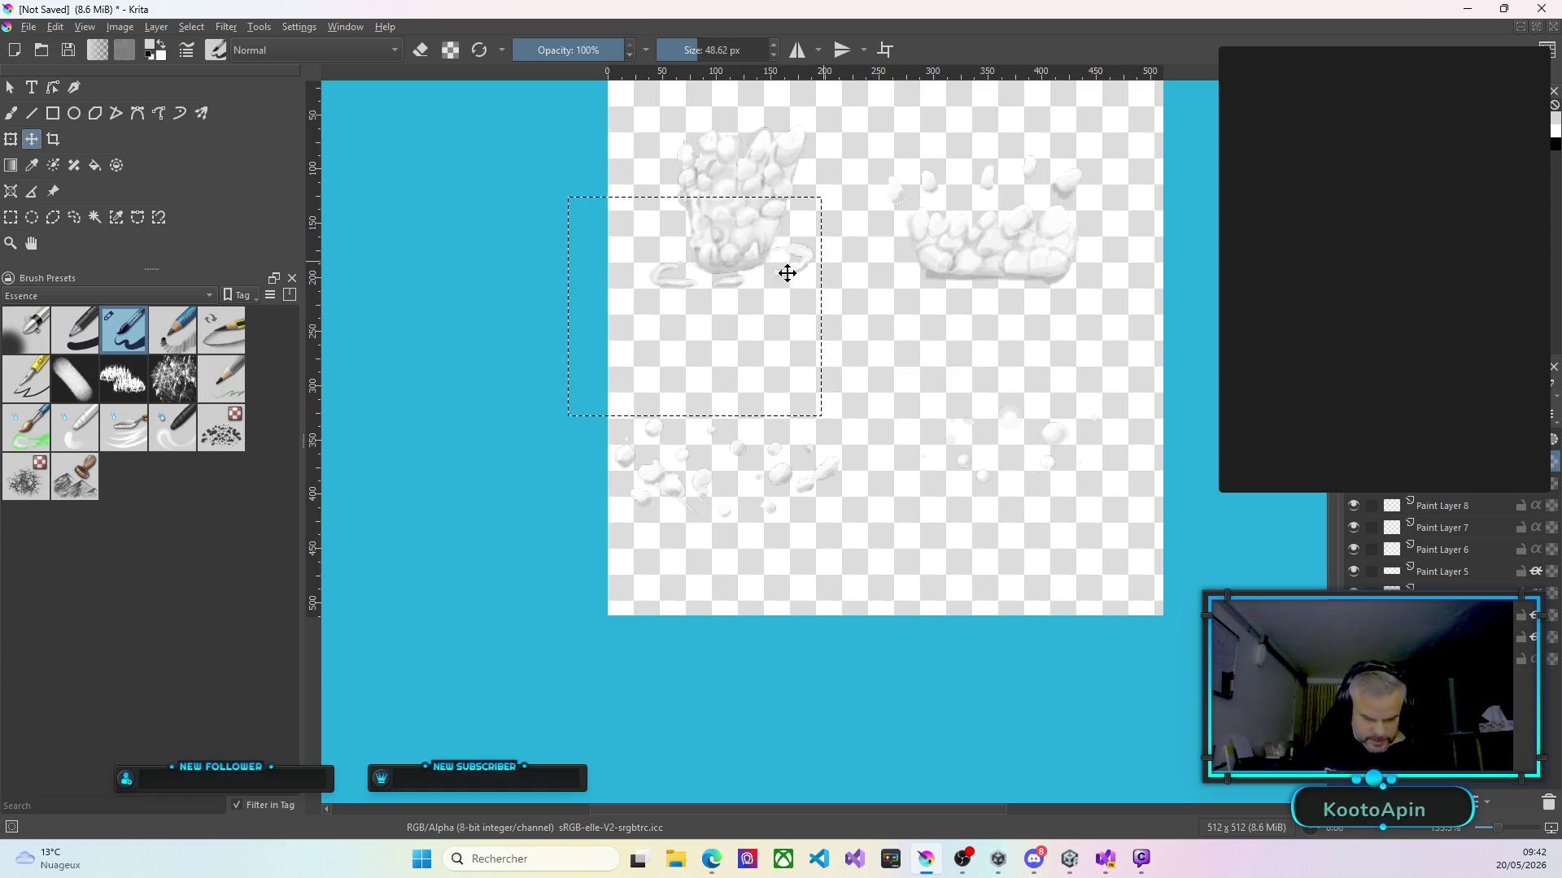
drag(770, 212, 766, 185)
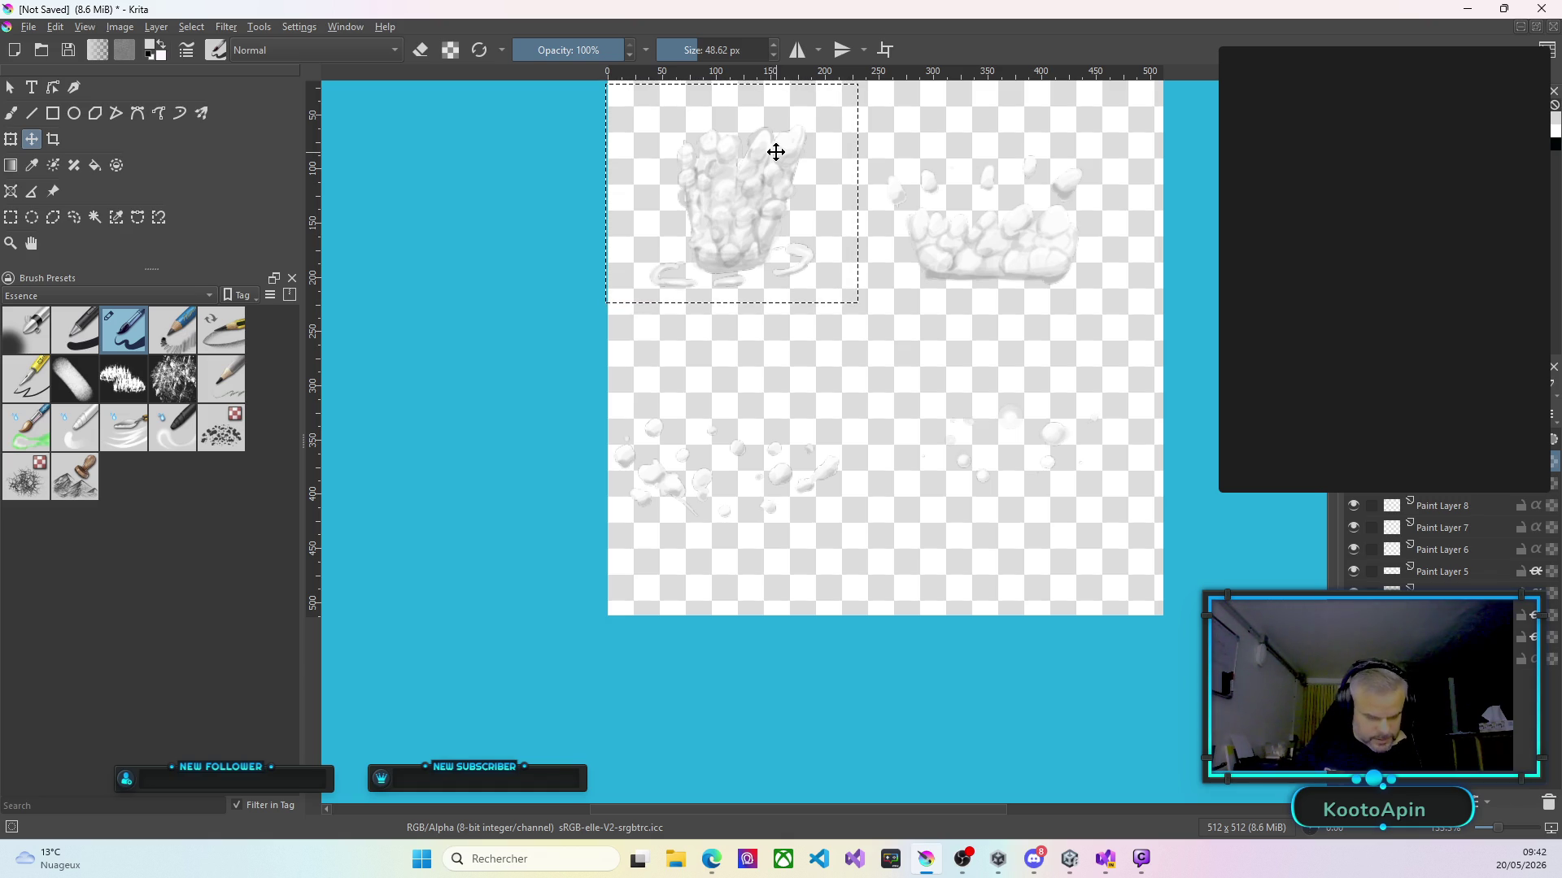
key(ctrl+z)
key(ctrl+z)
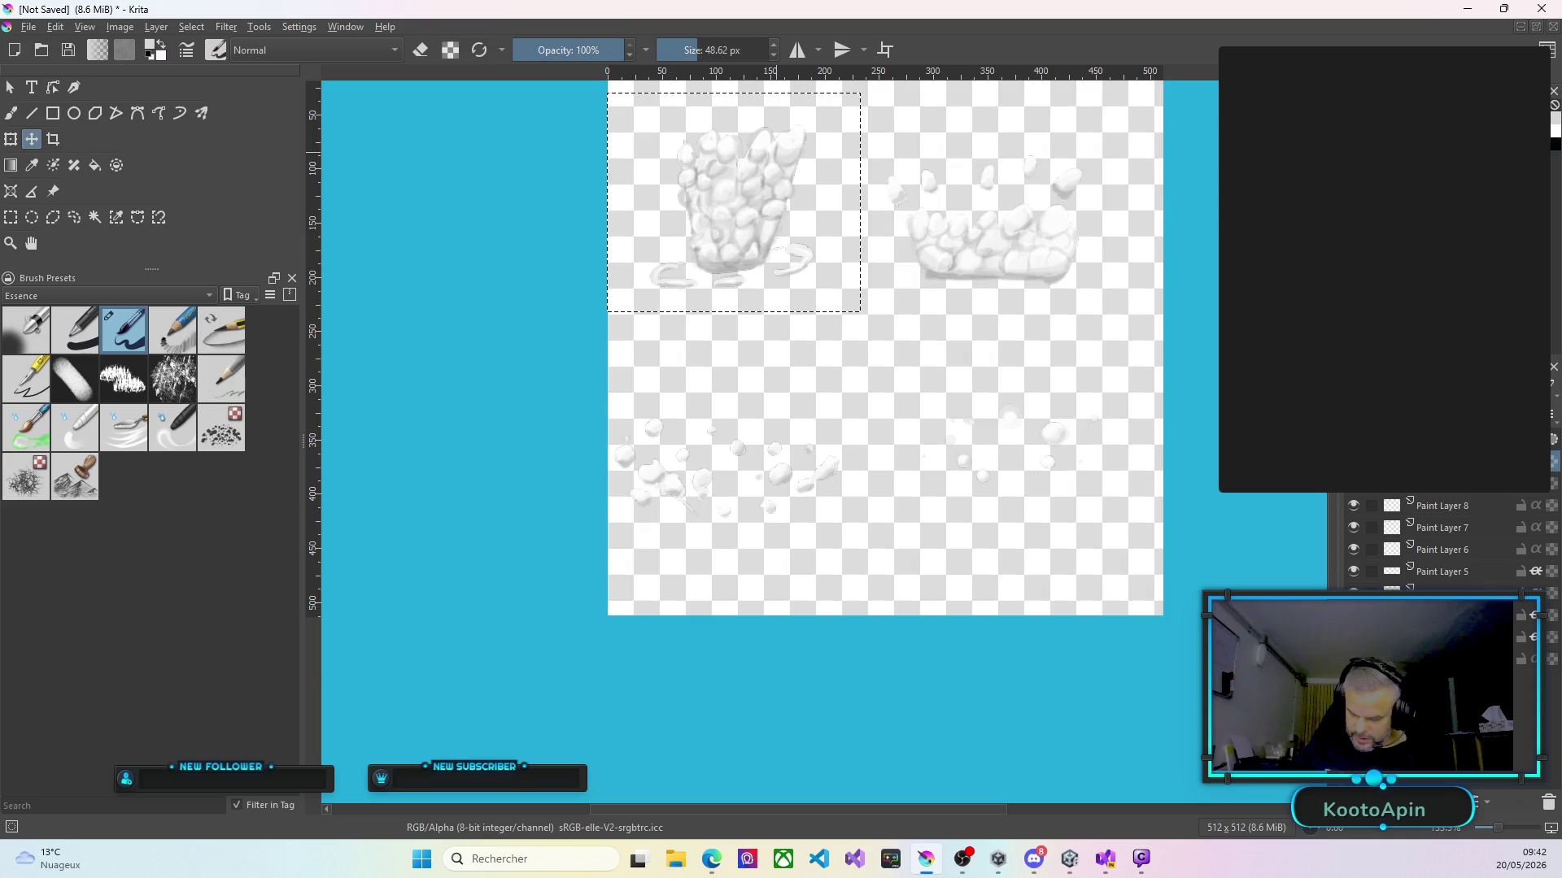
key(ctrl+h)
key(ctrl+shift+a)
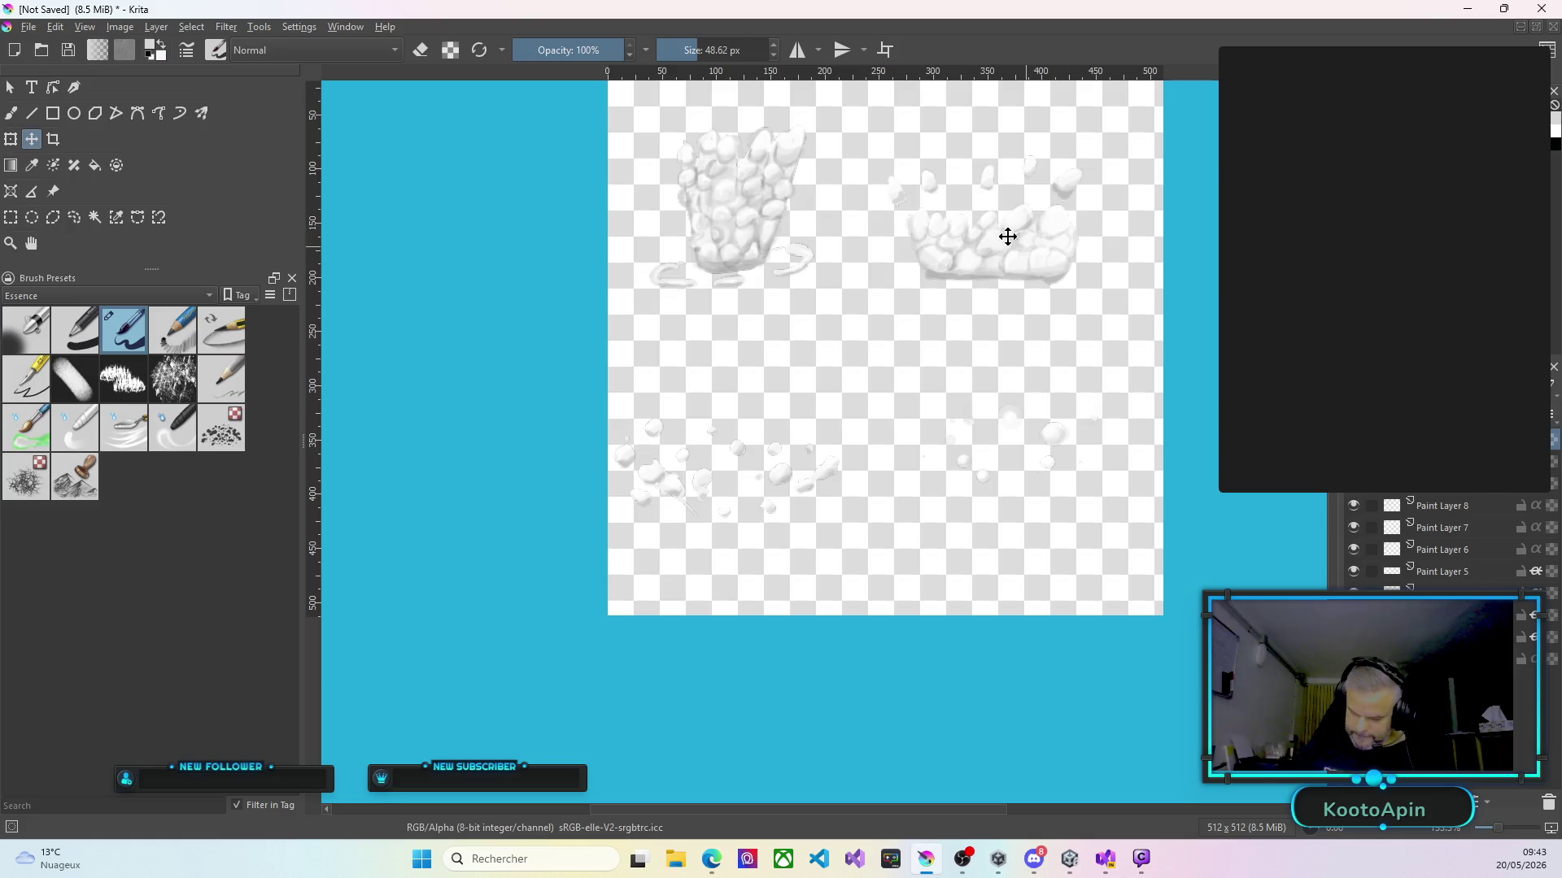
scroll(1017, 176, up, 3)
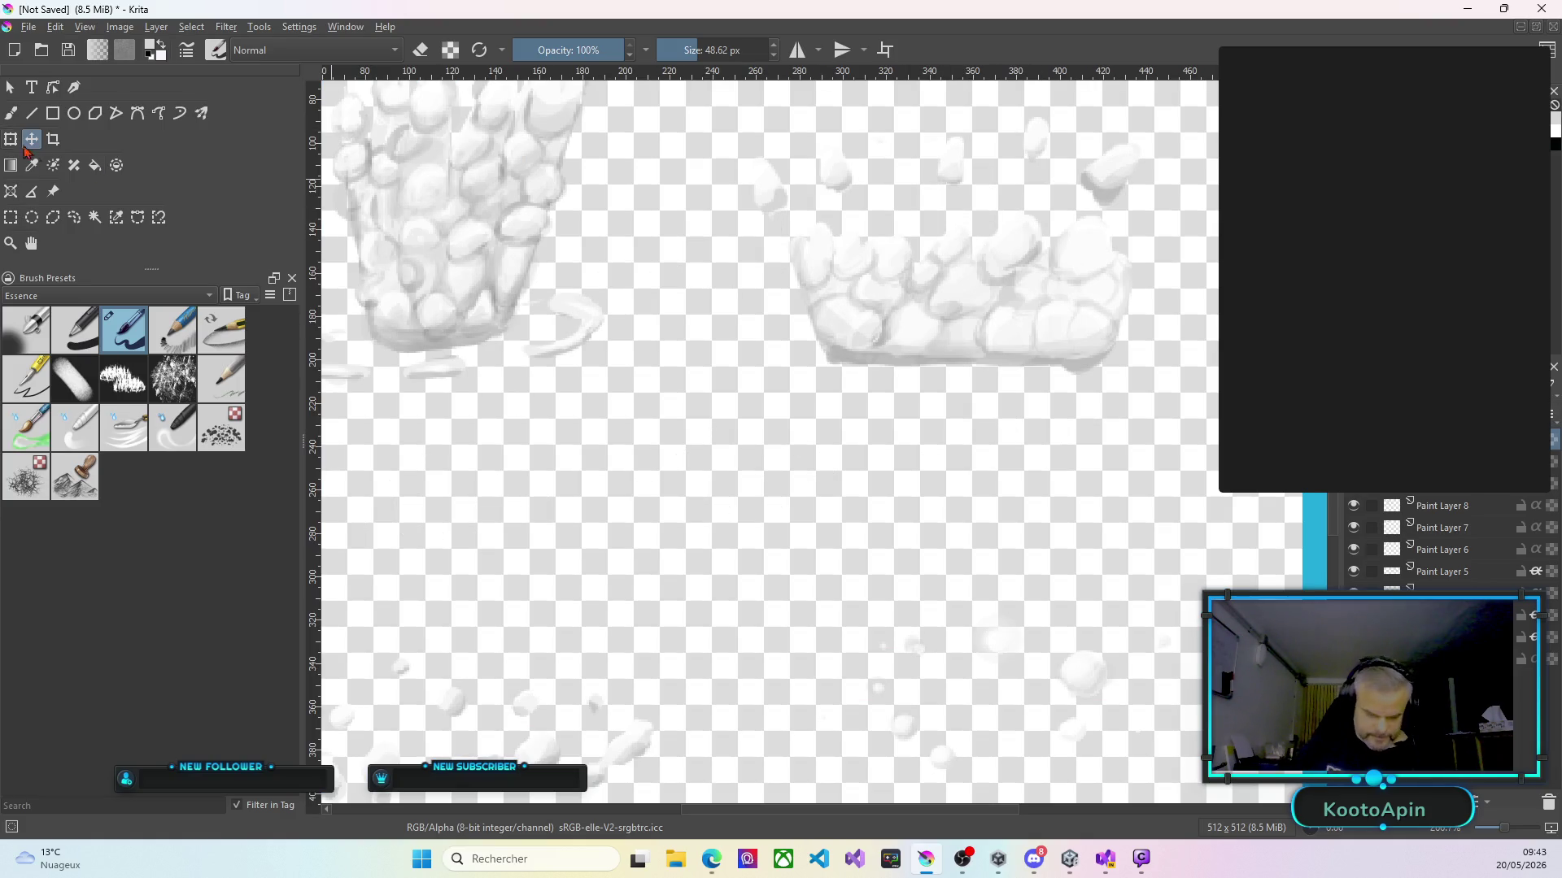
With the Freehand Brush, repaint the stones along the right cloud's top and left side.
click(10, 116)
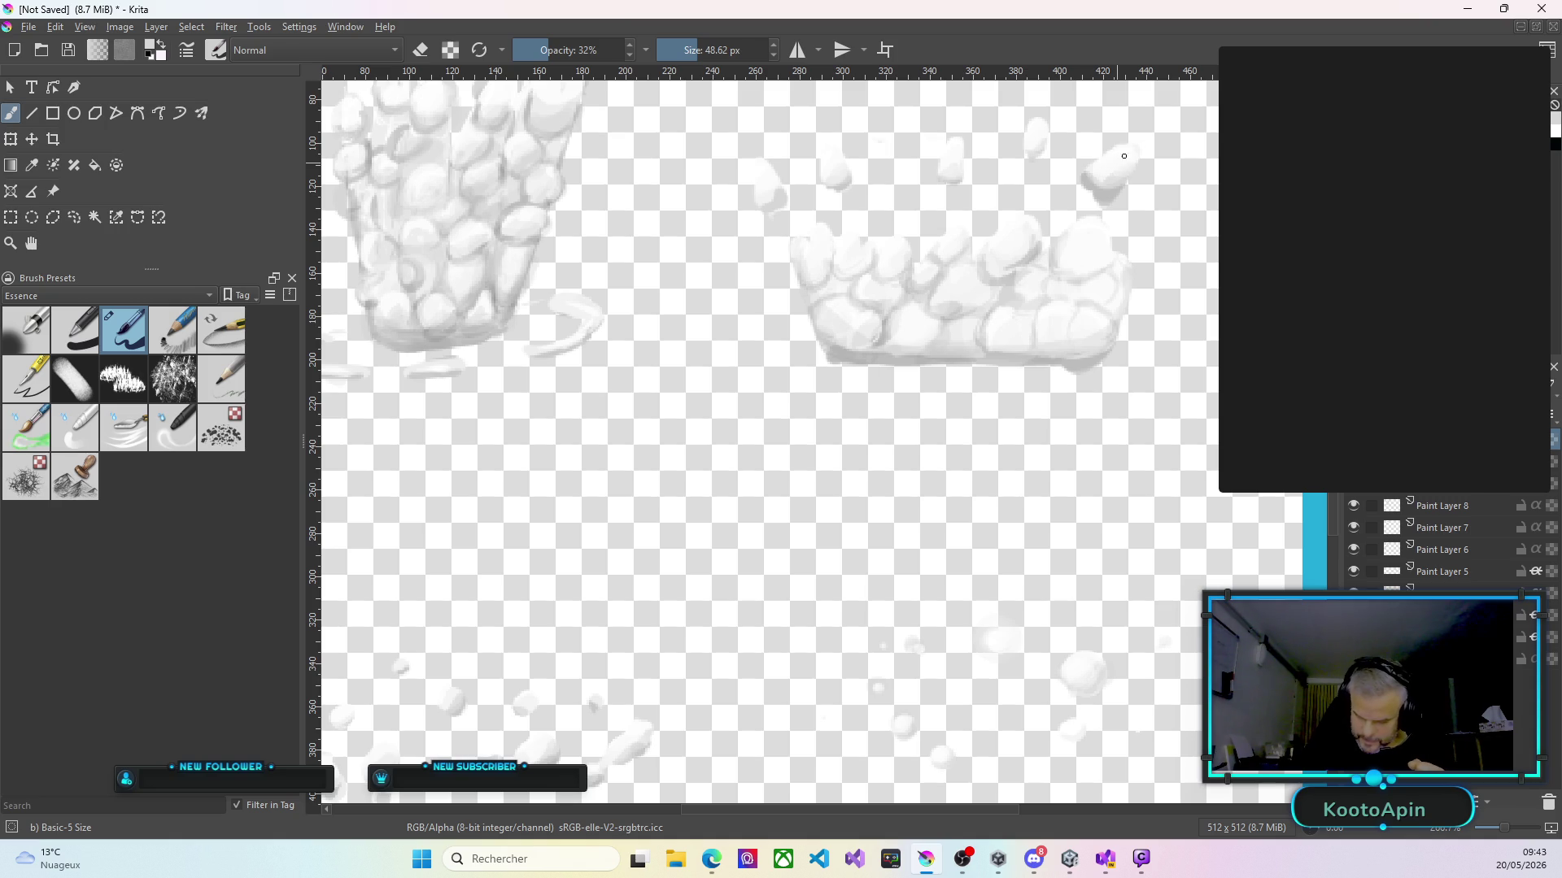
drag(1080, 206, 1084, 237)
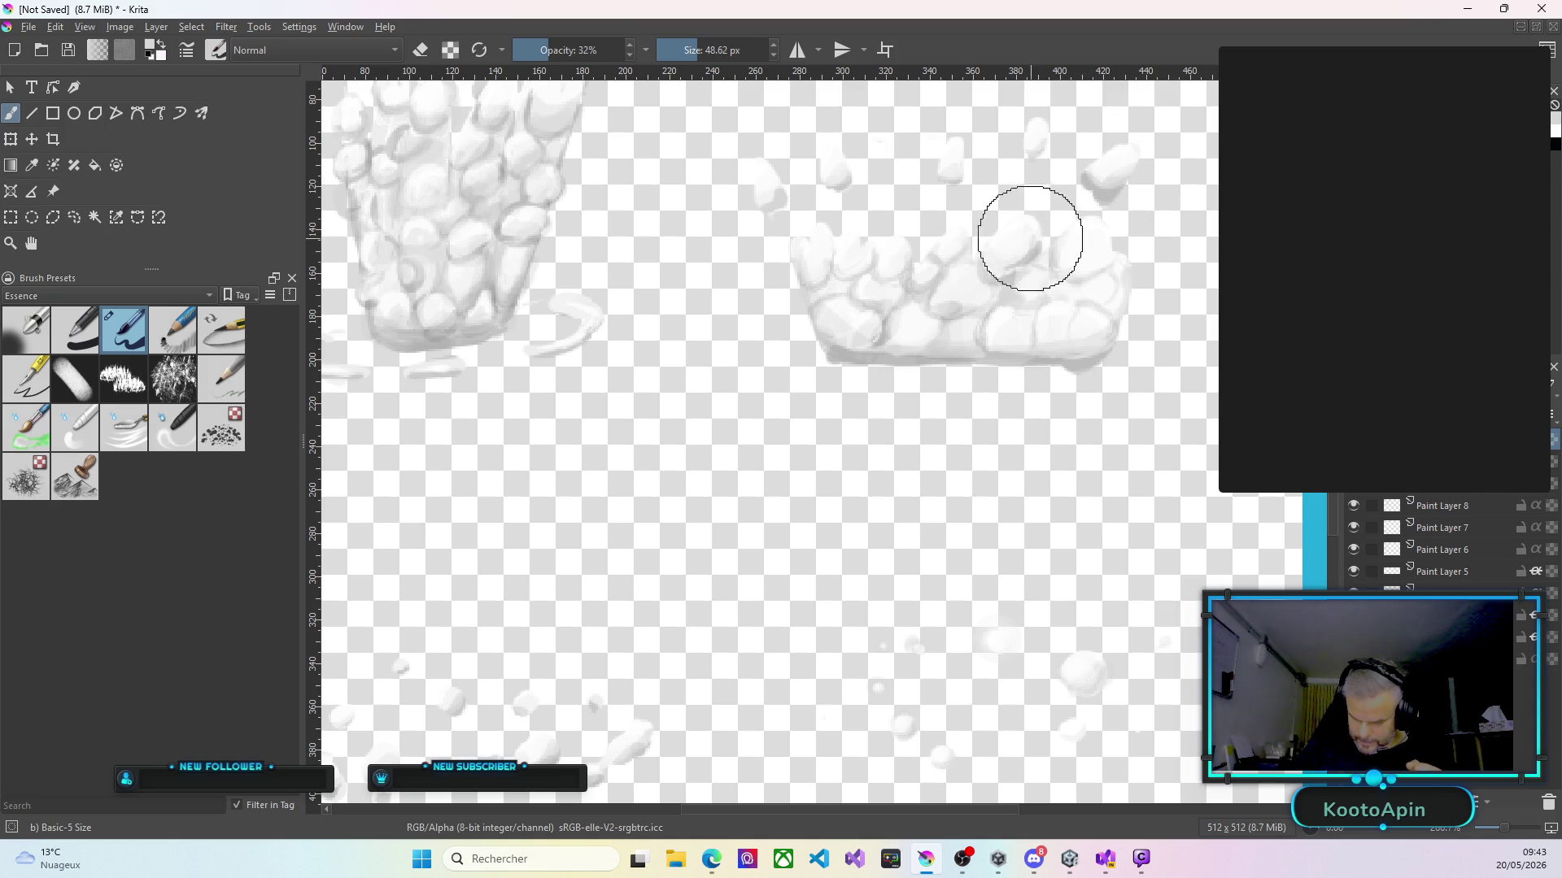
click(942, 254)
mouse_move(900, 251)
mouse_down()
mouse_move(805, 248)
mouse_move(817, 241)
mouse_up()
drag(817, 241, 866, 227)
Repaint the cloud's lower-left, lower-middle and upper-right stones, then add Paint Layer 9.
click(851, 306)
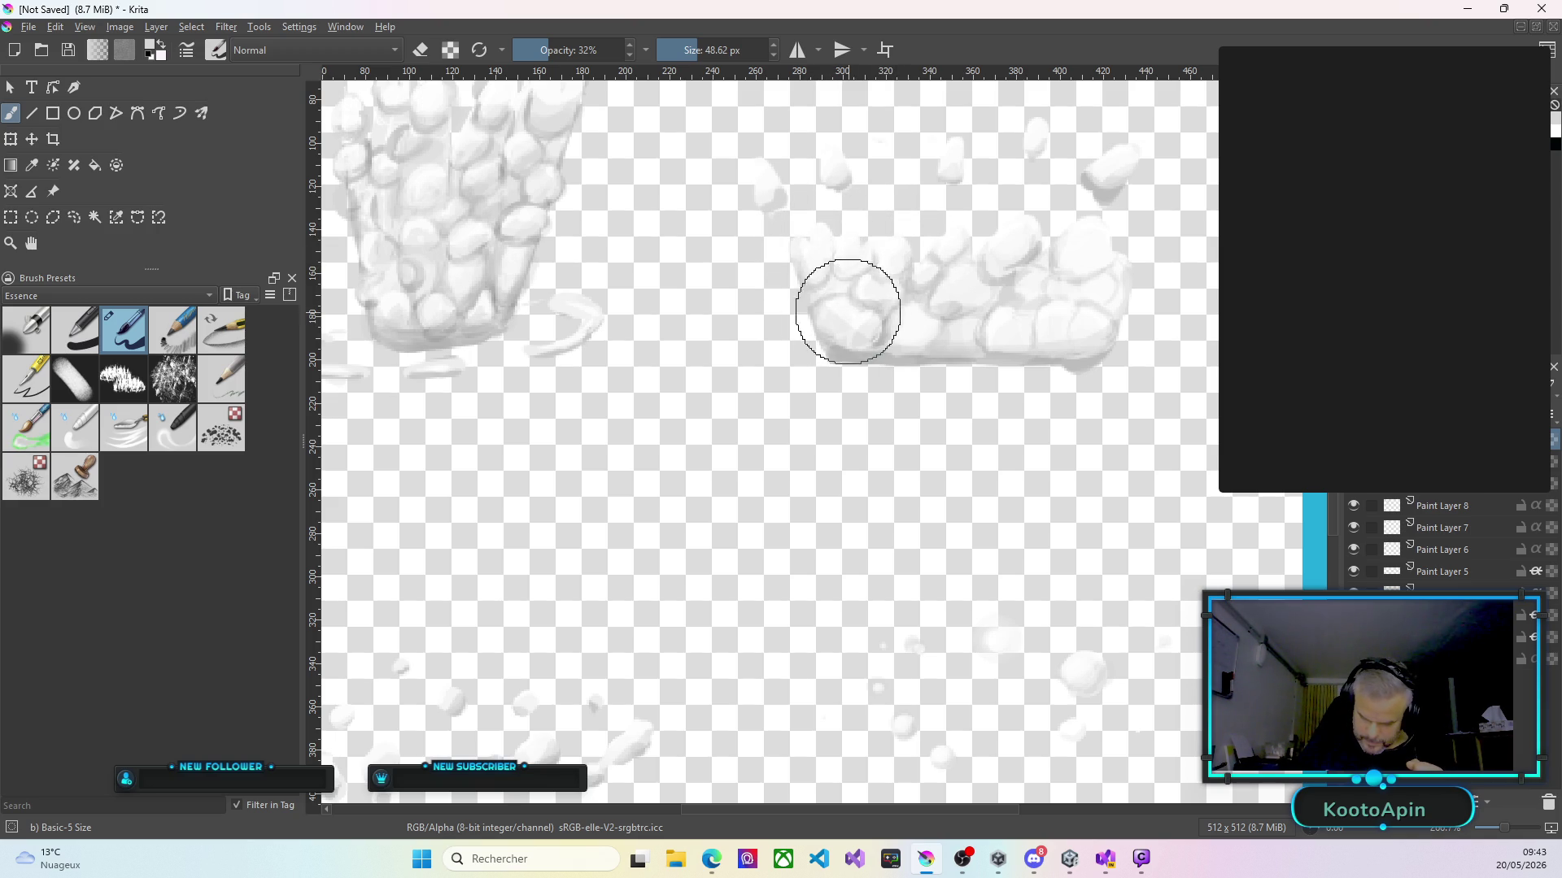
mouse_move(835, 320)
mouse_down()
mouse_move(869, 284)
mouse_move(906, 331)
mouse_move(1106, 334)
mouse_move(1101, 286)
mouse_move(1126, 293)
mouse_move(1091, 255)
mouse_move(1122, 260)
mouse_move(1073, 235)
mouse_up()
click(961, 332)
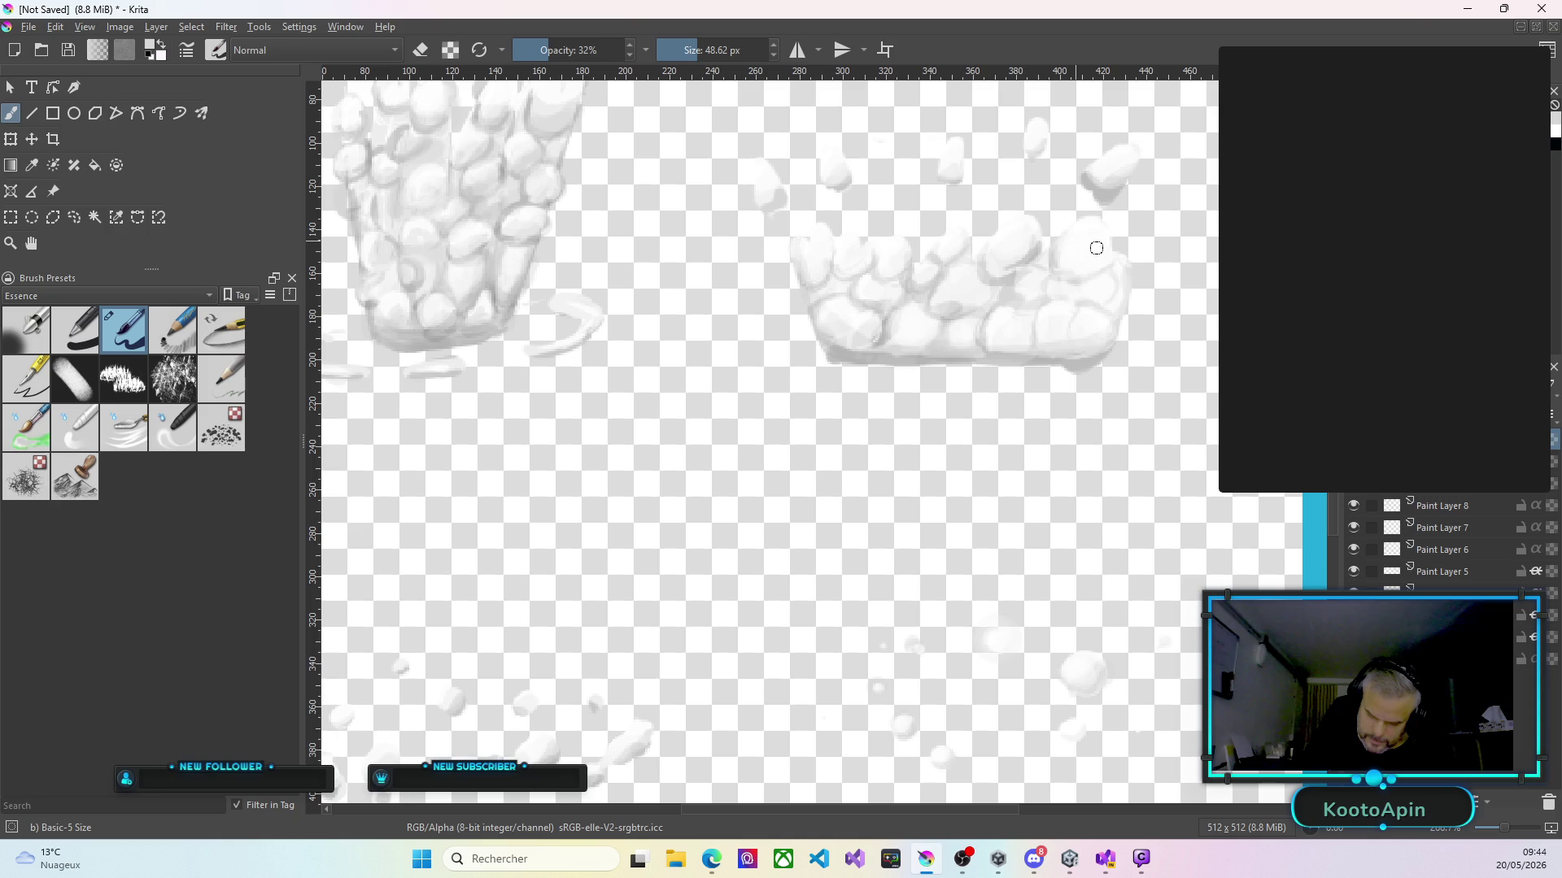
drag(1092, 235, 1028, 231)
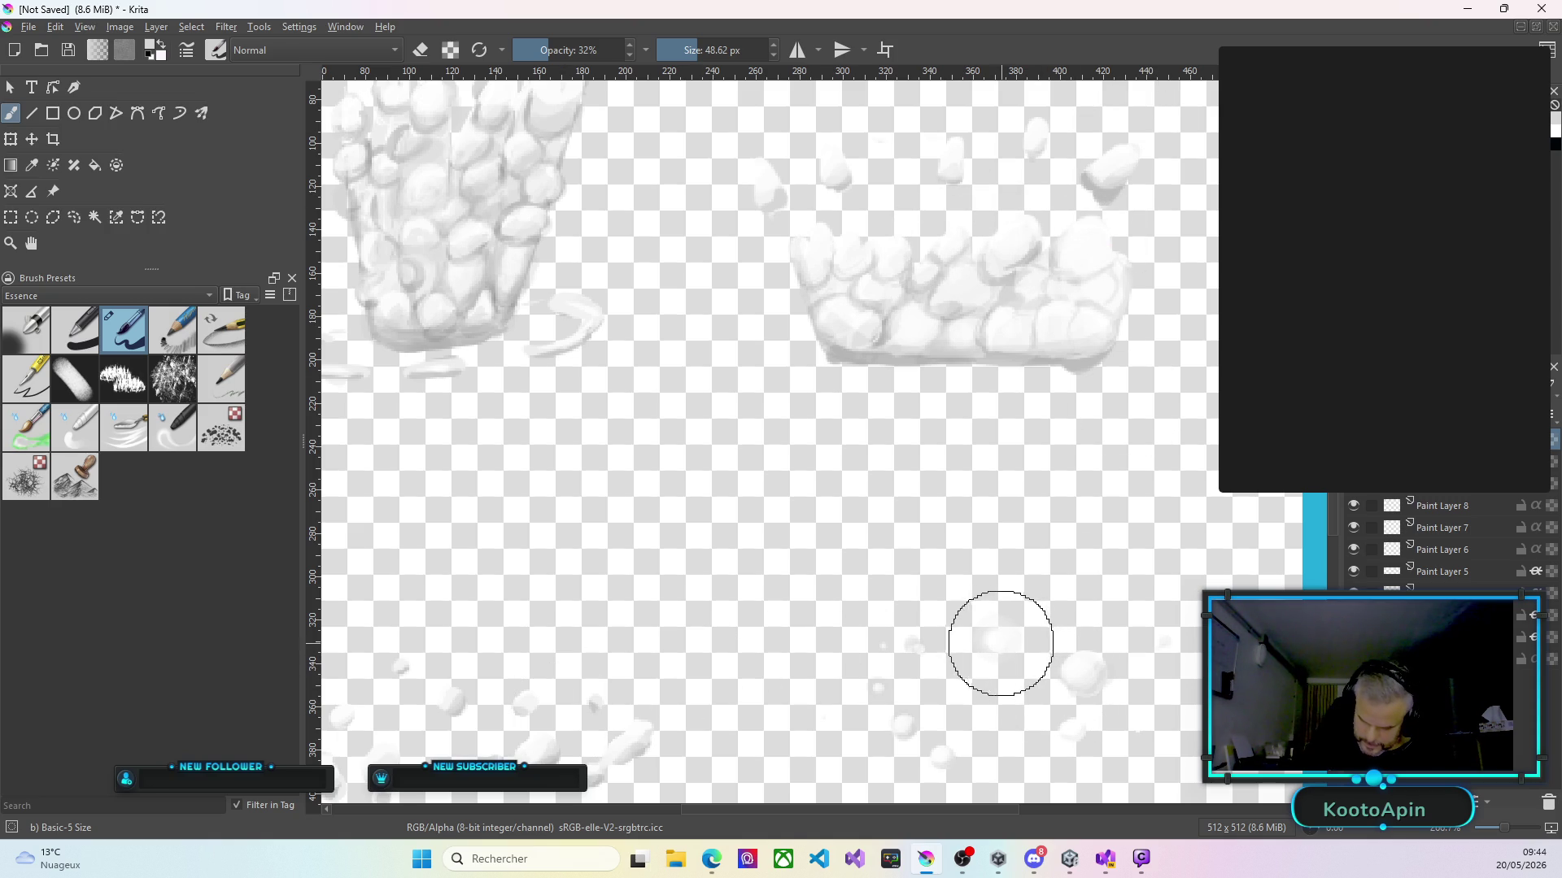
key(Insert)
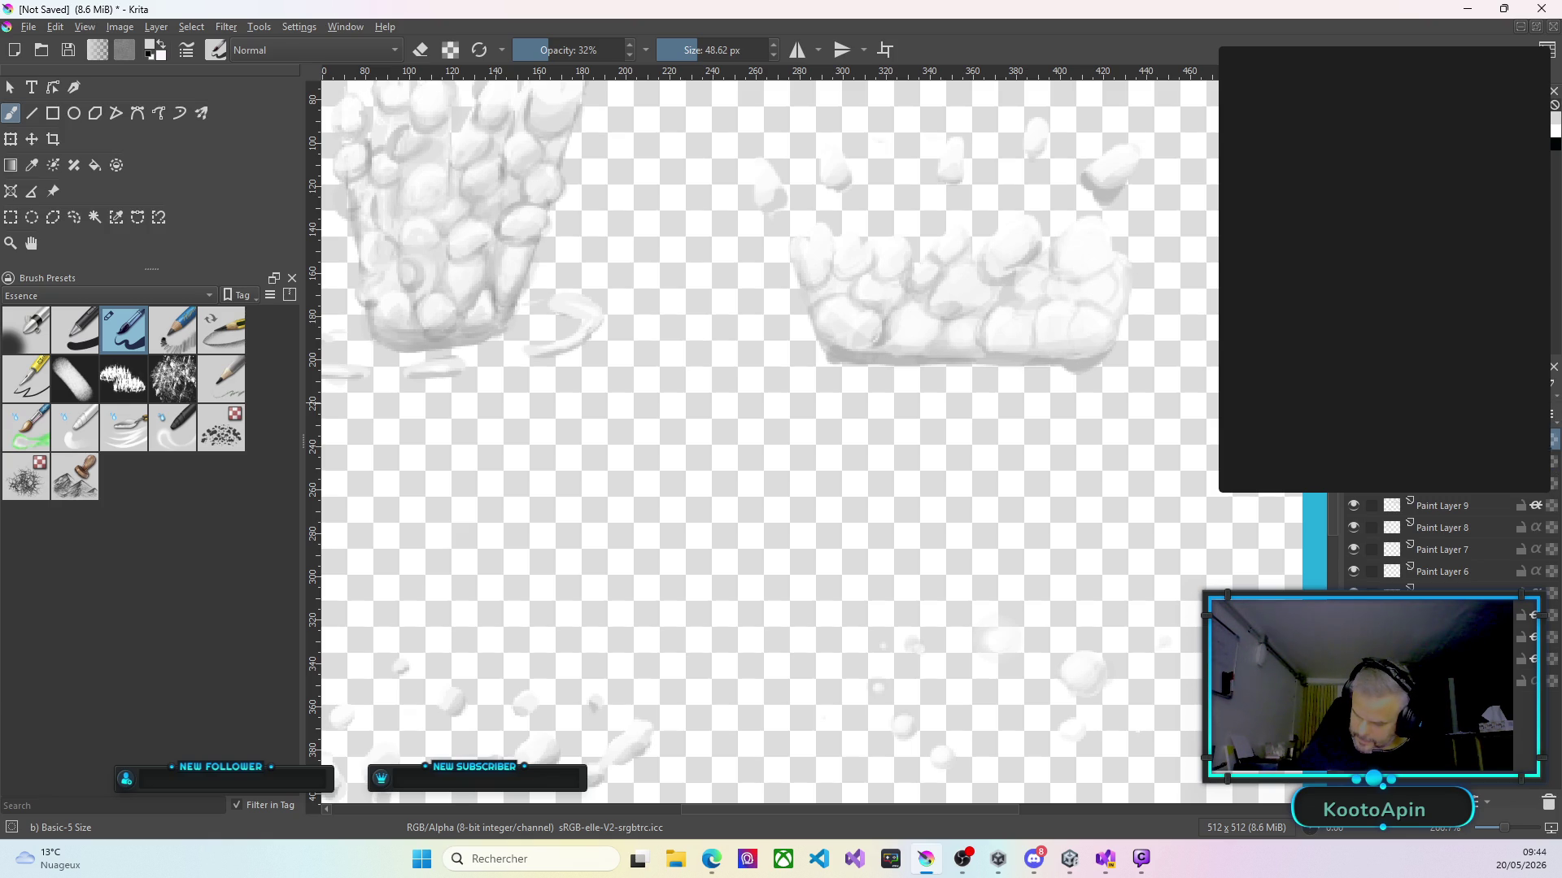
scroll(846, 240, up, 2)
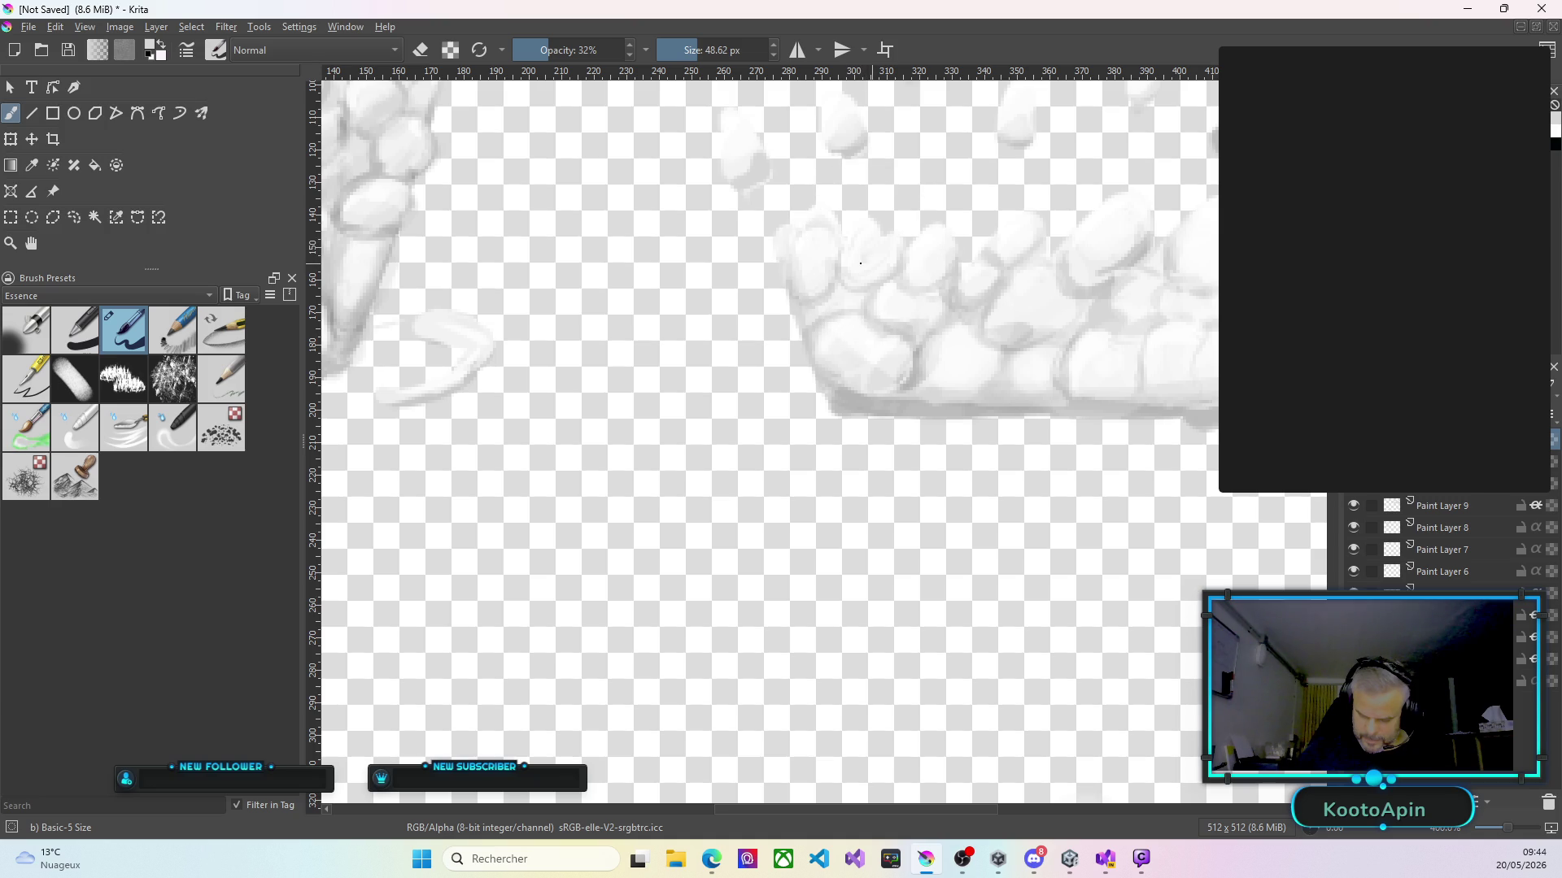
Highlight one stone and the upper-right stones in soft white, then merge the layer down.
drag(868, 262, 866, 252)
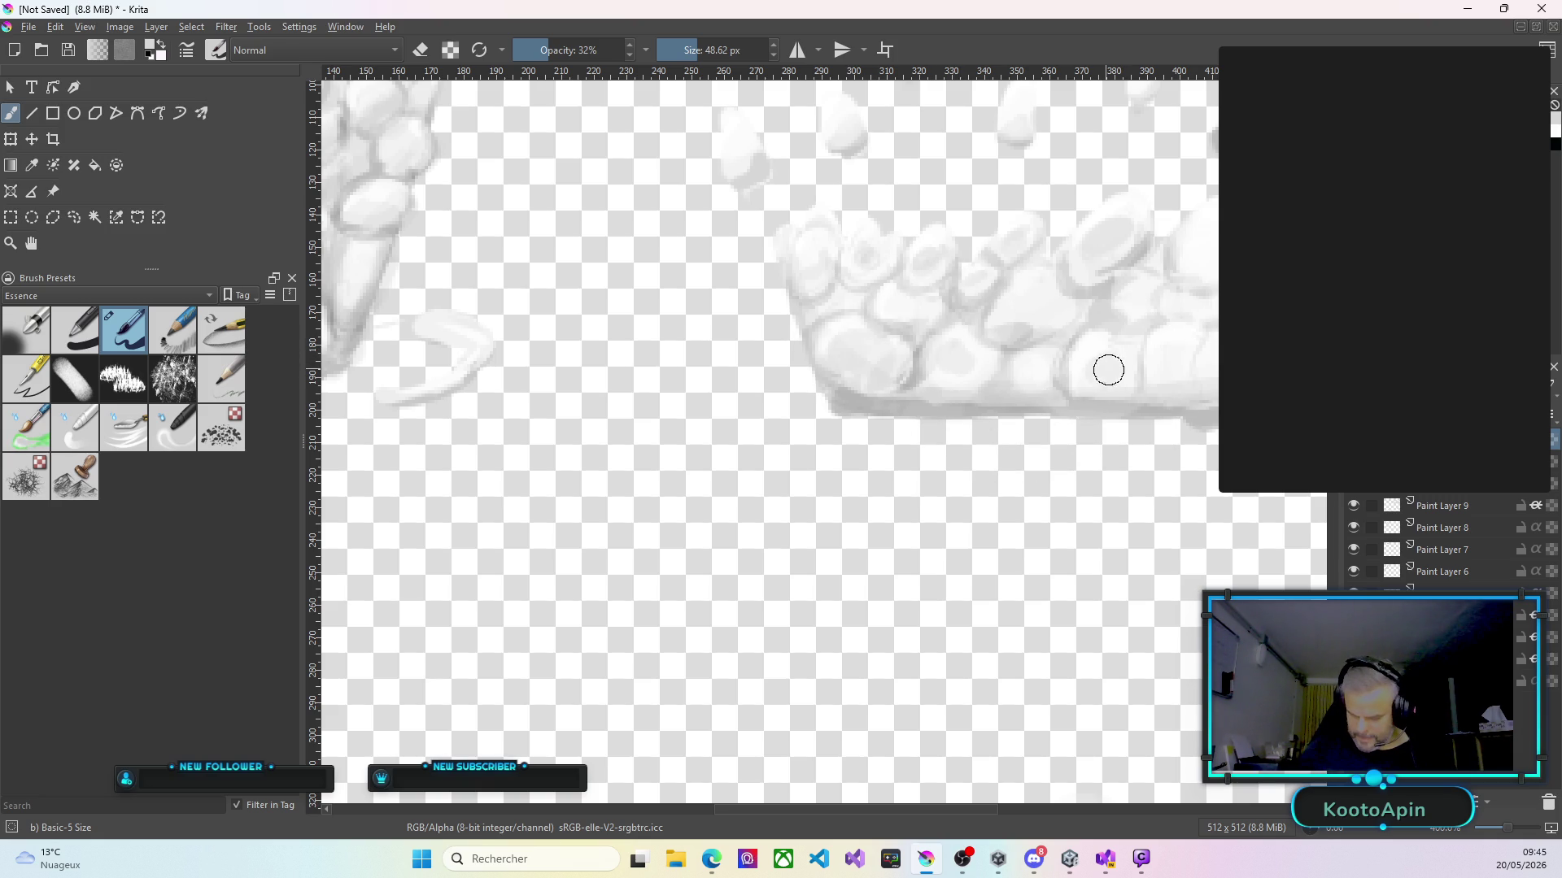
drag(1117, 354, 1208, 257)
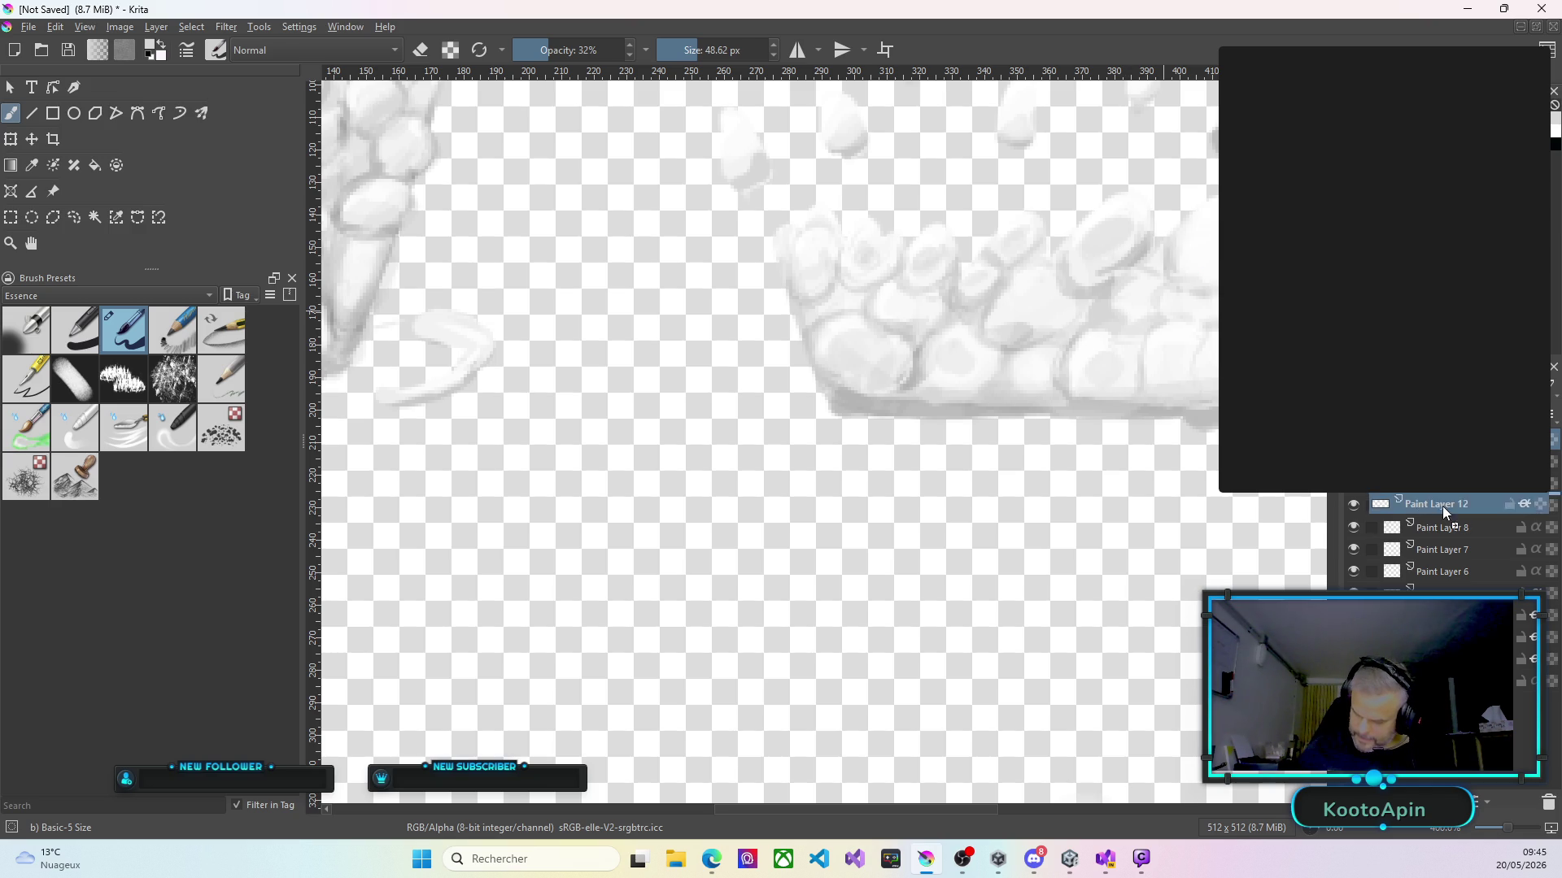
click(1536, 505)
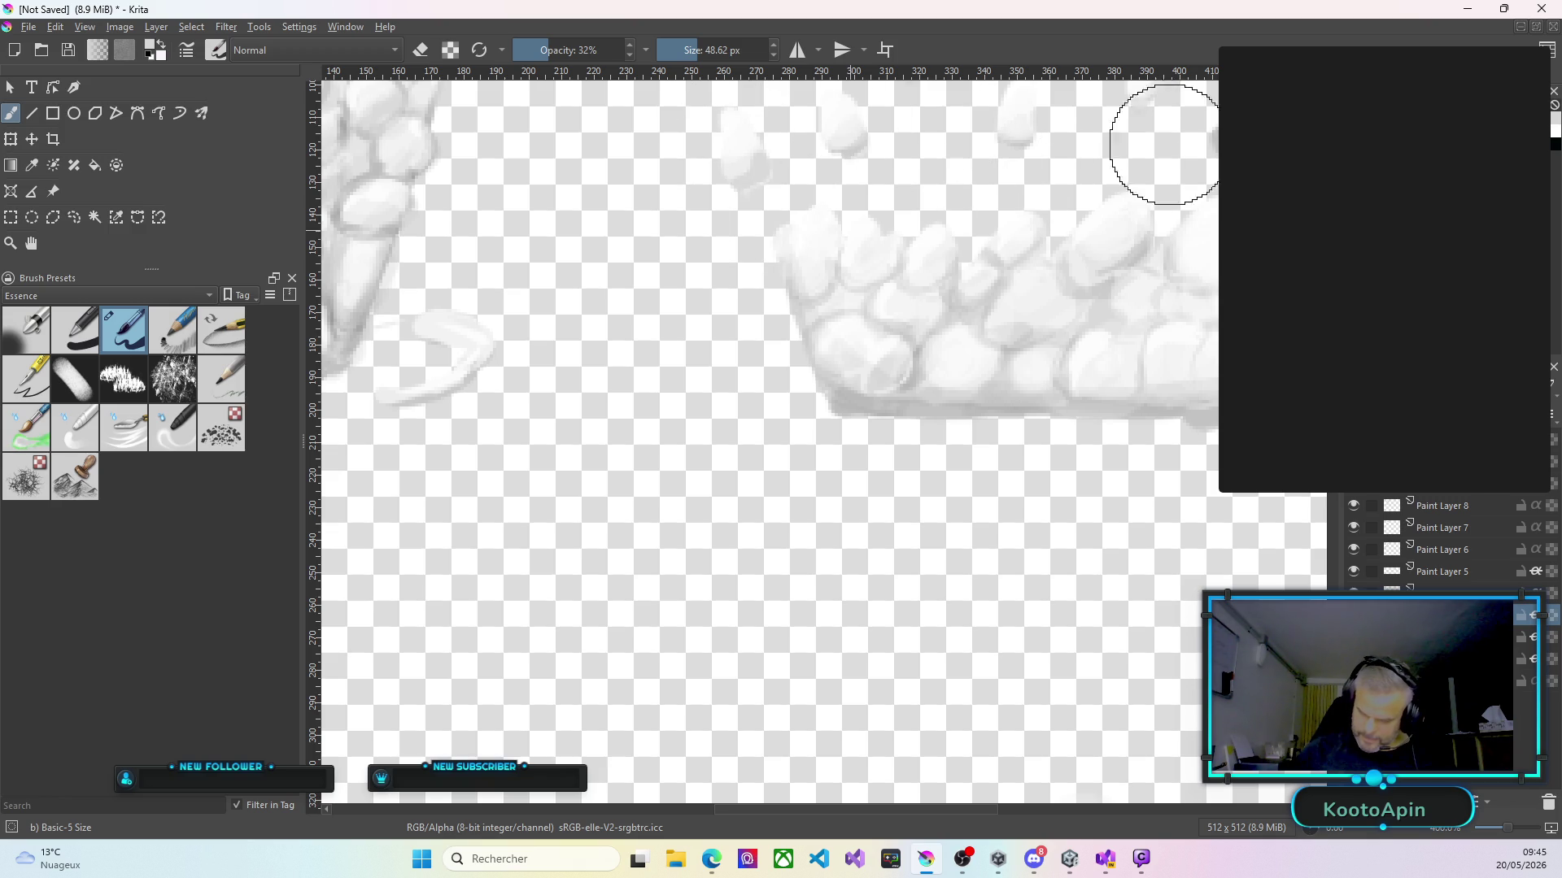
scroll(1144, 502, down, 2)
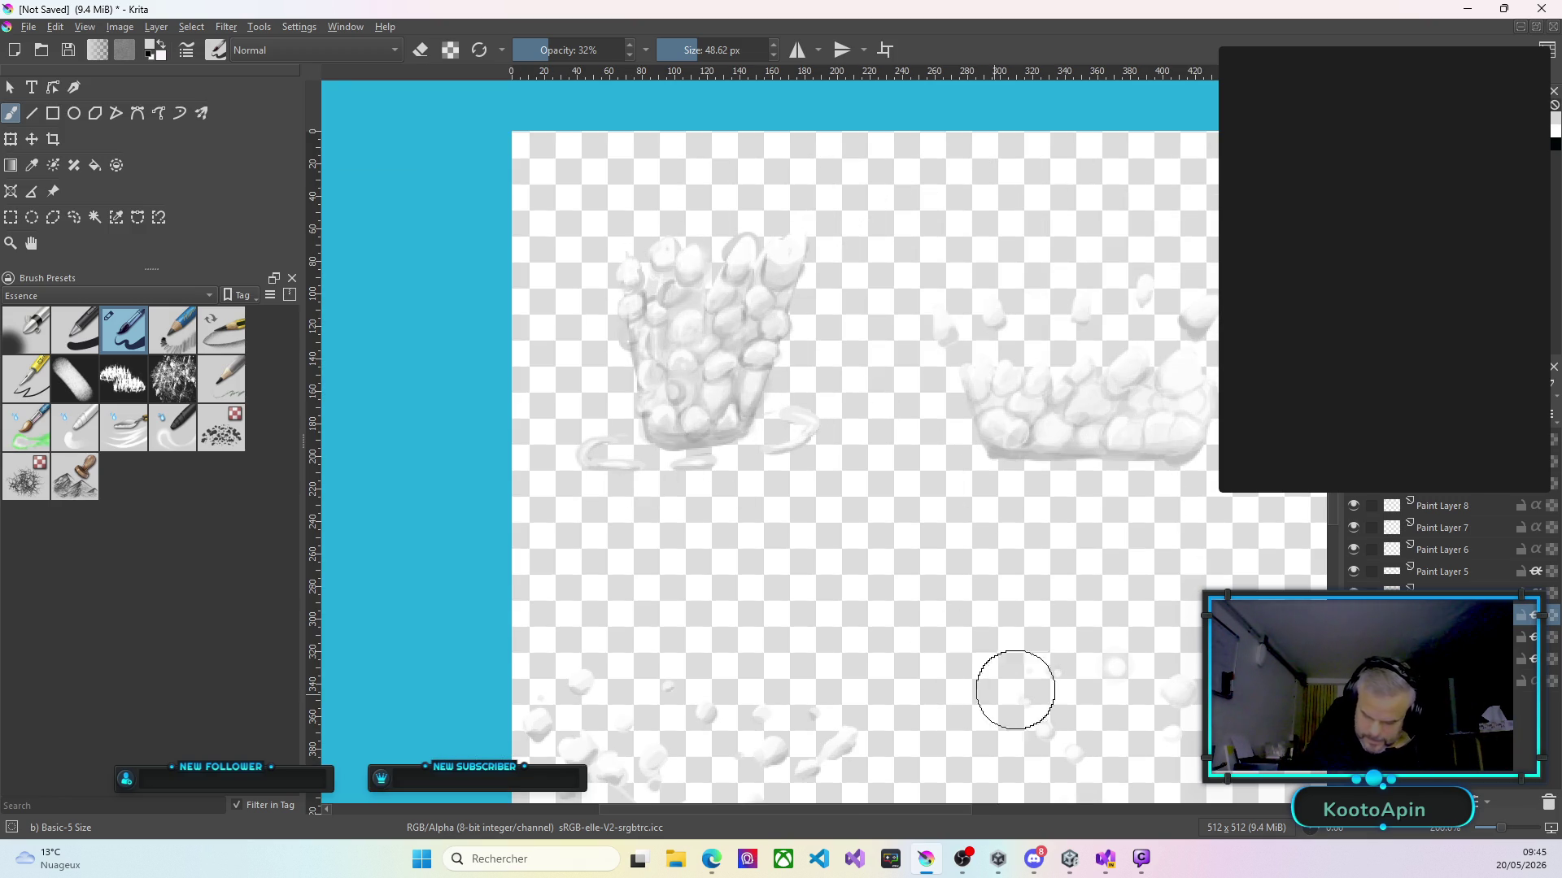
Zoom out until the whole 512x512 canvas fits the window at about 133%.
scroll(1195, 419, down, 3)
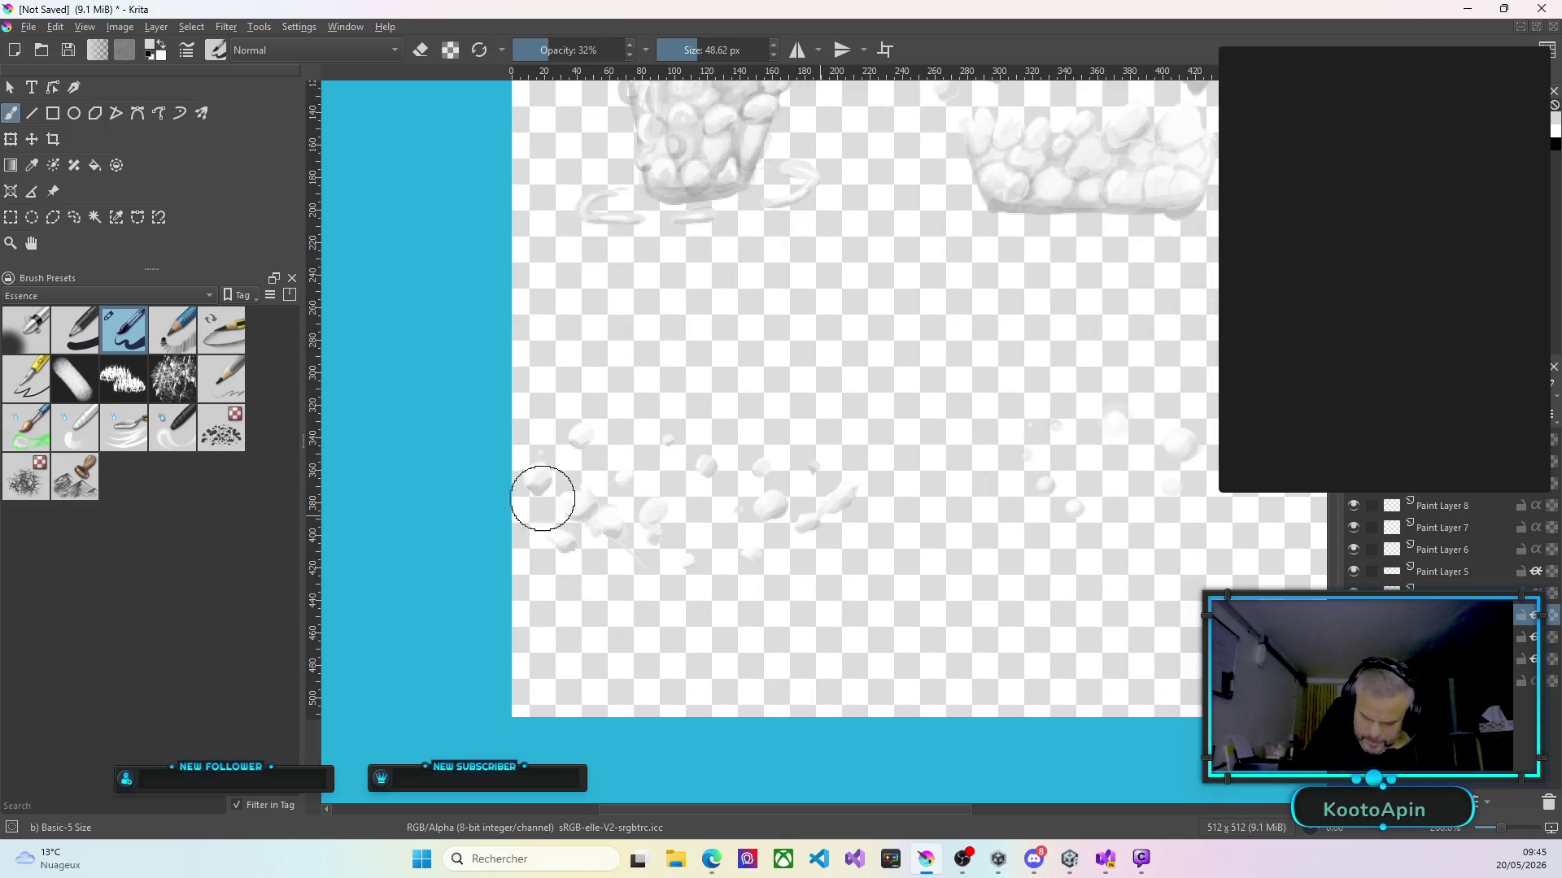
scroll(680, 505, up, 1)
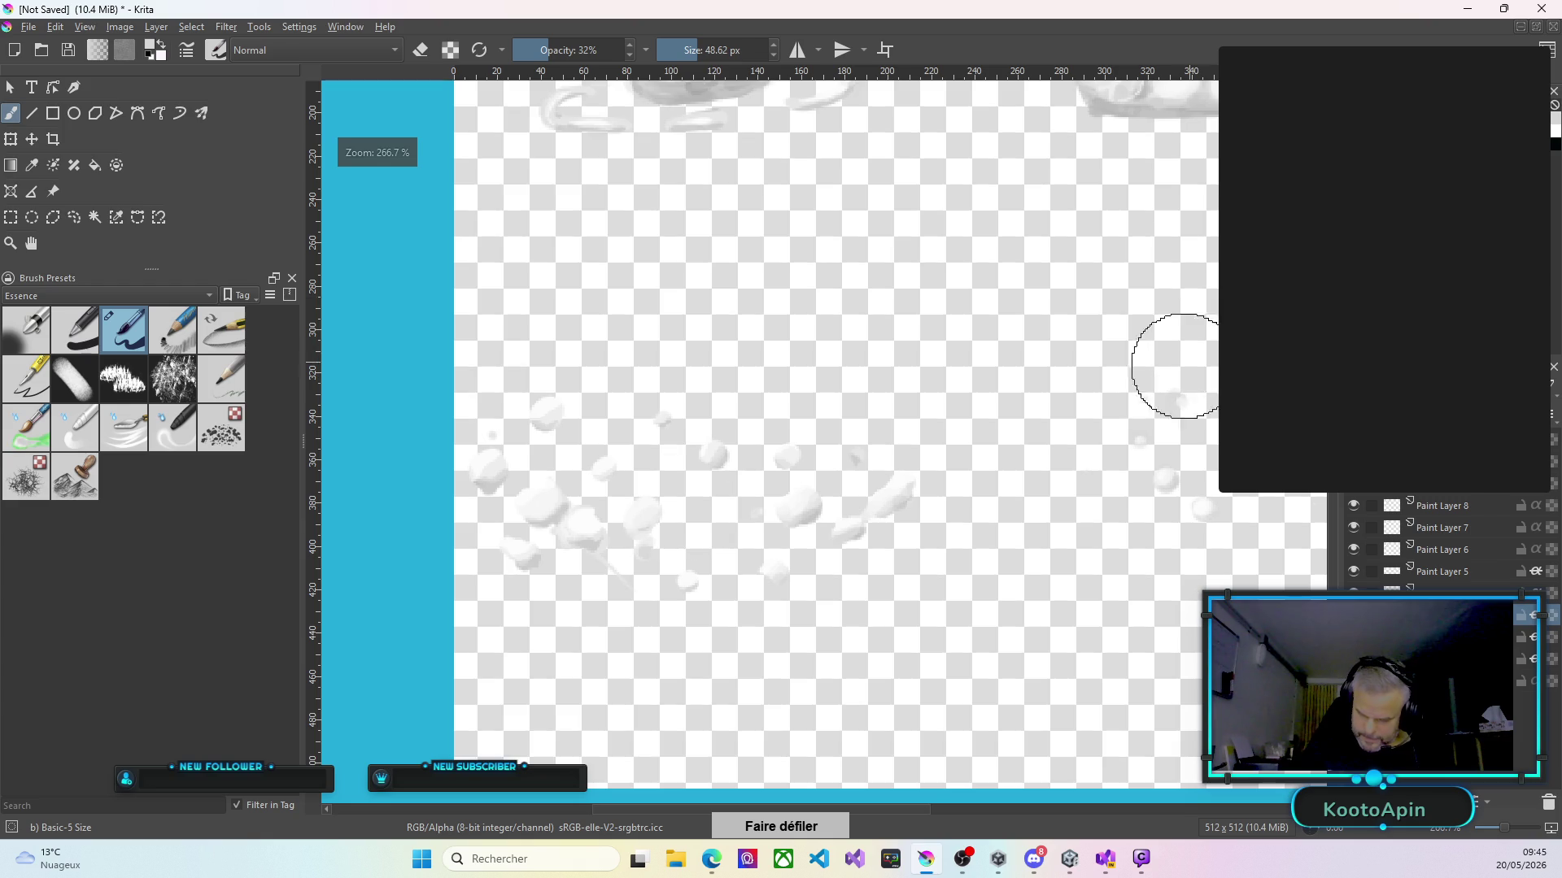
scroll(1191, 357, down, 3)
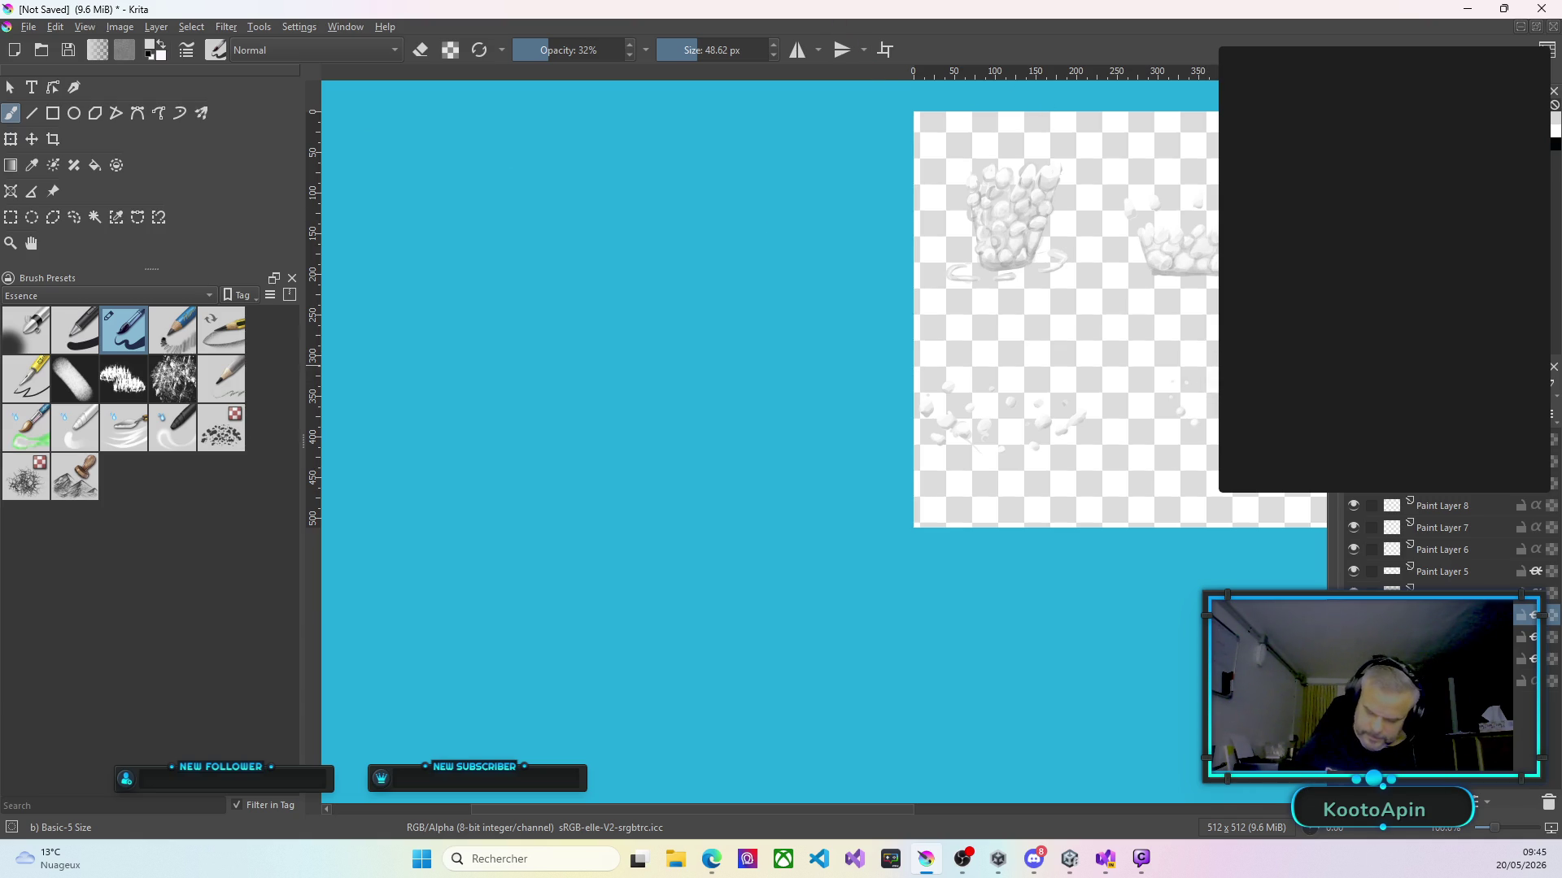
scroll(965, 272, up, 3)
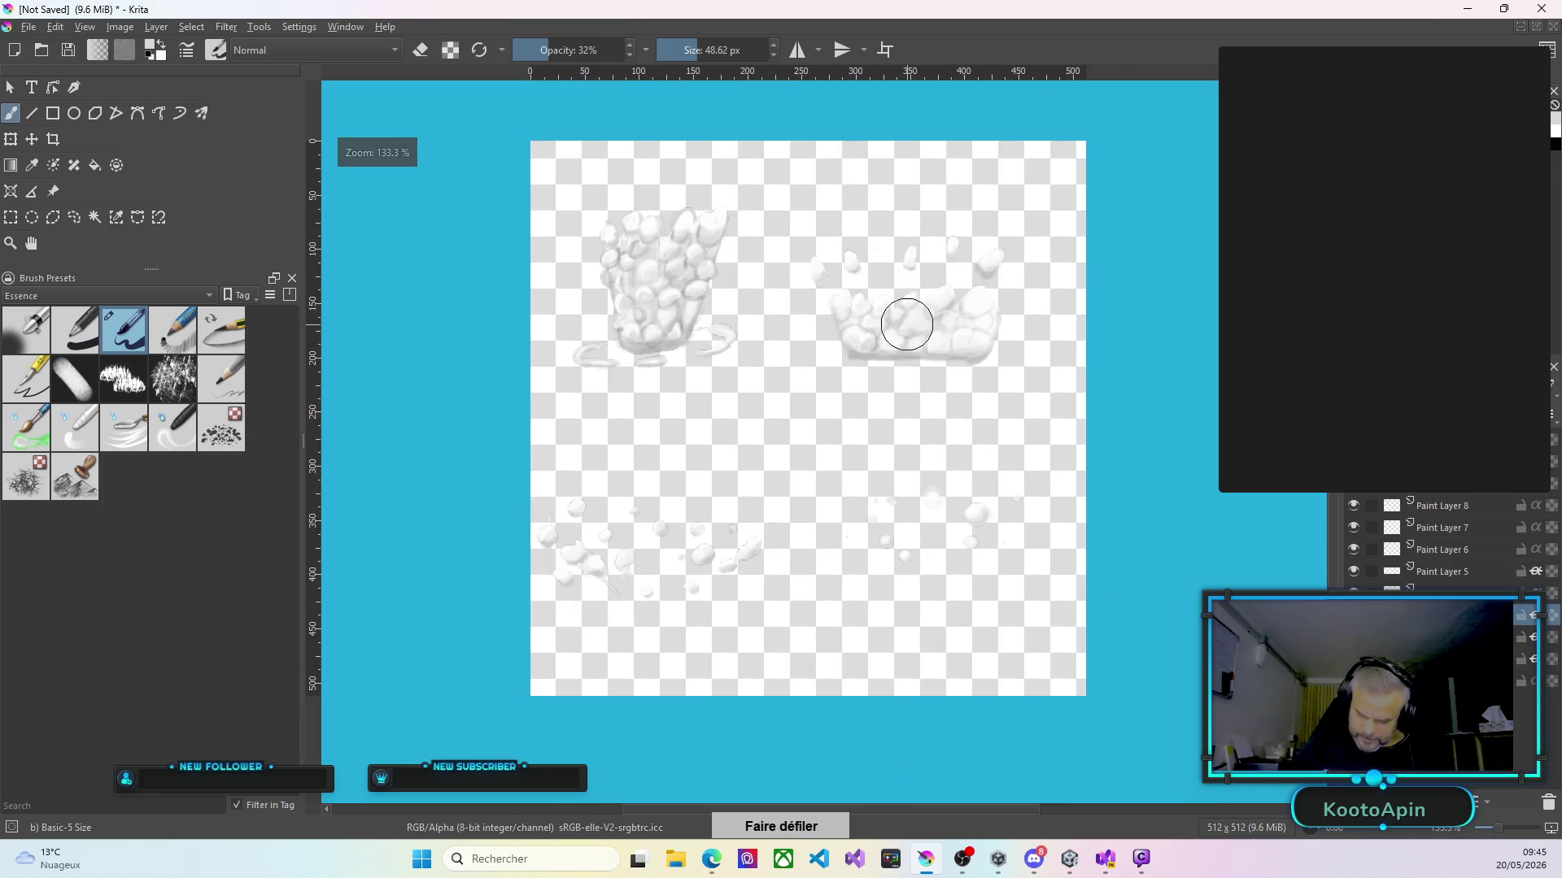
click(11, 217)
Box-select the right-hand cloud sprite, try Transform, then go back to the brush.
mouse_move(790, 195)
mouse_down()
mouse_move(818, 271)
mouse_move(1052, 404)
mouse_up()
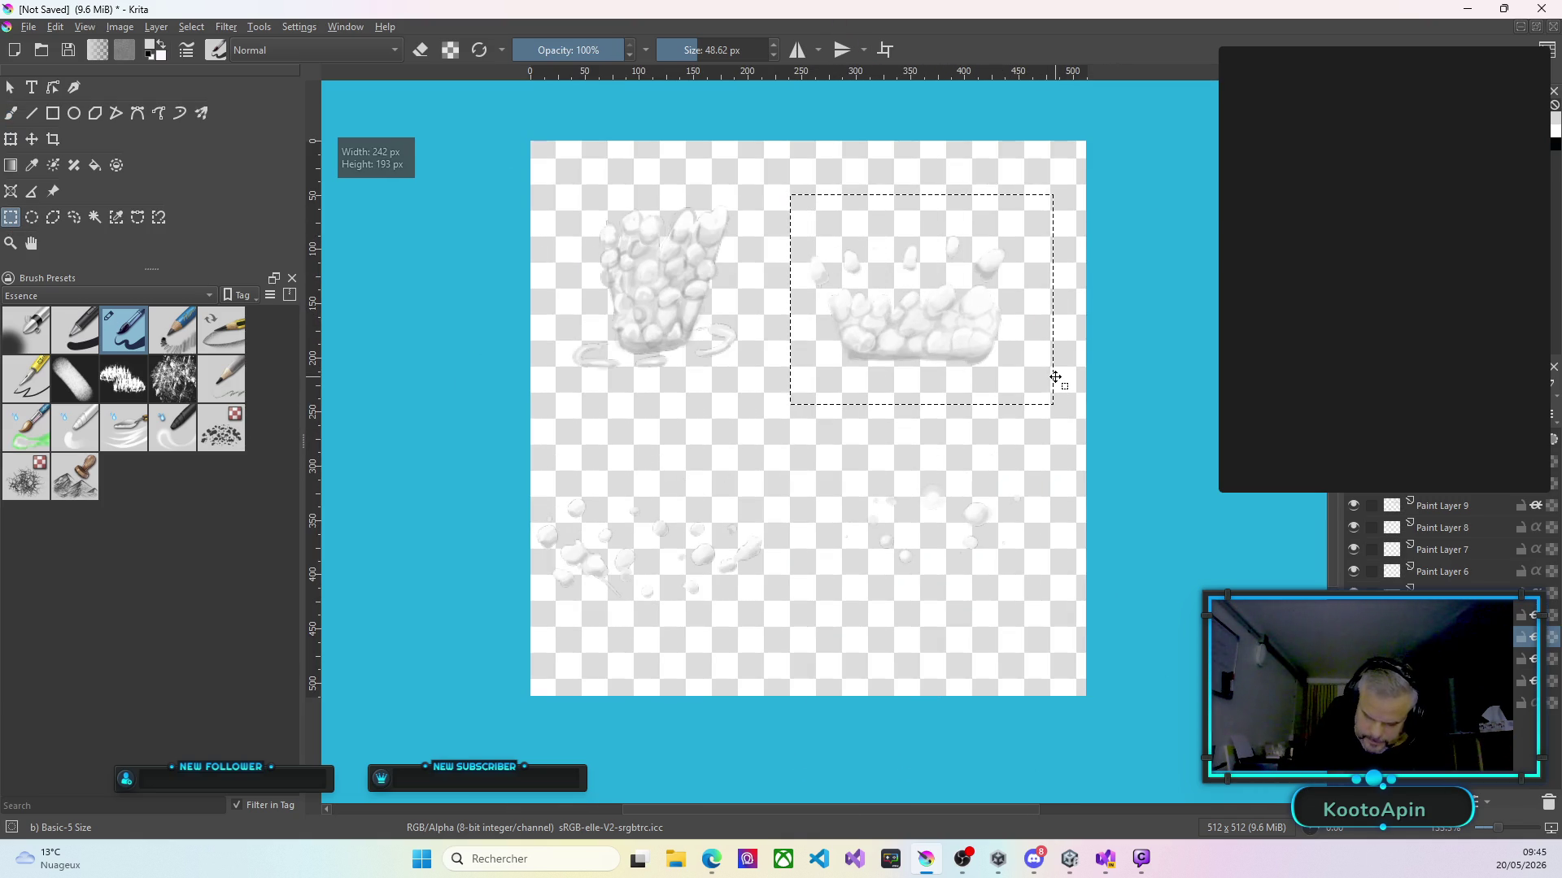
click(11, 140)
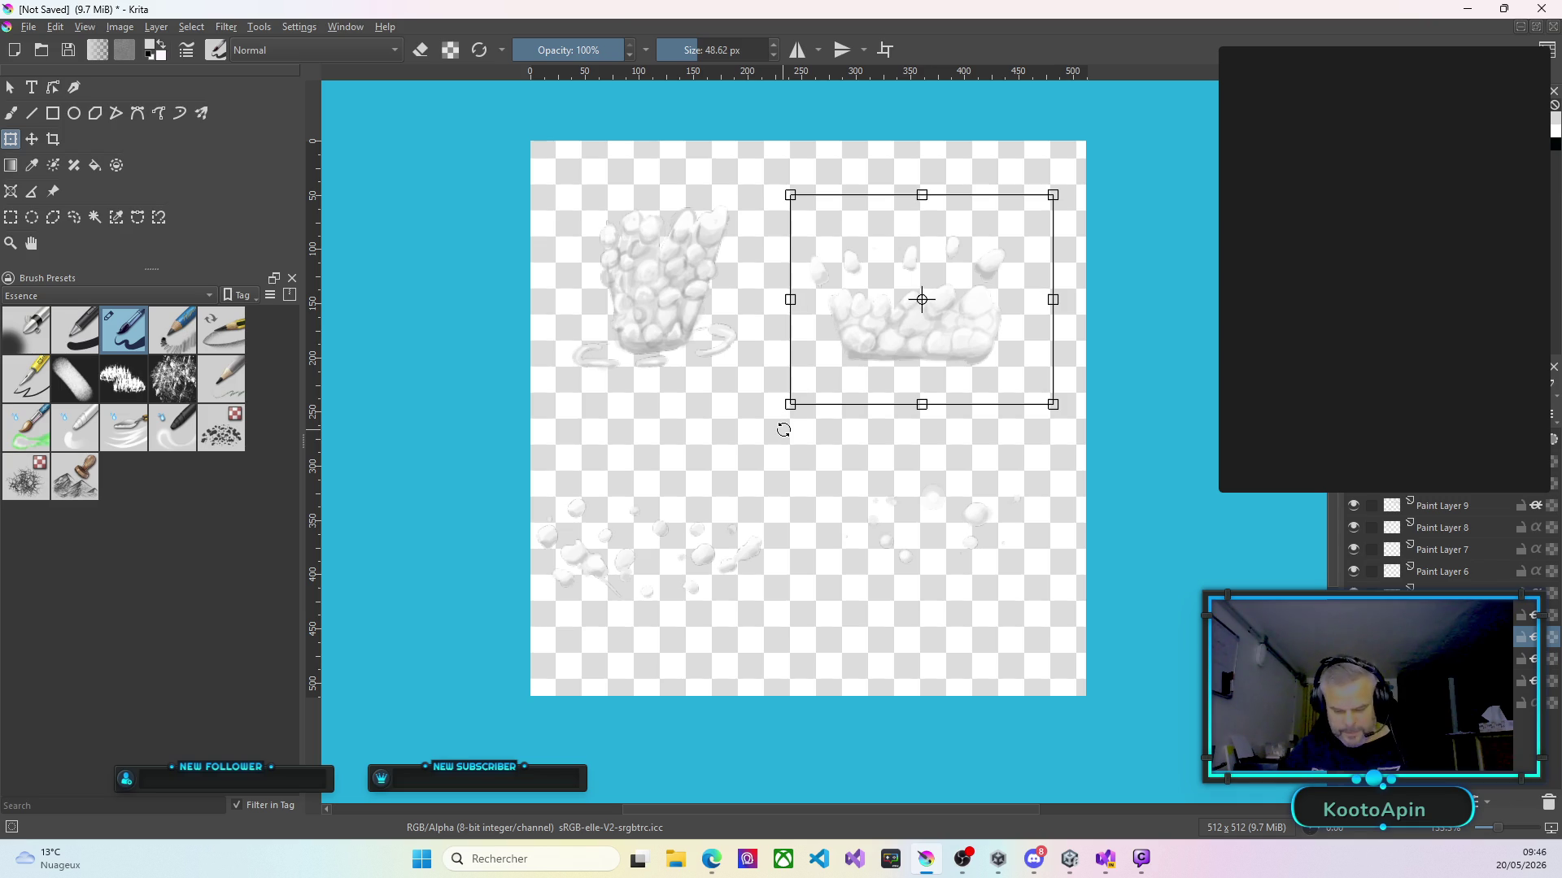
click(10, 116)
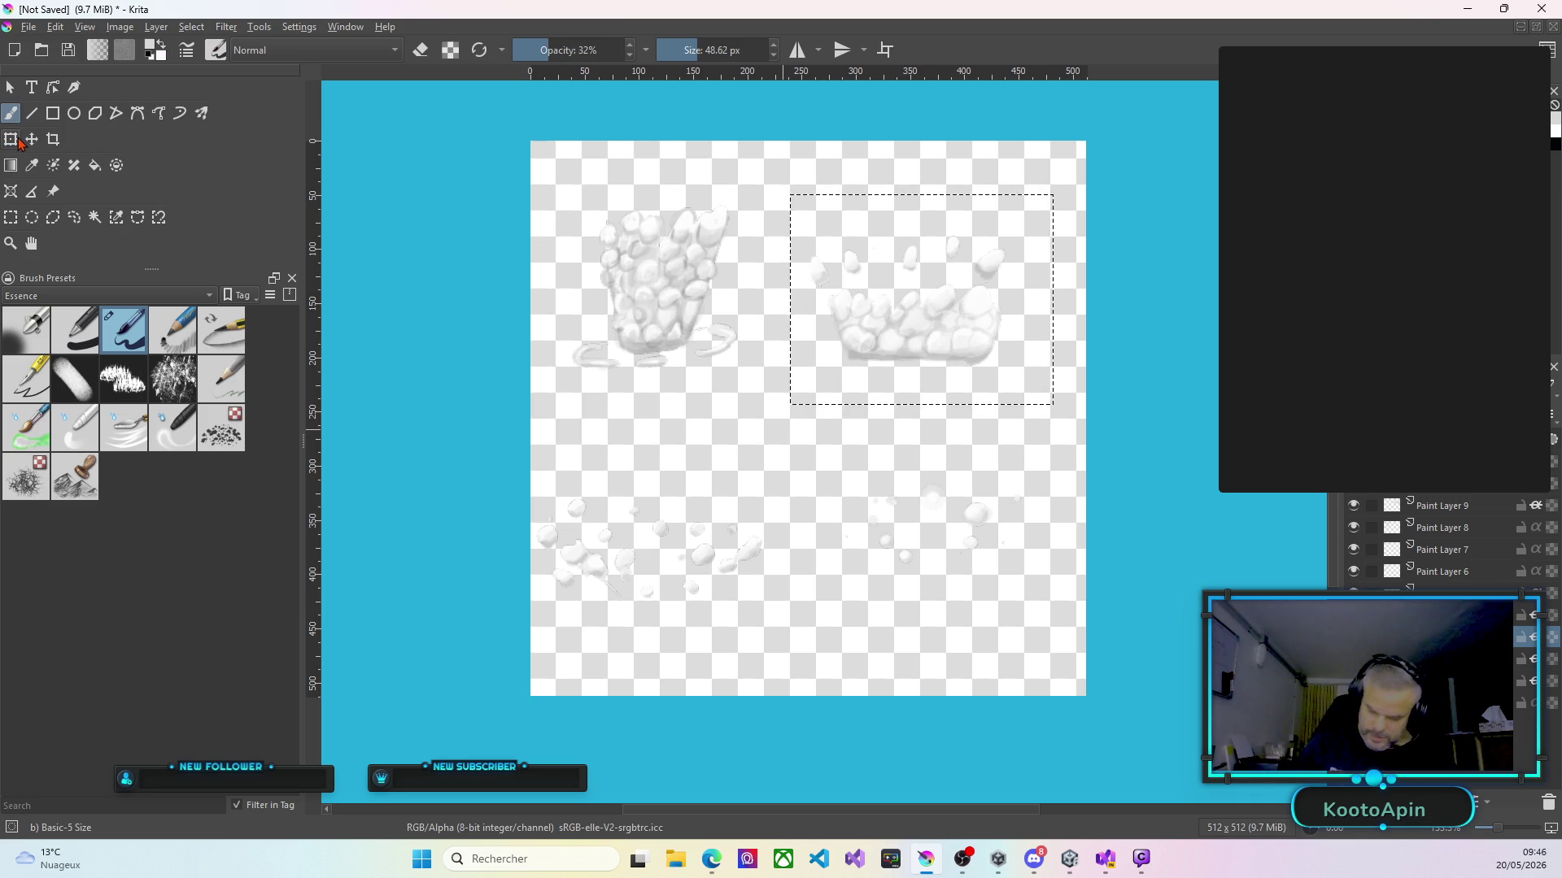
Turn off the selection mask, select every layer and merge them into one layer.
click(1517, 650)
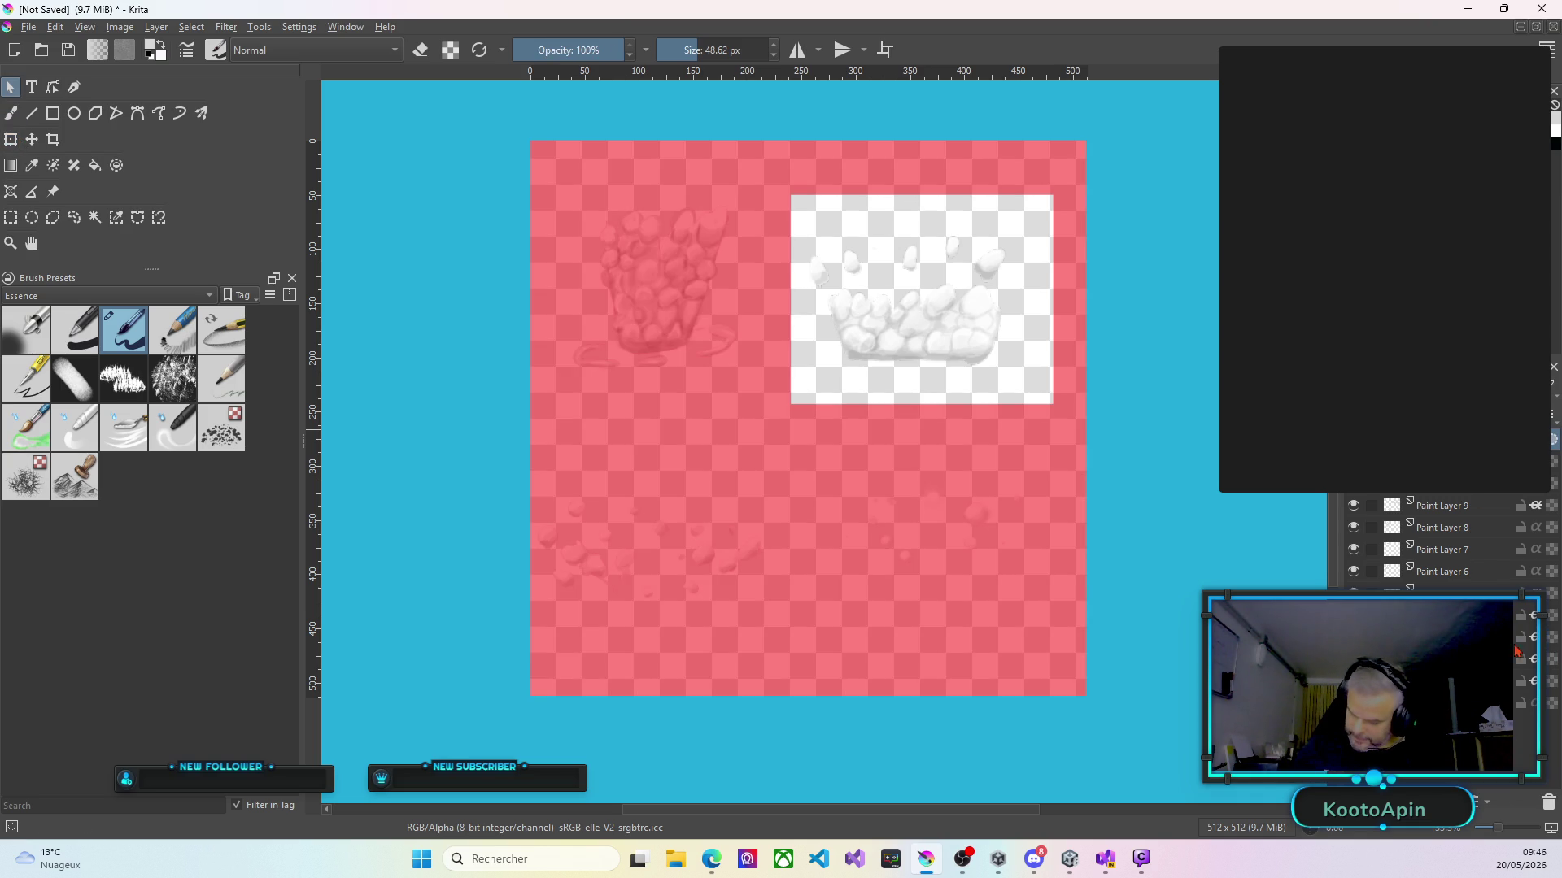
click(1548, 802)
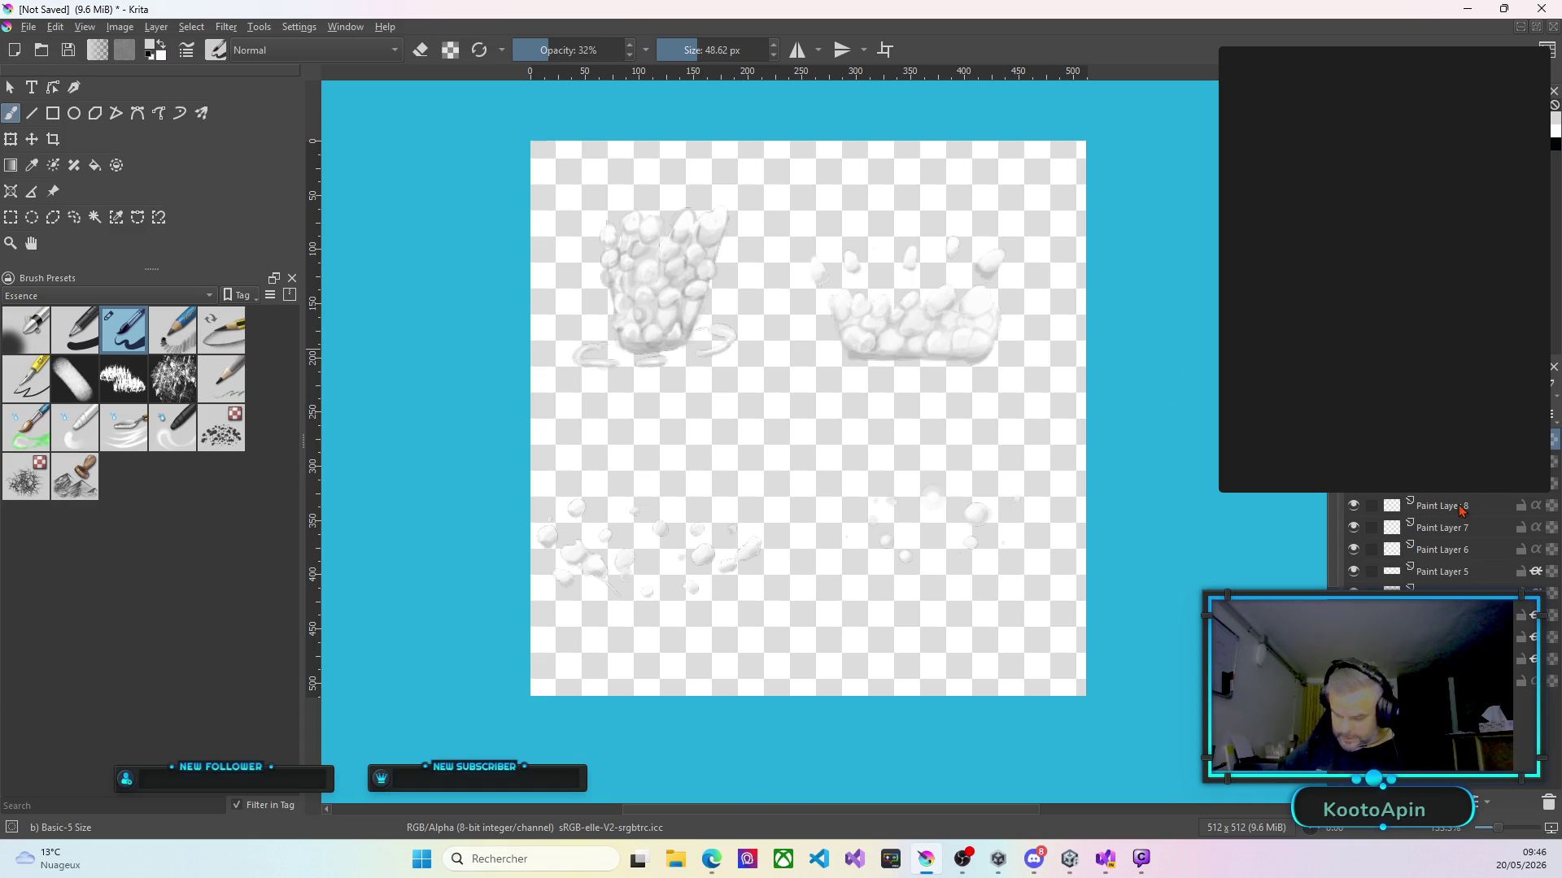
key(ctrl+alt+a)
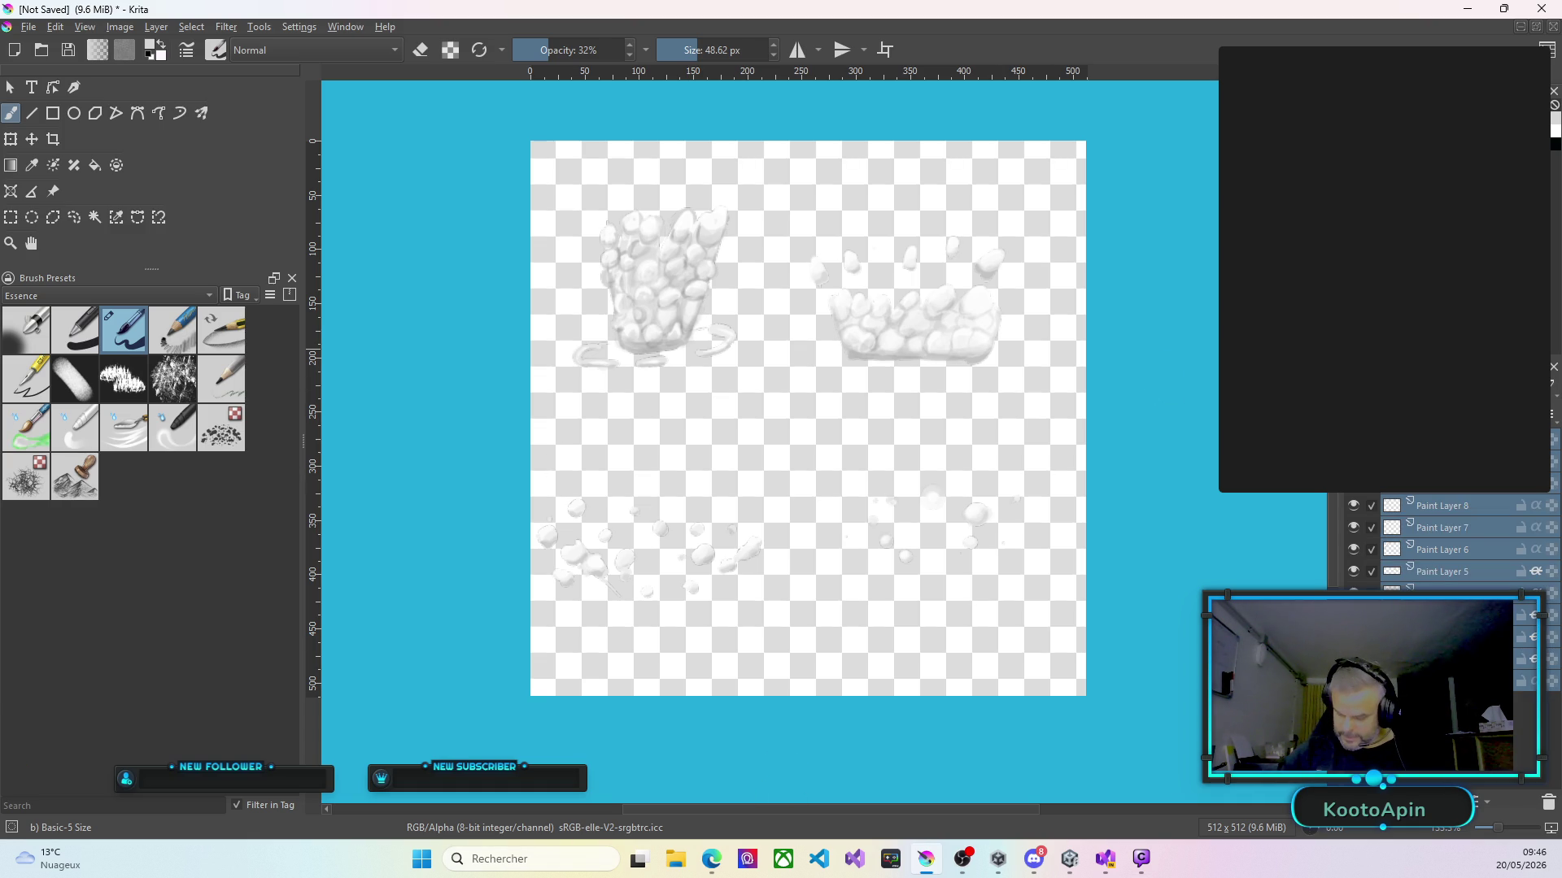
right_click(1315, 439)
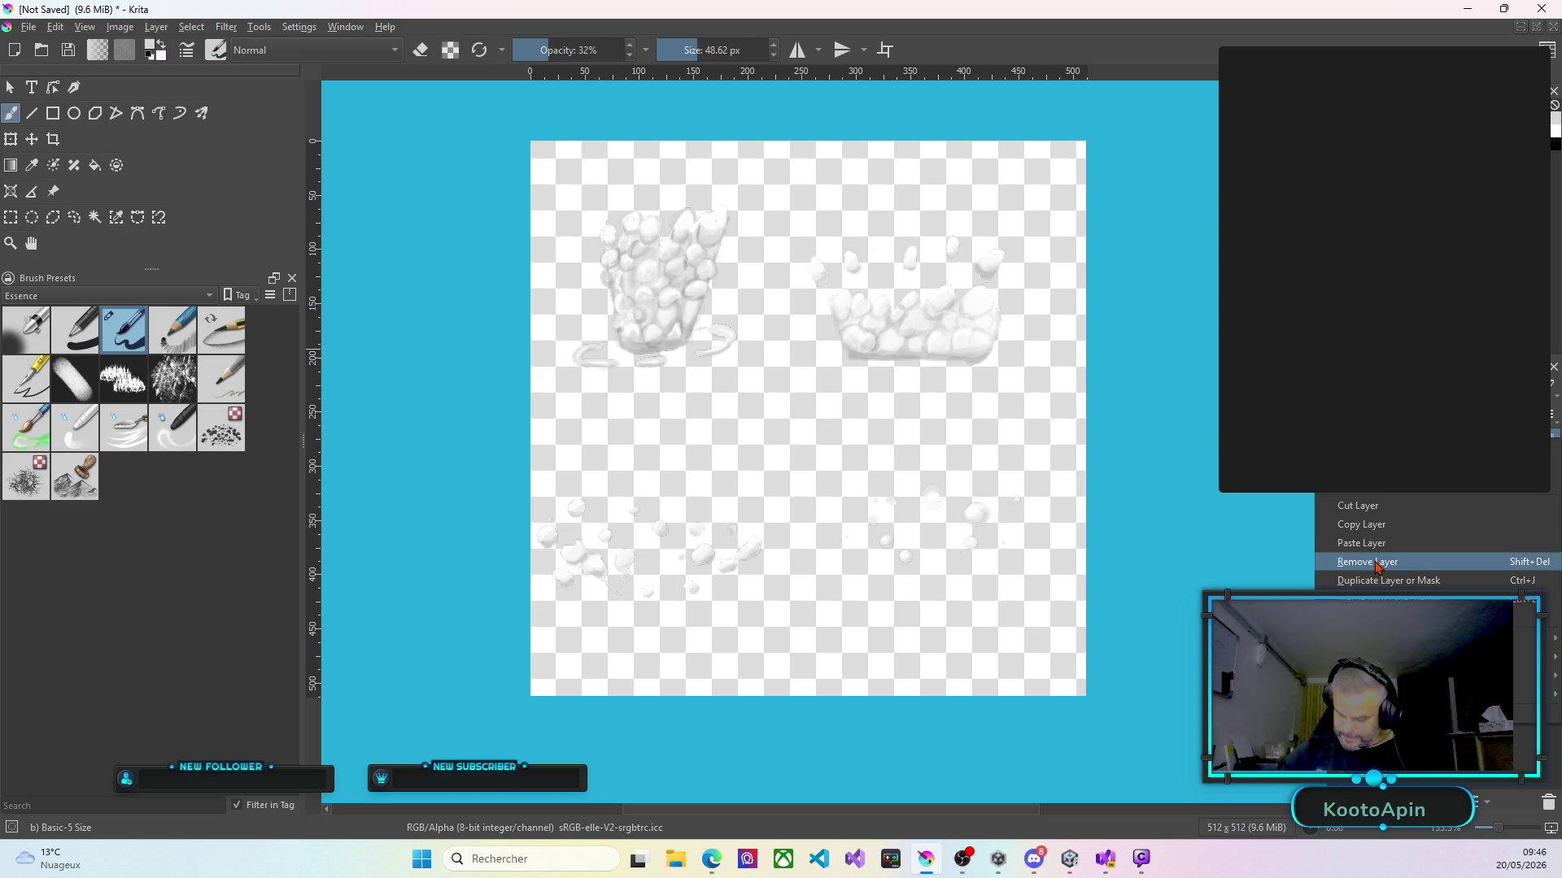
mouse_move(1382, 676)
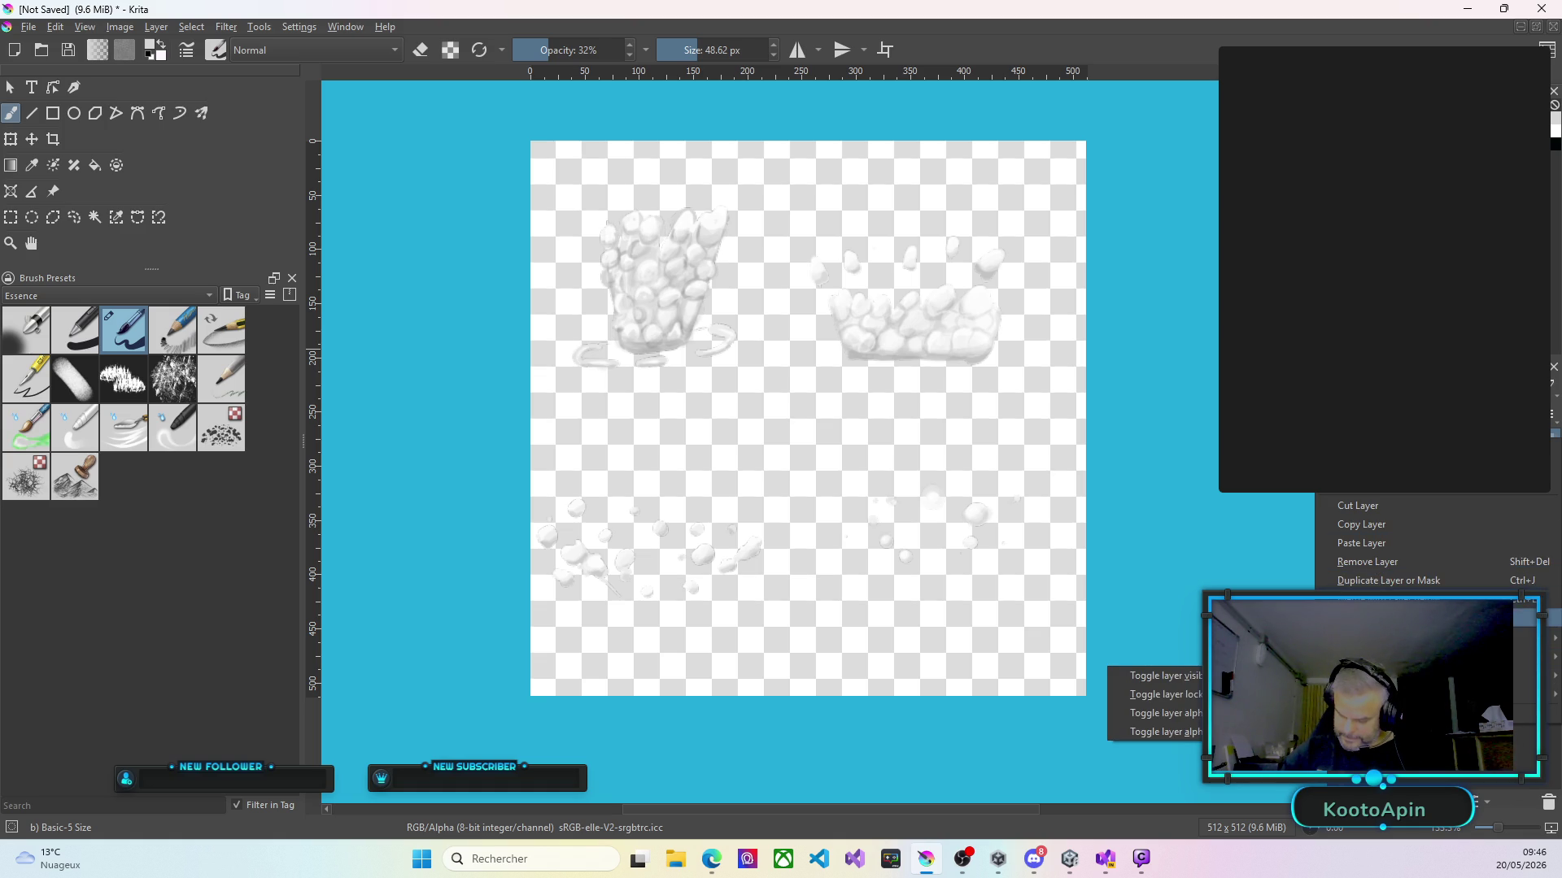
key(Escape)
key(Escape)
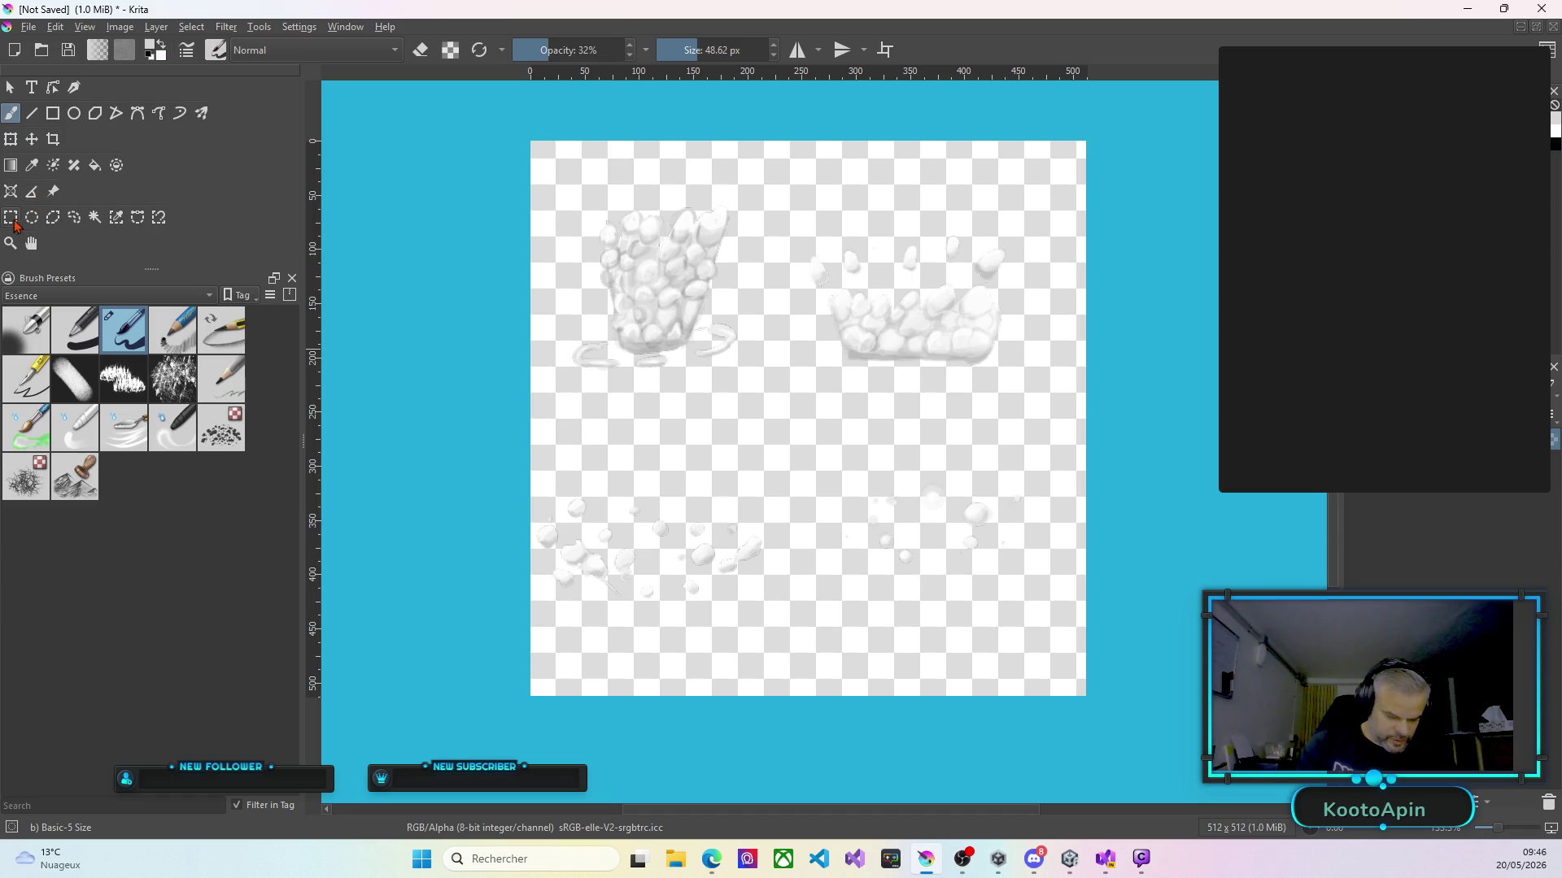
Select the right cloud sprite and scale it down, moving it toward the centre.
click(11, 221)
mouse_move(788, 200)
mouse_down()
mouse_move(843, 304)
mouse_move(1035, 411)
mouse_up()
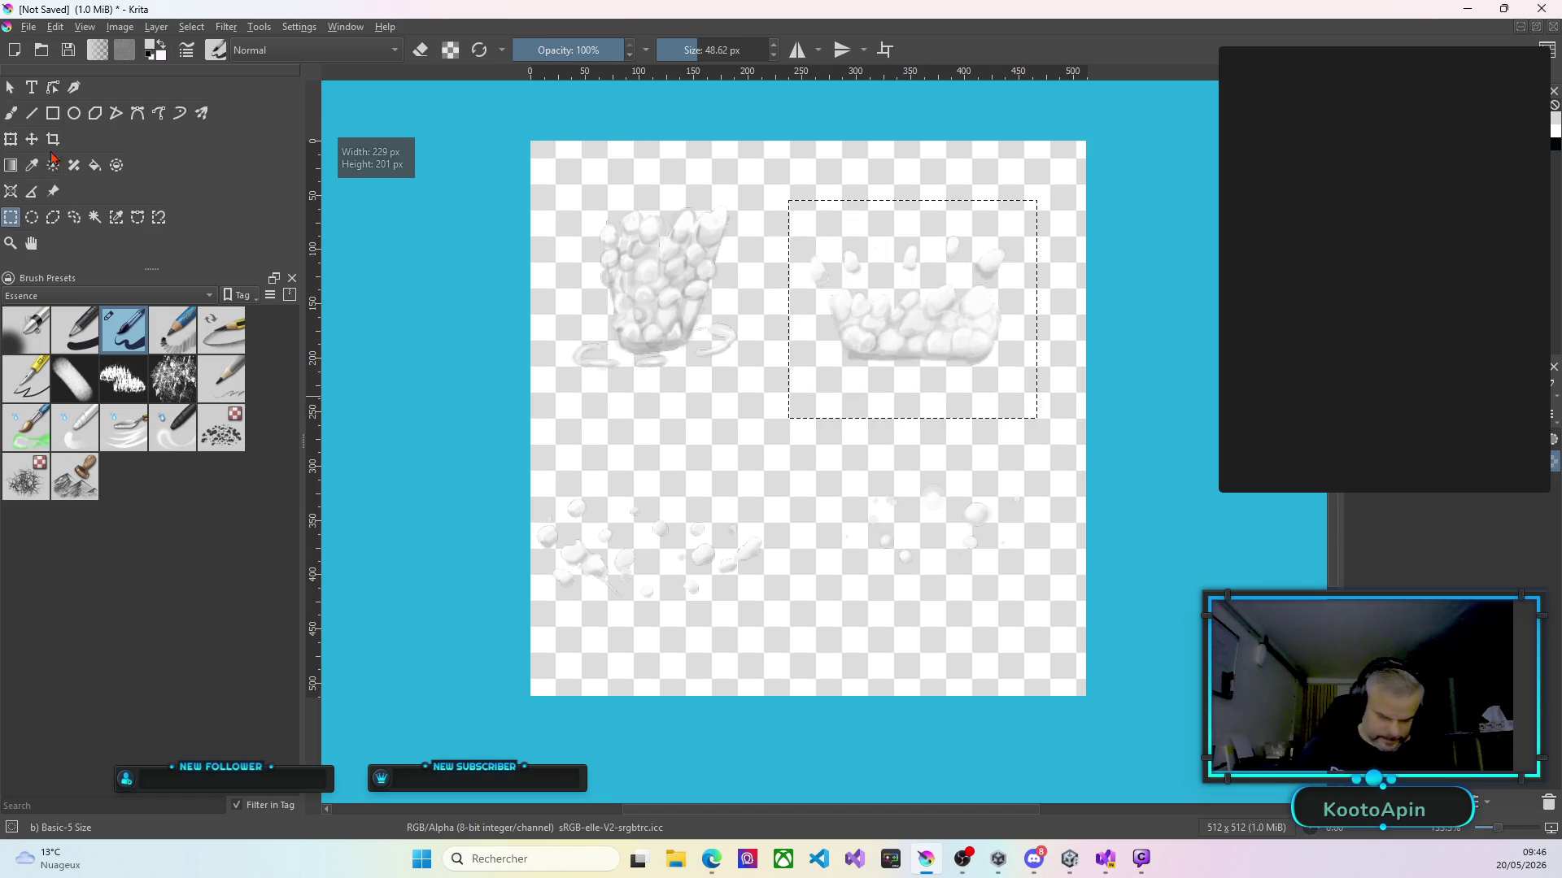
click(11, 140)
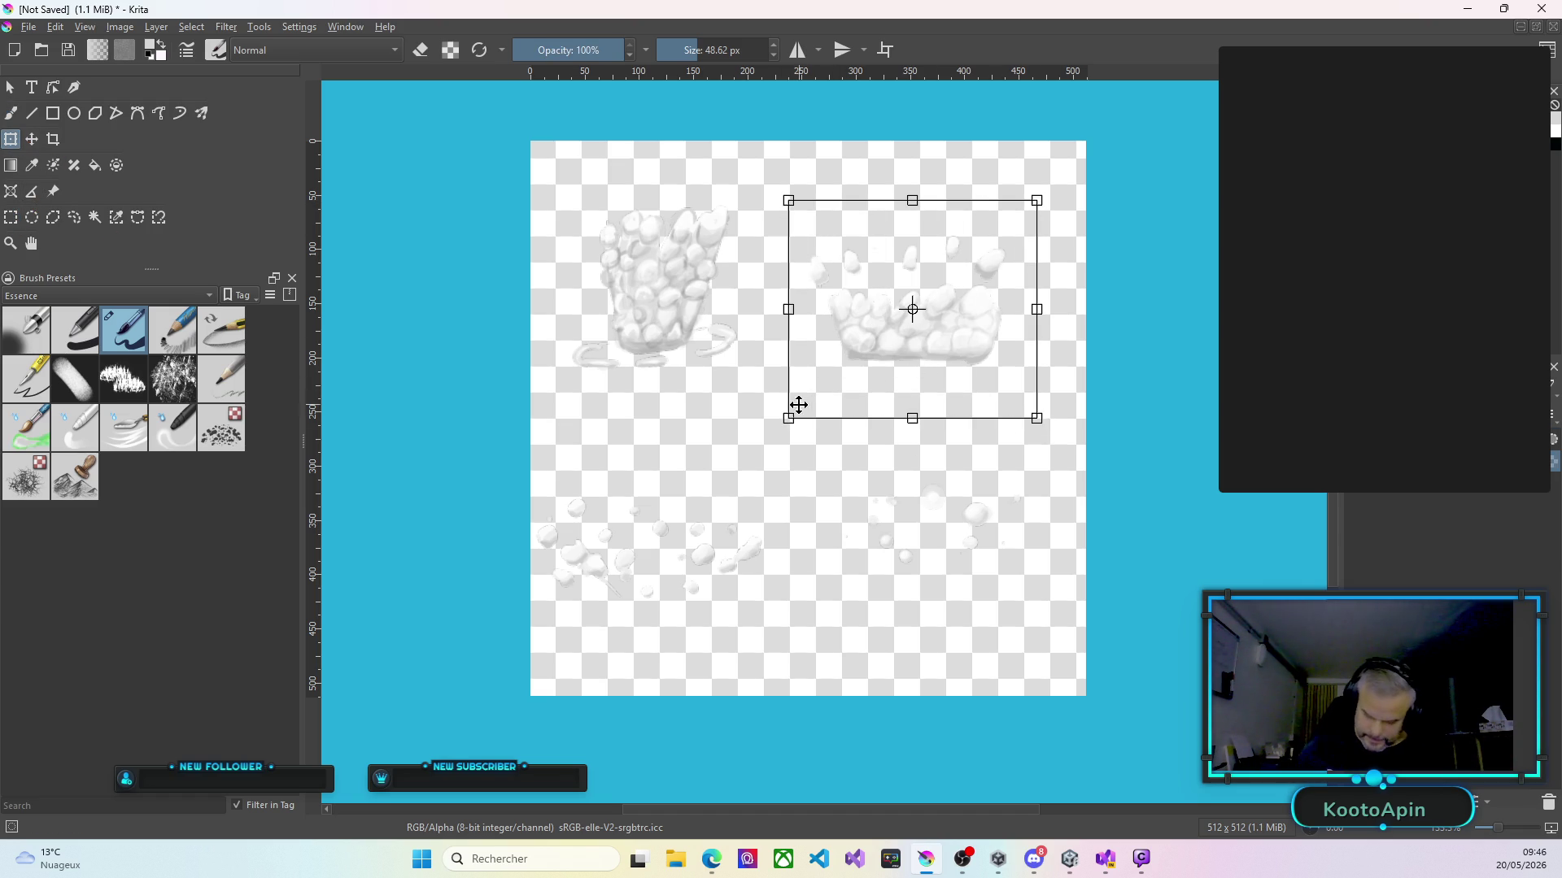
drag(788, 418, 861, 376)
mouse_move(976, 290)
mouse_down()
mouse_move(895, 356)
mouse_move(649, 426)
mouse_move(684, 425)
mouse_move(940, 313)
mouse_up()
Shrink the cloud further, settle it near the canvas centre, then select the top-left cloud.
drag(821, 402, 860, 378)
mouse_move(963, 310)
mouse_down()
mouse_move(659, 422)
mouse_move(687, 434)
mouse_move(955, 308)
mouse_up()
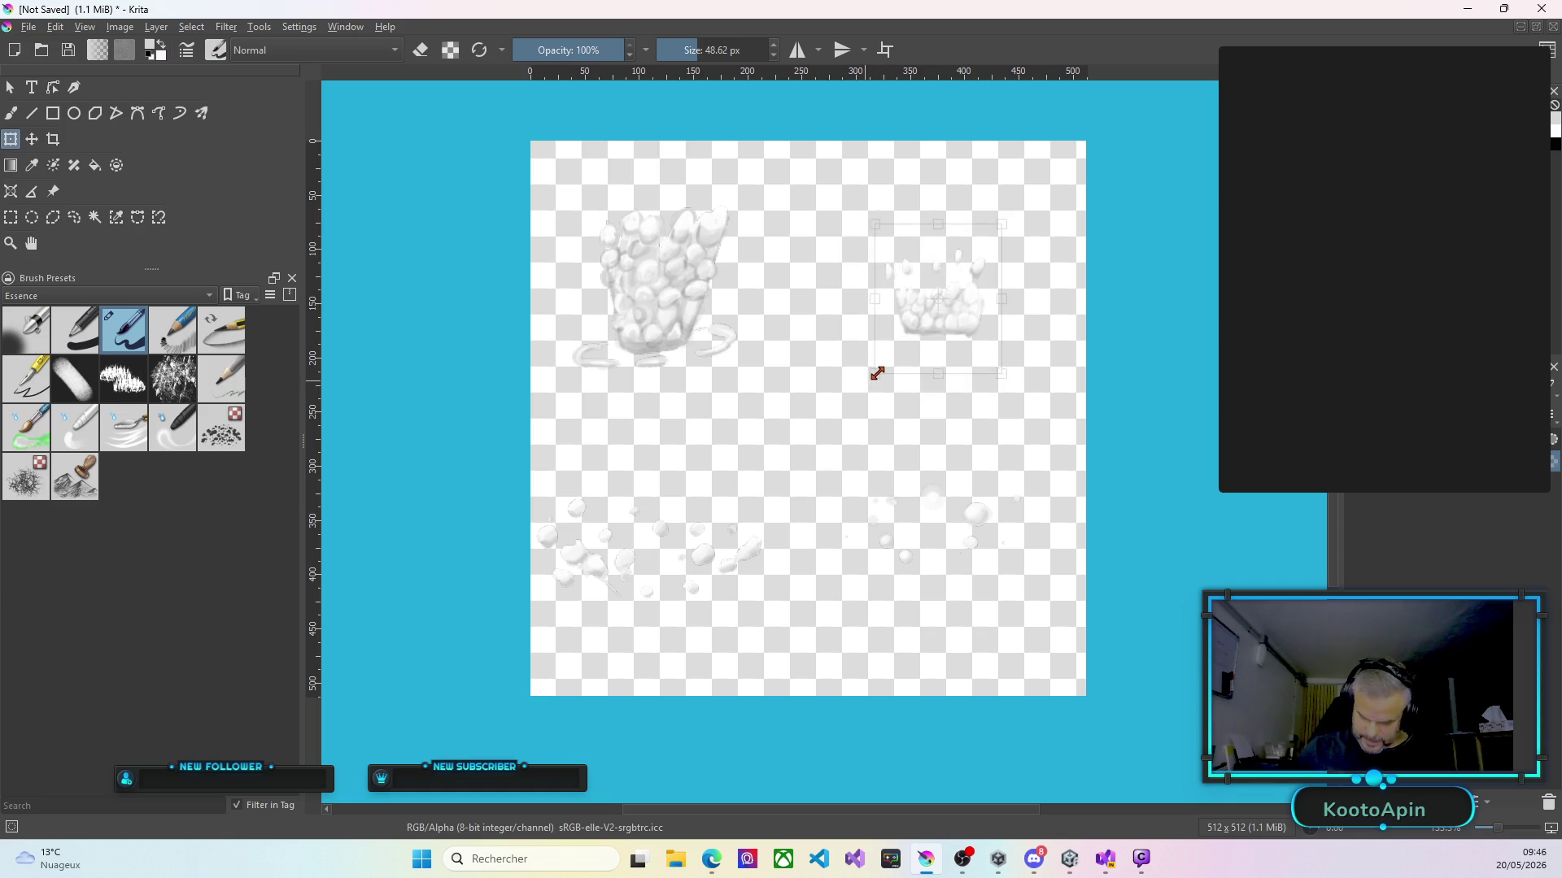
mouse_move(888, 355)
mouse_down()
mouse_move(645, 436)
mouse_move(851, 345)
mouse_move(853, 431)
mouse_move(837, 454)
mouse_move(830, 439)
mouse_move(955, 369)
mouse_move(804, 430)
mouse_up()
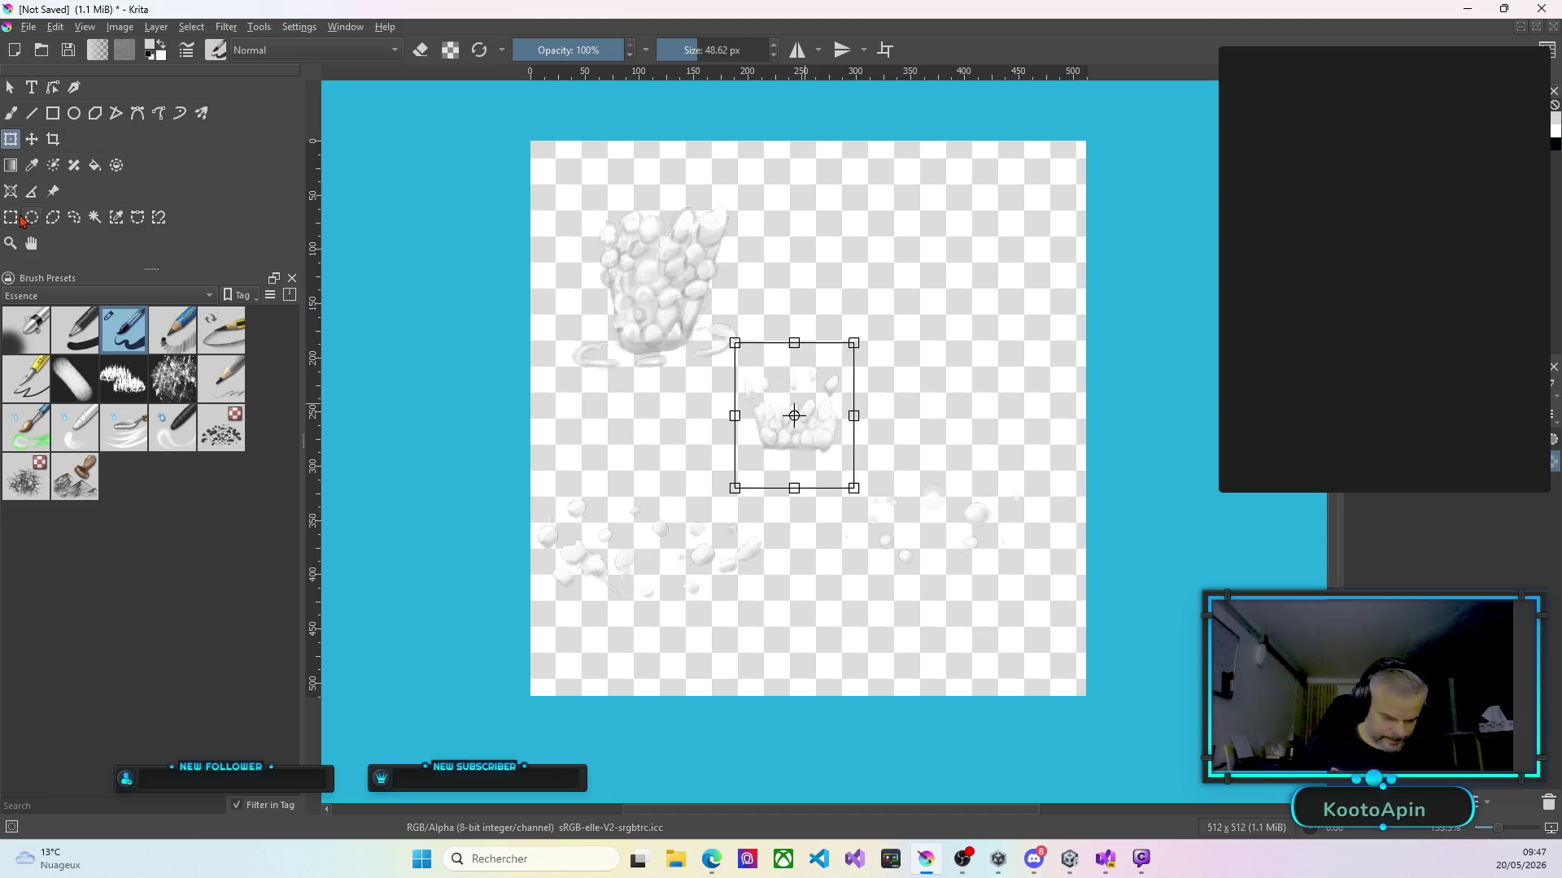
click(11, 217)
mouse_move(541, 162)
mouse_down()
mouse_move(575, 254)
mouse_move(730, 379)
mouse_move(753, 360)
mouse_move(748, 372)
mouse_up()
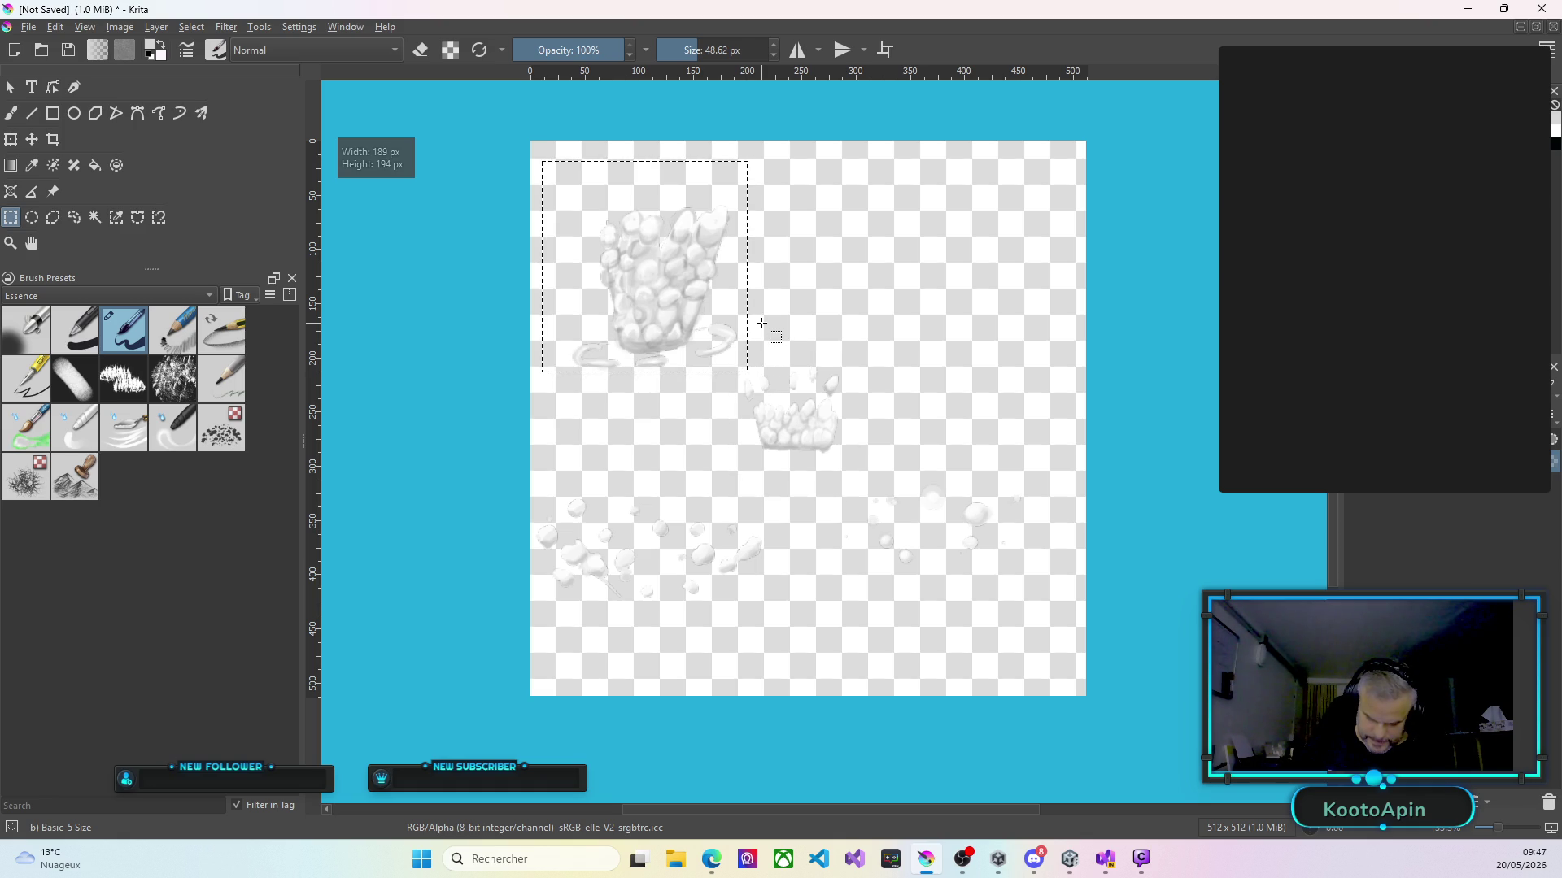
Move the large cloud to the upper right and the small middle cloud to the upper left.
click(32, 139)
mouse_move(680, 279)
mouse_down()
mouse_move(760, 244)
mouse_move(997, 255)
mouse_move(955, 266)
mouse_move(960, 245)
mouse_up()
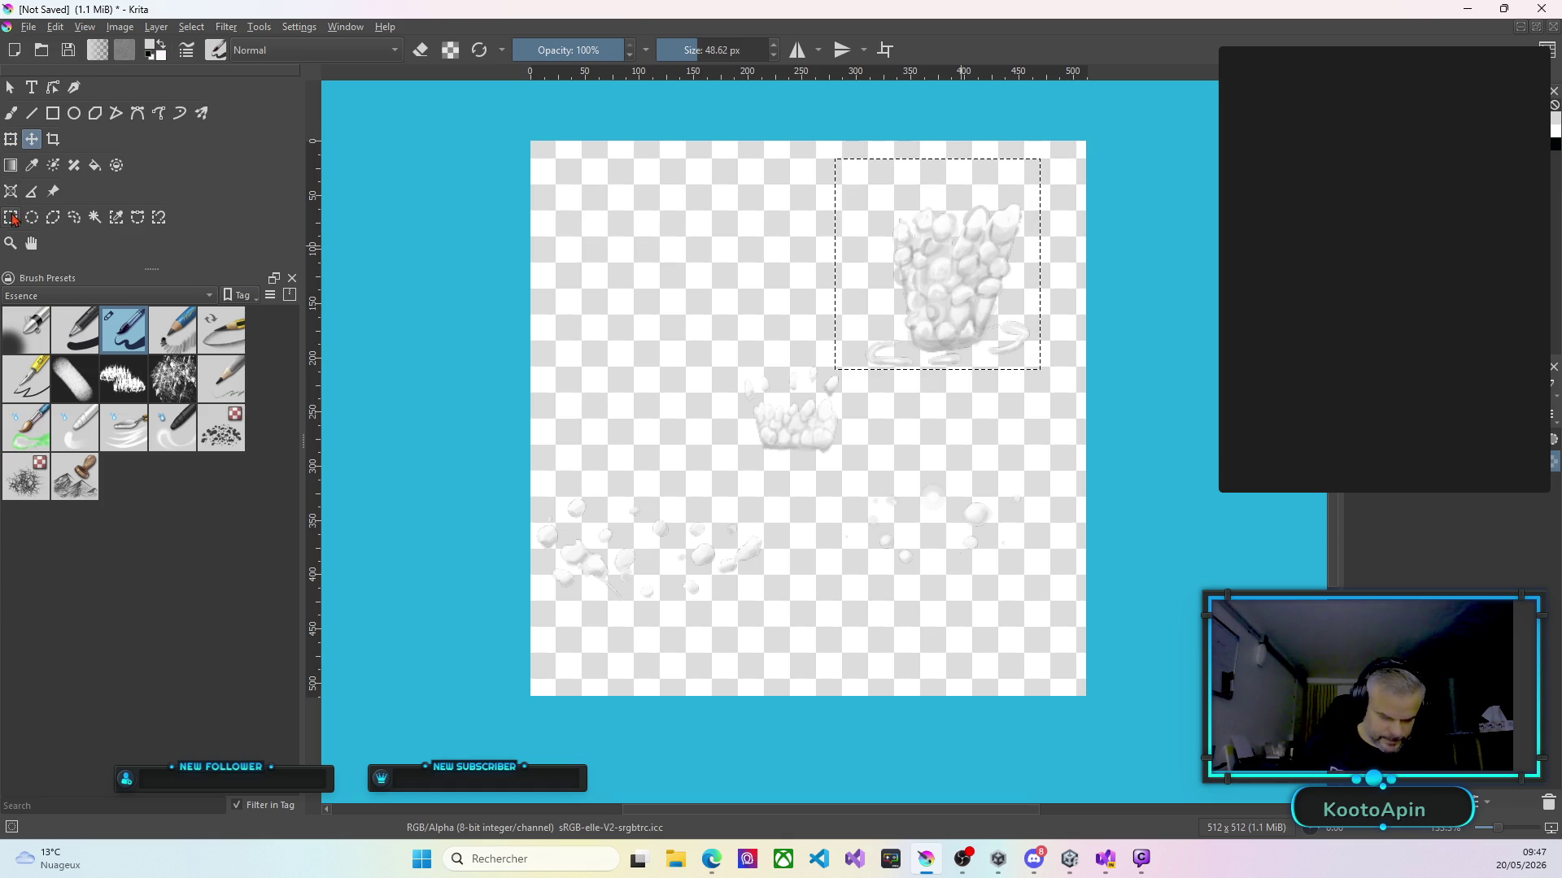
mouse_move(849, 462)
mouse_down()
mouse_move(770, 363)
mouse_move(727, 356)
mouse_up()
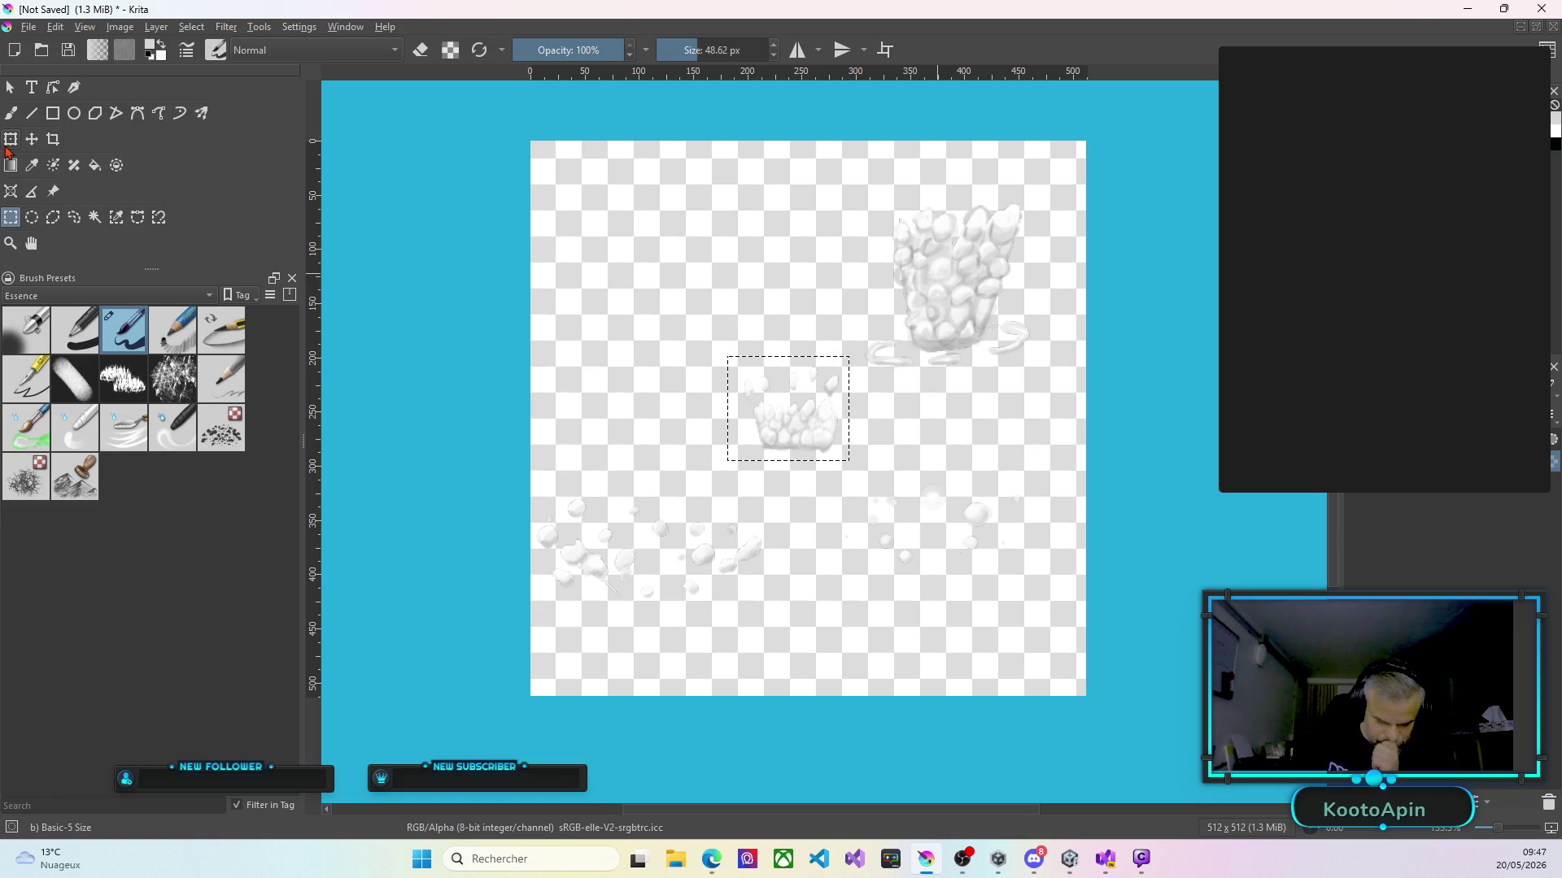
key(t)
mouse_move(801, 427)
mouse_down()
mouse_move(739, 349)
mouse_move(638, 290)
mouse_move(666, 321)
mouse_move(686, 315)
mouse_move(677, 325)
mouse_up()
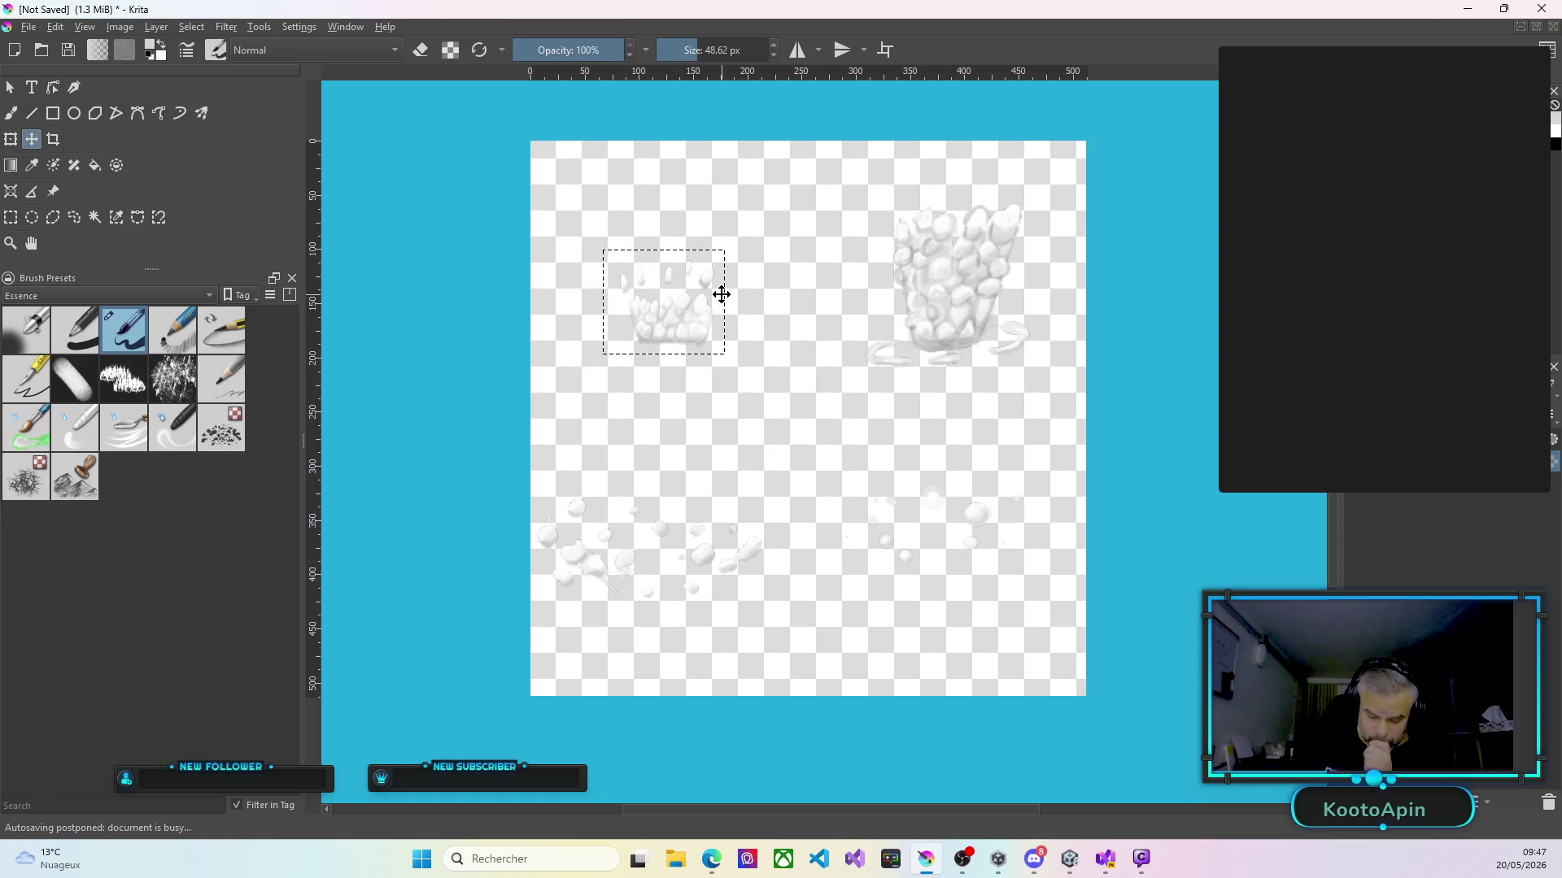
click(13, 119)
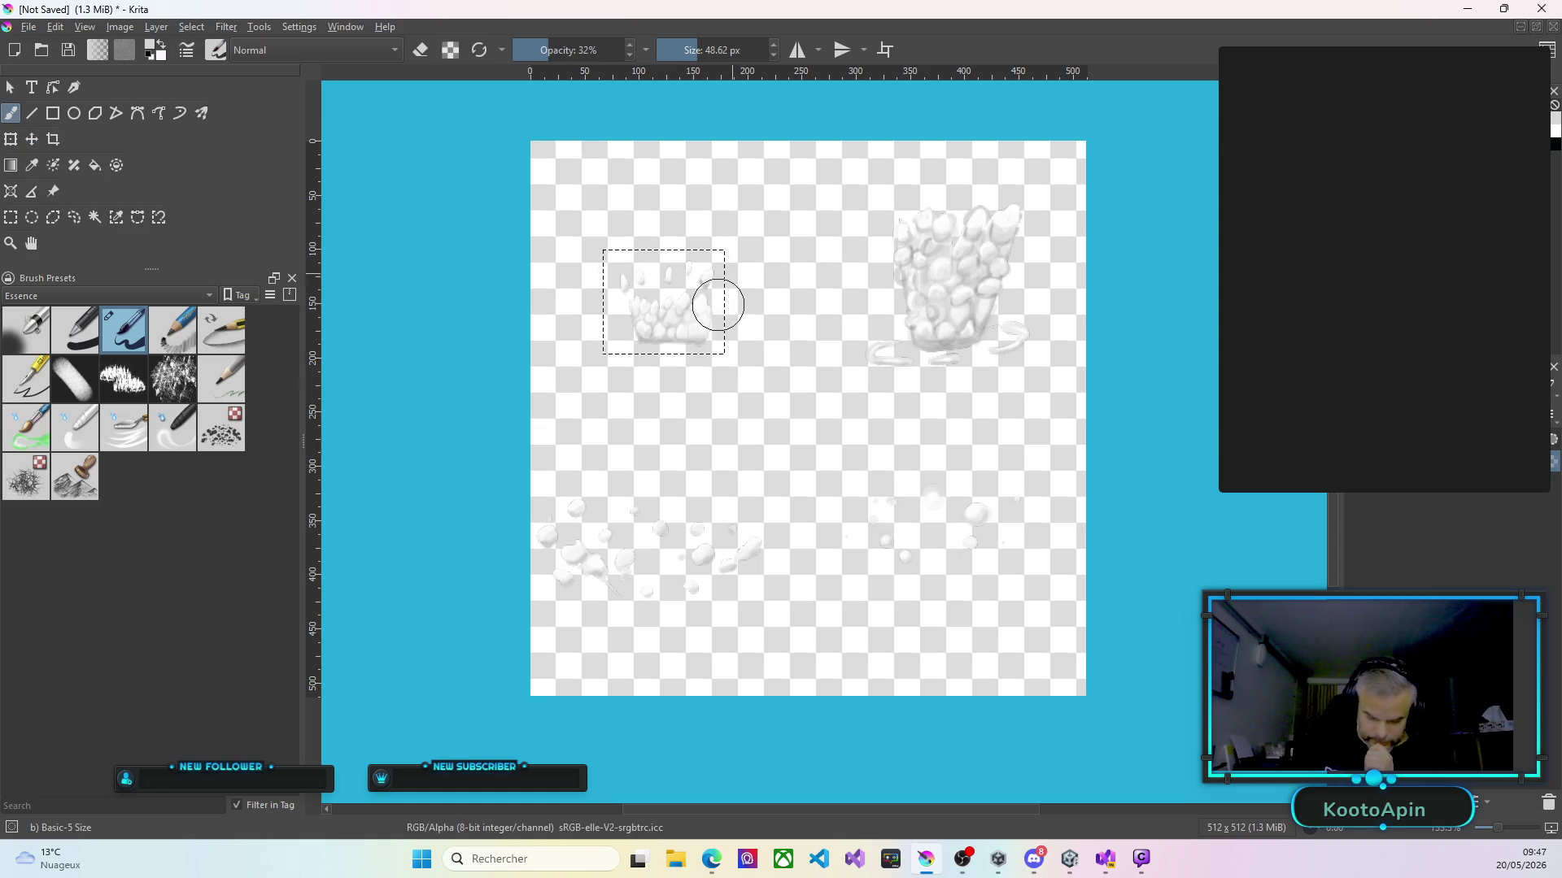
click(10, 87)
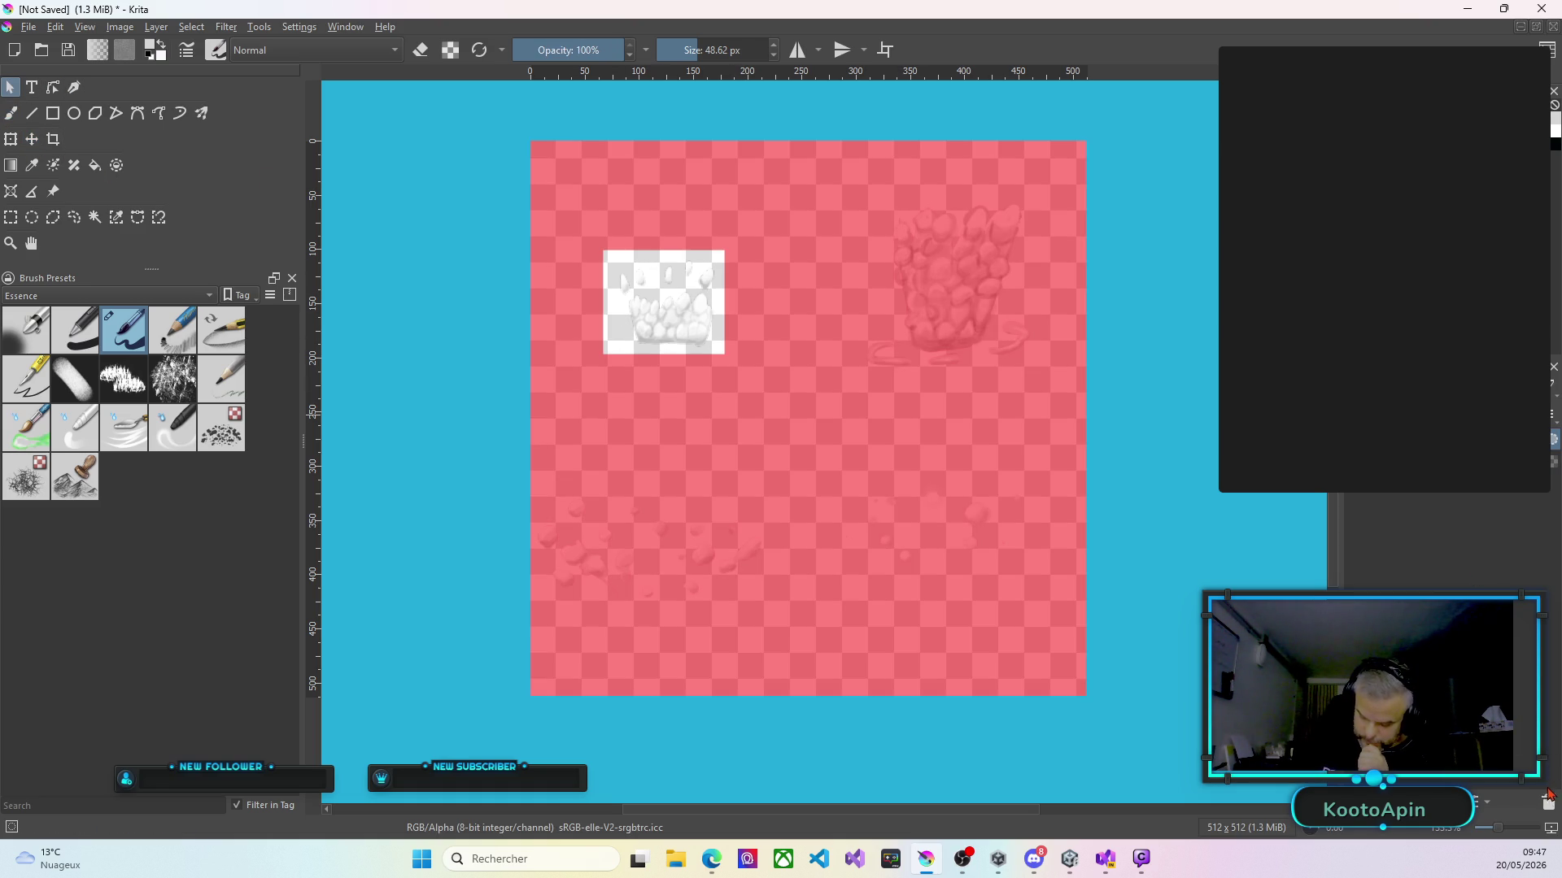
Paint faint soft grey shading along and beneath the small cloud with the 32% brush.
key(b)
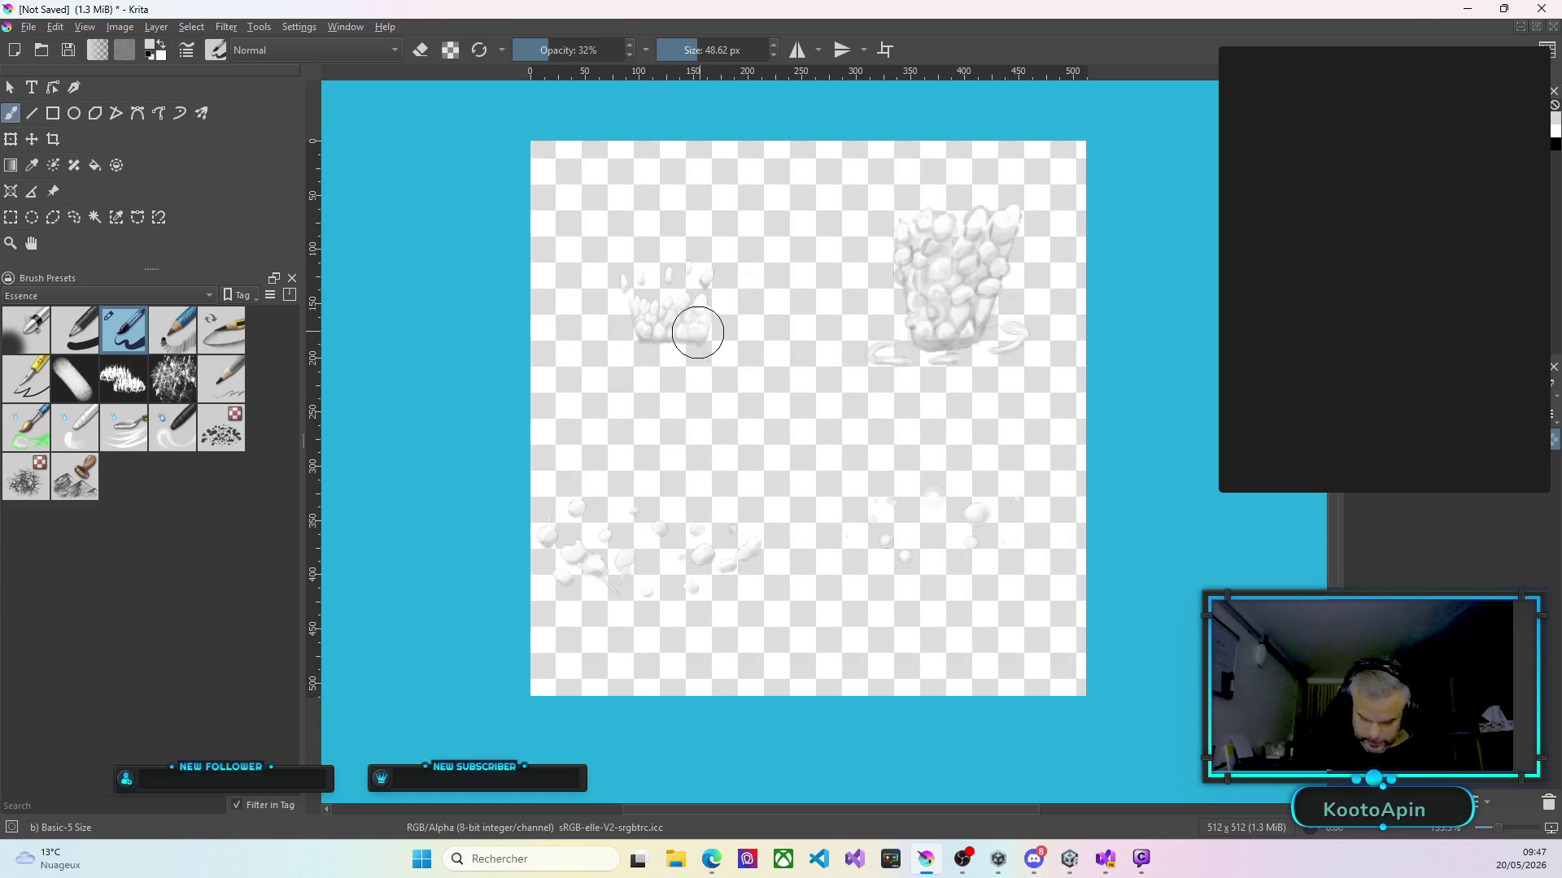
ctrl+scroll(697, 333, up, 3)
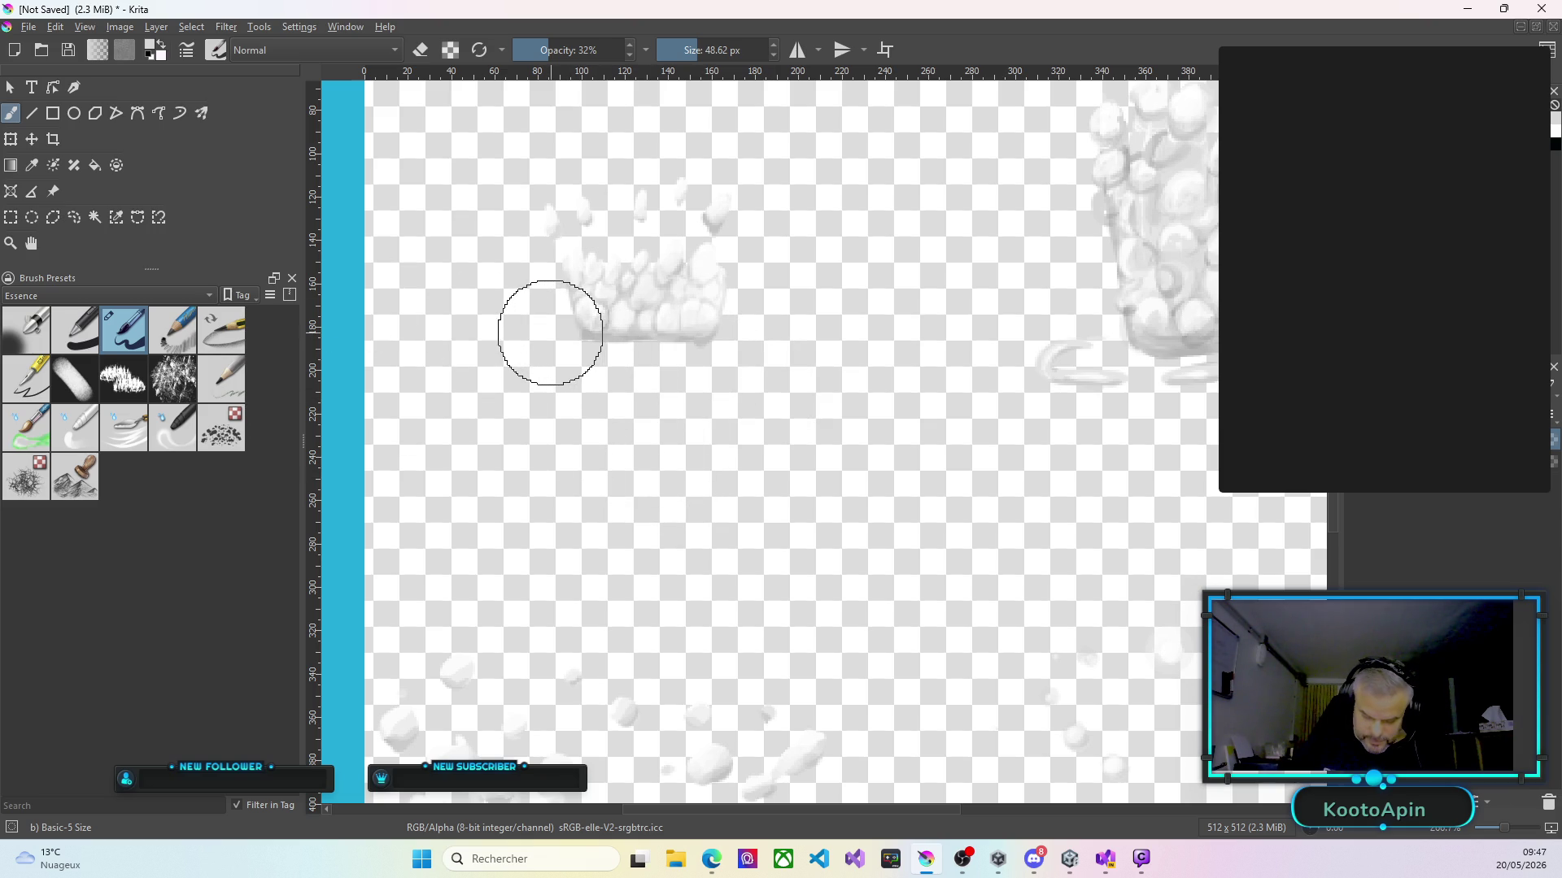
drag(558, 324, 561, 326)
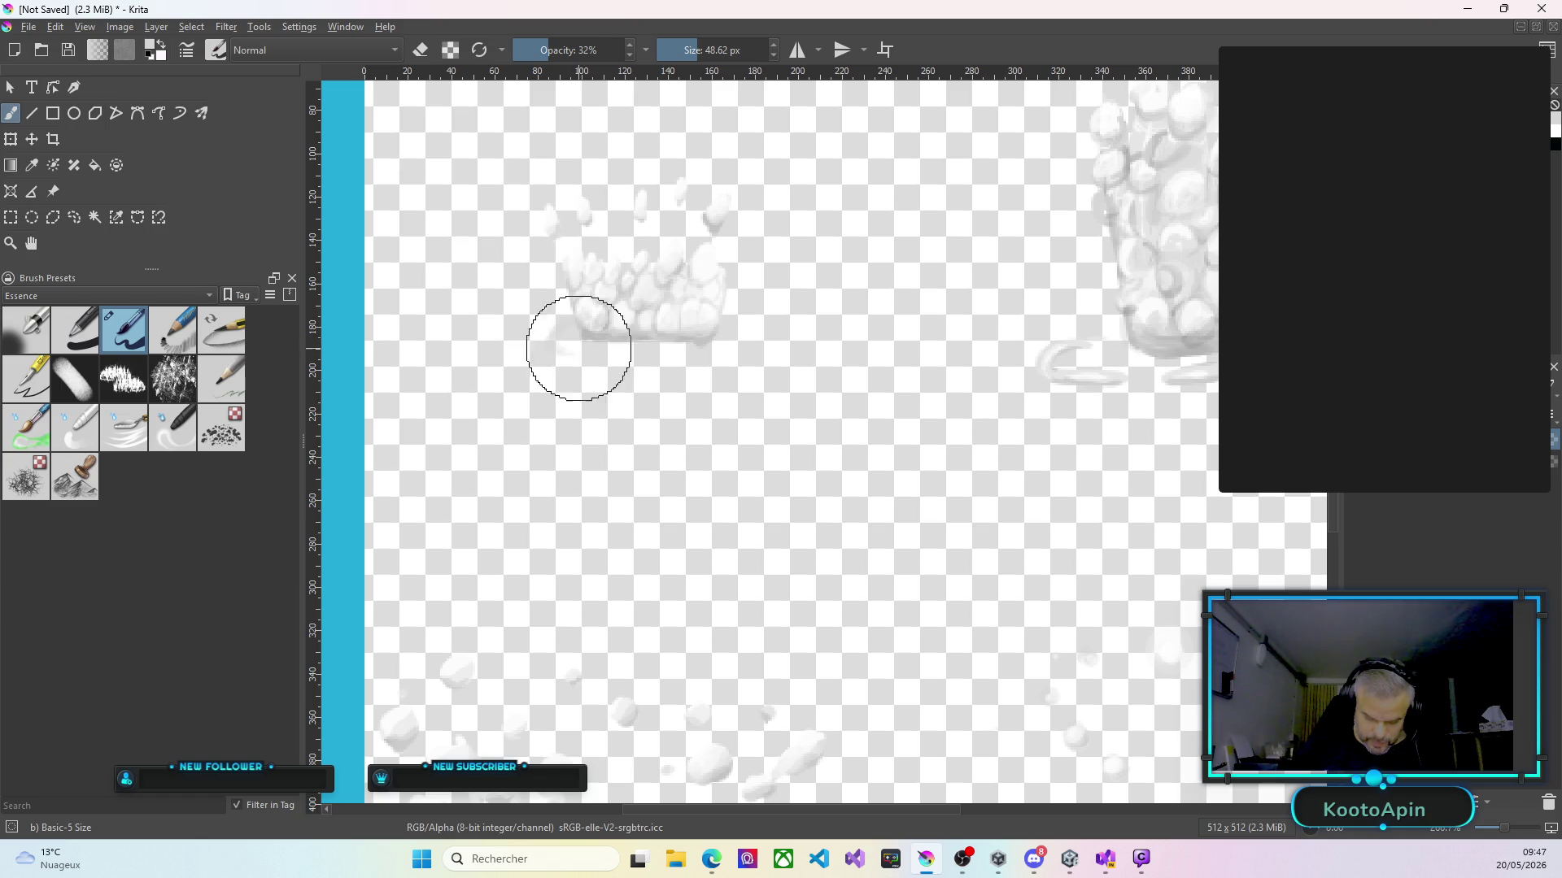
mouse_move(581, 318)
mouse_down()
mouse_move(627, 376)
mouse_move(737, 331)
mouse_up()
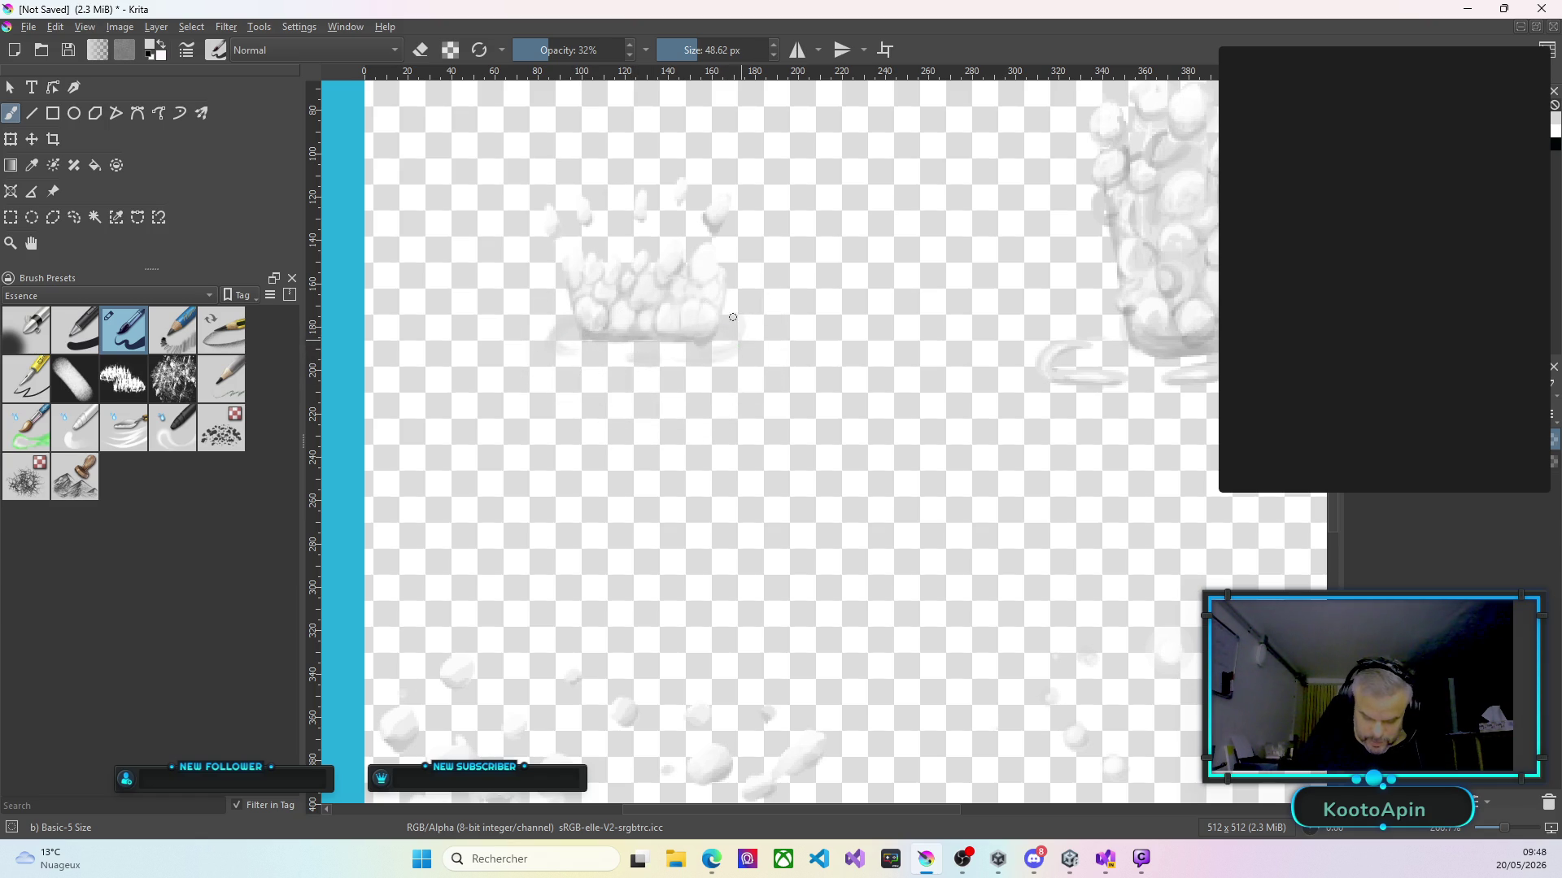
mouse_move(575, 320)
mouse_down()
mouse_move(561, 346)
mouse_move(555, 331)
mouse_move(635, 357)
mouse_move(722, 322)
mouse_up()
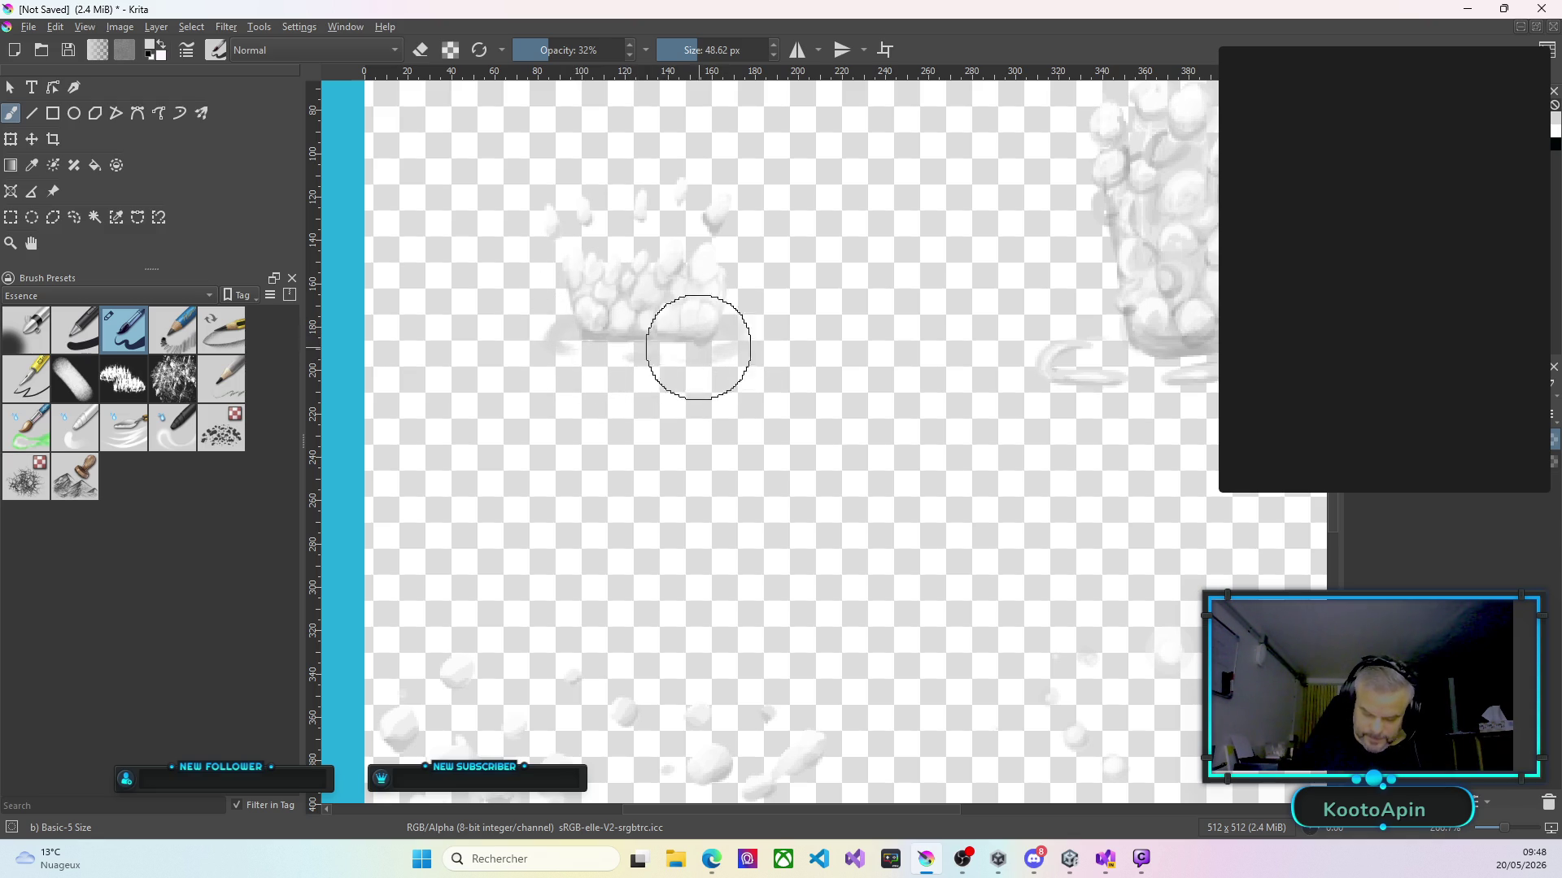
drag(564, 327, 572, 352)
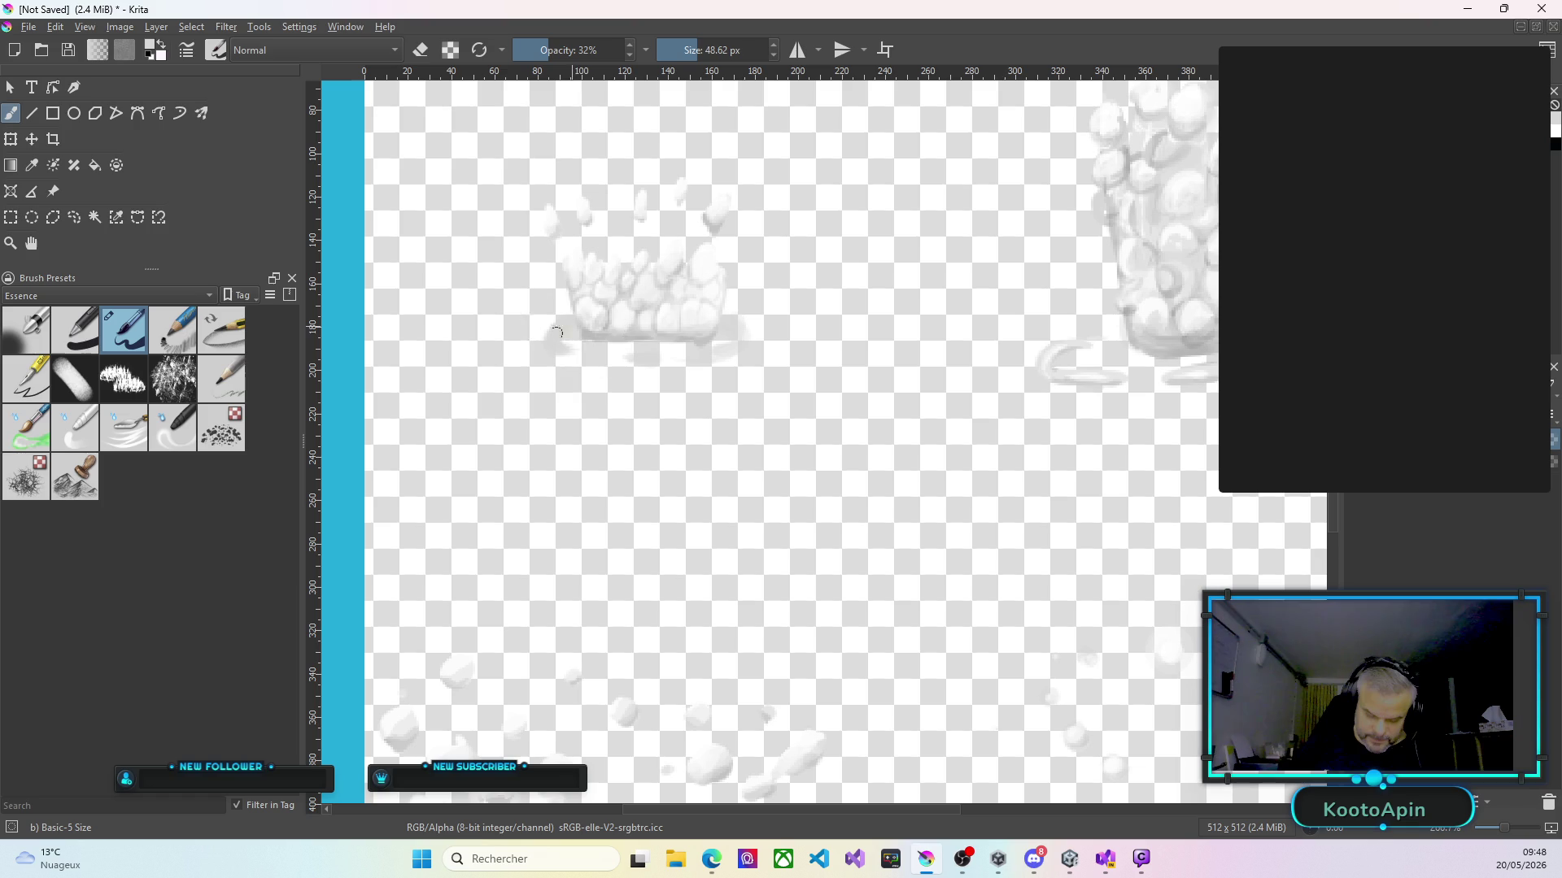
drag(565, 349, 581, 355)
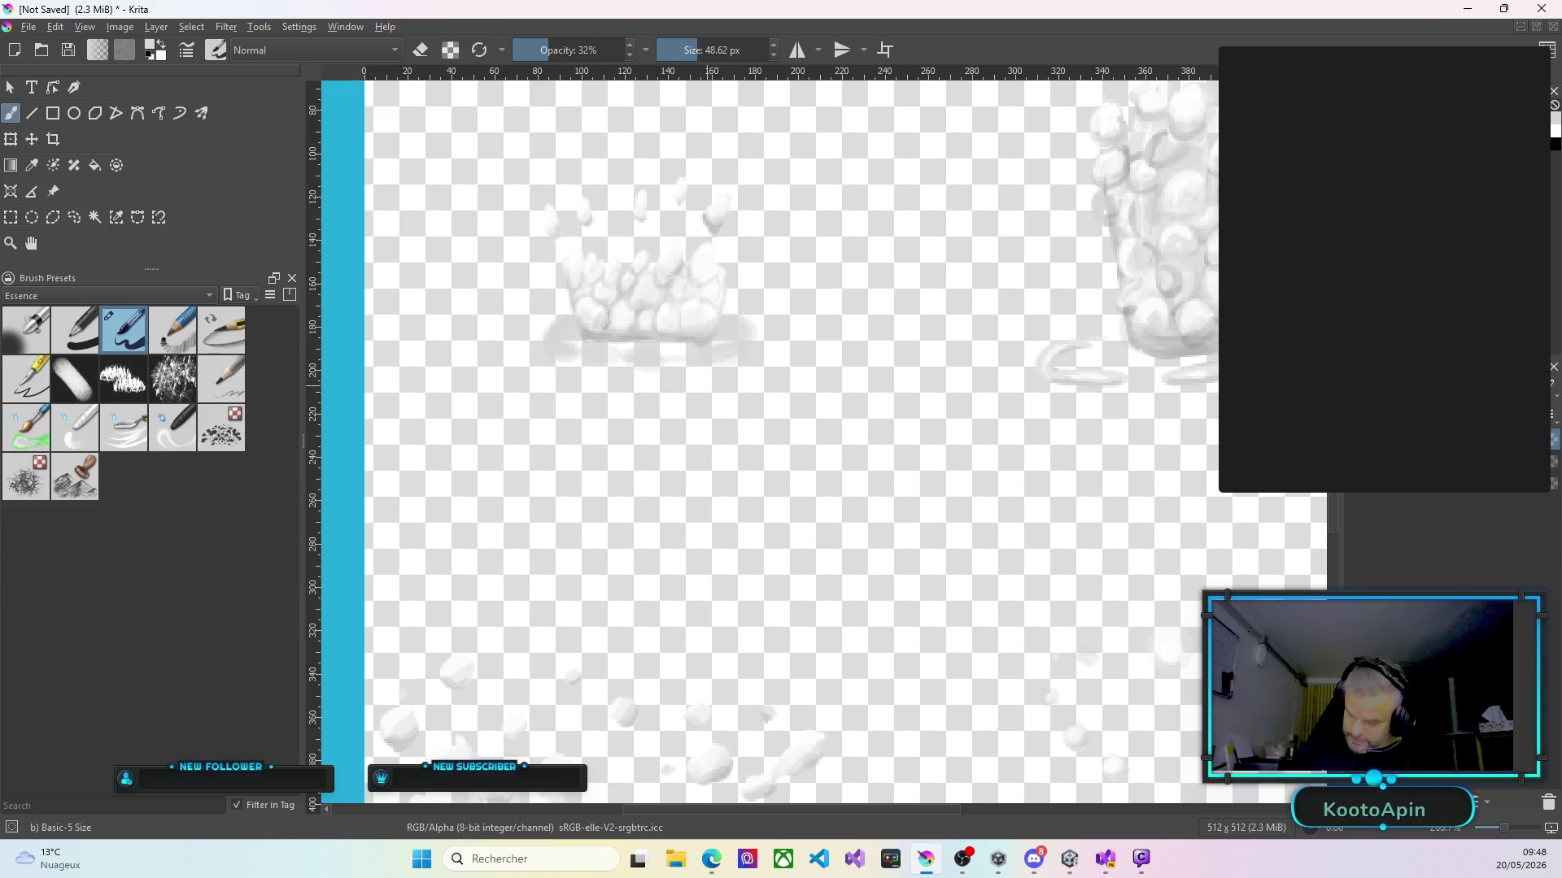
key(Escape)
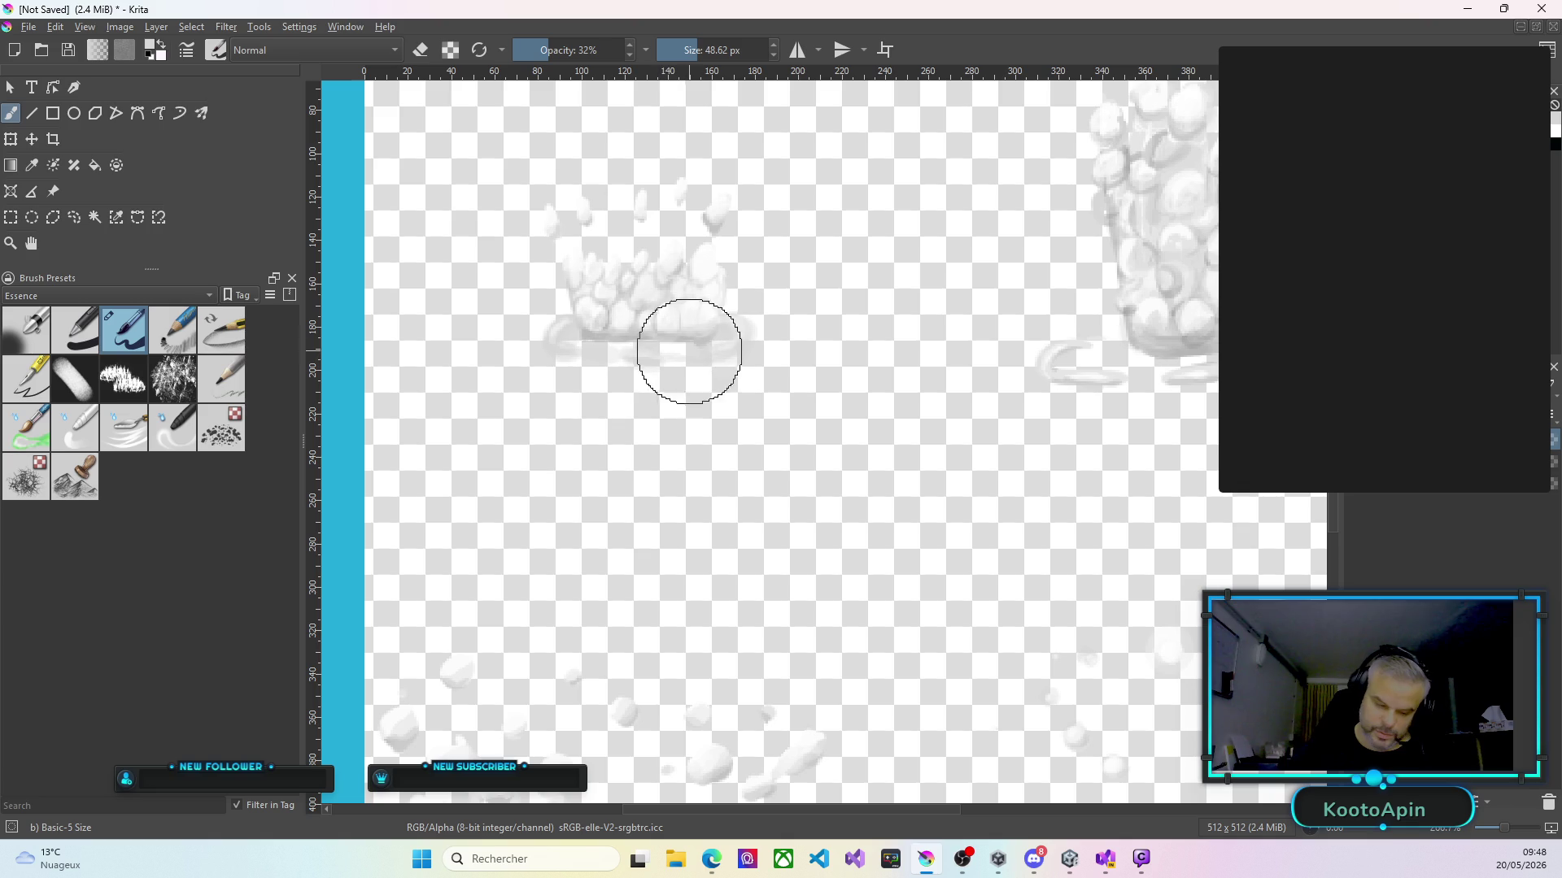
scroll(687, 348, up, 3)
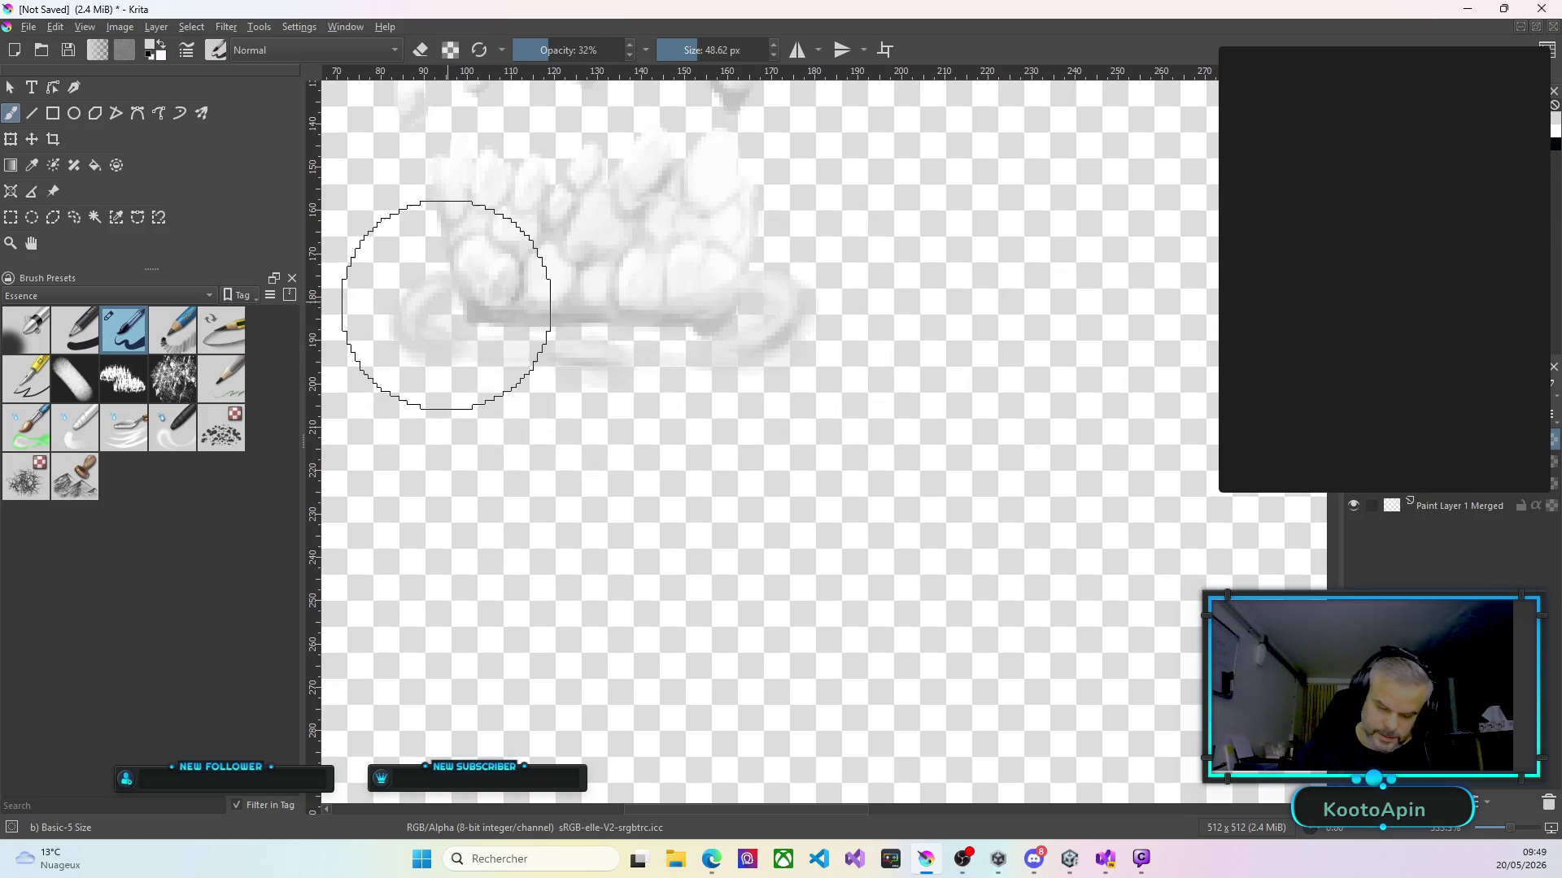
Soften the small cloud's lower-left swirl, then add new Paint Layer 1 above the merged layer.
mouse_move(440, 349)
mouse_down()
mouse_move(421, 314)
mouse_move(446, 350)
mouse_up()
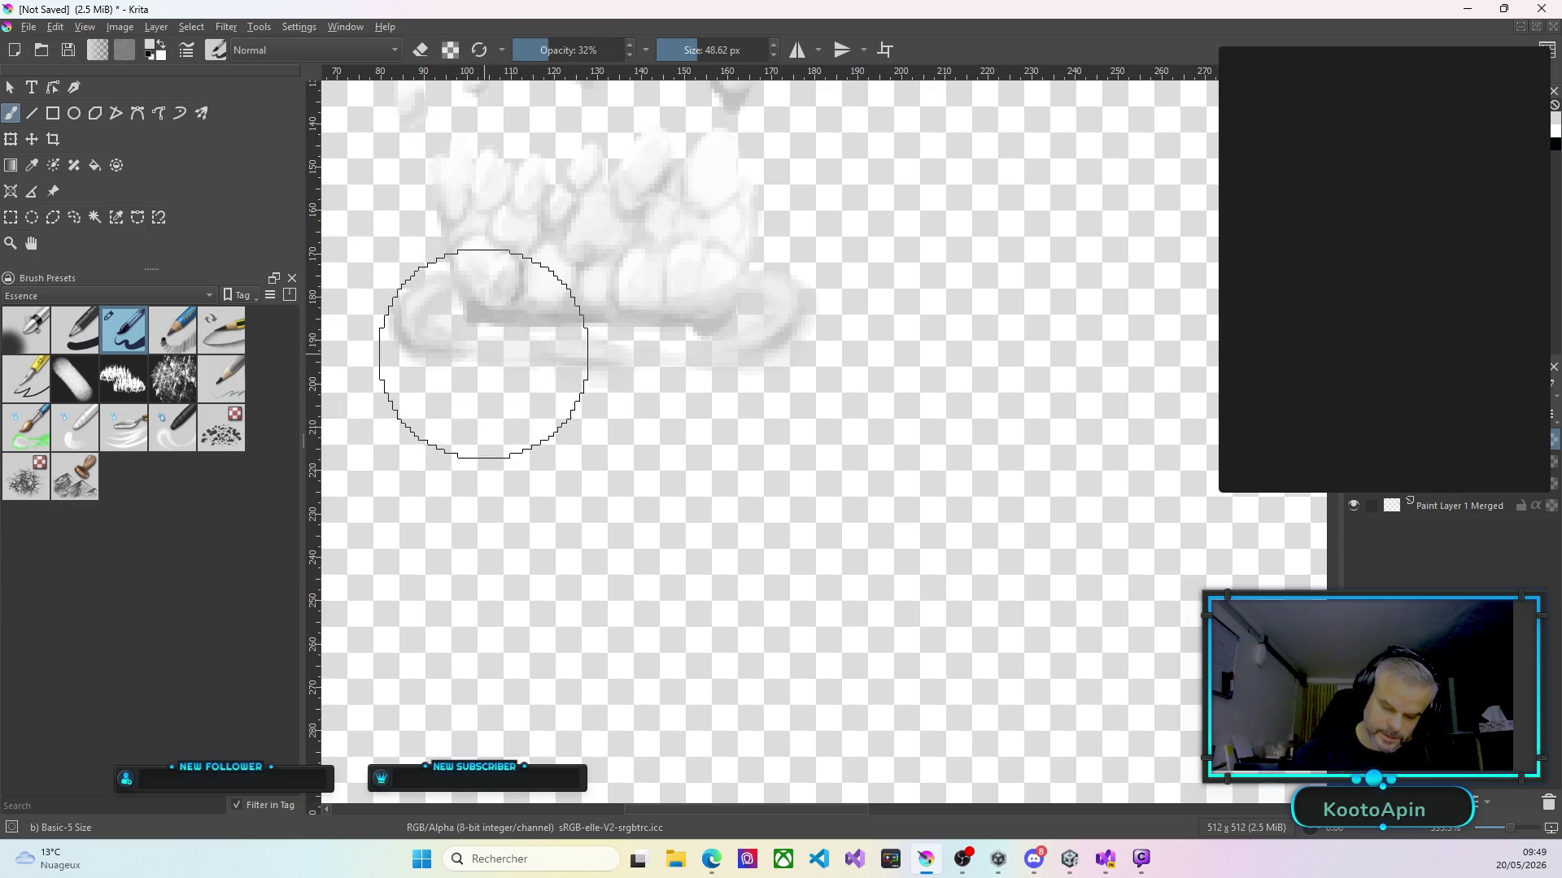
drag(453, 320, 431, 310)
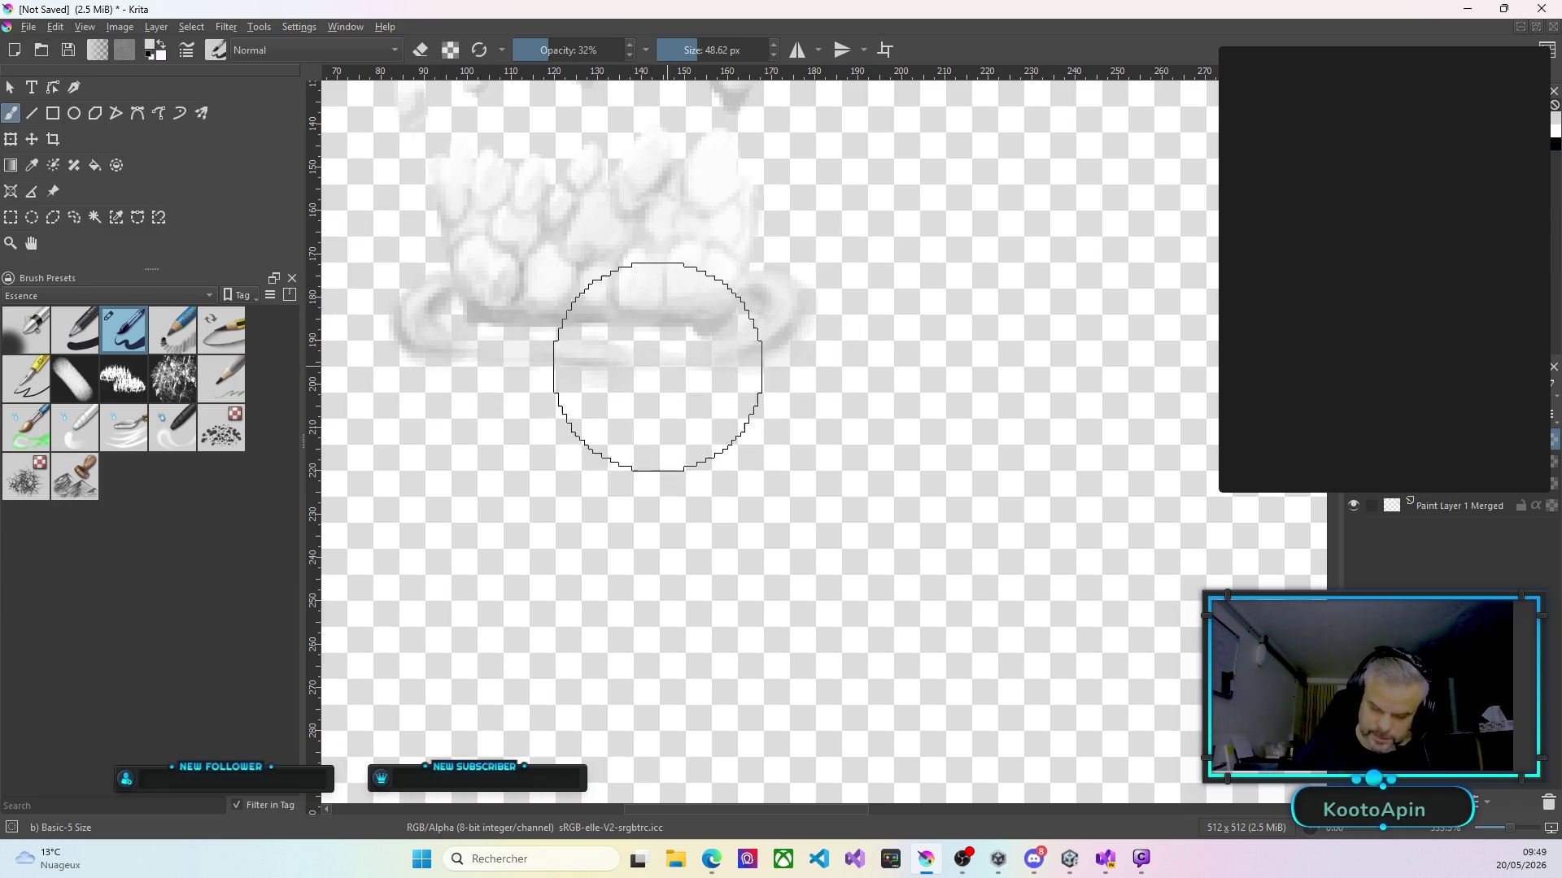
key(Insert)
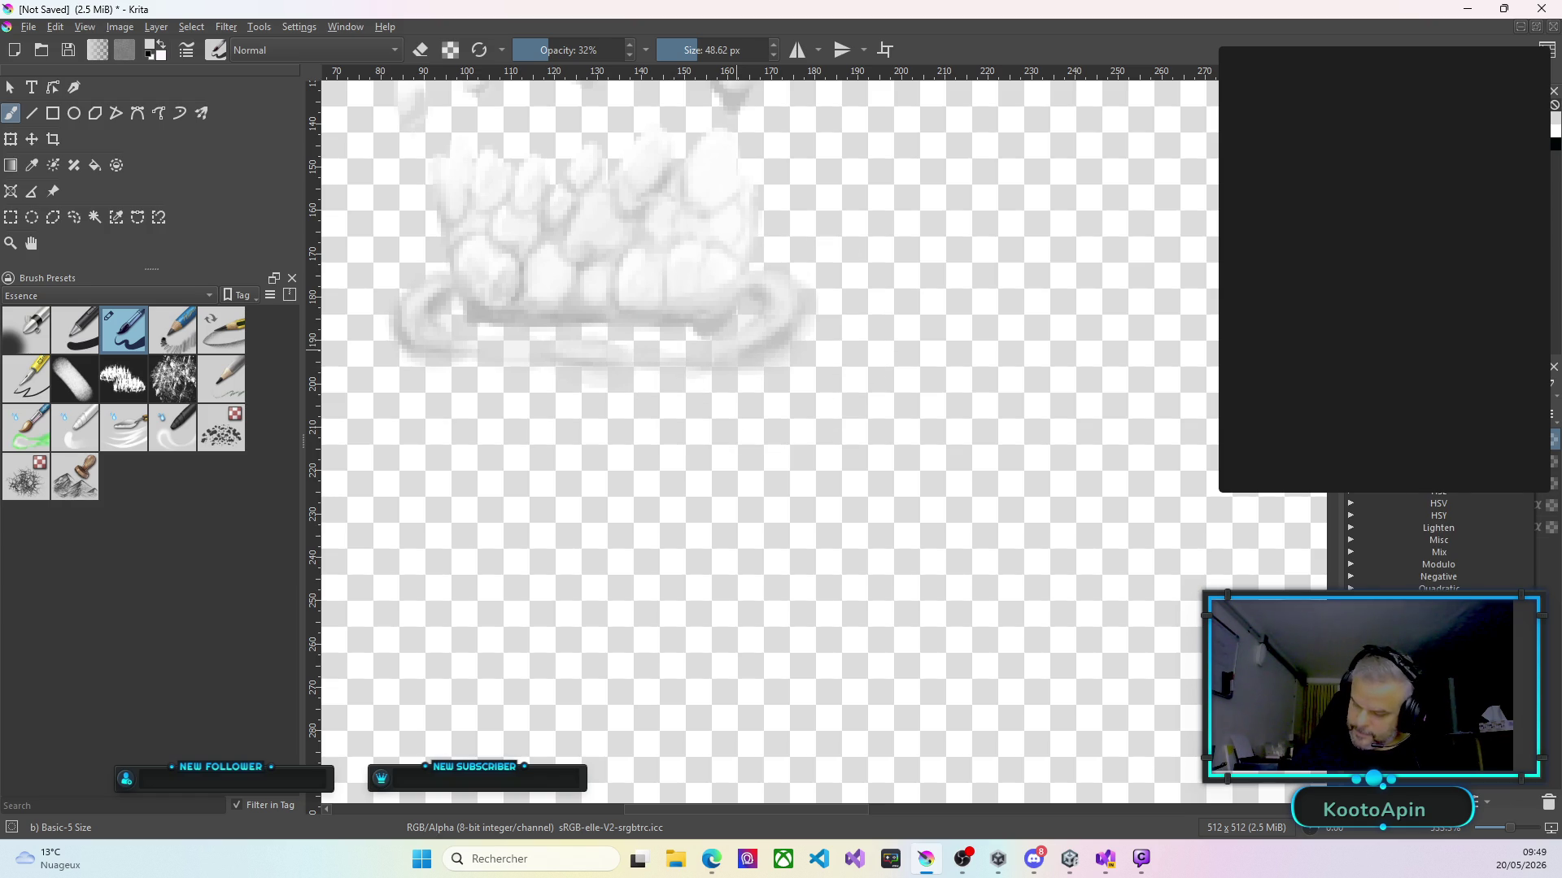
key(Escape)
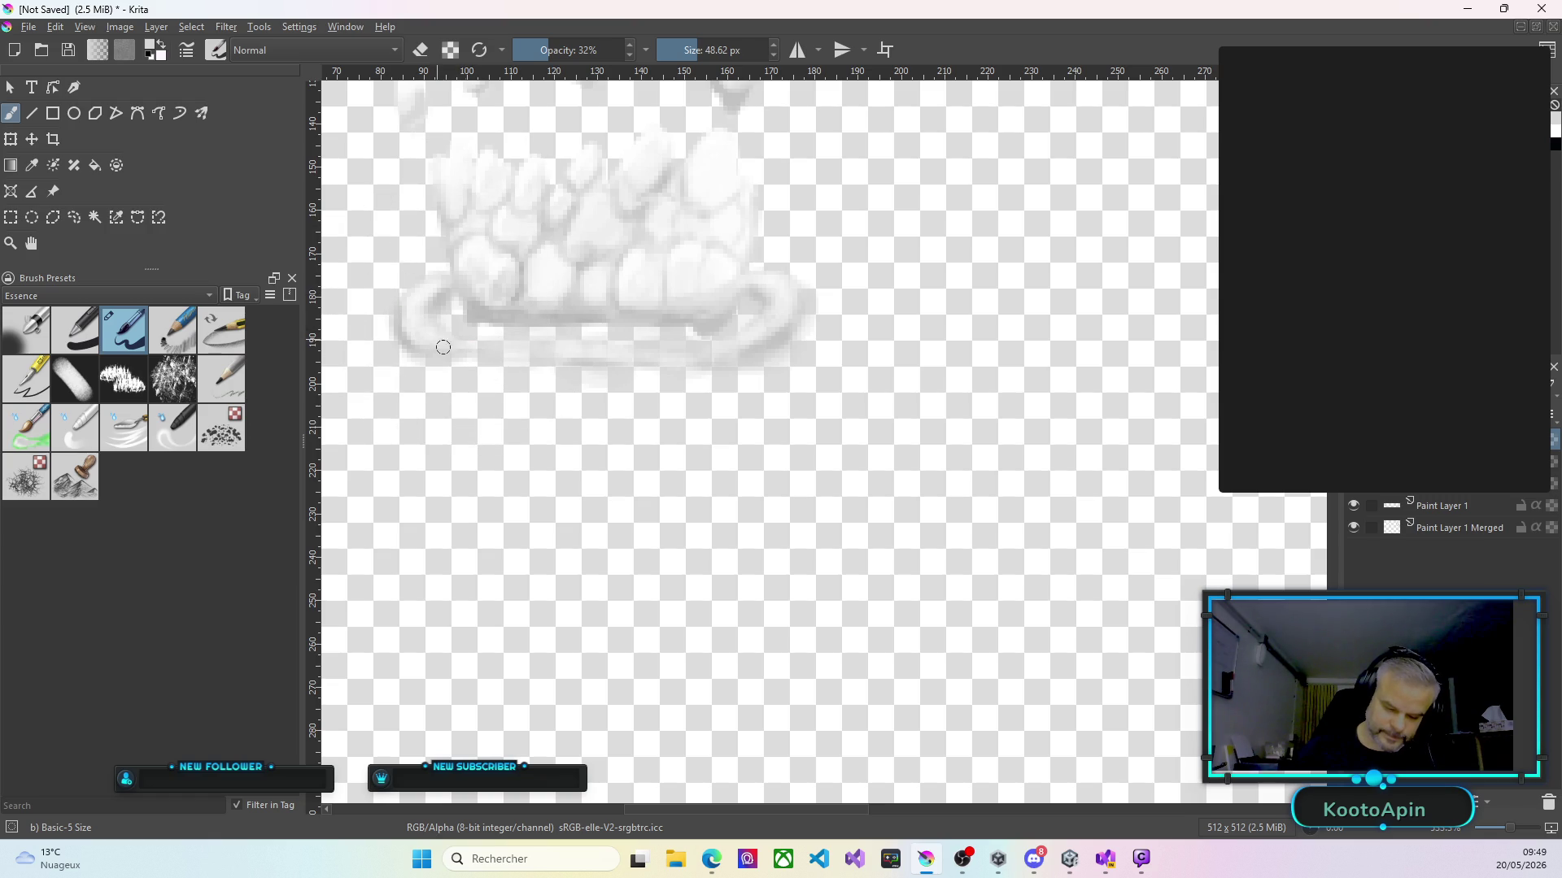
Paint faint strokes along the puddle ring under the small cloud, then add Paint Layer 2 on top.
drag(602, 350, 696, 358)
mouse_move(779, 306)
mouse_down()
mouse_move(750, 314)
mouse_move(757, 296)
mouse_move(781, 309)
mouse_up()
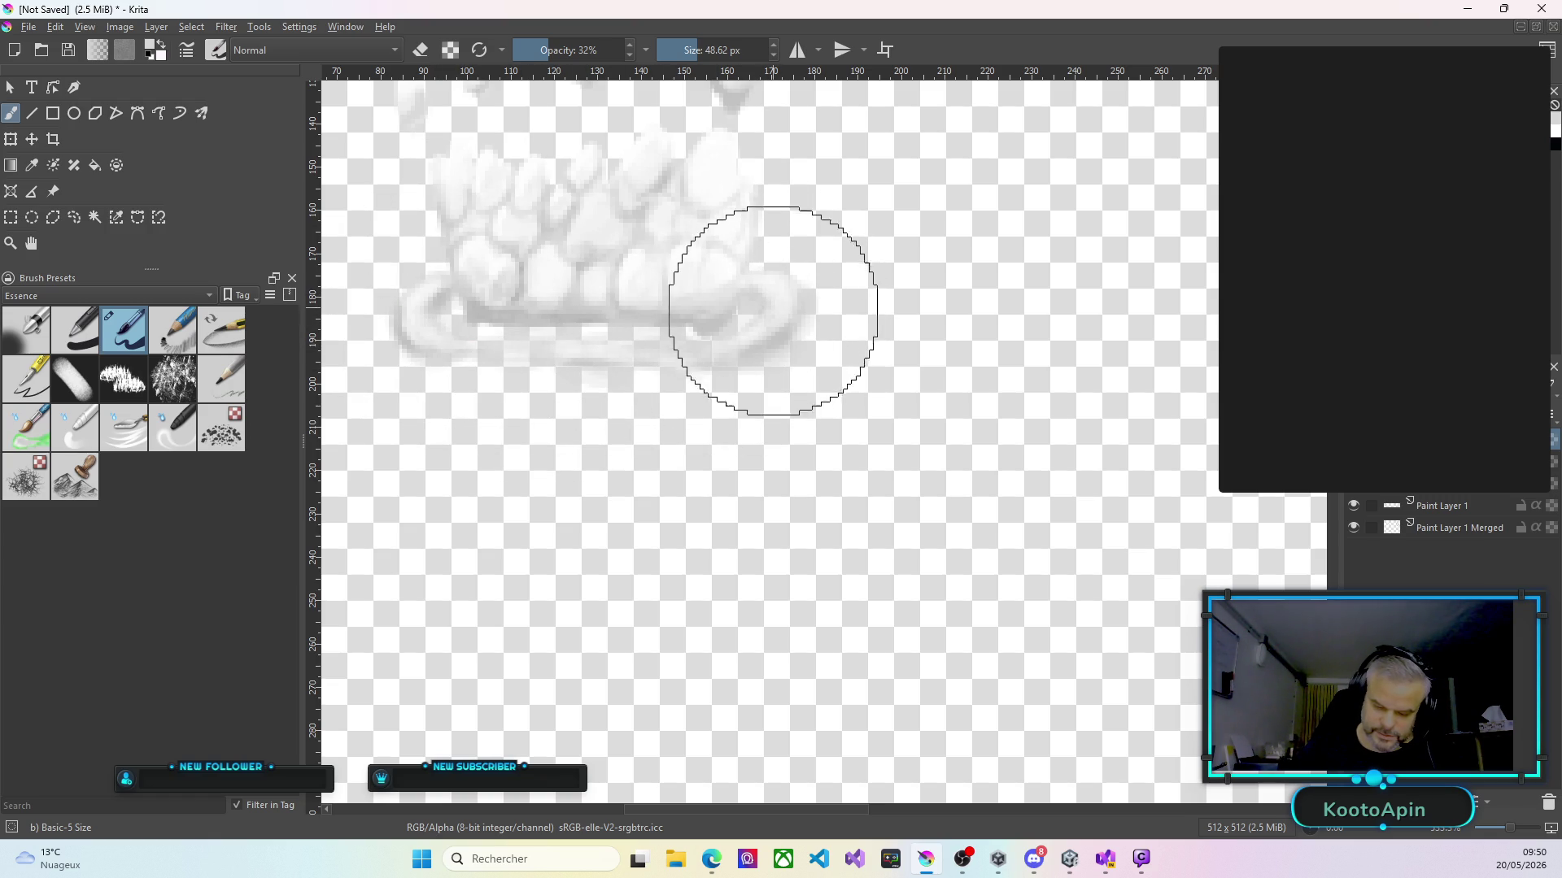
drag(501, 340, 429, 338)
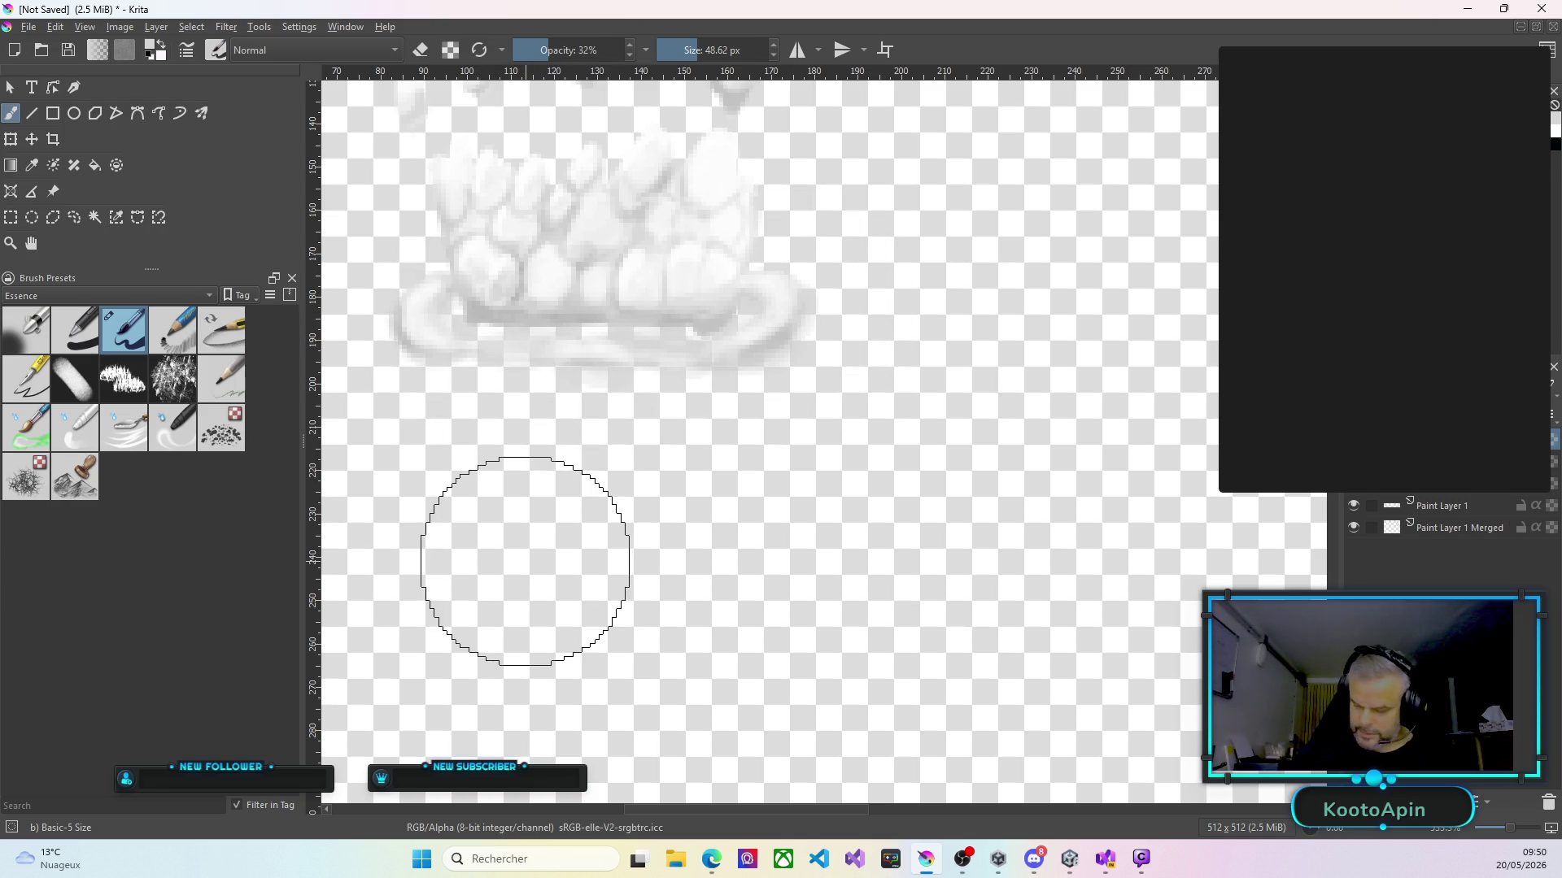
key(Insert)
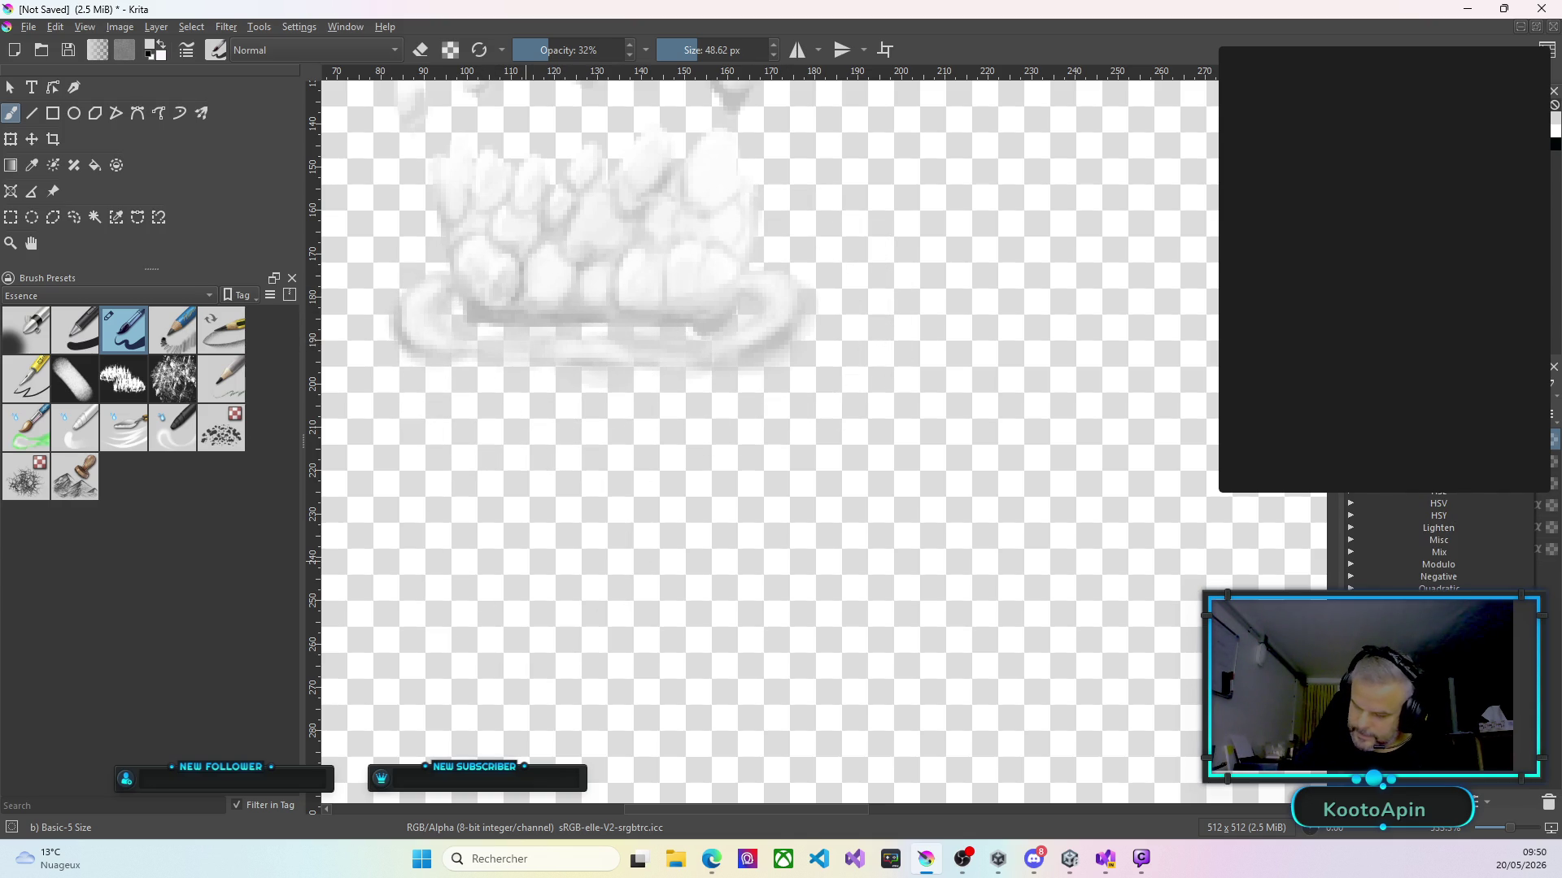
key(Escape)
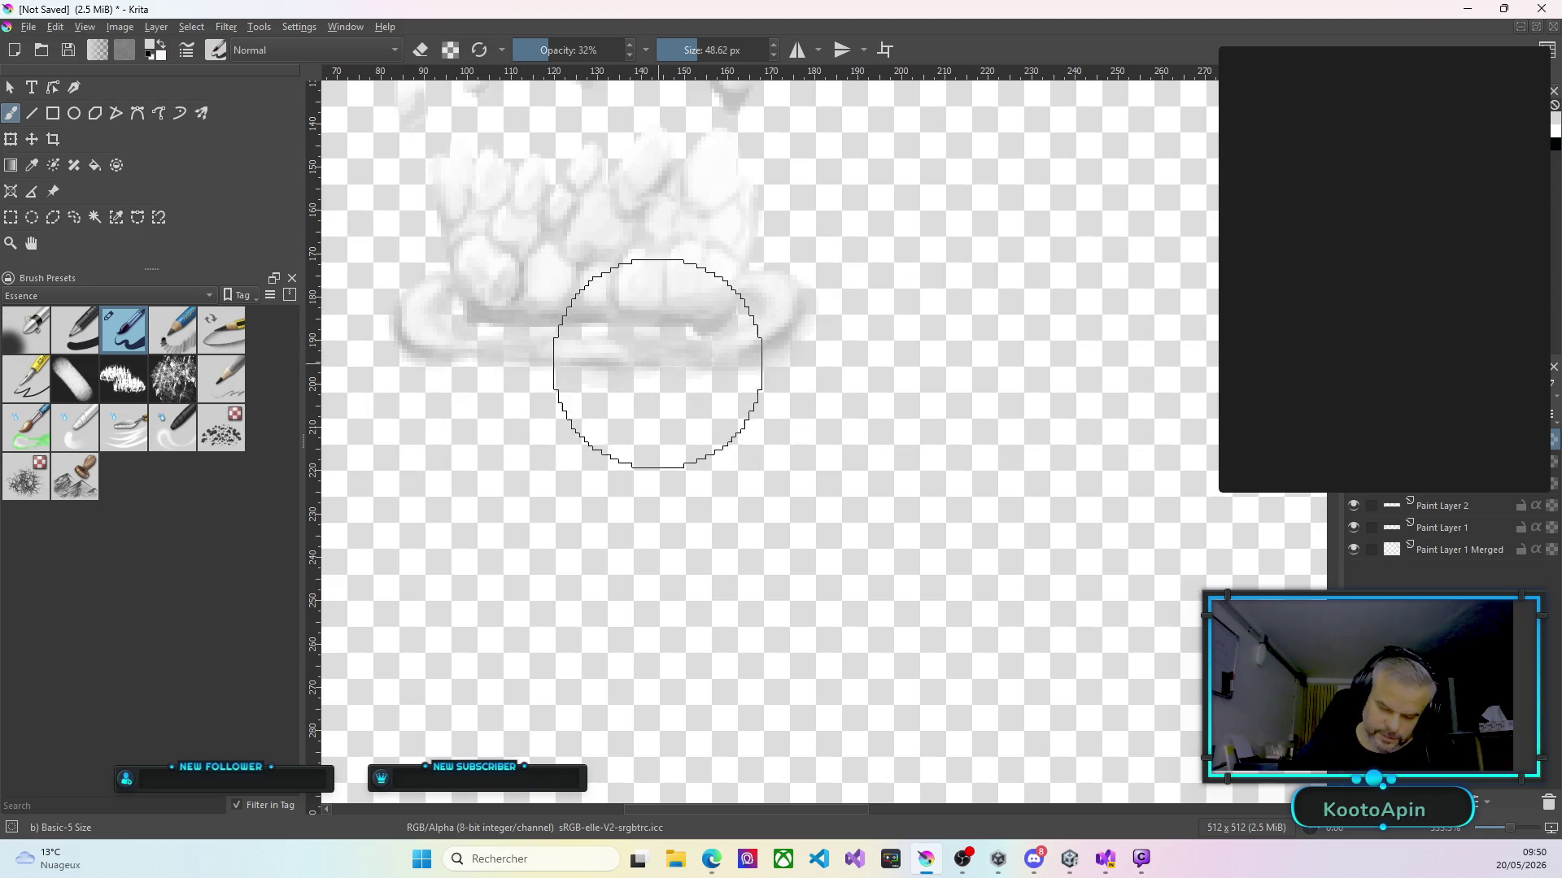
scroll(797, 334, down, 4)
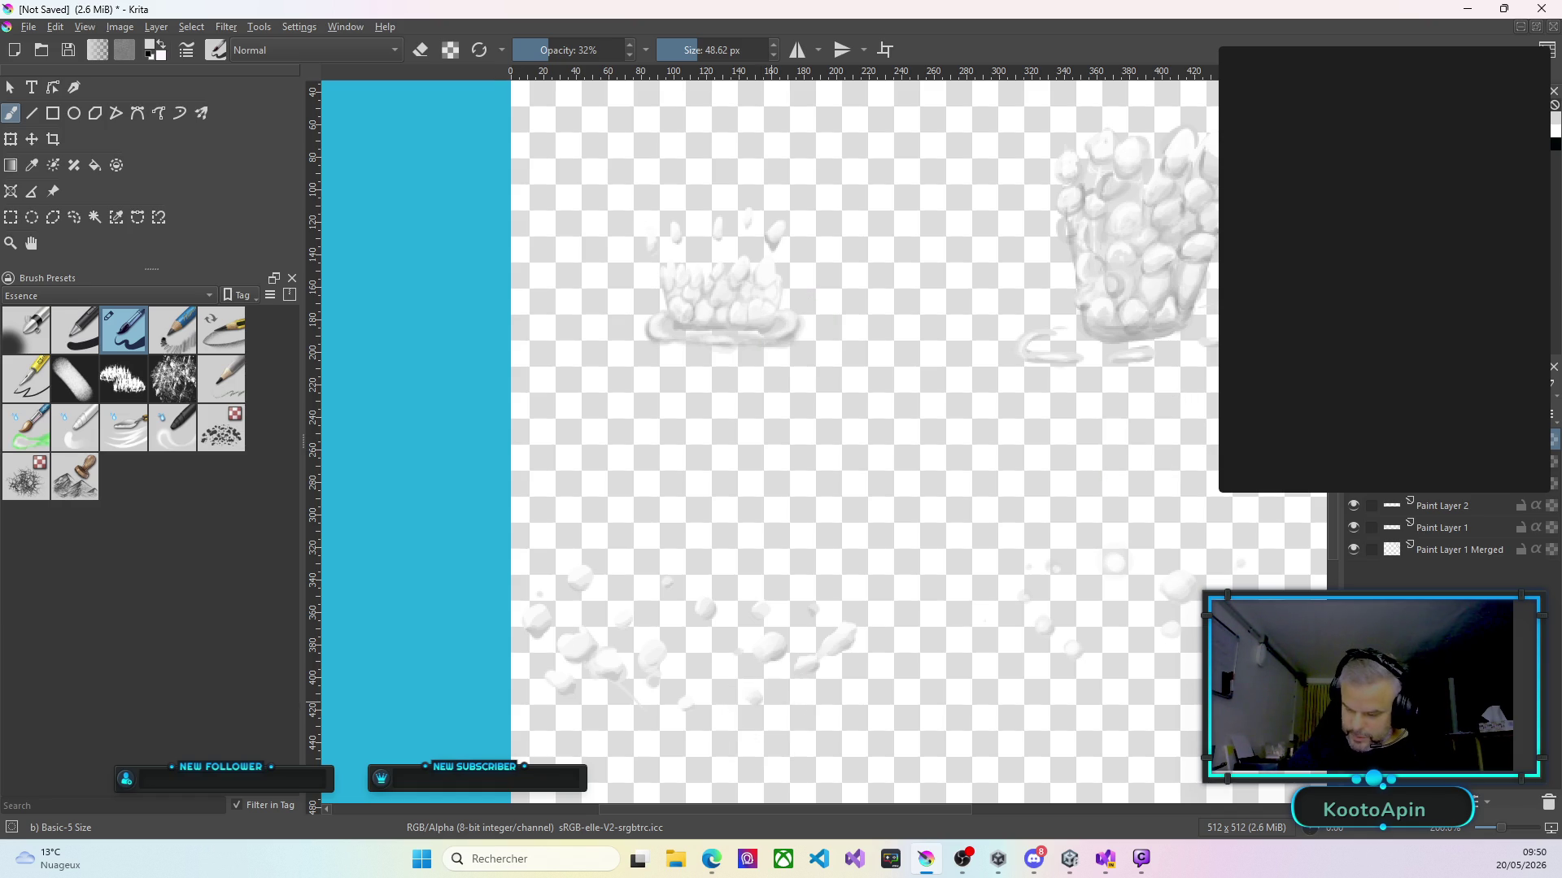
Fit the canvas in view and add one faint brush stroke near the middle of the sheet.
scroll(821, 407, up, 10)
scroll(1102, 497, down, 5)
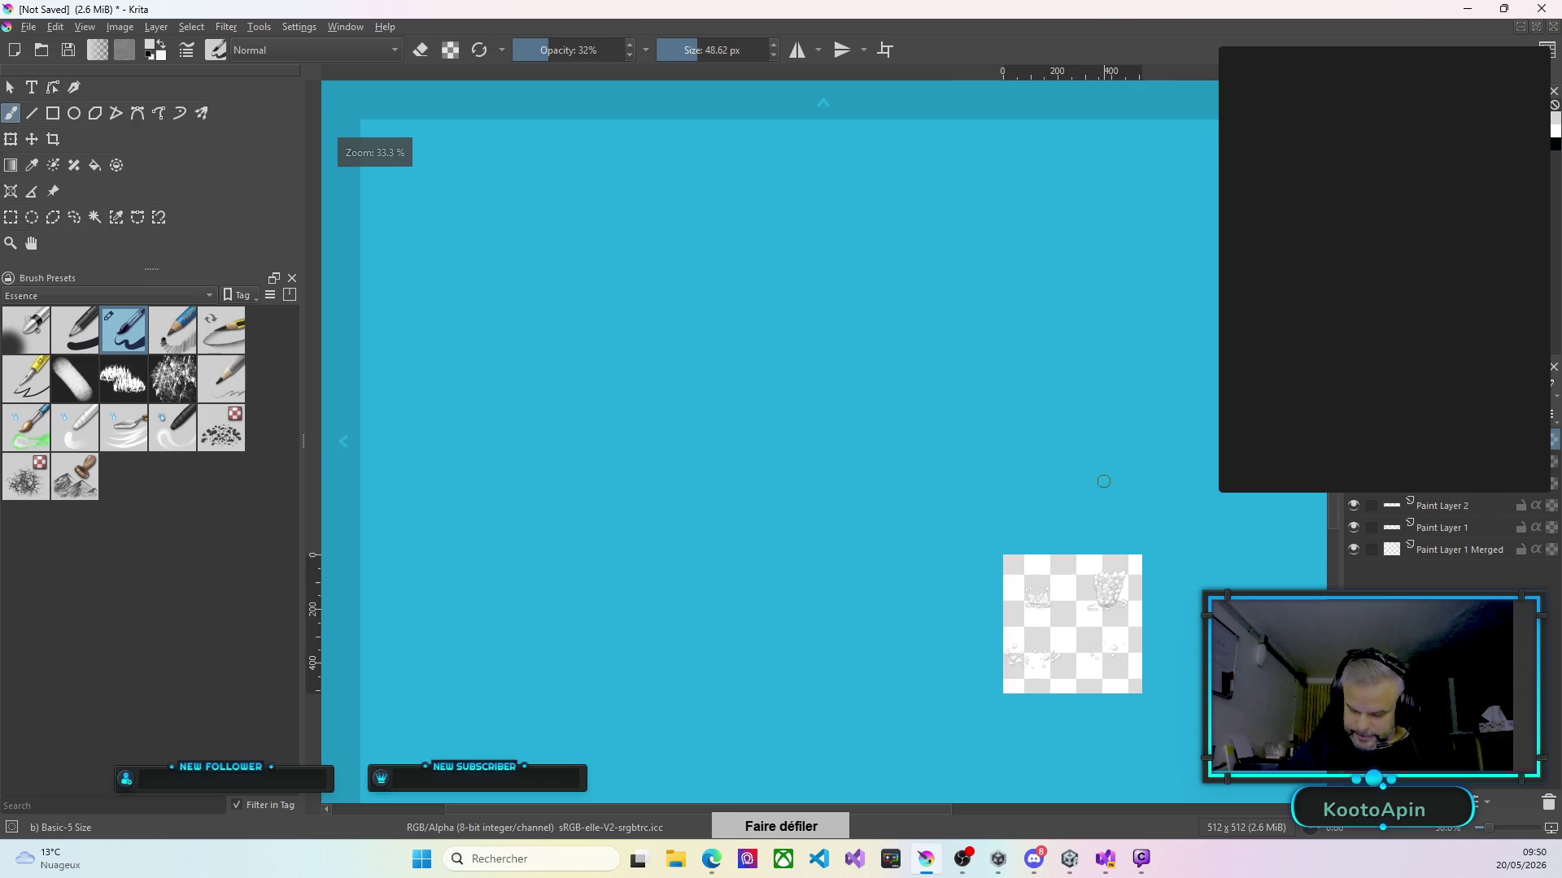
scroll(1080, 652, up, 3)
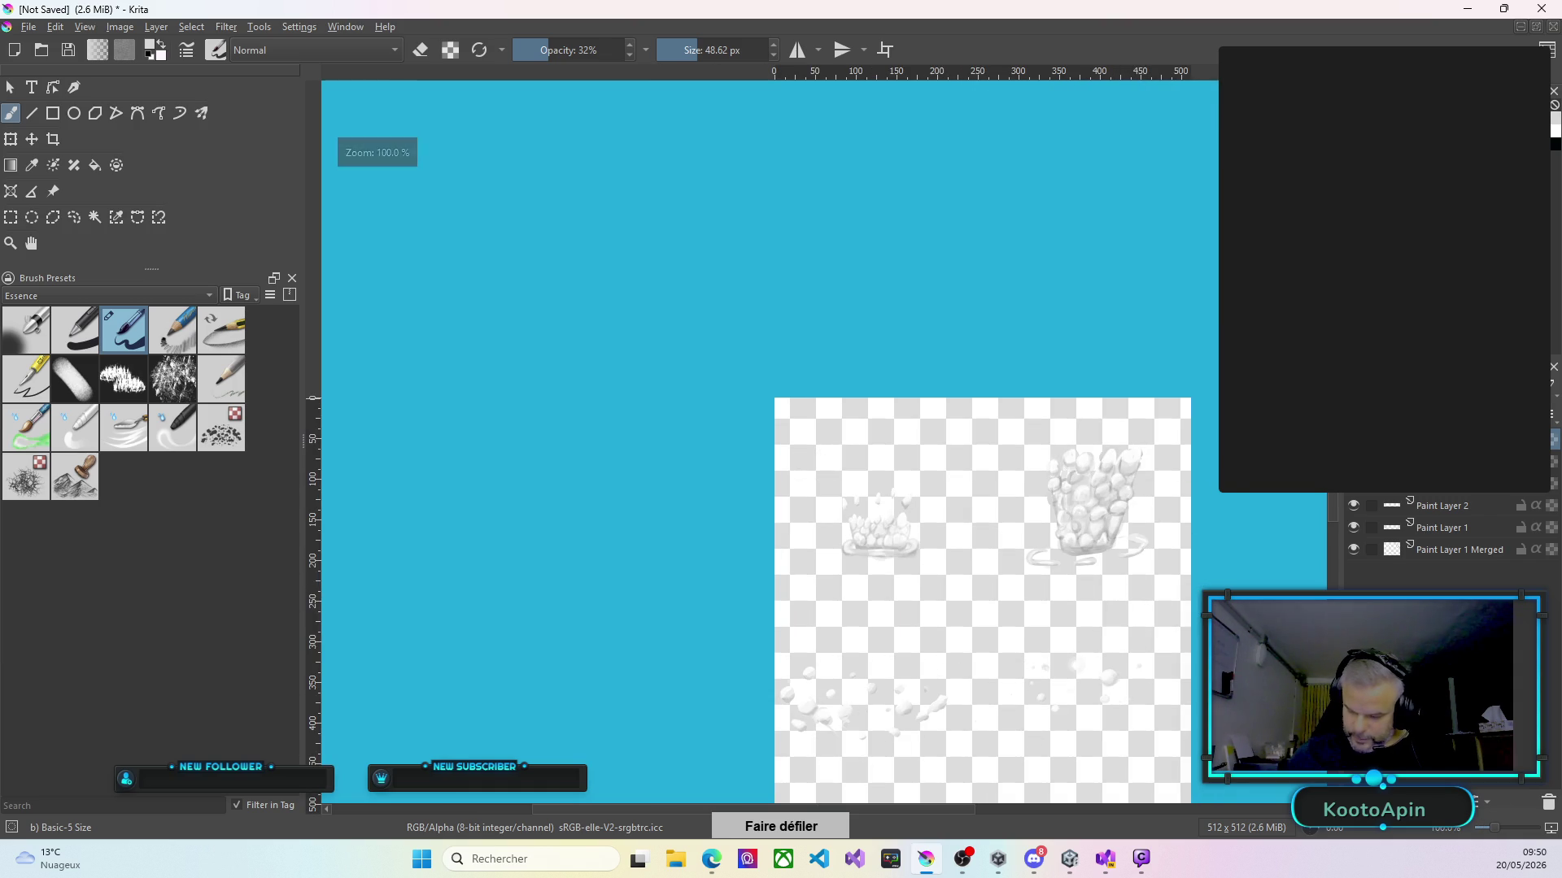
scroll(982, 521, down, 3)
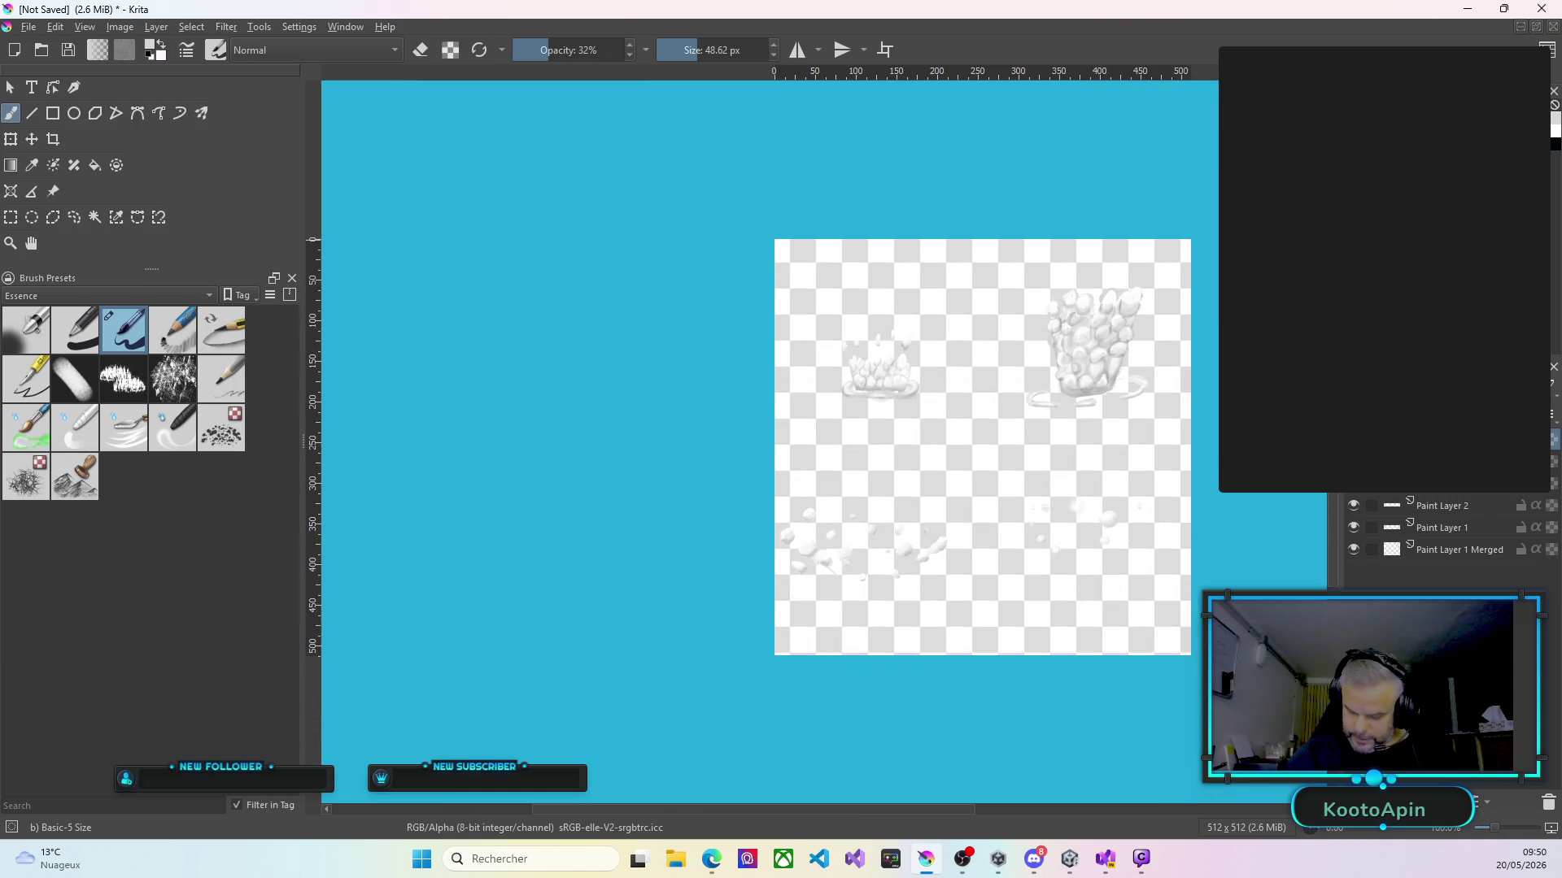
drag(896, 407, 935, 408)
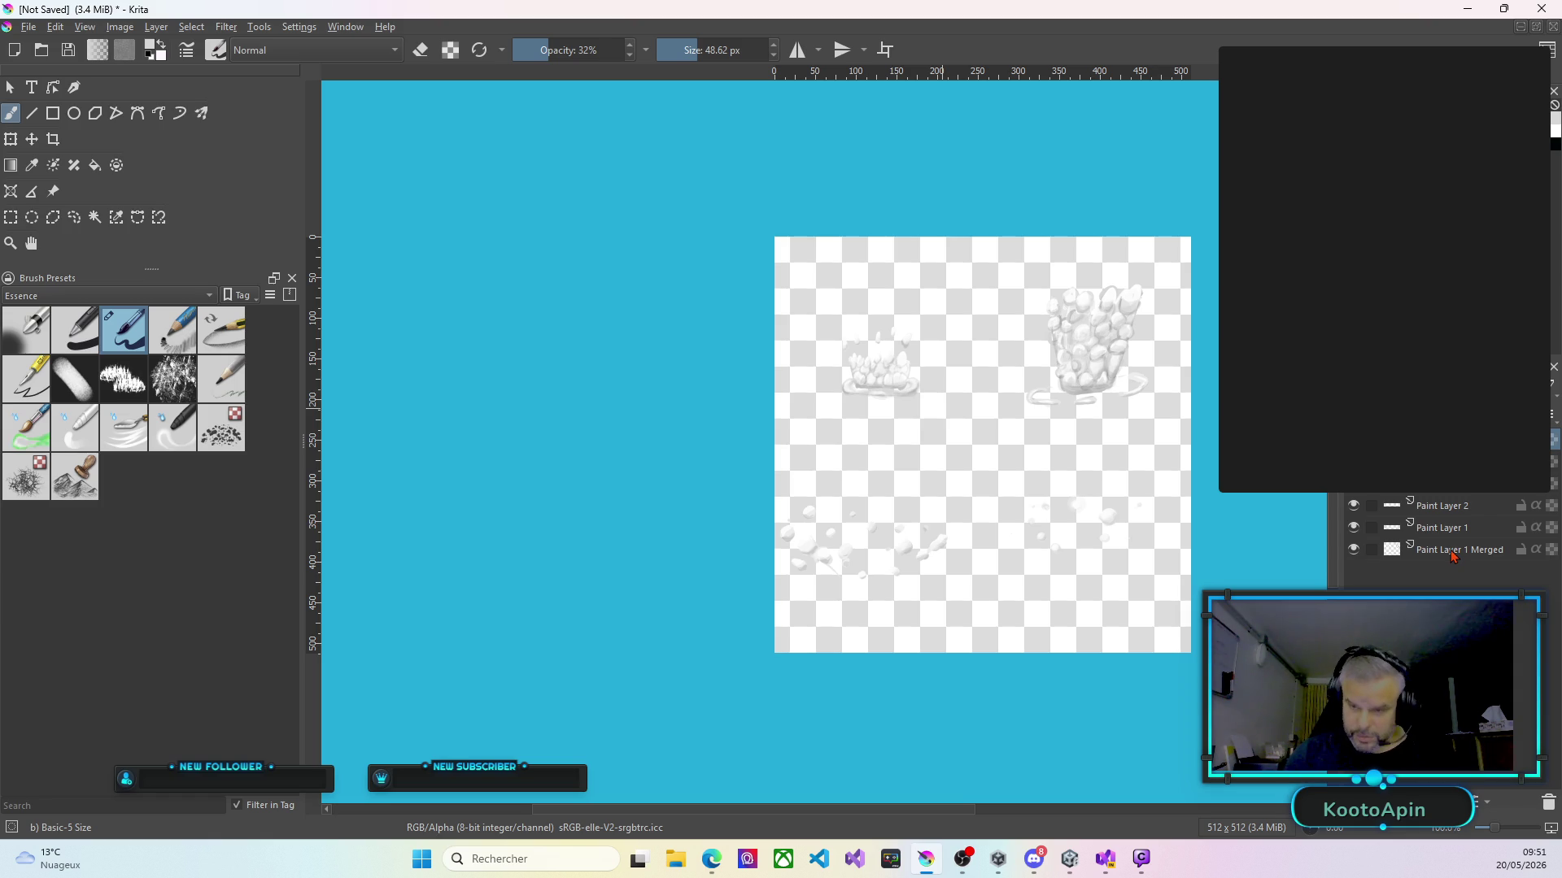
mouse_move(1450, 555)
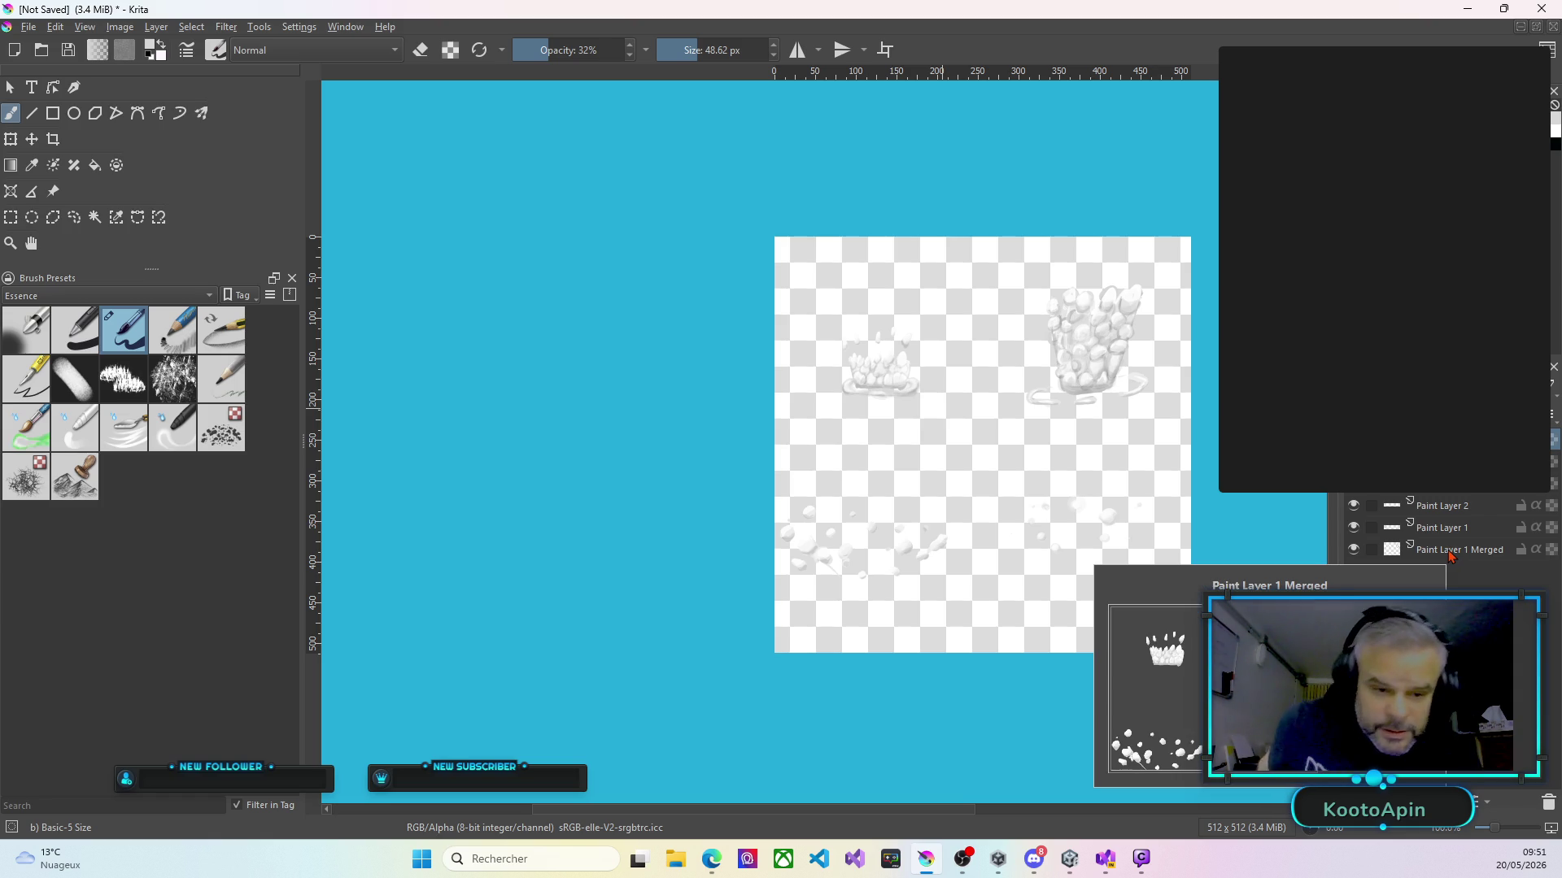
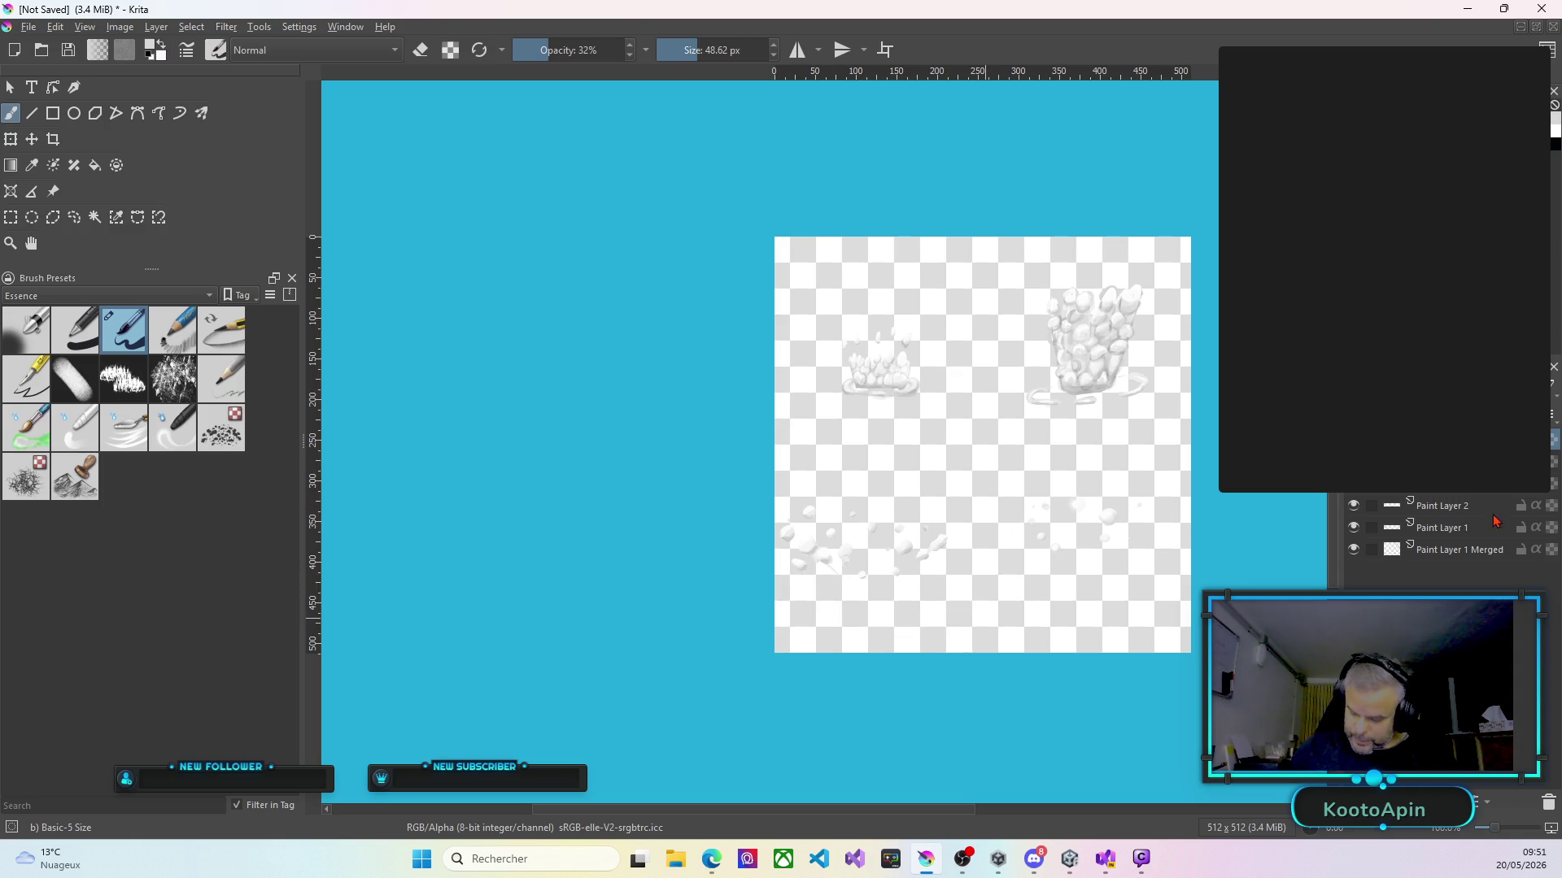
On Paint Layer 1, zoom in and dab faint white paint over the lower-left droplets.
click(1452, 532)
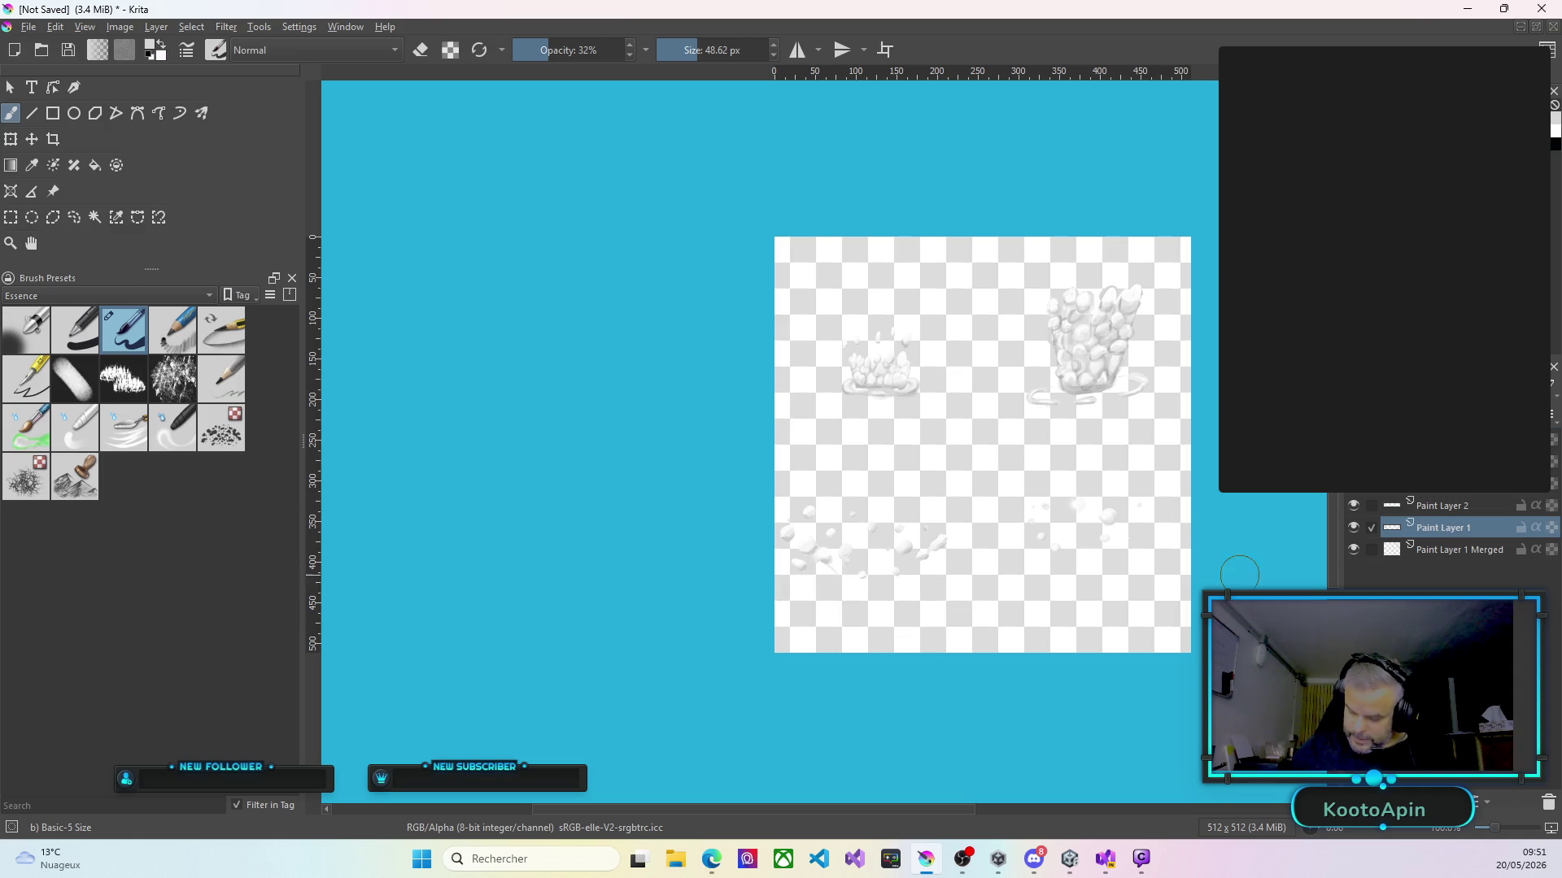
scroll(840, 589, up, 1)
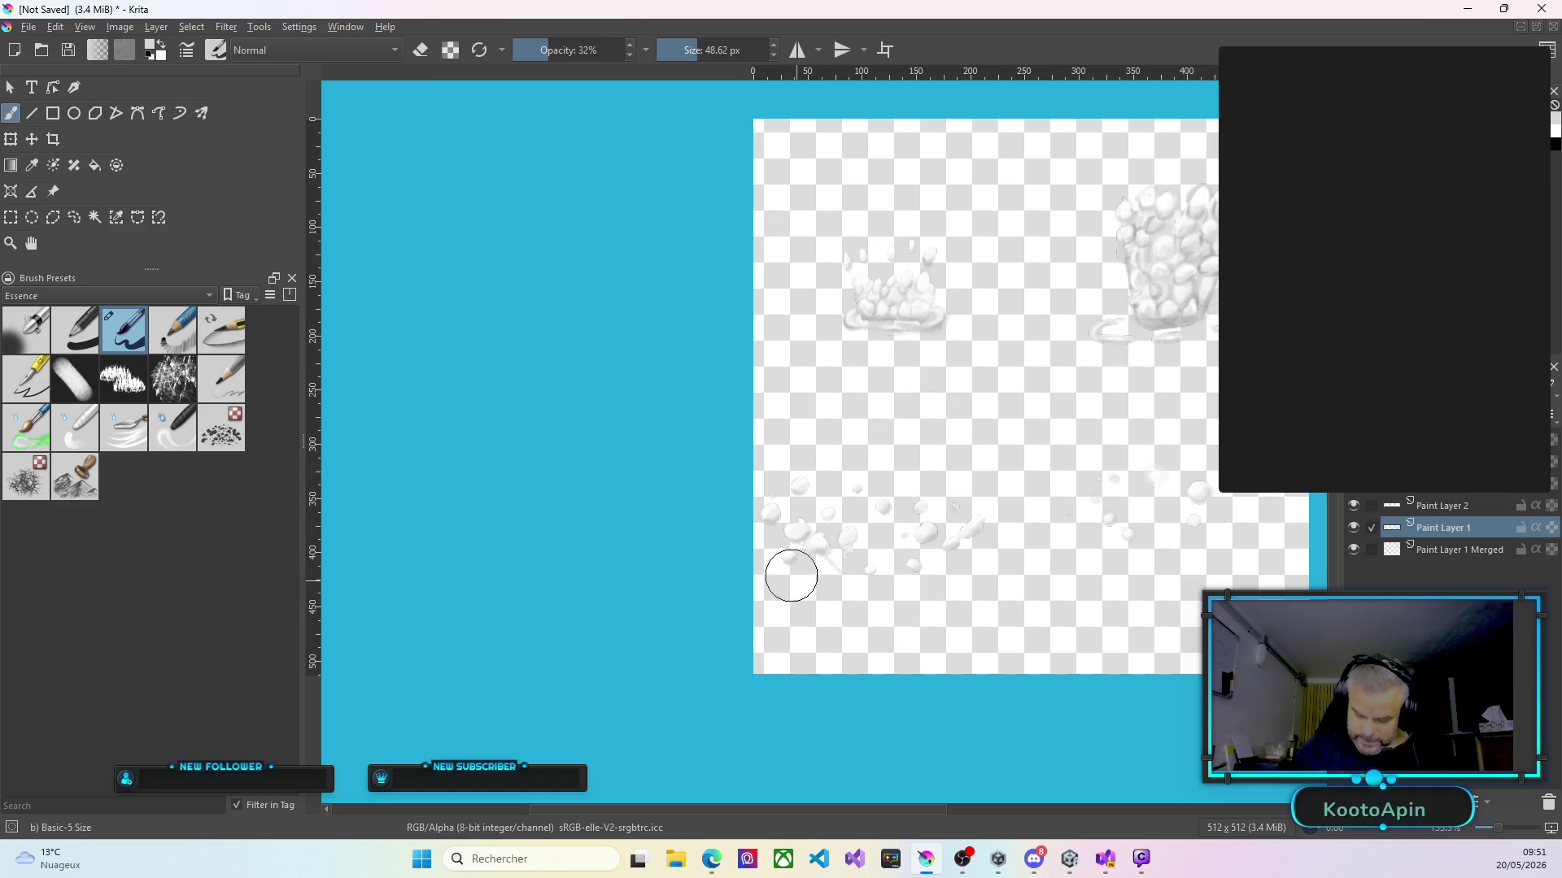
drag(773, 595, 781, 587)
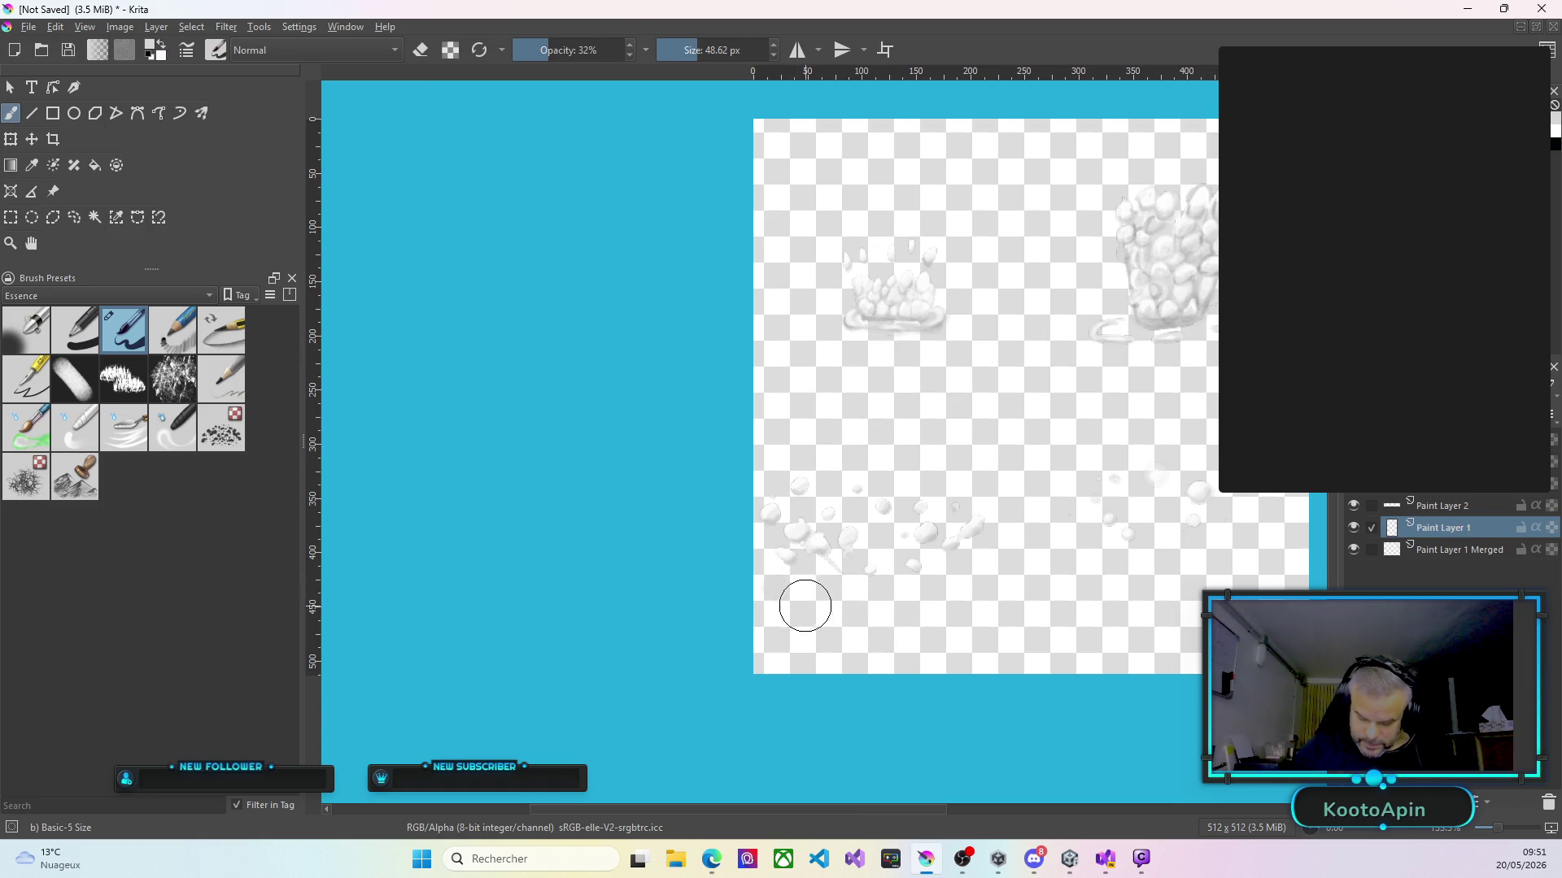
scroll(812, 608, up, 3)
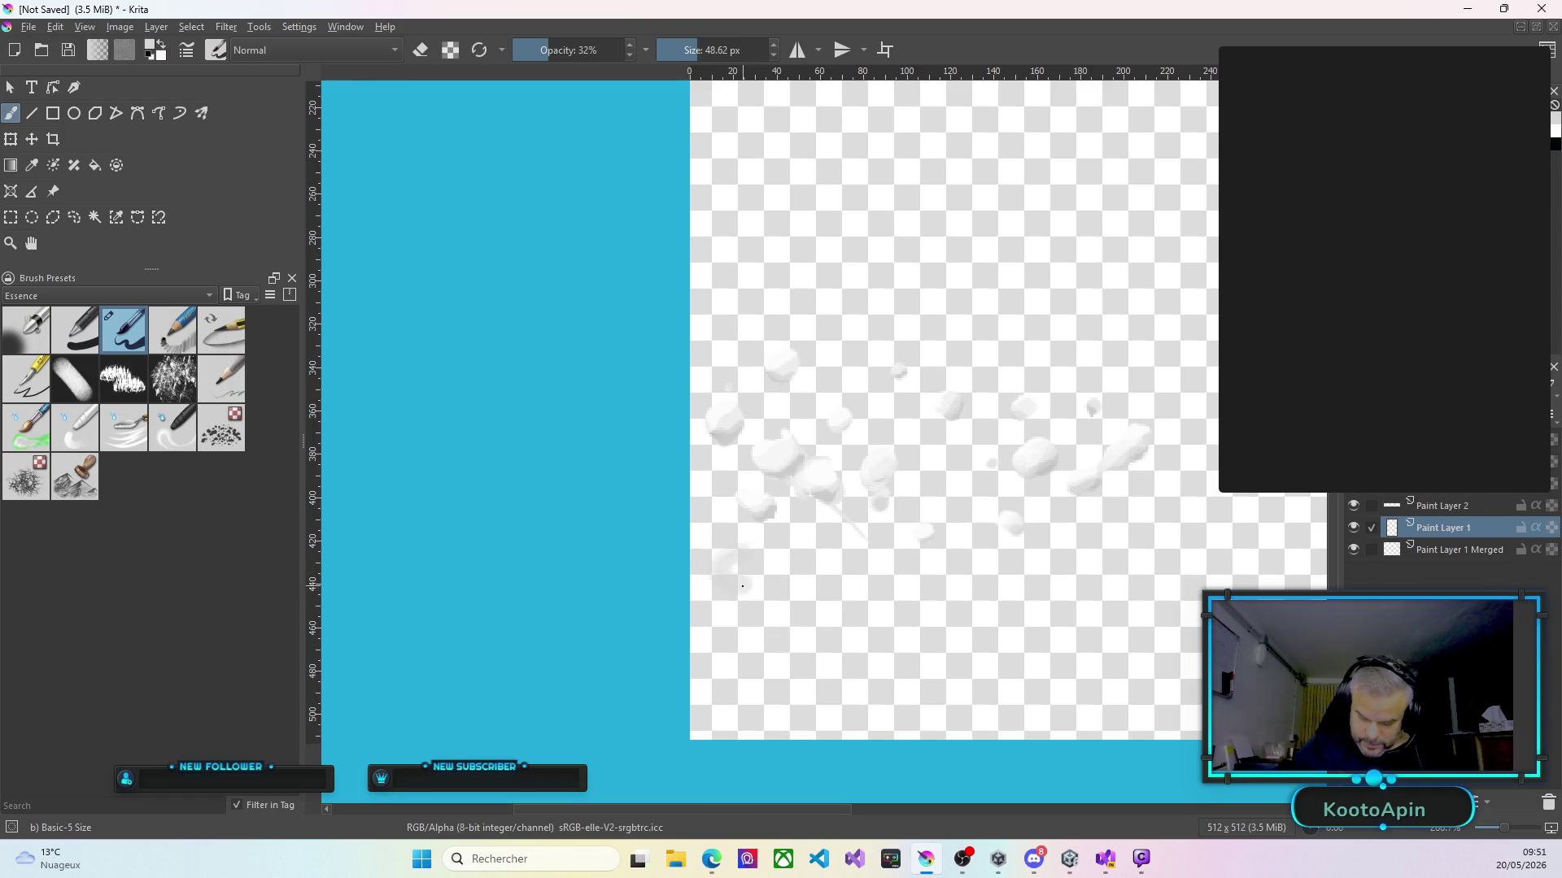
Dab faint white paint across and among the lower droplets.
mouse_move(862, 587)
mouse_down()
mouse_move(828, 592)
mouse_move(1037, 595)
mouse_up()
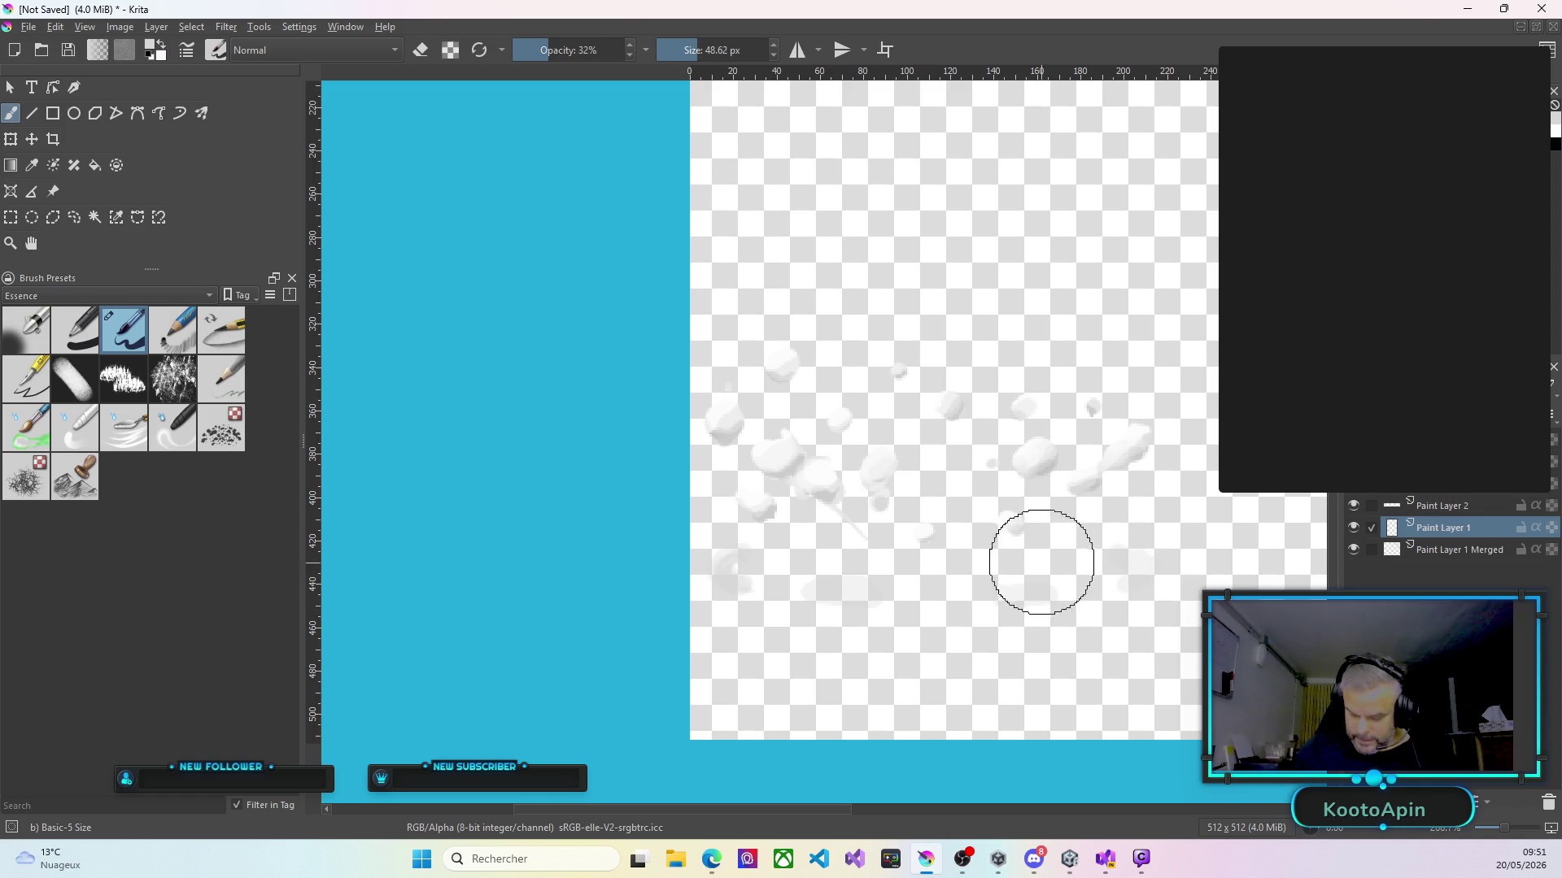
drag(959, 548, 1002, 560)
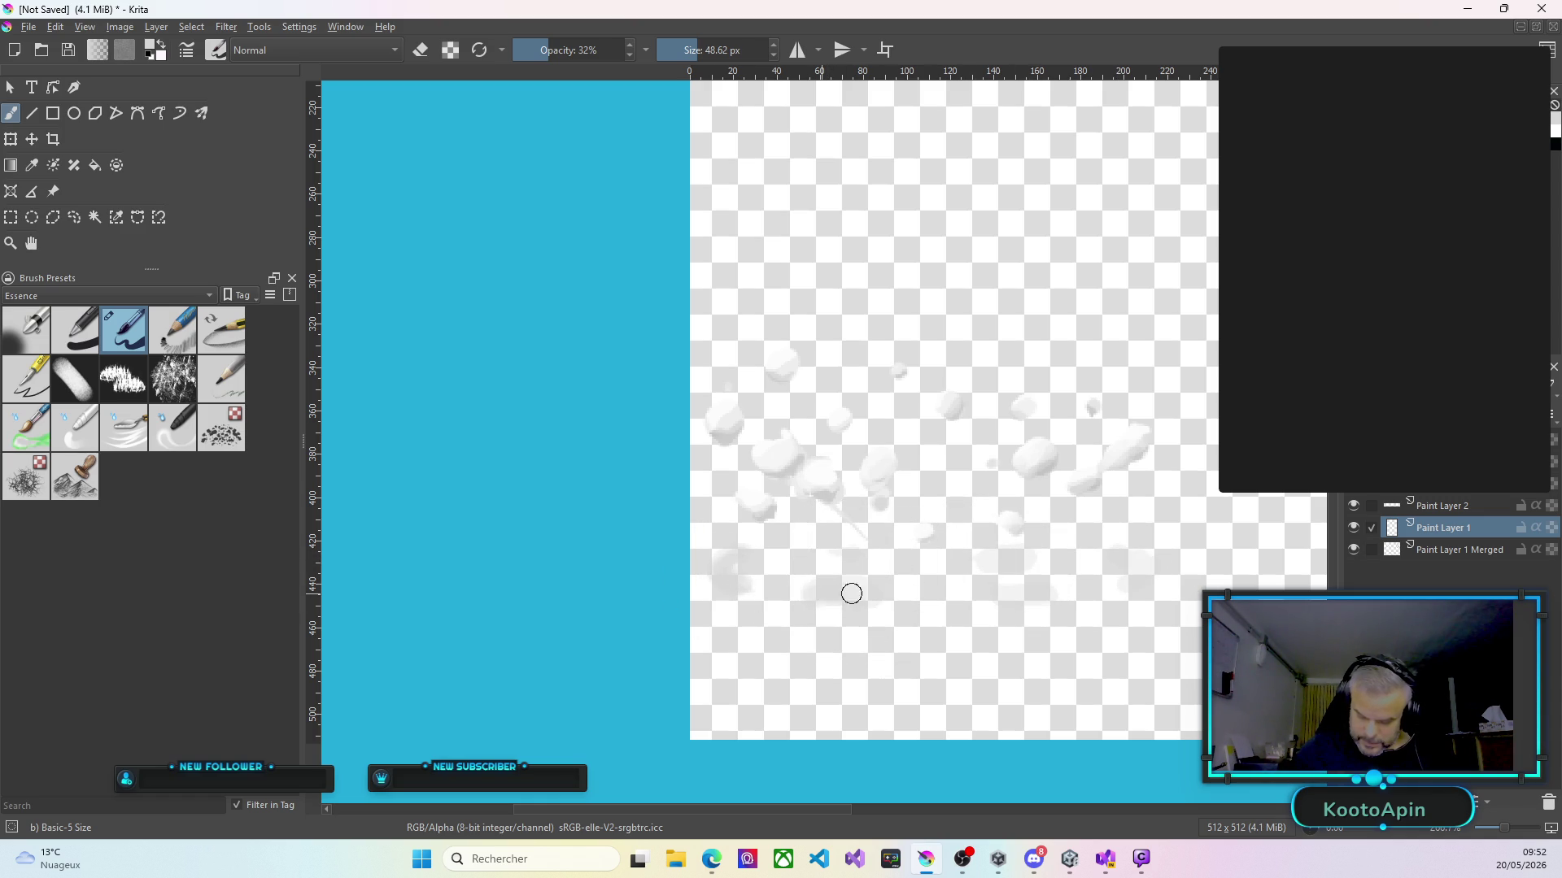
drag(991, 593, 1033, 596)
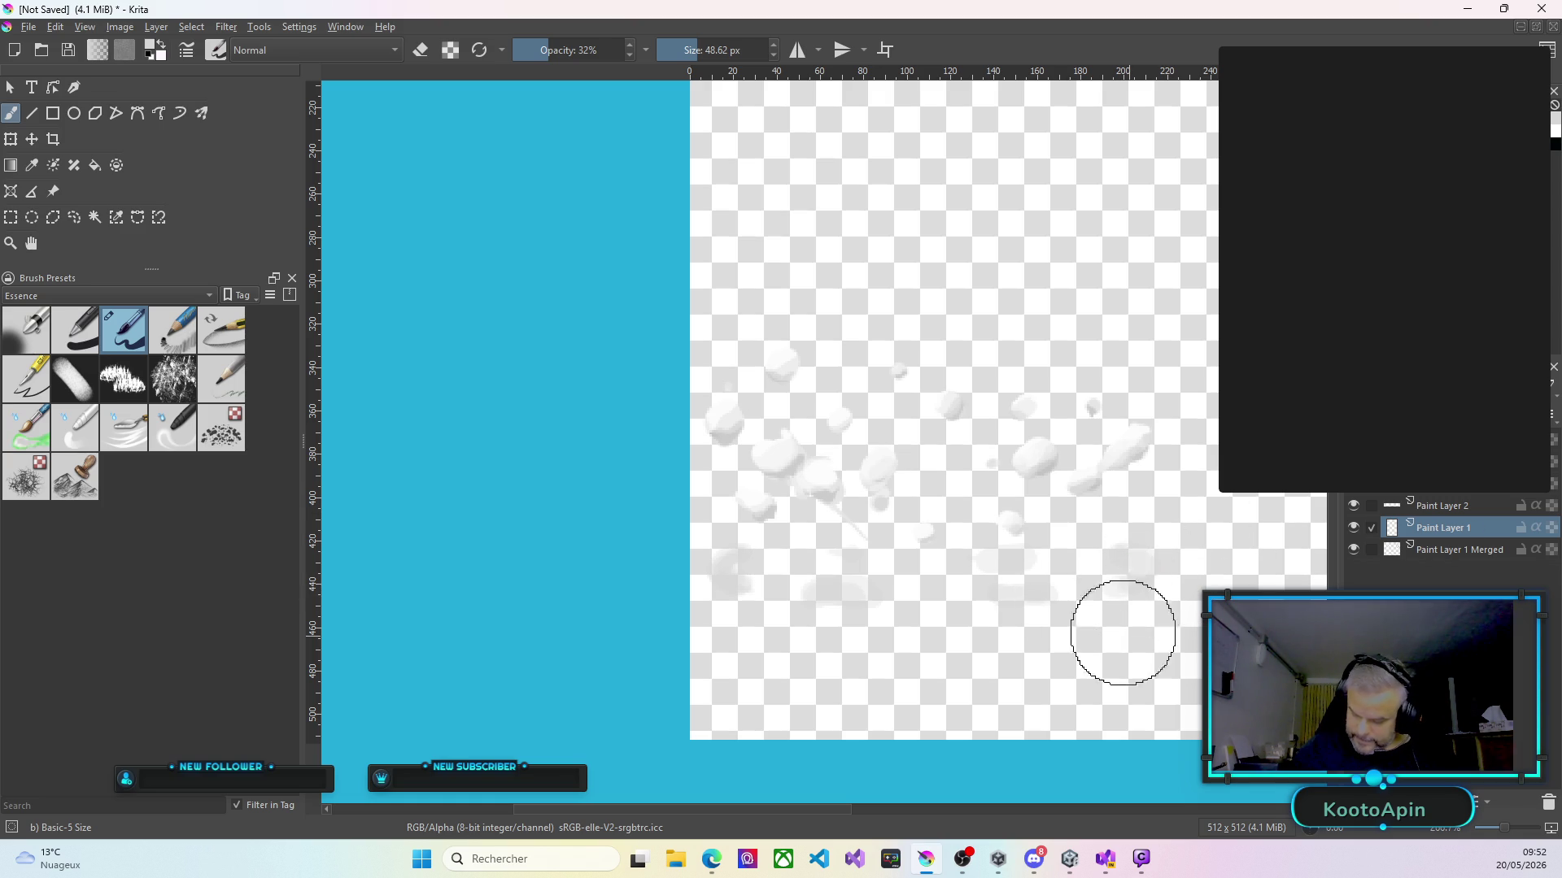
At 68% brush opacity, smear grey puddle strokes and a swirl beneath the droplets.
drag(550, 49, 589, 49)
mouse_move(1119, 593)
mouse_down()
mouse_move(1139, 553)
mouse_move(1134, 573)
mouse_up()
drag(1037, 587, 1011, 603)
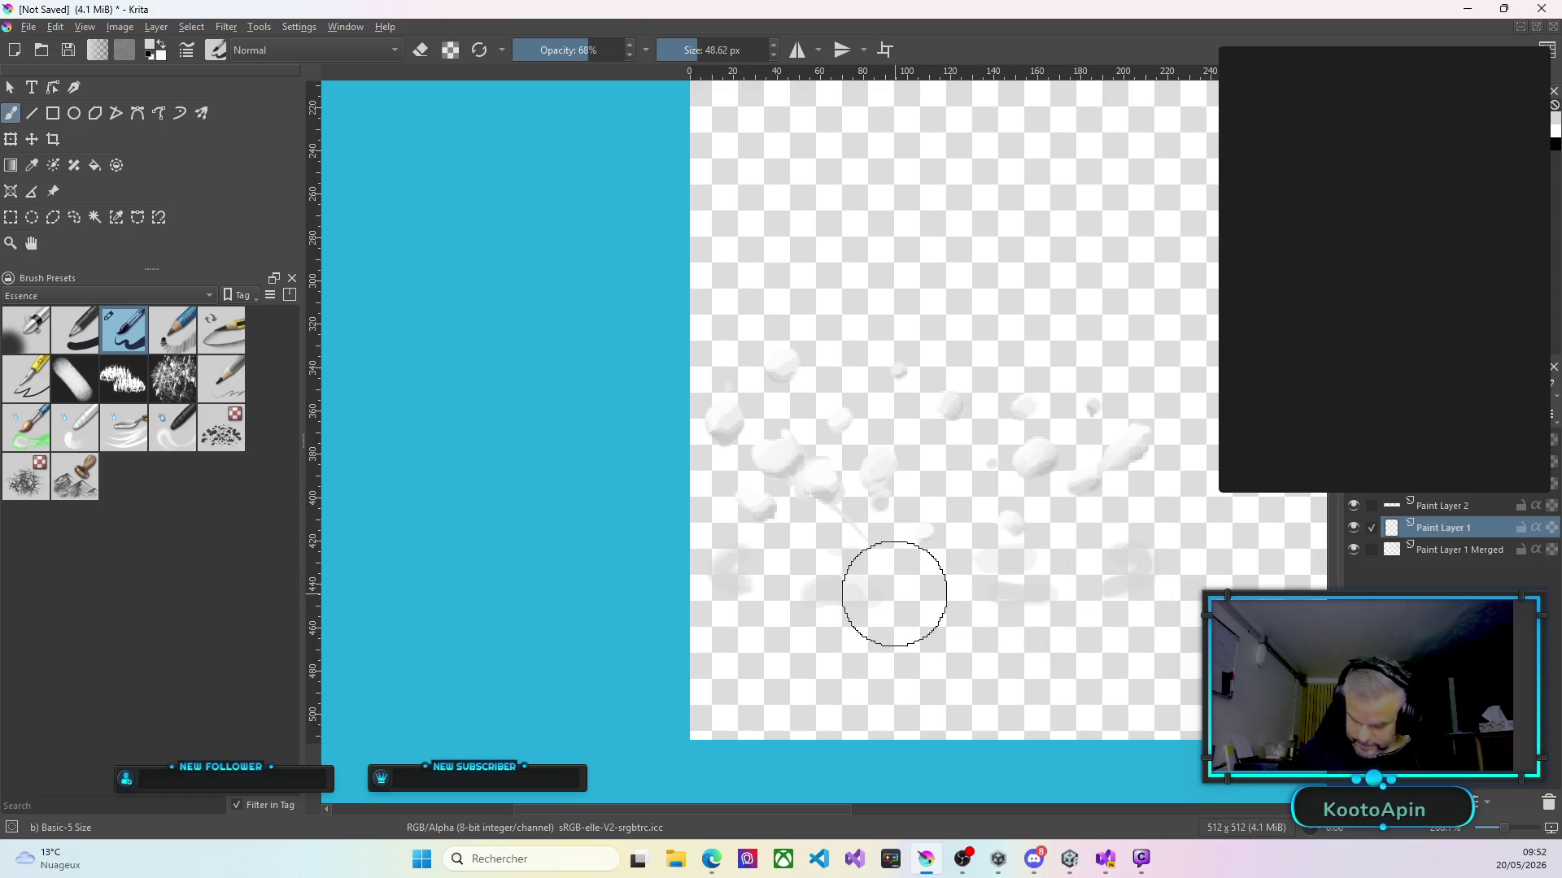
mouse_move(809, 593)
mouse_down()
mouse_move(848, 595)
mouse_move(736, 589)
mouse_move(1122, 589)
mouse_up()
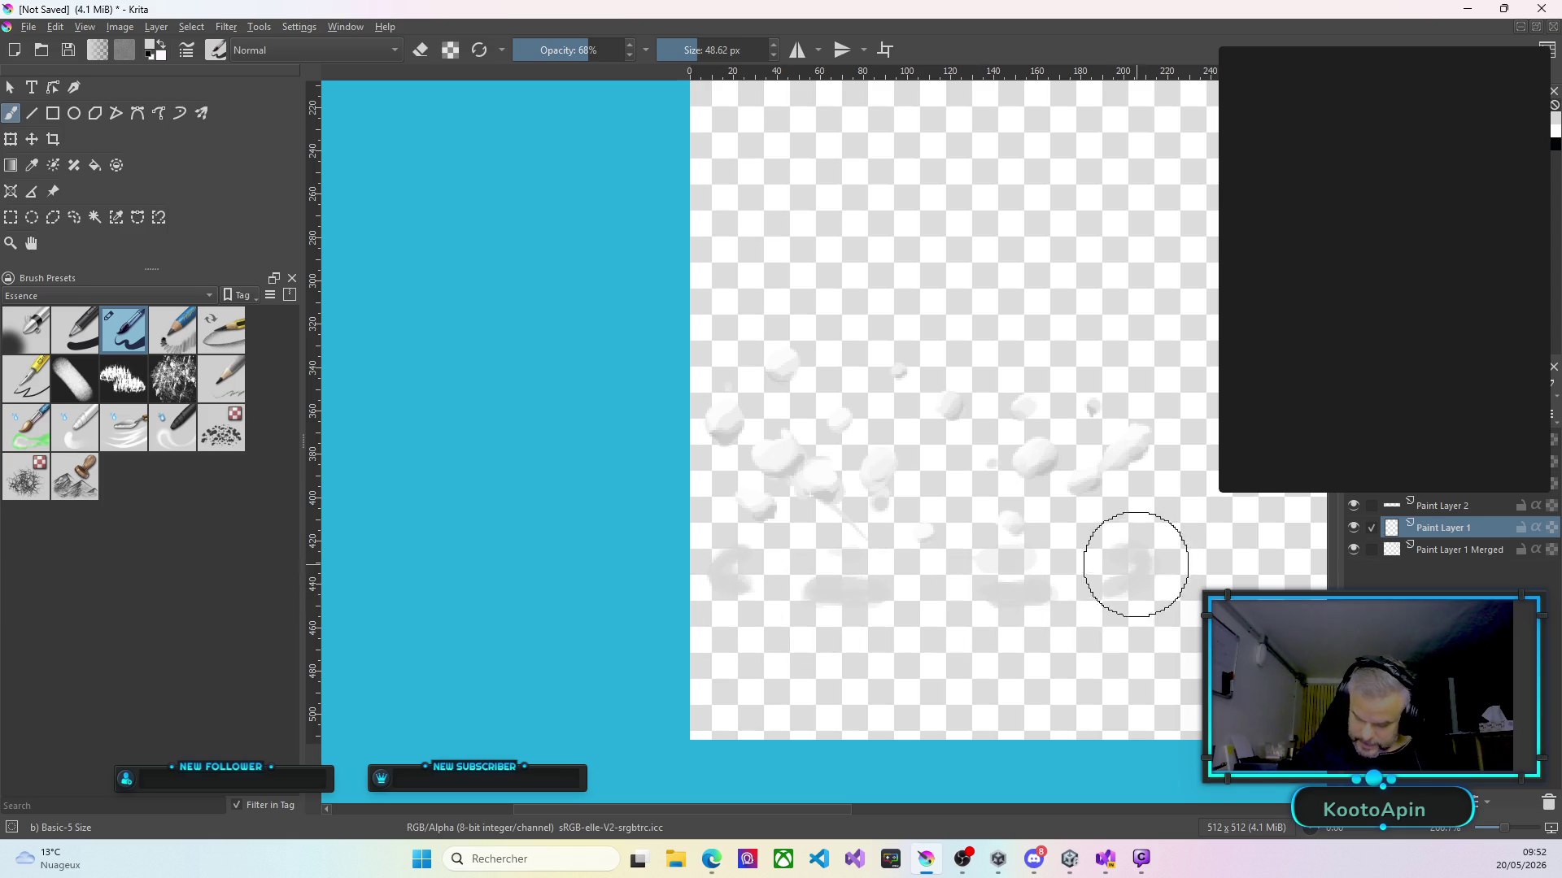
drag(921, 638, 948, 641)
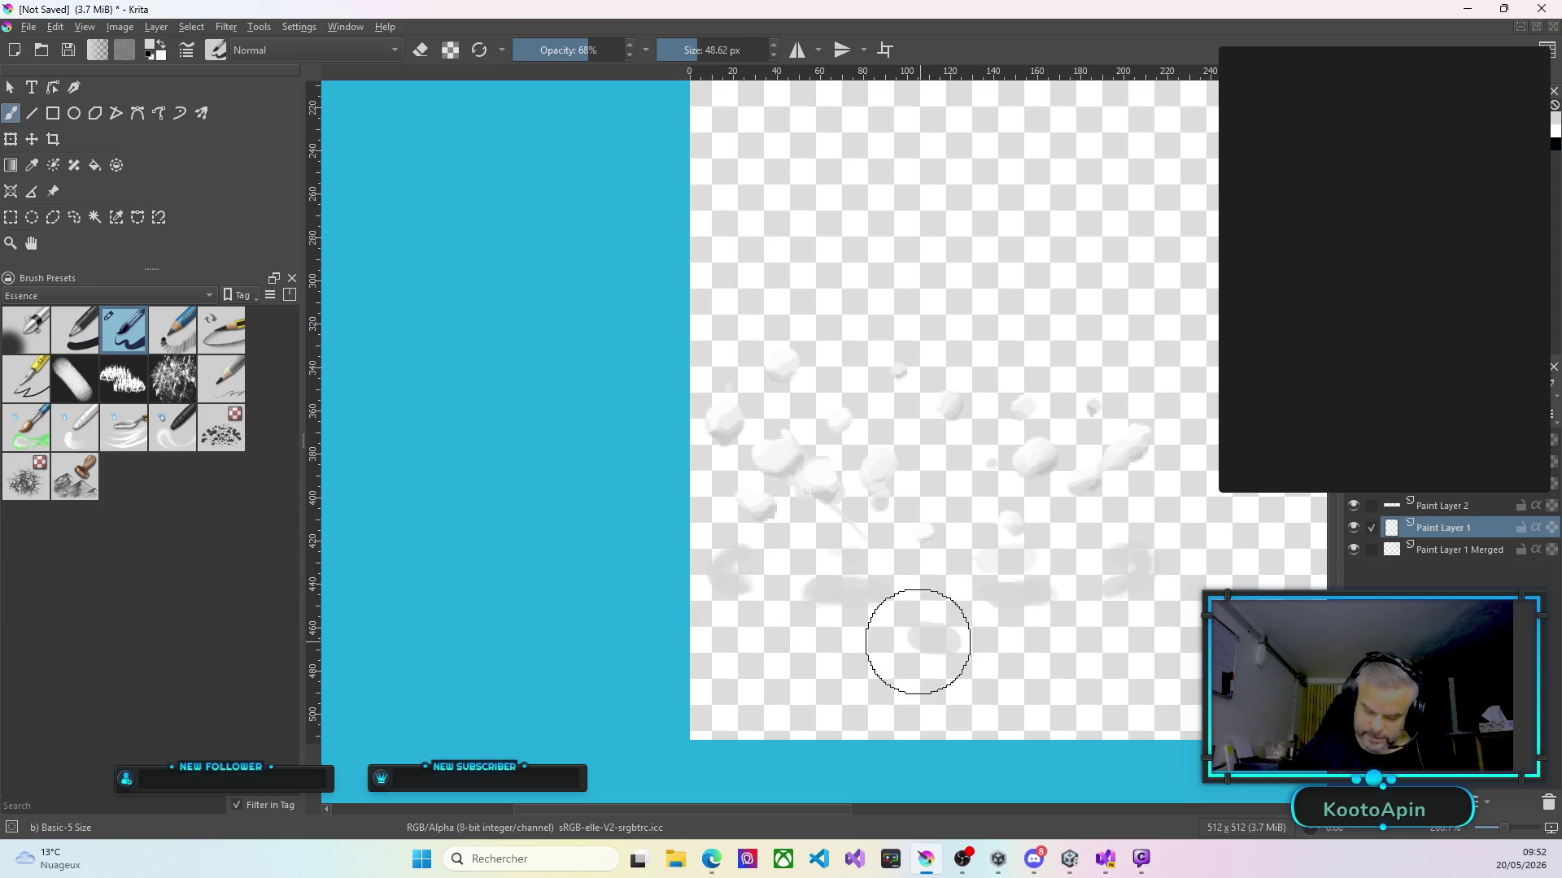
click(758, 626)
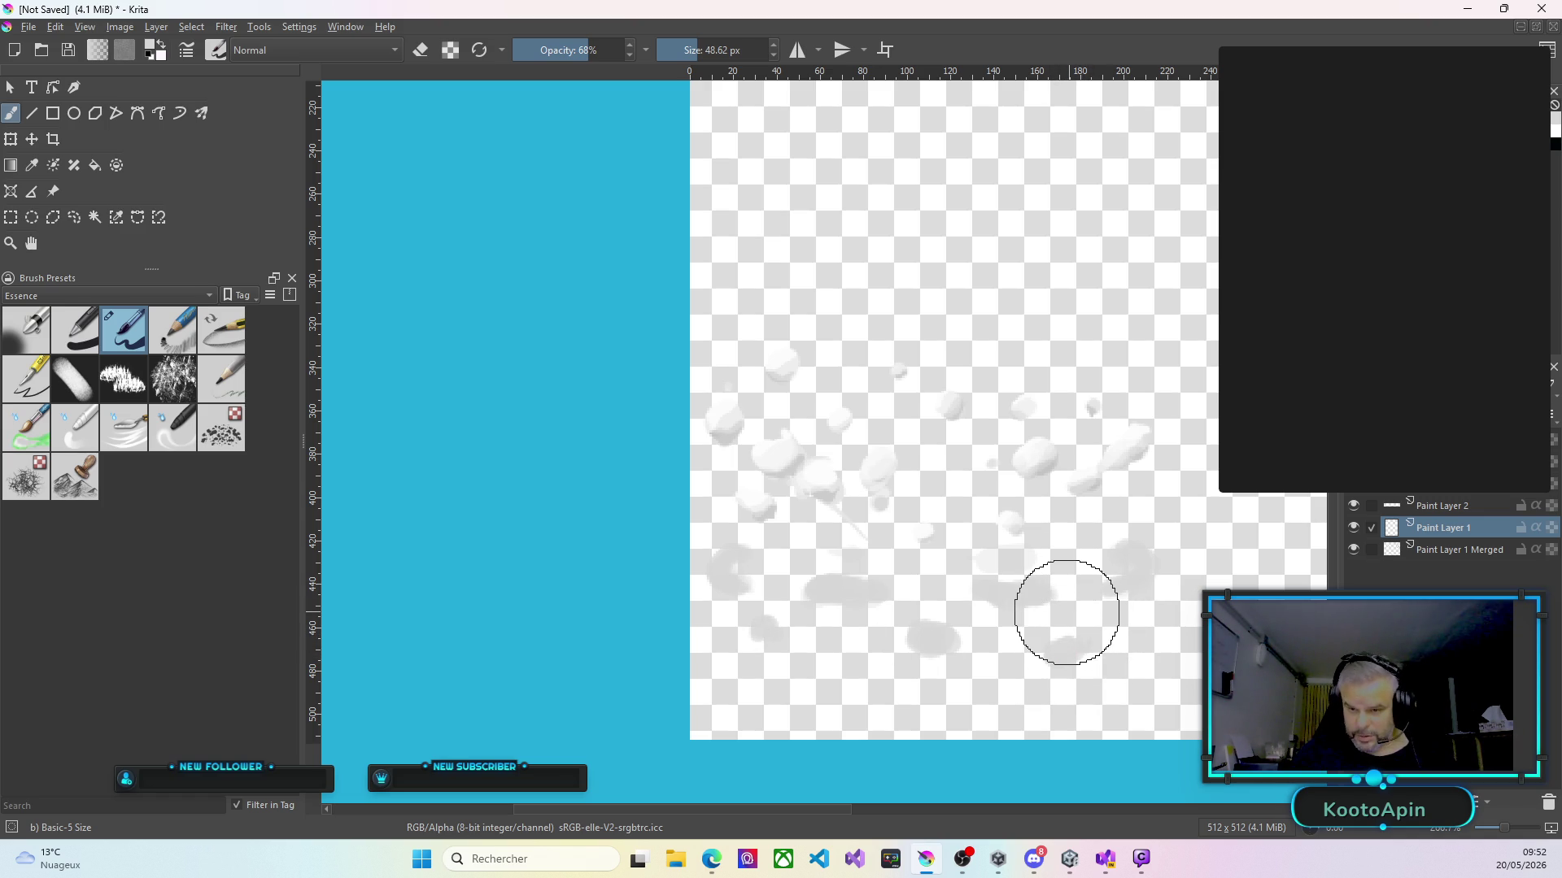
On Paint Layer 2, draw a grey ring over the puddle blob, lighten the lower-left blob, add a layer.
click(1447, 506)
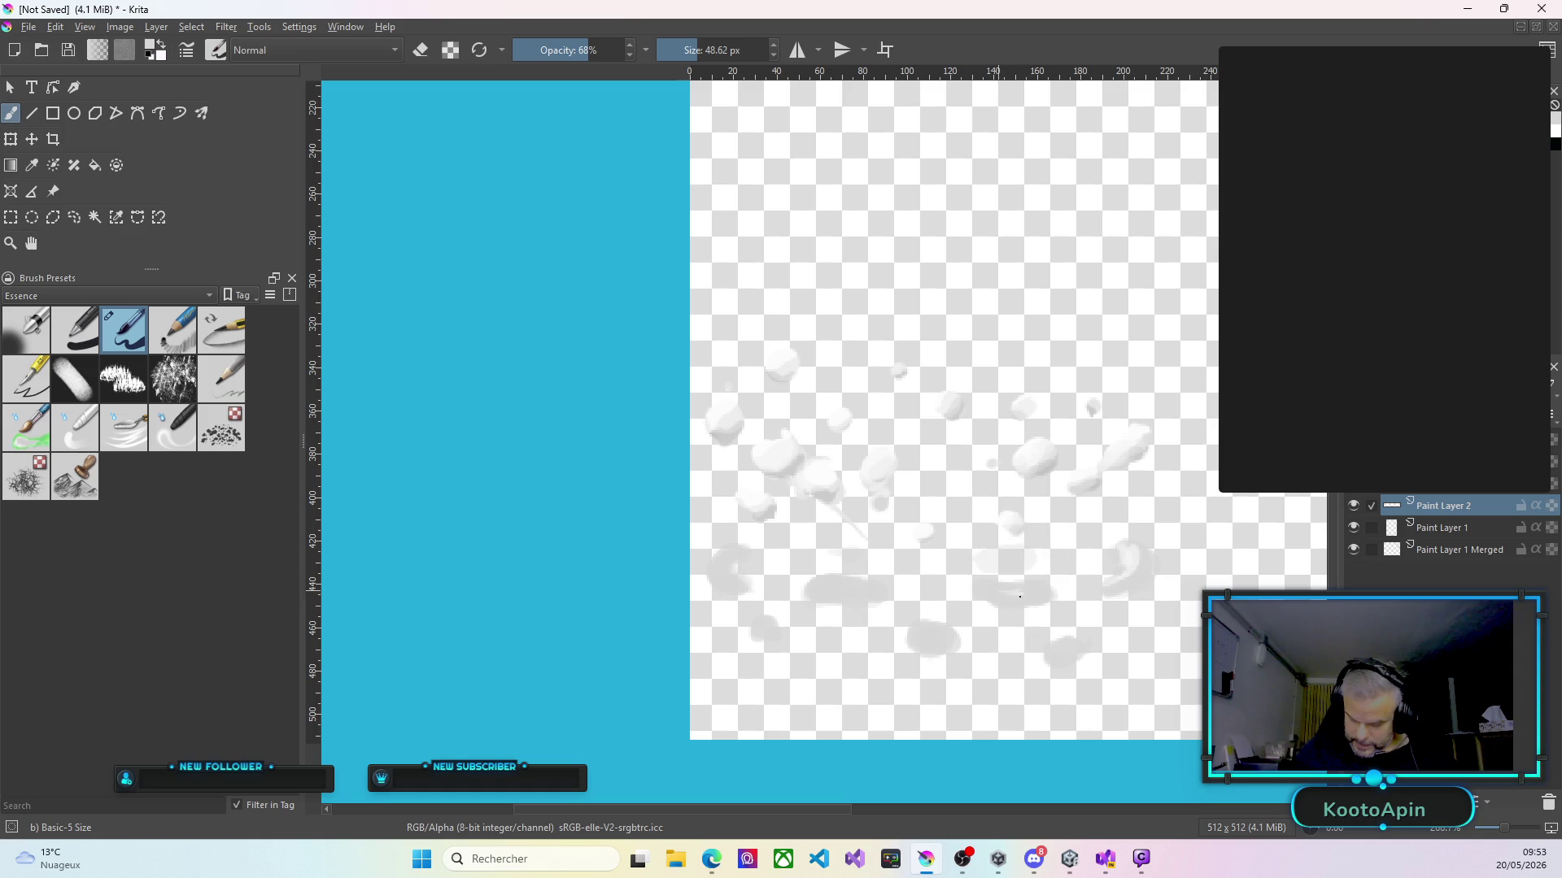
drag(999, 595, 1039, 586)
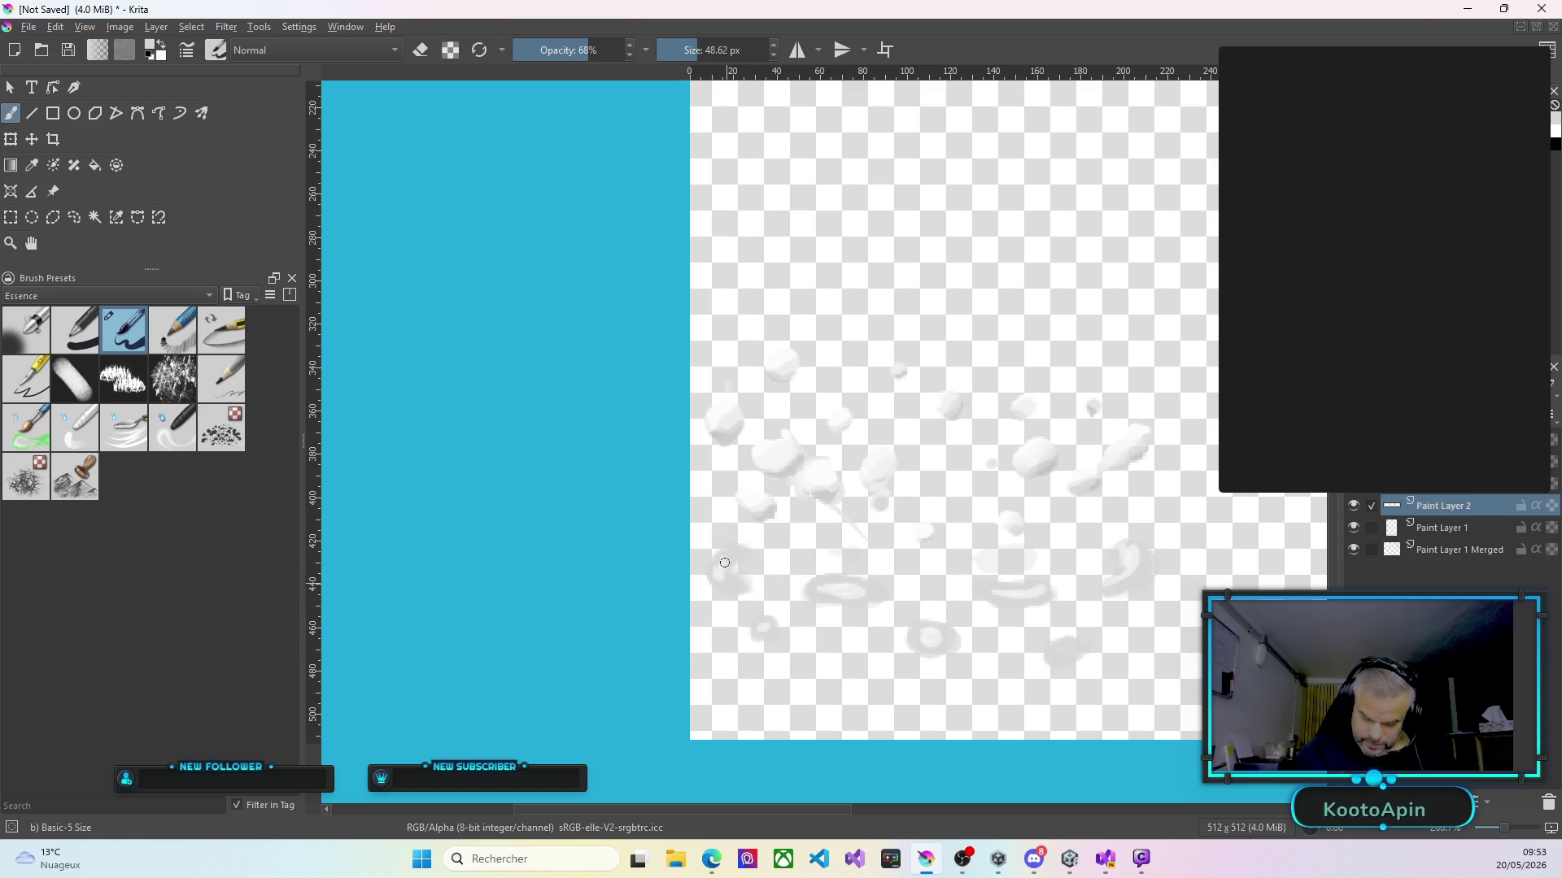
drag(736, 584, 730, 557)
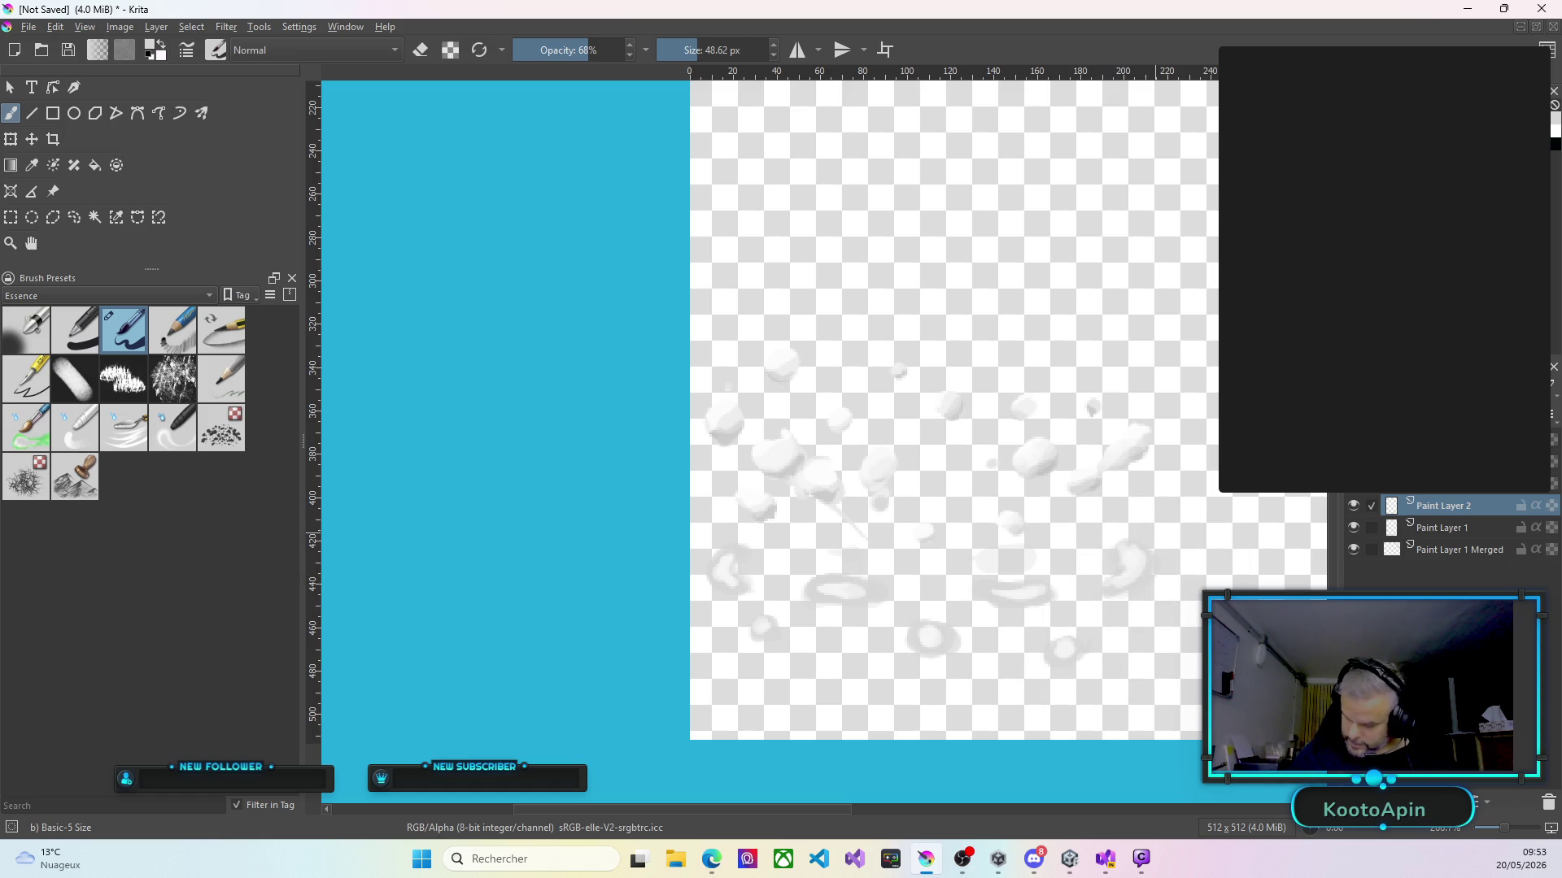
key(Page_Up)
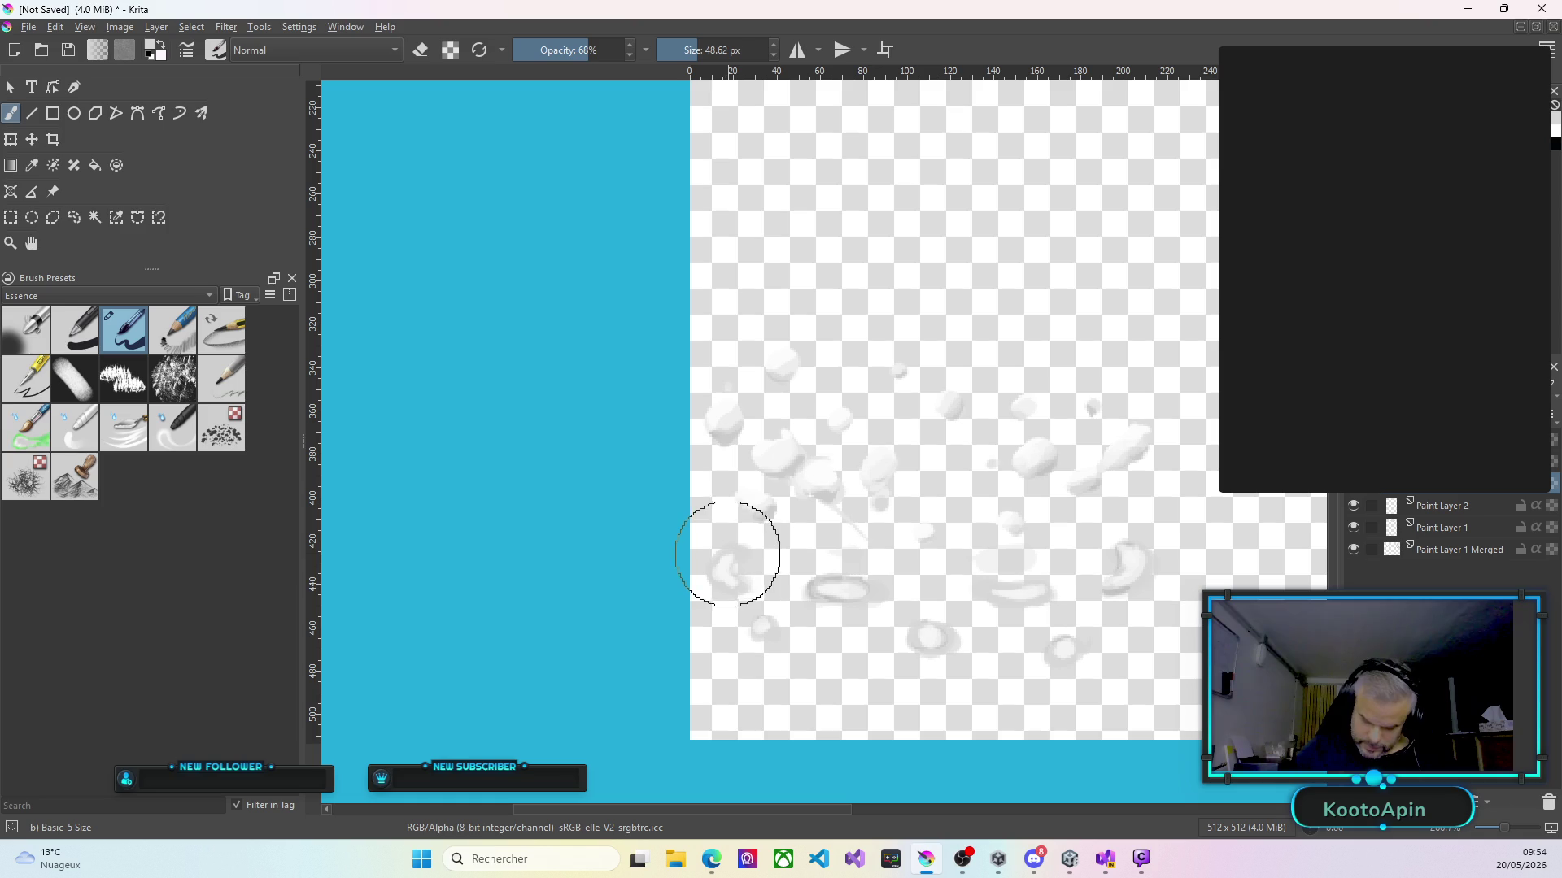
Dab lighter paint on the small grey blob and extend and brighten the right-hand white droplet.
right_click(712, 585)
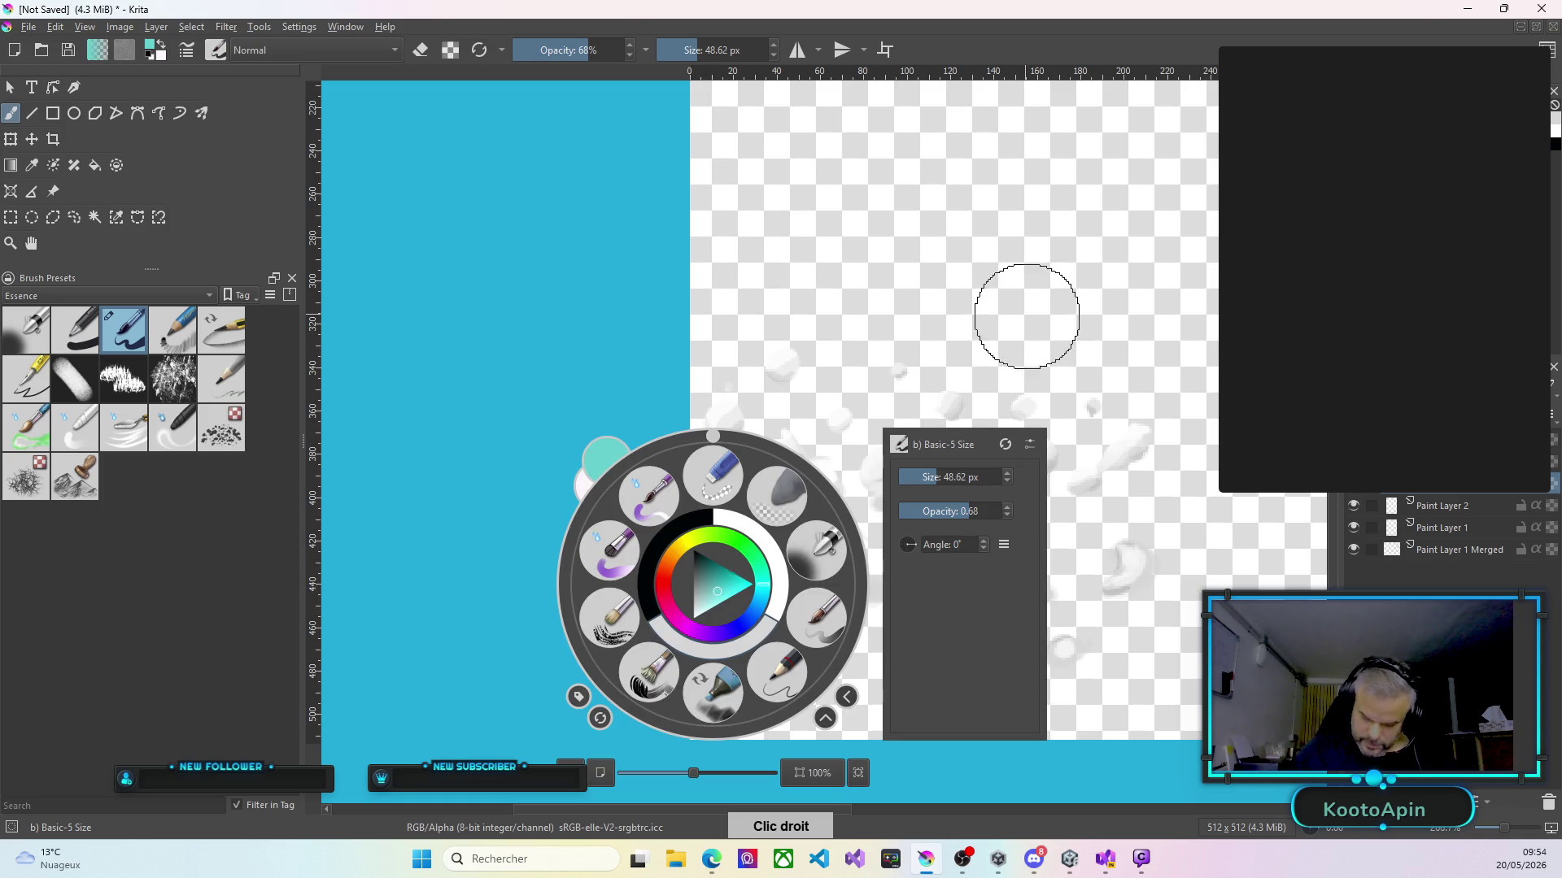
click(1019, 309)
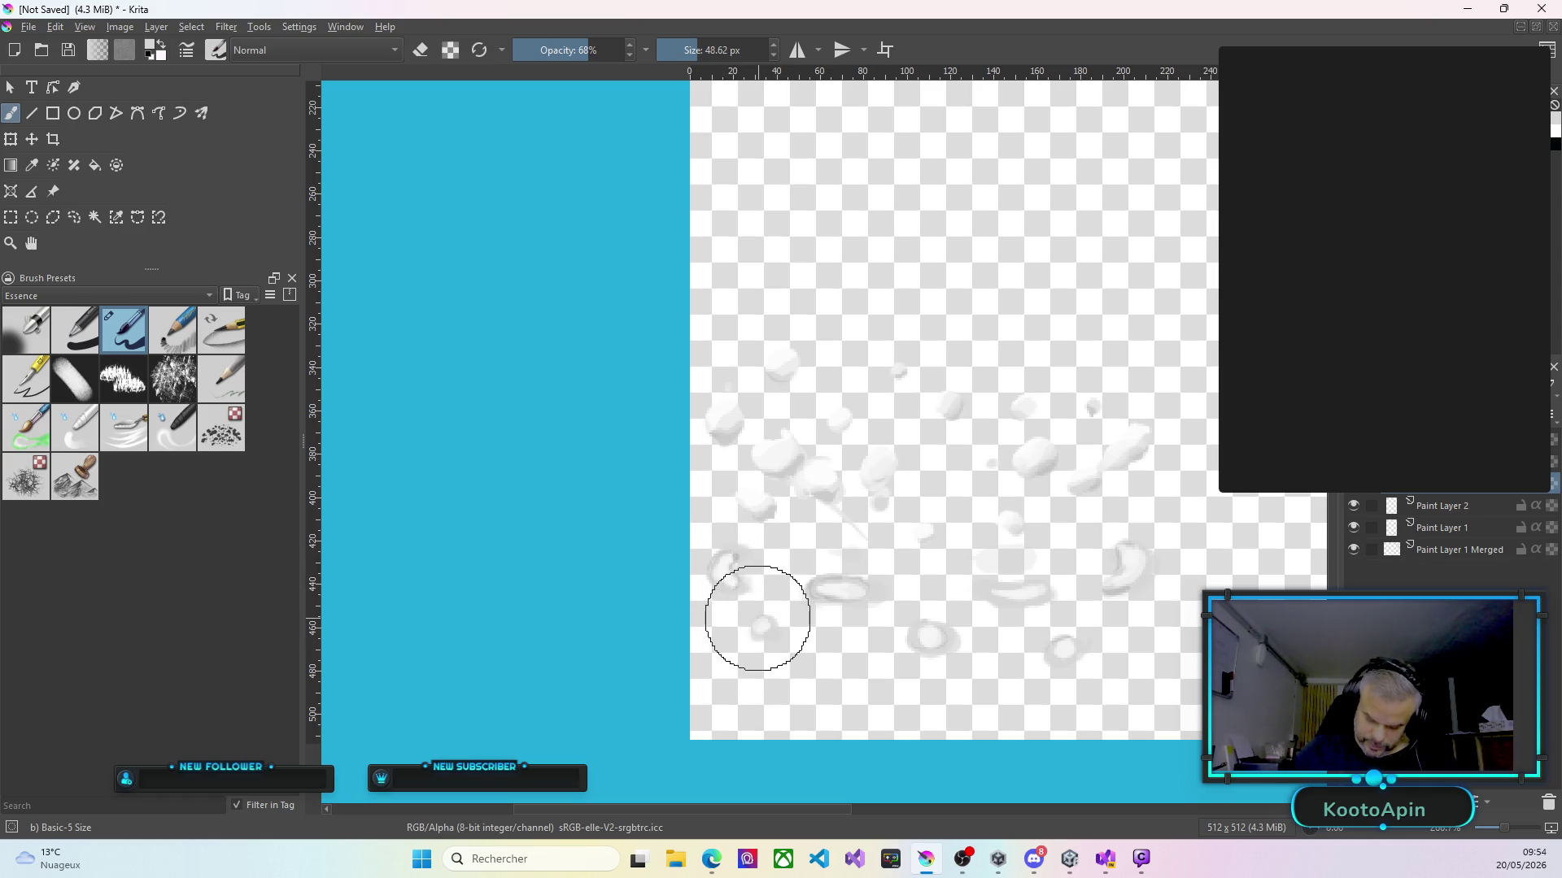
click(774, 619)
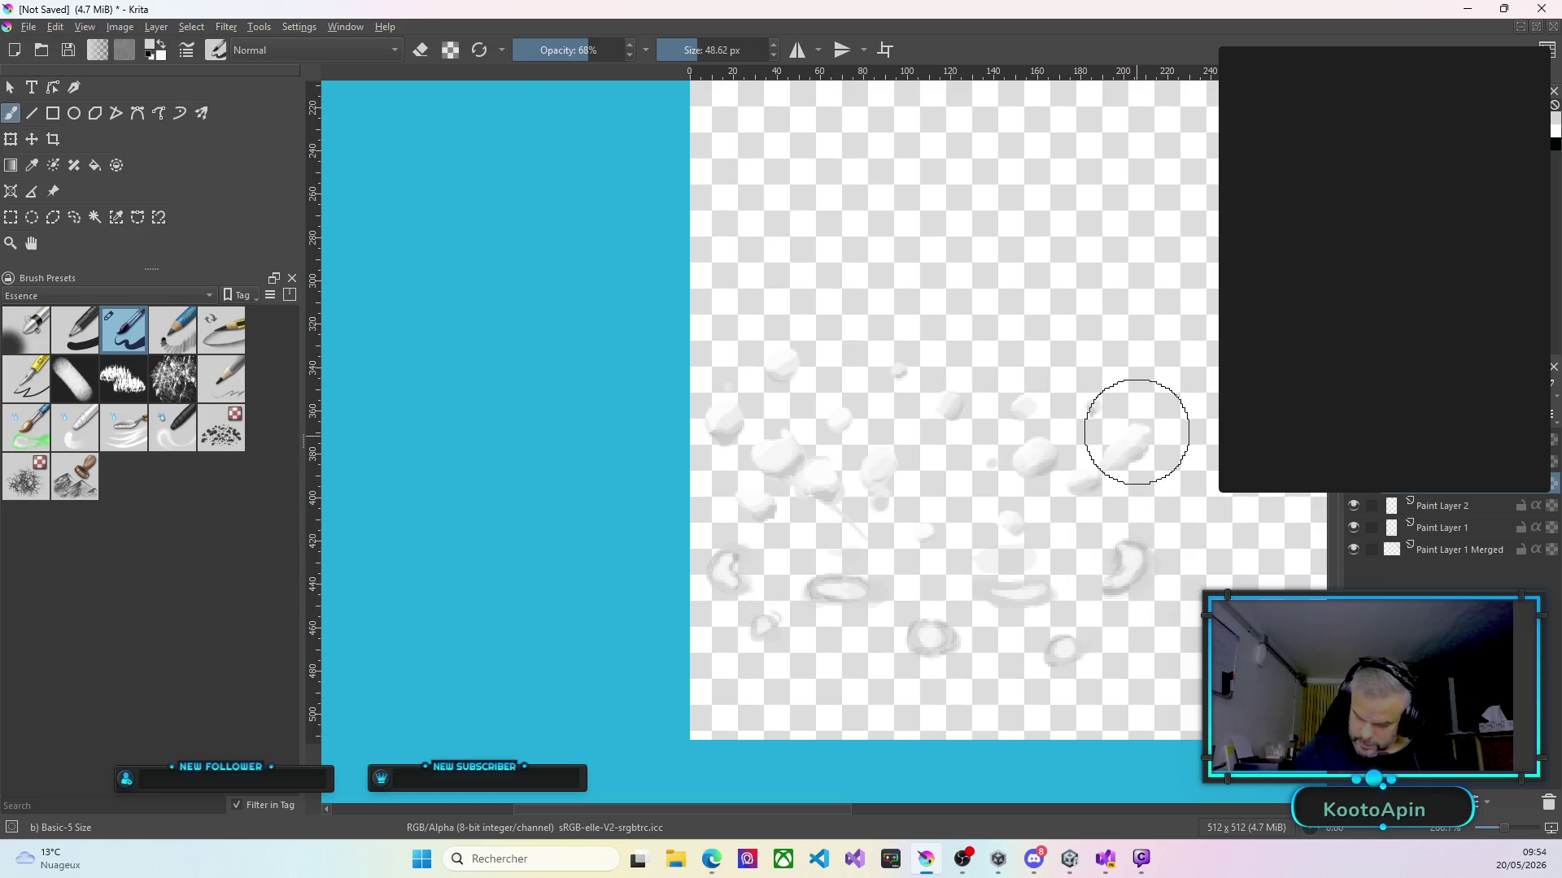
drag(1111, 439, 1103, 448)
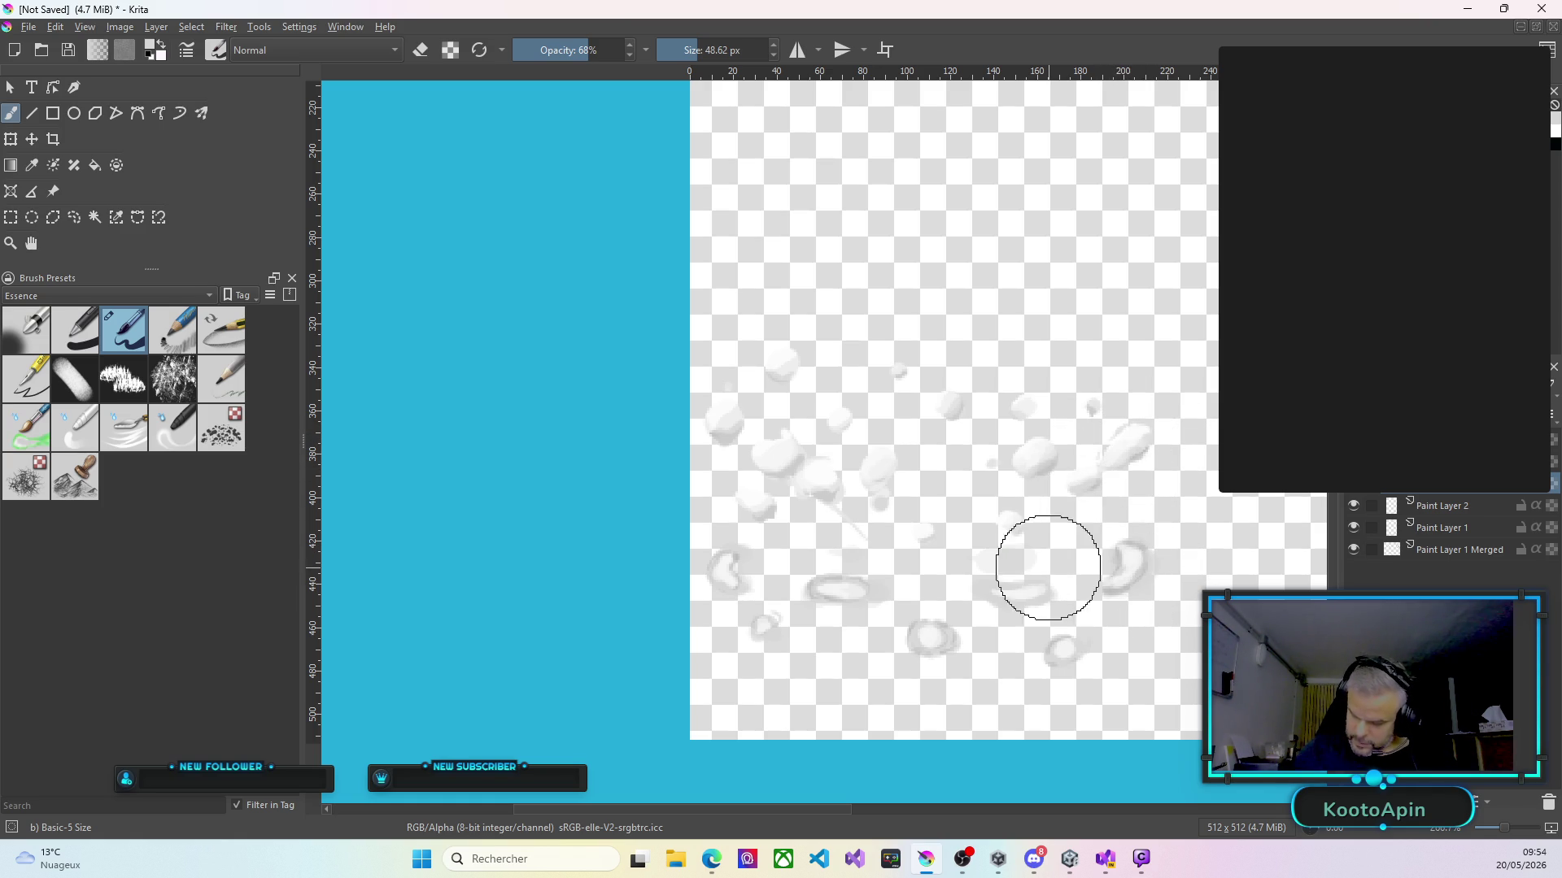
drag(1128, 425, 1111, 439)
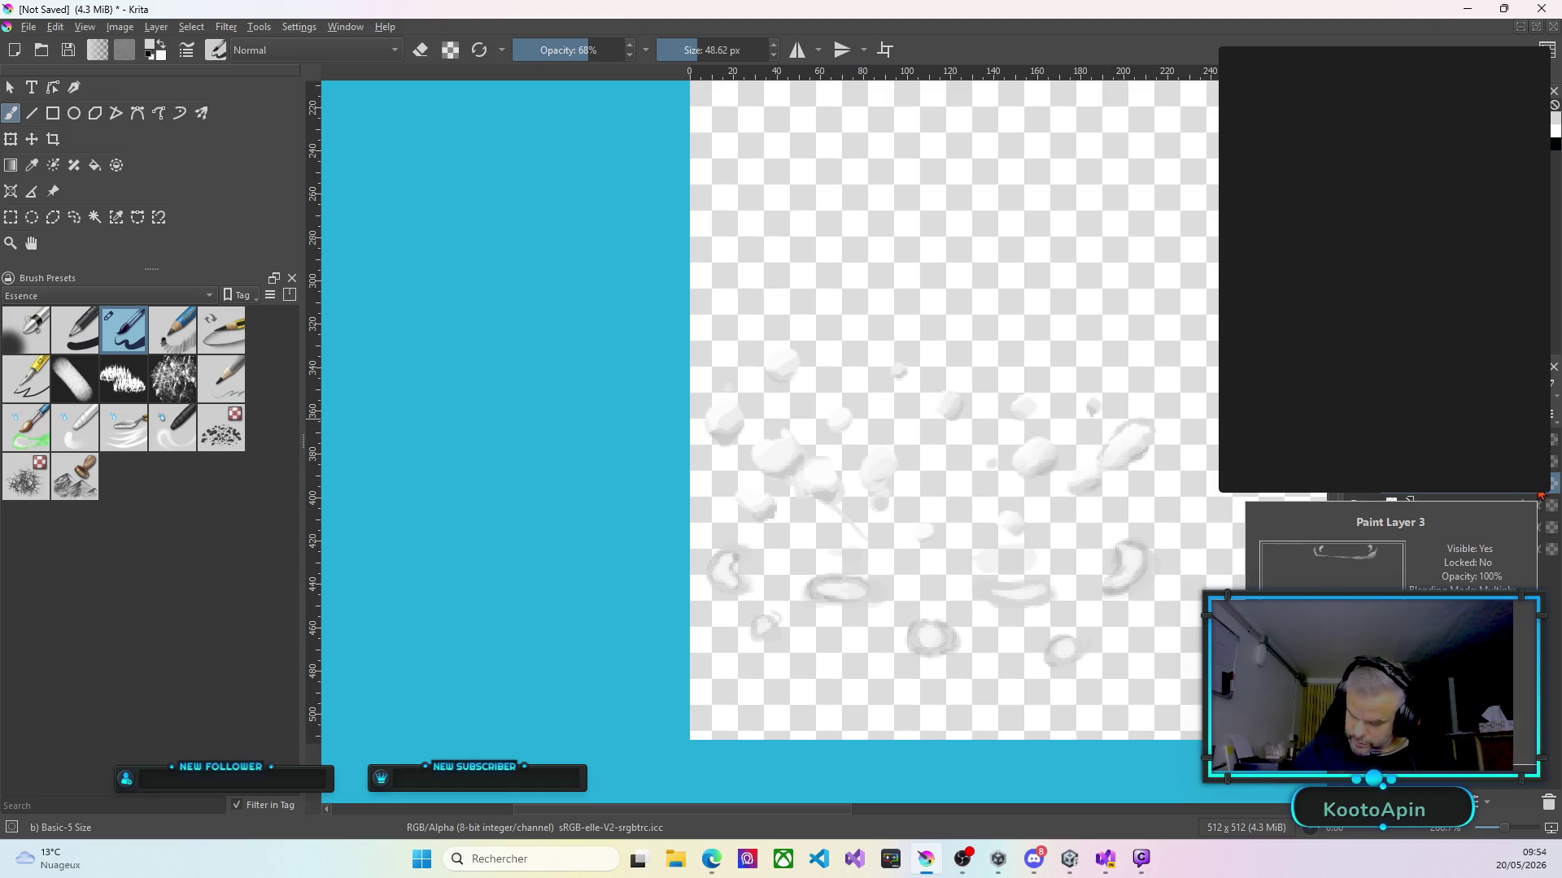
Add a new Paint Layer 3 at the top of the layer stack.
mouse_move(1432, 506)
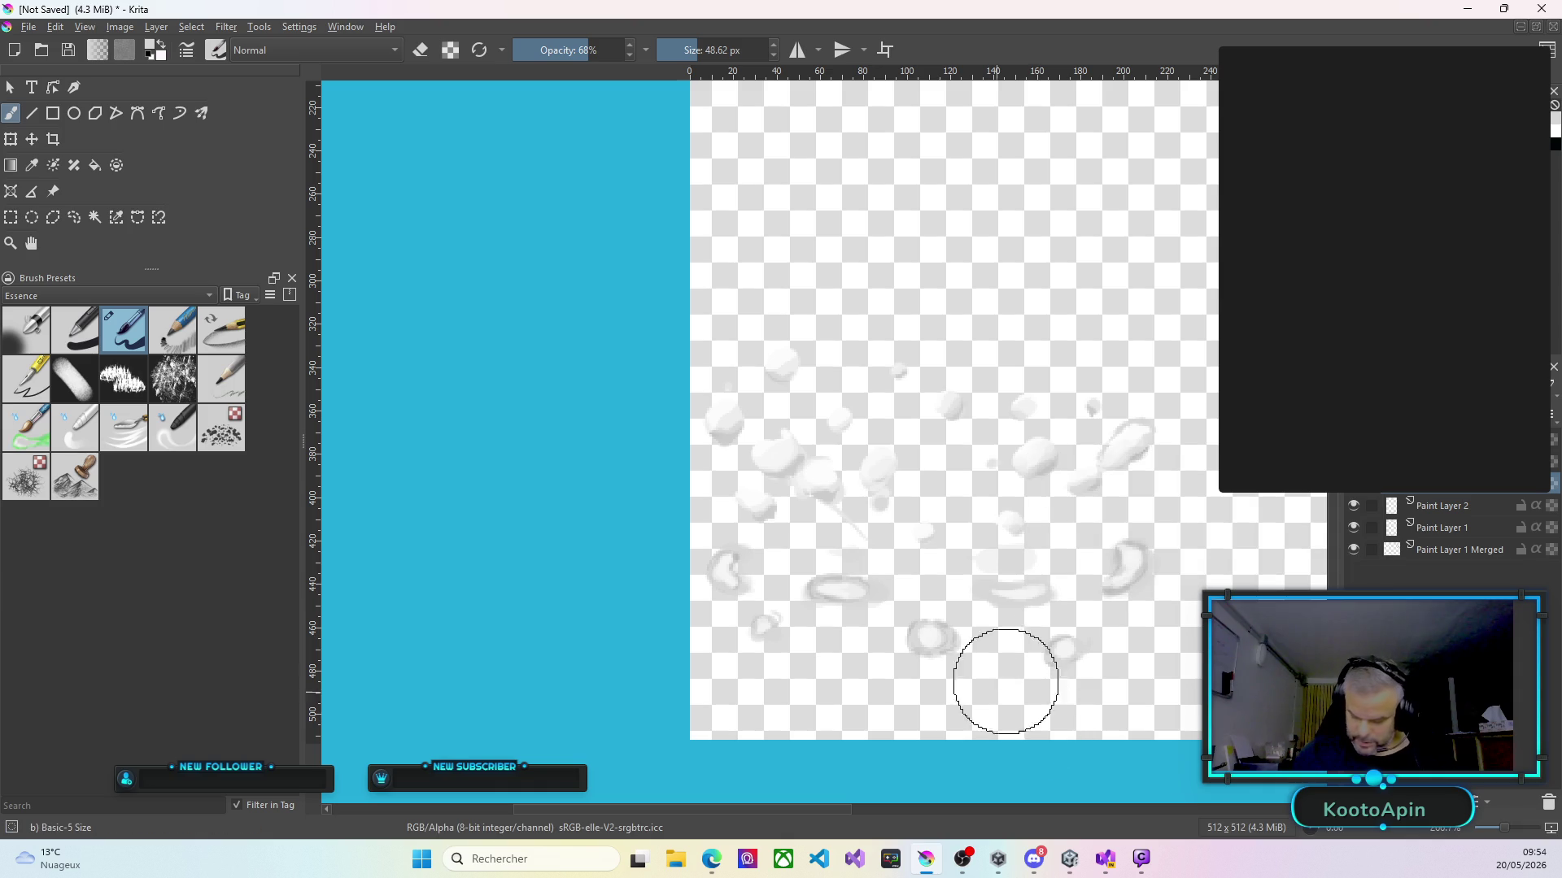
click(1444, 438)
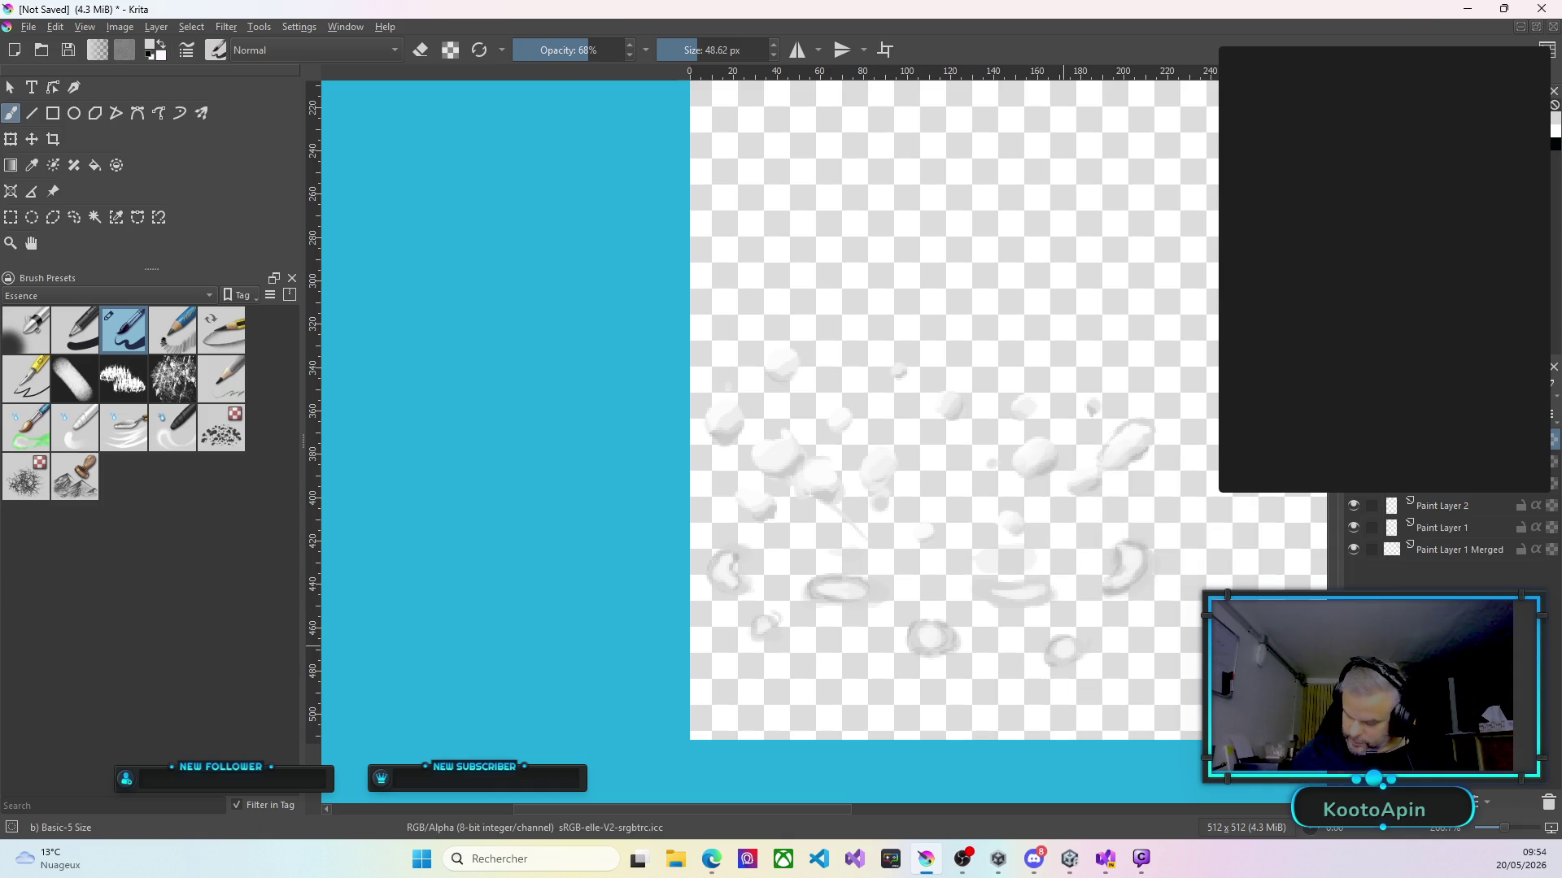
key(Insert)
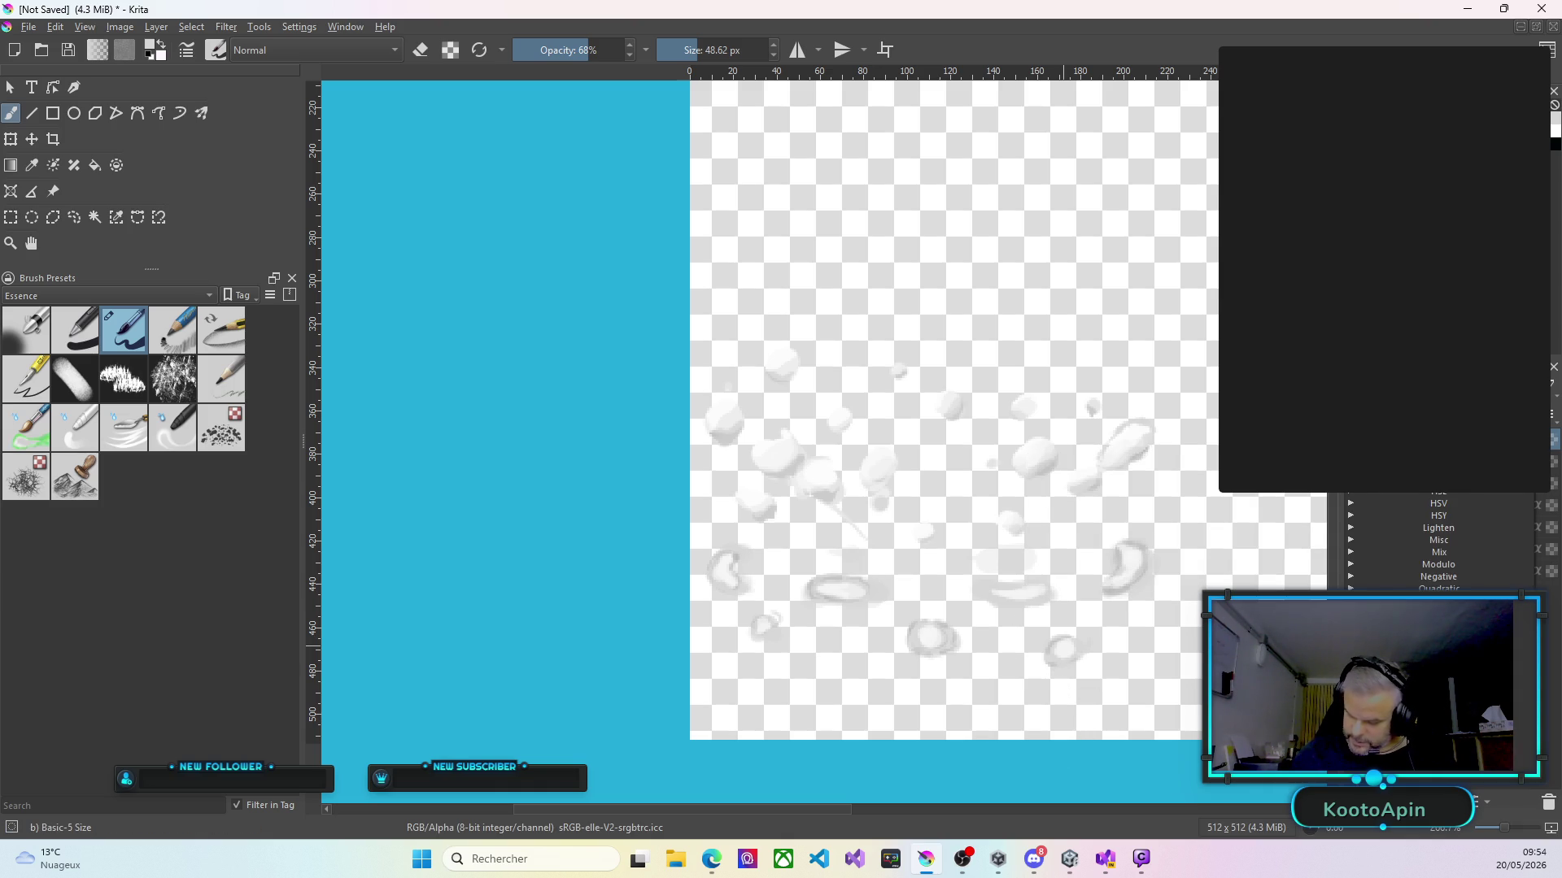
key(Escape)
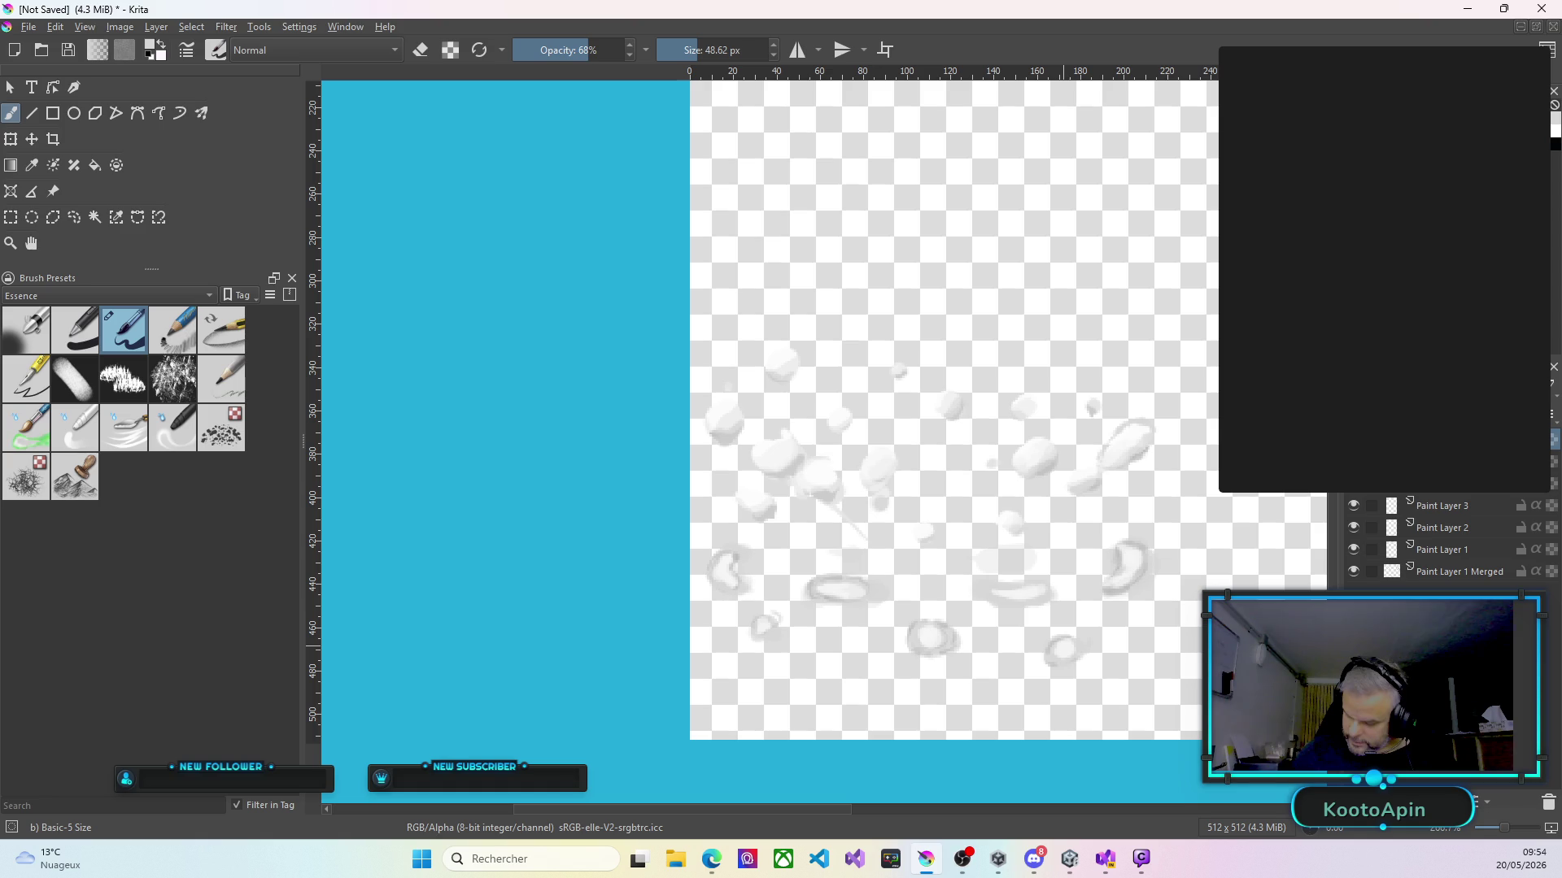
Repaint the lower white stroke and brighten the droplet dabs across the centre and upper left.
drag(1119, 435, 1128, 423)
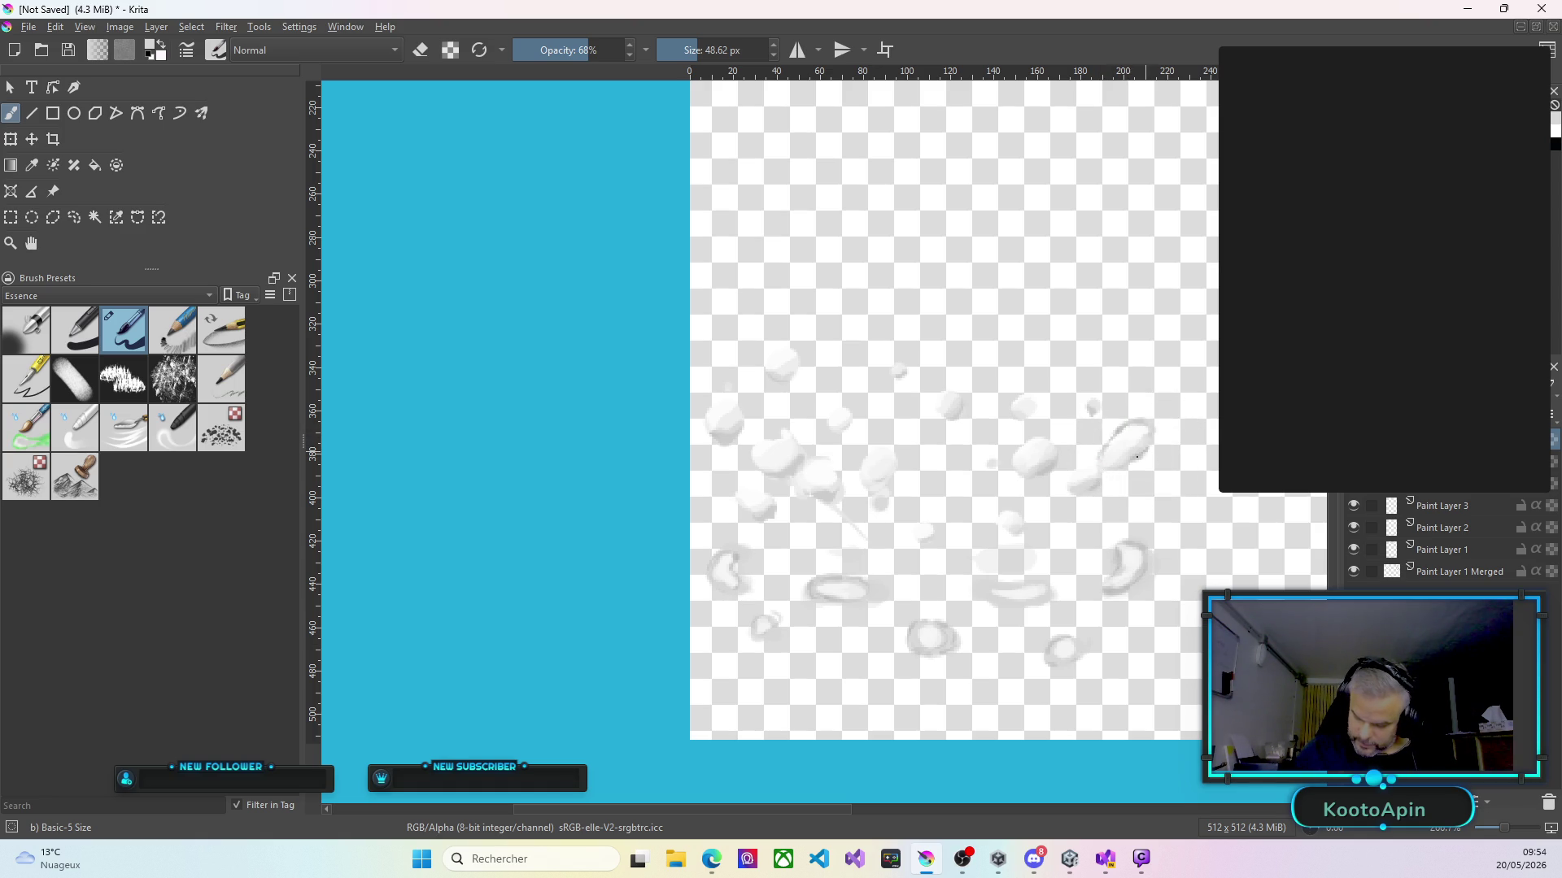
drag(1101, 453, 1074, 493)
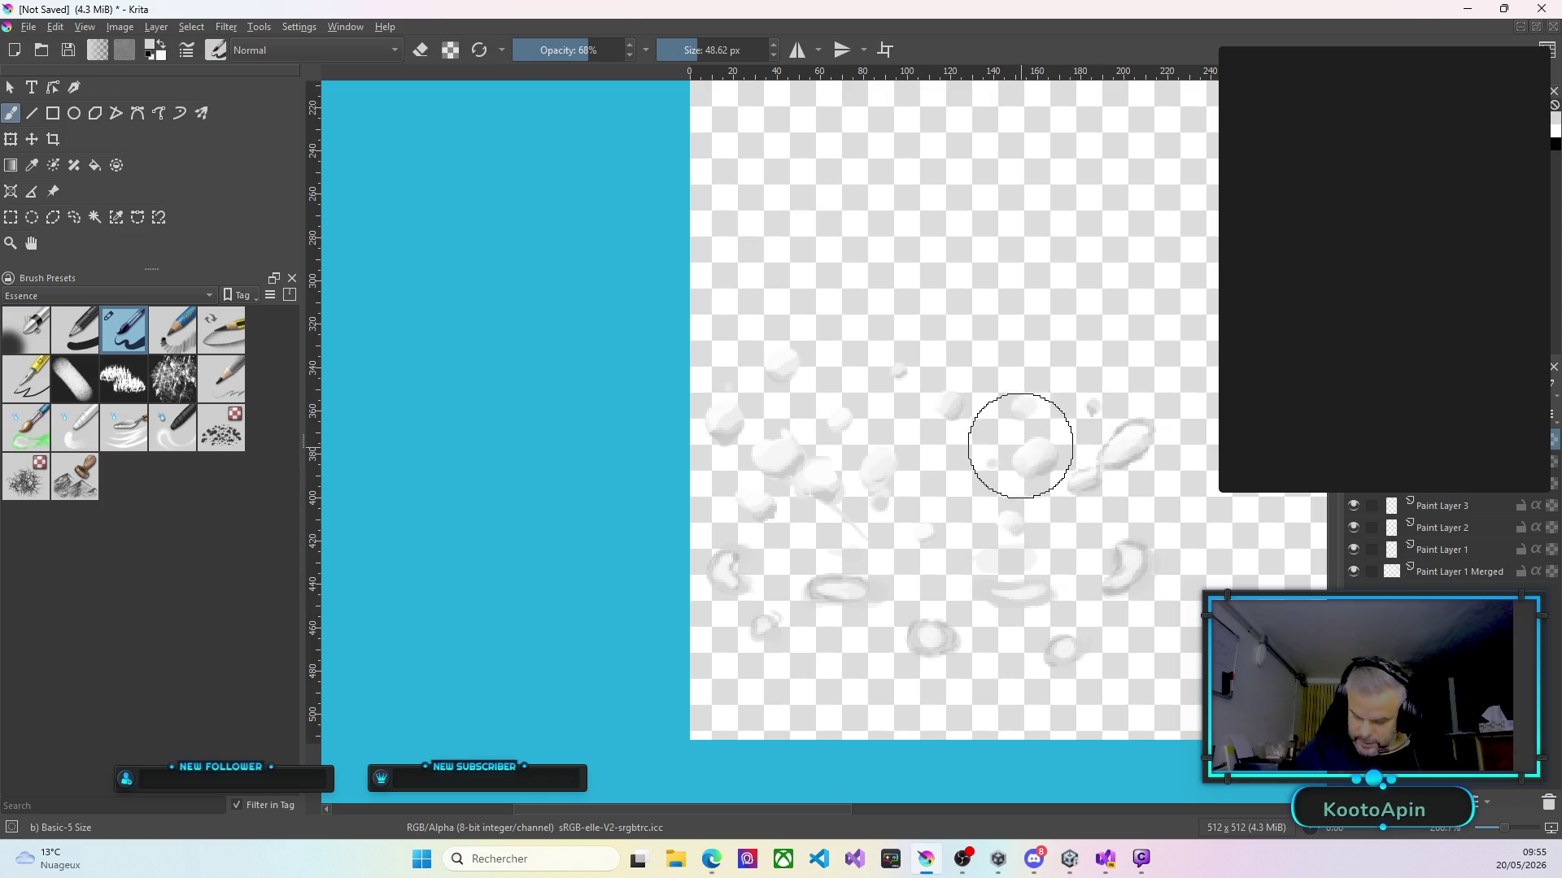
drag(1022, 463, 1021, 453)
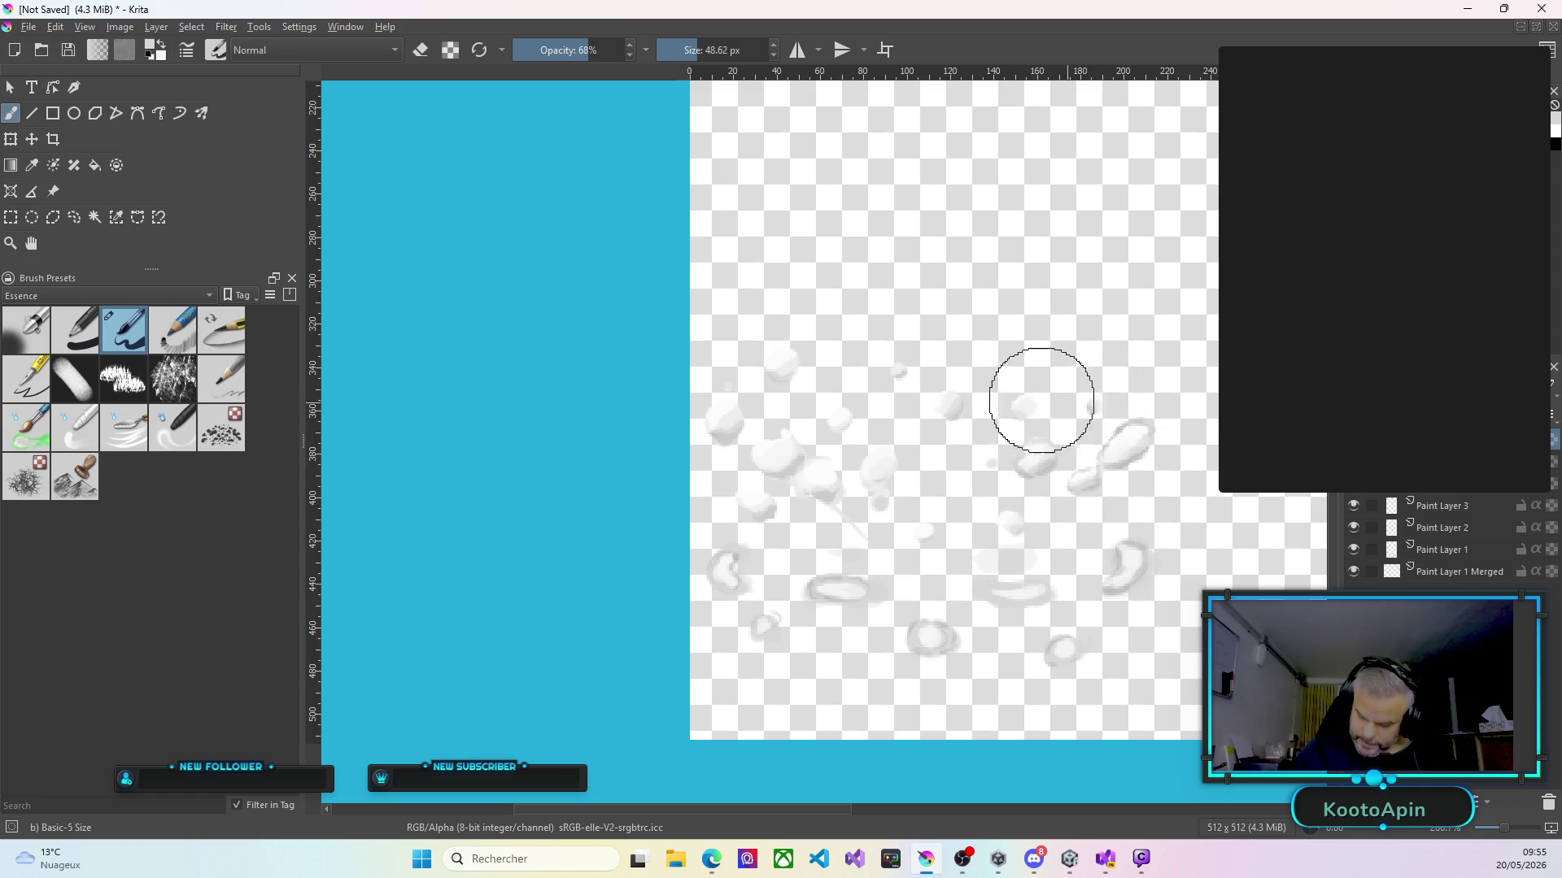
drag(1028, 401, 1025, 399)
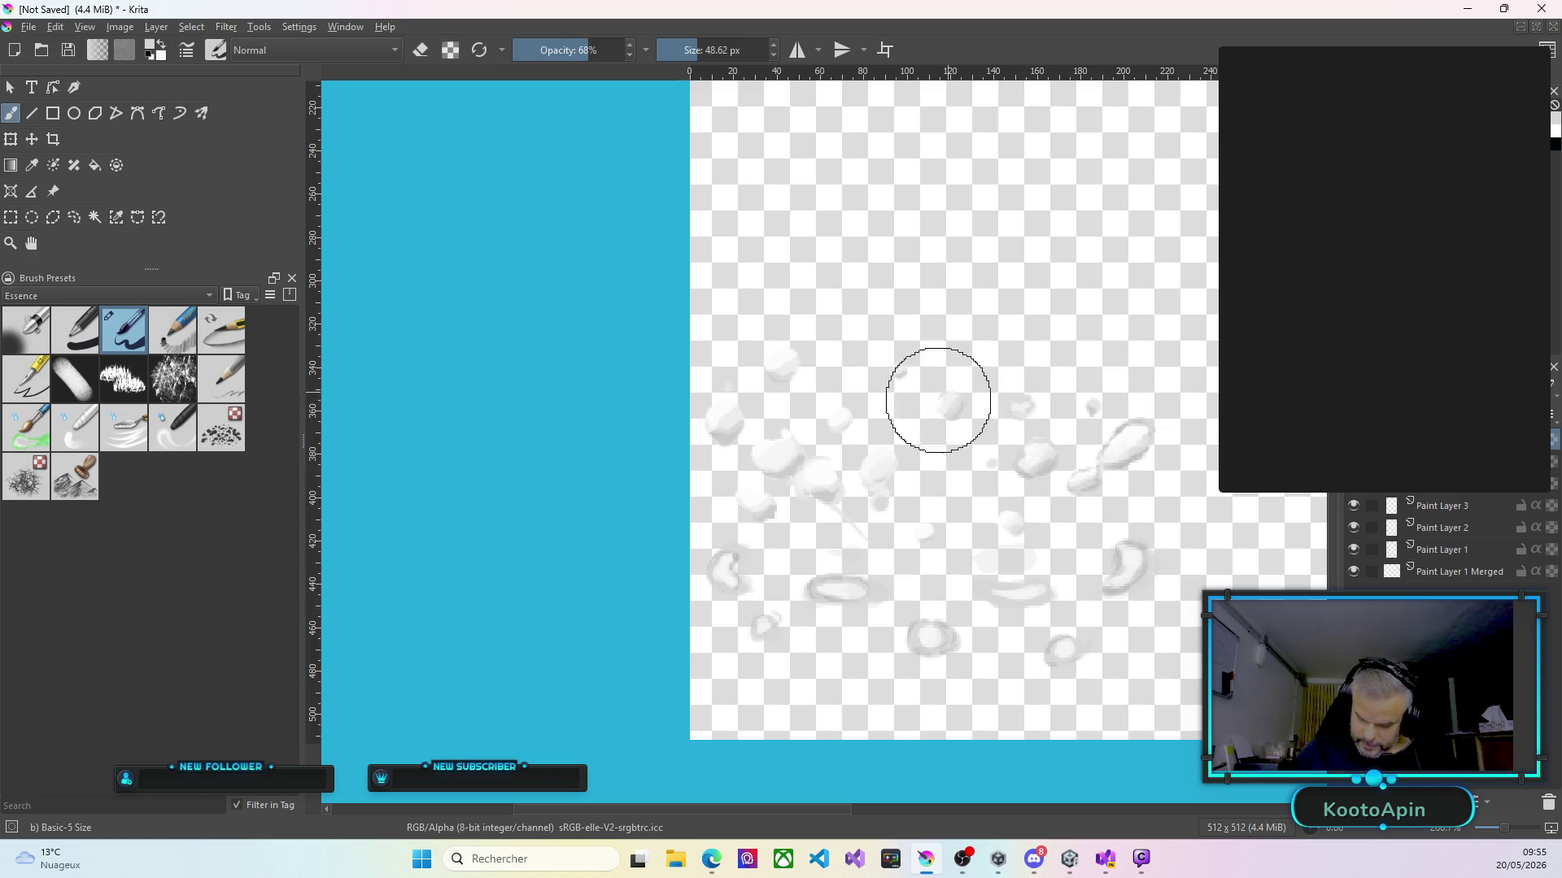
drag(941, 418, 942, 417)
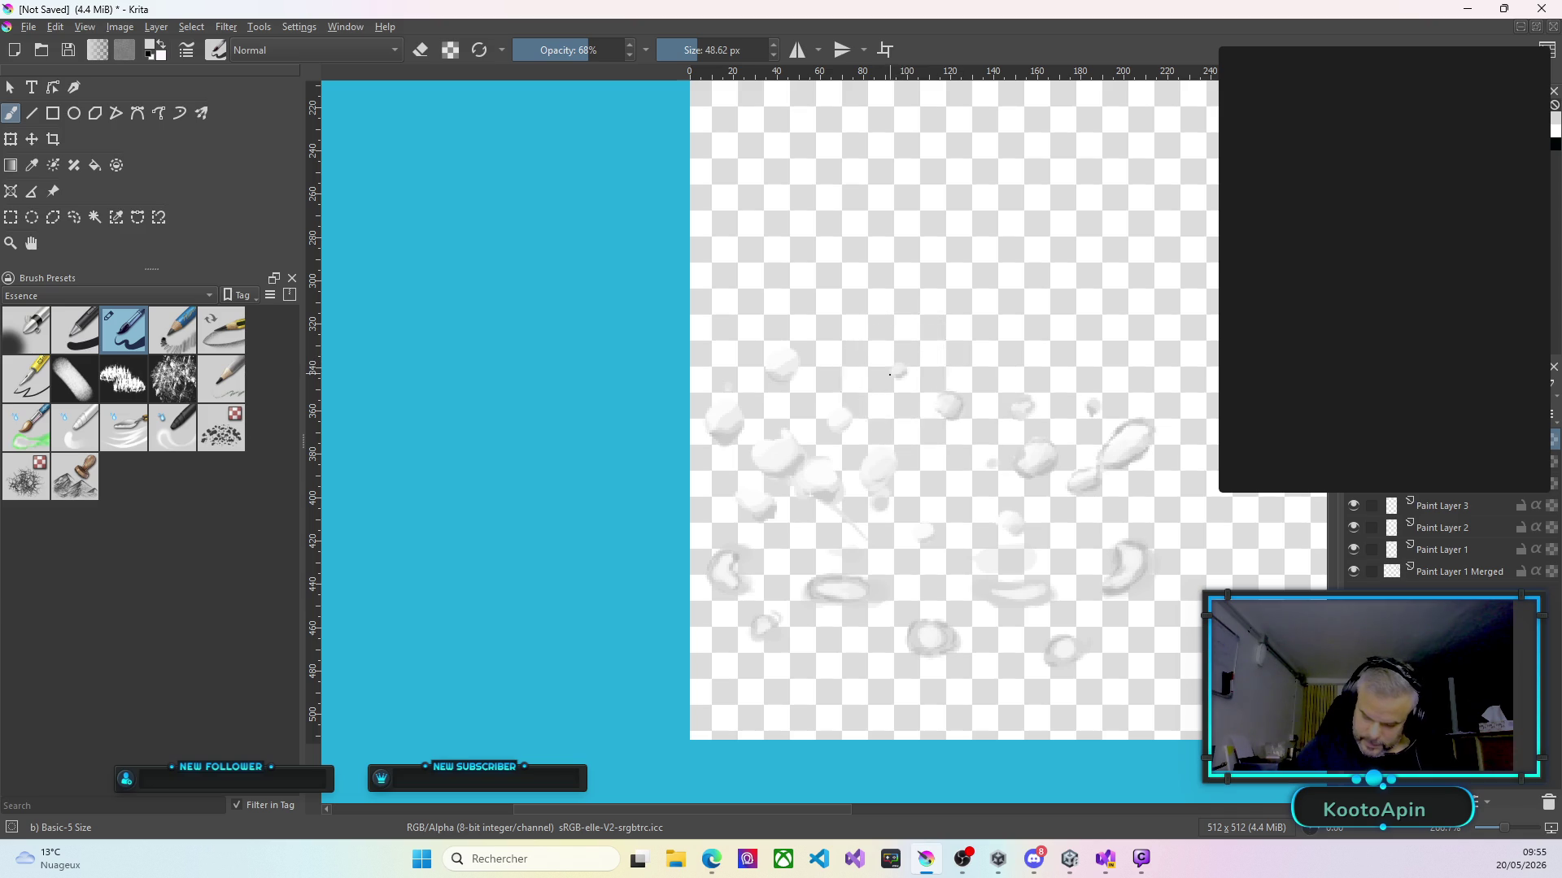
drag(832, 423, 830, 424)
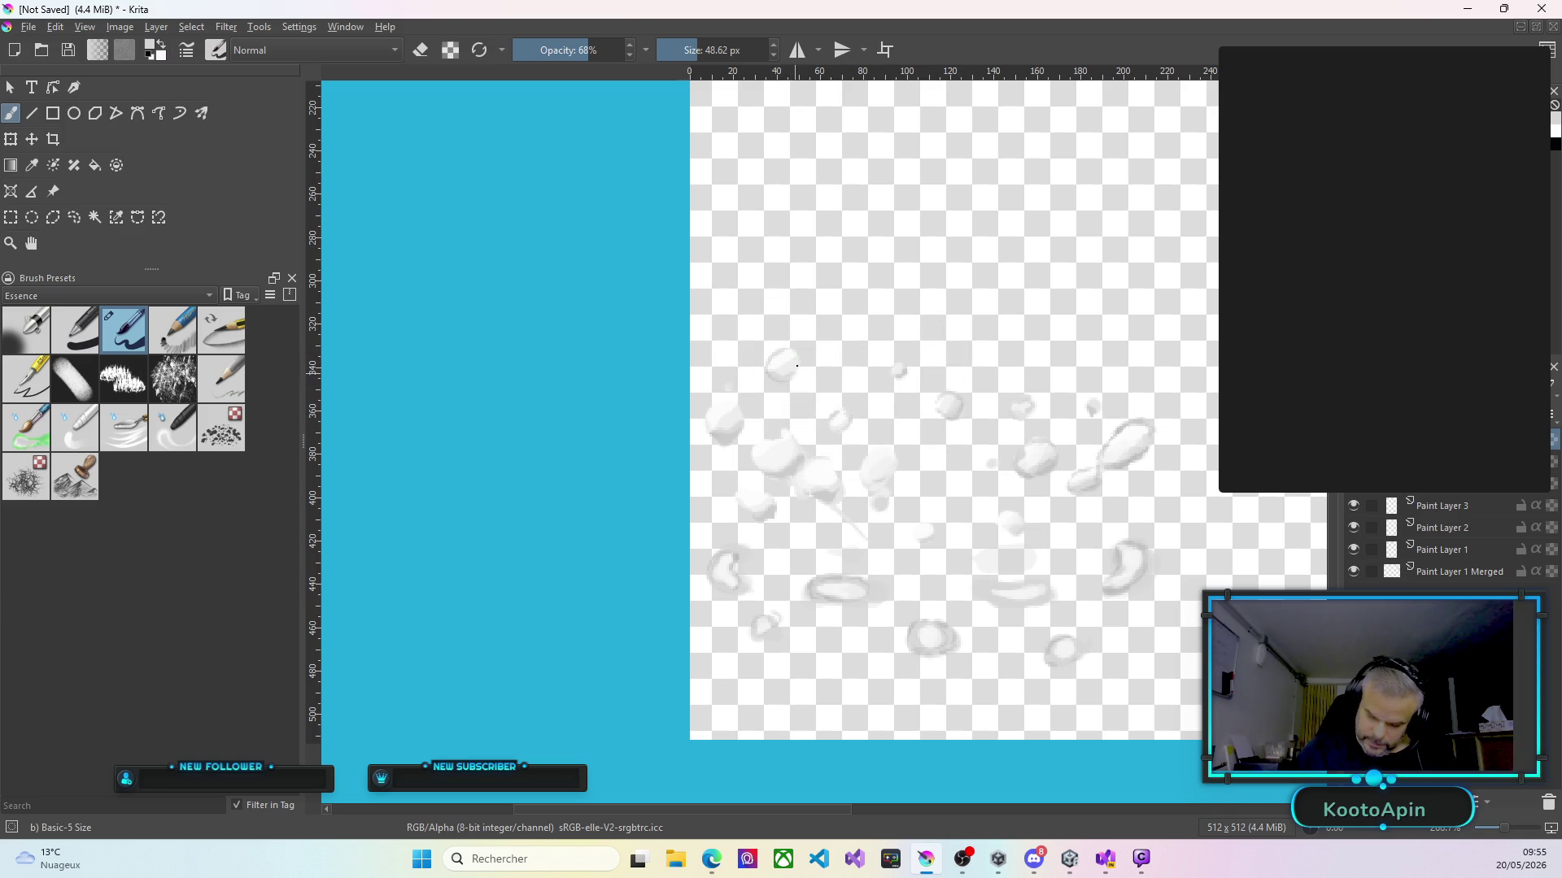
drag(722, 394, 722, 408)
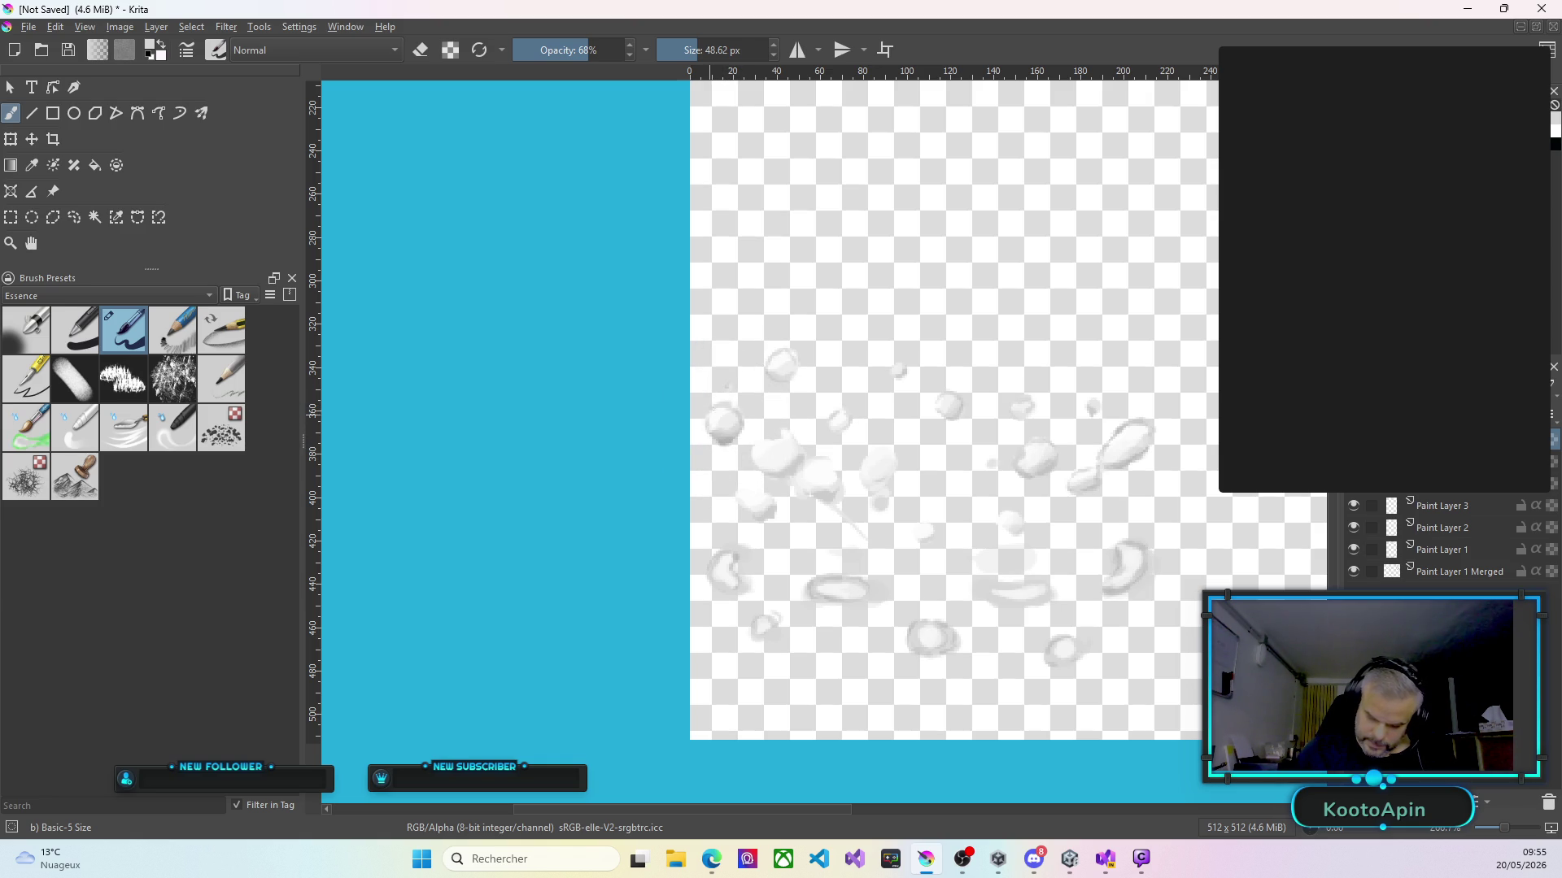
drag(746, 515, 755, 489)
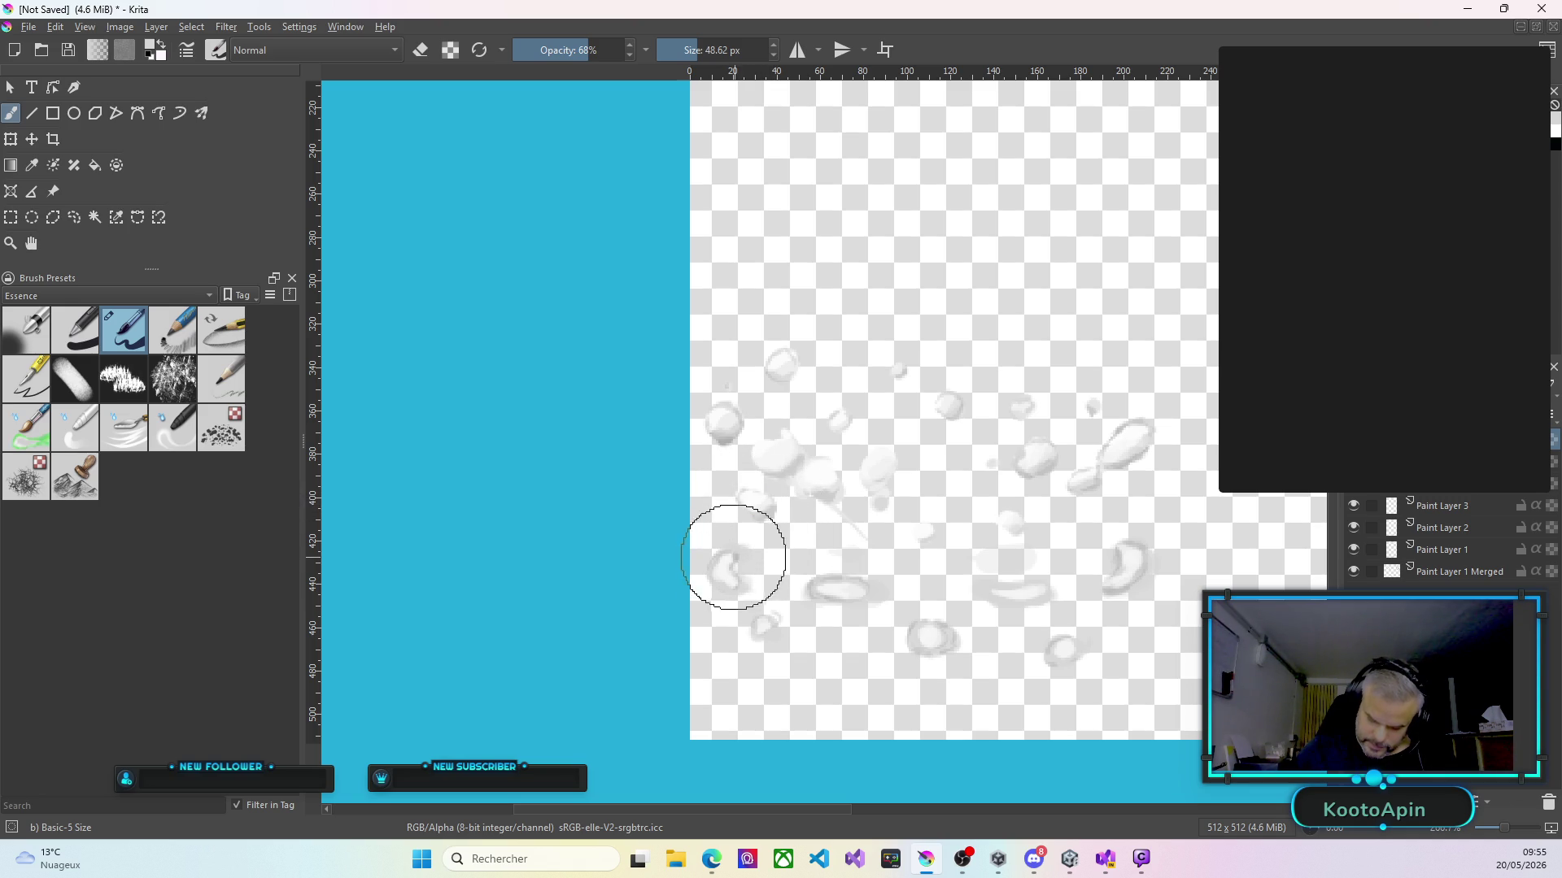
Darken the lower droplet outlines, shade around the central bubble, and define the two upper-right droplets.
drag(769, 618, 756, 638)
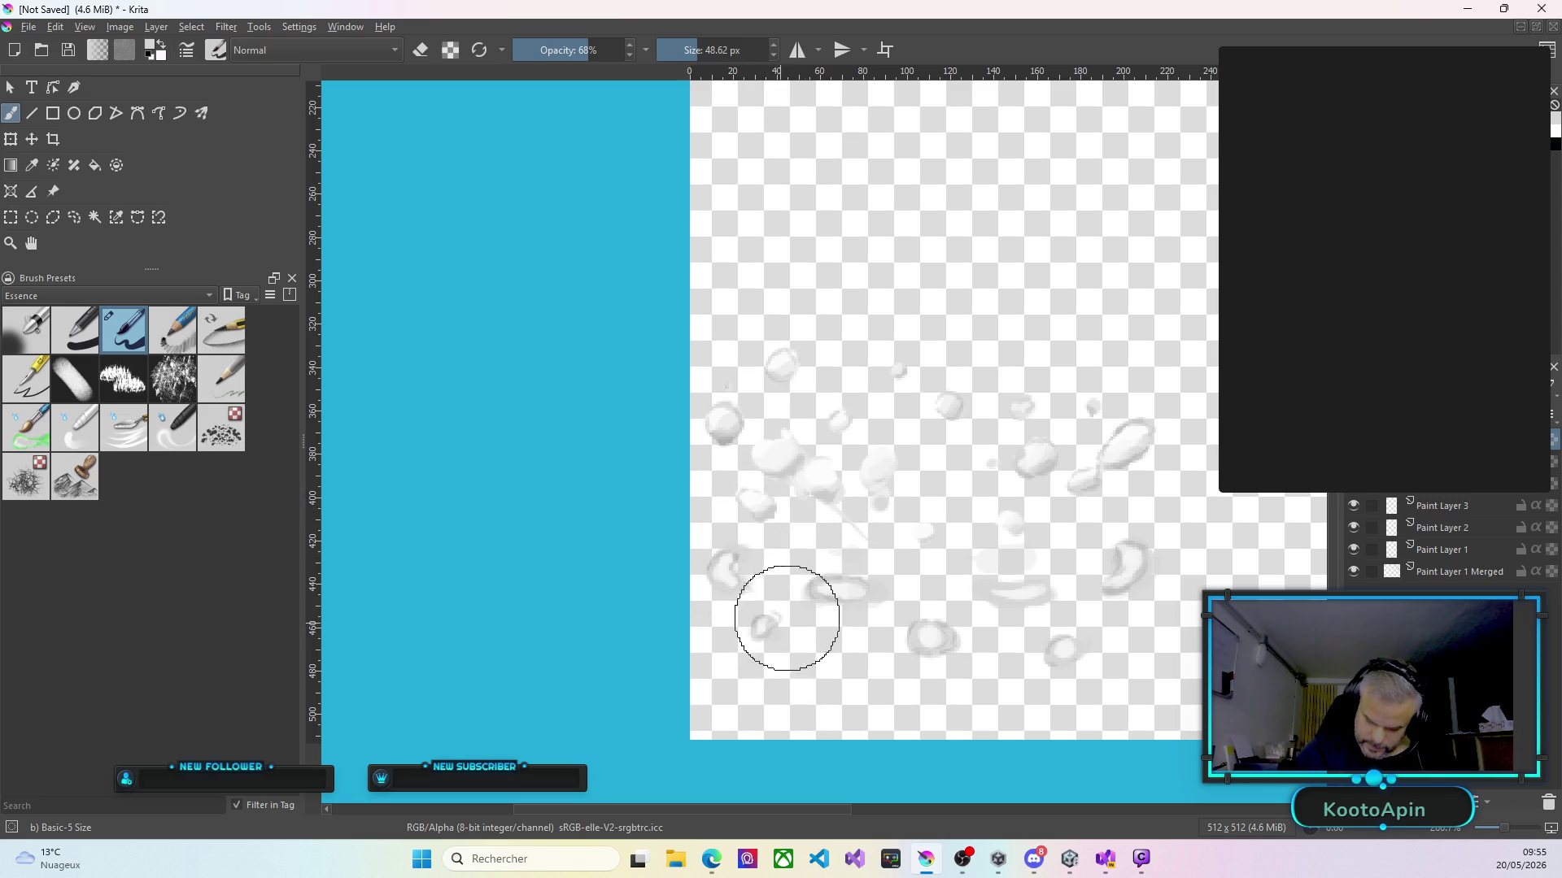
mouse_move(819, 582)
mouse_down()
mouse_move(826, 599)
mouse_move(871, 602)
mouse_move(842, 603)
mouse_up()
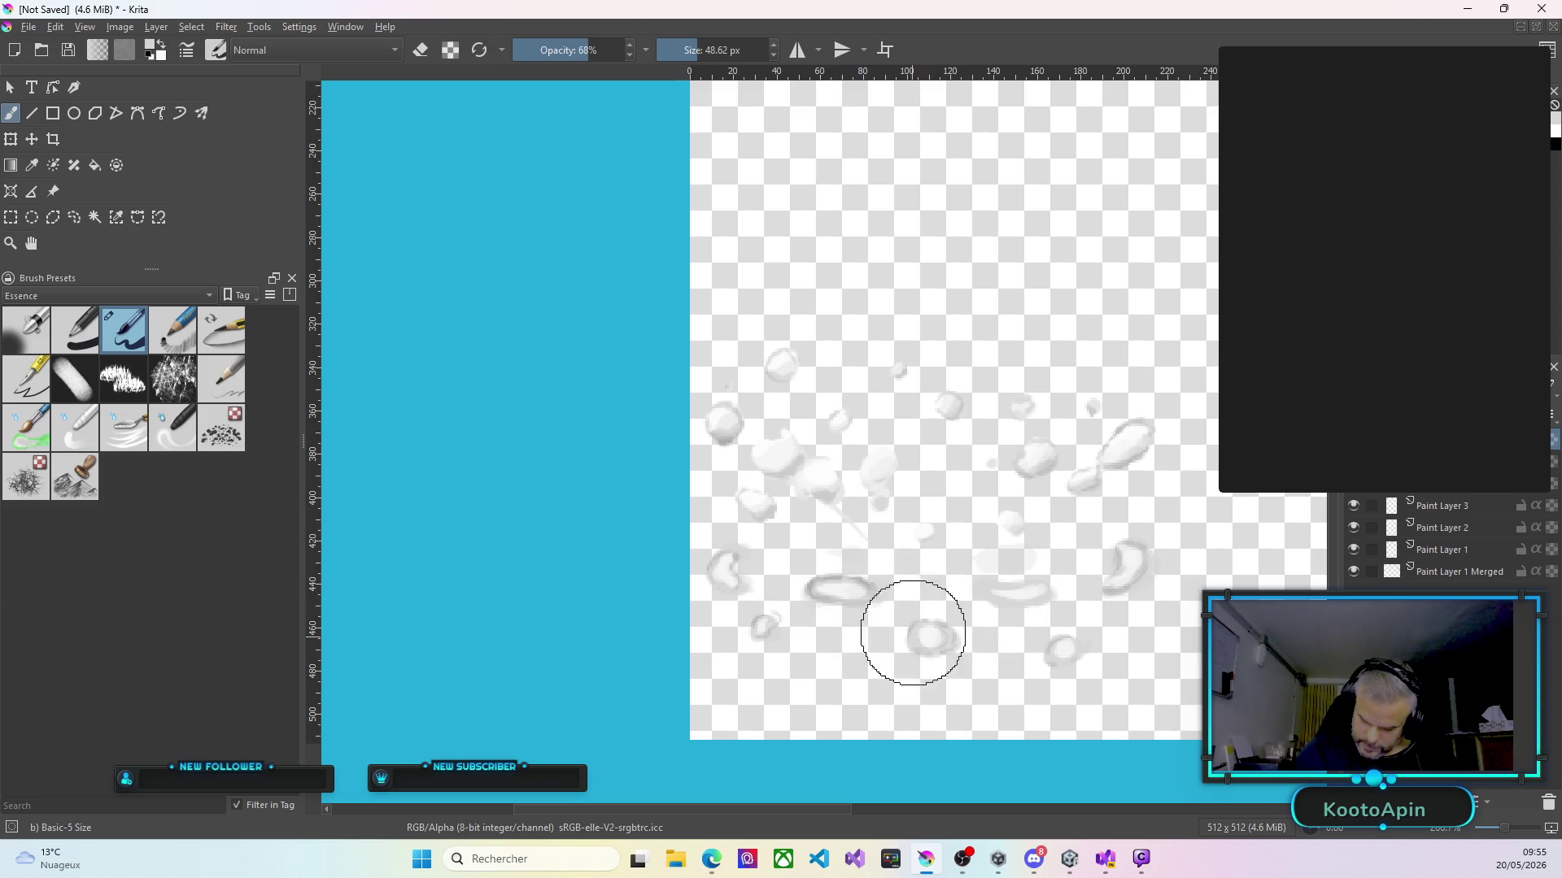
mouse_move(944, 653)
mouse_down()
mouse_move(959, 642)
mouse_move(945, 643)
mouse_up()
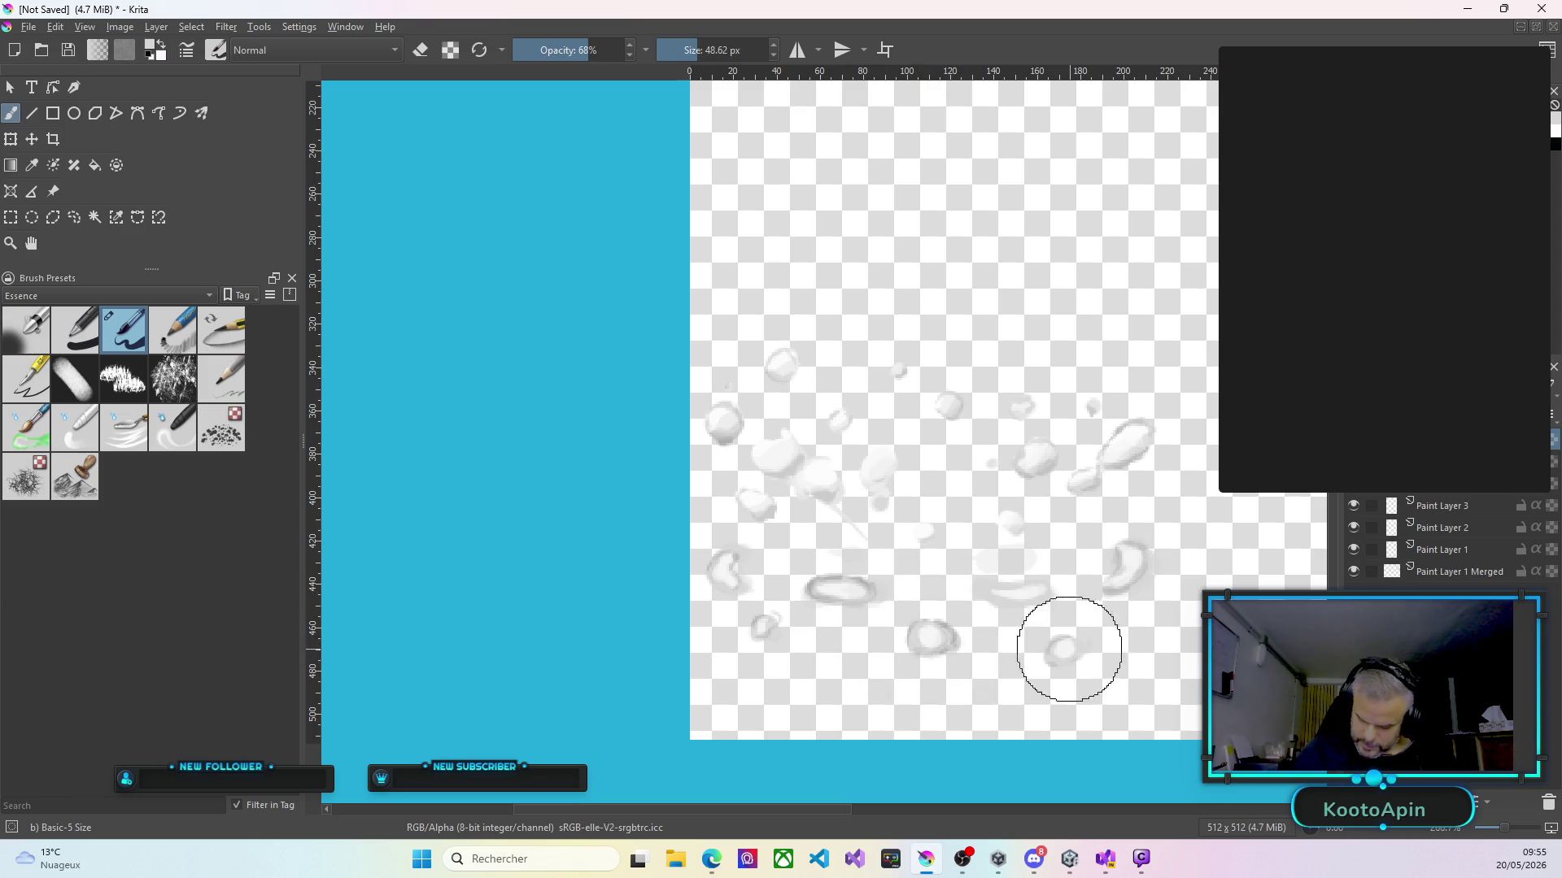
mouse_move(1055, 668)
mouse_down()
mouse_move(1072, 666)
mouse_move(1074, 638)
mouse_up()
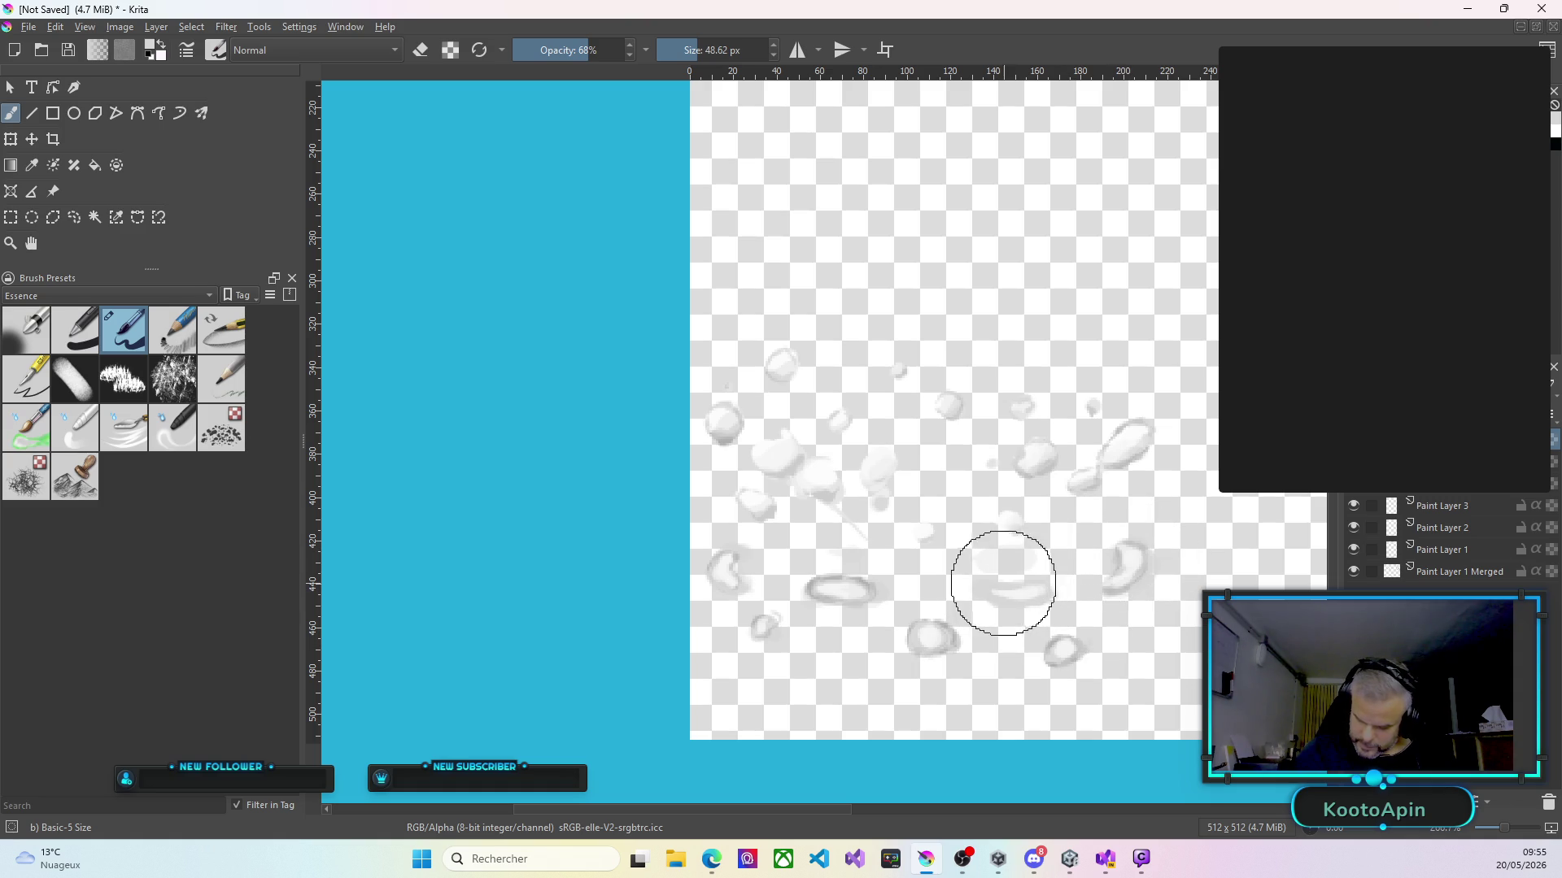
mouse_move(985, 586)
mouse_down()
mouse_move(1042, 581)
mouse_move(1012, 582)
mouse_up()
mouse_move(1018, 522)
mouse_down()
mouse_move(994, 519)
mouse_move(1022, 529)
mouse_up()
drag(986, 463, 986, 463)
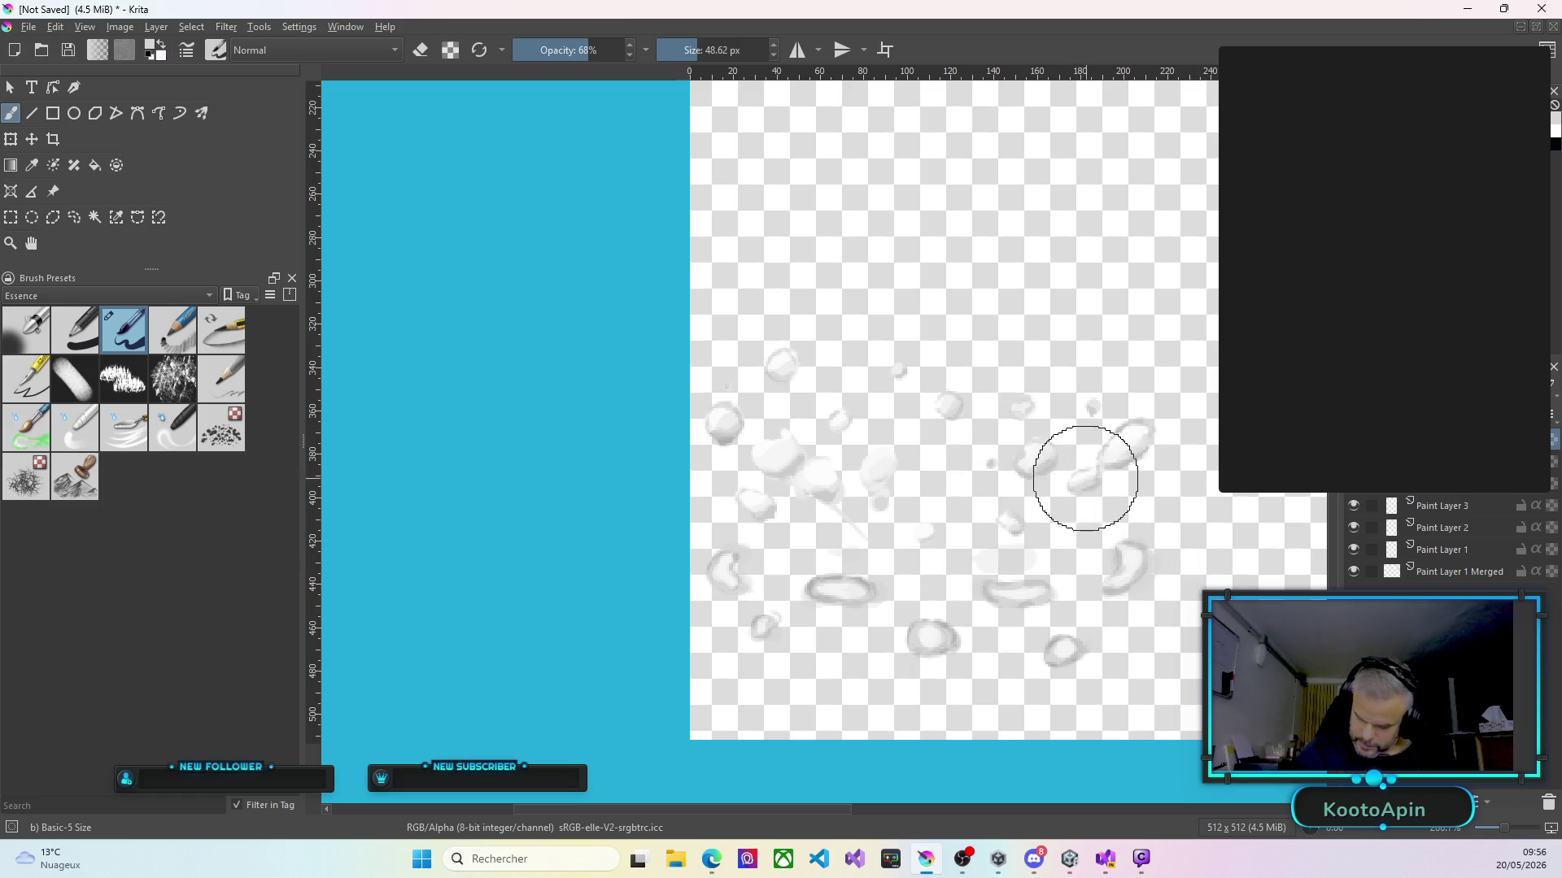
mouse_move(1091, 478)
mouse_down()
mouse_move(1063, 429)
mouse_move(1024, 414)
mouse_up()
scroll(1110, 317, down, 5)
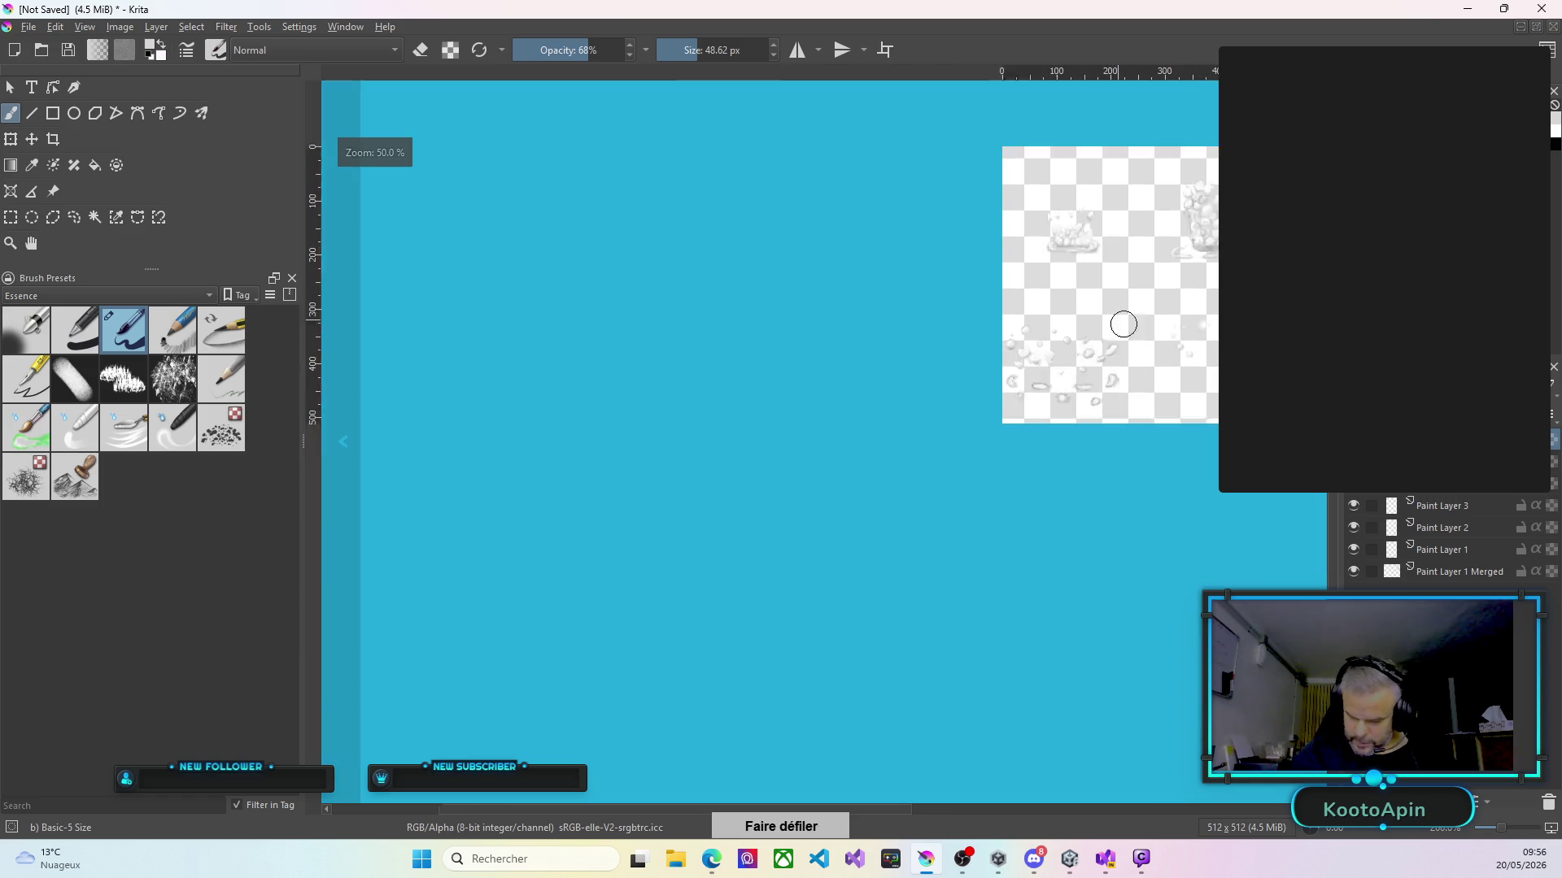
scroll(1158, 236, up, 3)
scroll(1156, 237, down, 1)
scroll(1155, 237, up, 1)
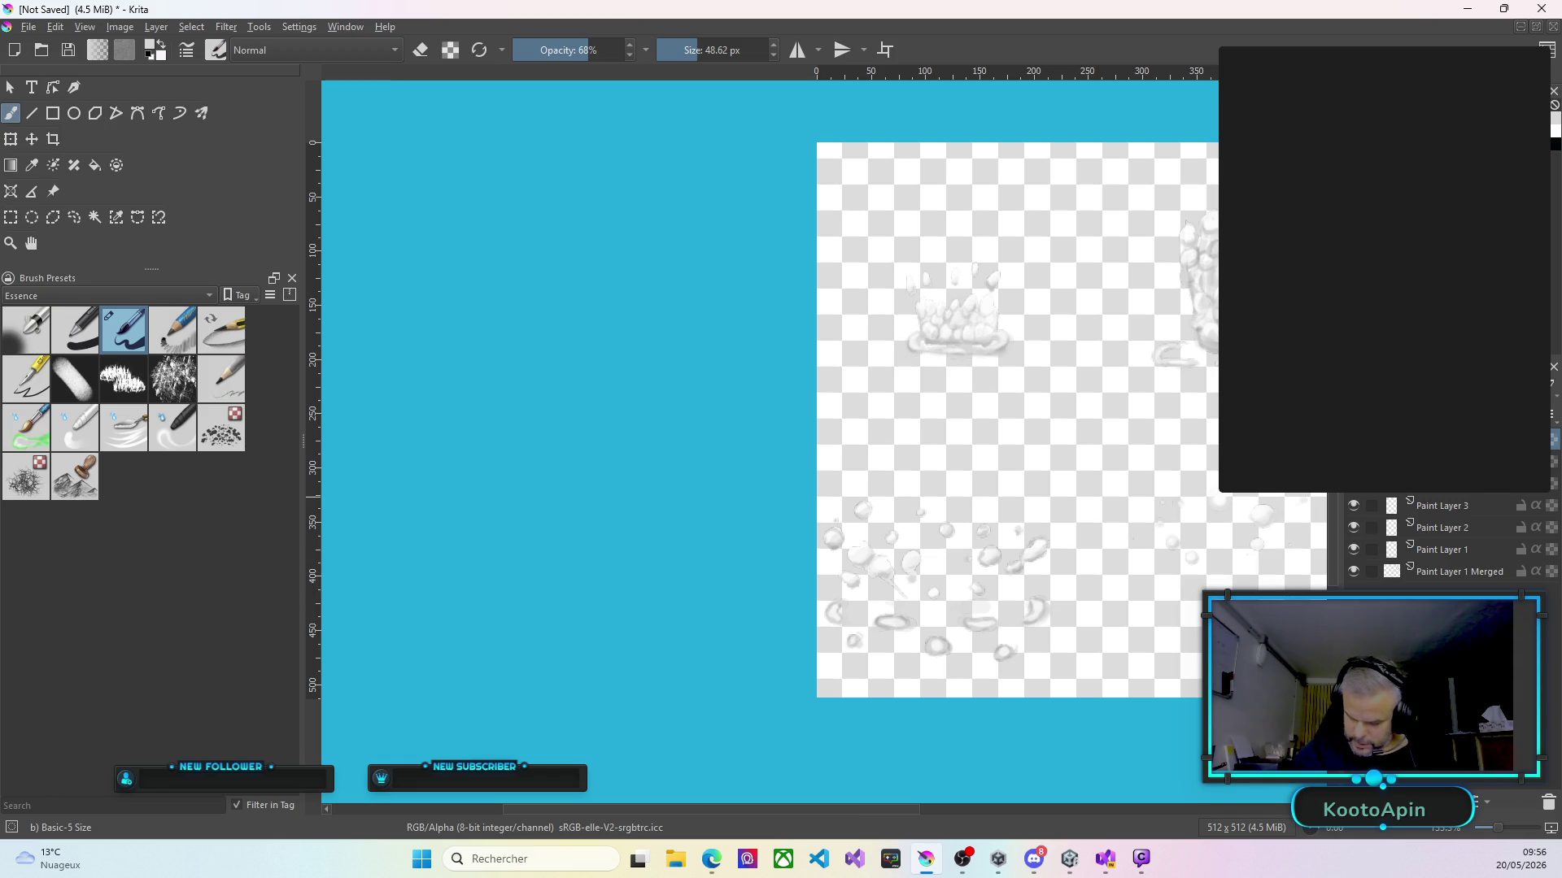
drag(750, 809, 864, 838)
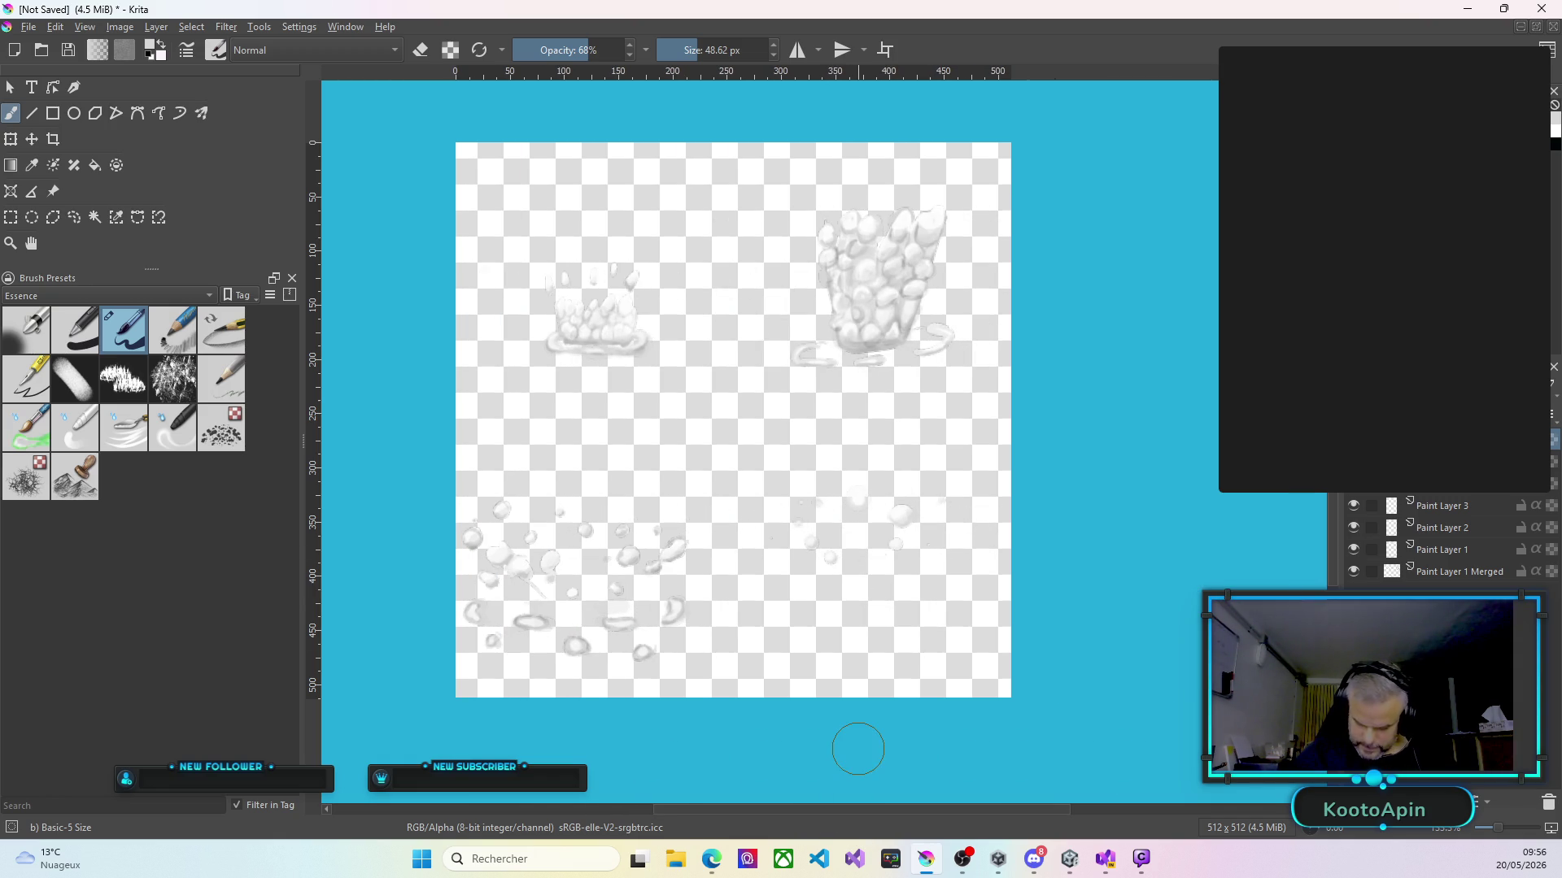
scroll(902, 598, up, 2)
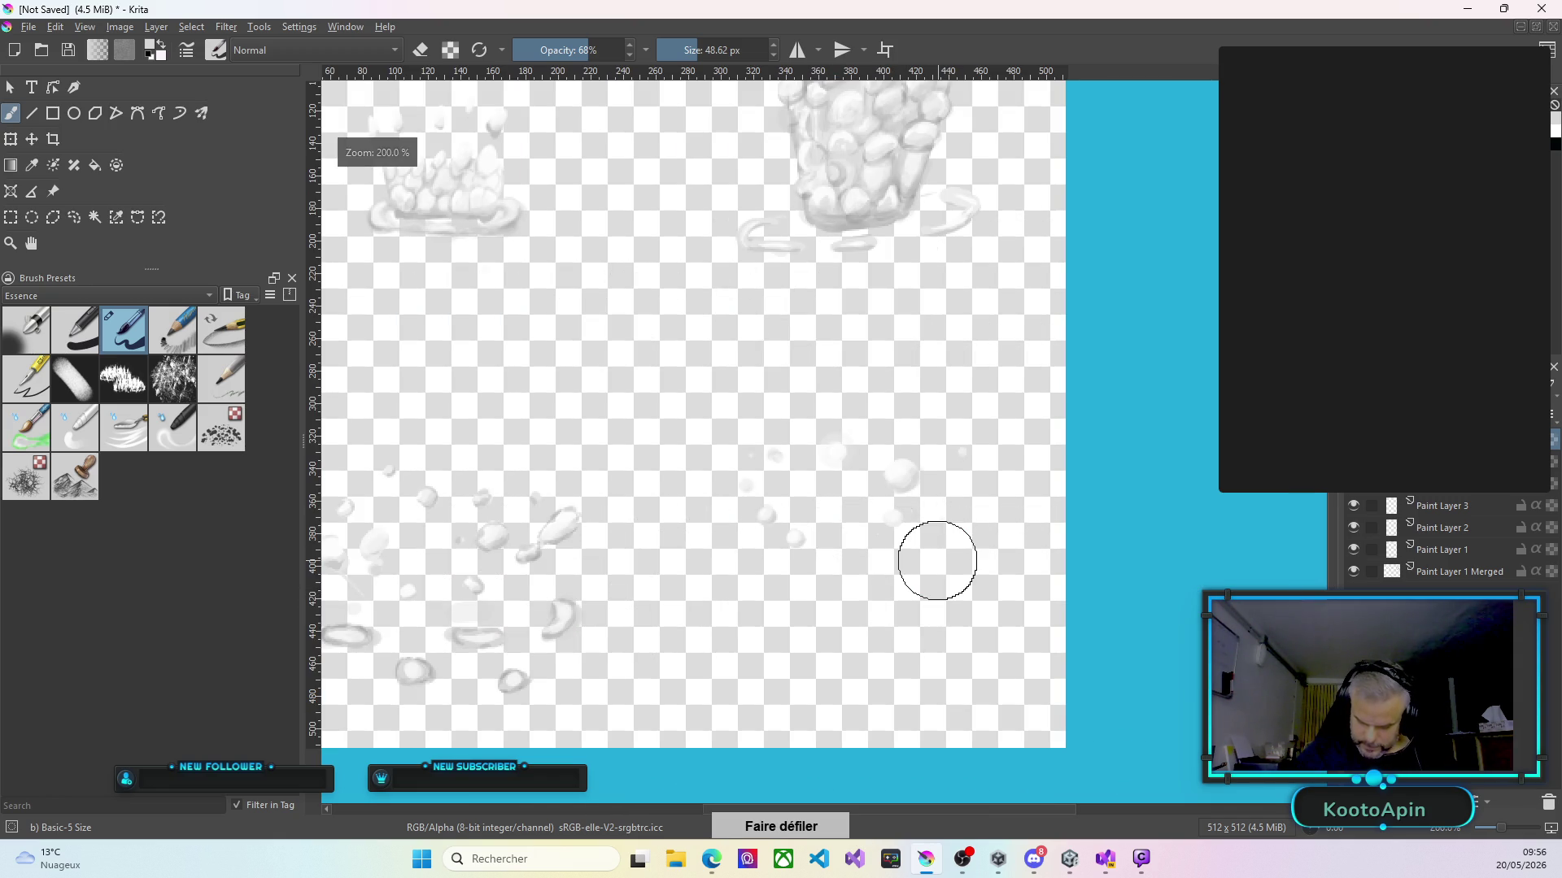
Dab one droplet on Paint Layer 1, two on Paint Layer 2, then brighten one on Paint Layer 3.
click(1445, 550)
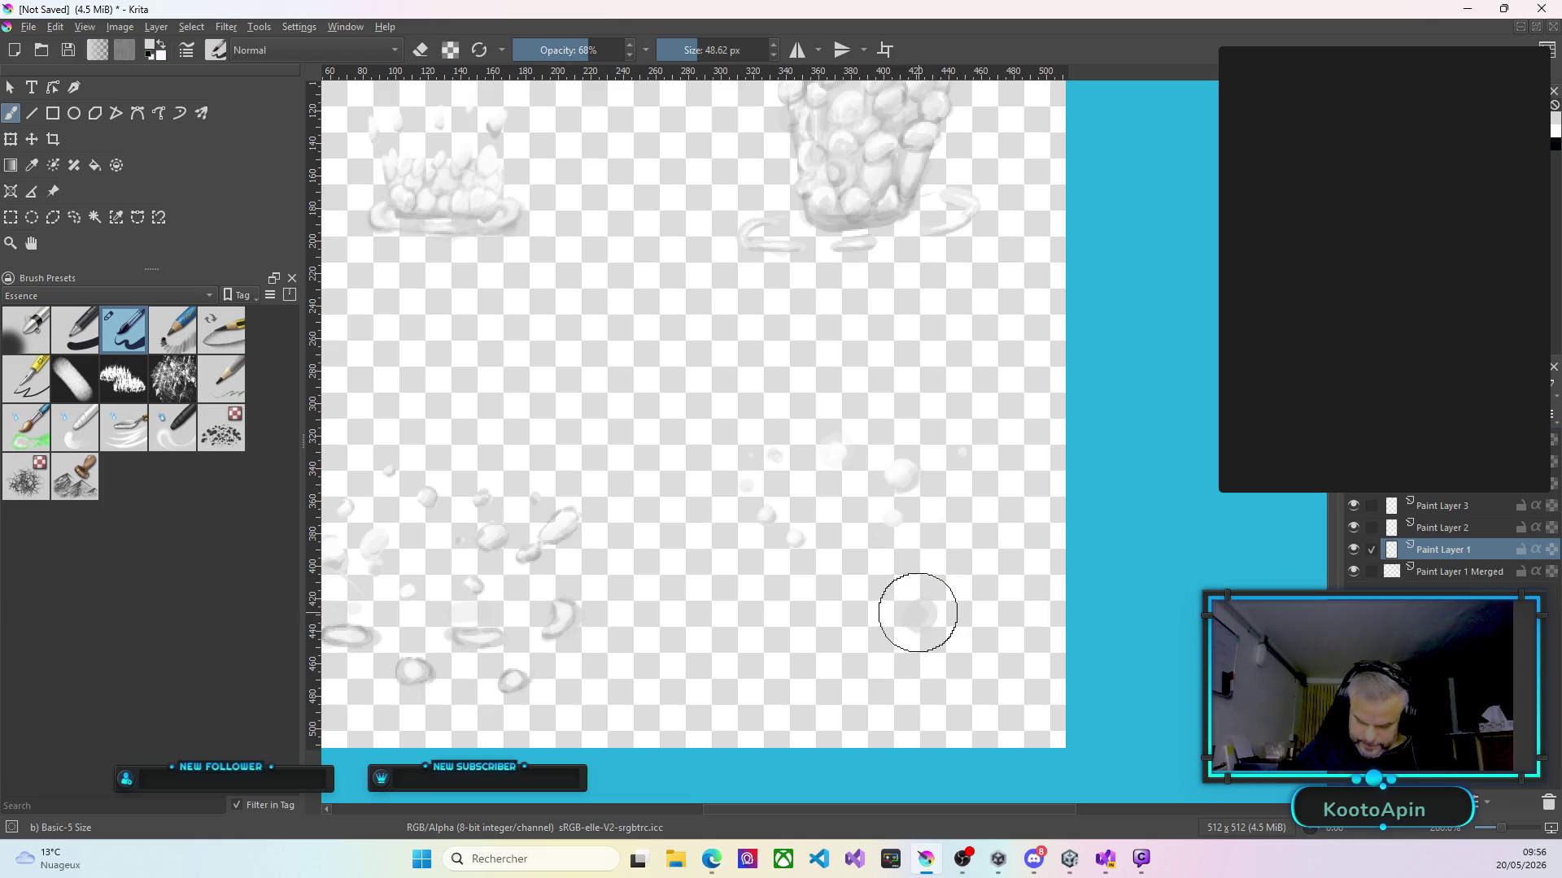
click(729, 623)
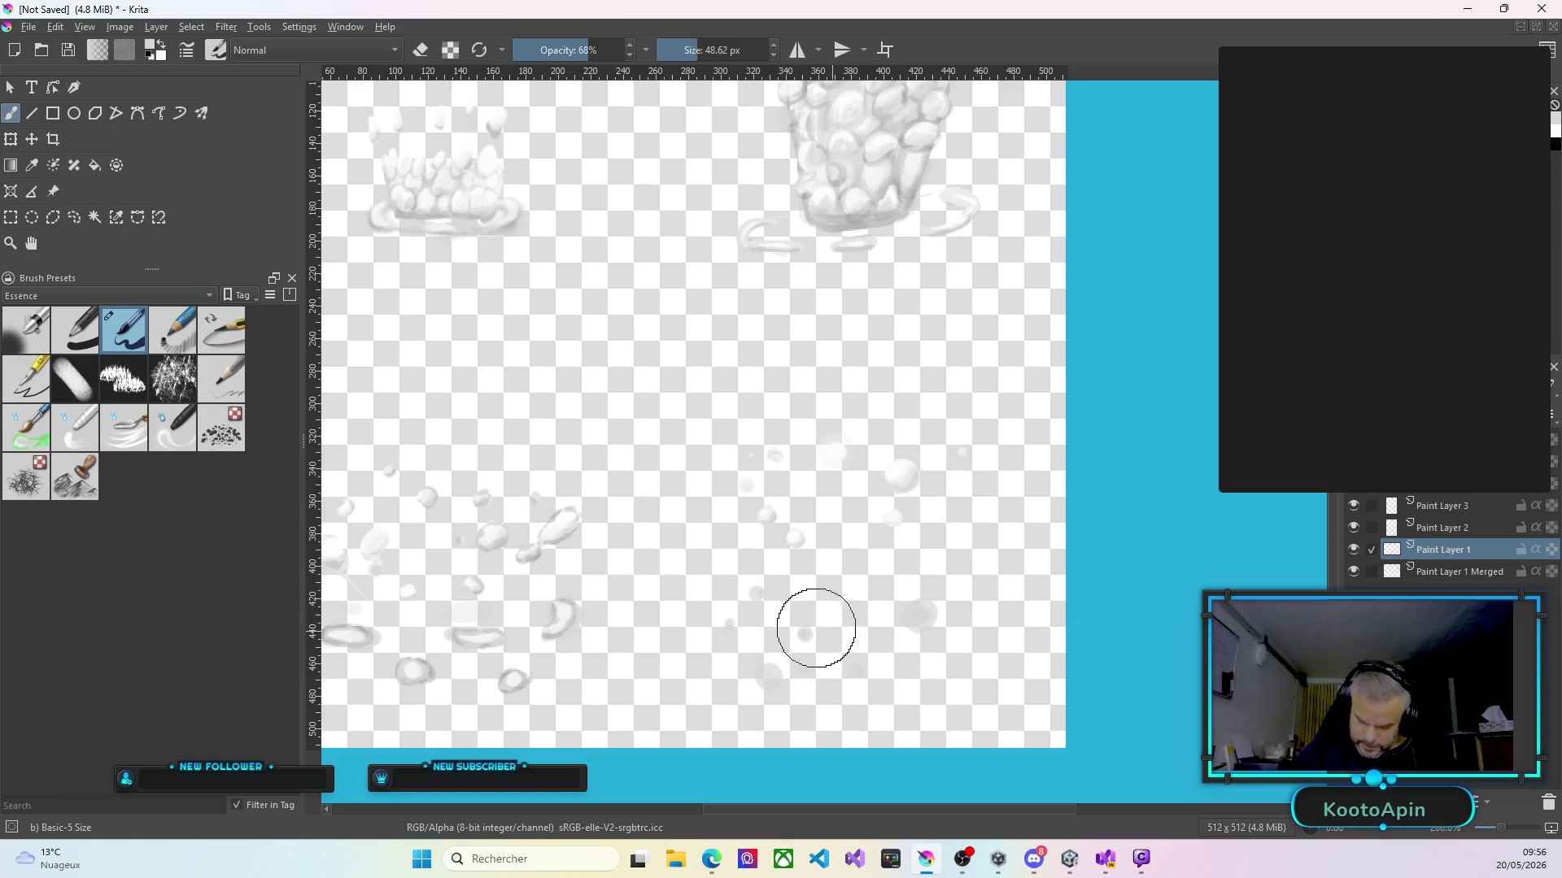
click(1431, 530)
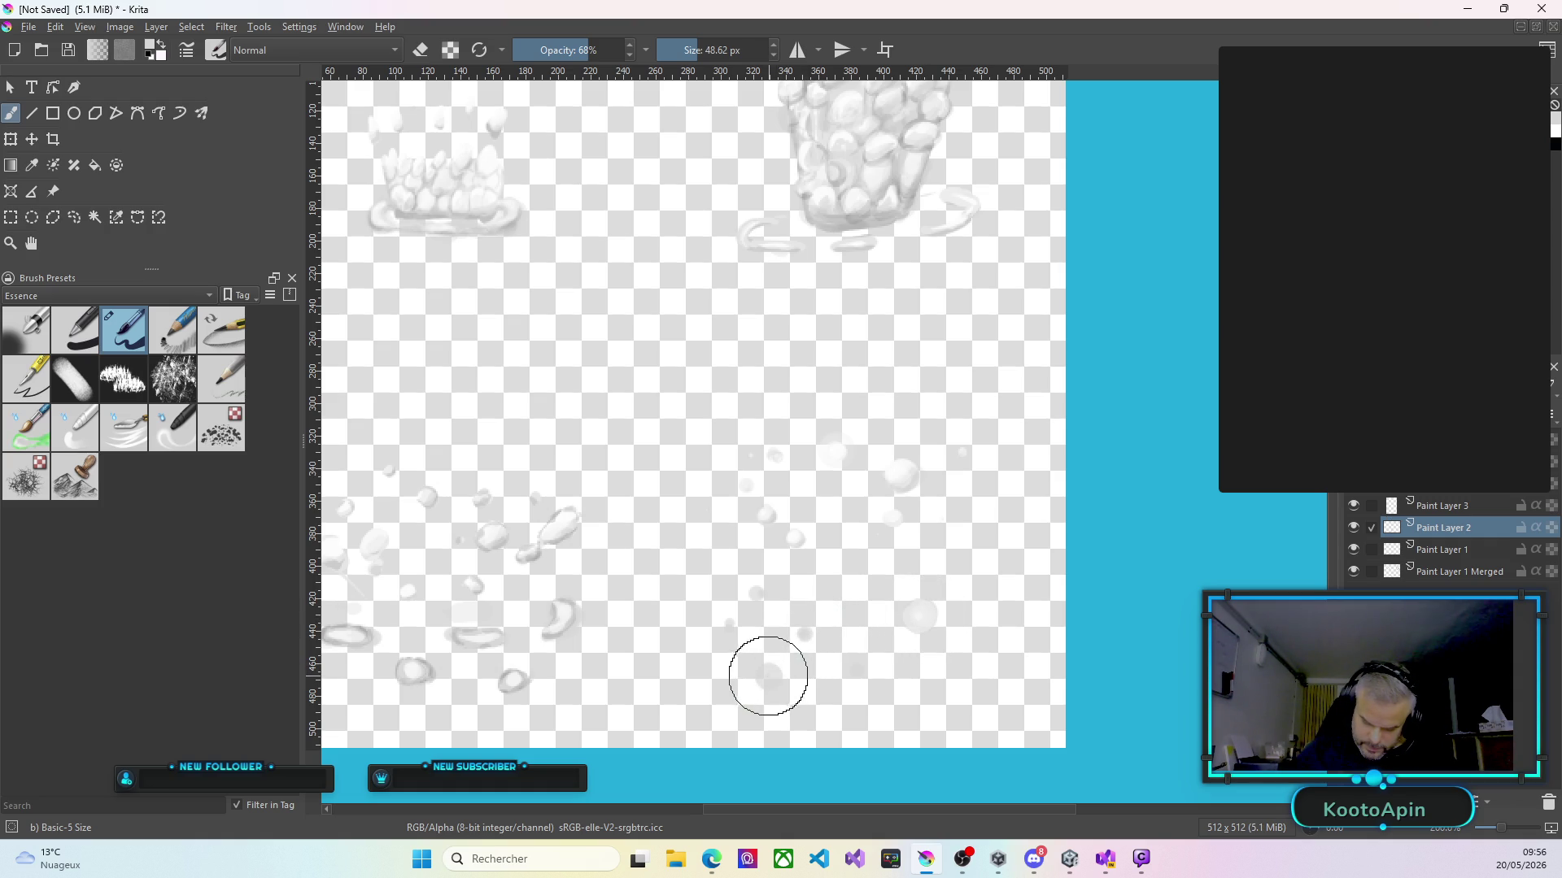
click(768, 676)
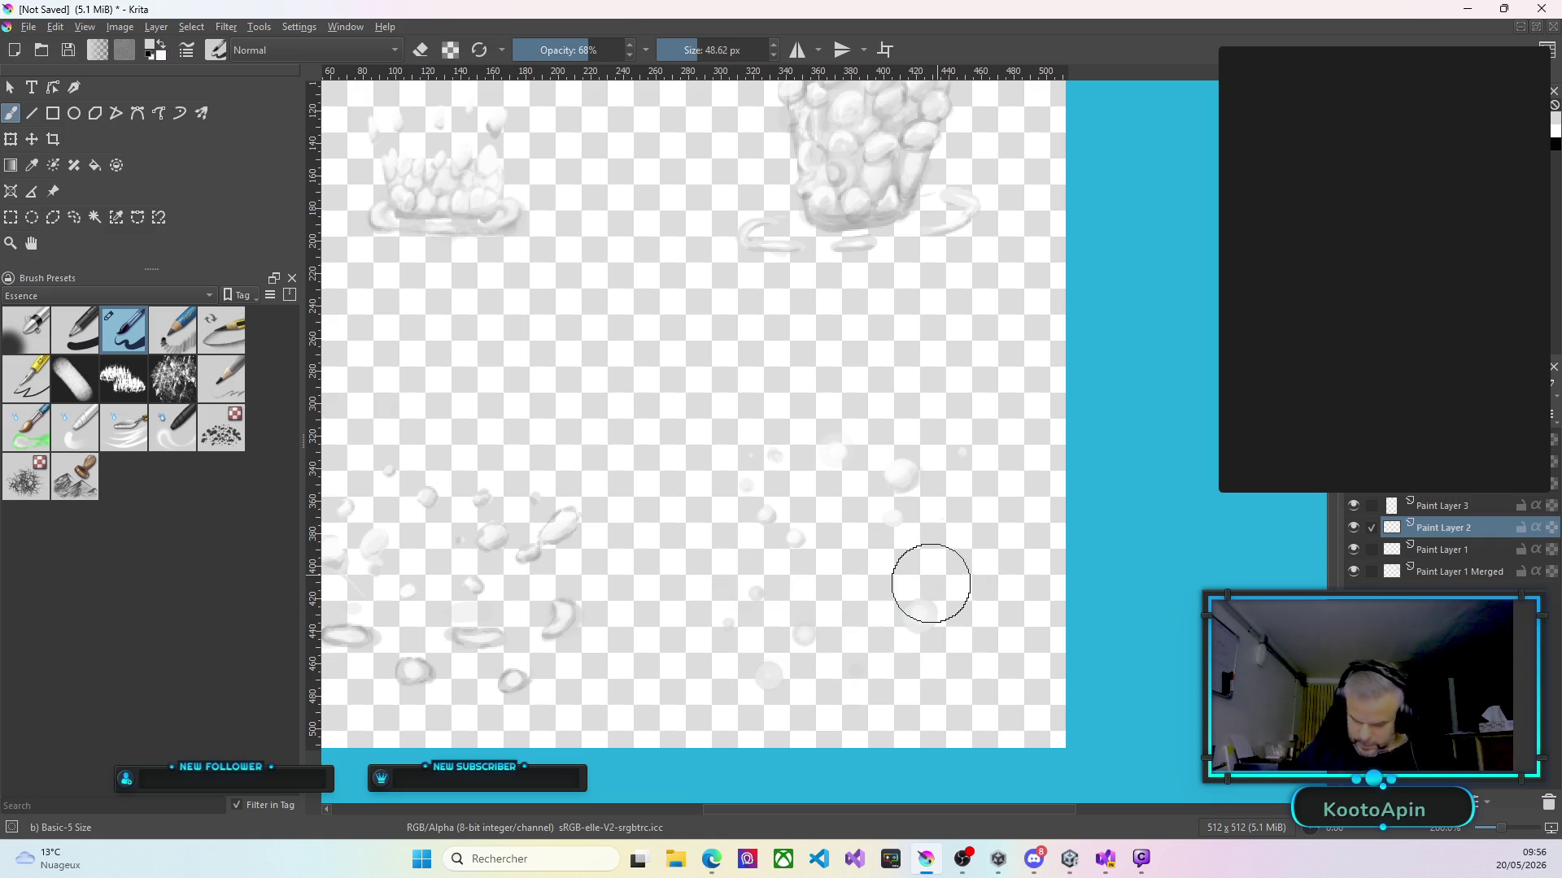
click(923, 606)
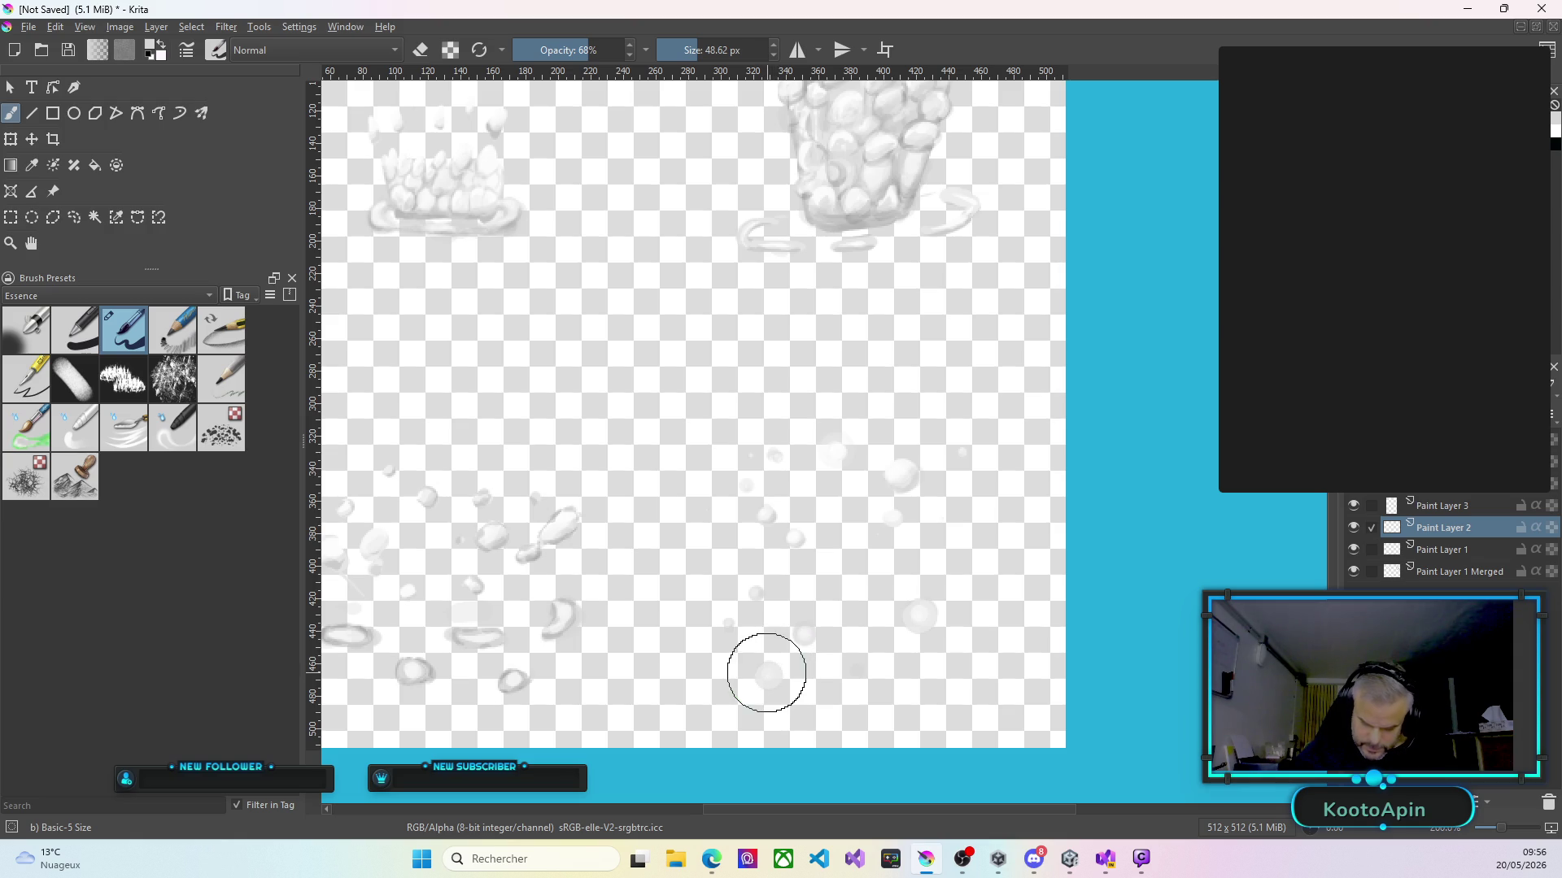
click(1456, 510)
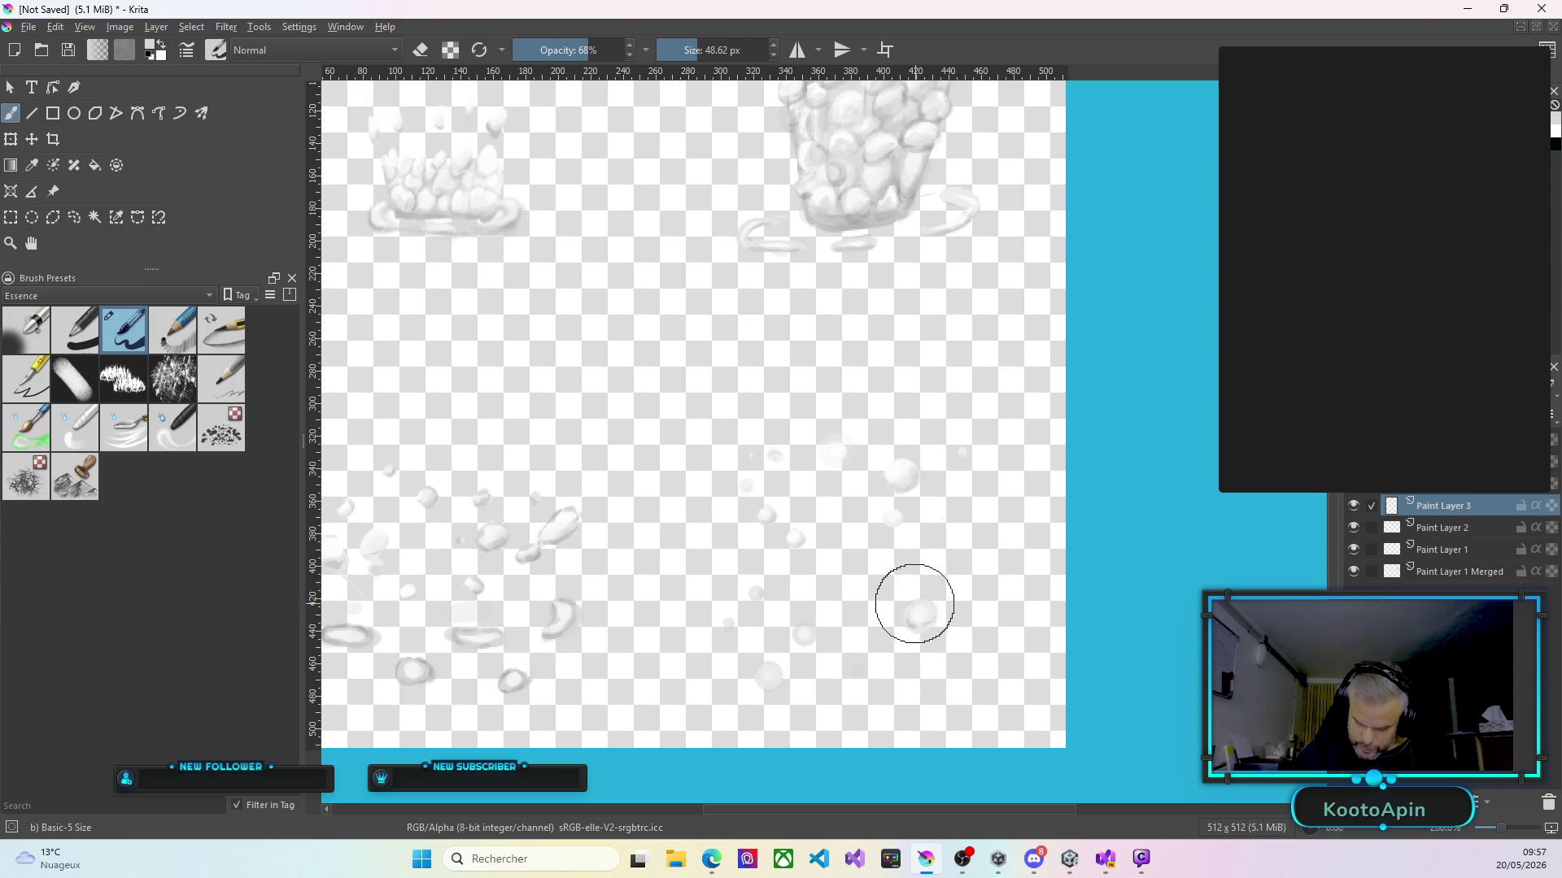
drag(906, 621, 928, 605)
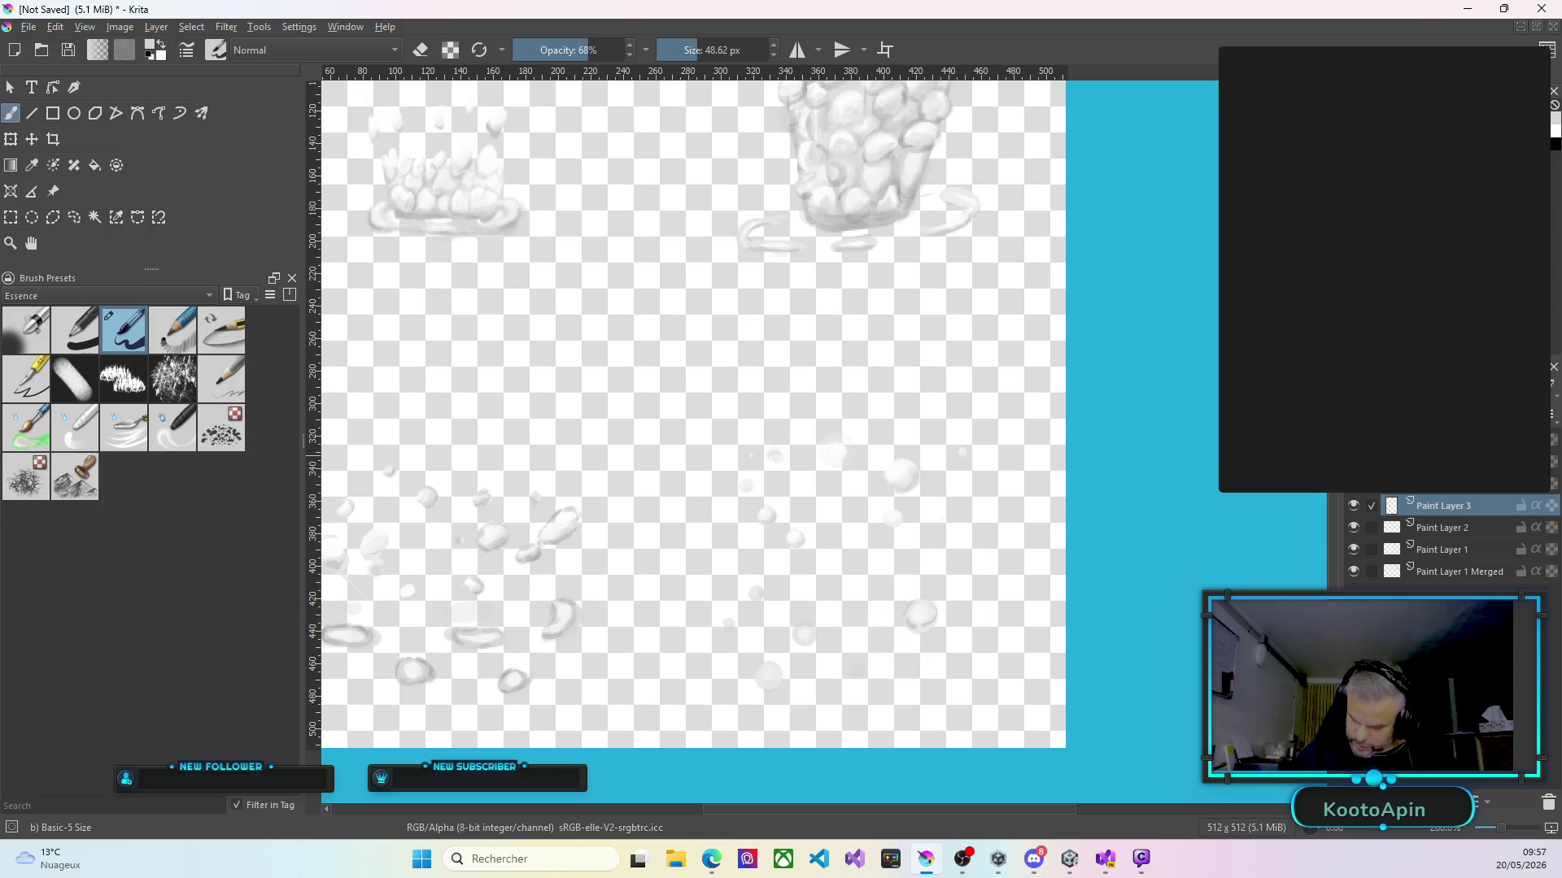
key(Page_Up)
key(Page_Up)
key(Page_Up)
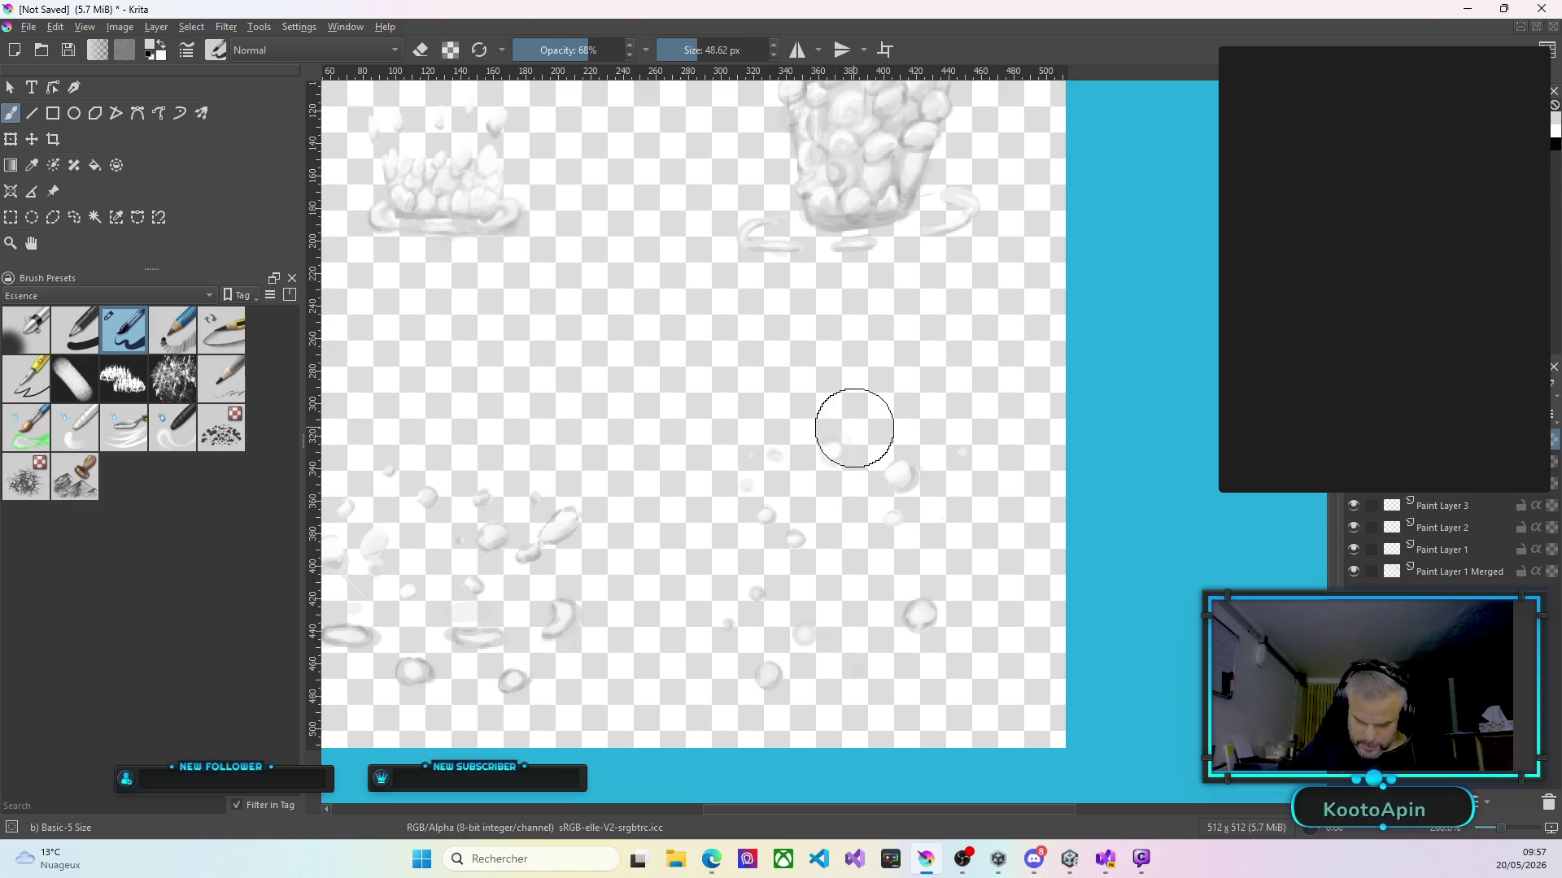
scroll(950, 260, down, 3)
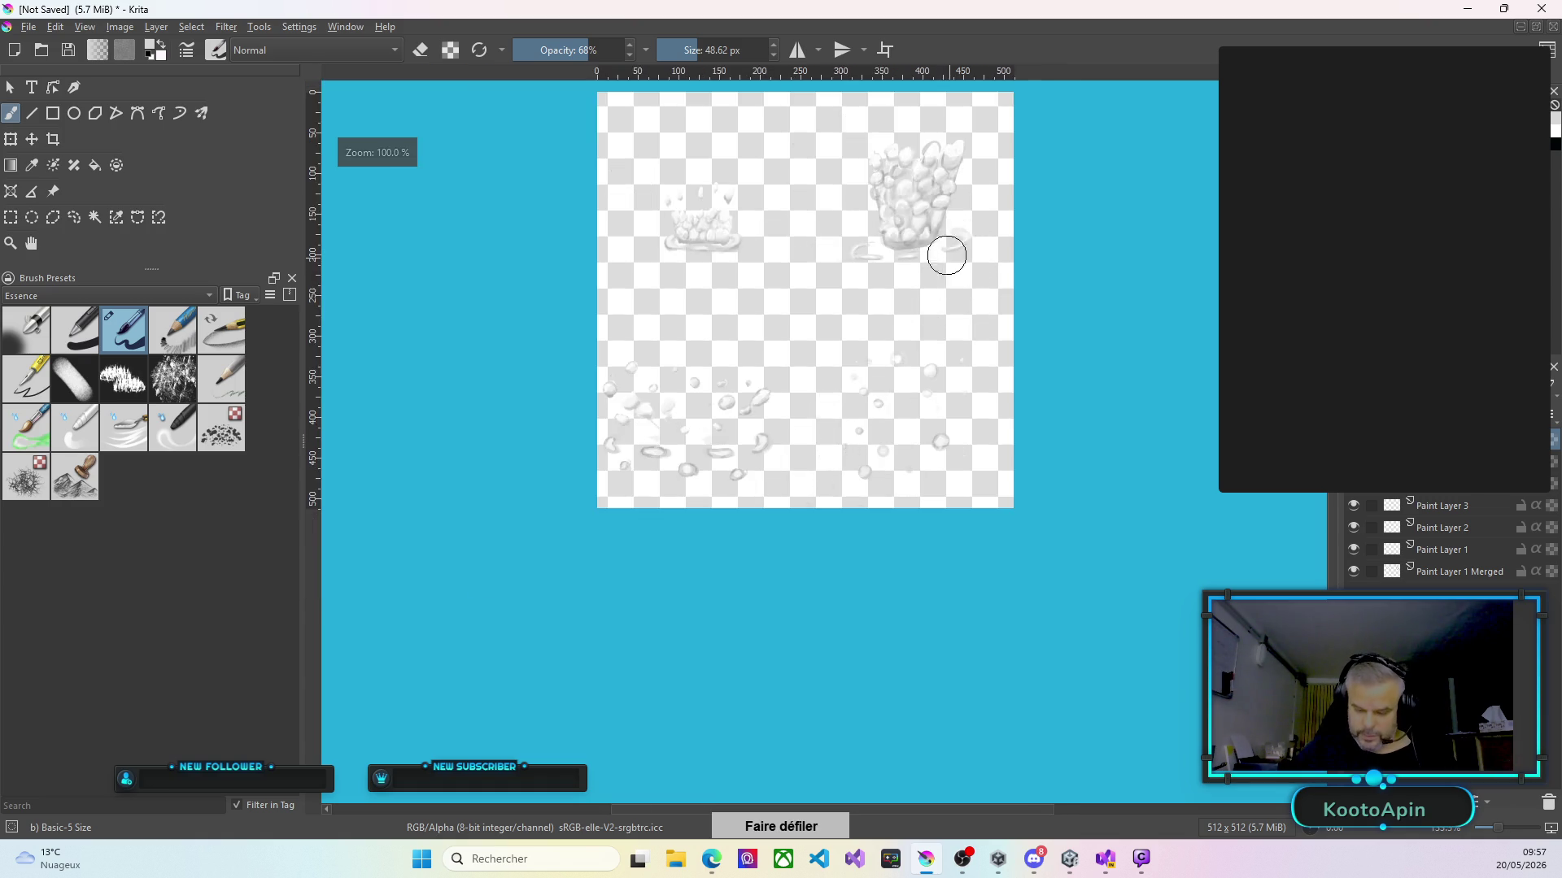
Darken the column's right-hand bubble outlines and brighten the curling white strokes at its base.
scroll(949, 258, up, 3)
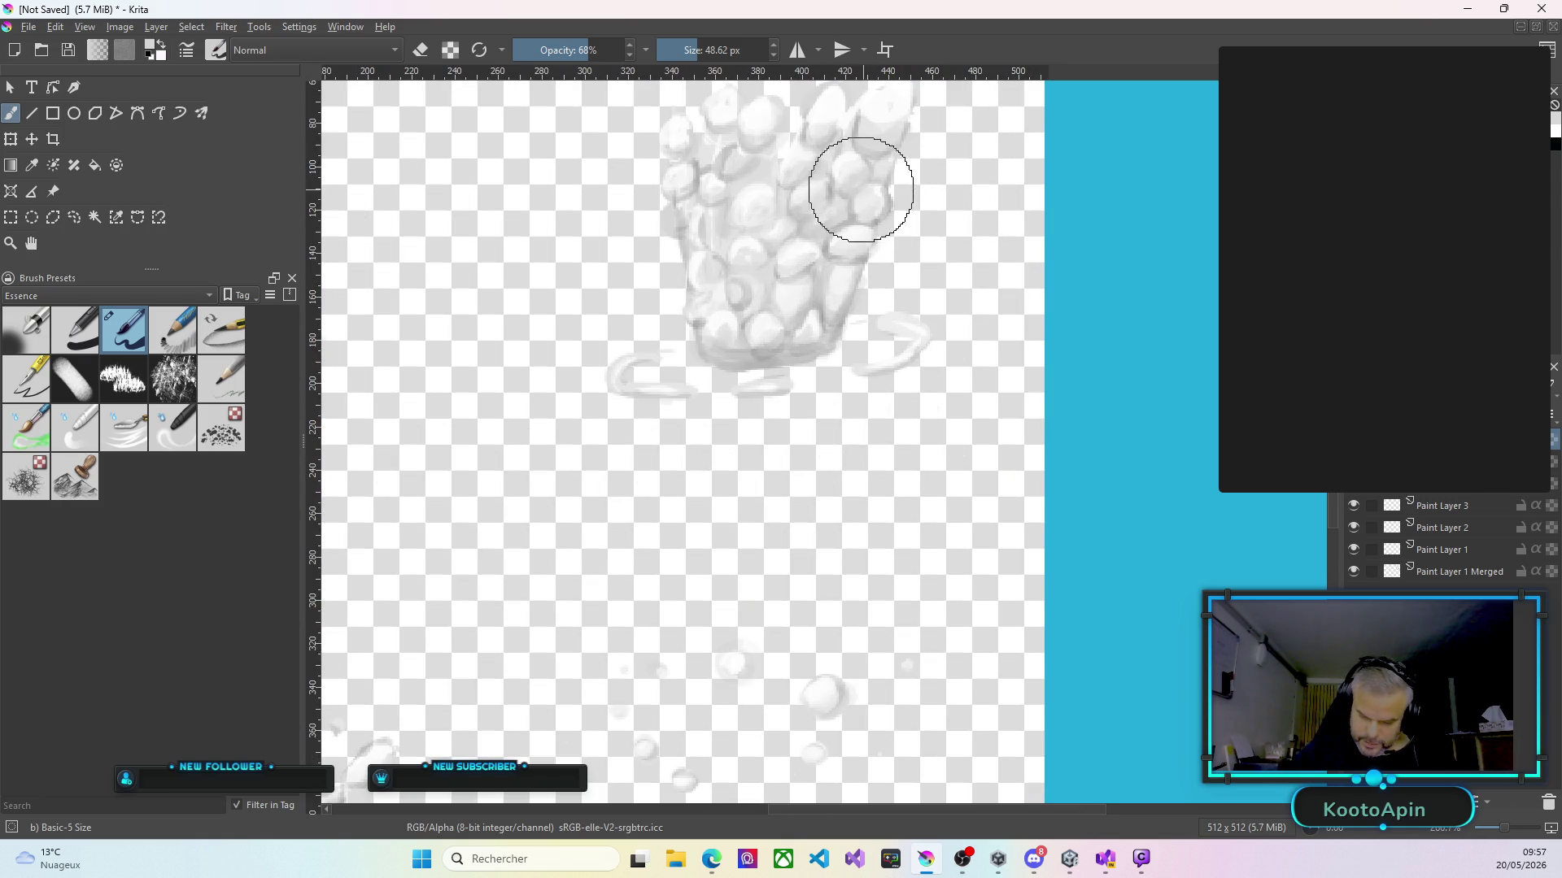
drag(854, 209, 860, 255)
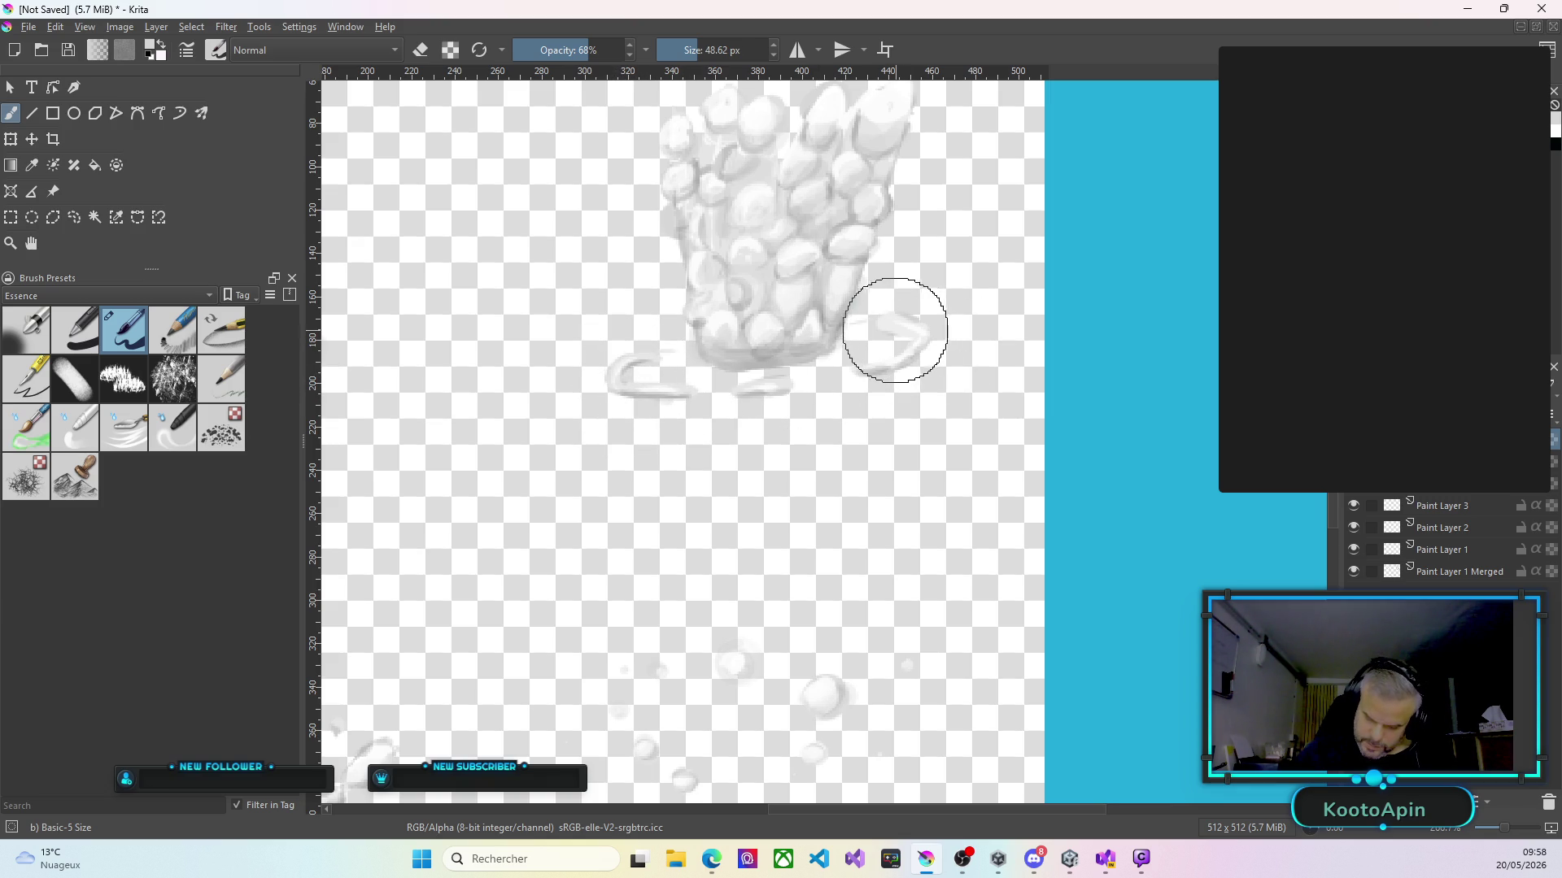
mouse_move(885, 332)
mouse_down()
mouse_move(902, 338)
mouse_move(906, 321)
mouse_move(881, 314)
mouse_up()
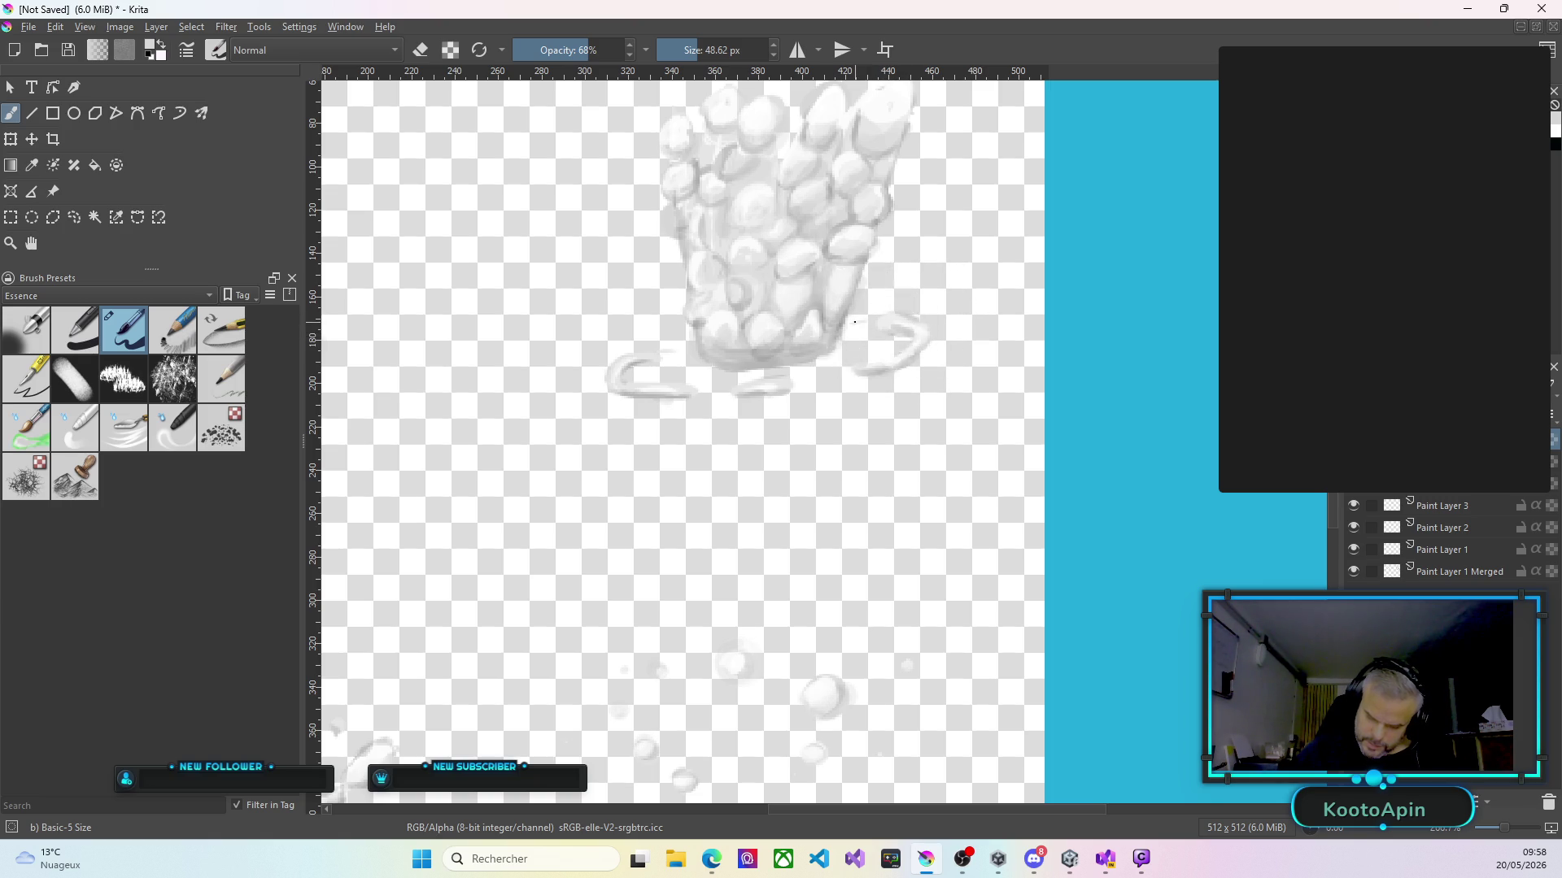
drag(875, 231, 845, 304)
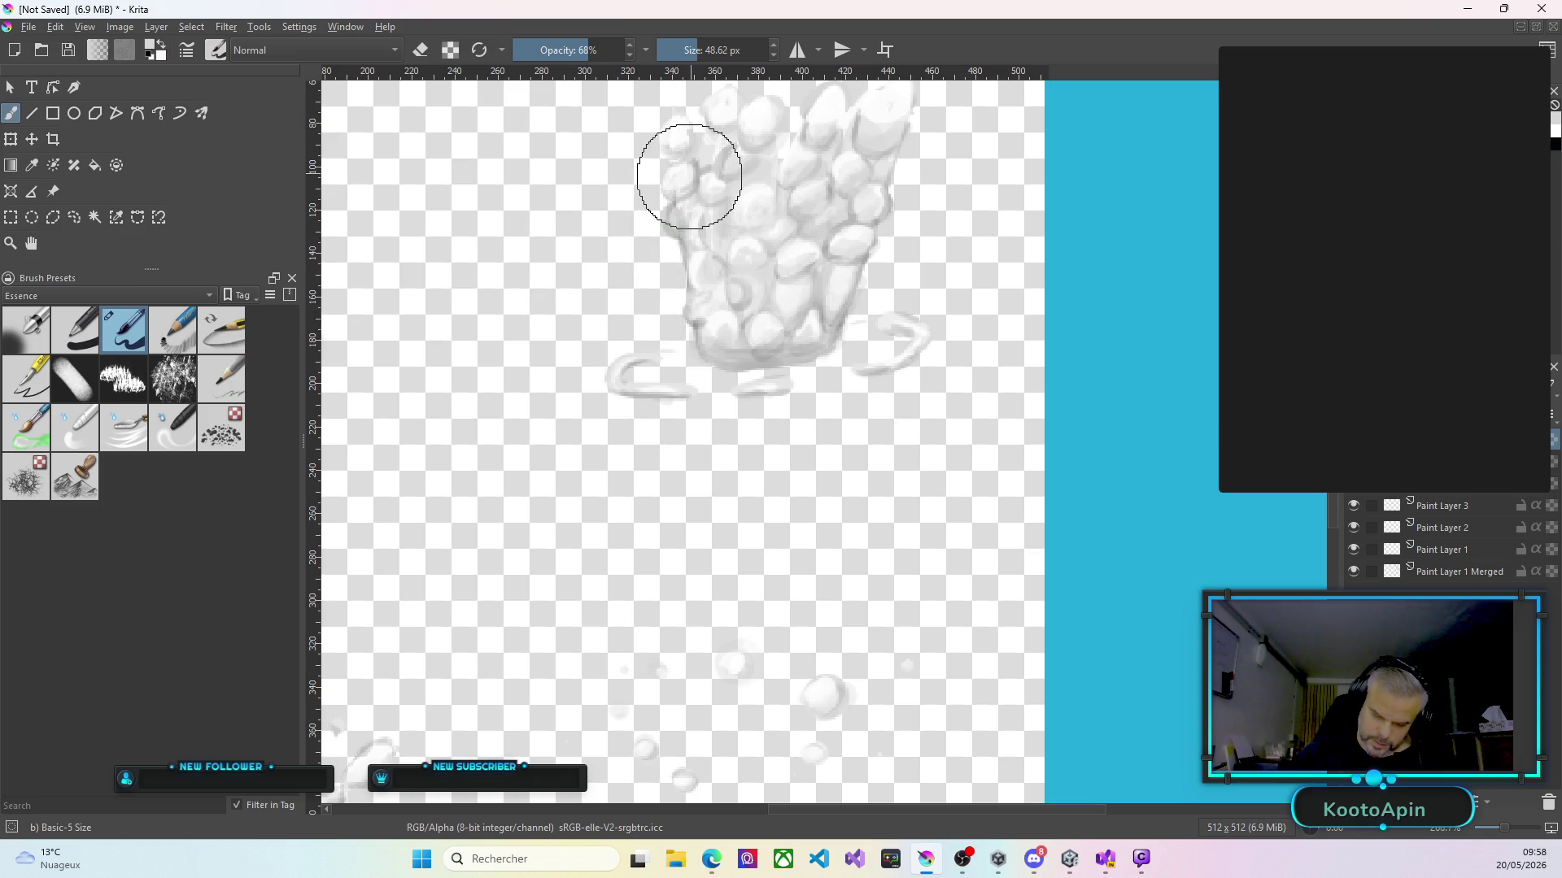
Add white marks to the column's upper left and lightly repaint its central bubbles.
scroll(683, 439, up, 3)
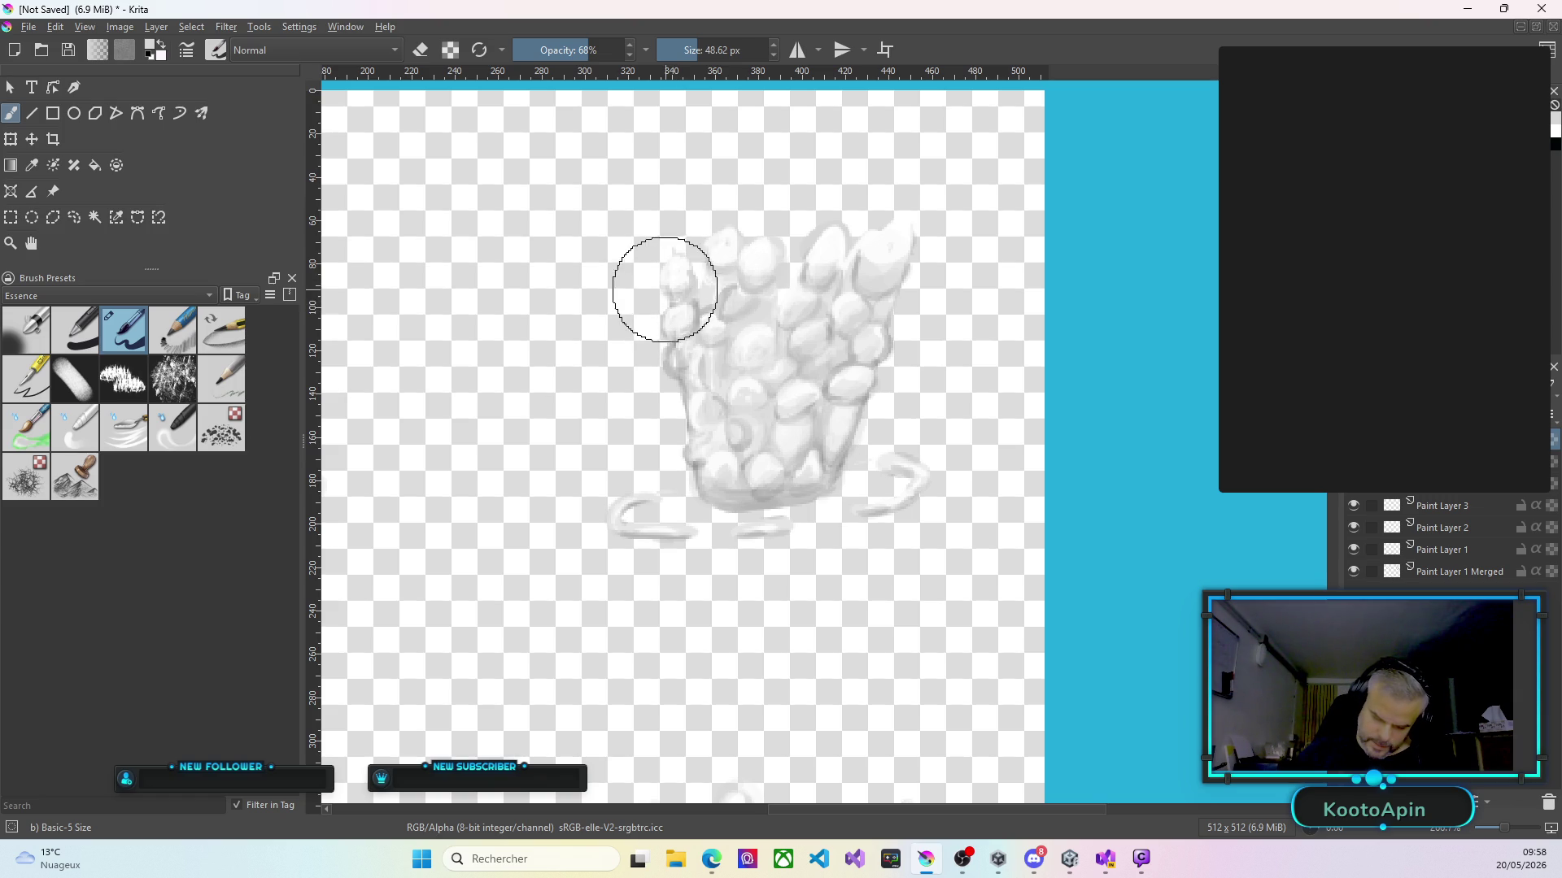
mouse_move(673, 251)
mouse_down()
mouse_move(716, 231)
mouse_move(692, 261)
mouse_move(765, 236)
mouse_move(802, 295)
mouse_move(823, 229)
mouse_move(845, 250)
mouse_move(881, 231)
mouse_move(904, 244)
mouse_move(877, 268)
mouse_up()
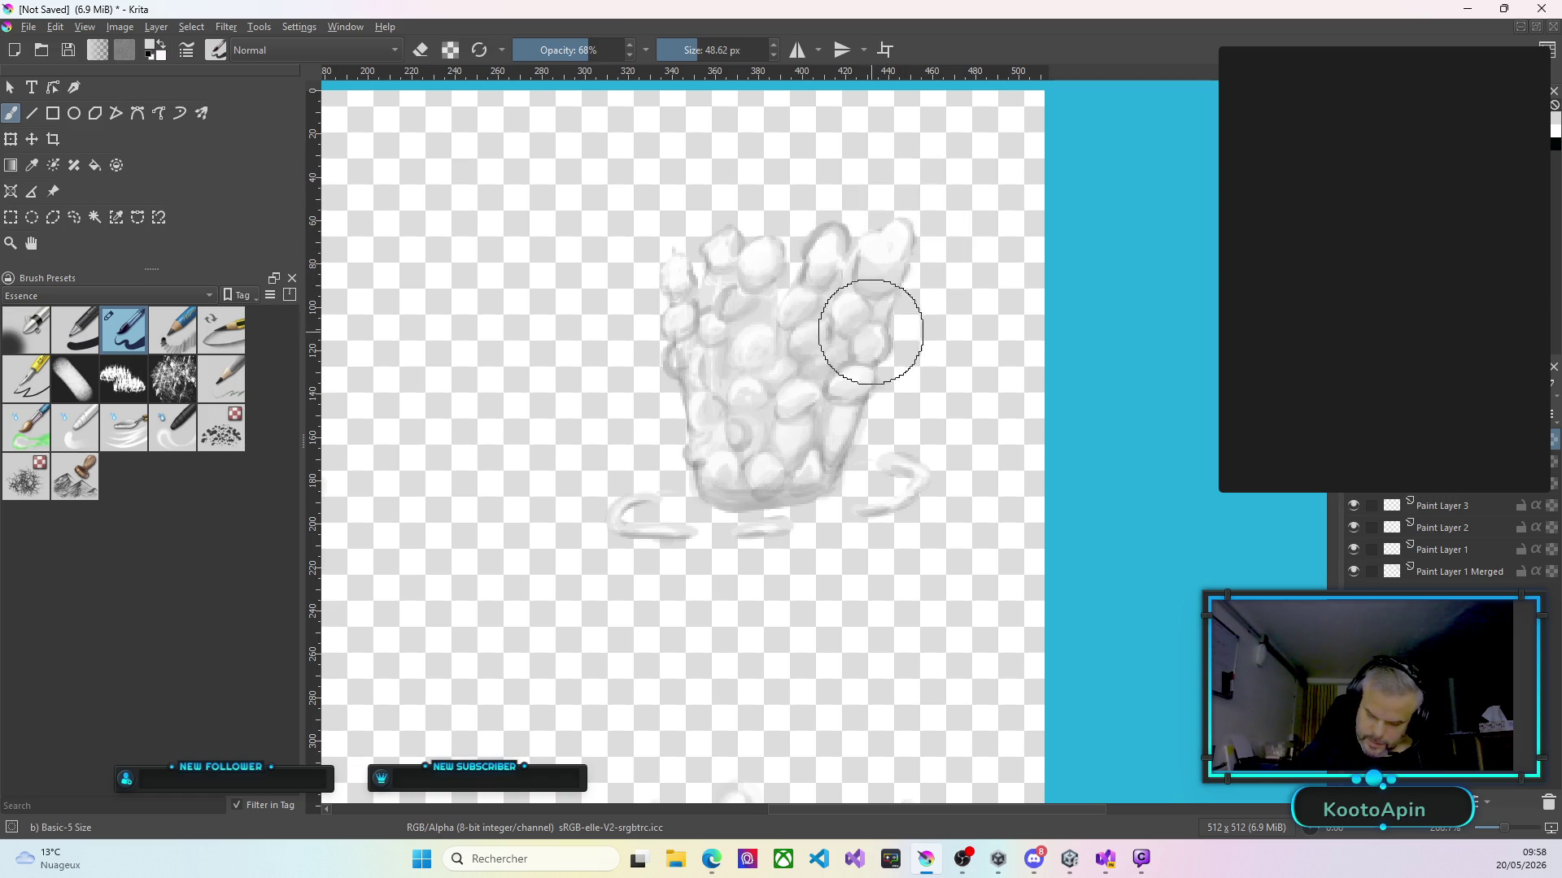
mouse_move(746, 331)
mouse_down()
mouse_move(732, 362)
mouse_move(776, 353)
mouse_move(730, 349)
mouse_move(744, 363)
mouse_move(737, 337)
mouse_move(773, 348)
mouse_move(725, 349)
mouse_move(773, 394)
mouse_move(732, 384)
mouse_move(736, 418)
mouse_up()
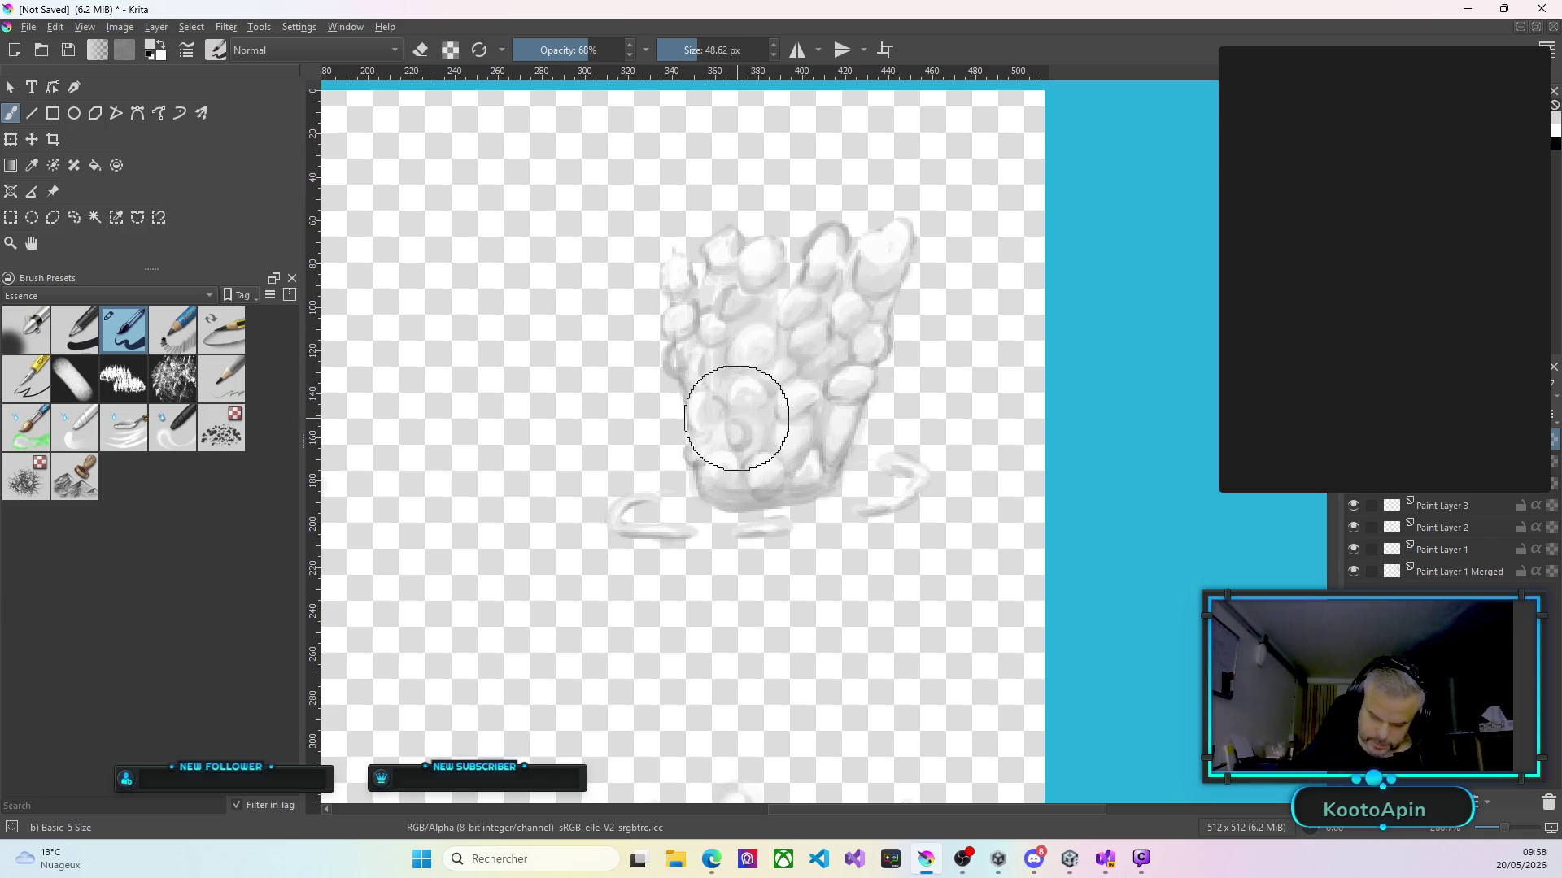
scroll(736, 418, down, 4)
scroll(568, 436, up, 4)
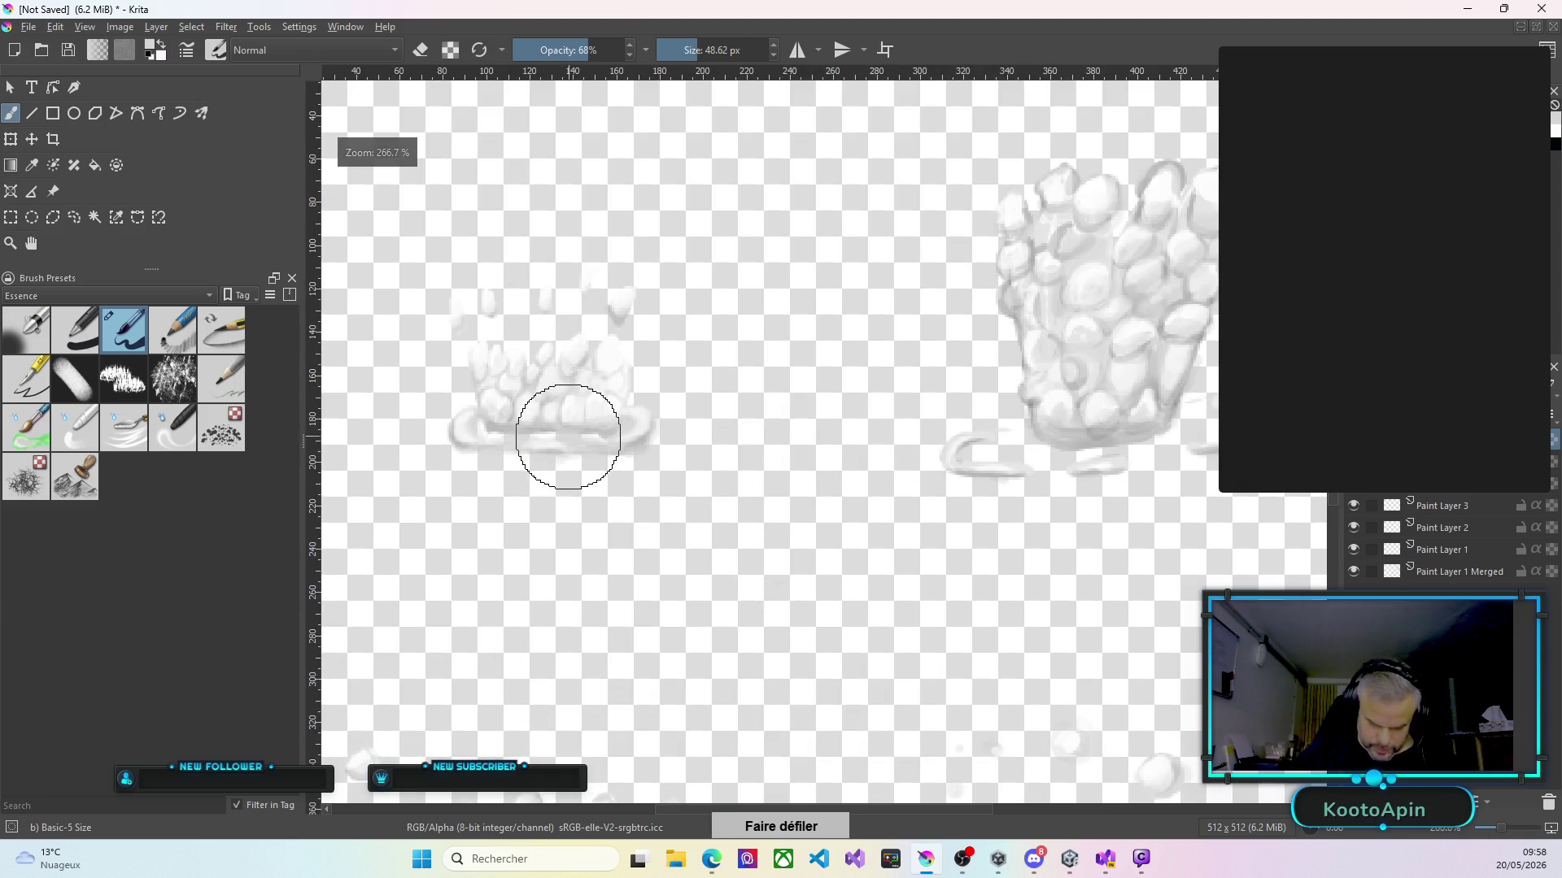
Stroke and blend shading along the short splash's base ring rim.
scroll(568, 436, up, 1)
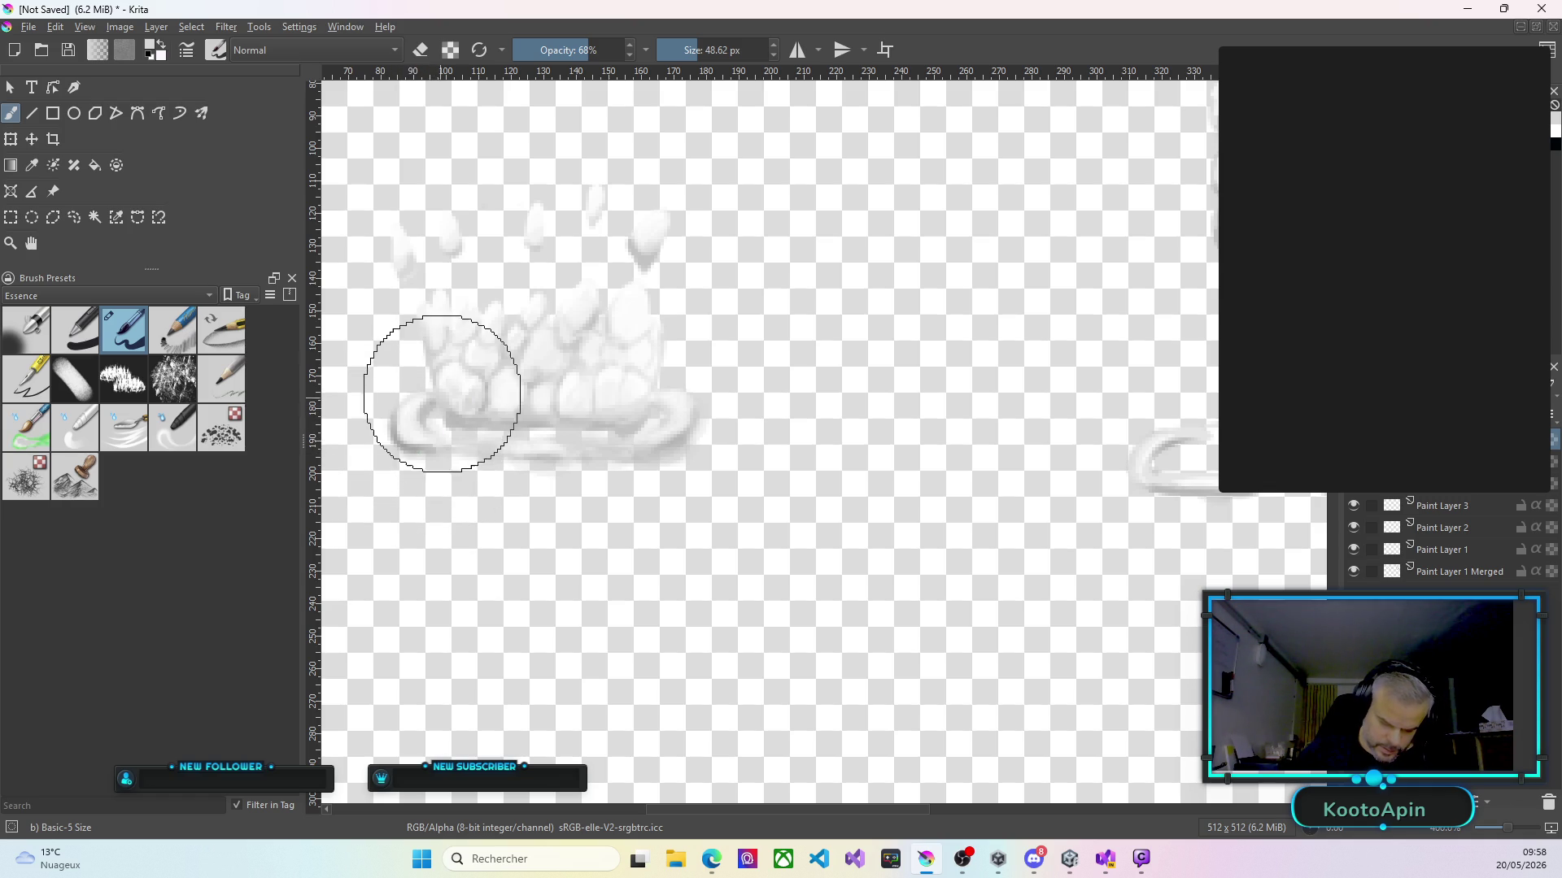
mouse_move(656, 411)
mouse_down()
mouse_move(650, 452)
mouse_move(619, 458)
mouse_up()
mouse_move(692, 404)
mouse_down()
mouse_move(645, 453)
mouse_move(662, 453)
mouse_move(481, 463)
mouse_move(614, 468)
mouse_up()
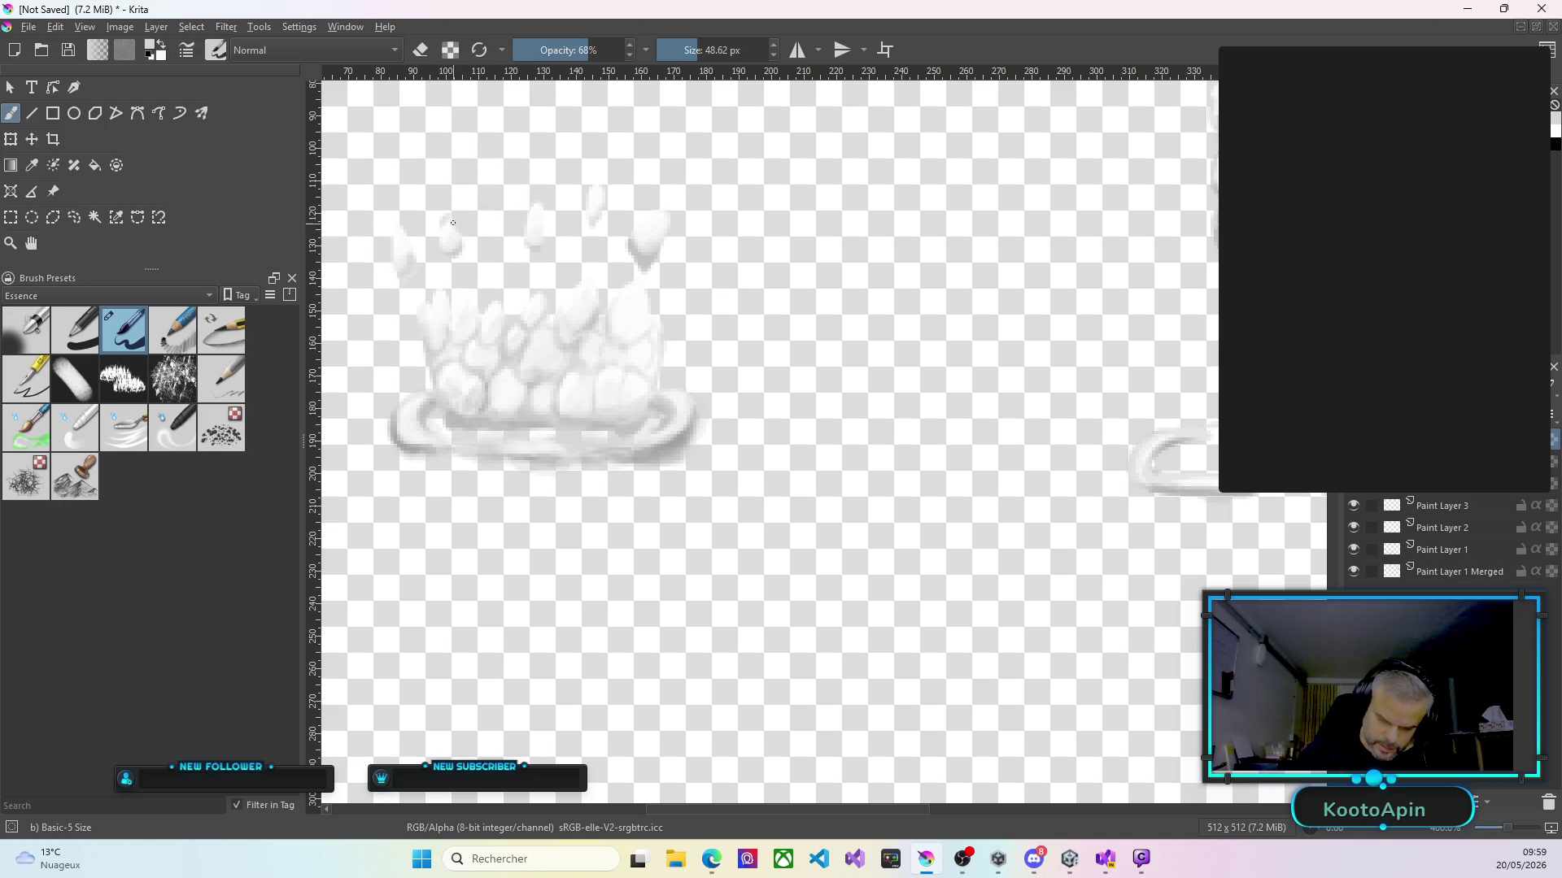
Shape the top and middle splash drops and the left side, then set brush opacity to 100%.
mouse_move(598, 179)
mouse_down()
mouse_move(662, 244)
mouse_move(660, 219)
mouse_up()
drag(542, 216, 532, 216)
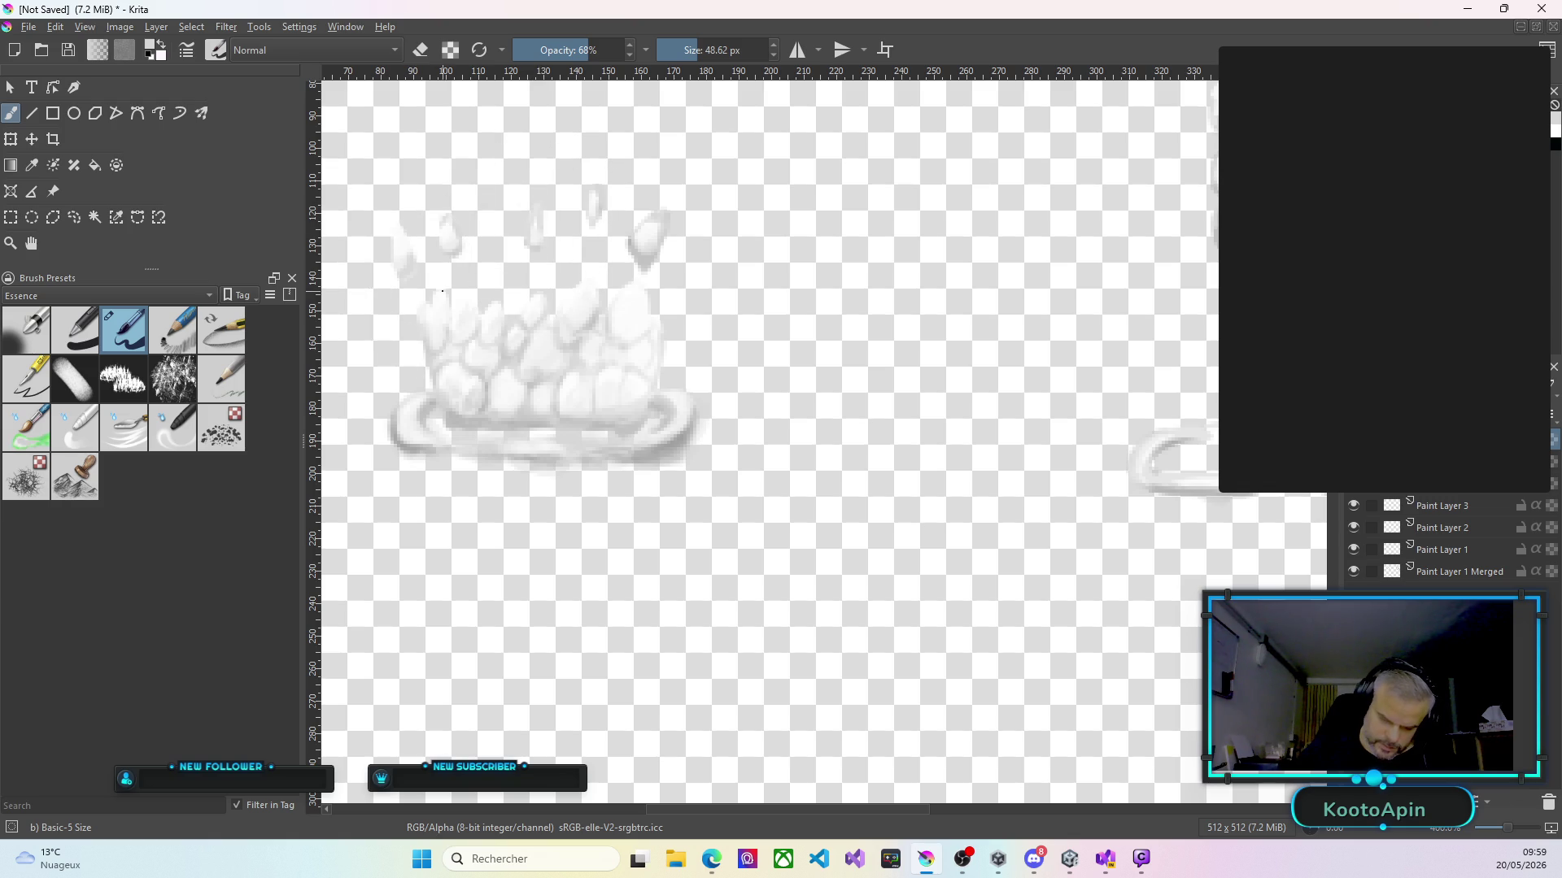
drag(422, 318, 491, 302)
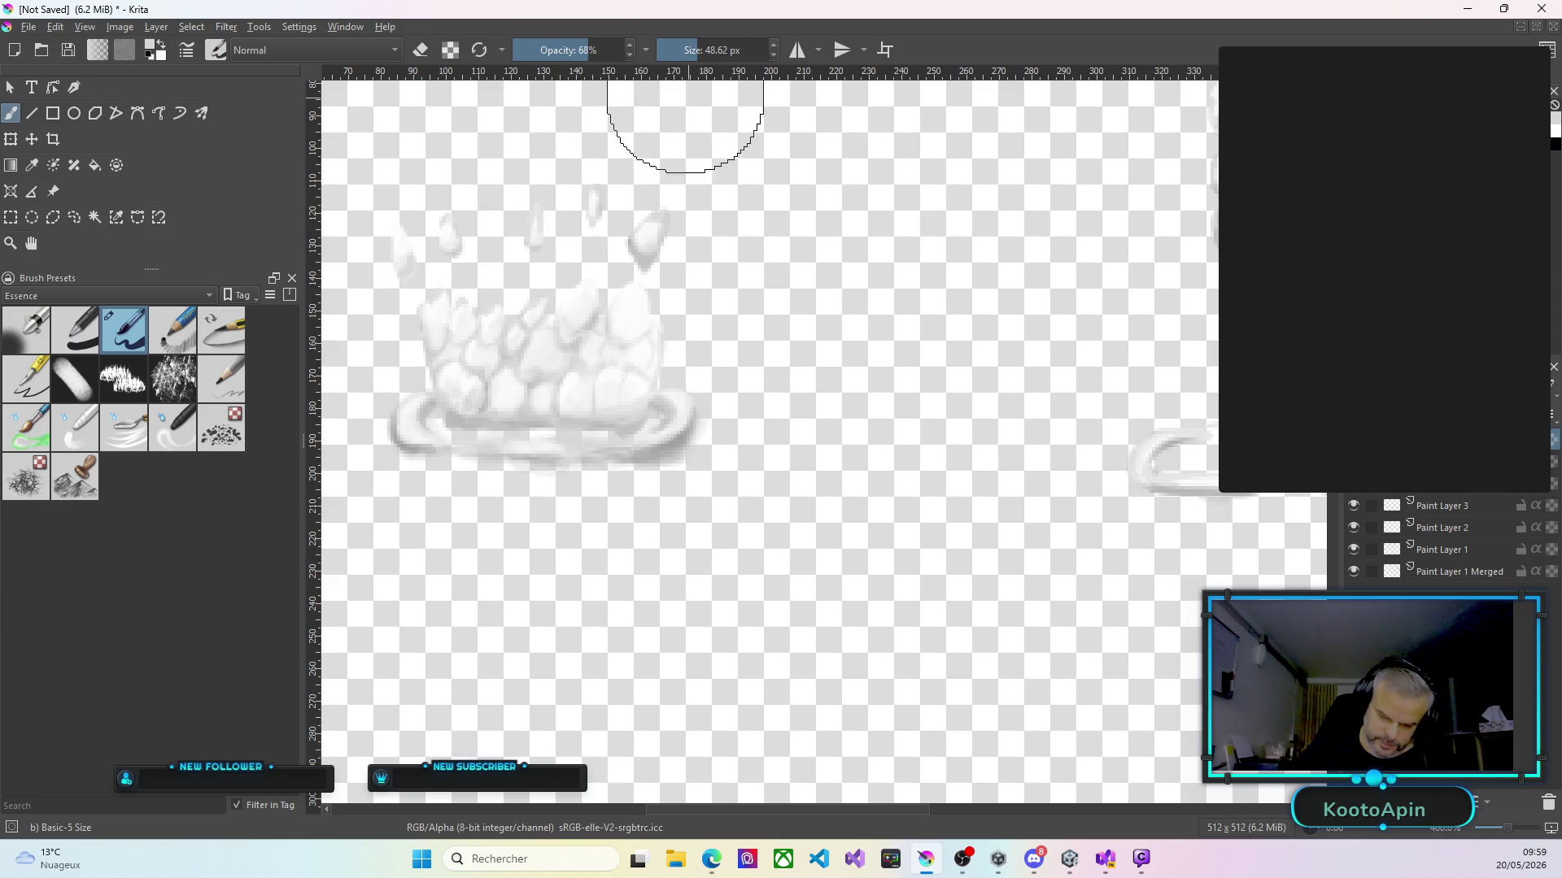
drag(591, 47, 642, 62)
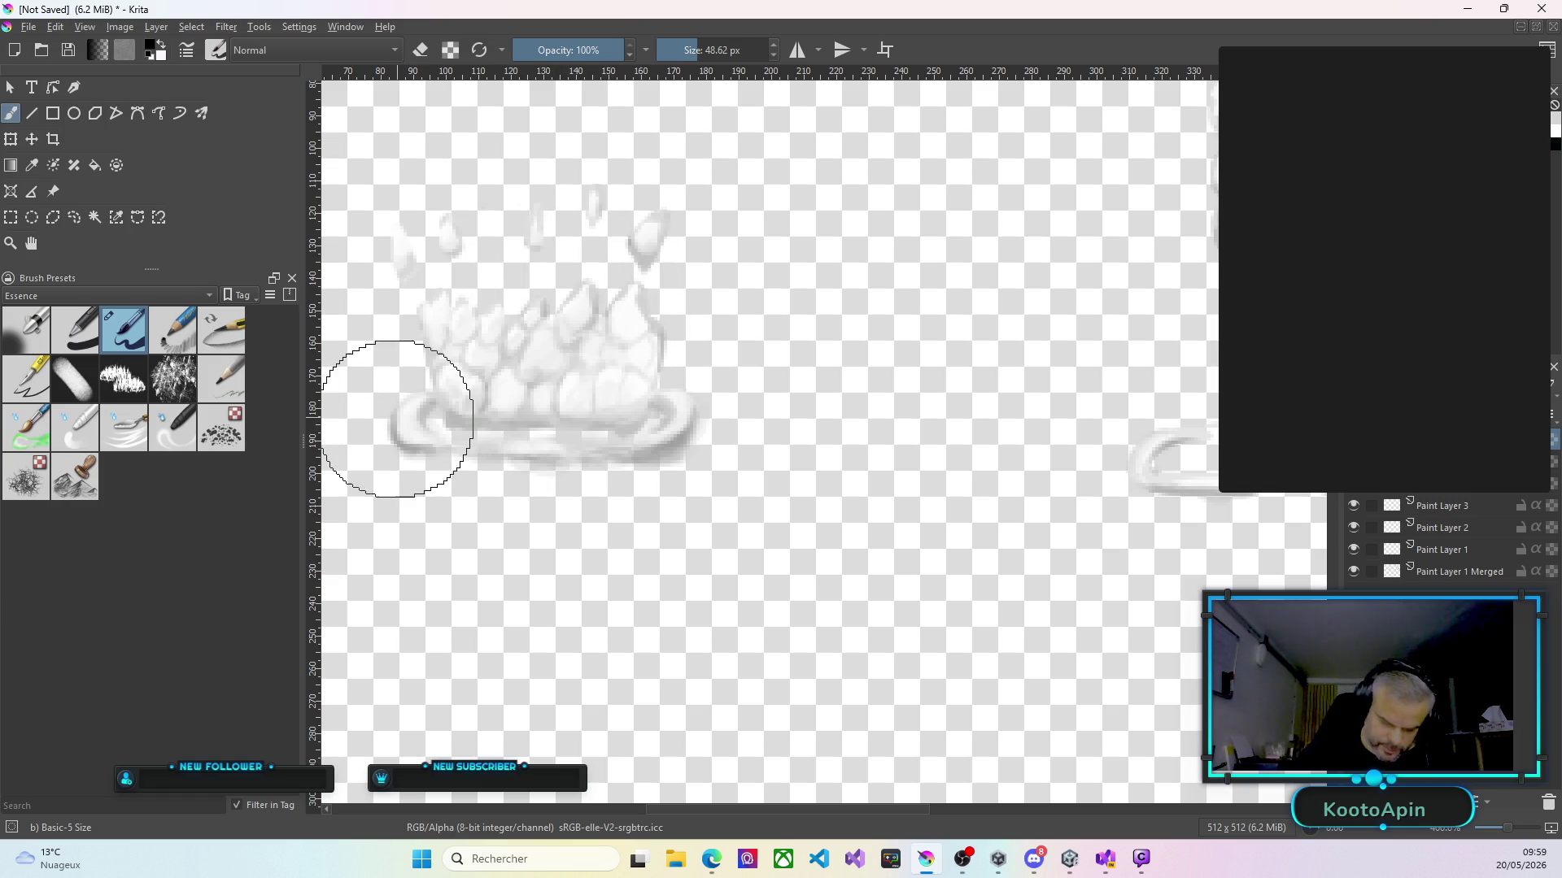
With a 9.49 px brush, outline both ends and inner left rim of the base ring and the crown's left edge.
drag(694, 50, 680, 50)
drag(390, 410, 431, 453)
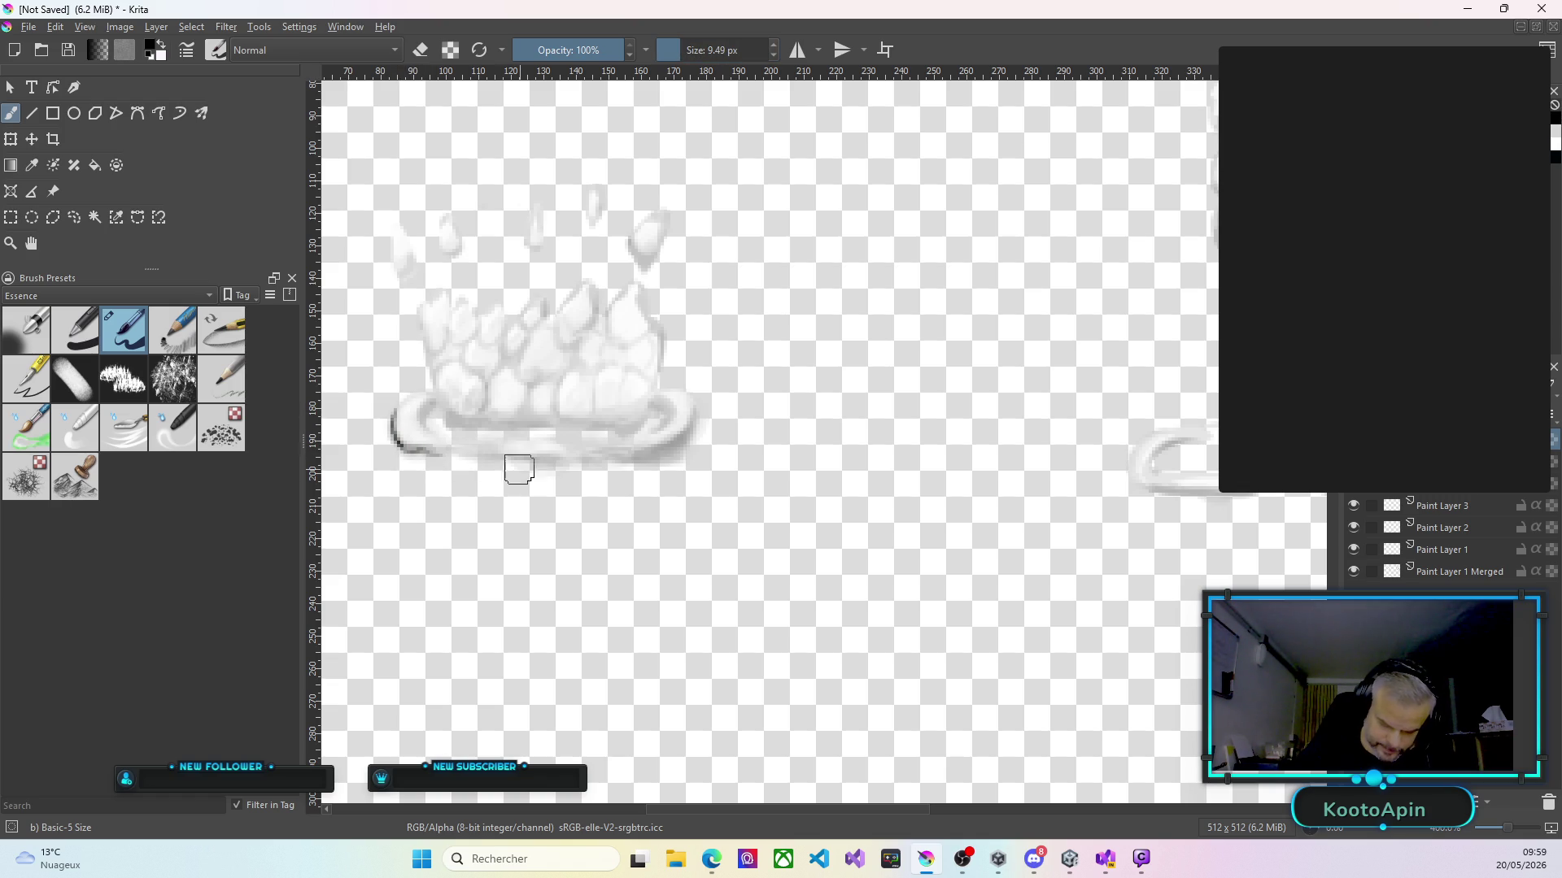
mouse_move(679, 444)
mouse_down()
mouse_move(657, 455)
mouse_move(690, 436)
mouse_up()
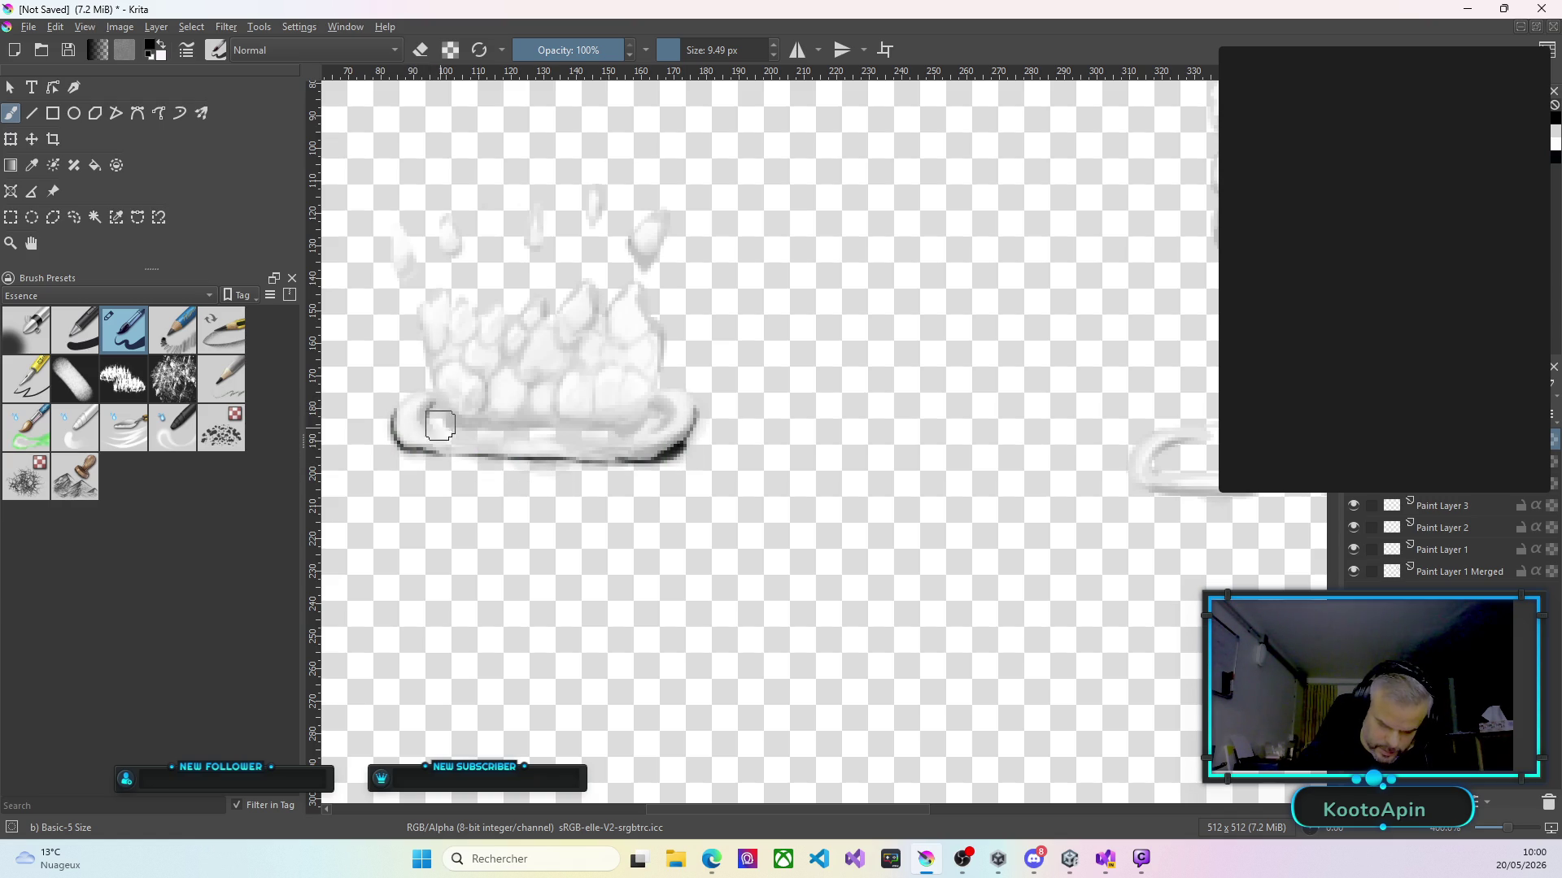
drag(432, 406, 435, 427)
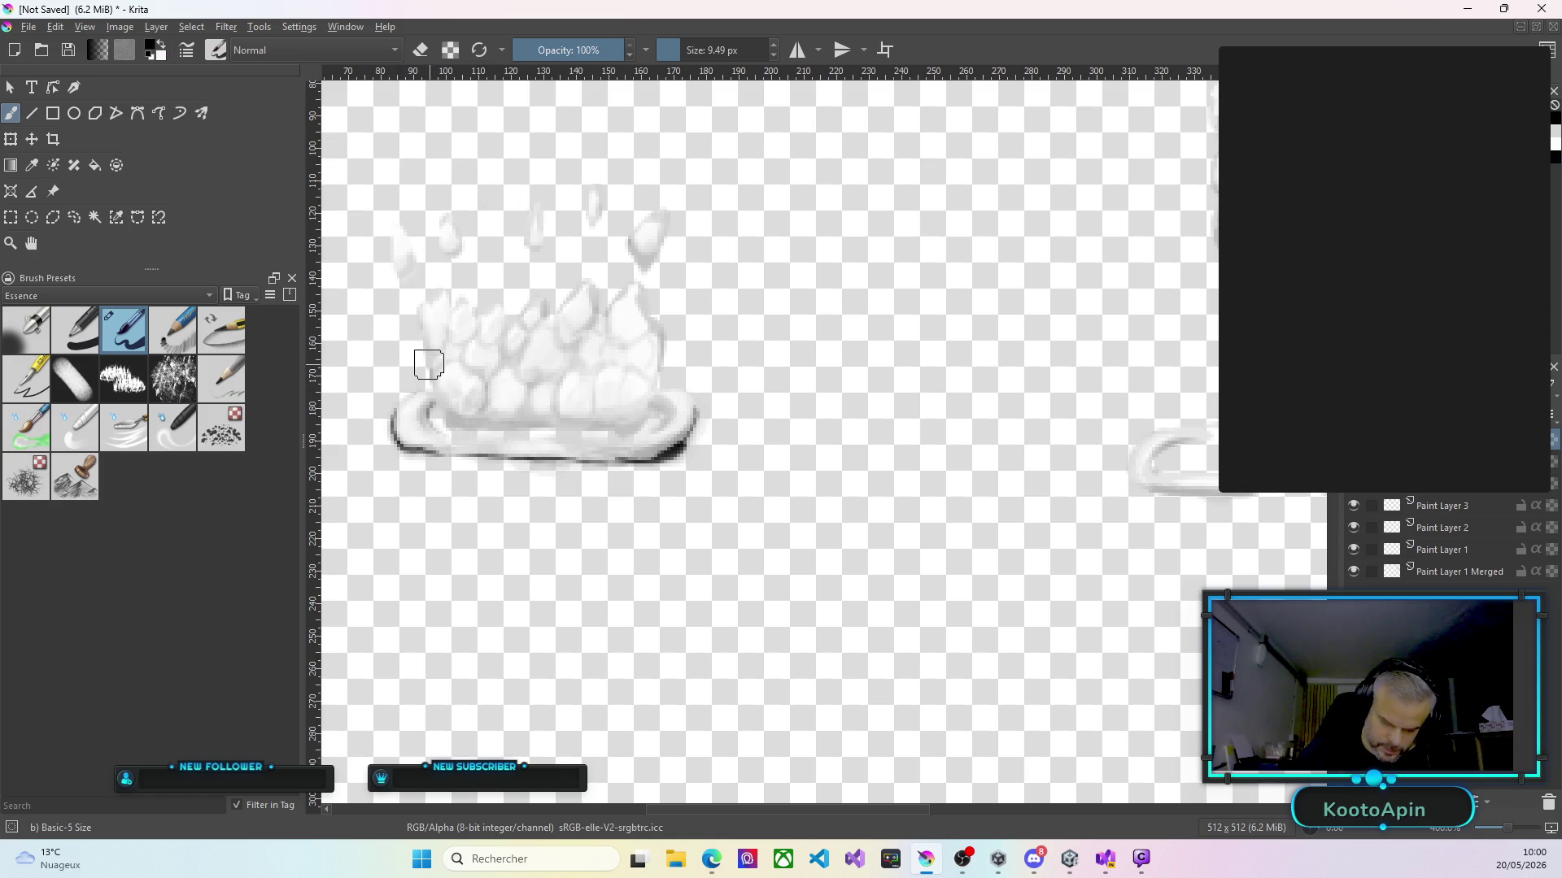
mouse_move(432, 383)
mouse_down()
mouse_move(422, 318)
mouse_move(452, 309)
mouse_move(421, 304)
mouse_move(423, 343)
mouse_up()
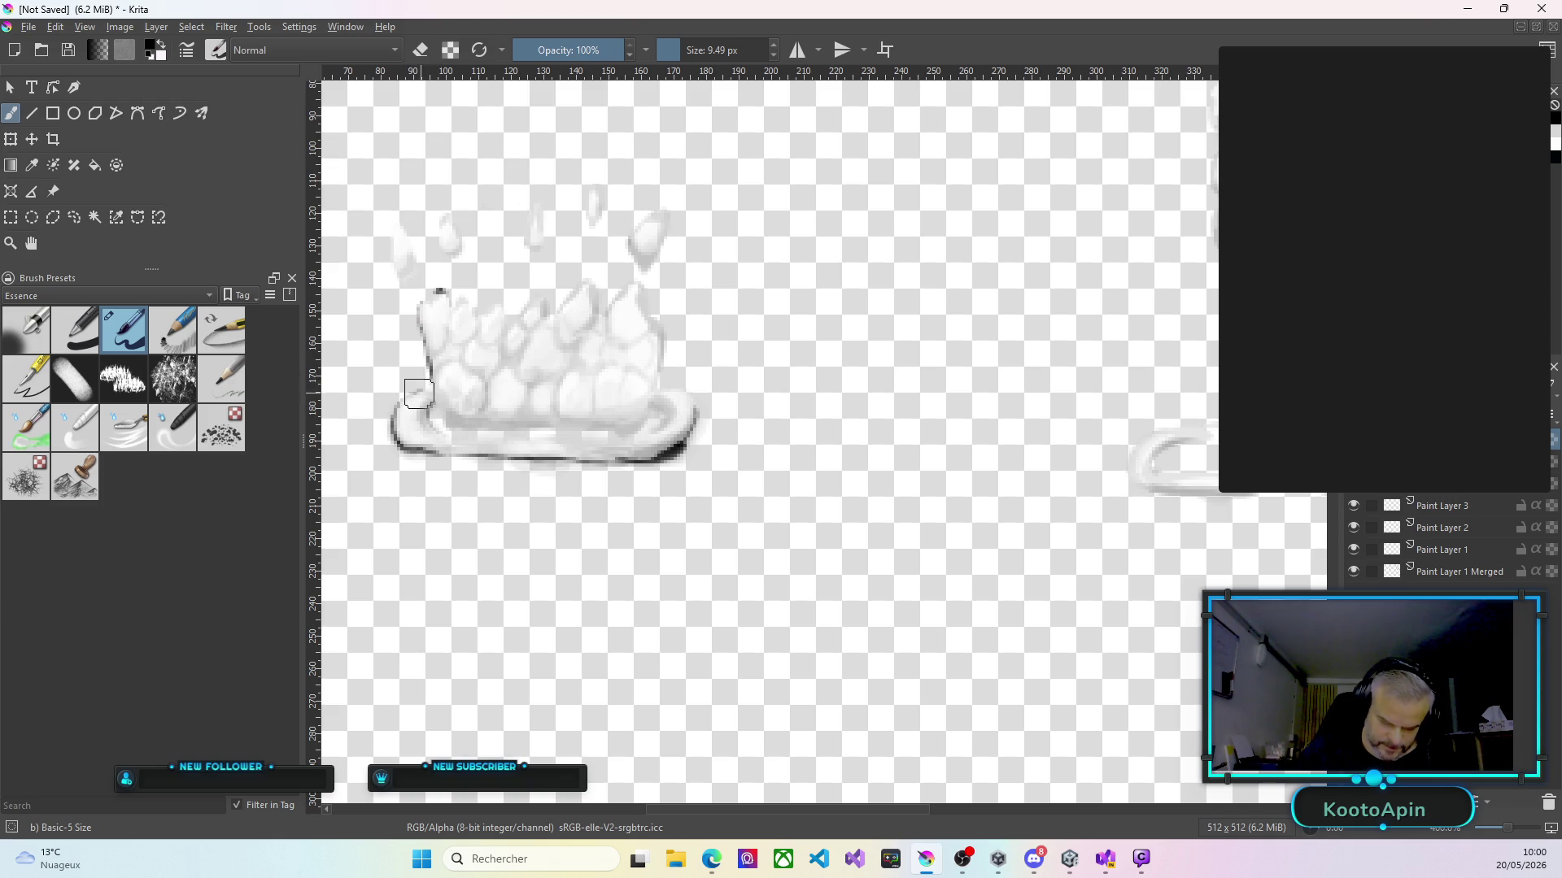
Outline the three flying droplets, the crown's top and right edge, and the foam's lower base.
mouse_move(637, 236)
mouse_down()
mouse_move(655, 214)
mouse_move(650, 261)
mouse_up()
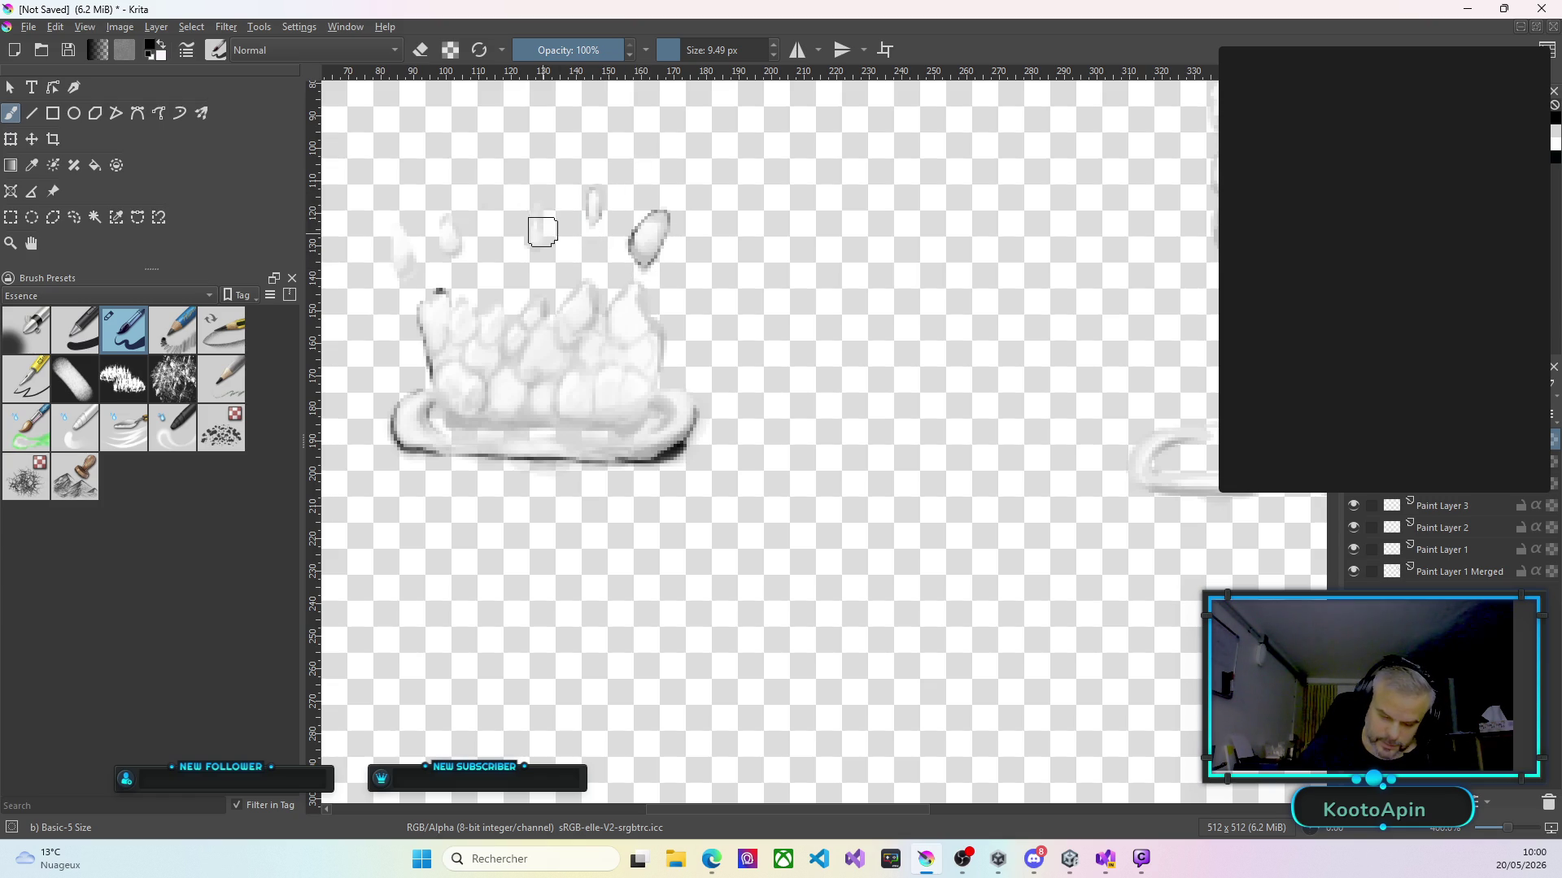
drag(531, 208, 529, 233)
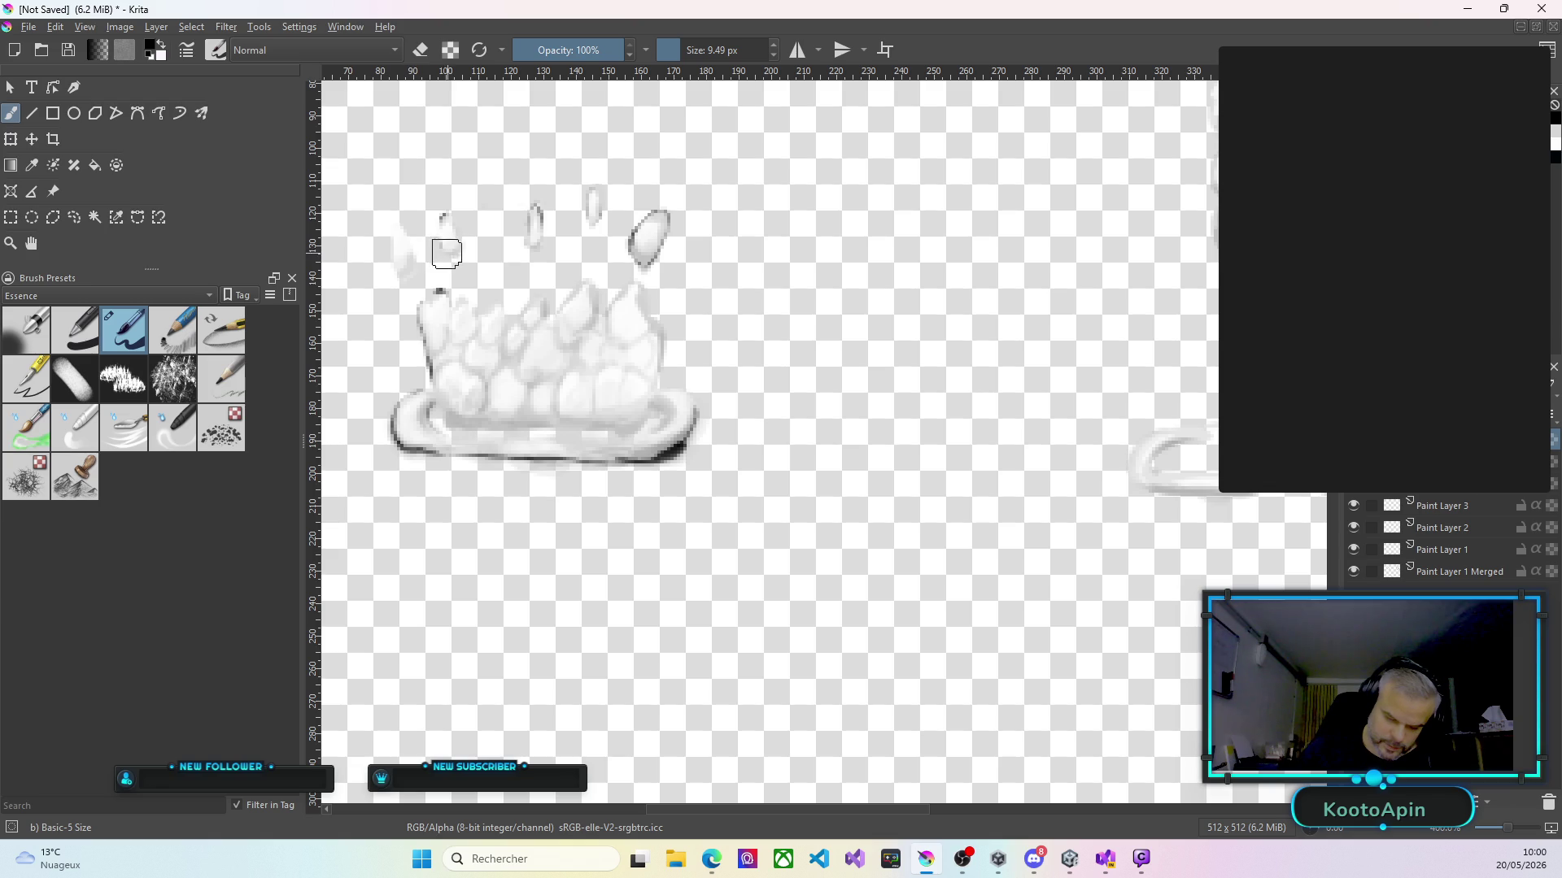
mouse_move(447, 214)
mouse_down()
mouse_move(450, 234)
mouse_move(401, 261)
mouse_up()
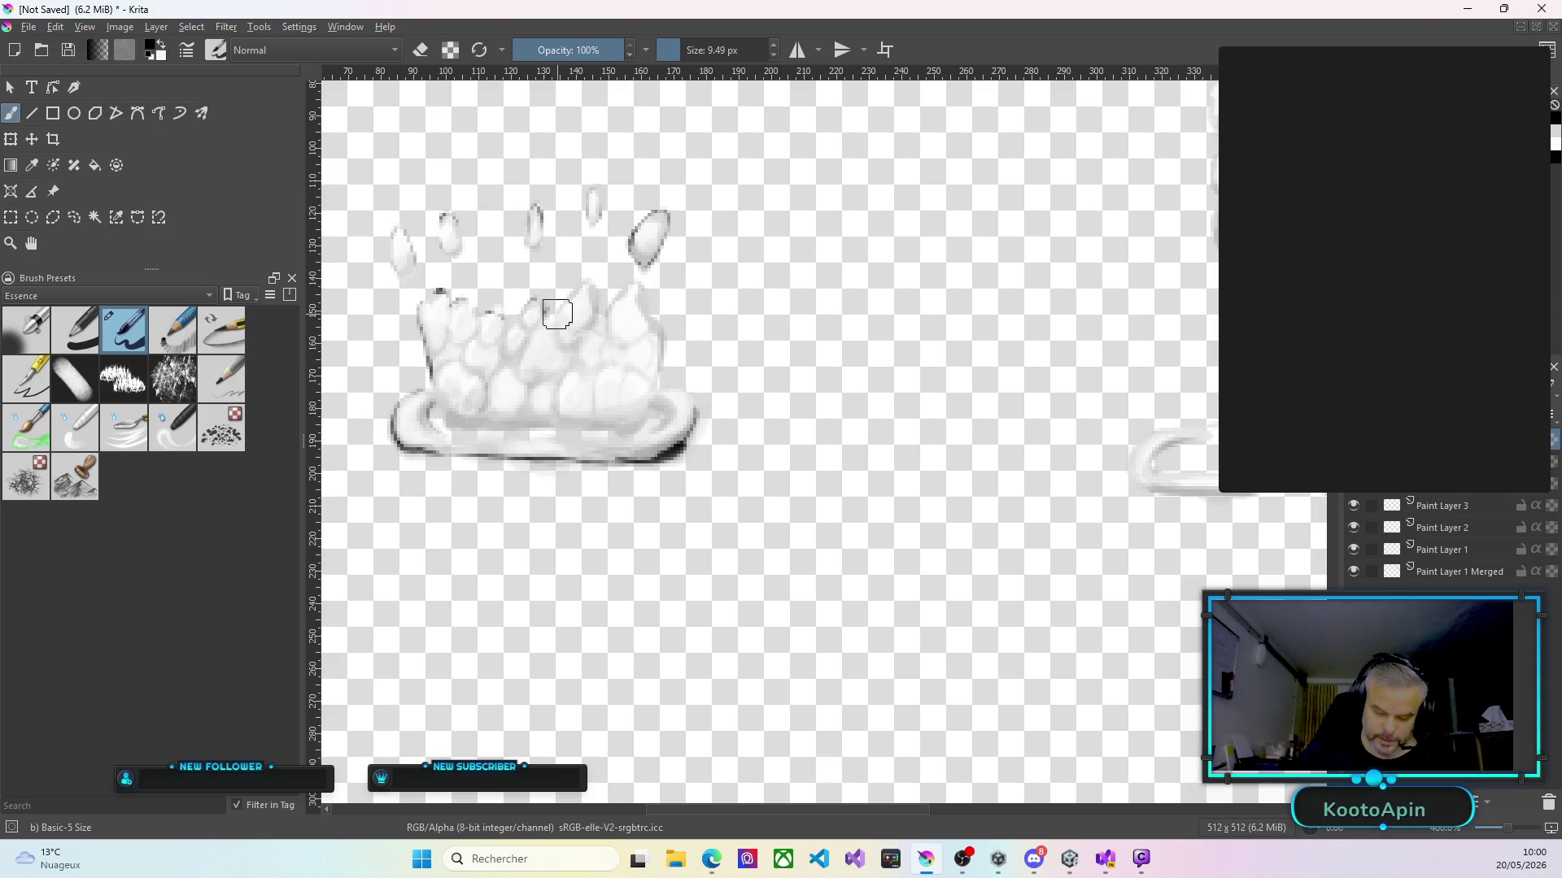
mouse_move(584, 287)
mouse_down()
mouse_move(600, 313)
mouse_move(625, 298)
mouse_up()
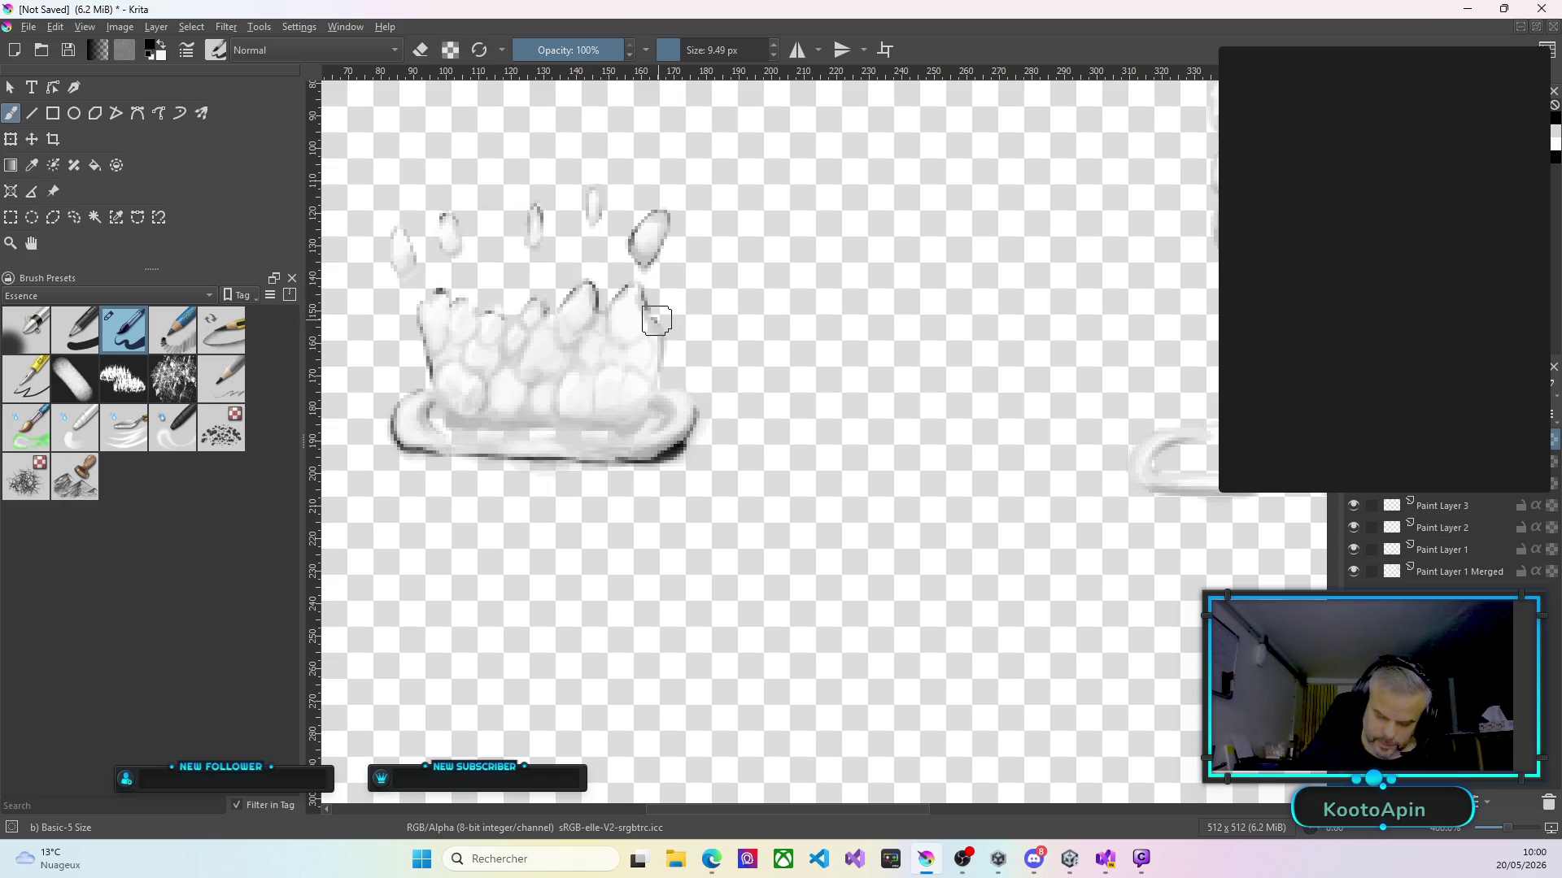
drag(665, 331, 655, 384)
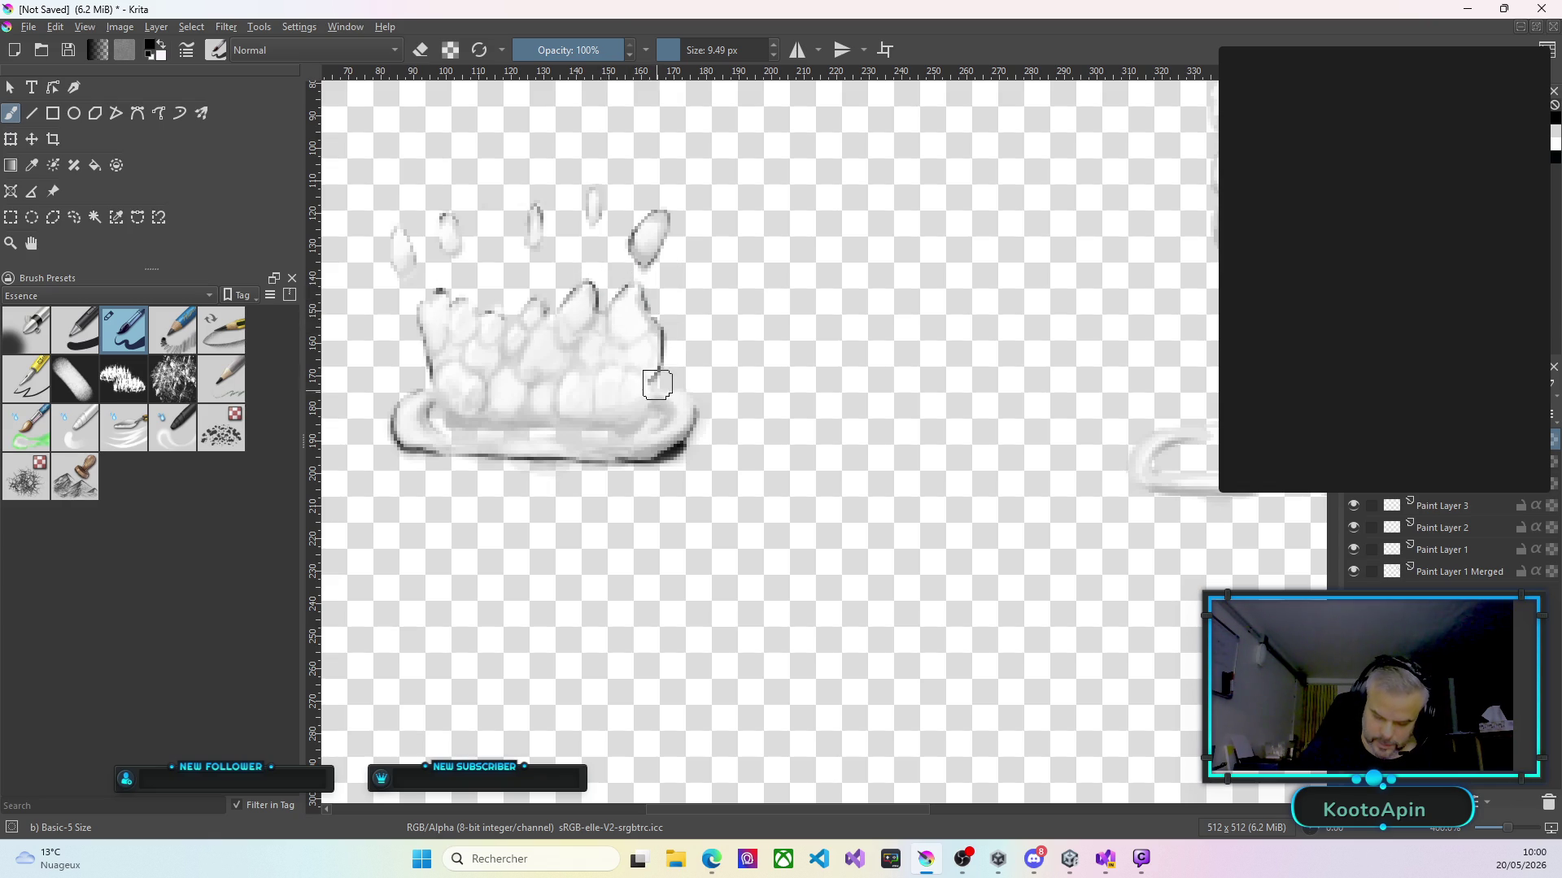
drag(450, 427, 632, 430)
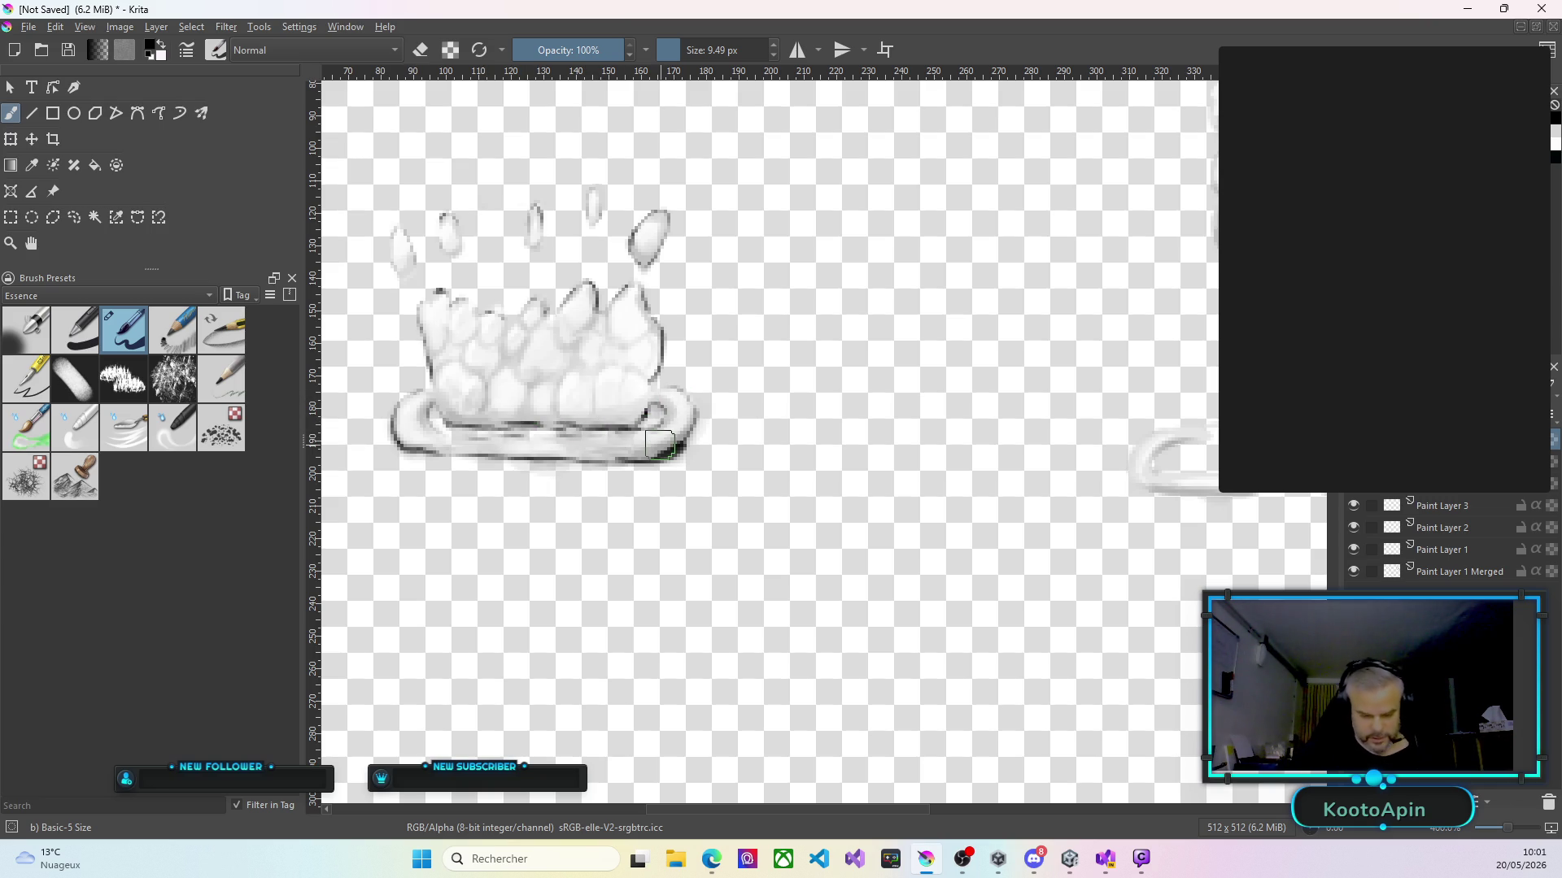
Brighten the small splash's left foam, then ink the larger splash's right contour and bubble outlines.
mouse_move(448, 333)
mouse_down()
mouse_move(468, 338)
mouse_move(458, 323)
mouse_move(474, 358)
mouse_move(457, 361)
mouse_move(482, 350)
mouse_move(484, 388)
mouse_move(504, 354)
mouse_move(471, 331)
mouse_move(496, 338)
mouse_move(486, 313)
mouse_move(520, 334)
mouse_move(490, 385)
mouse_move(521, 358)
mouse_move(524, 390)
mouse_move(523, 366)
mouse_move(572, 356)
mouse_move(533, 379)
mouse_move(564, 410)
mouse_move(565, 374)
mouse_move(572, 413)
mouse_move(589, 383)
mouse_move(593, 407)
mouse_up()
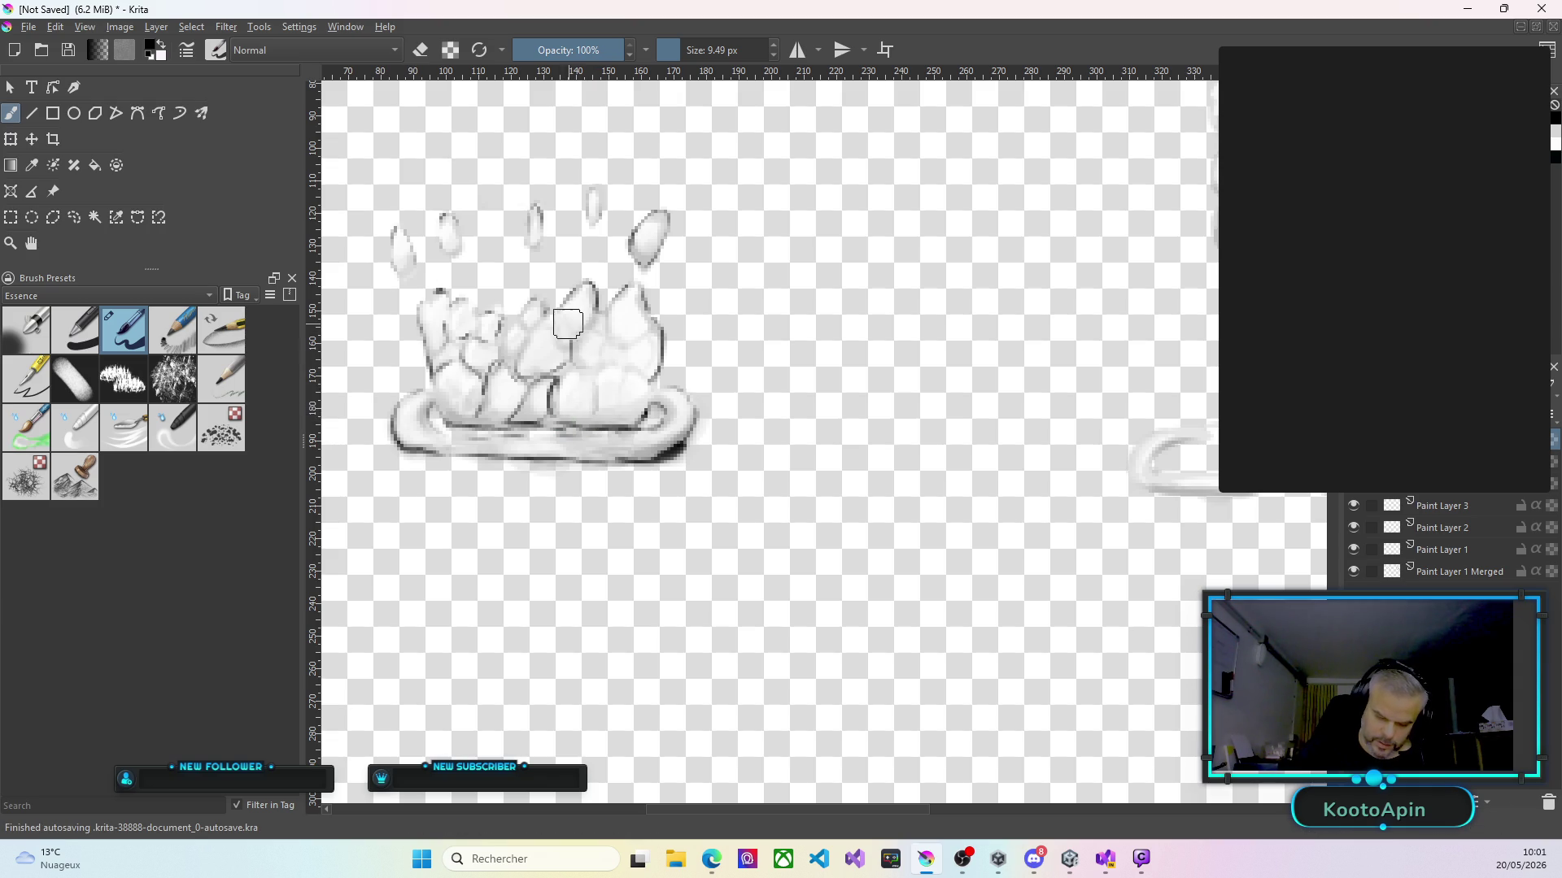
scroll(575, 344, down, 2)
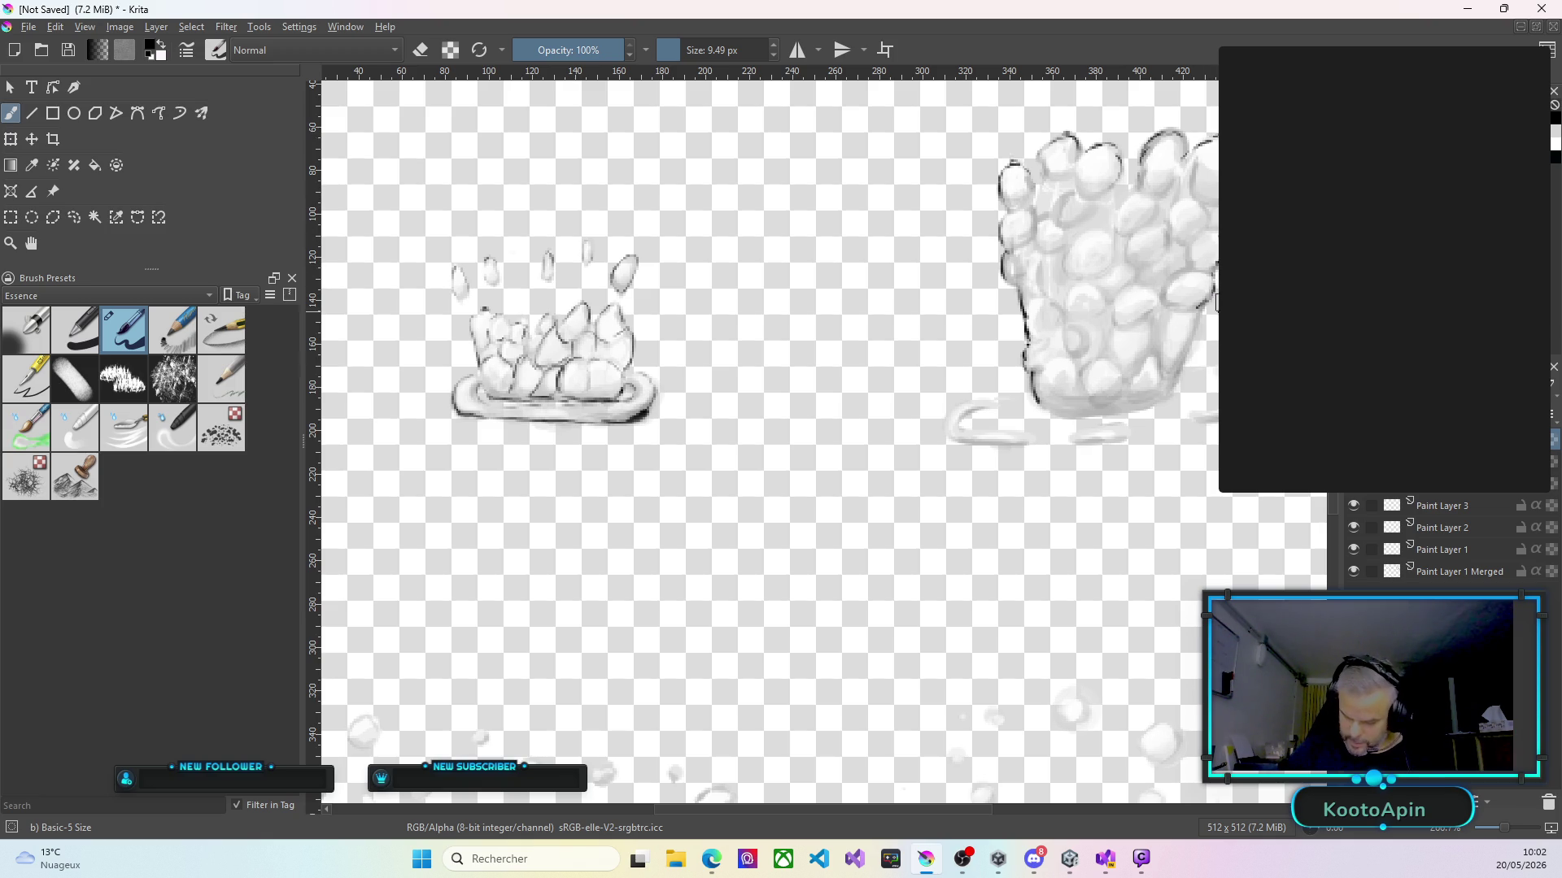
drag(1200, 314, 1181, 358)
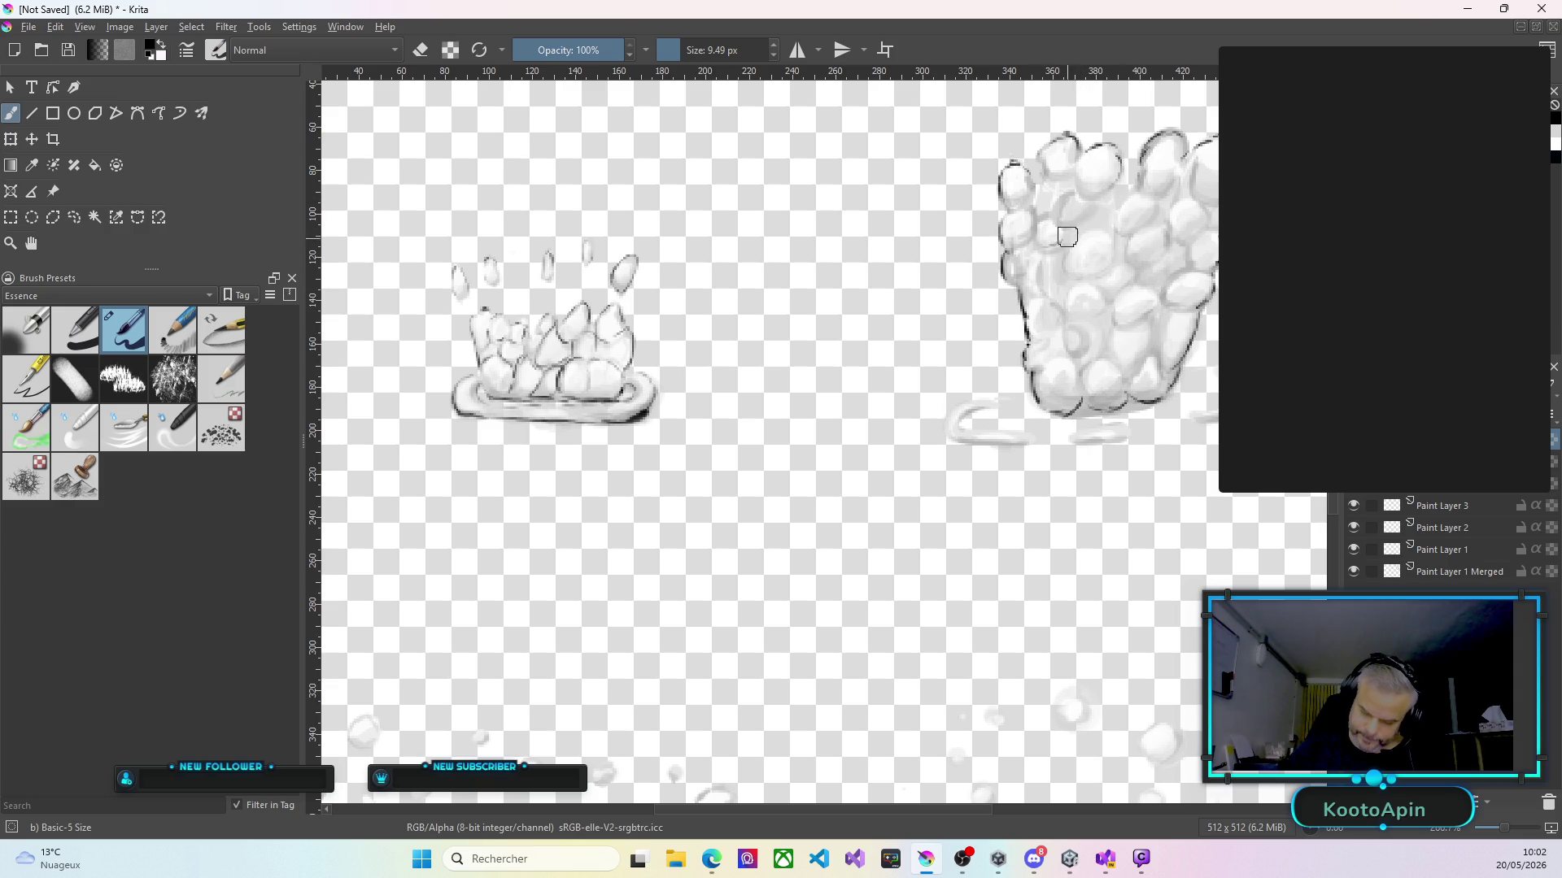
drag(1054, 230, 1035, 314)
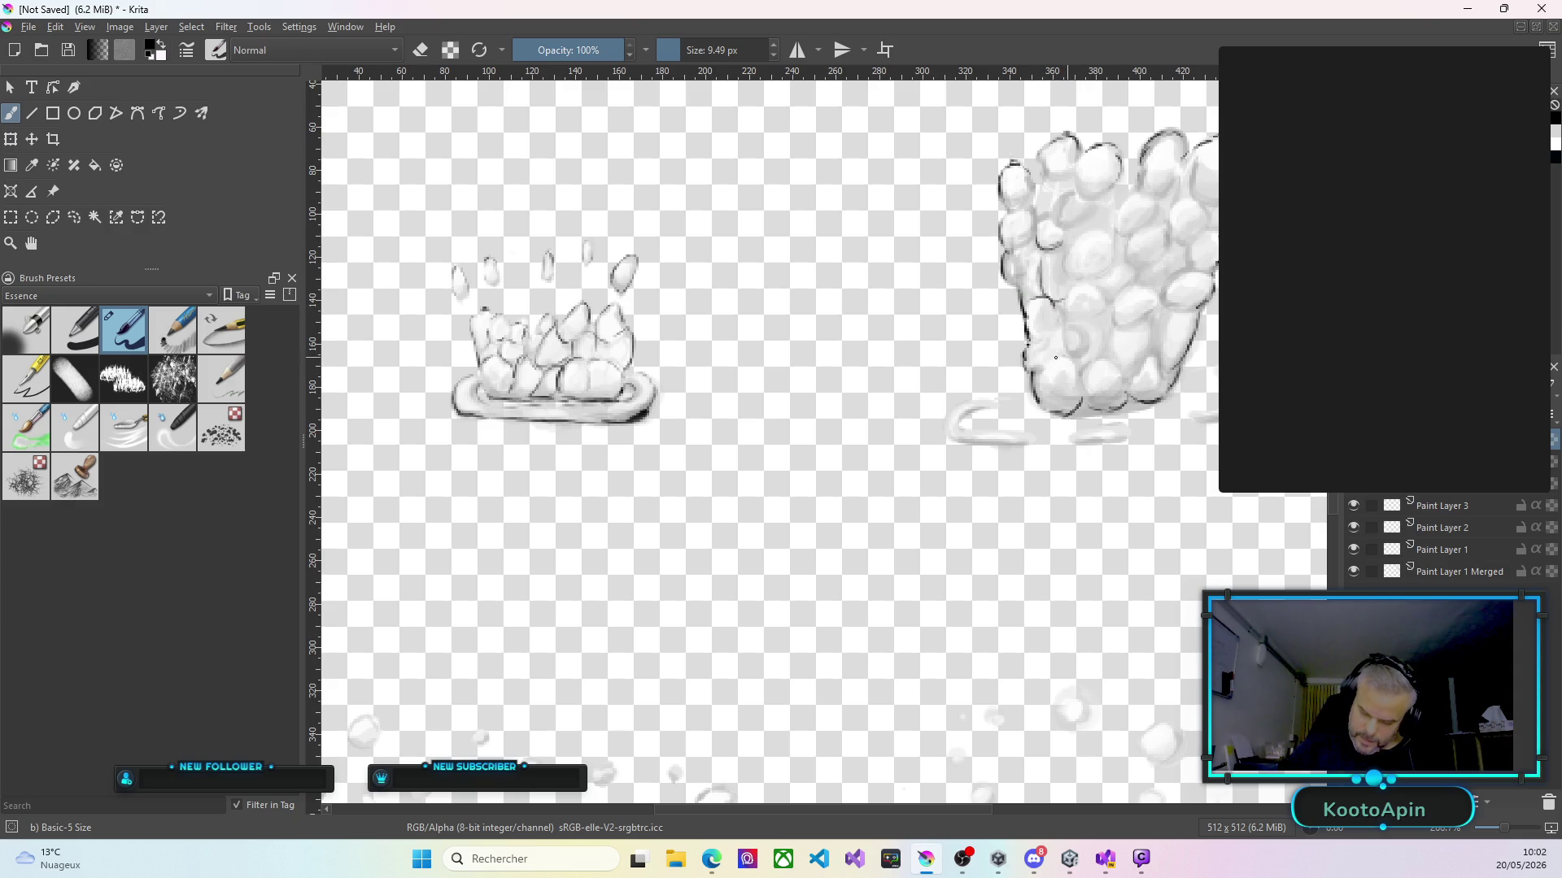
drag(1066, 355, 1086, 381)
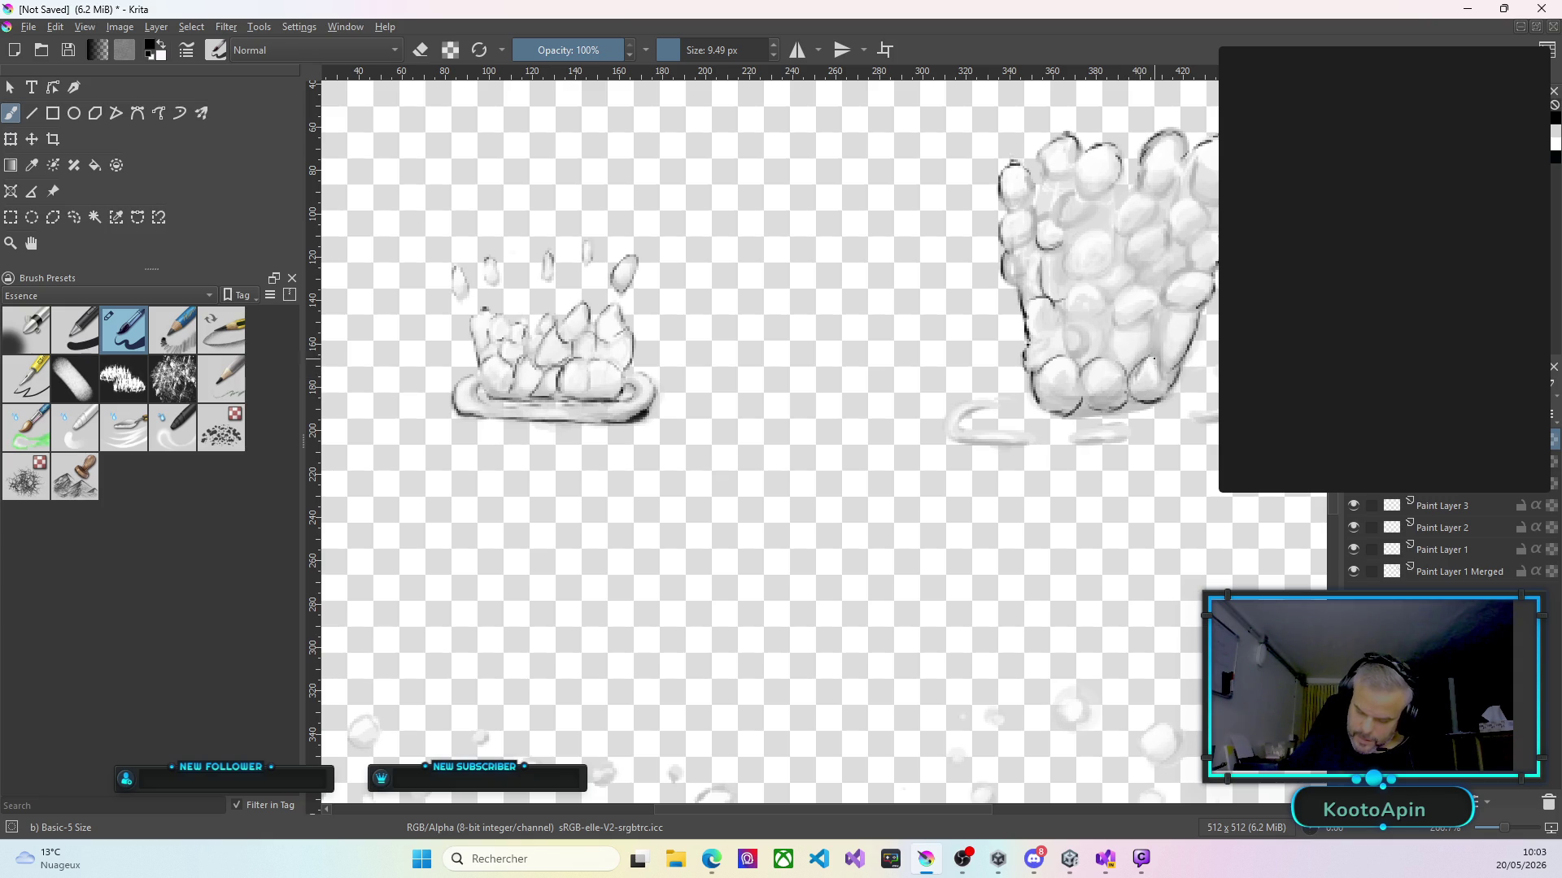
mouse_move(1168, 311)
mouse_down()
mouse_move(1176, 362)
mouse_move(1161, 320)
mouse_up()
Ink dark outlines around the upper and middle bubbles and the lower-left base ring of the right-hand splash.
drag(1174, 302, 1210, 271)
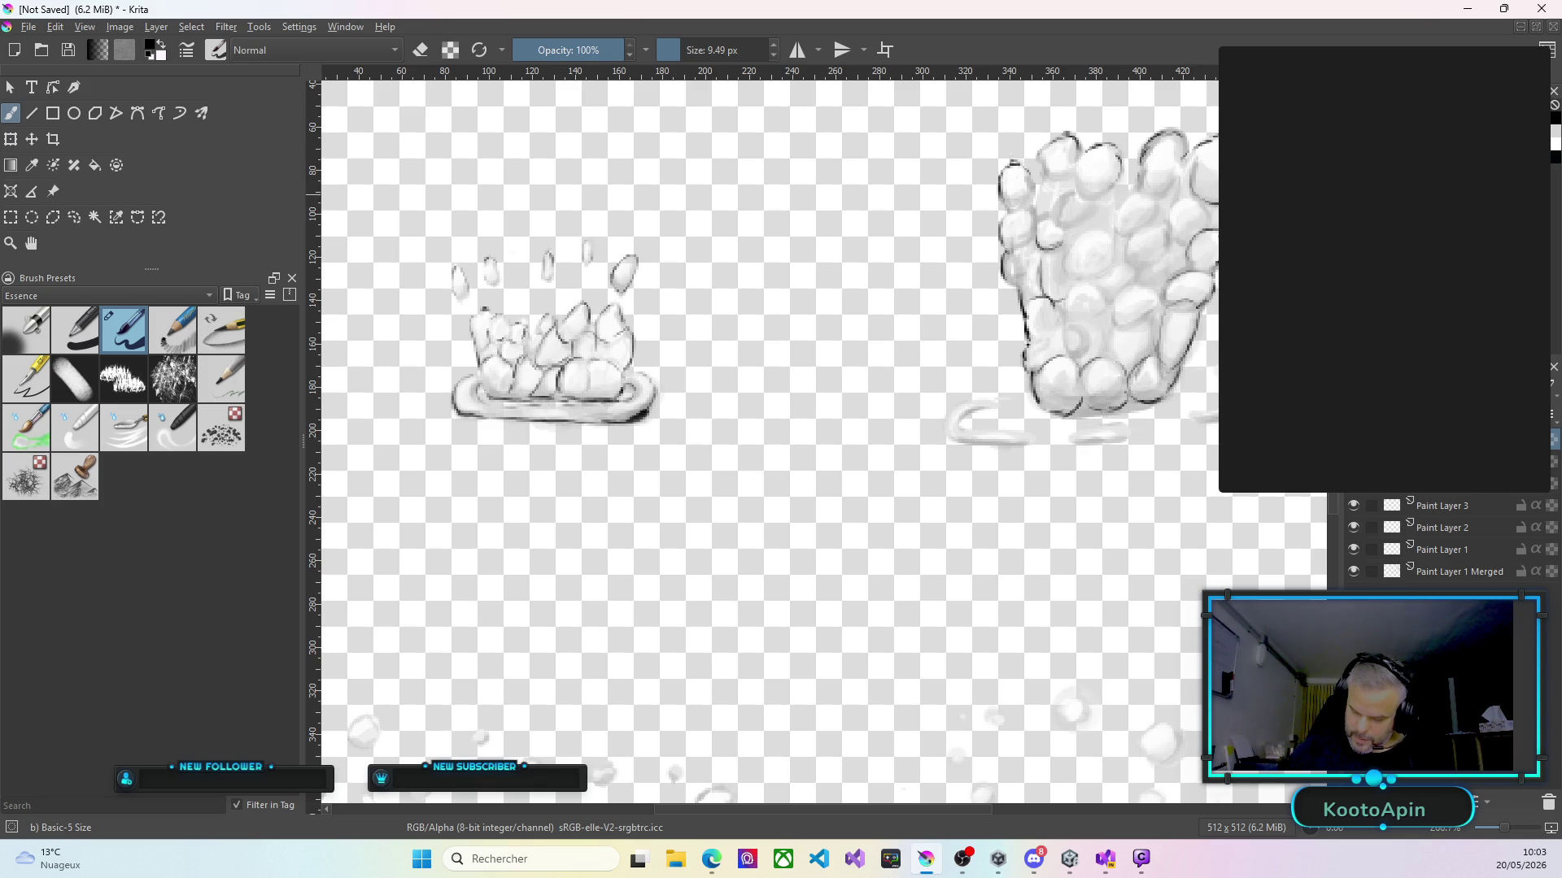
mouse_move(1146, 192)
mouse_down()
mouse_move(1118, 220)
mouse_move(1094, 199)
mouse_move(1063, 210)
mouse_move(1099, 210)
mouse_move(1084, 231)
mouse_up()
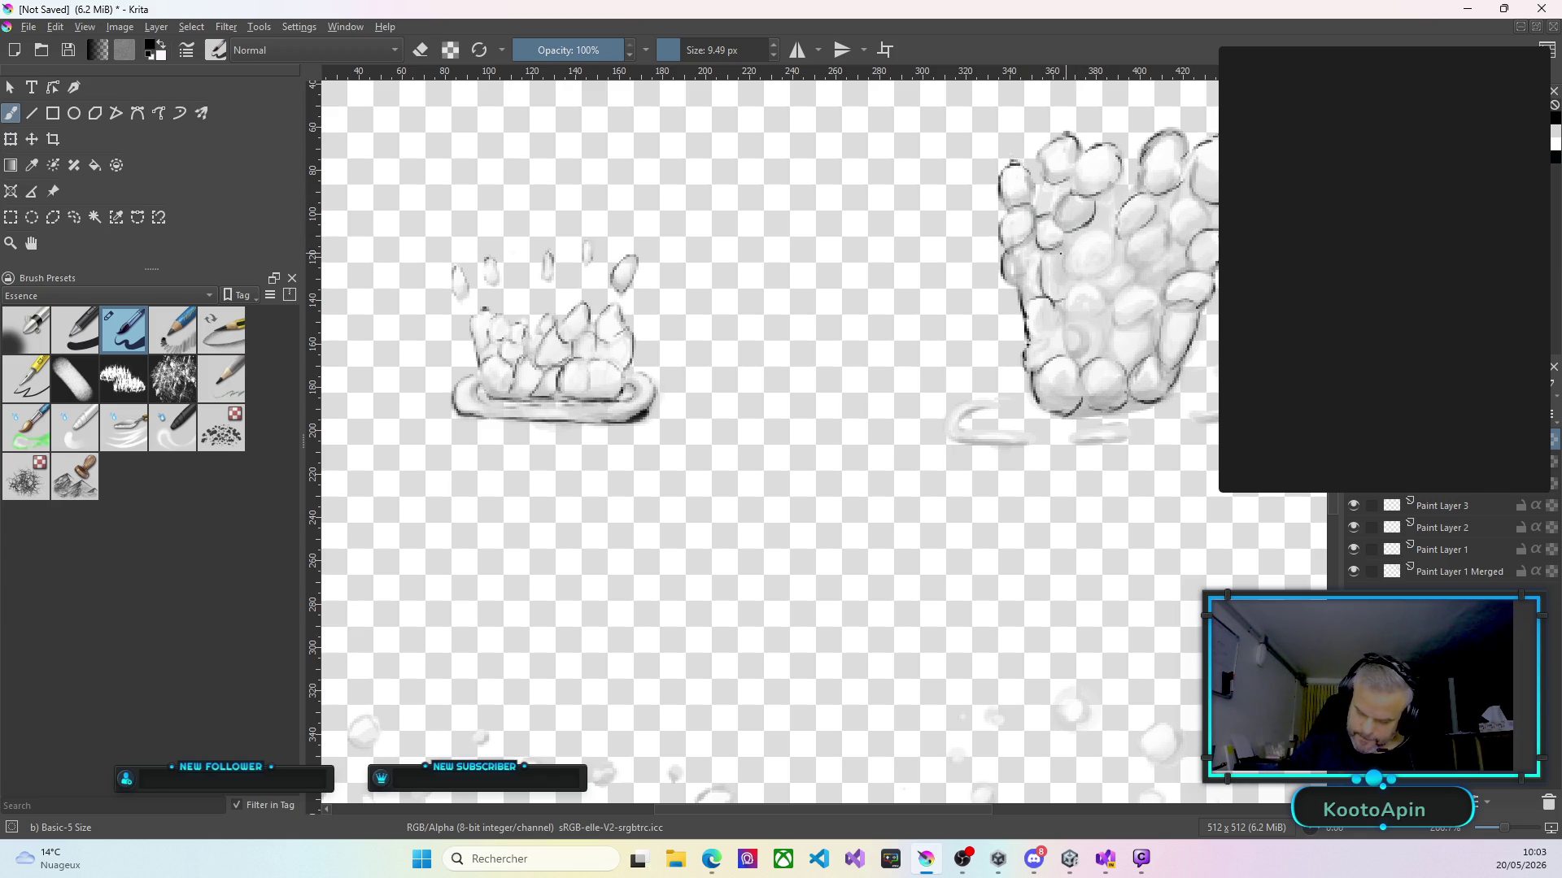
mouse_move(1110, 263)
mouse_down()
mouse_move(1119, 244)
mouse_move(1078, 281)
mouse_up()
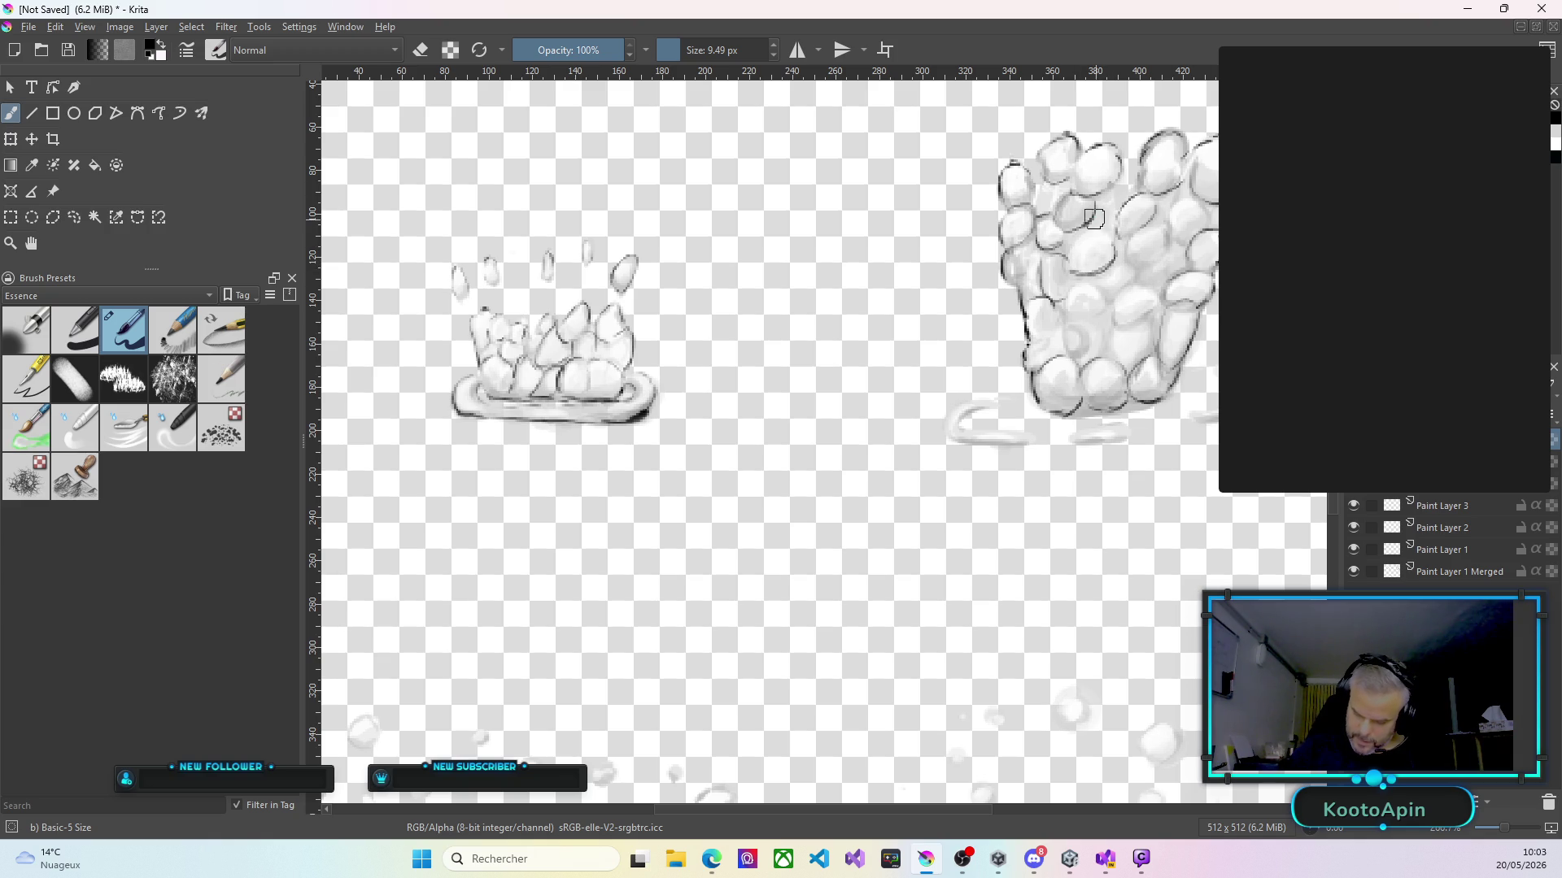
drag(1094, 224, 1104, 193)
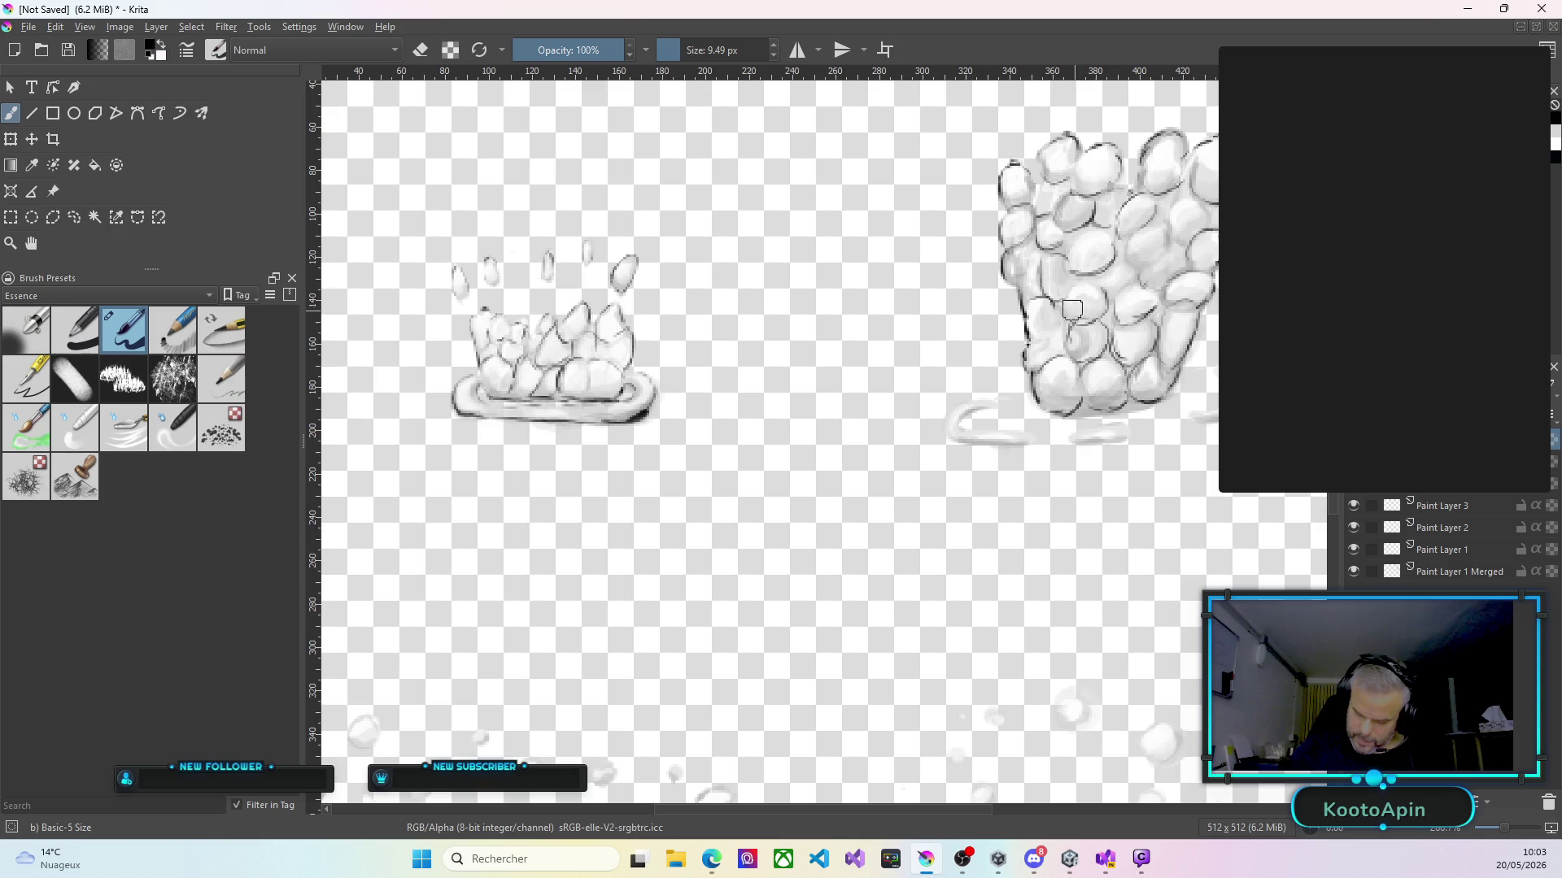
drag(1083, 288, 1110, 301)
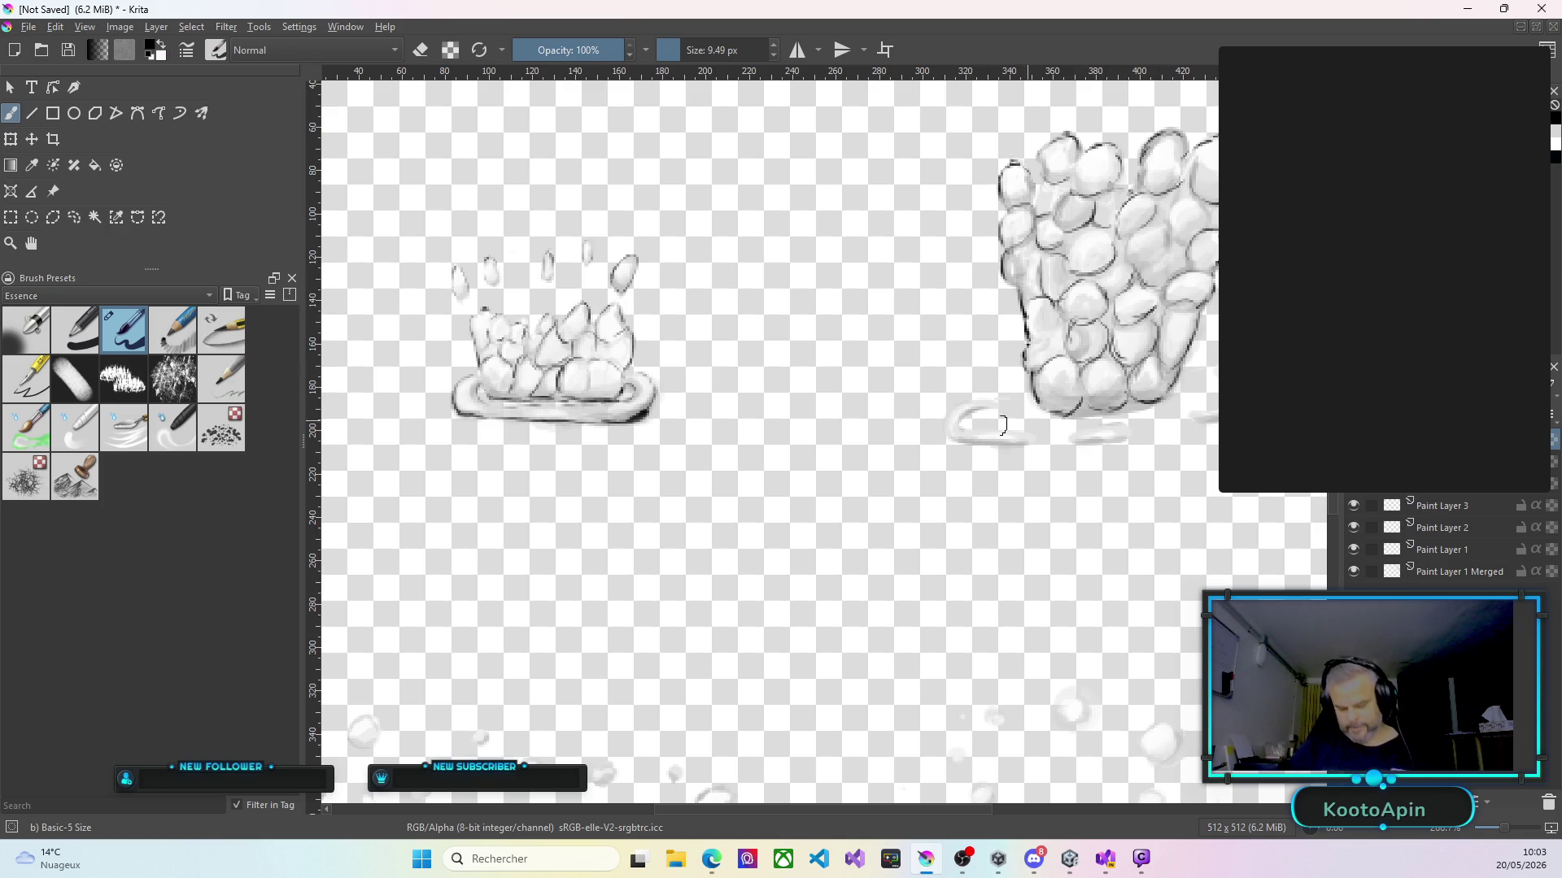
mouse_move(969, 407)
mouse_down()
mouse_move(1017, 429)
mouse_move(1005, 448)
mouse_up()
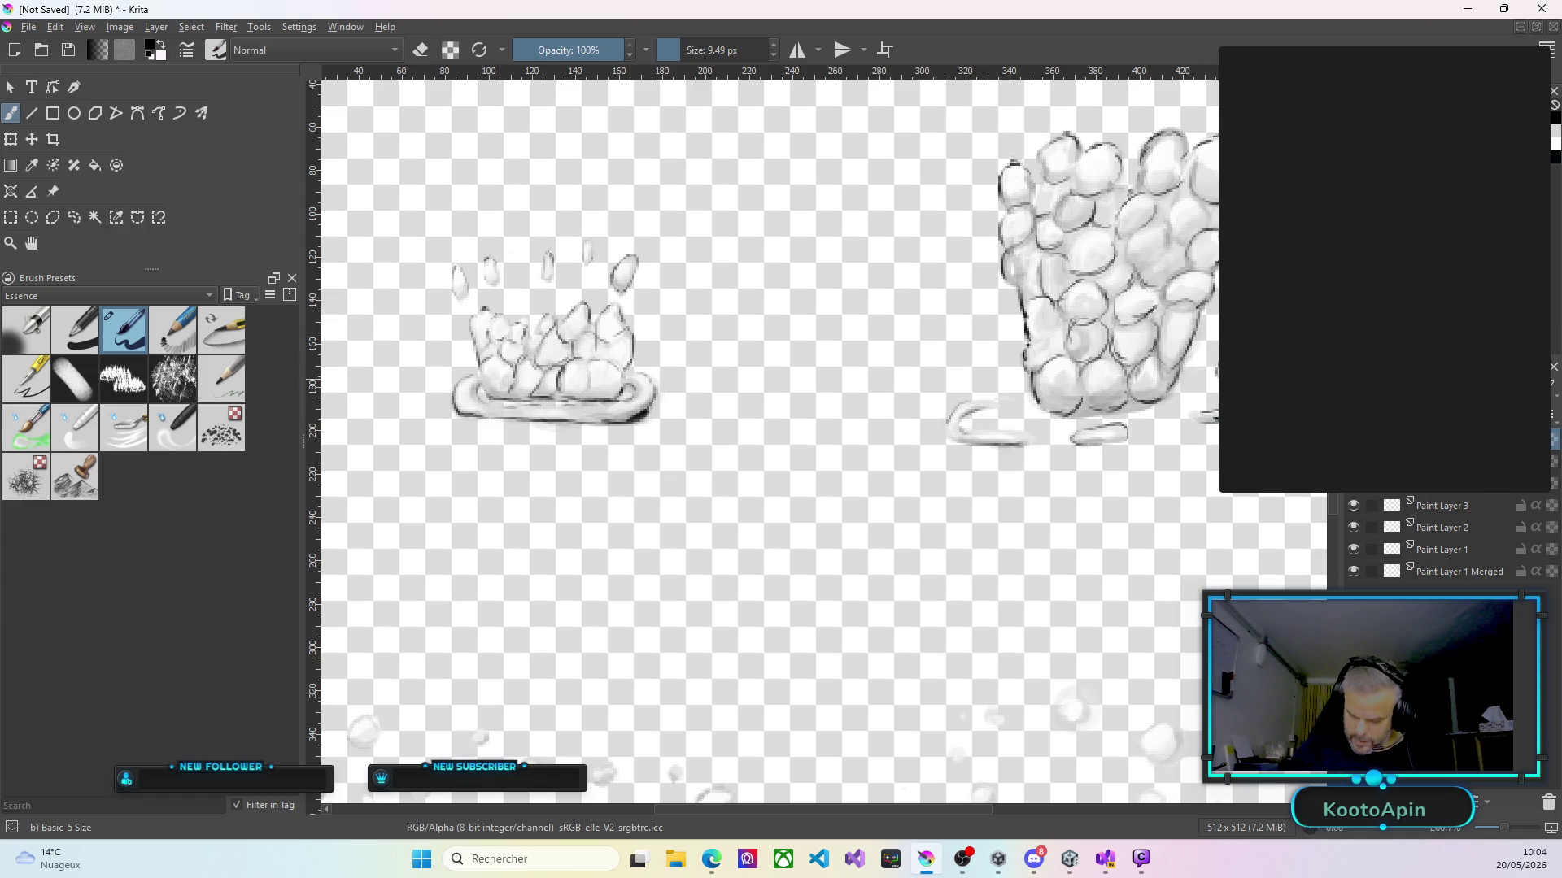
Outline the droplets on the frame's left side in dark strokes, brightening one with white paint.
scroll(1212, 456, down, 2)
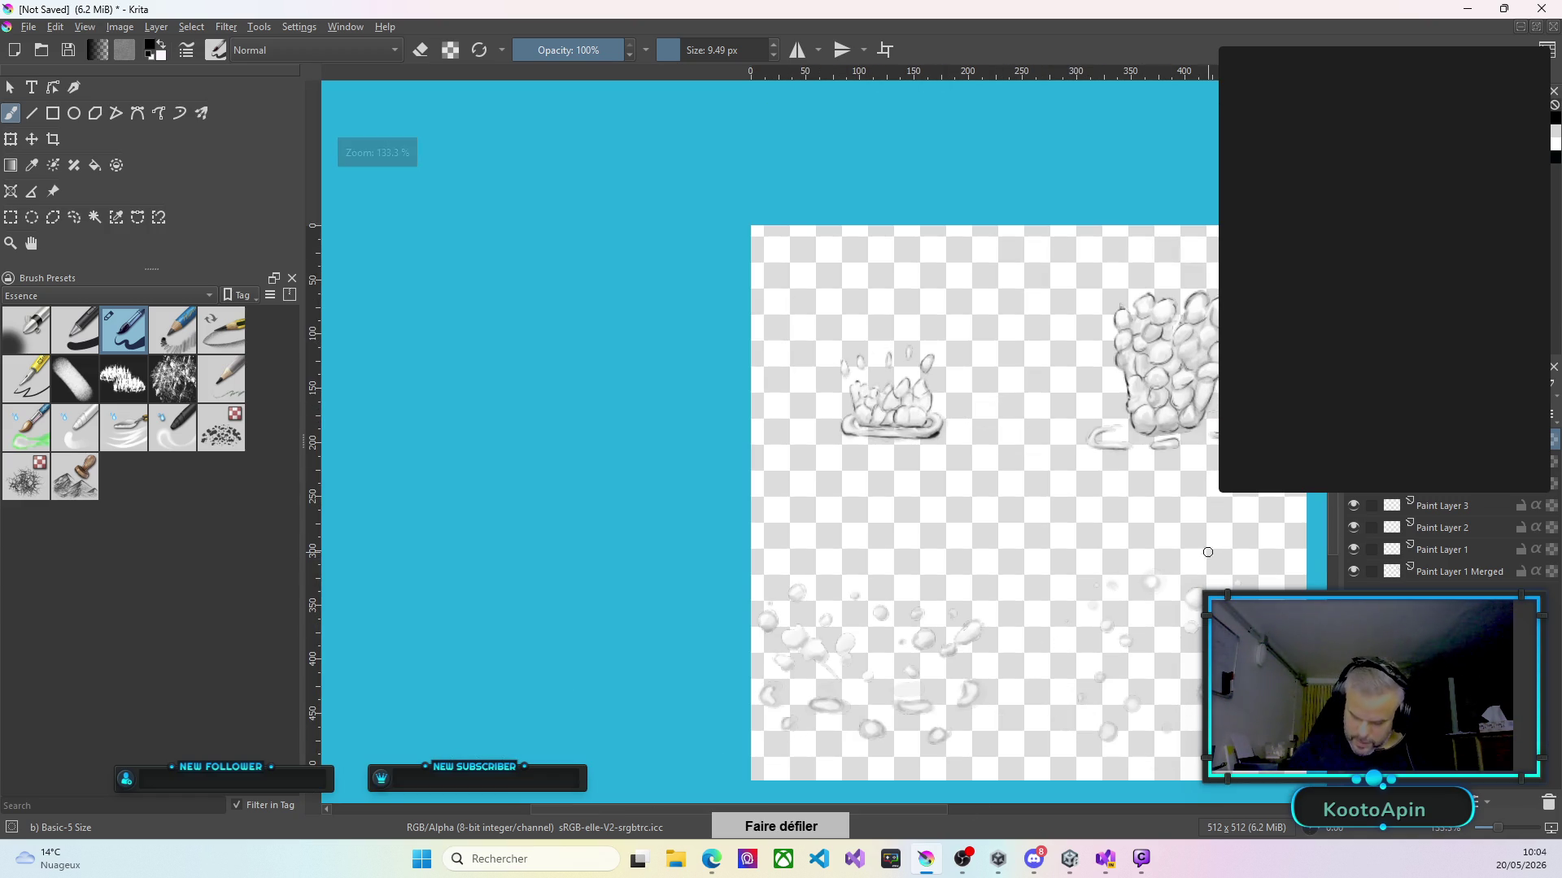
scroll(976, 440, down, 5)
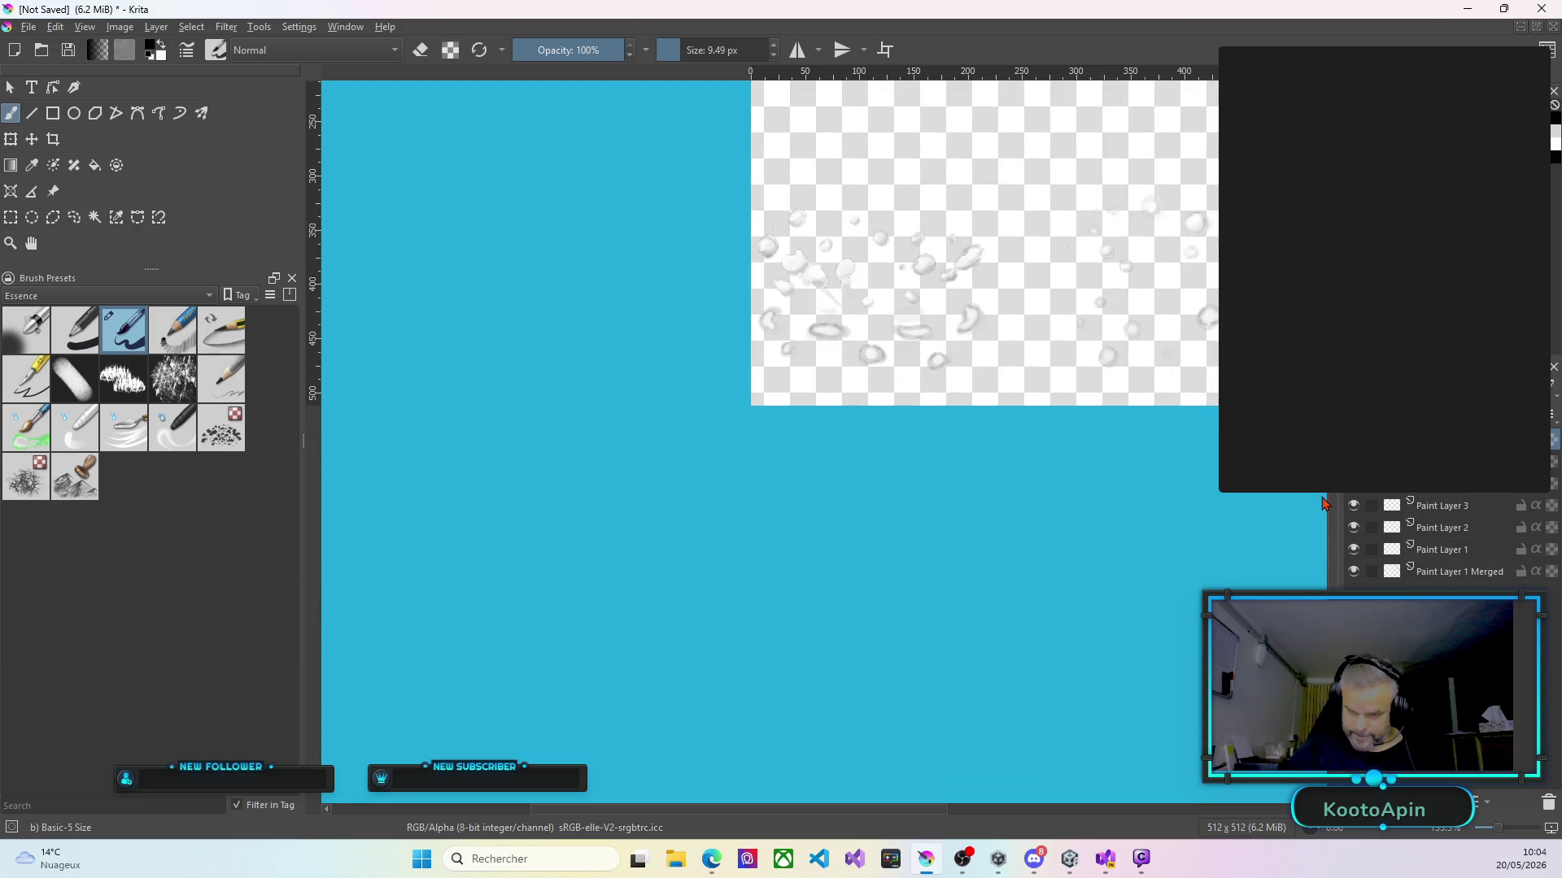
scroll(936, 269, up, 2)
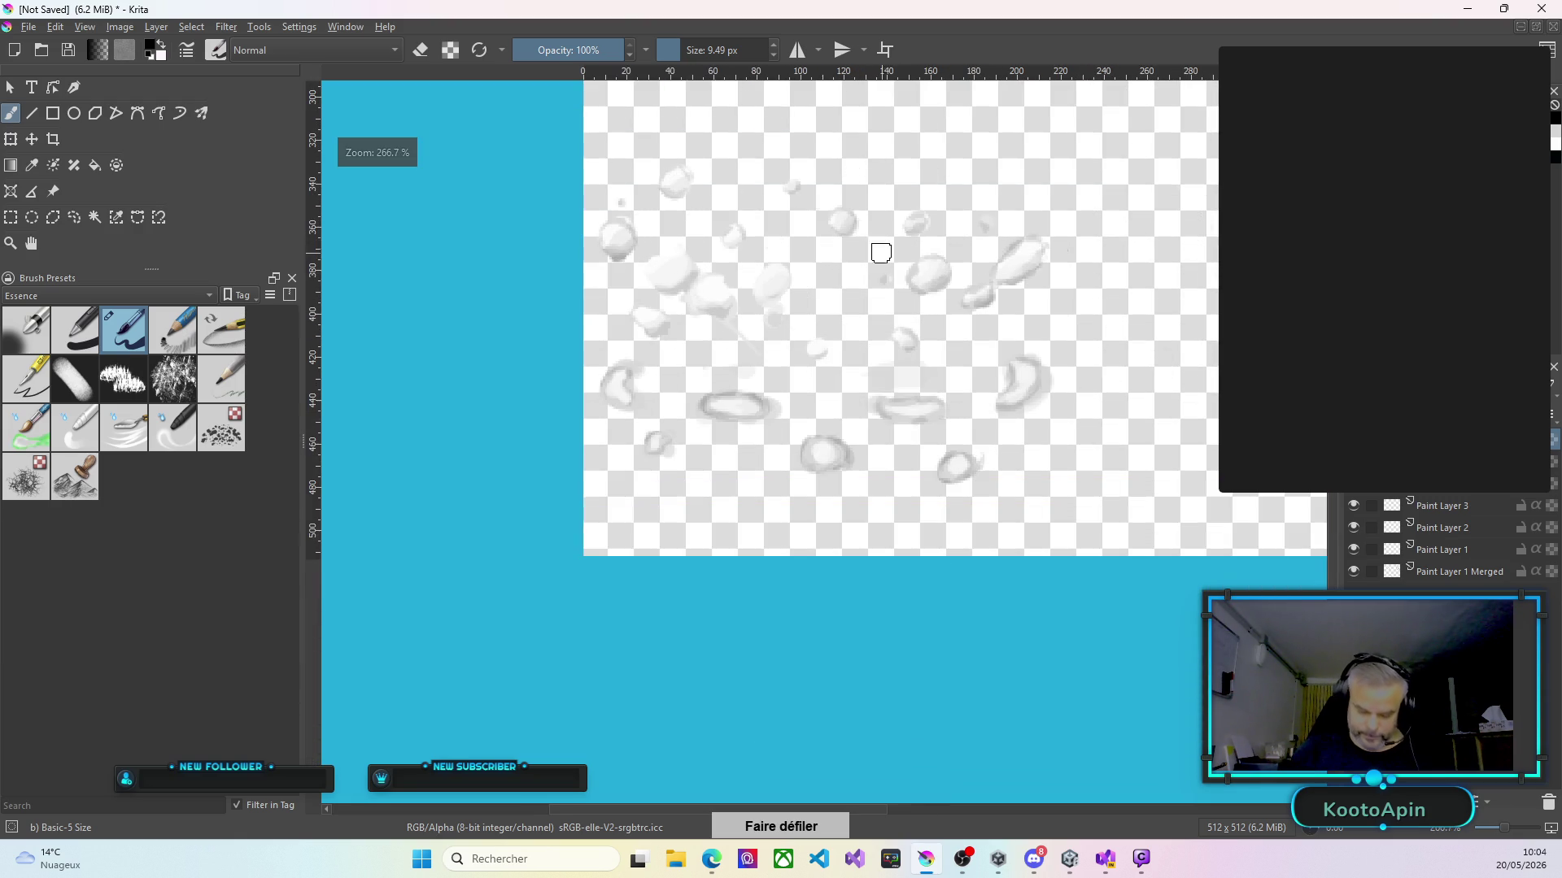
mouse_move(610, 223)
mouse_down()
mouse_move(600, 237)
mouse_move(613, 244)
mouse_move(620, 223)
mouse_move(614, 233)
mouse_up()
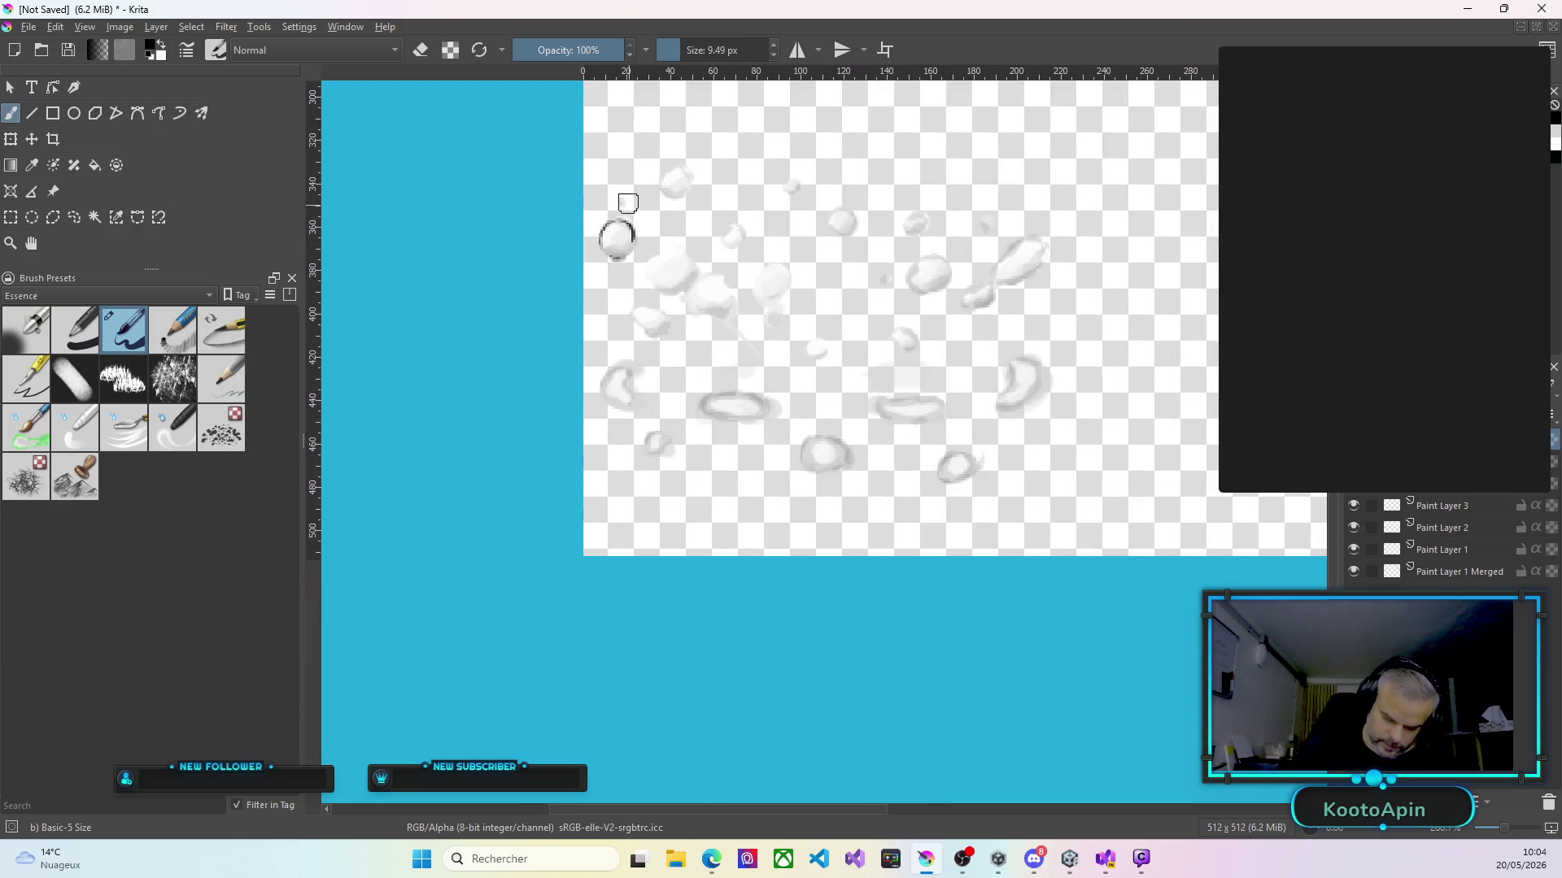
drag(687, 173, 680, 195)
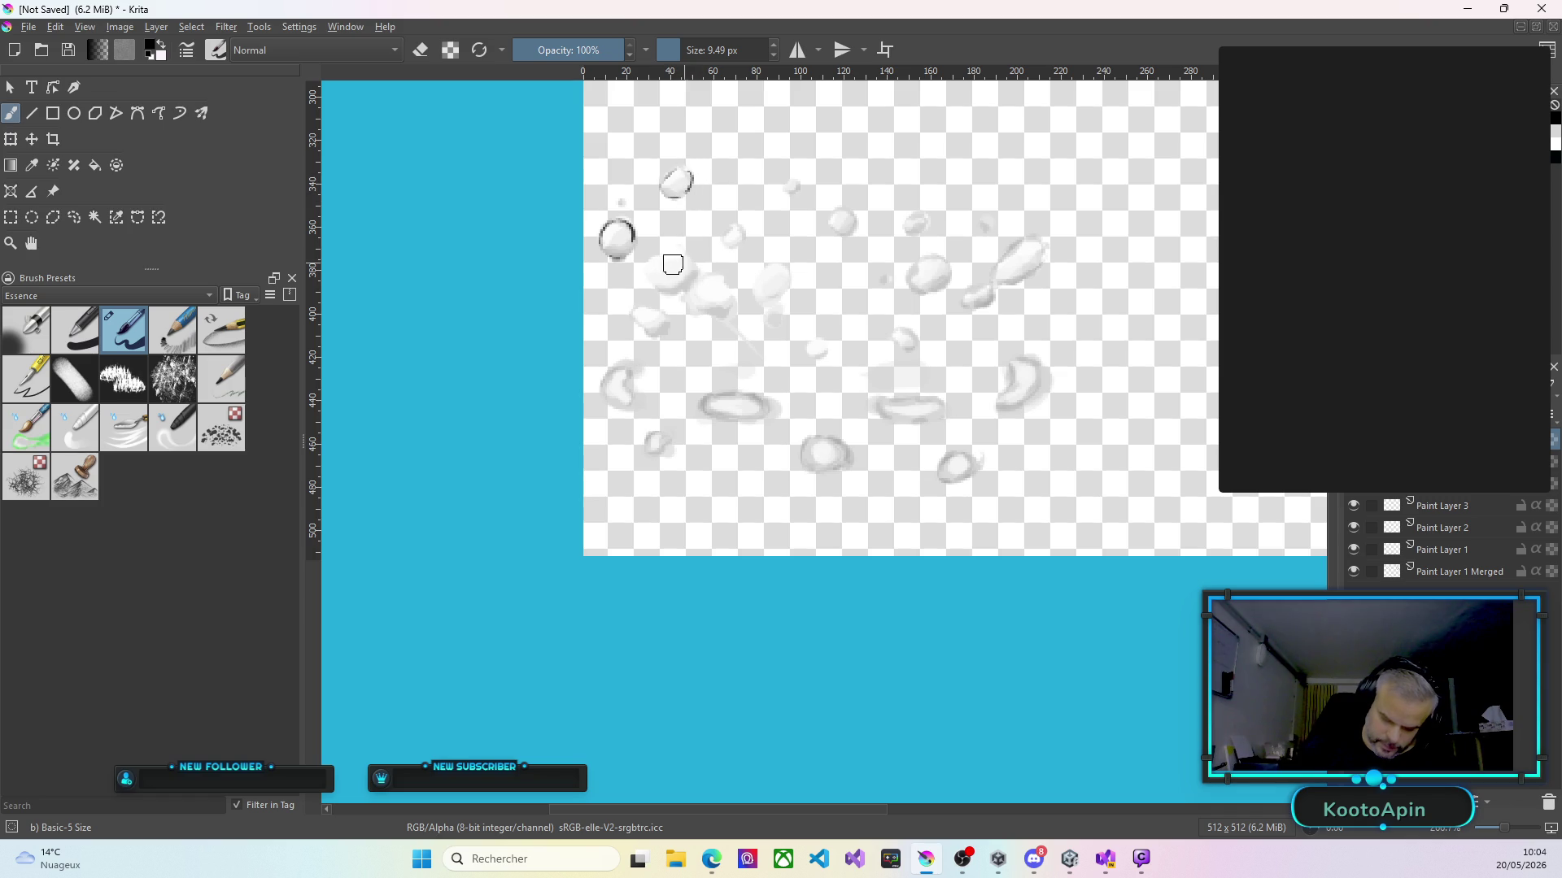
mouse_move(653, 277)
mouse_down()
mouse_move(683, 289)
mouse_move(698, 274)
mouse_up()
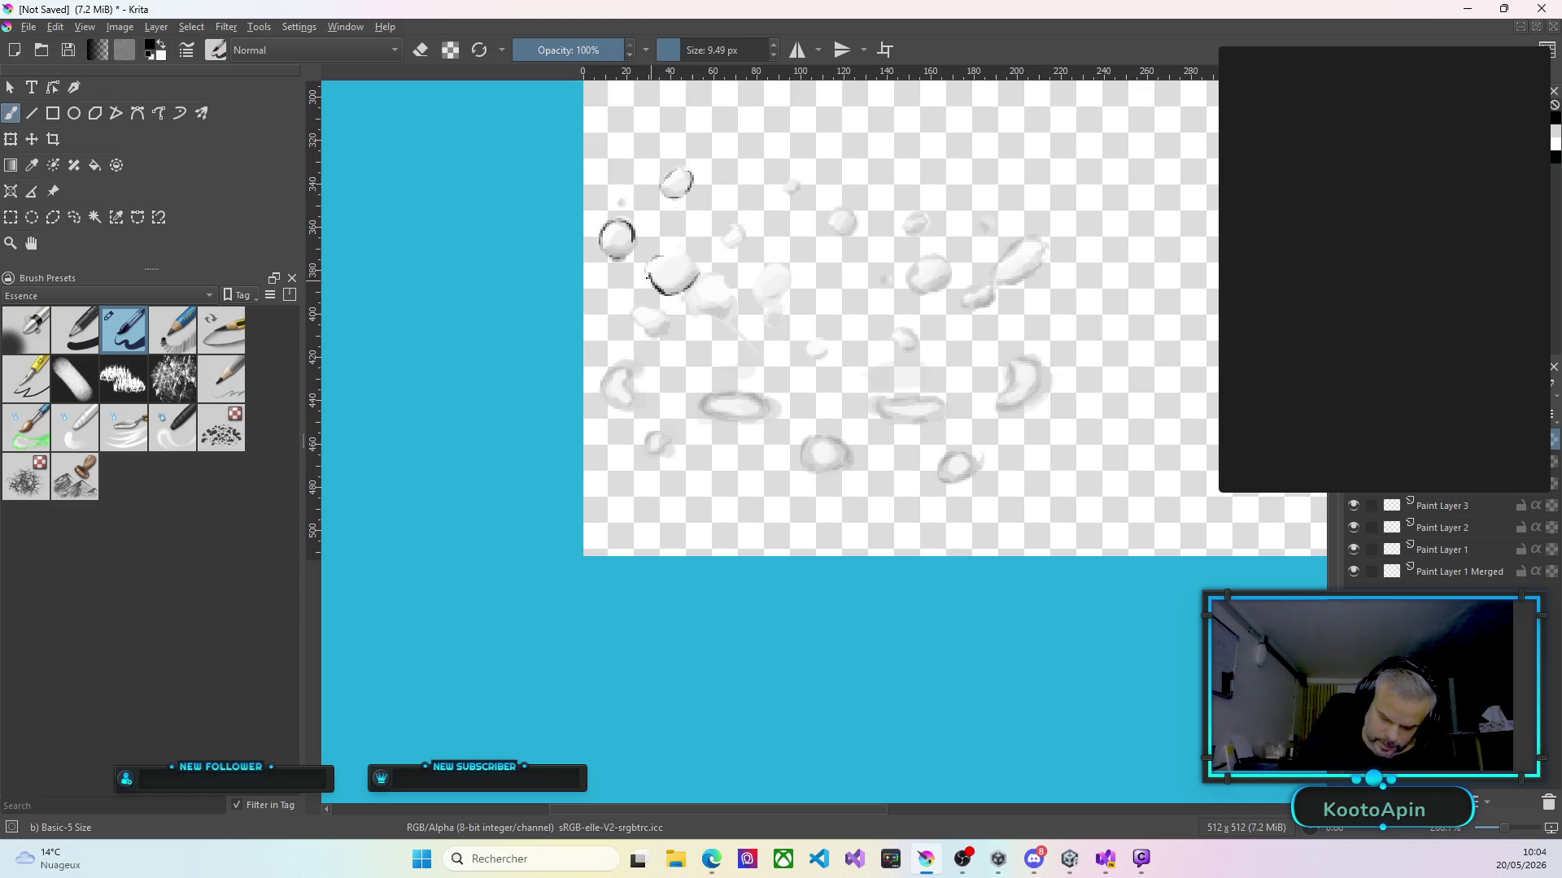
drag(639, 309, 642, 325)
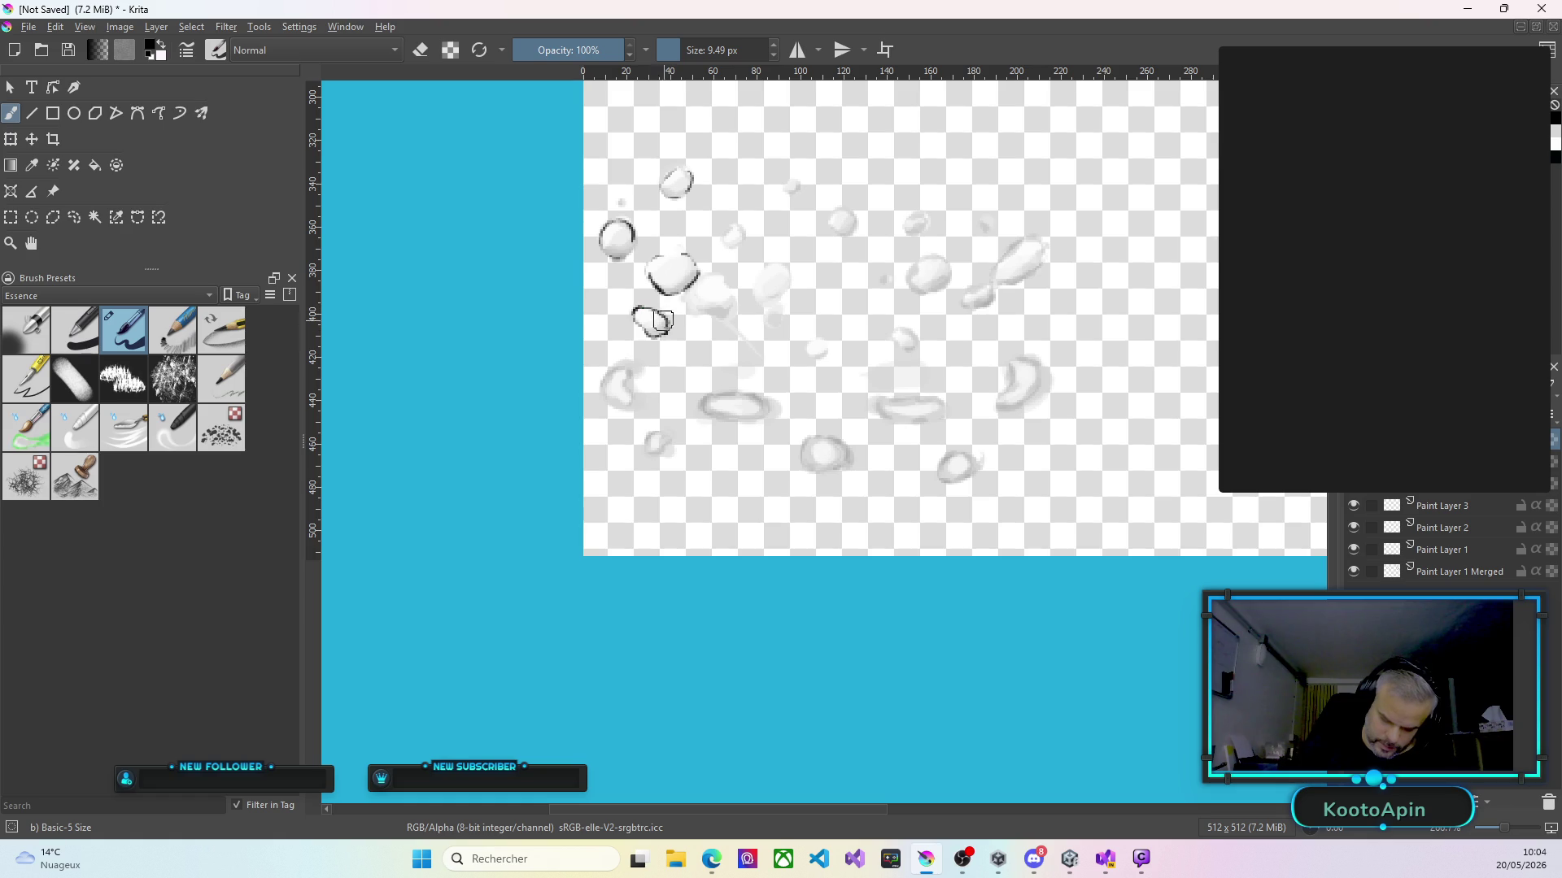
drag(600, 399, 635, 405)
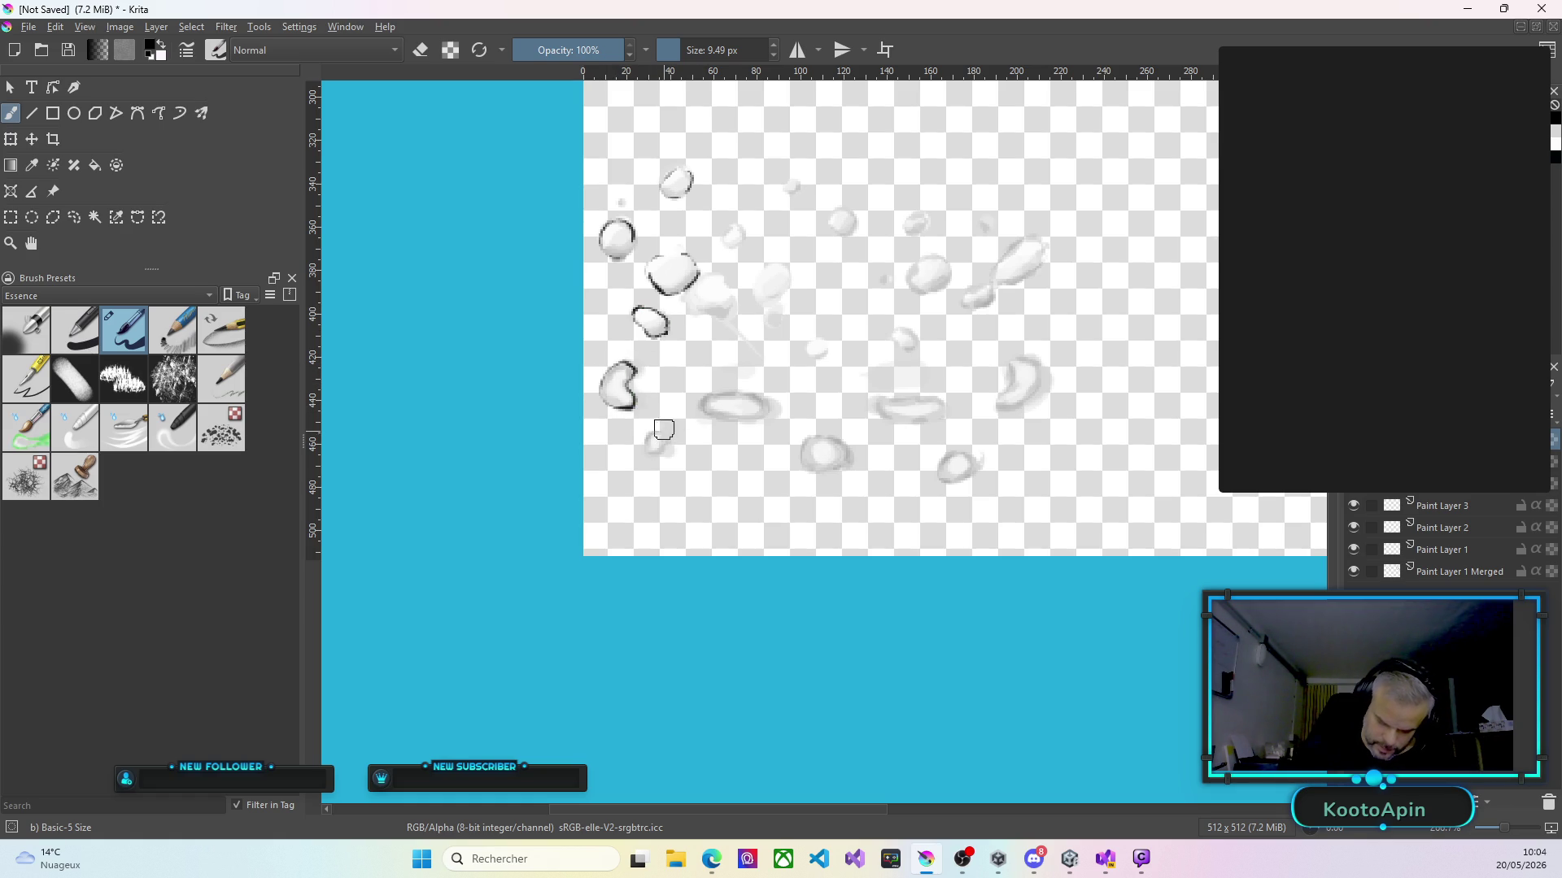
mouse_move(646, 442)
mouse_down()
mouse_move(744, 422)
mouse_move(762, 392)
mouse_move(703, 399)
mouse_move(708, 418)
mouse_up()
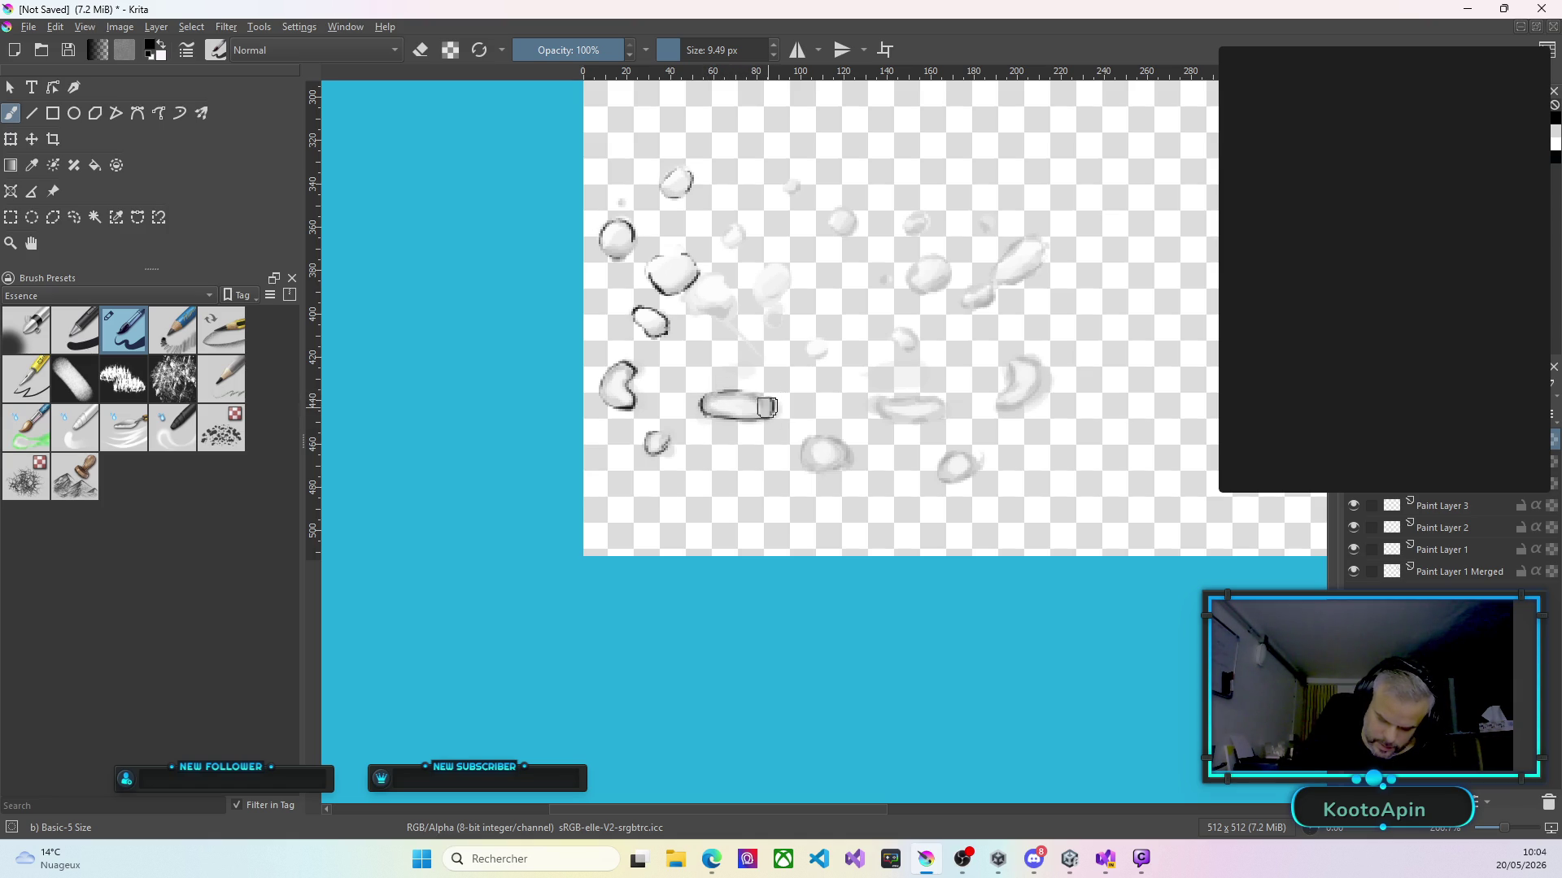
drag(812, 347, 817, 342)
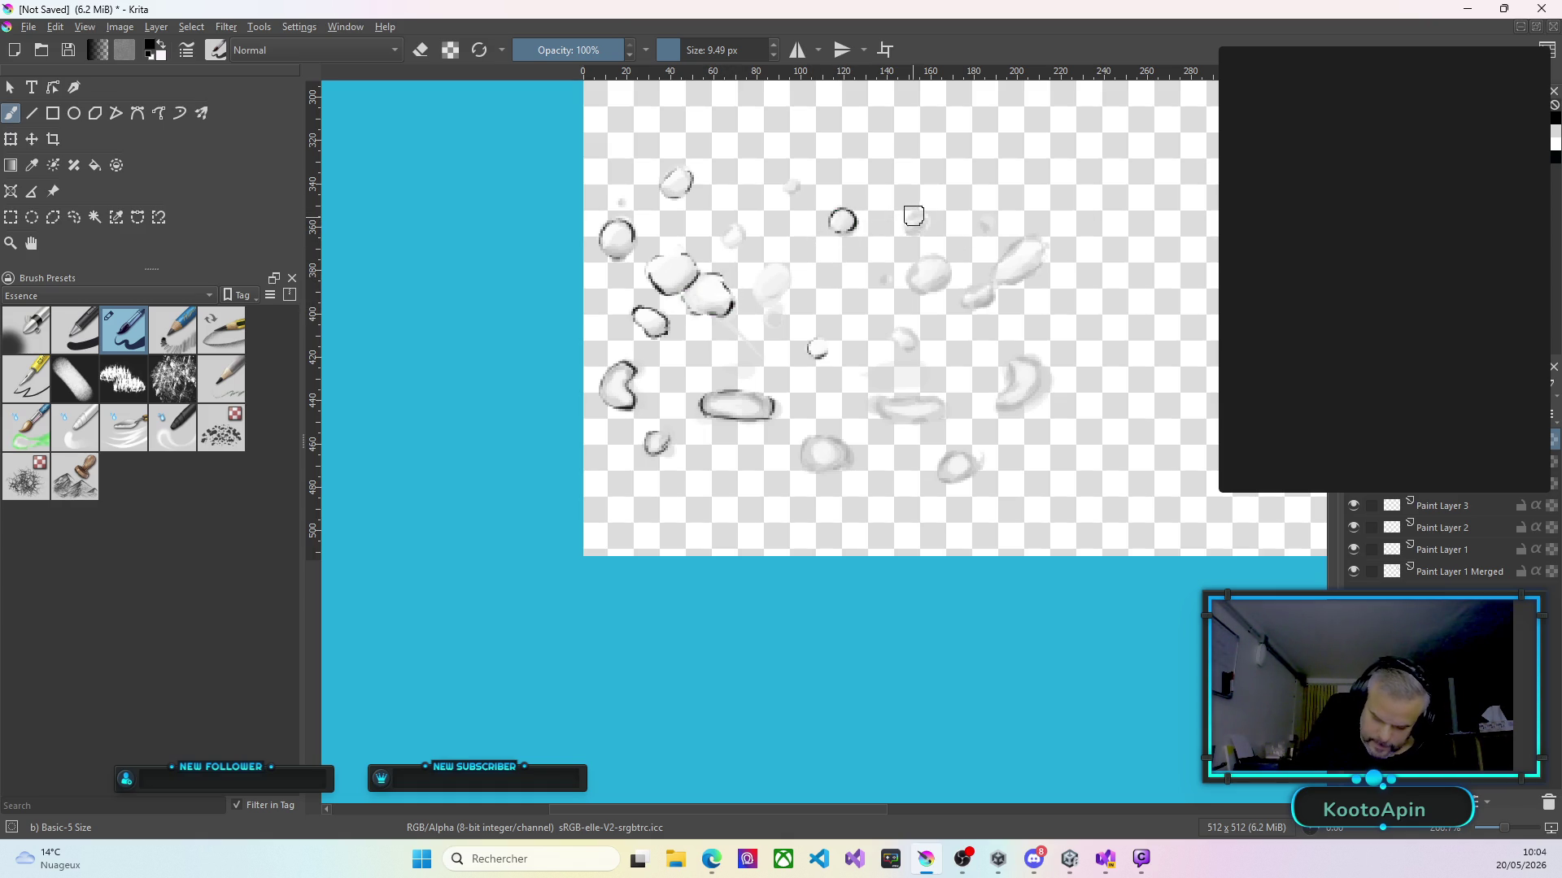
Outline the remaining droplets, including the crescent, flat and round drops and small ones near the top.
drag(910, 232, 929, 222)
drag(882, 279, 890, 278)
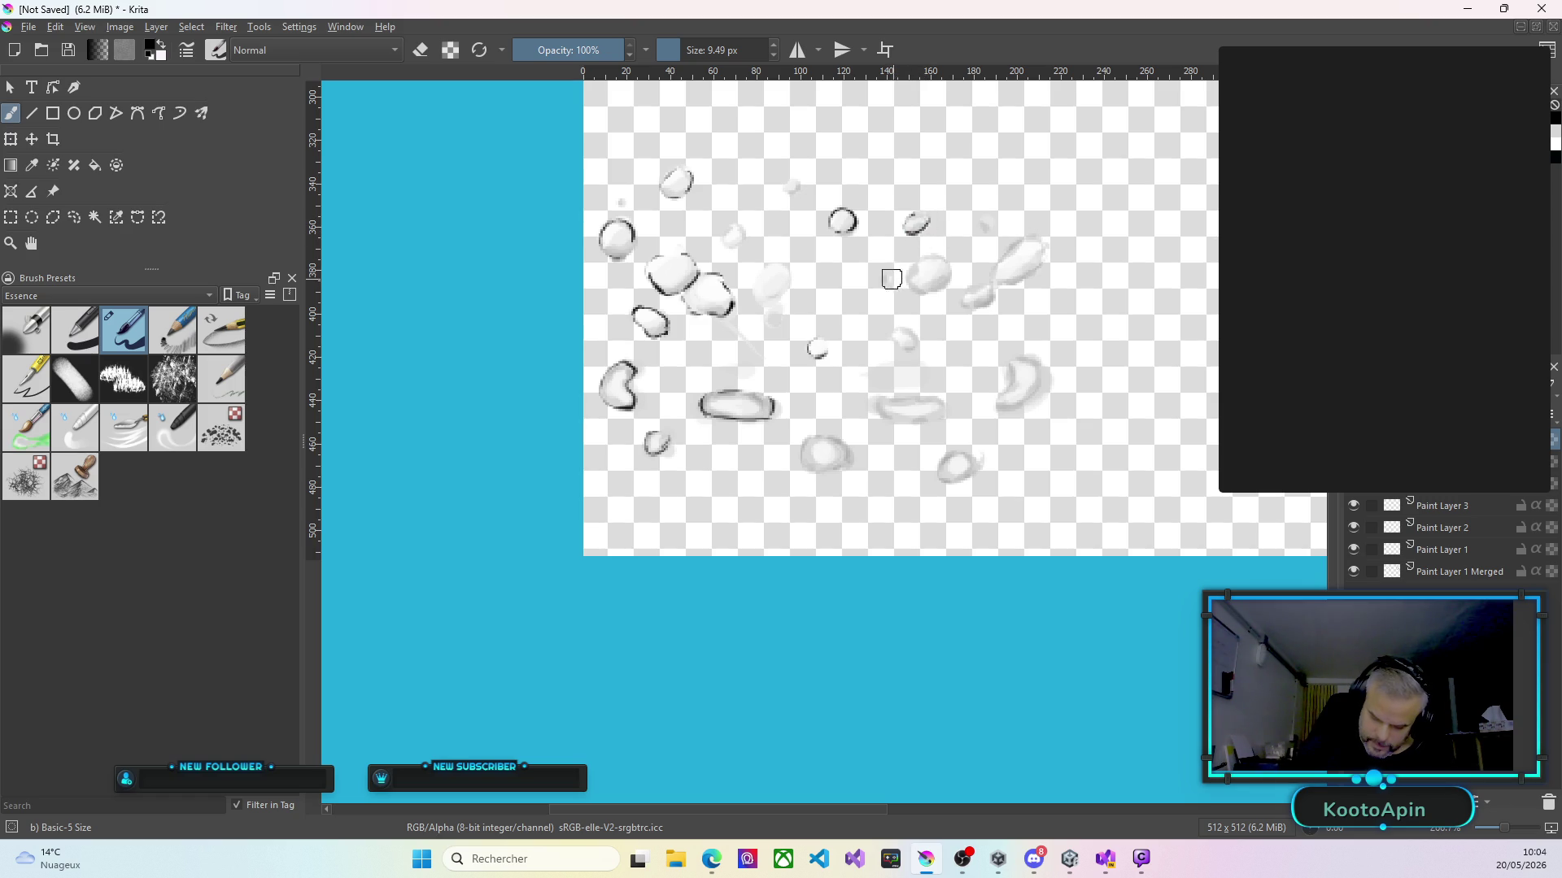
mouse_move(916, 340)
mouse_down()
mouse_move(904, 348)
mouse_move(898, 324)
mouse_move(926, 261)
mouse_move(1023, 231)
mouse_move(1001, 267)
mouse_move(1026, 278)
mouse_move(965, 298)
mouse_move(999, 291)
mouse_up()
mouse_move(1013, 364)
mouse_down()
mouse_move(995, 396)
mouse_move(1005, 411)
mouse_move(1043, 370)
mouse_move(1039, 404)
mouse_up()
drag(876, 411, 944, 404)
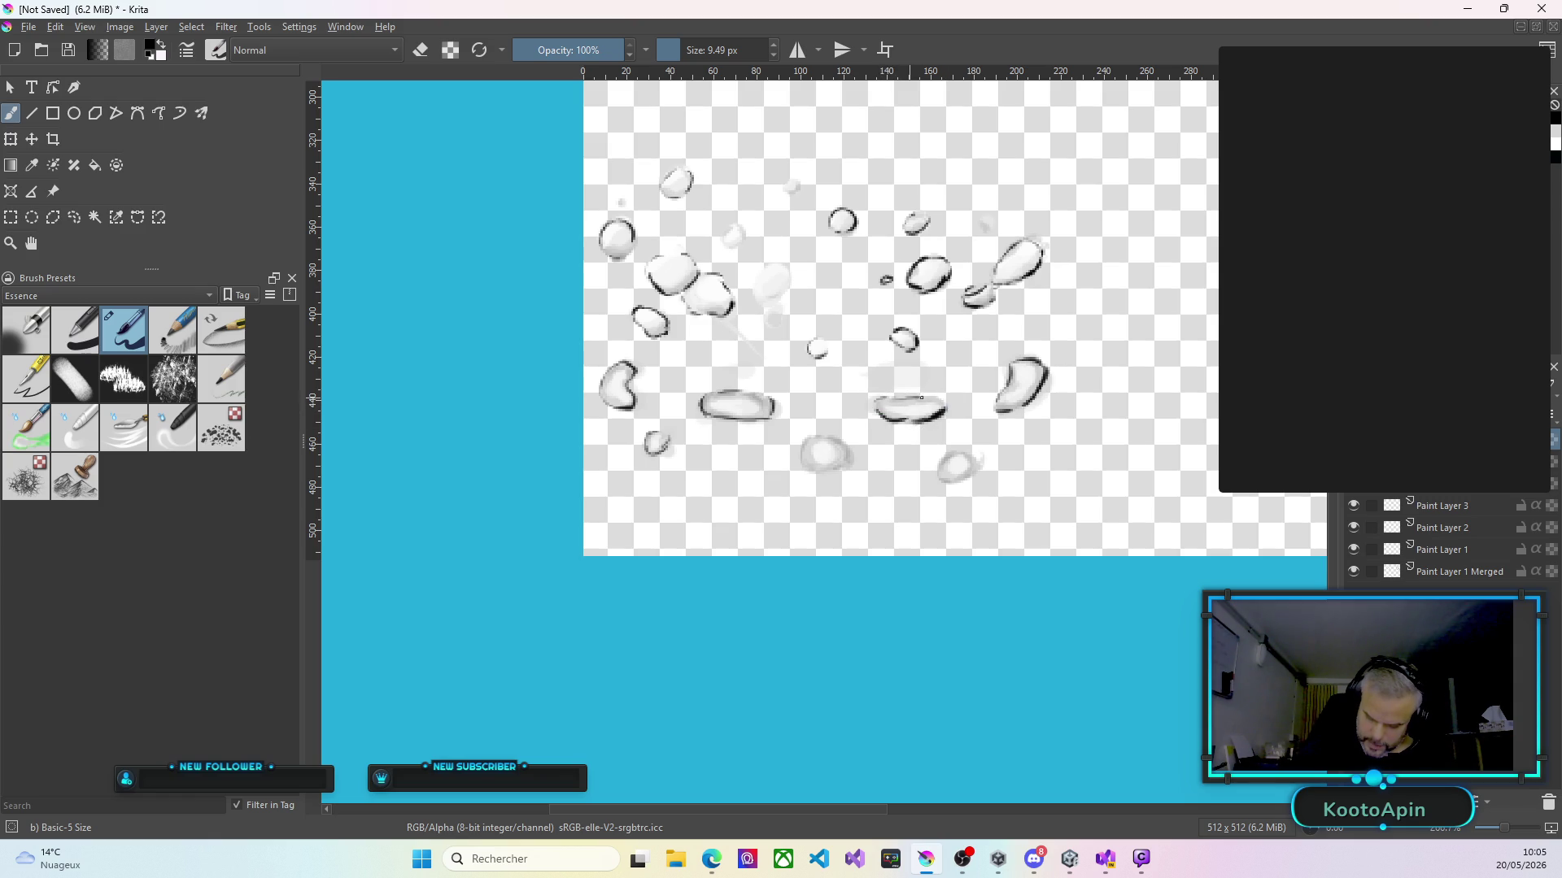
mouse_move(805, 446)
mouse_down()
mouse_move(820, 474)
mouse_move(852, 460)
mouse_up()
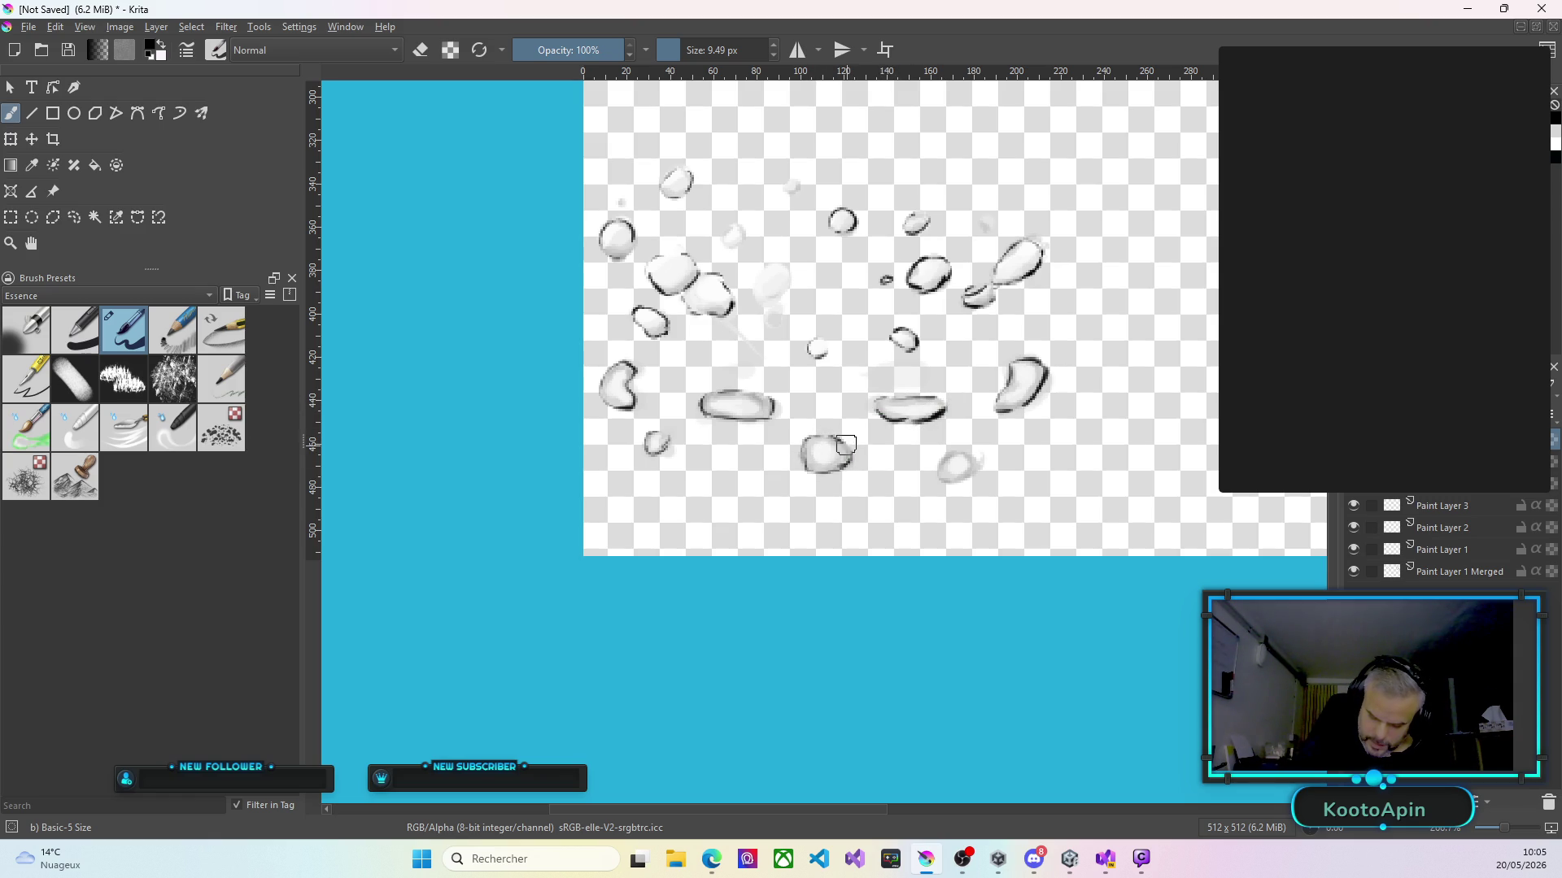
drag(983, 459, 937, 461)
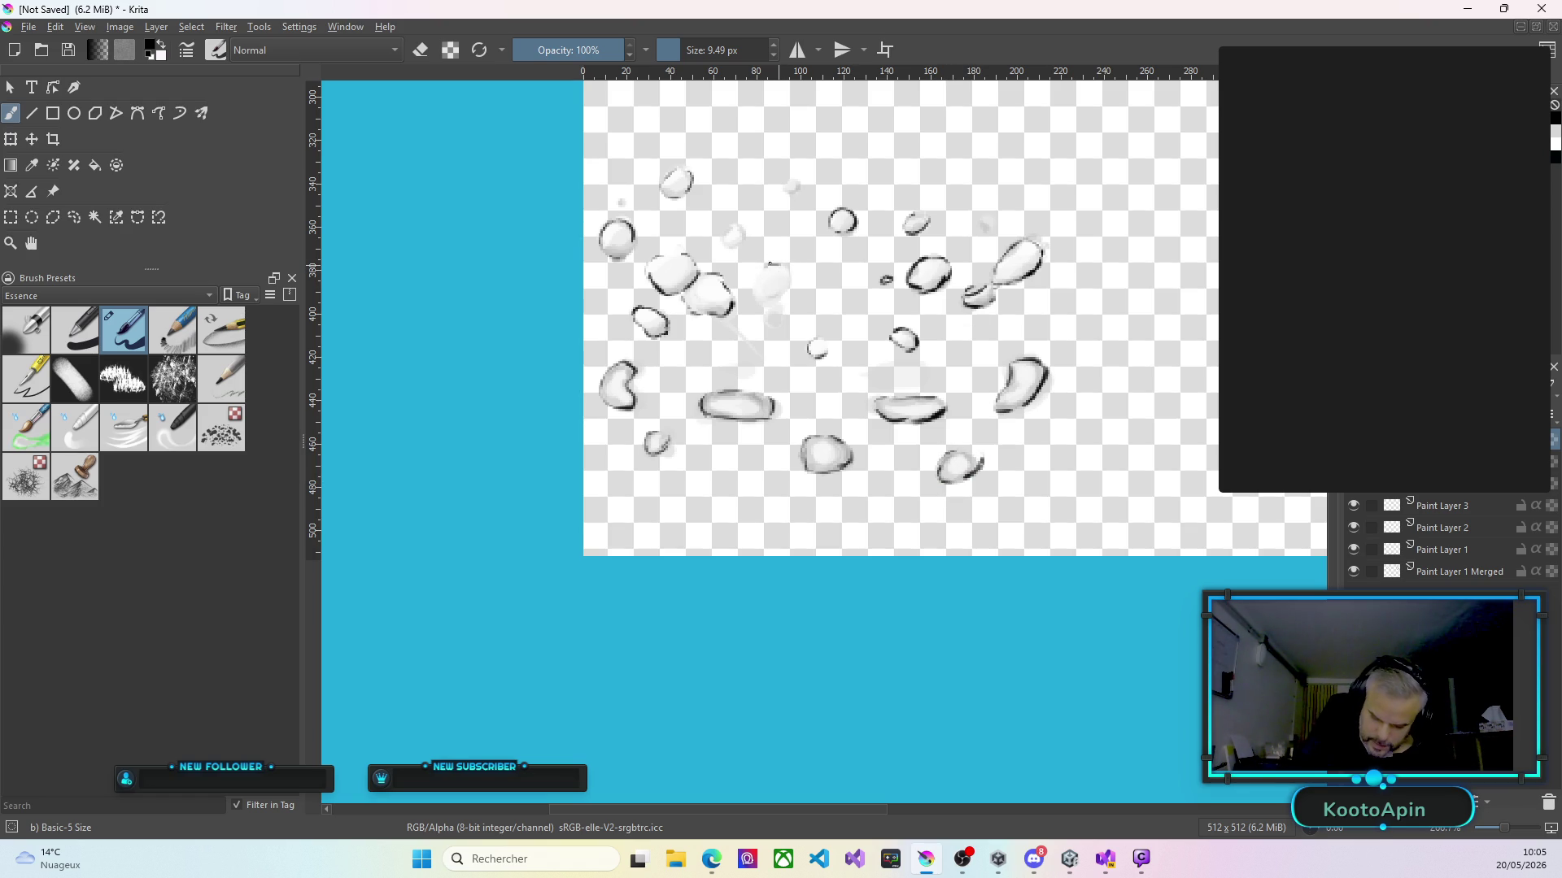
drag(765, 286, 794, 280)
drag(725, 229, 743, 243)
drag(787, 184, 796, 191)
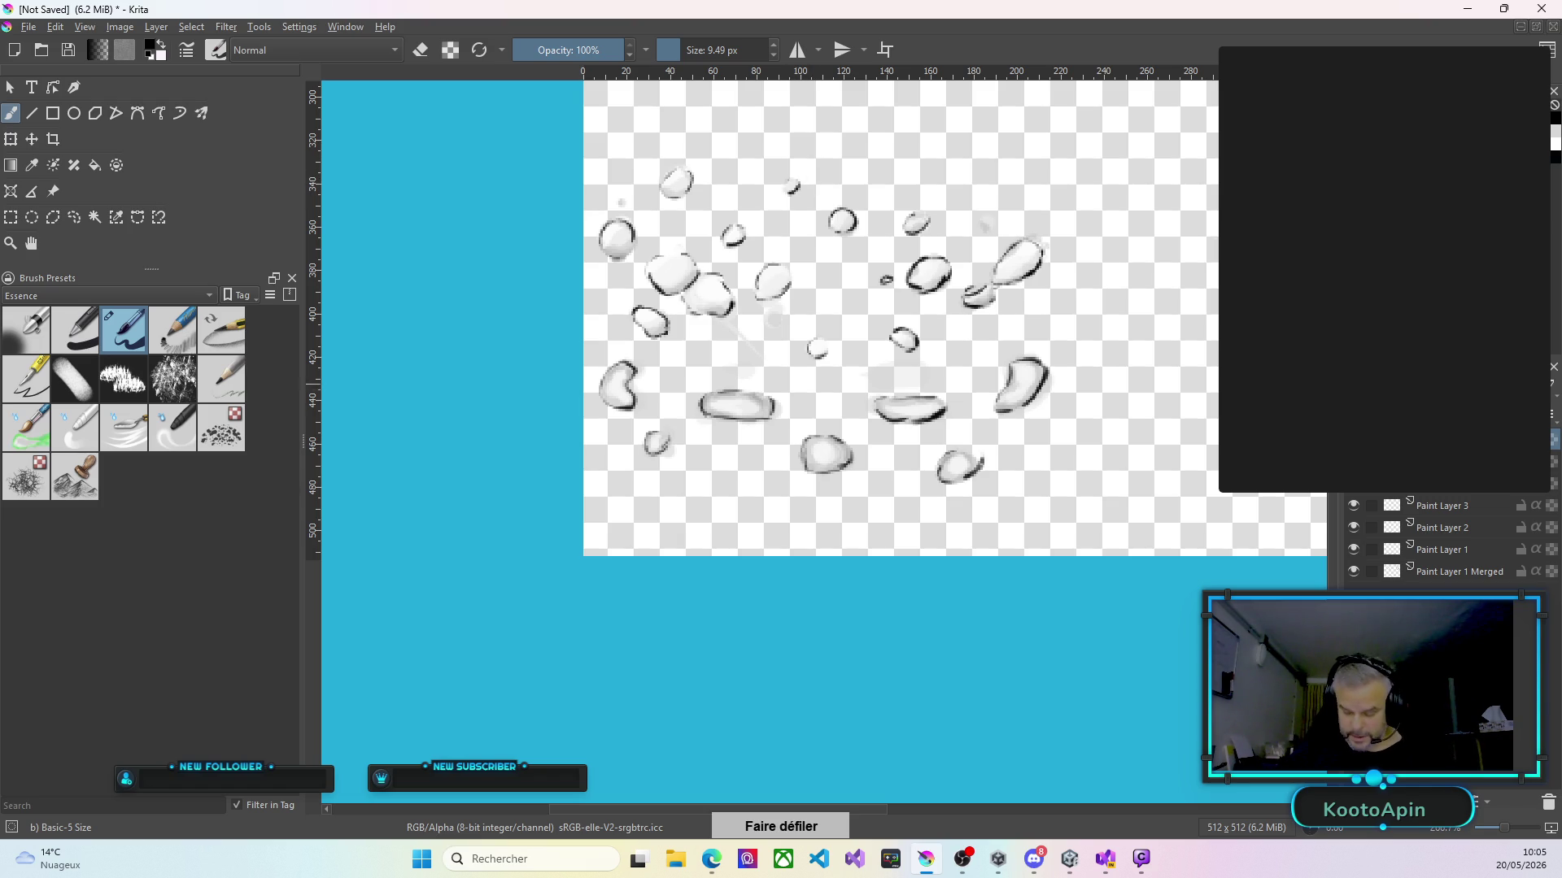
Bring the bottom-right frame into view and darken the outlines of two small drops.
key(minus)
click(917, 812)
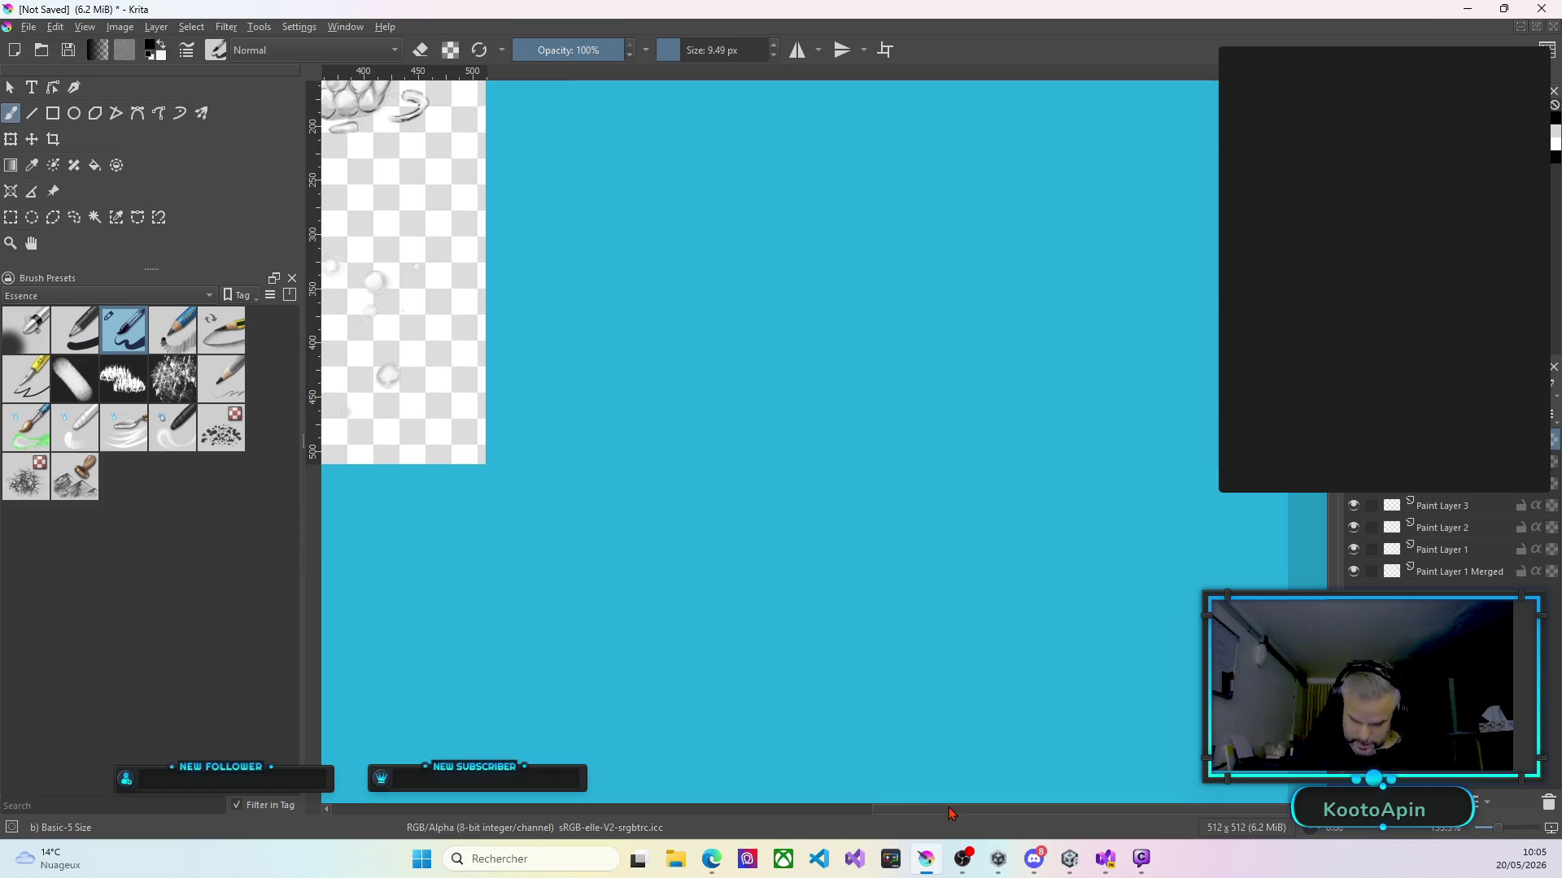
click(781, 812)
key(minus)
key(plus)
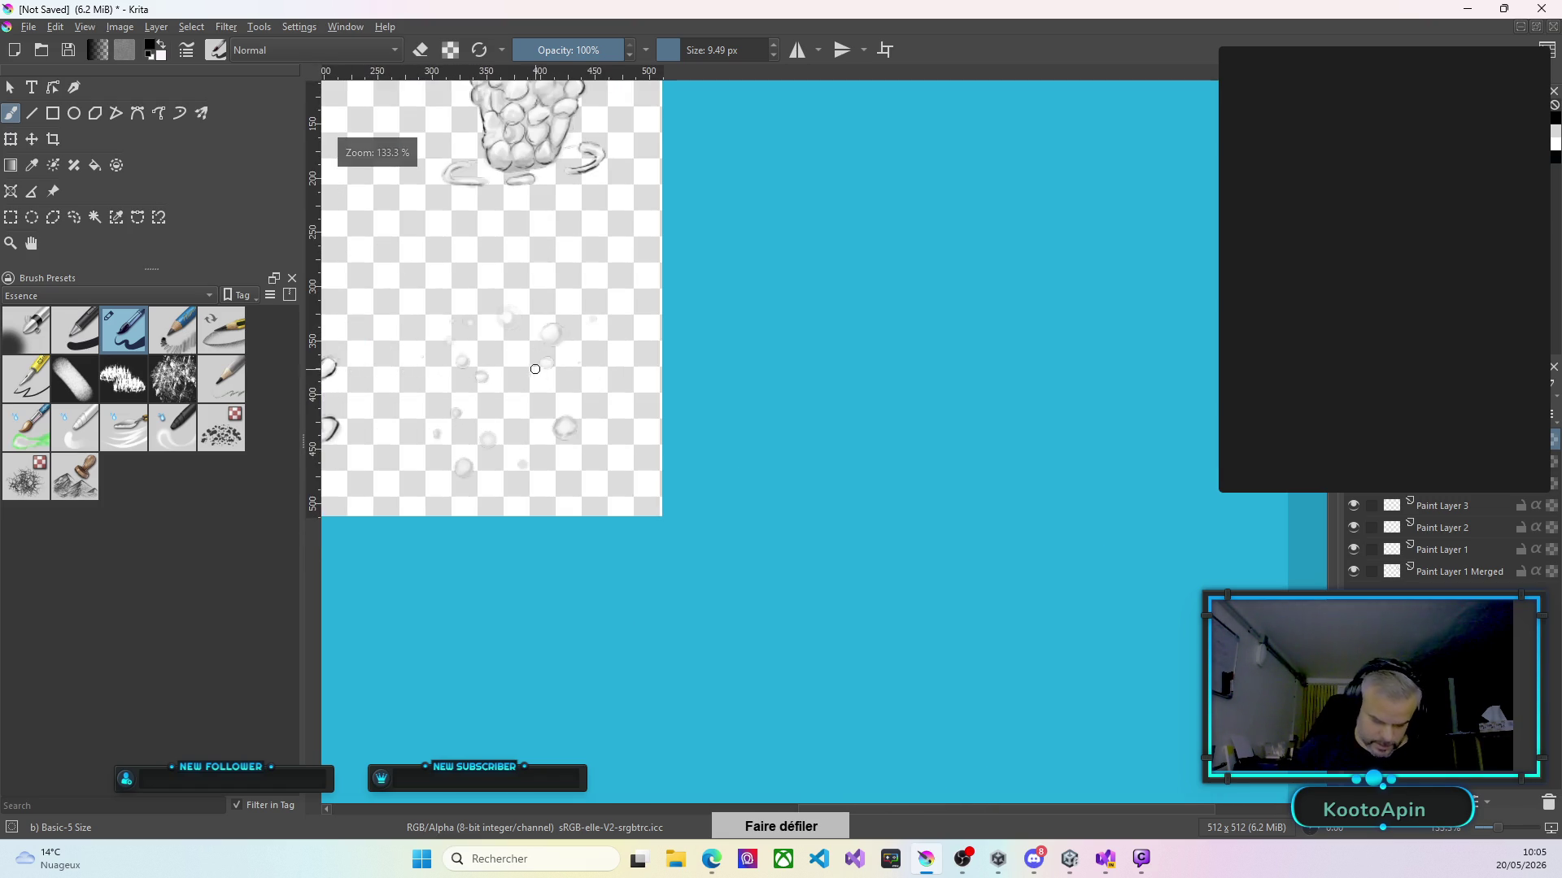
key(minus)
key(plus)
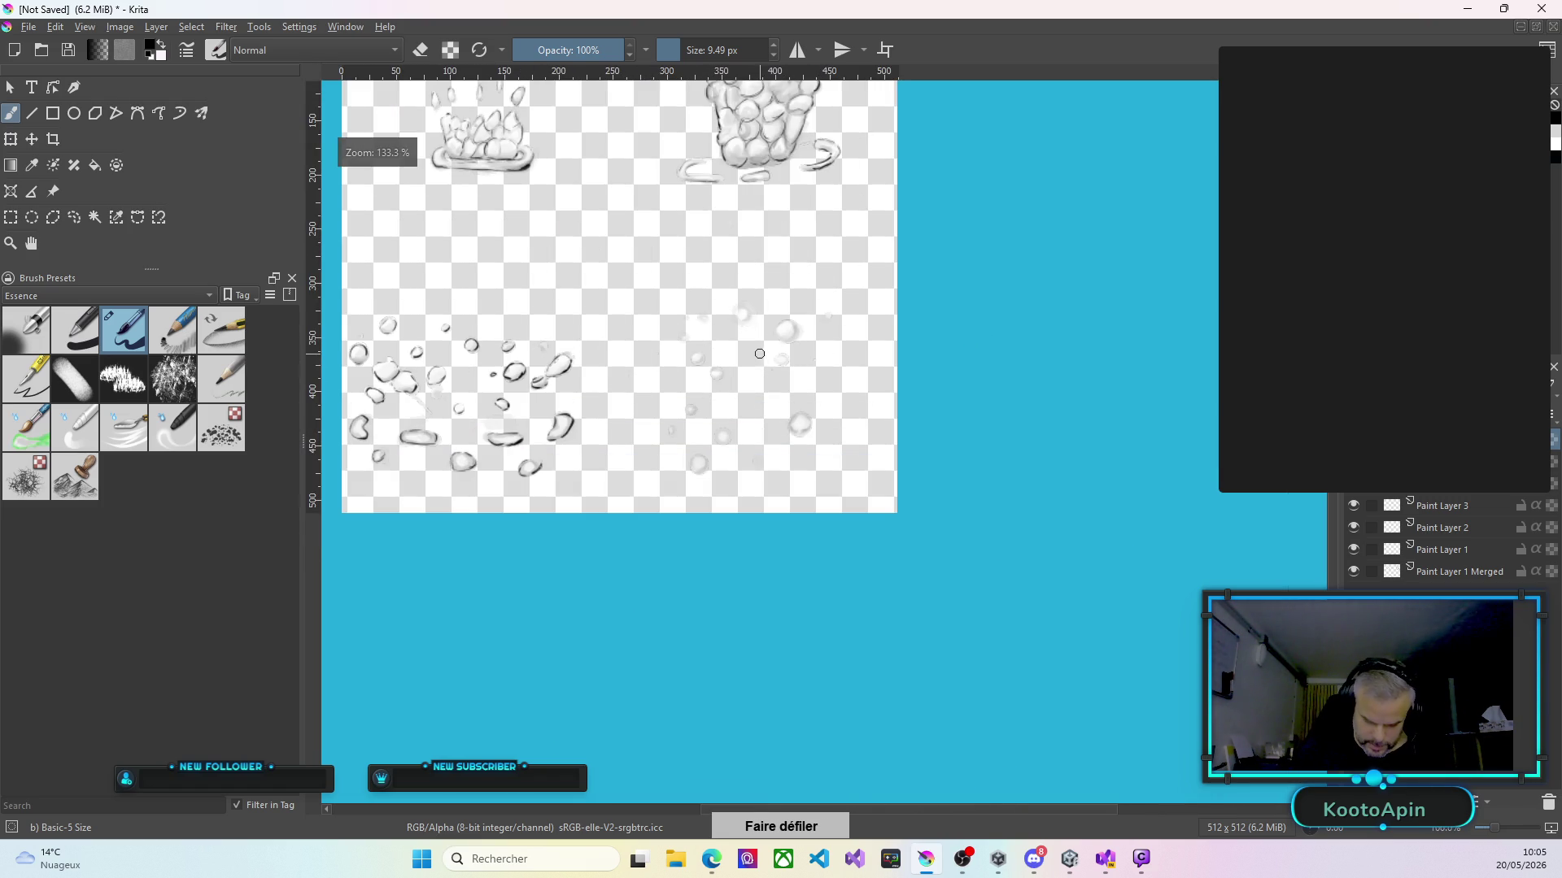
scroll(594, 347, up, 1)
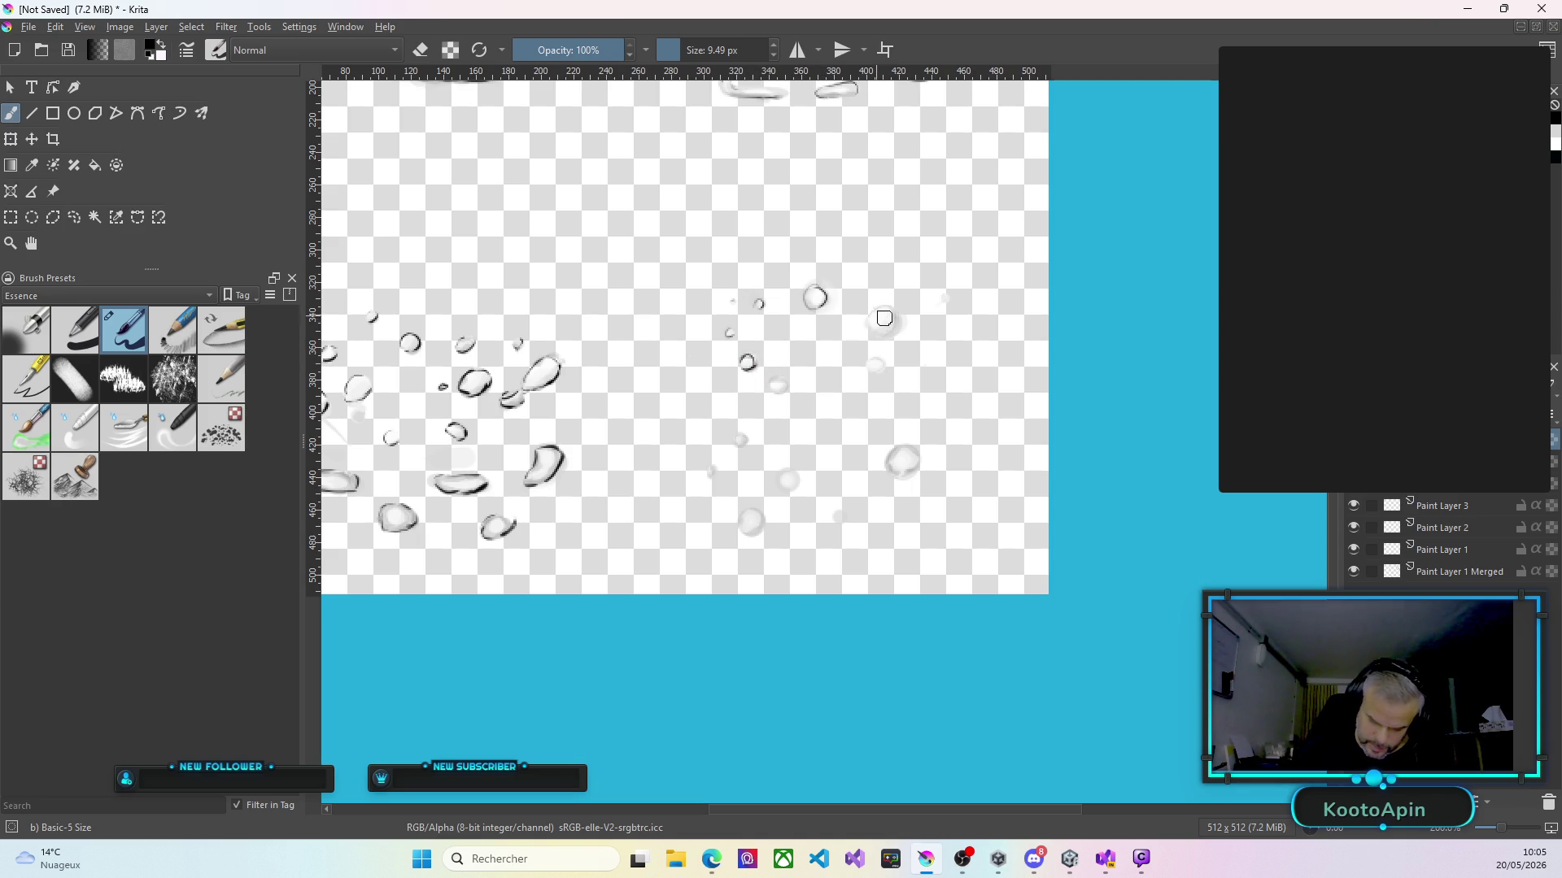
drag(878, 335, 877, 333)
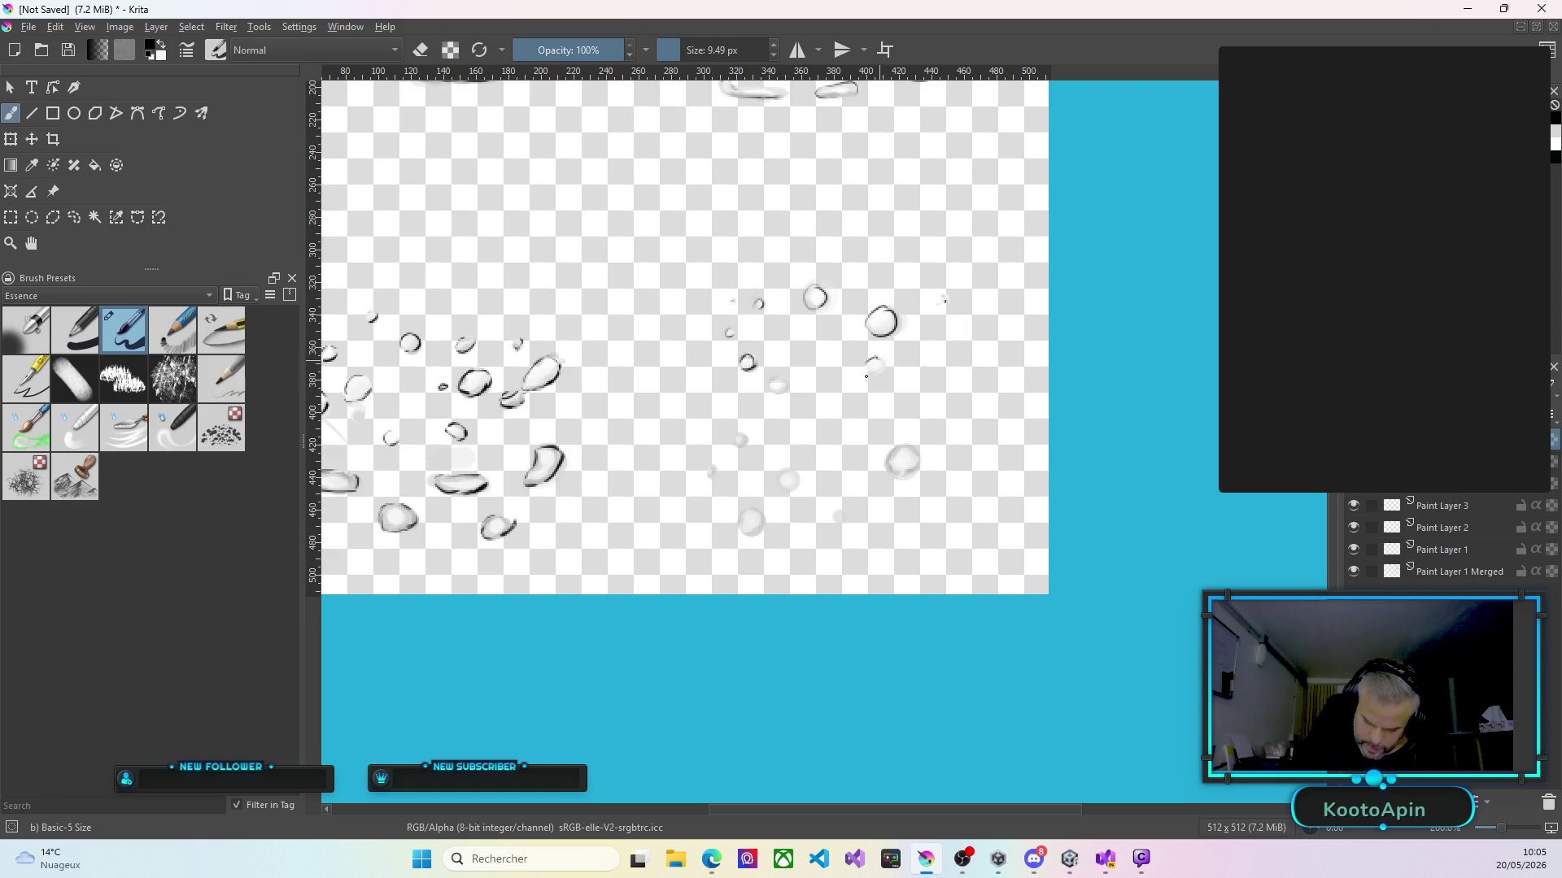
drag(867, 370, 874, 361)
Outline the larger faint drop and the tiny faint drops in the bottom-right frame.
mouse_move(893, 448)
mouse_down()
mouse_move(887, 469)
mouse_move(917, 470)
mouse_up()
mouse_move(783, 376)
mouse_down()
mouse_move(771, 391)
mouse_move(785, 379)
mouse_up()
mouse_move(749, 443)
mouse_down()
mouse_move(784, 488)
mouse_move(742, 530)
mouse_move(752, 540)
mouse_up()
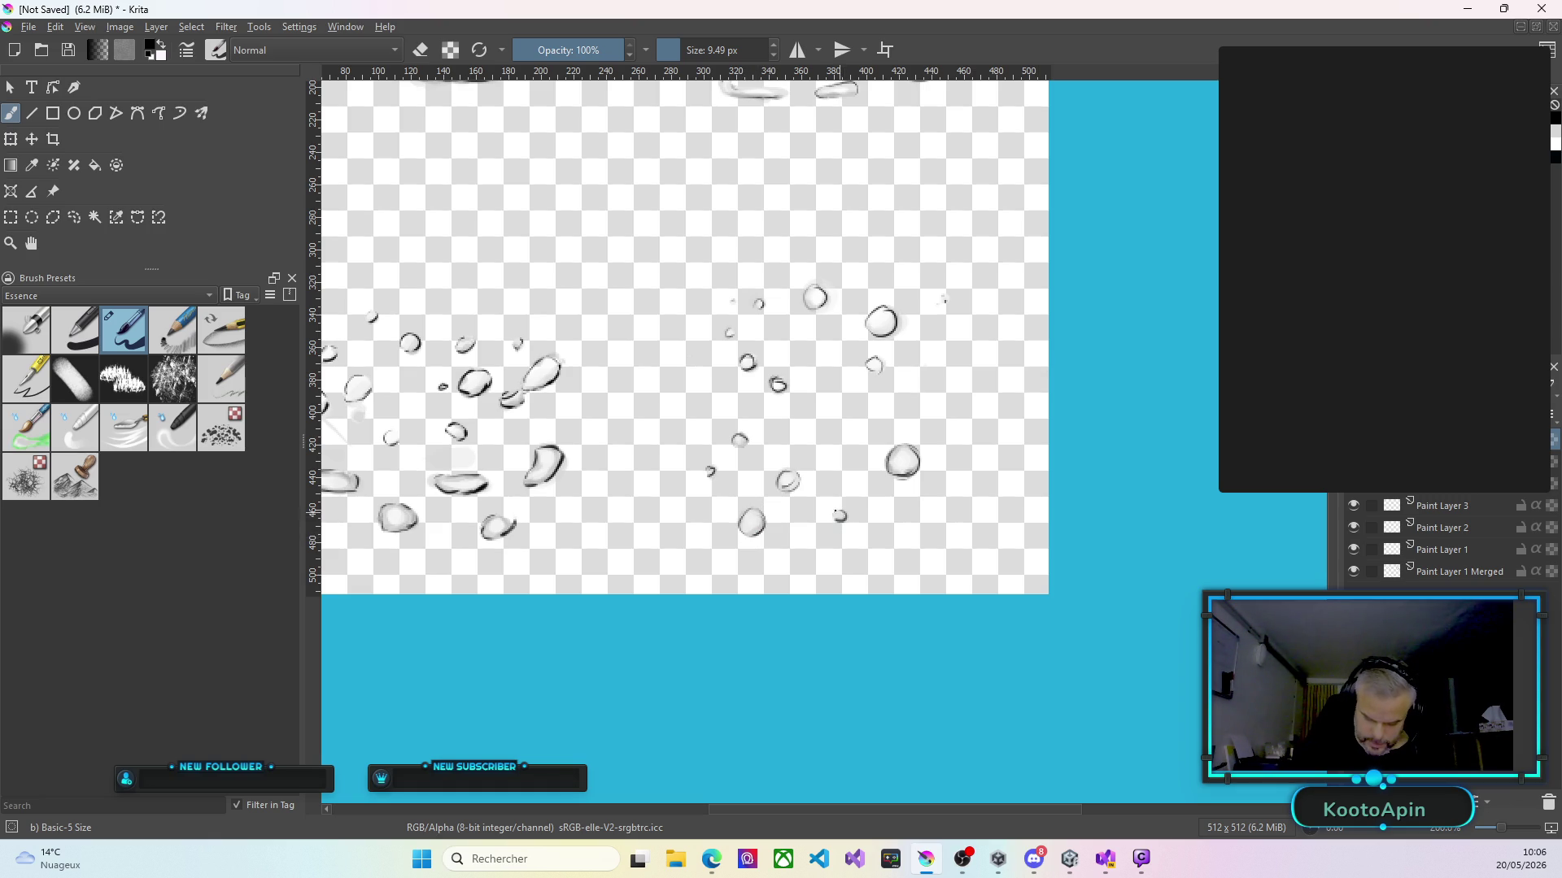
scroll(746, 388, down, 2)
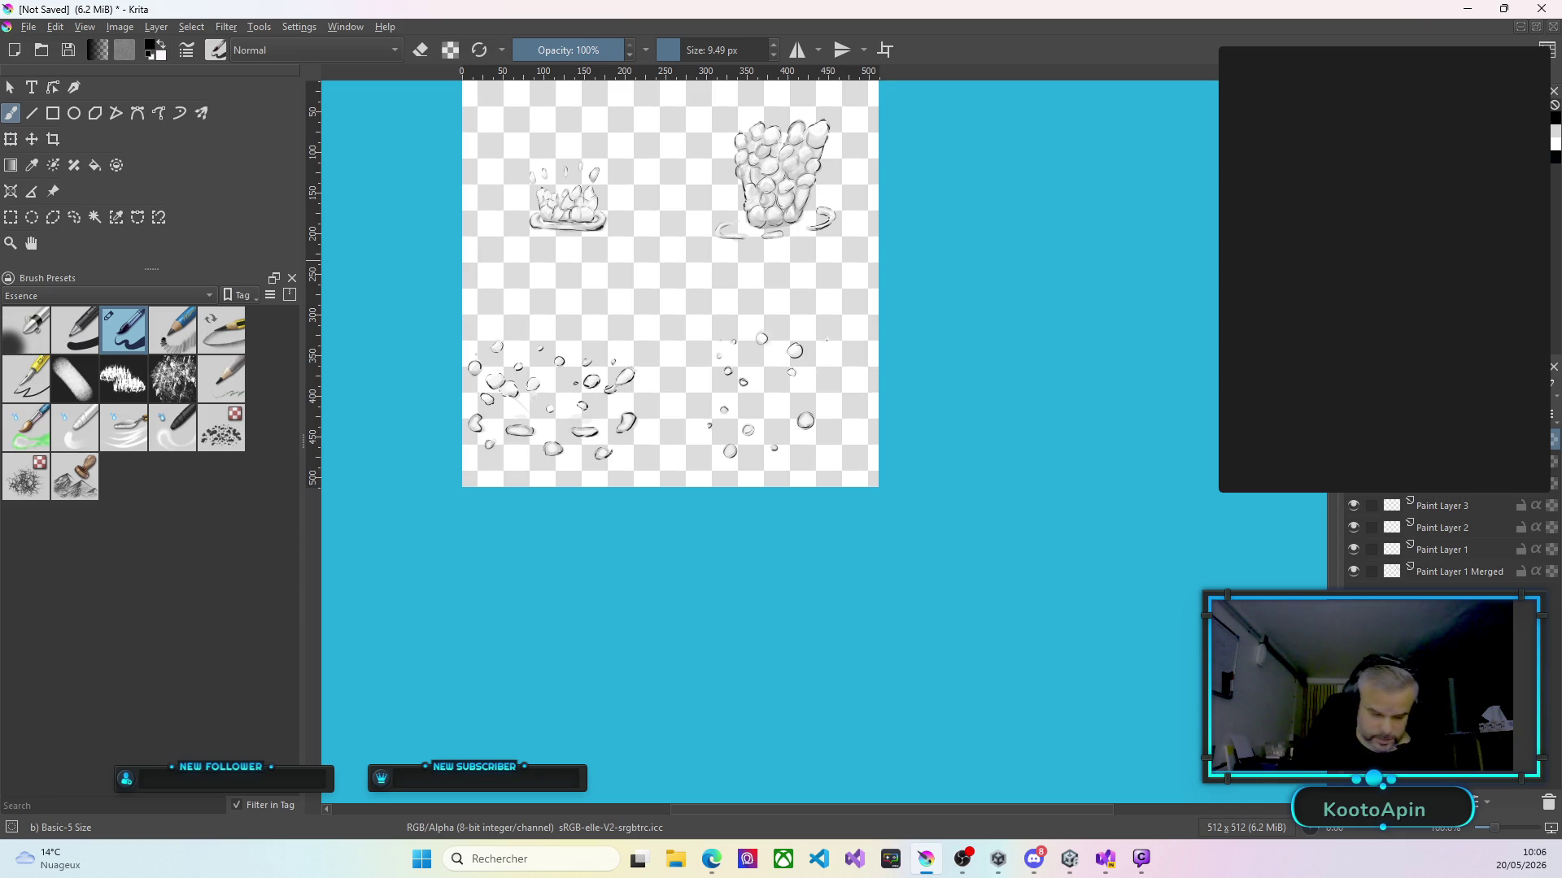
Save the sheet with Save As as a PNG image named golemusLandingFX in the Krita folder.
click(27, 26)
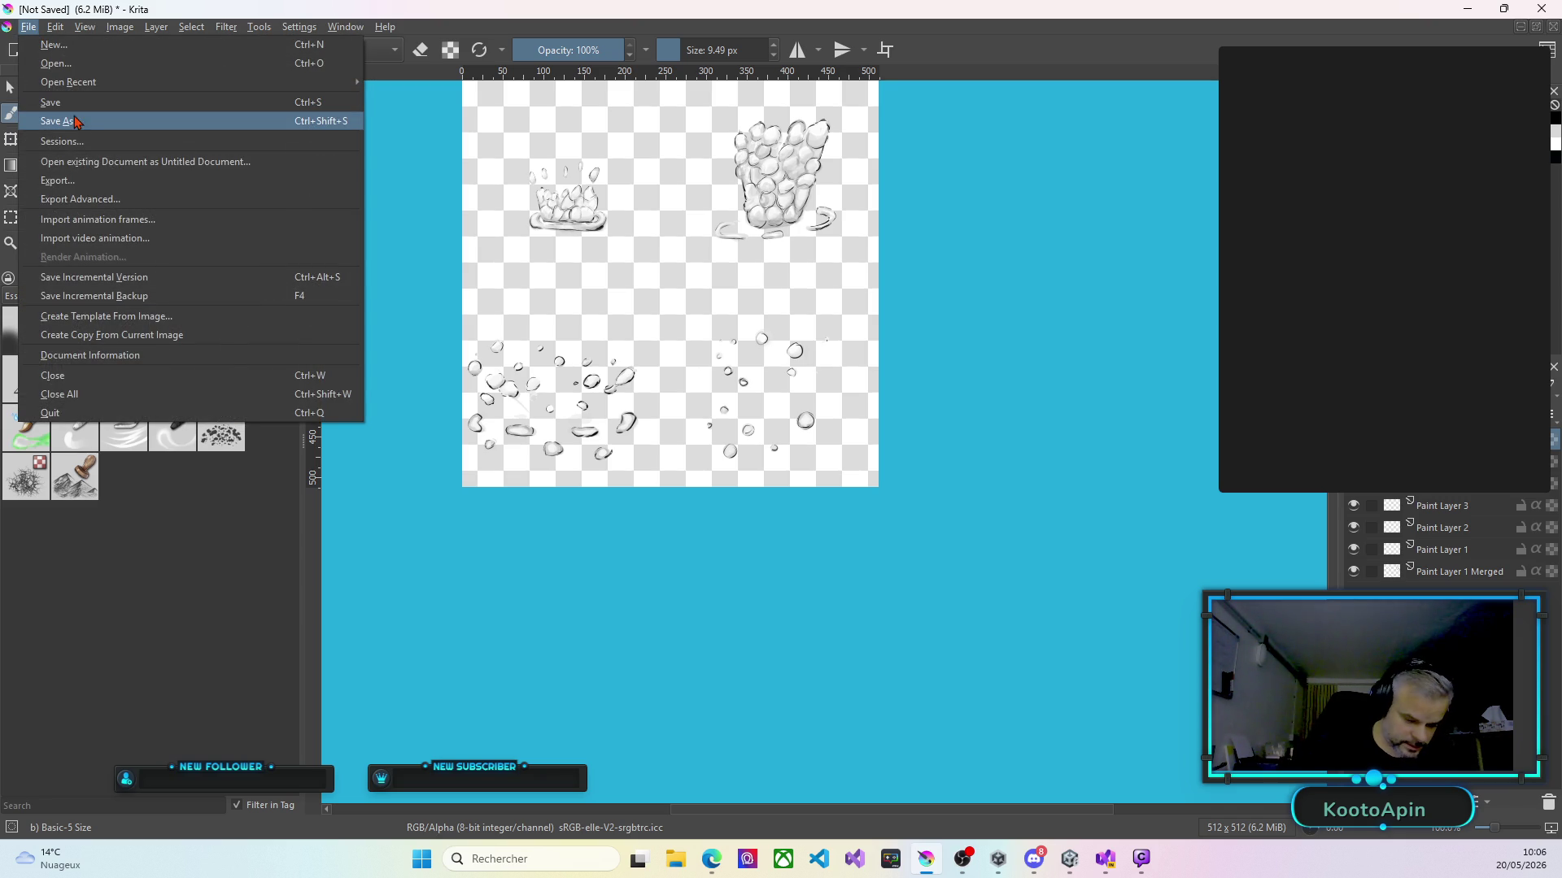
click(74, 122)
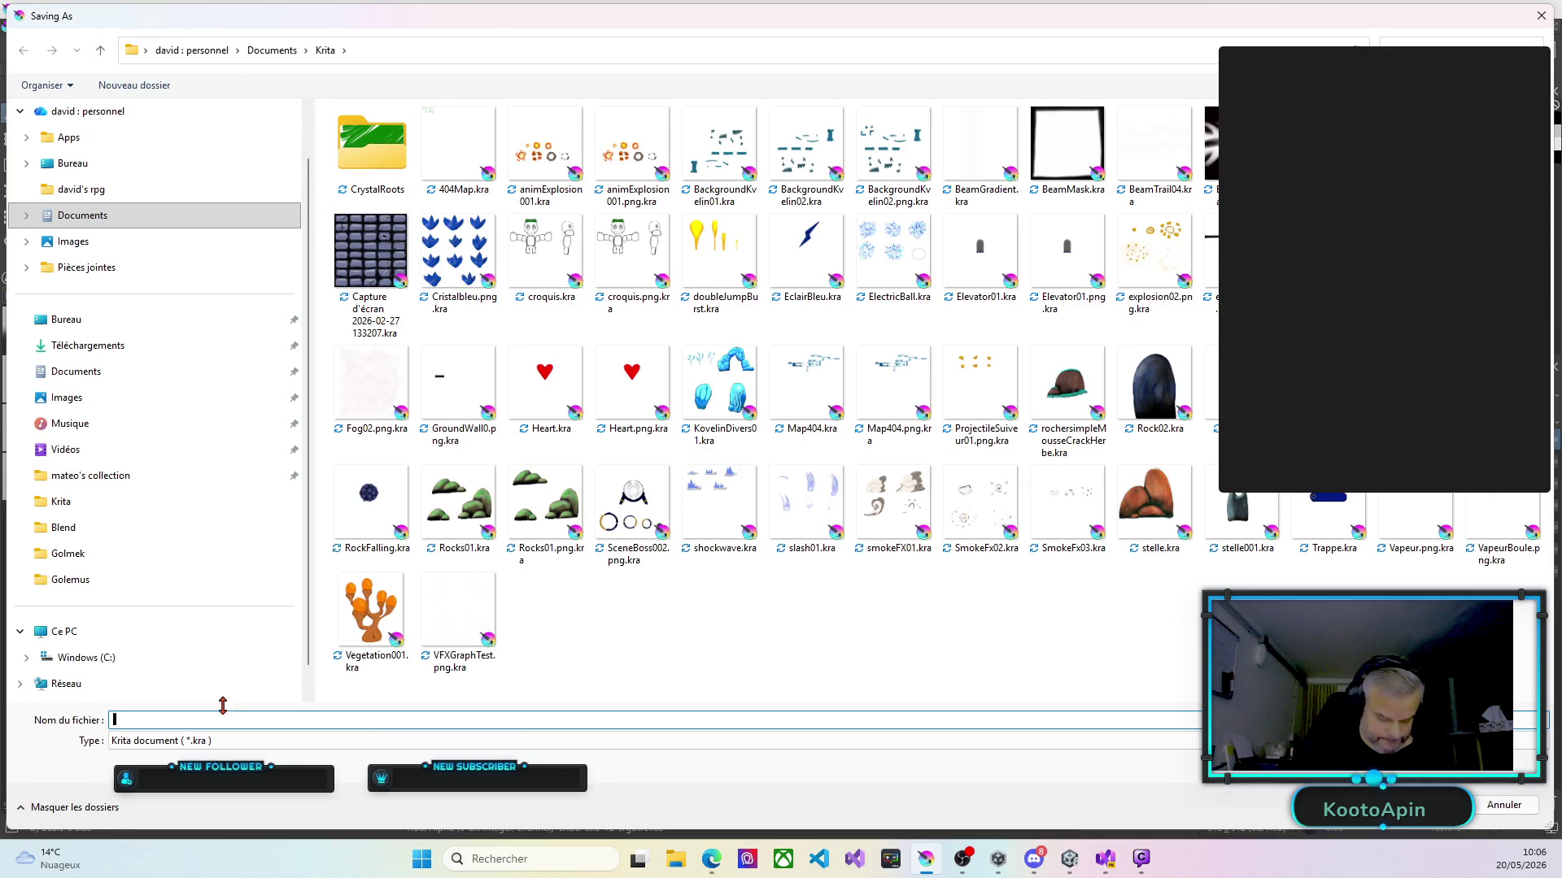
click(235, 741)
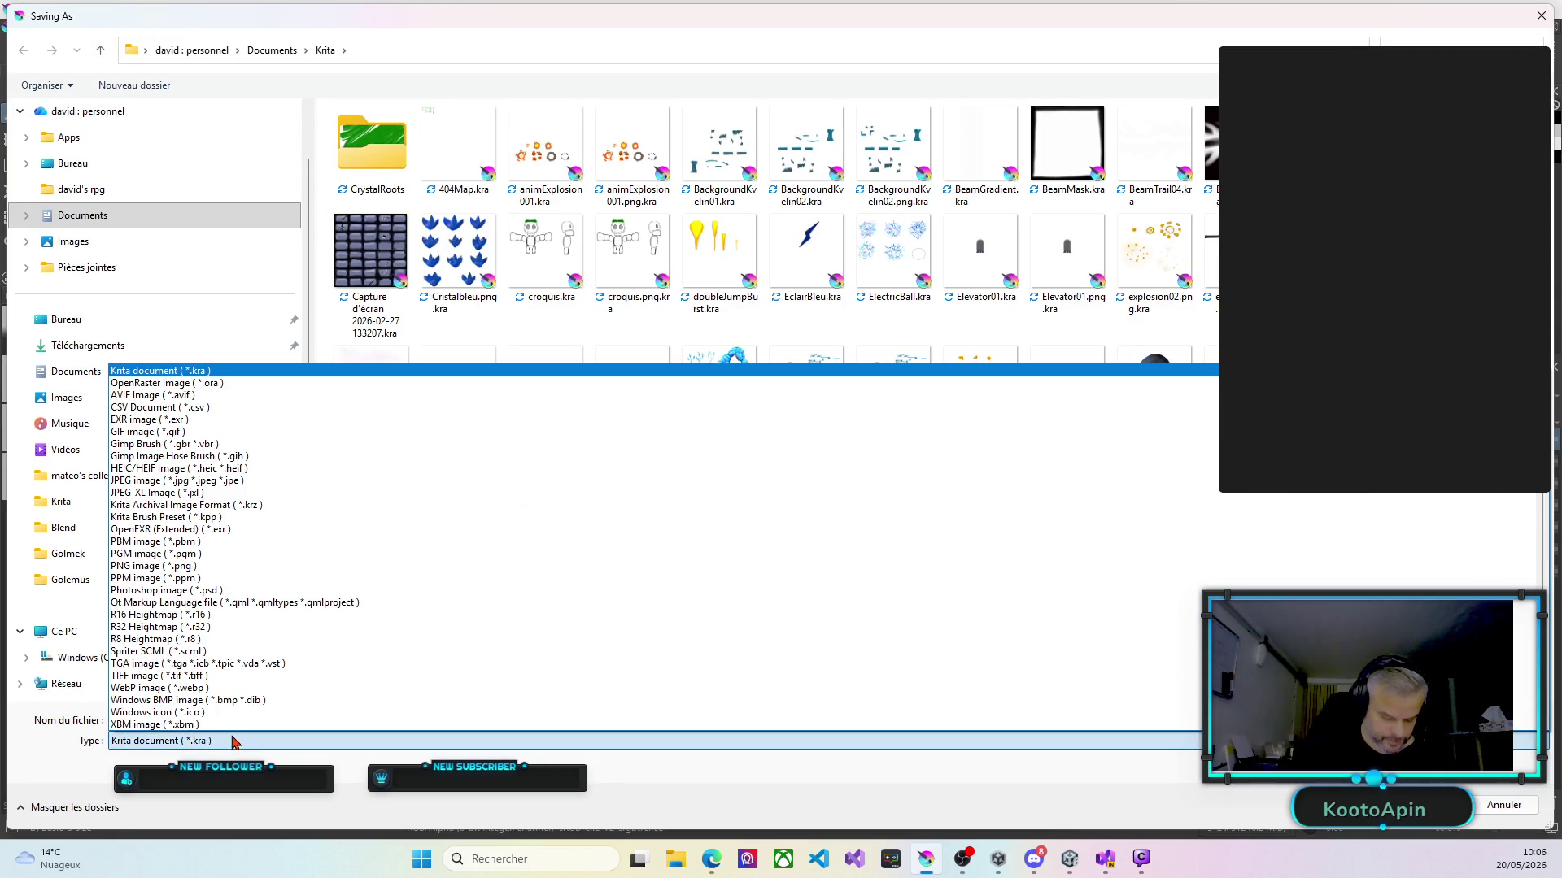
click(197, 569)
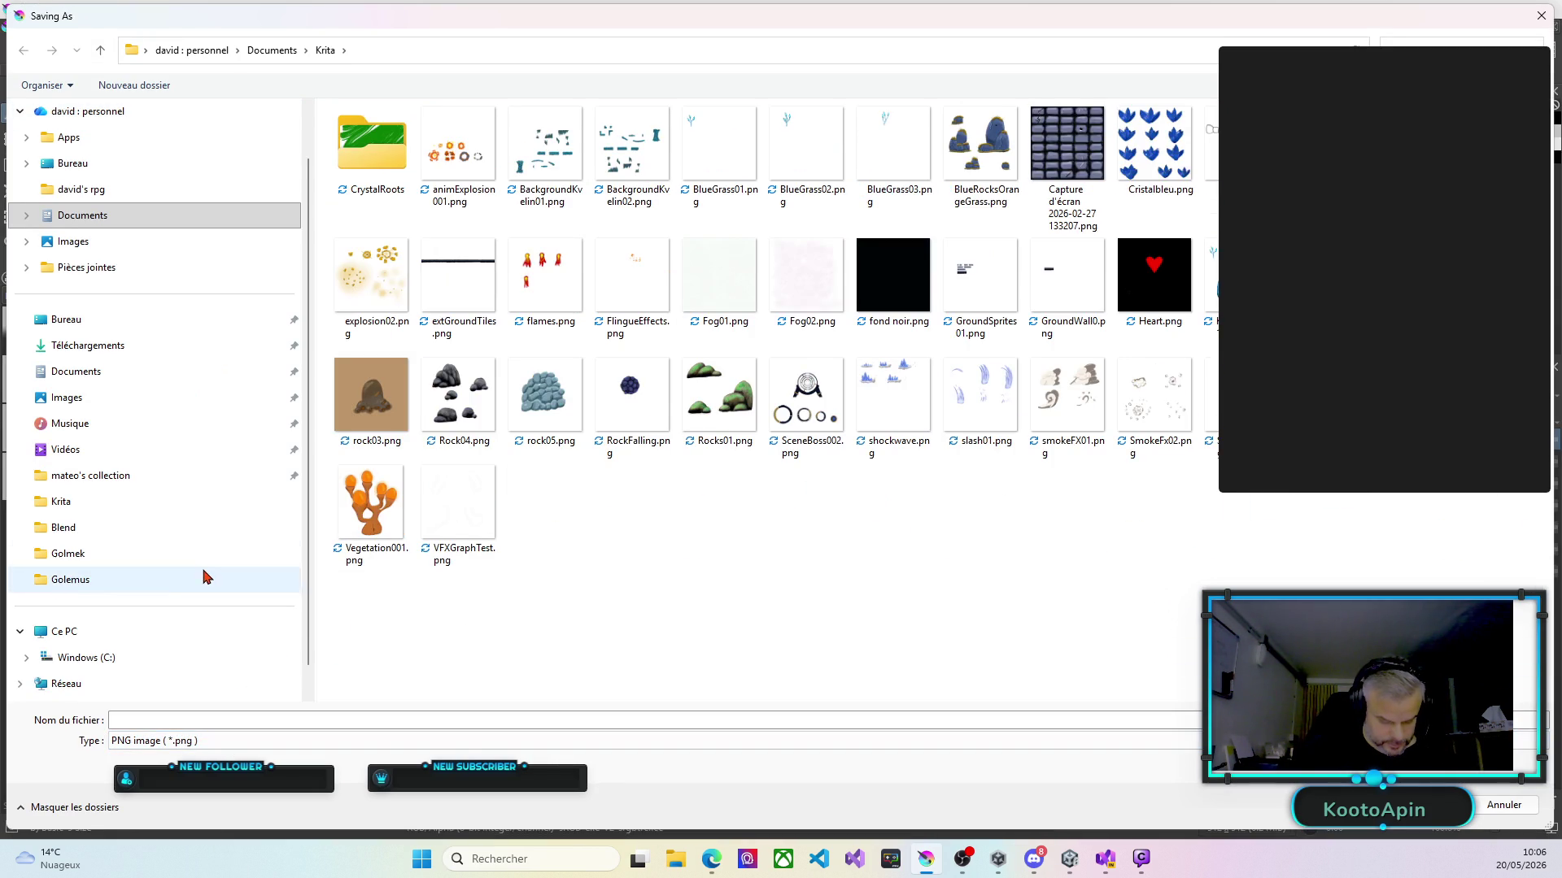
key(Up)
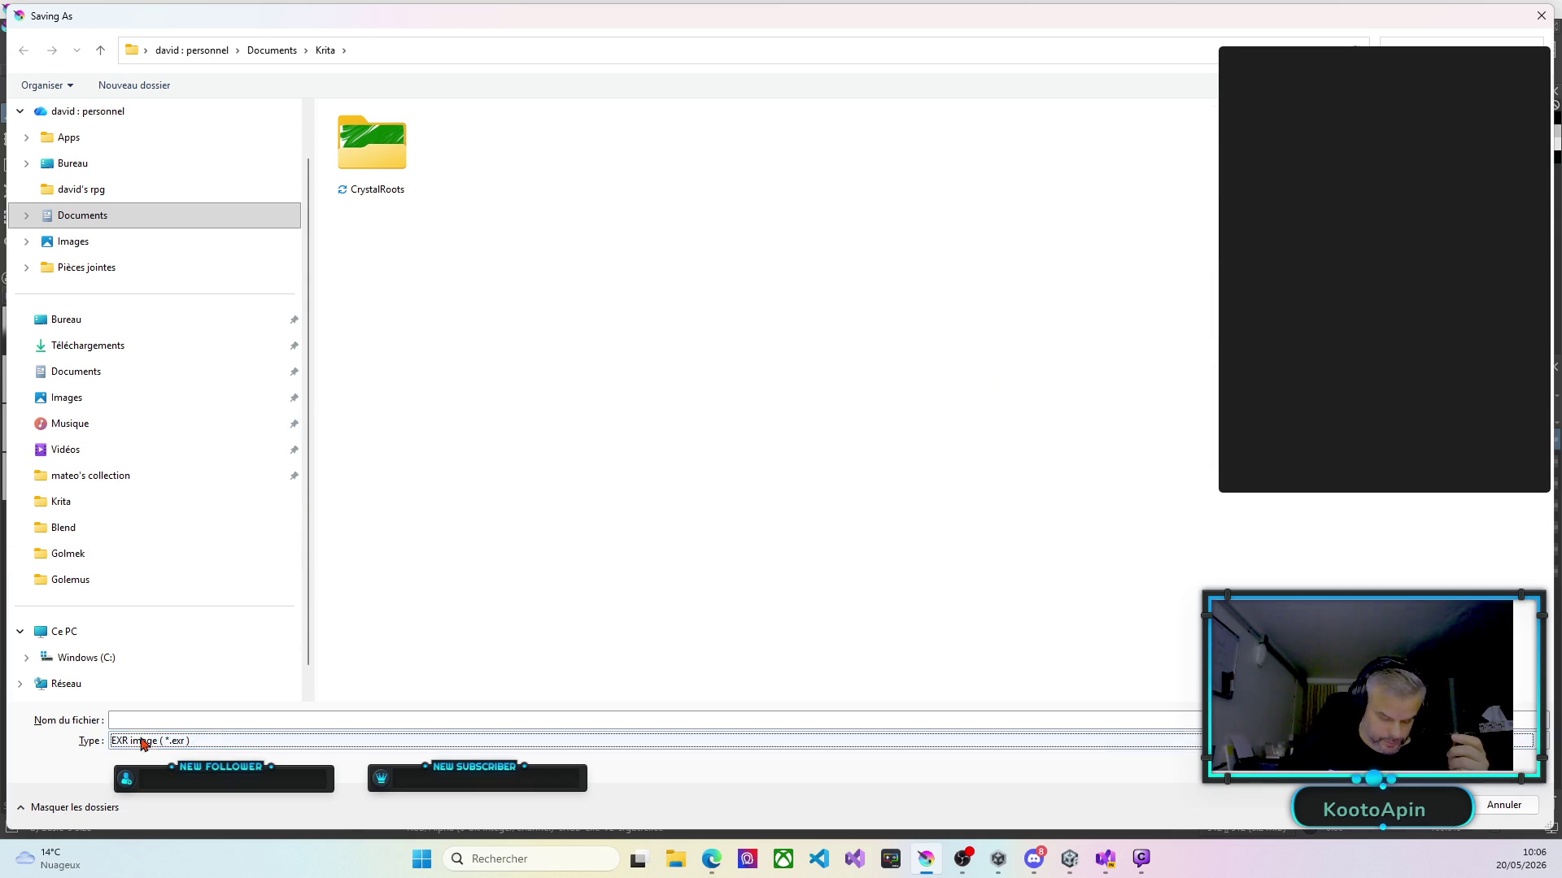
click(192, 743)
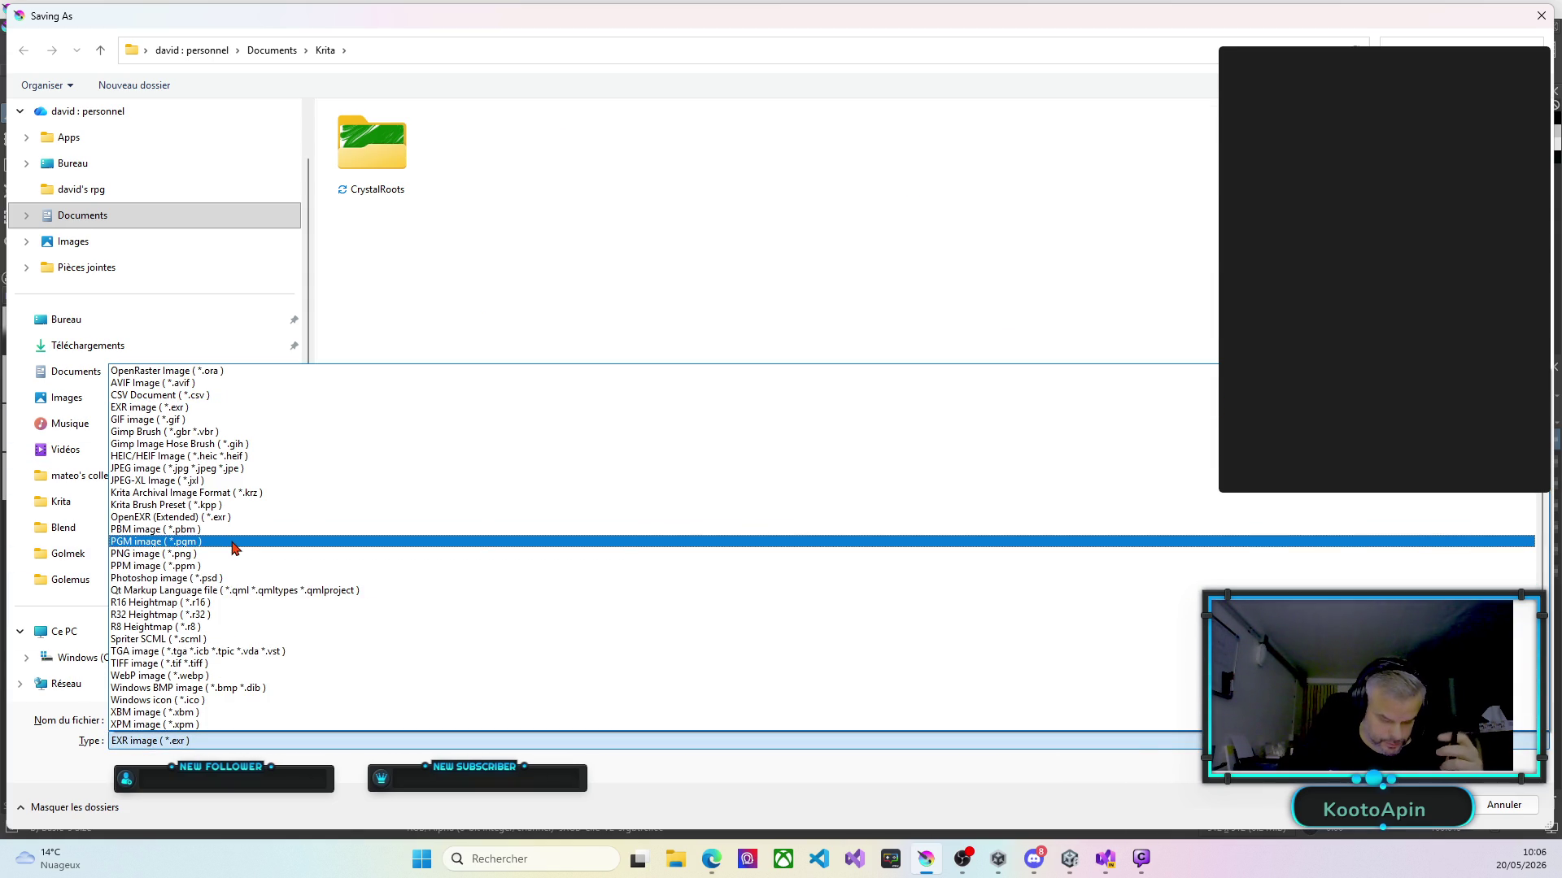
scroll(235, 547, up, 1)
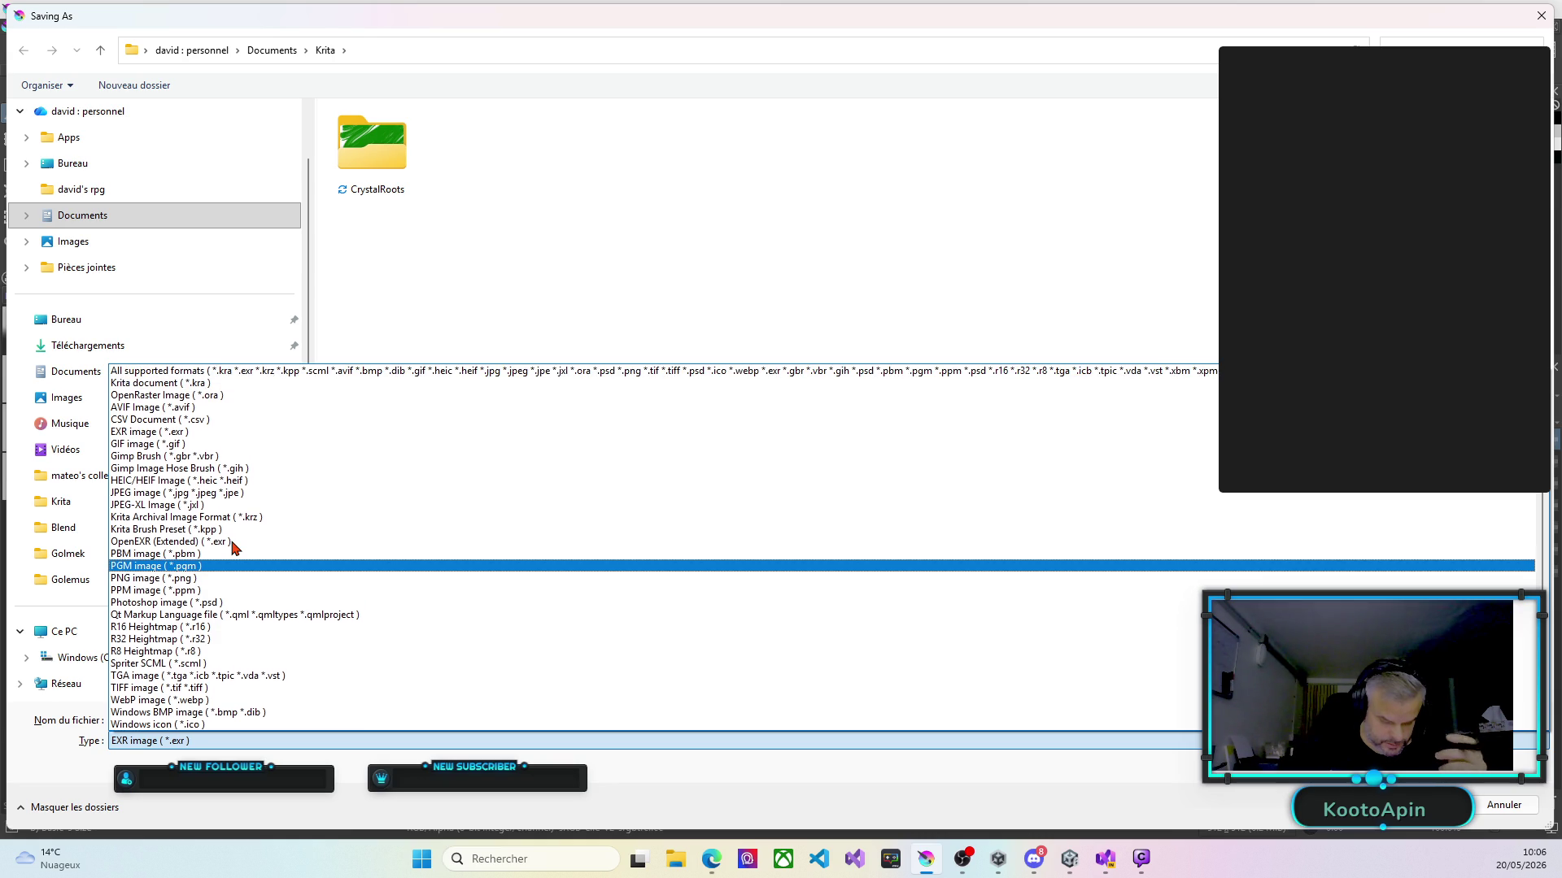
click(203, 578)
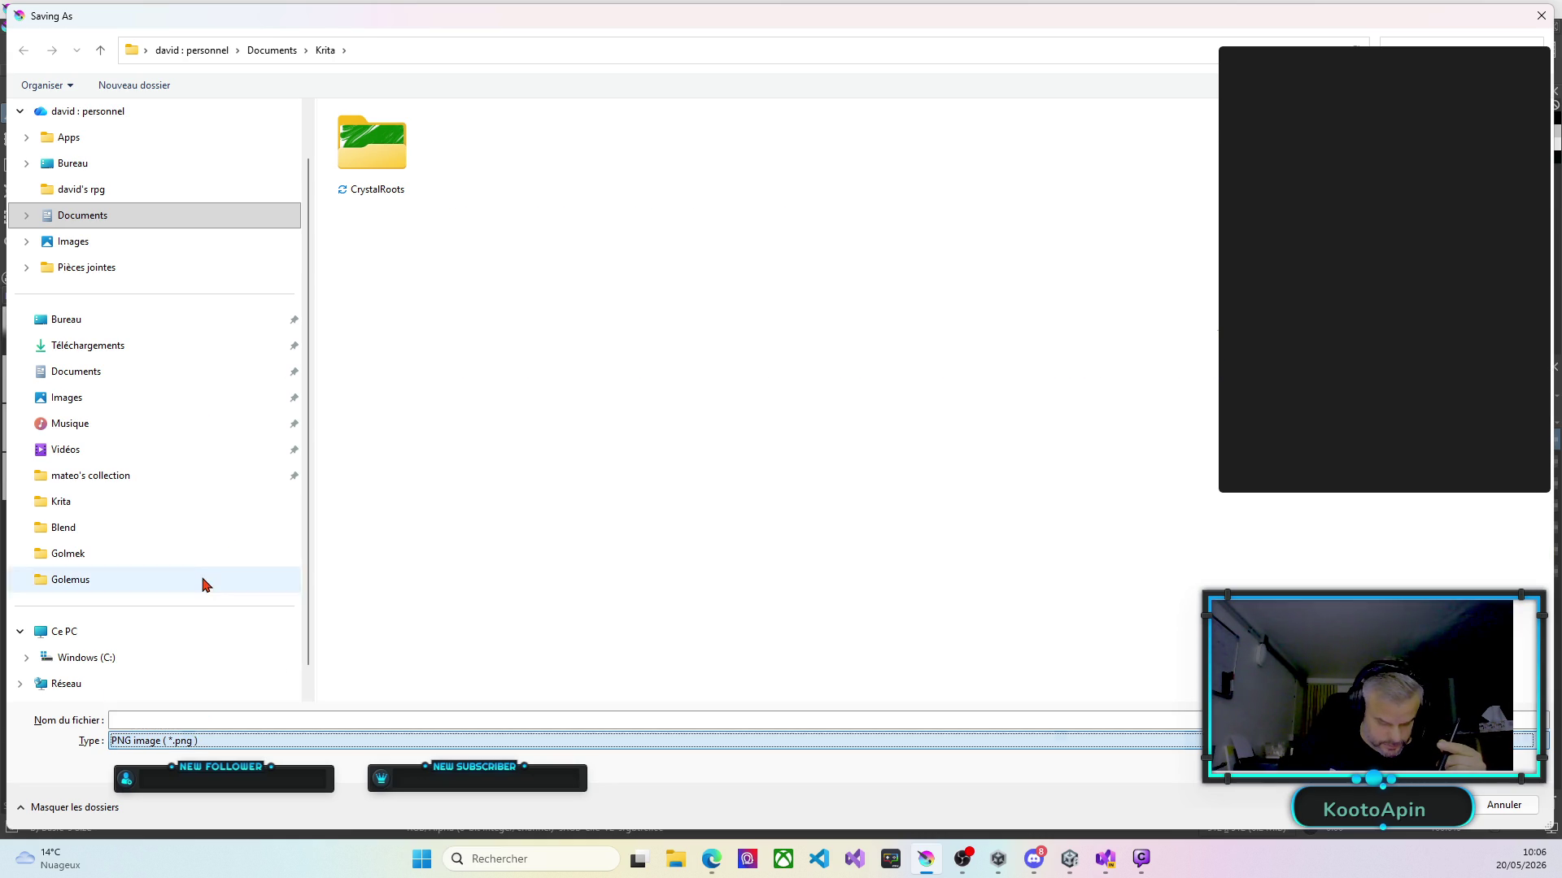
click(216, 719)
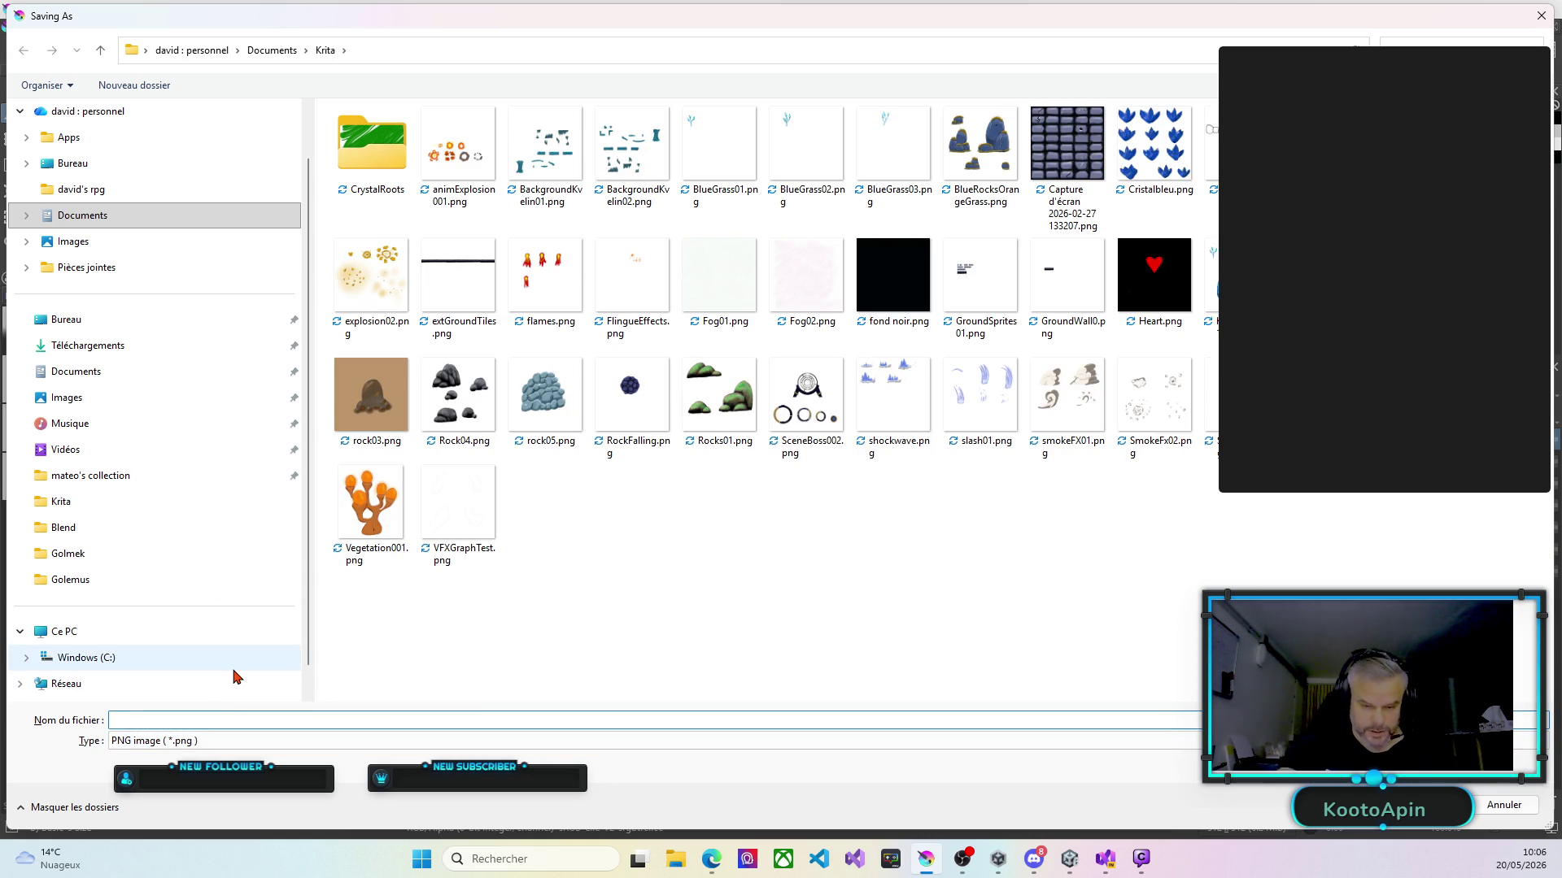
text(golem)
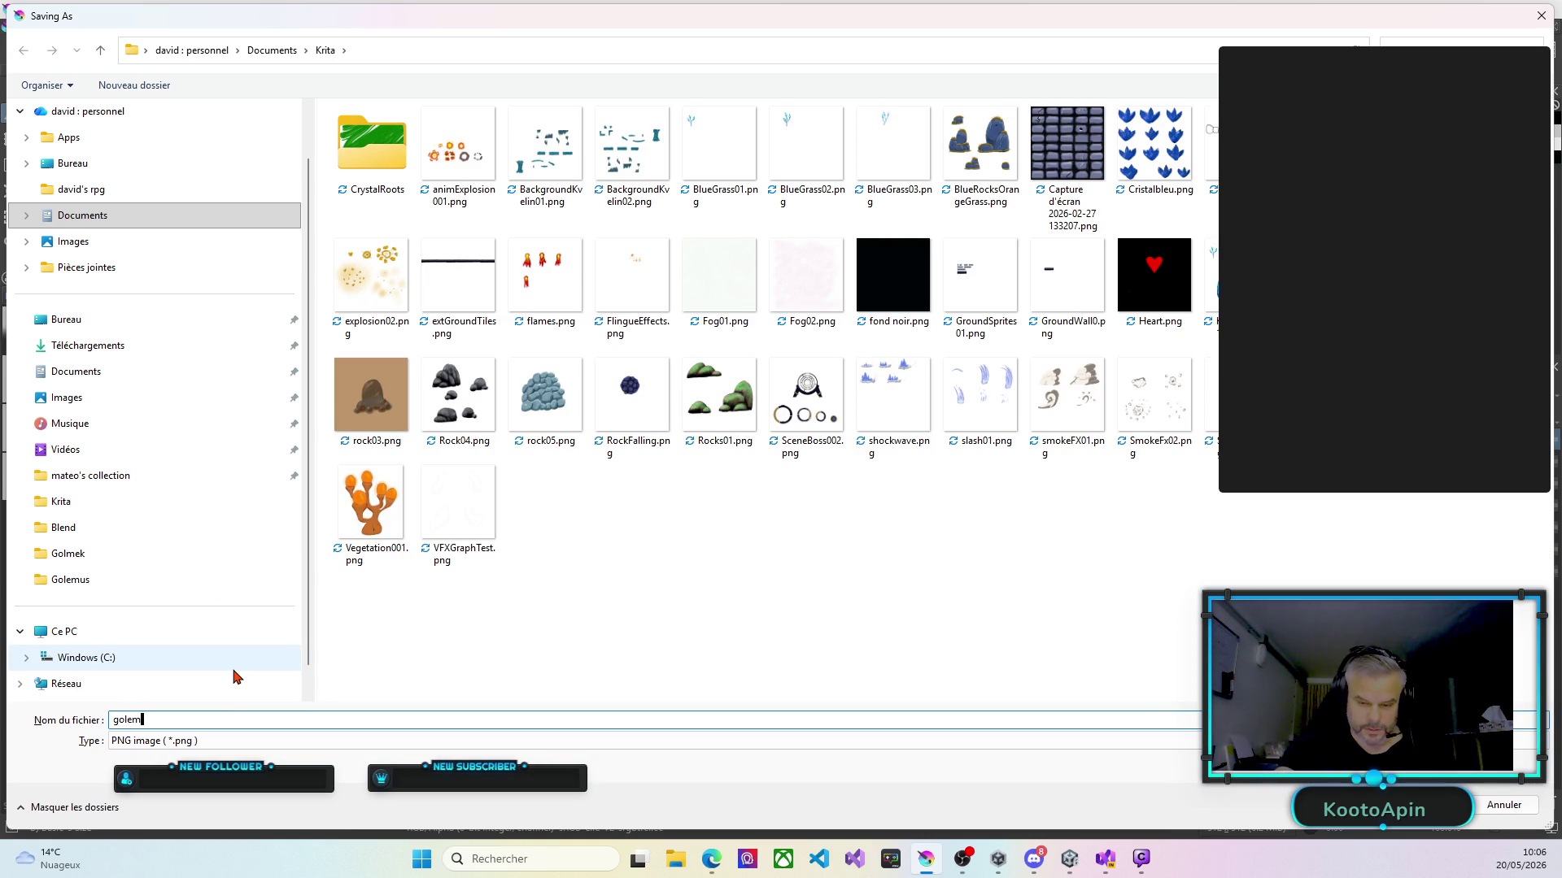
text(us)
text(Land)
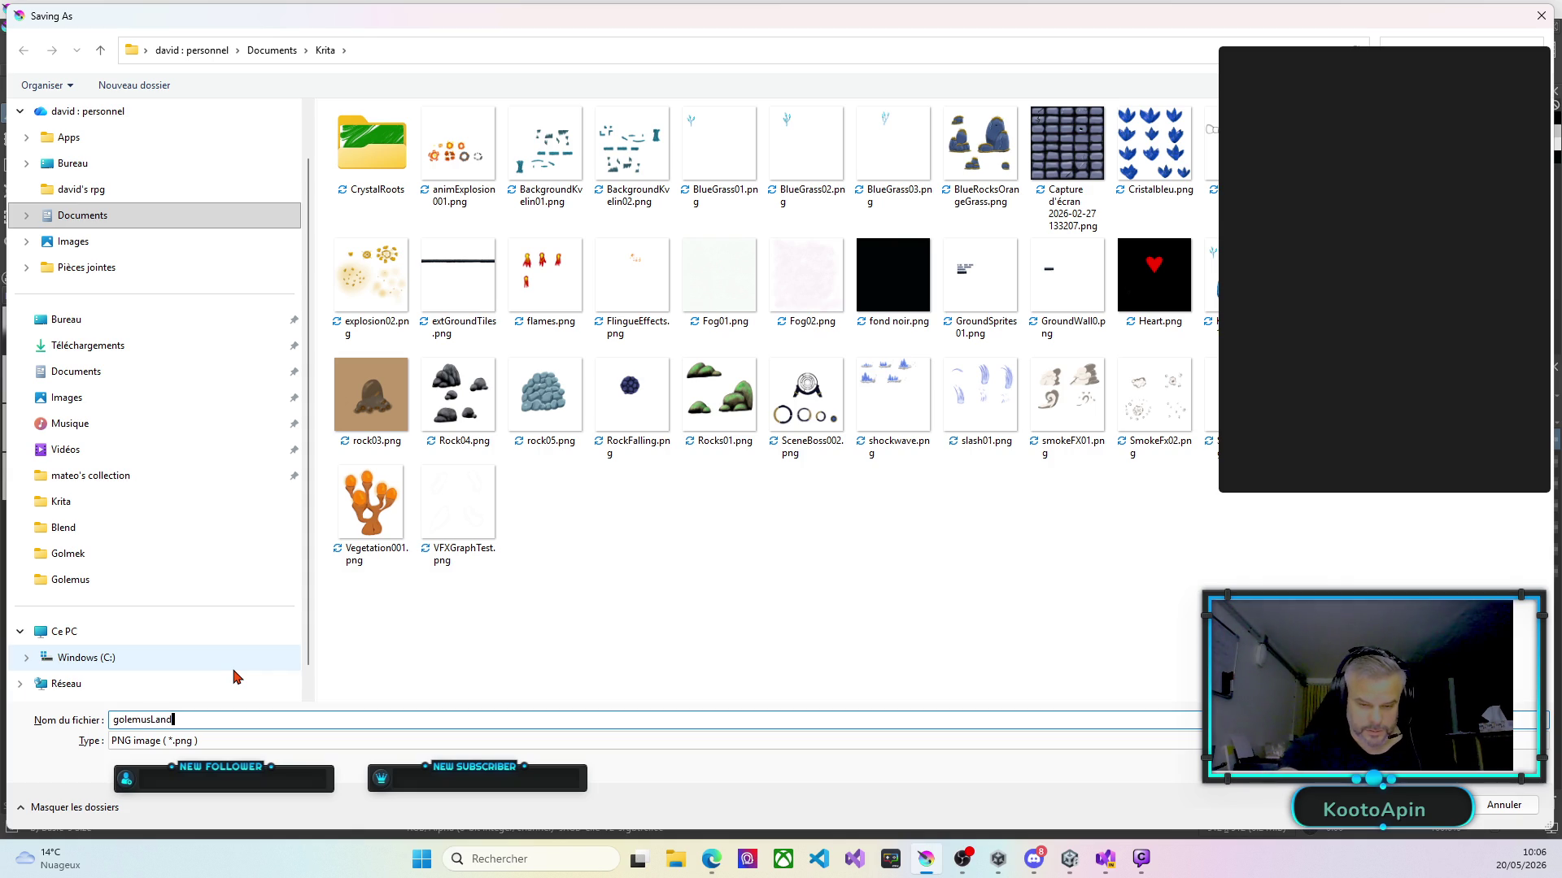
text(ing)
text(F)
text(FX)
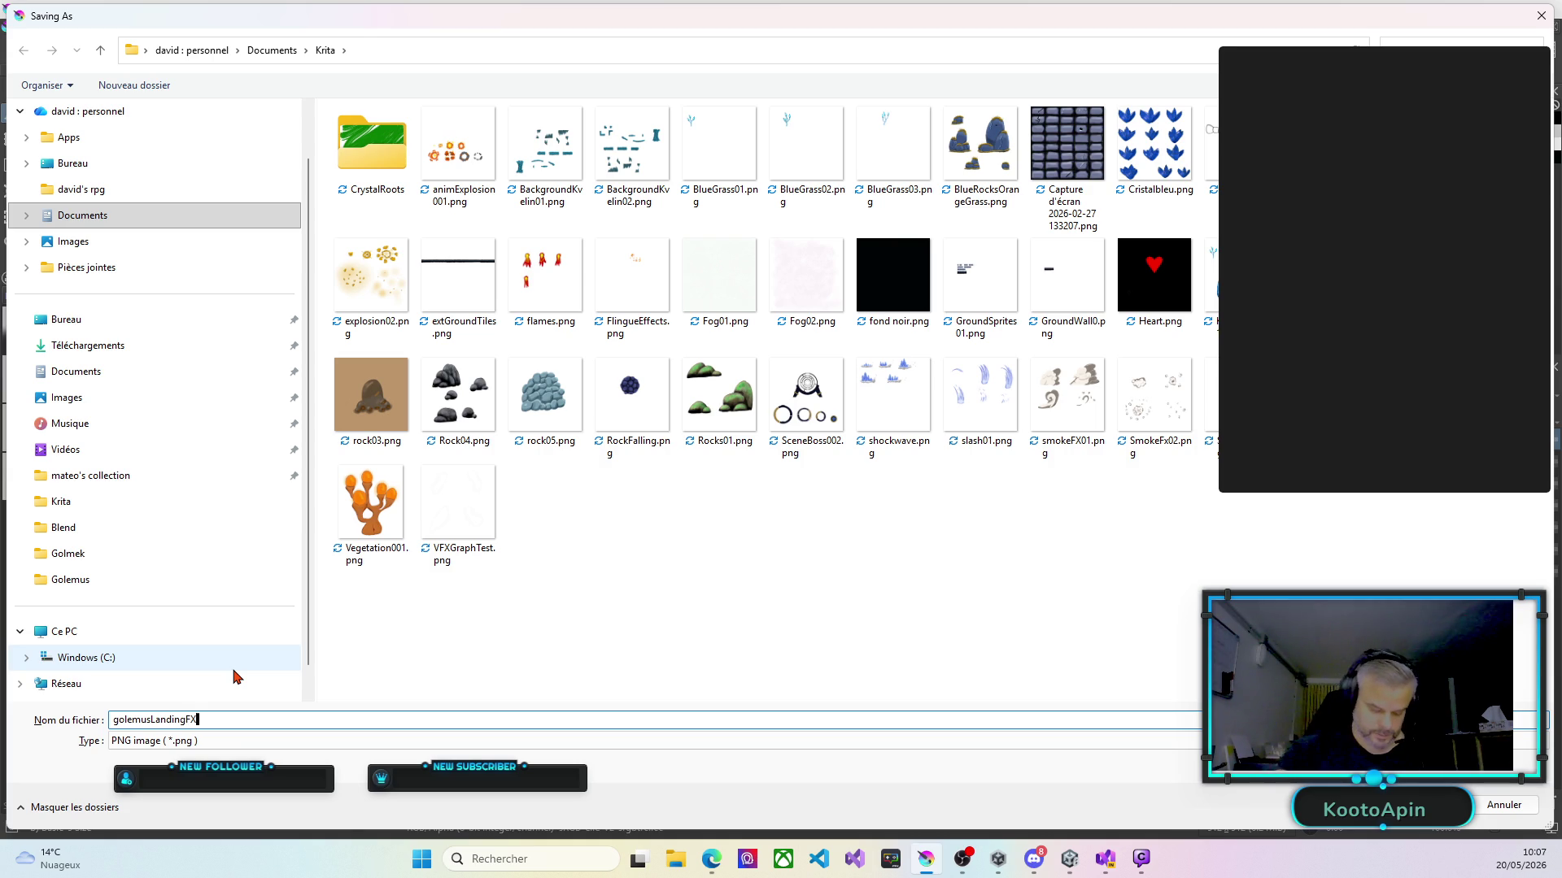
key(Return)
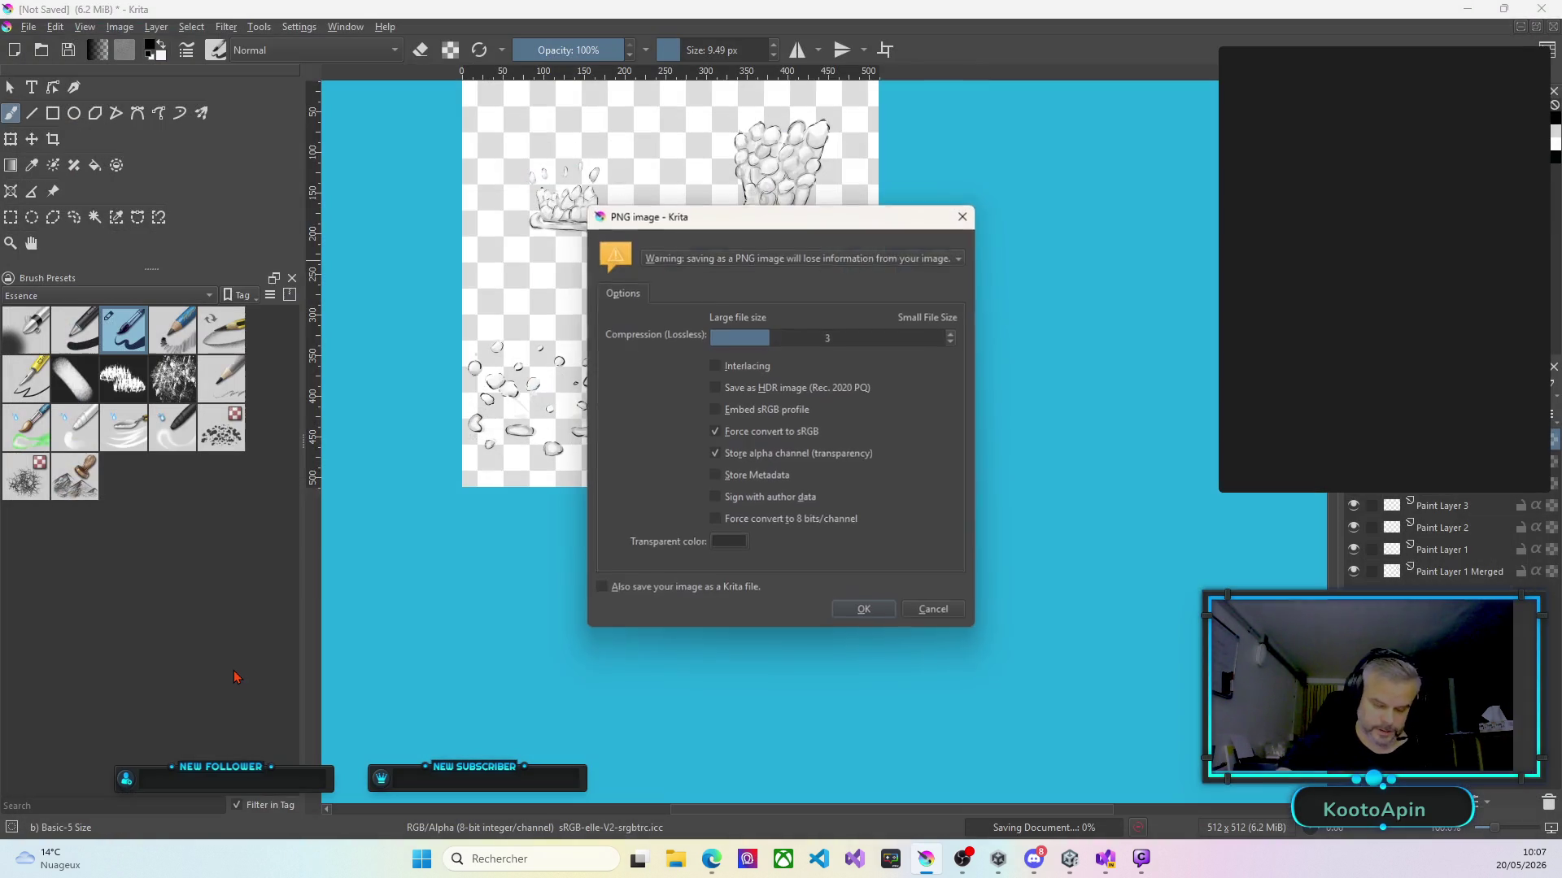
Accept the default PNG options to write golemusLandingFX.png, then switch to the browser.
click(864, 608)
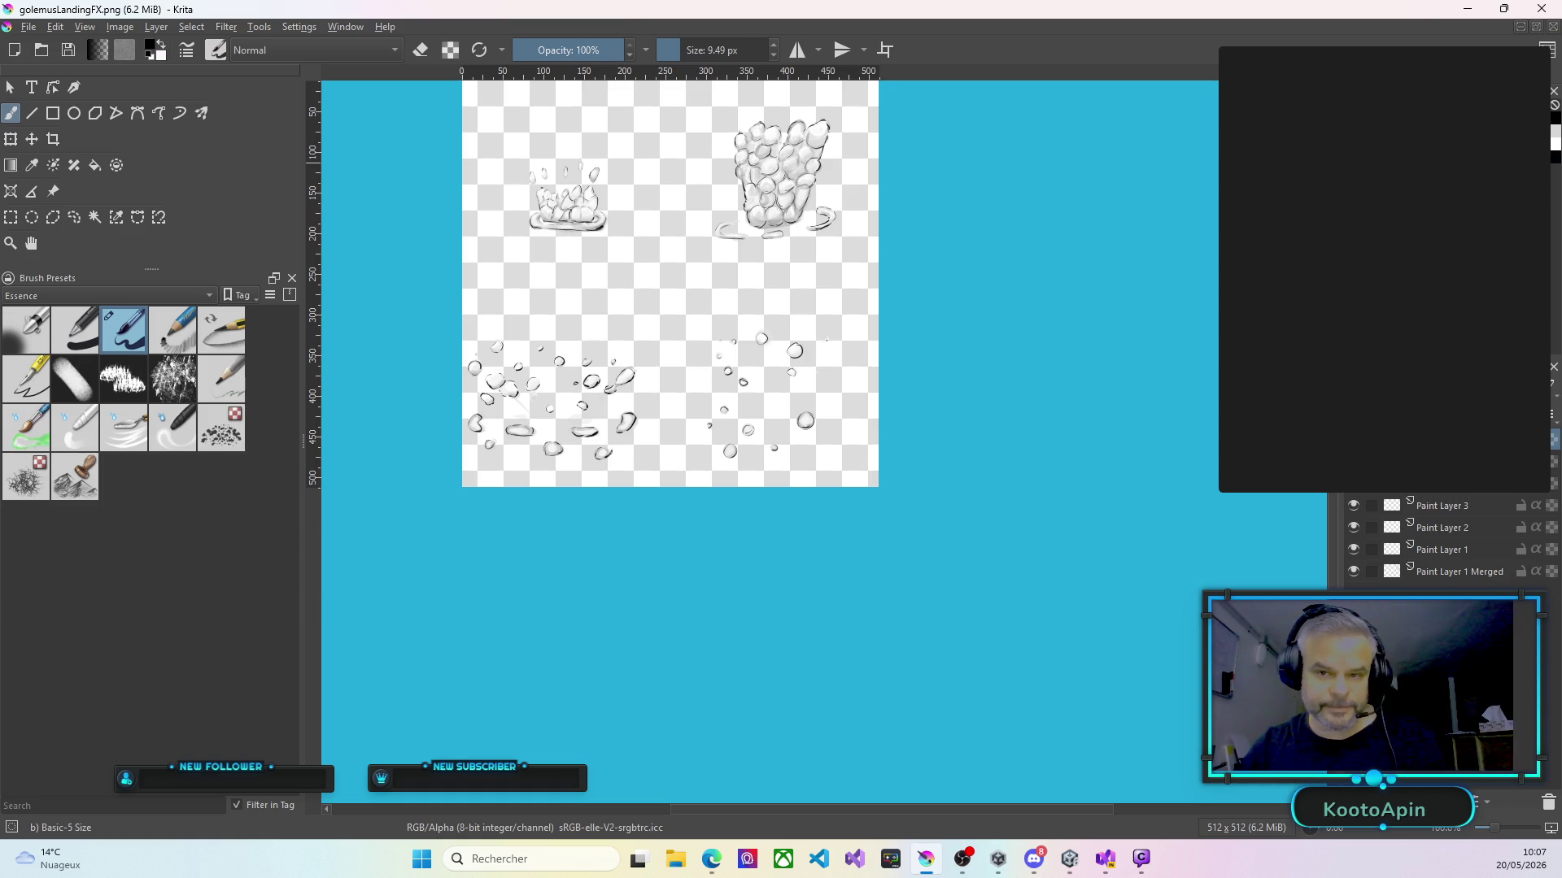
key(alt+Tab)
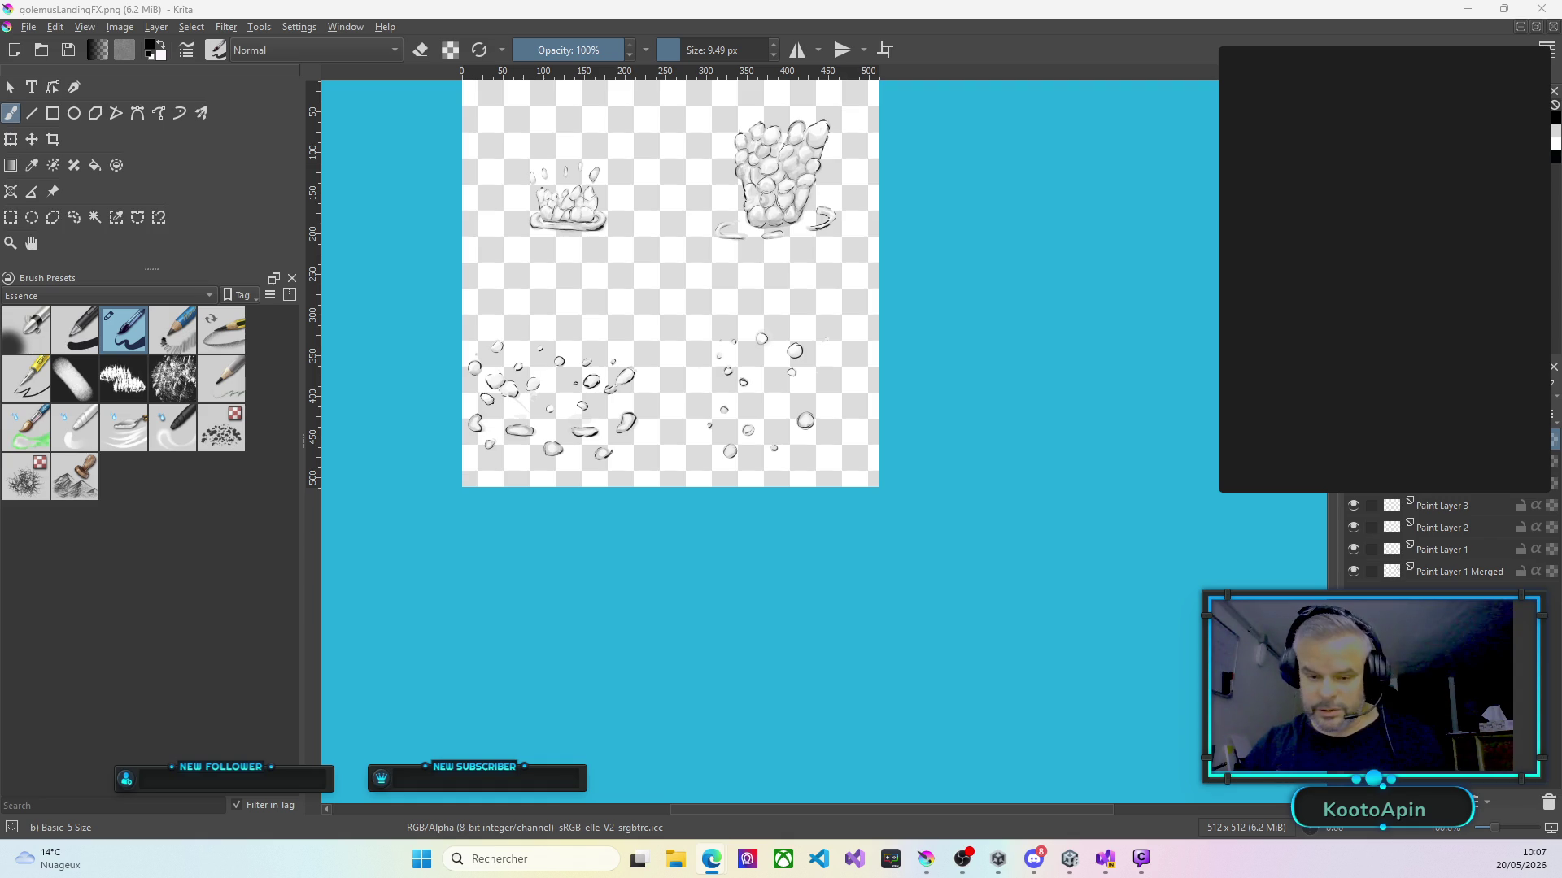
key(alt+Tab)
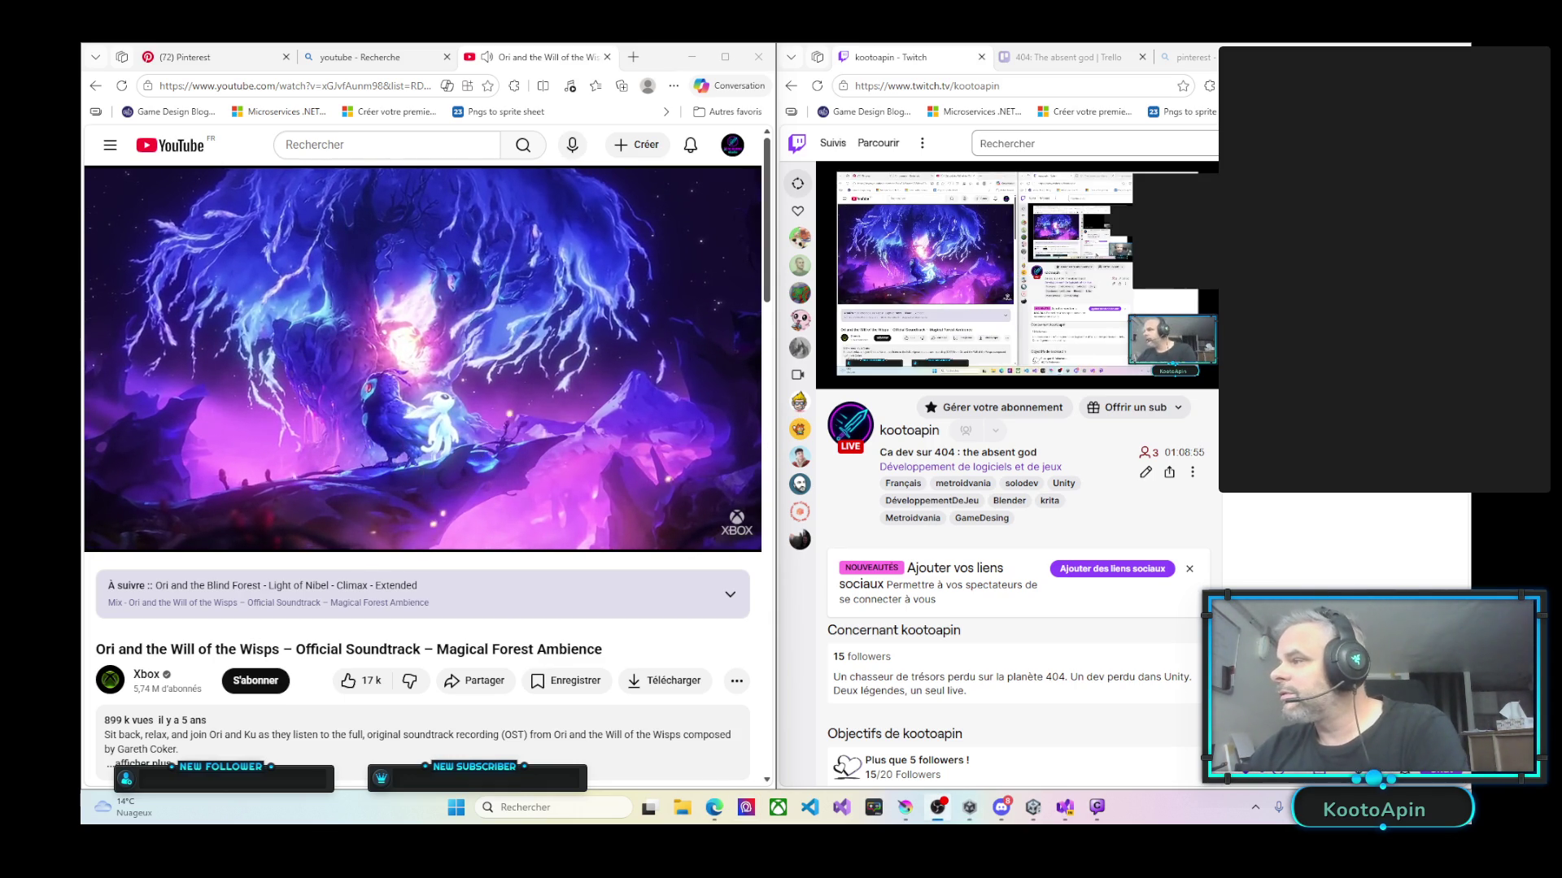
Switch from Edge back to the Unity editor showing the boss room scene.
key(alt+Tab)
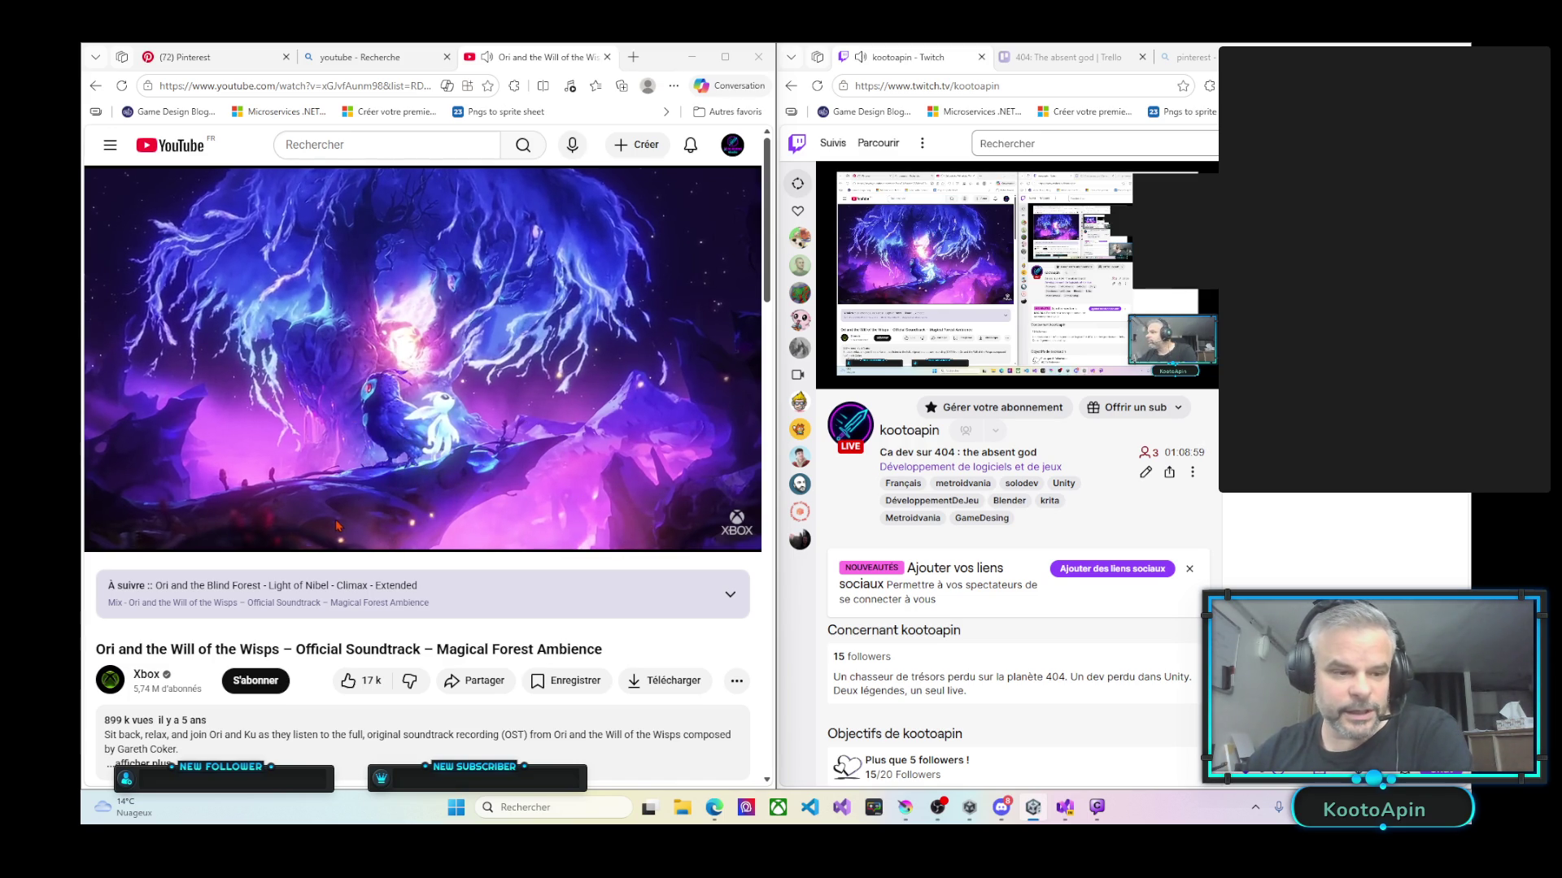
key(alt+Tab)
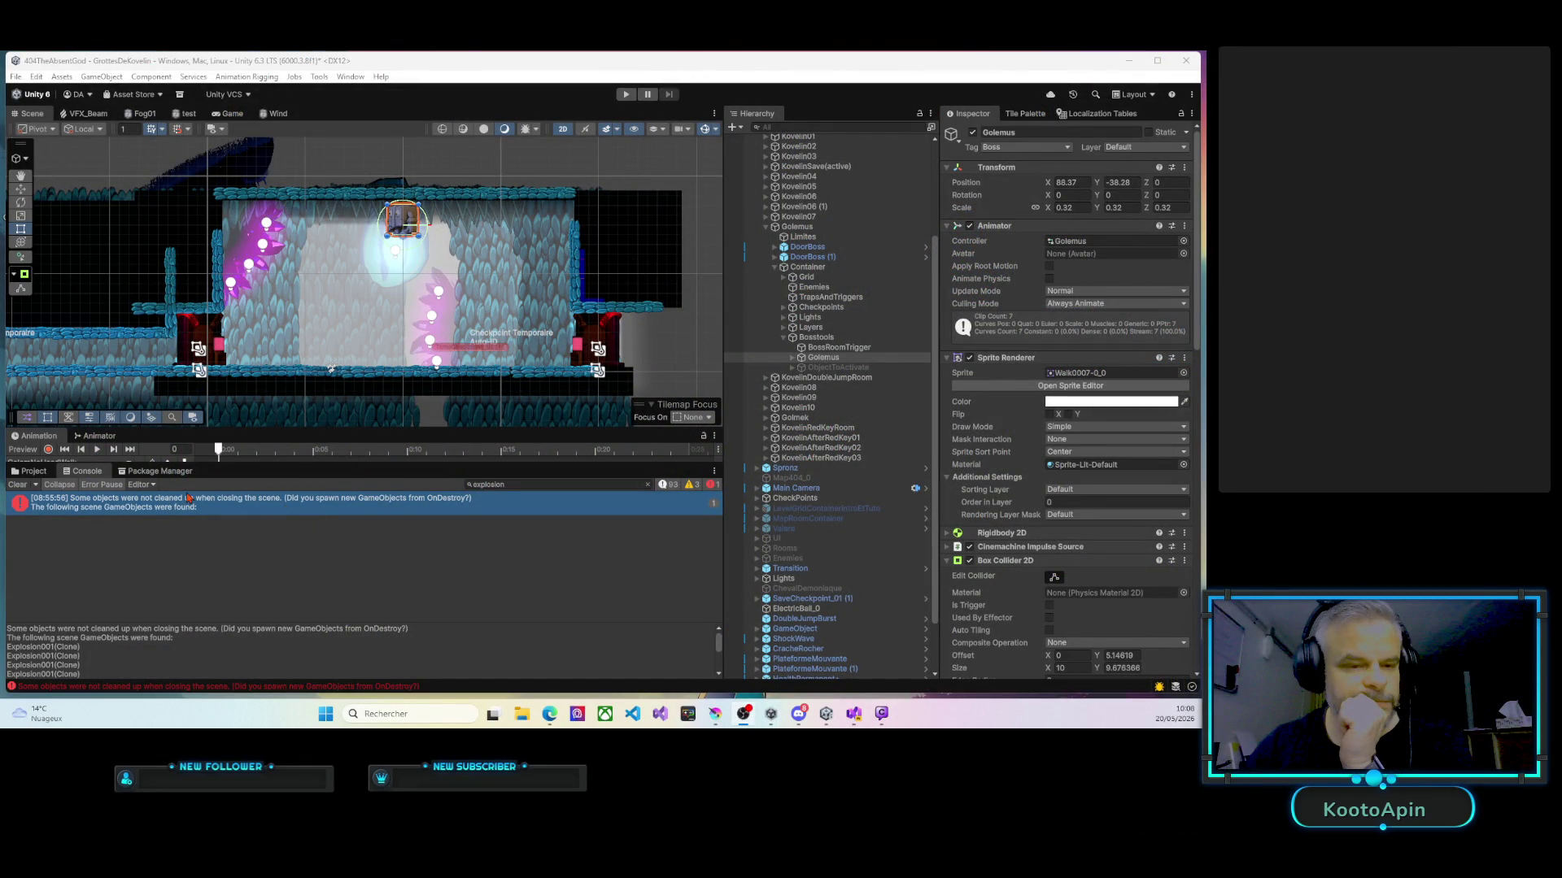
Show the Project asset browser in place of the Console, briefly toggling the desktop.
click(35, 473)
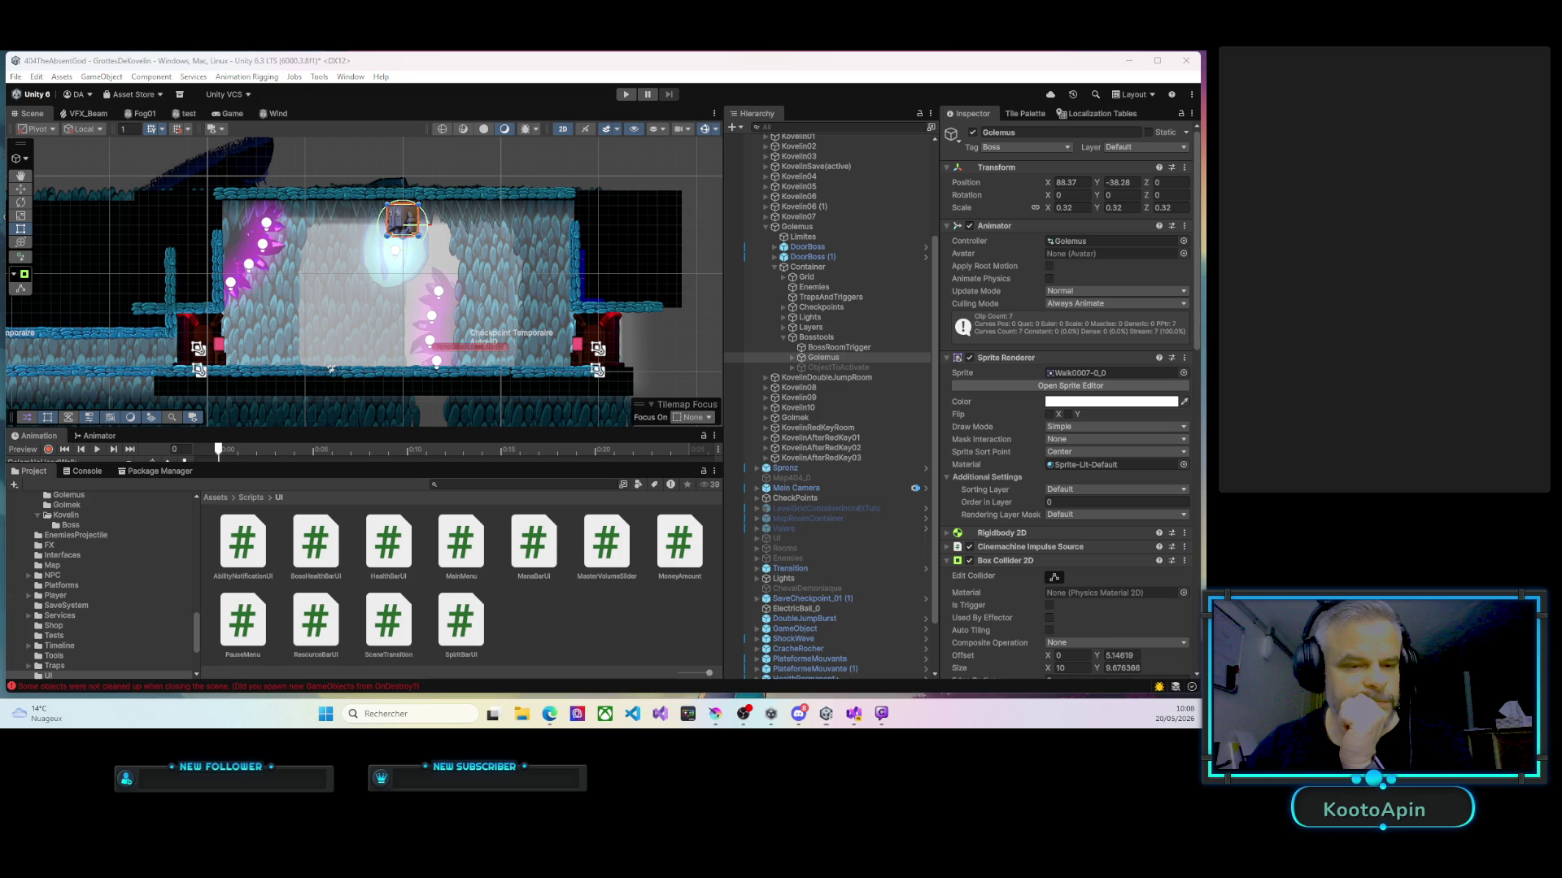
key(super+d)
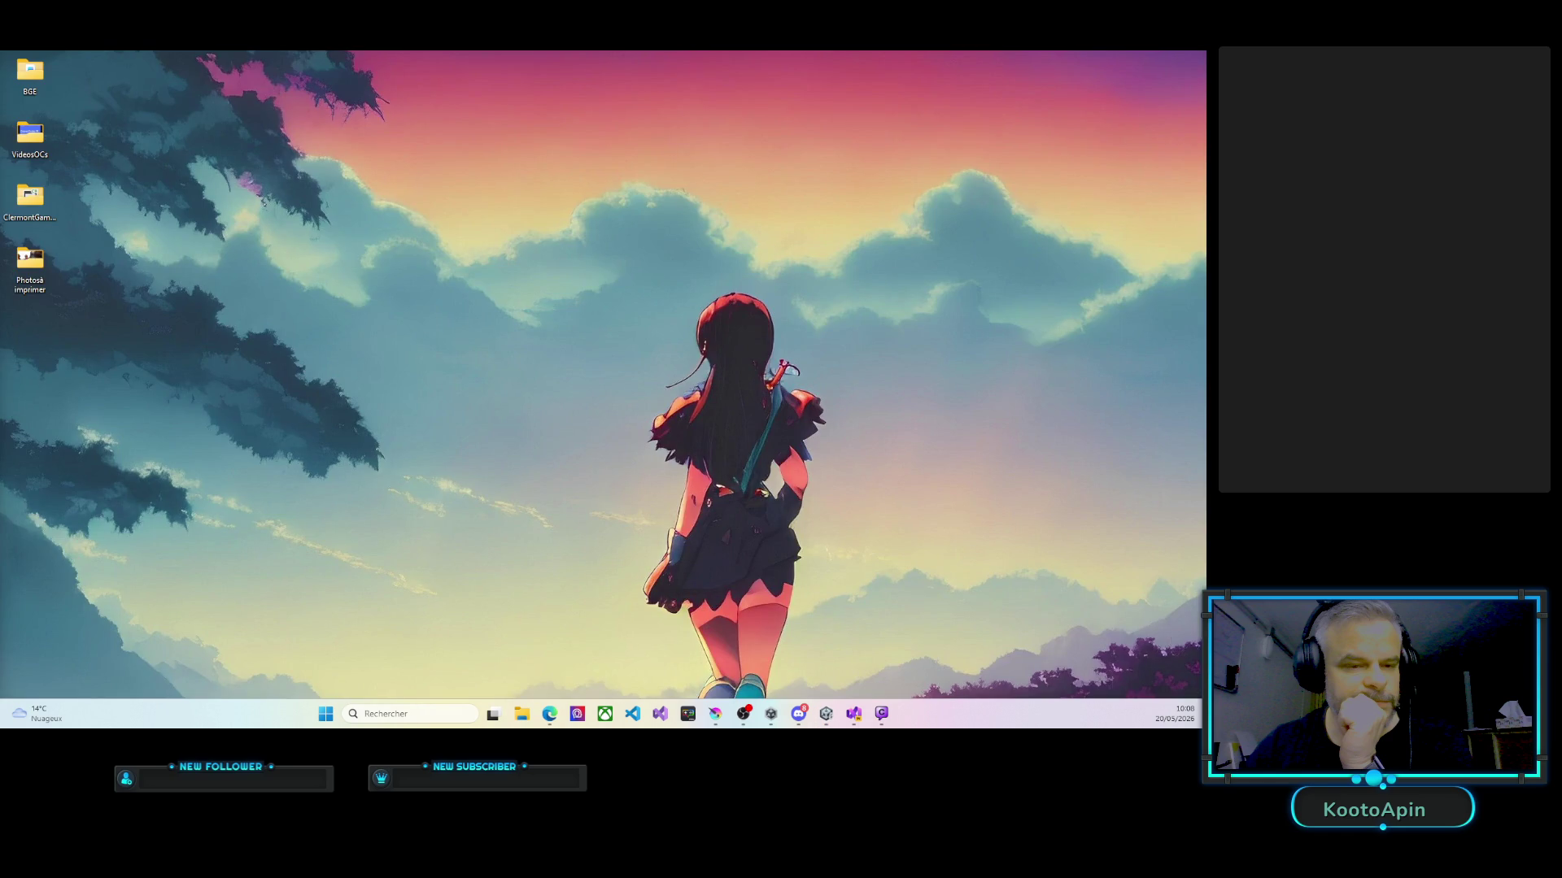
key(super+d)
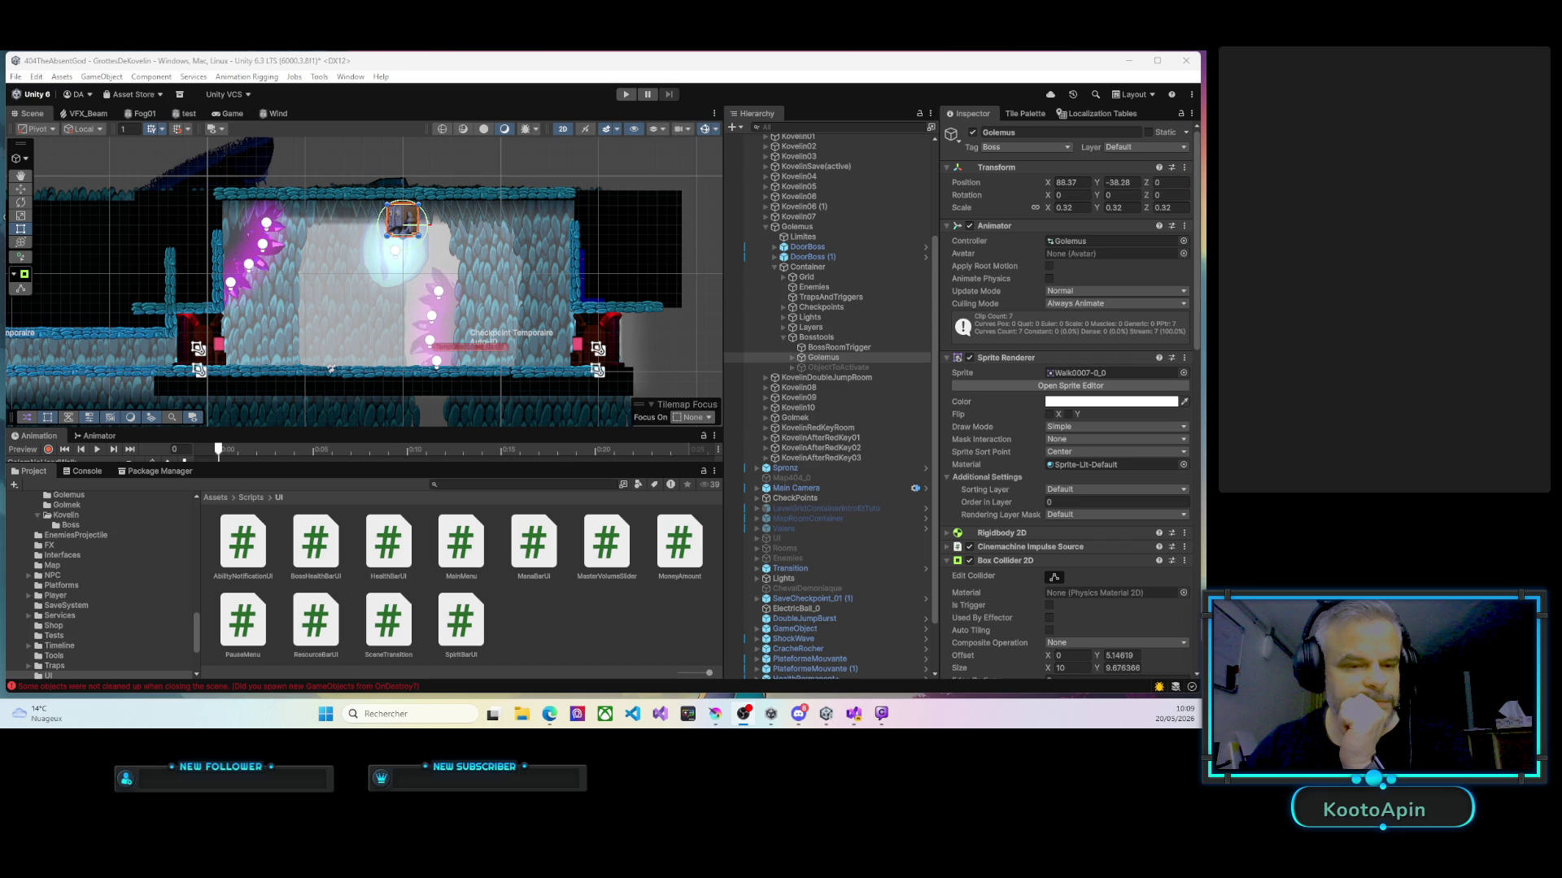
key(super+d)
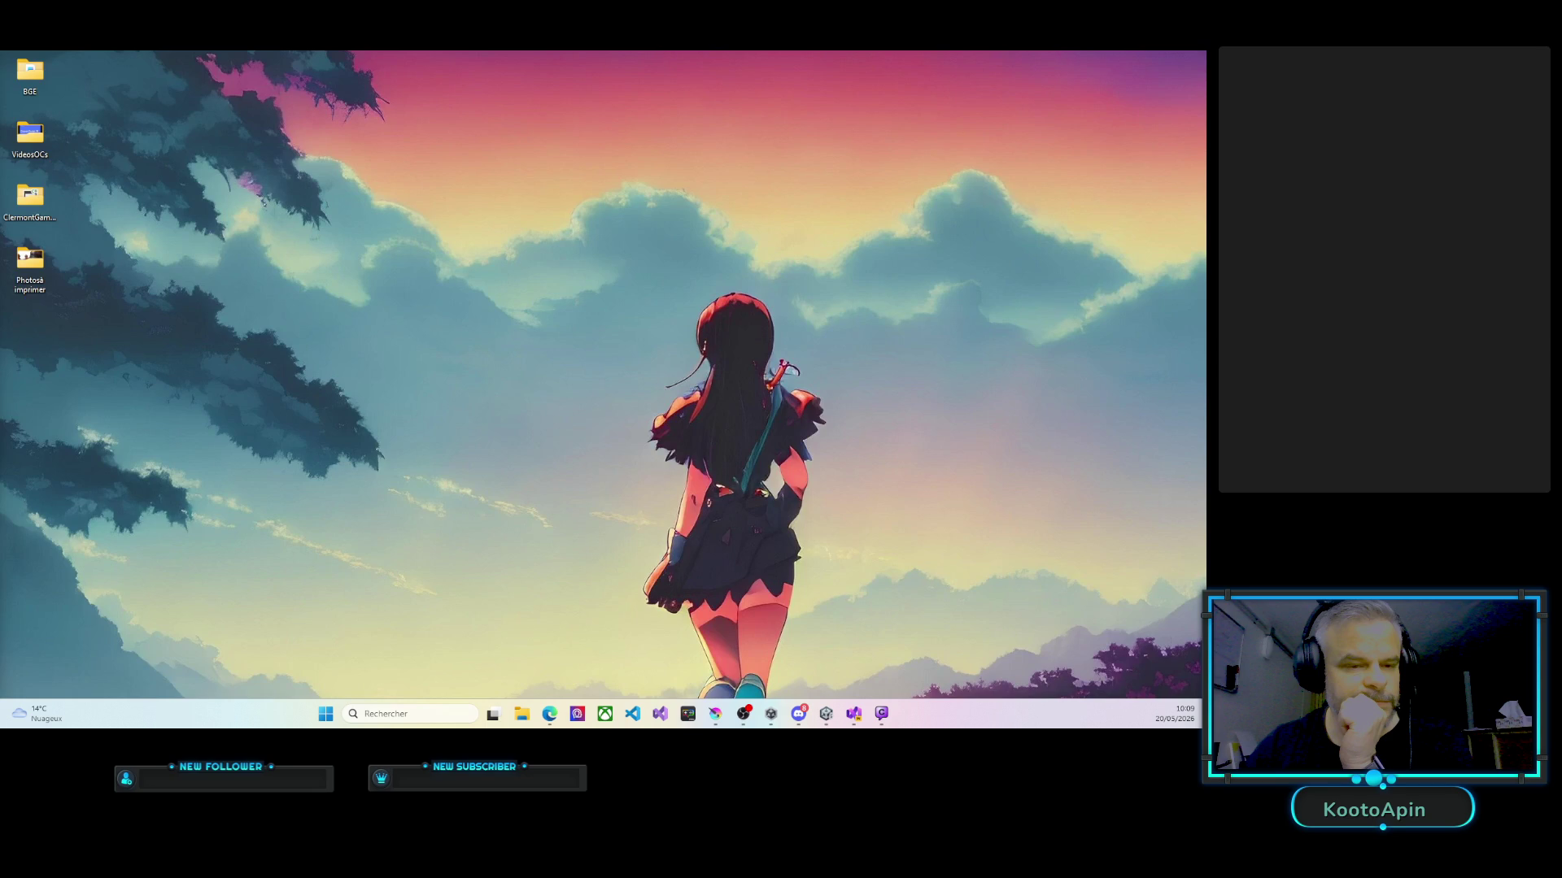
key(super+d)
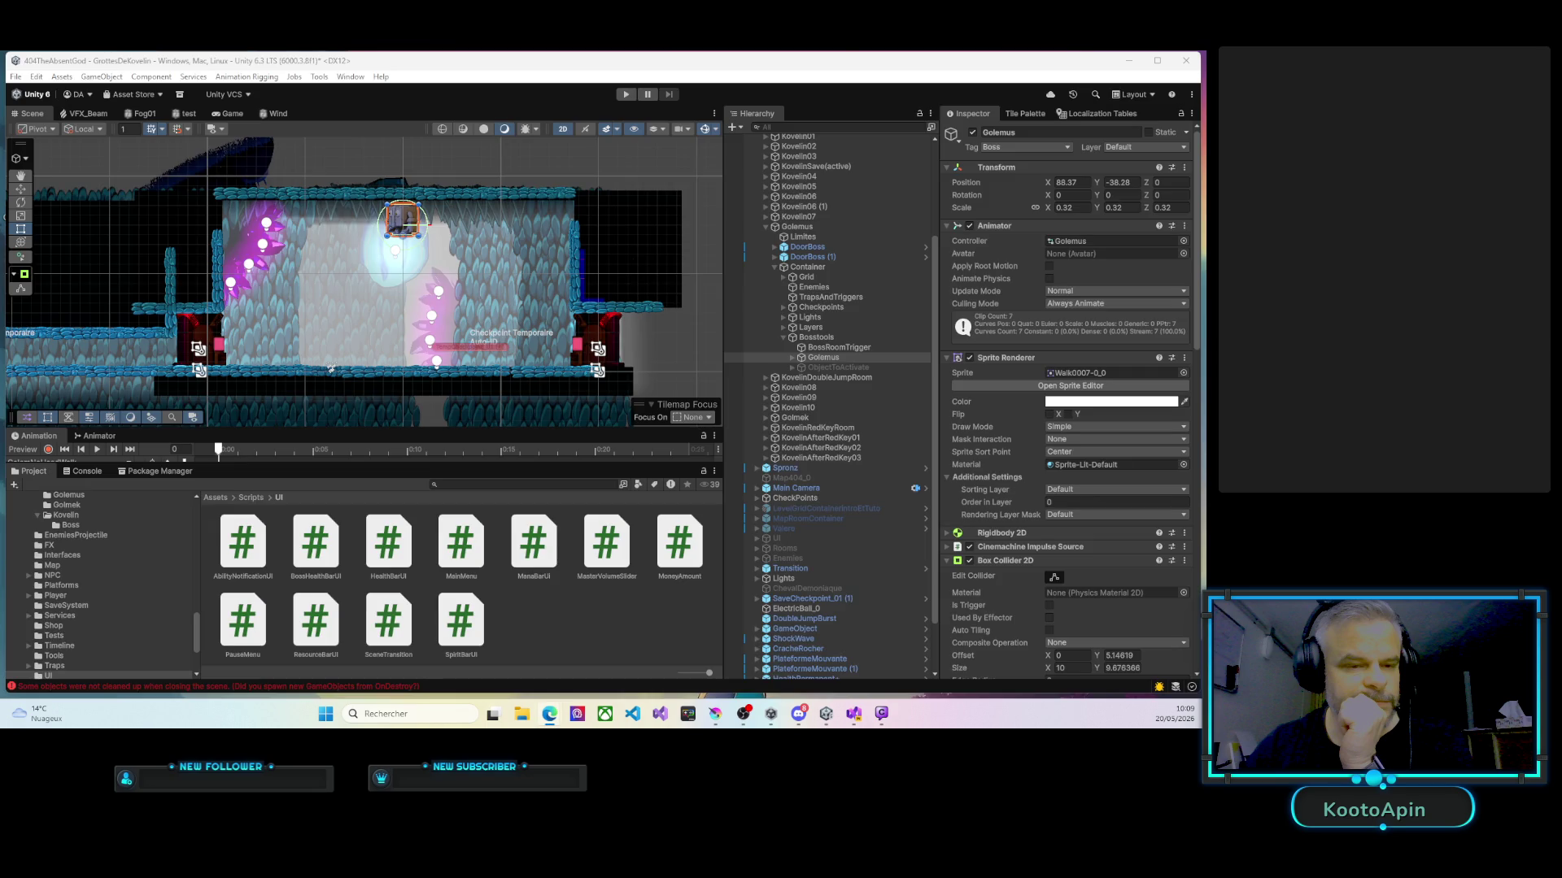
scroll(81, 563, up, 3)
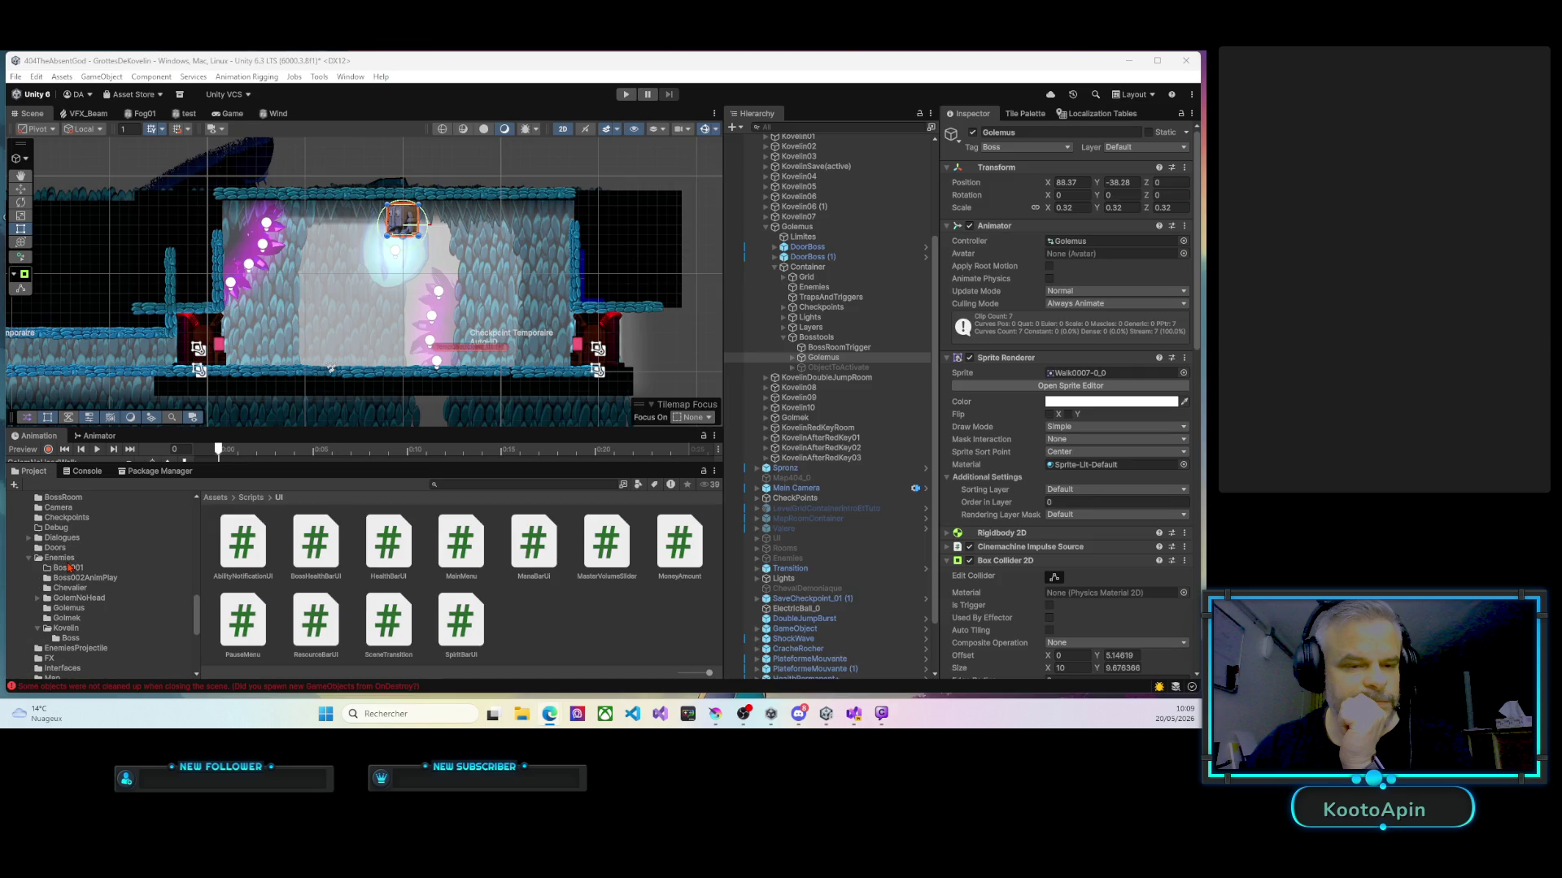
Collapse the Lieux, Enemies, Prefabs and FX folders in the project tree.
scroll(37, 567, up, 5)
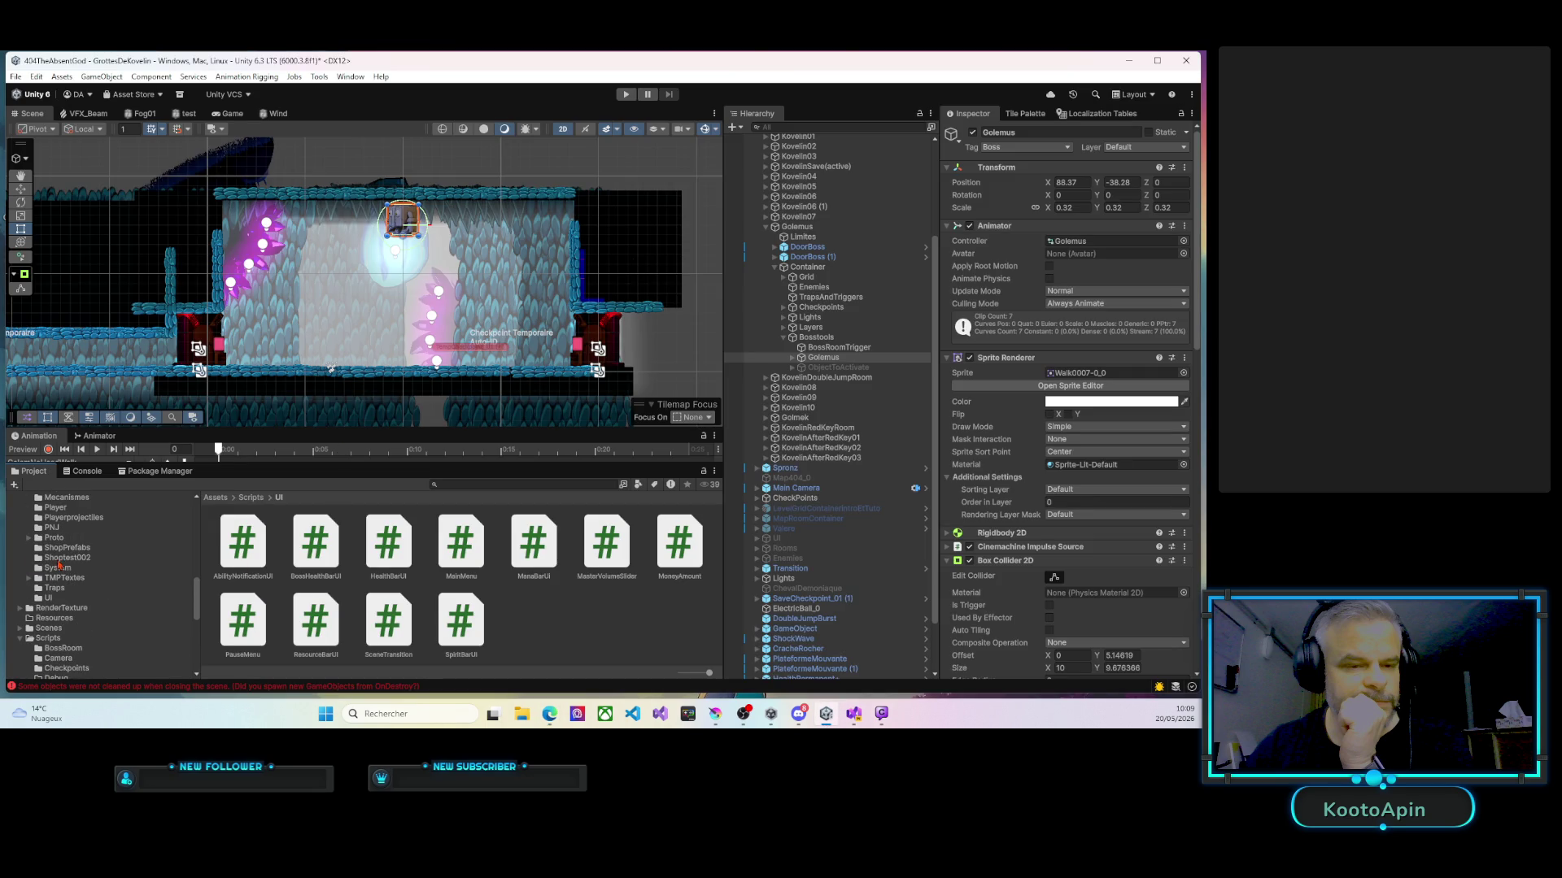
scroll(59, 568, up, 2)
click(29, 502)
scroll(49, 521, up, 2)
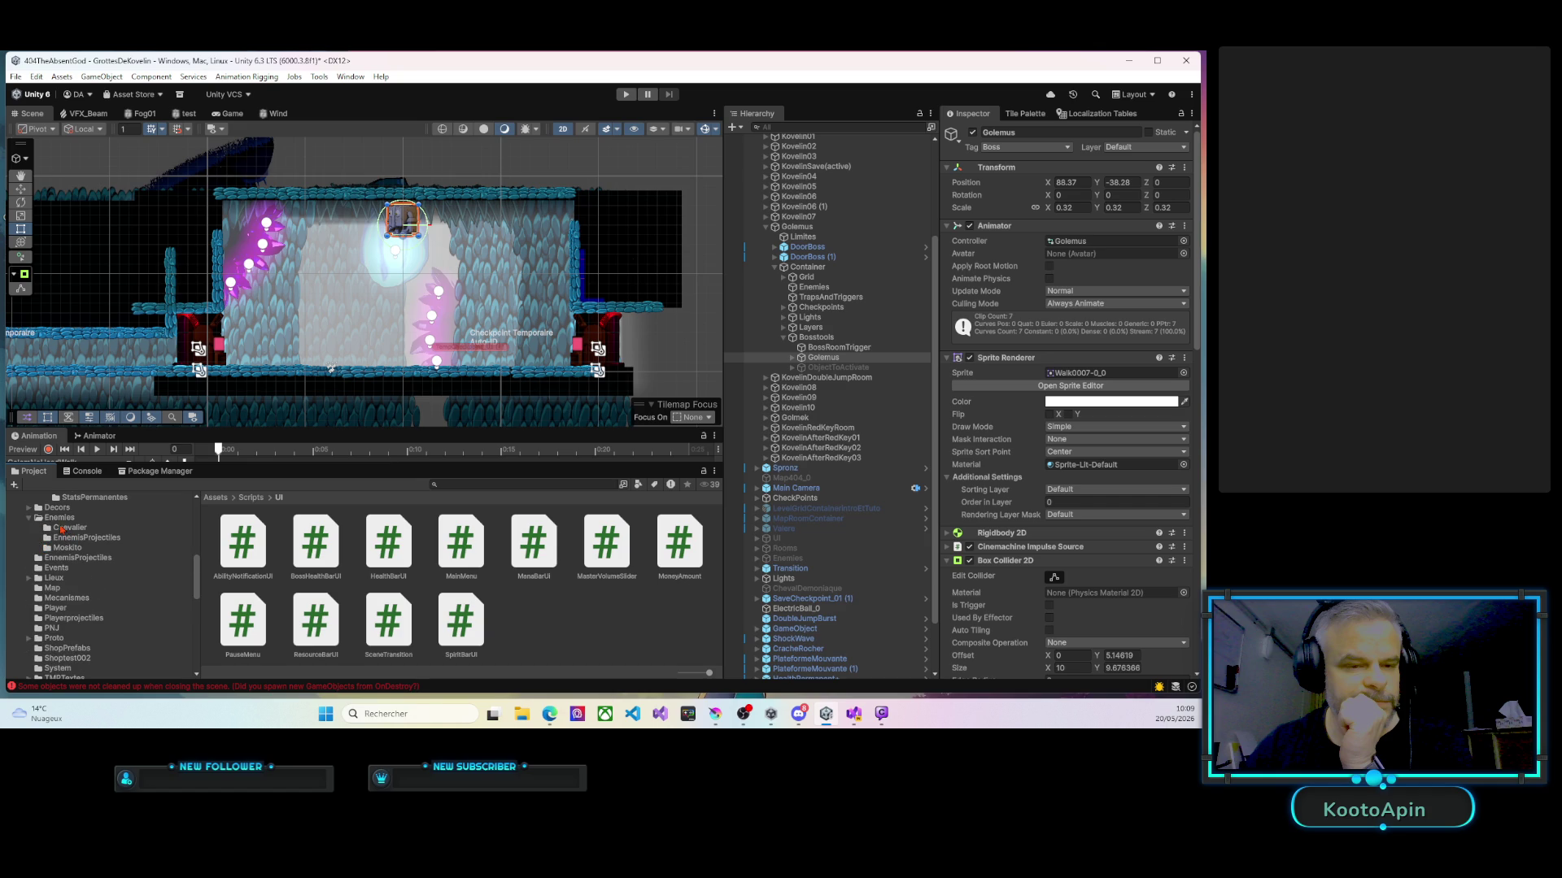
click(28, 518)
scroll(46, 550, up, 3)
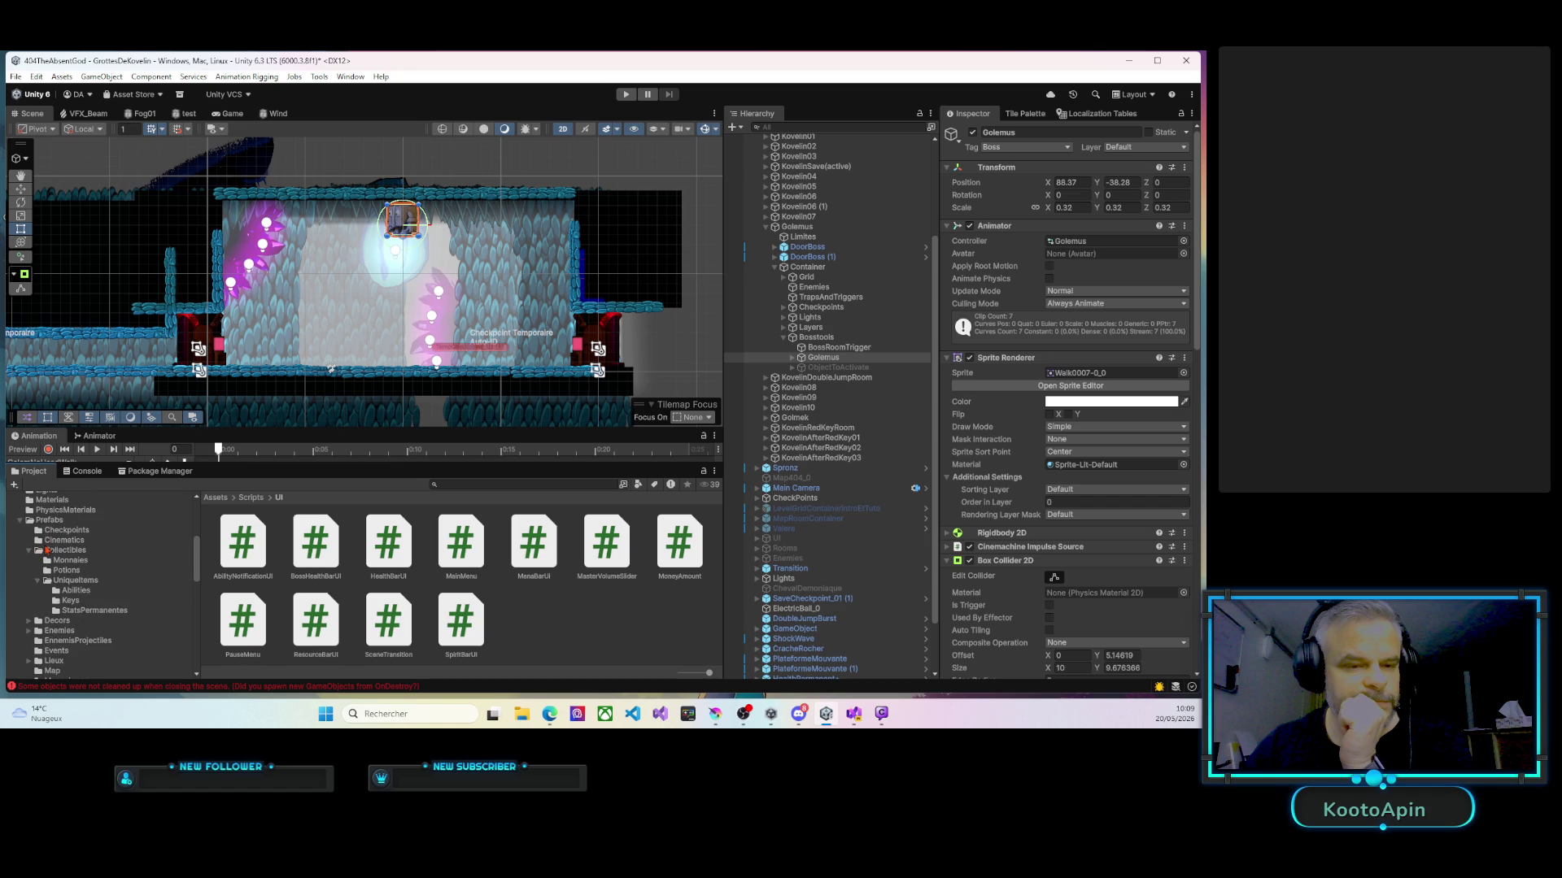
click(20, 520)
scroll(20, 545, up, 5)
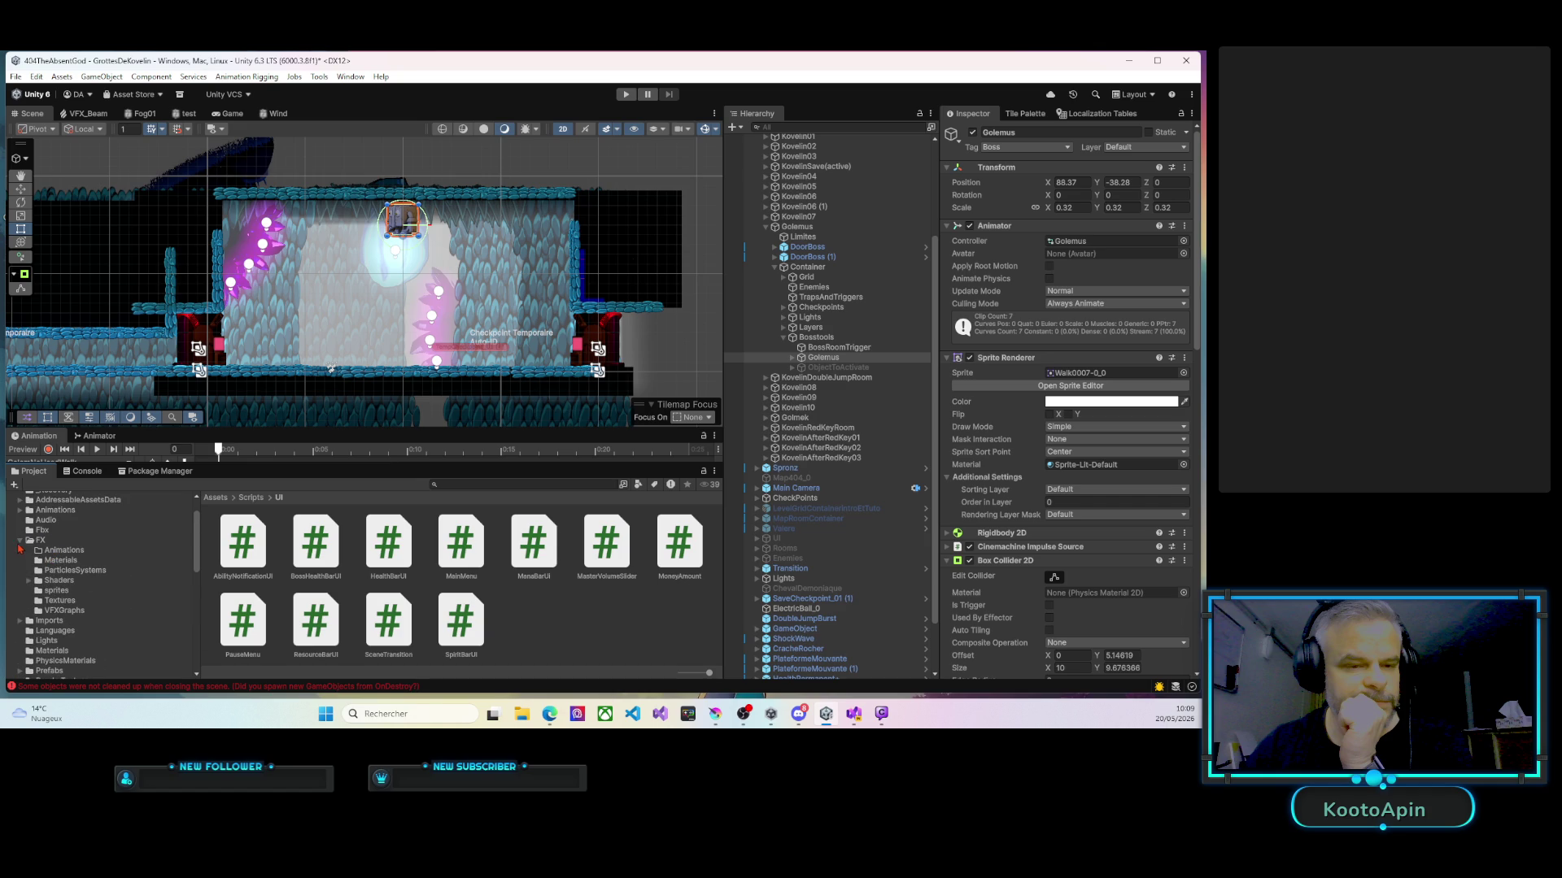
click(19, 541)
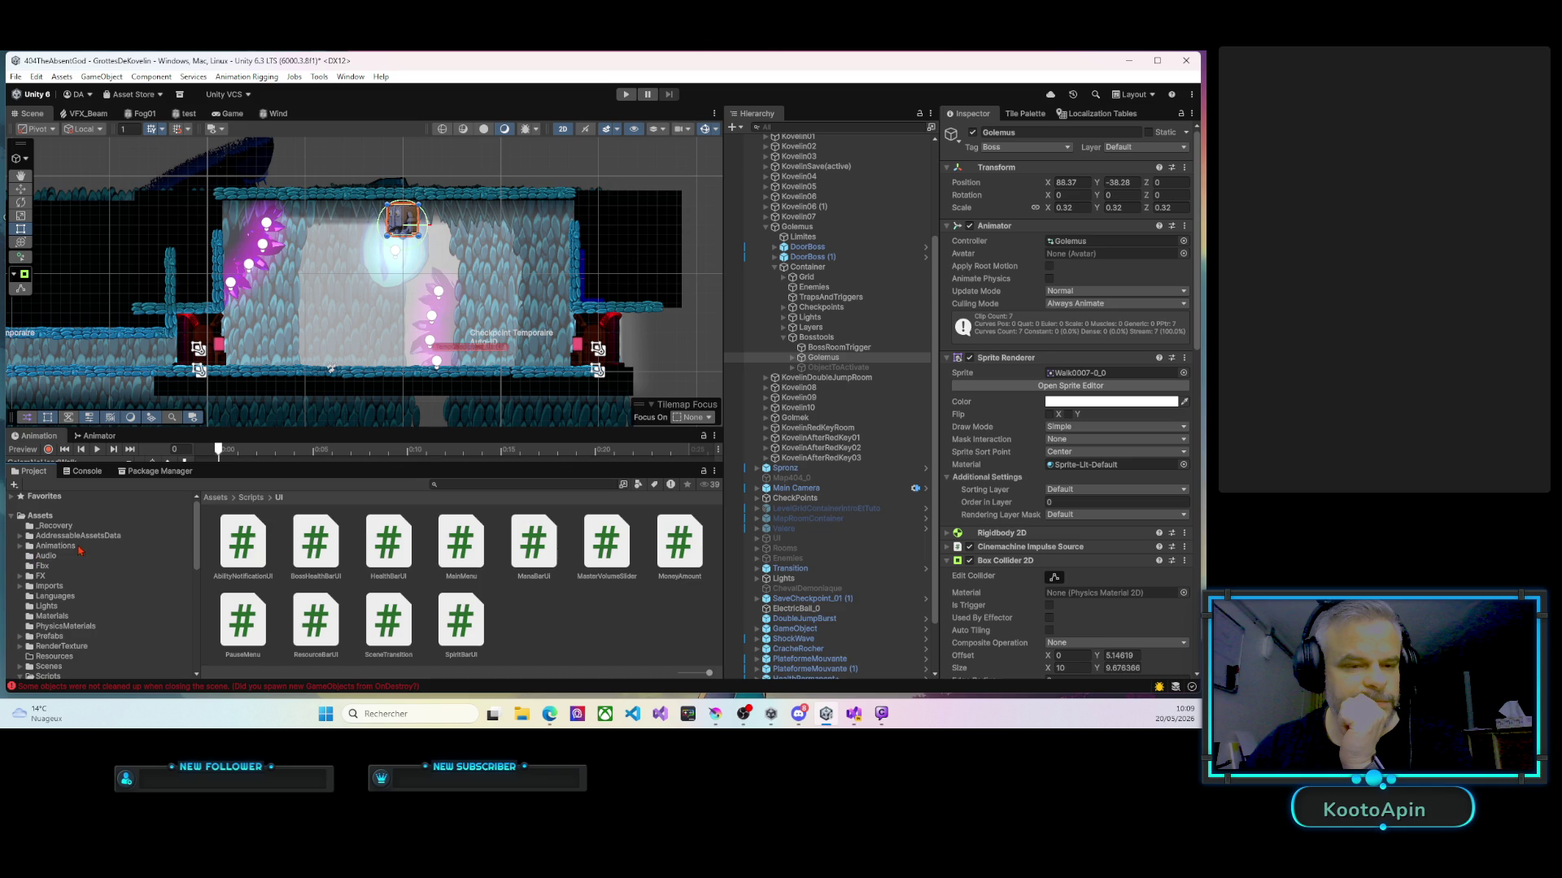
Import the golemusLandingFX image into Assets/Imports/FX and give the asset grid more height.
click(120, 586)
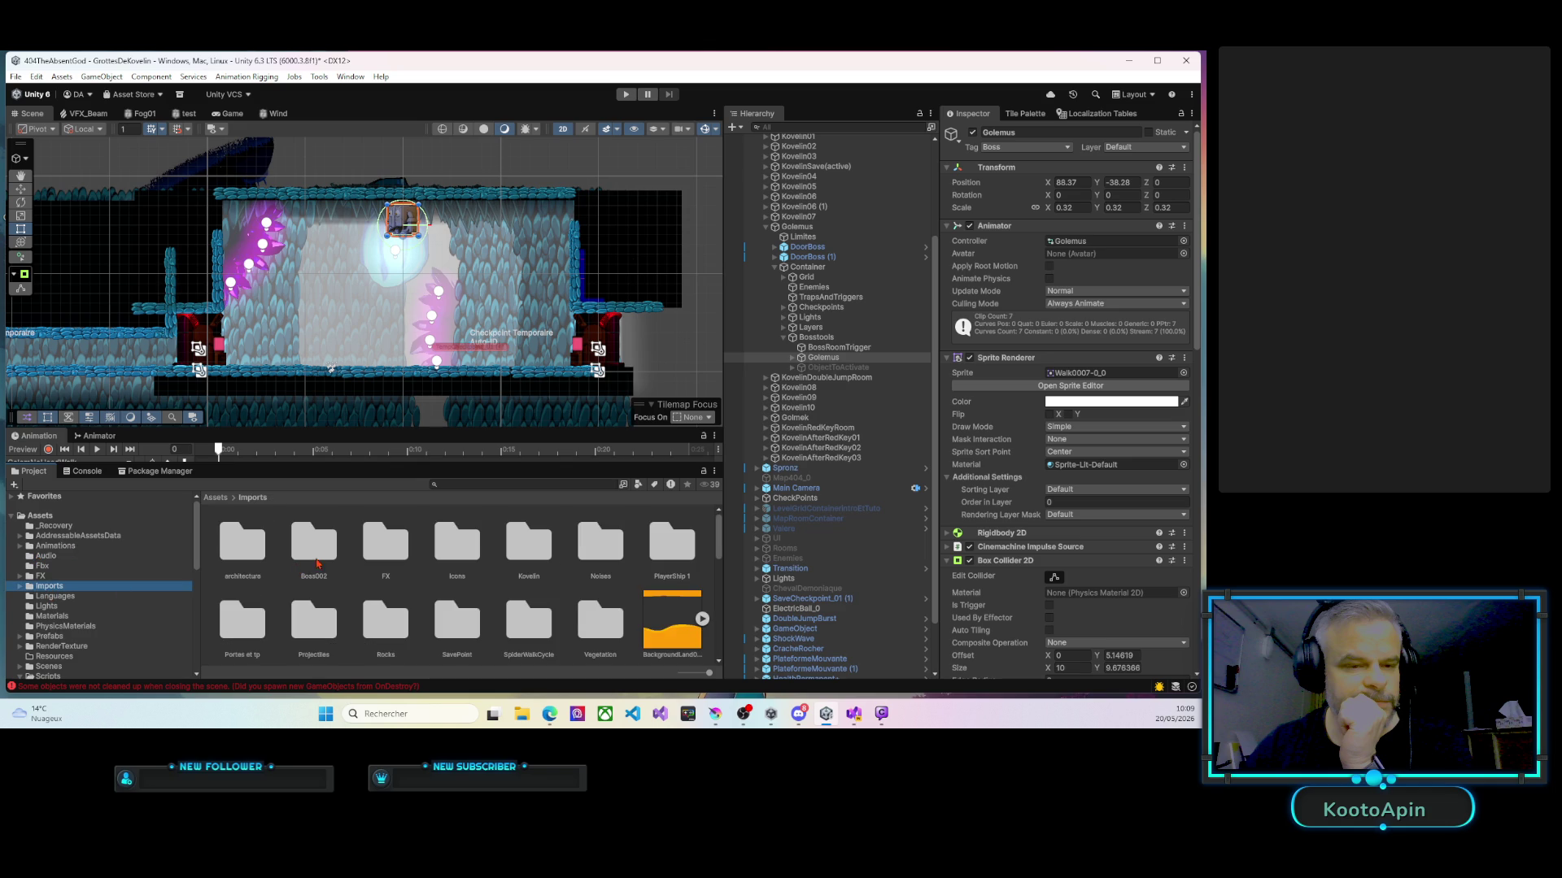
double_click(379, 557)
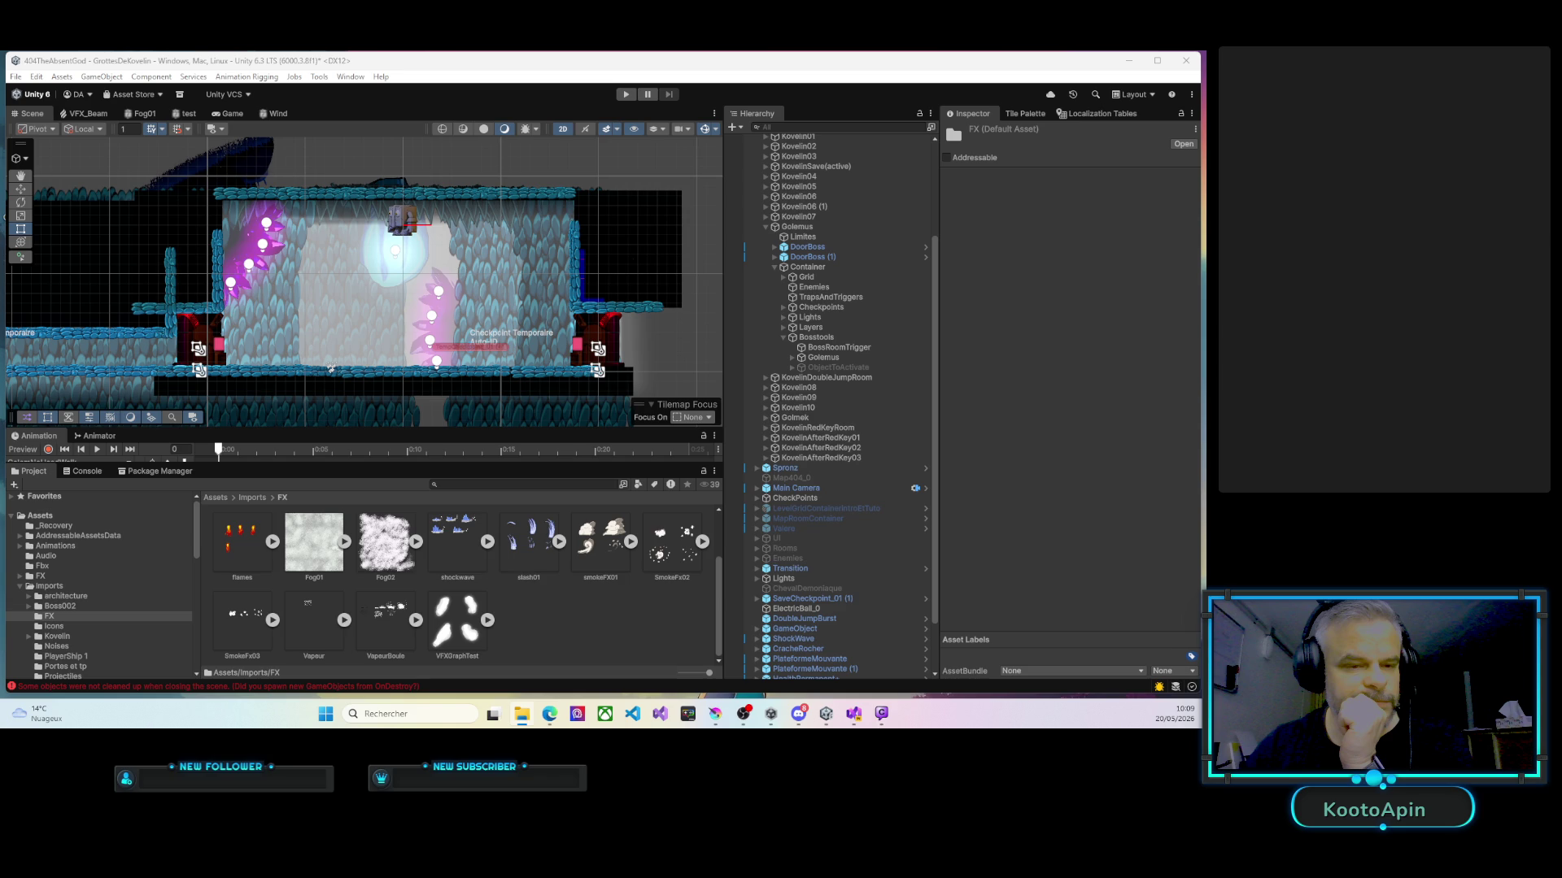
mouse_move(41, 578)
mouse_down()
mouse_move(550, 611)
mouse_move(550, 626)
mouse_up()
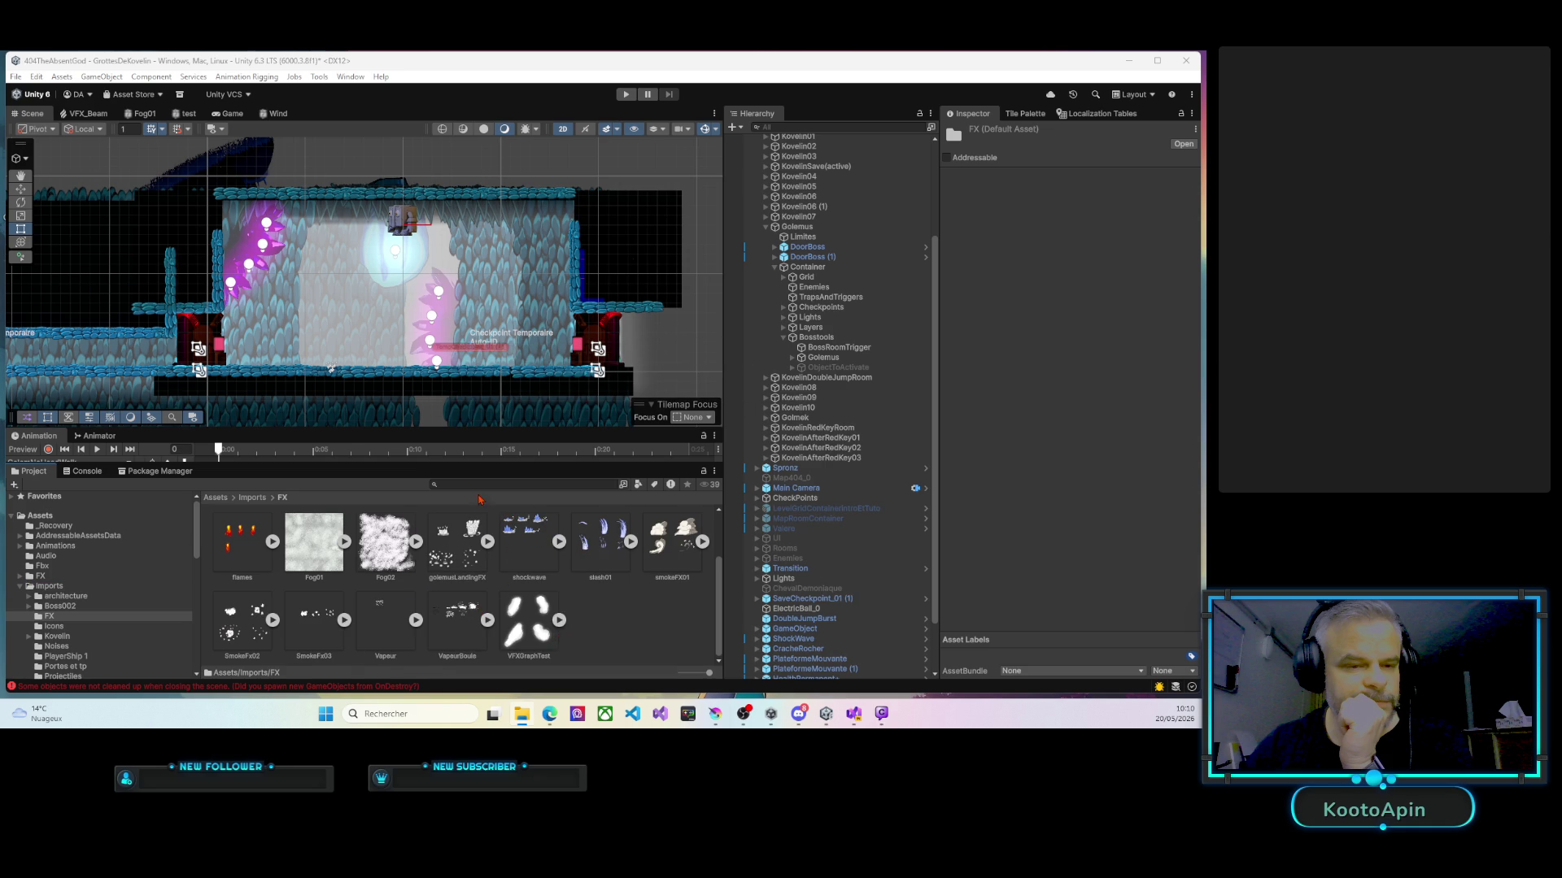
drag(479, 462, 483, 371)
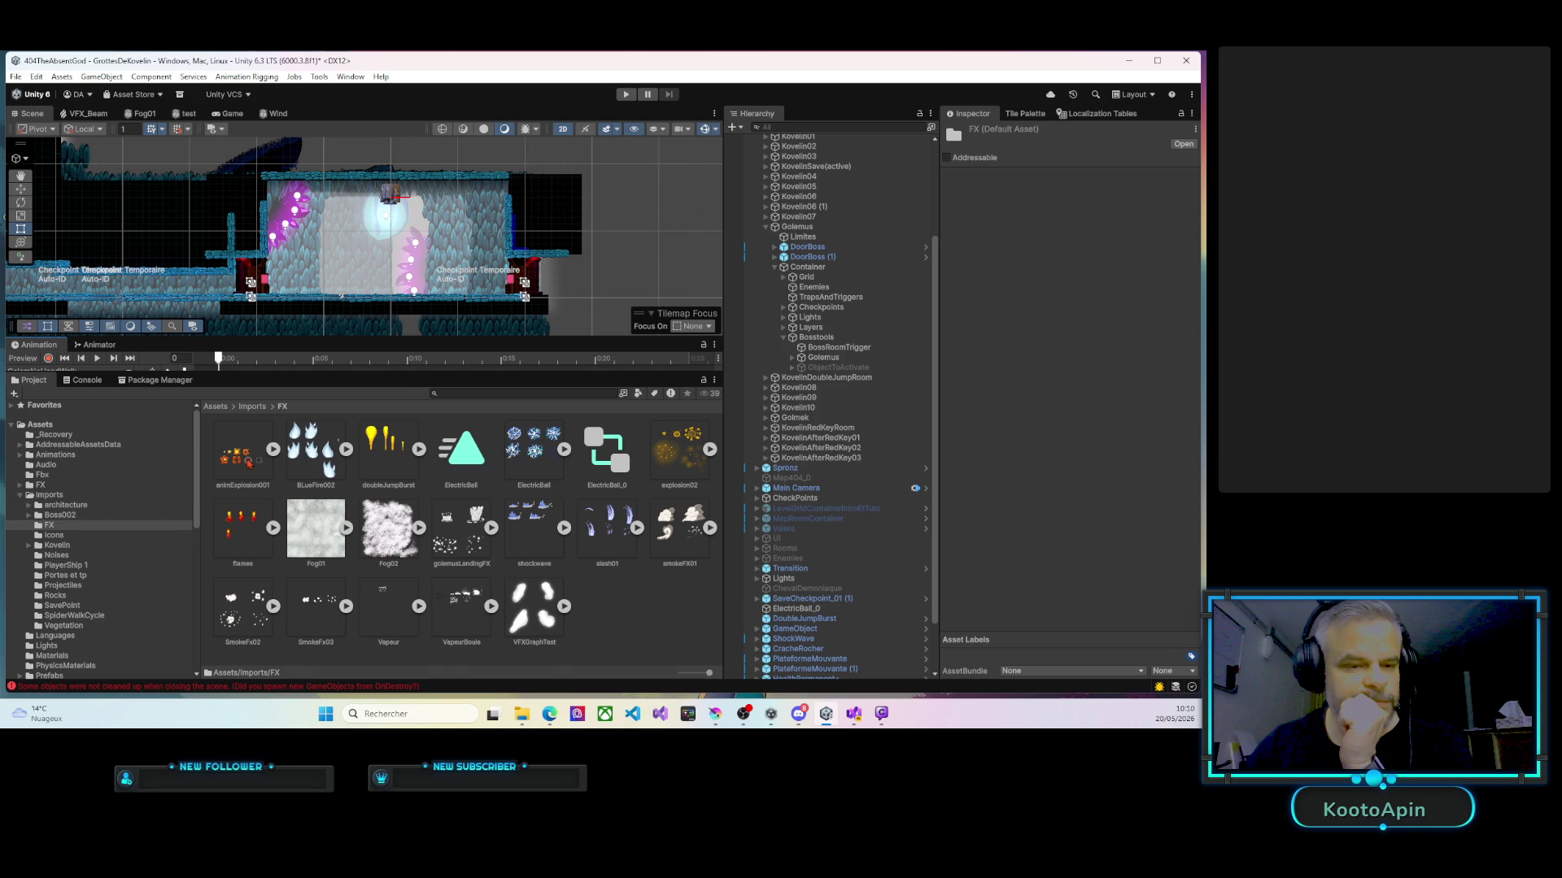
click(273, 449)
Compare the frames of animExplosion001, explosion02, smokeFX01 and slash01, then expand golemusLandingFX's frames.
click(273, 450)
click(709, 449)
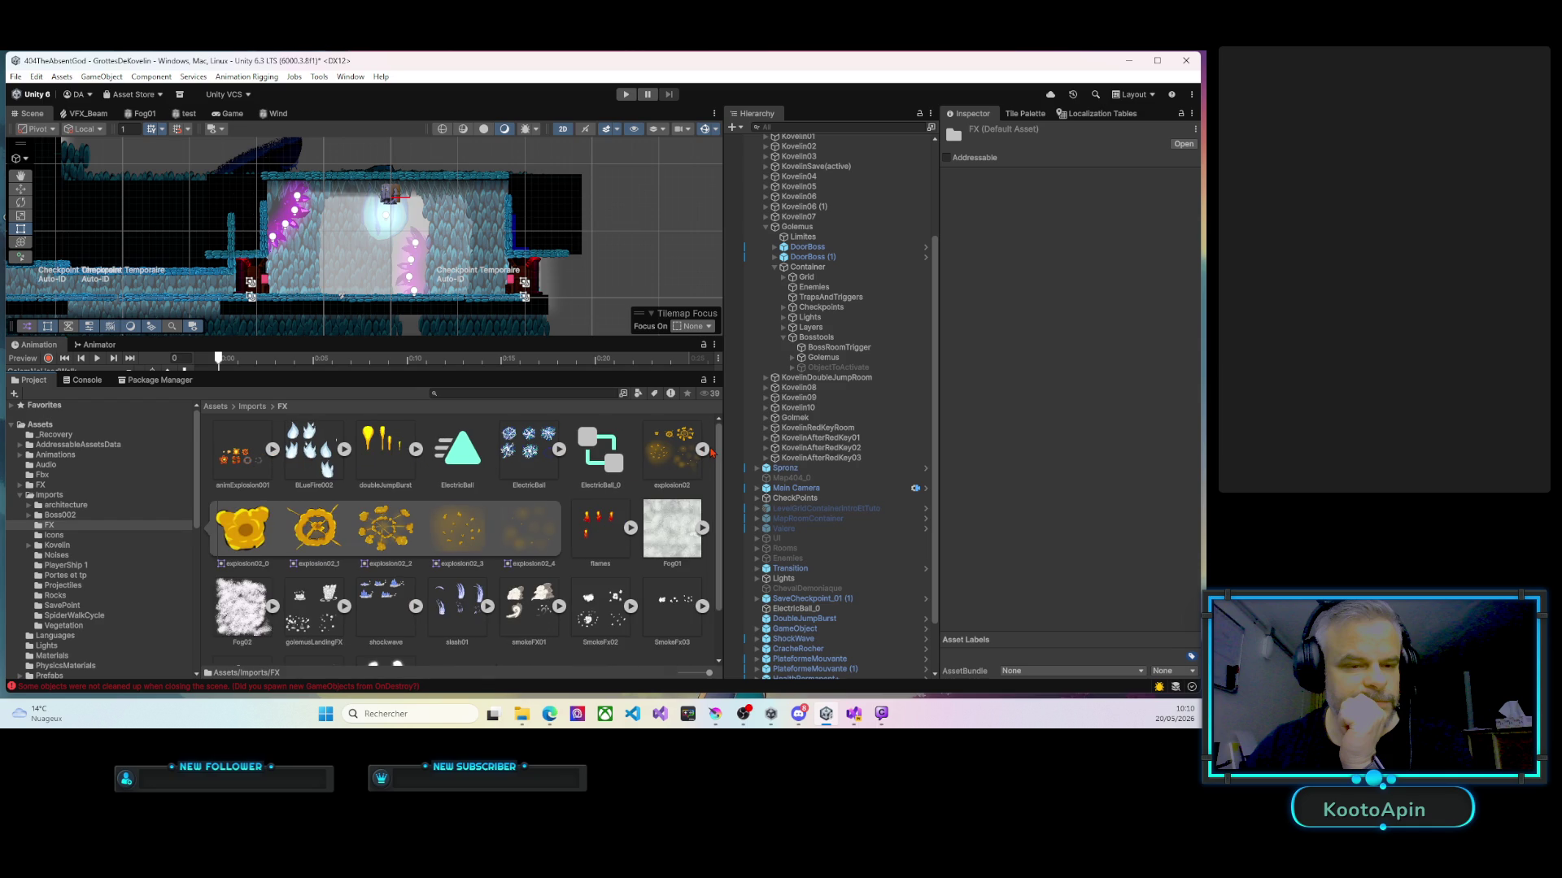
click(708, 451)
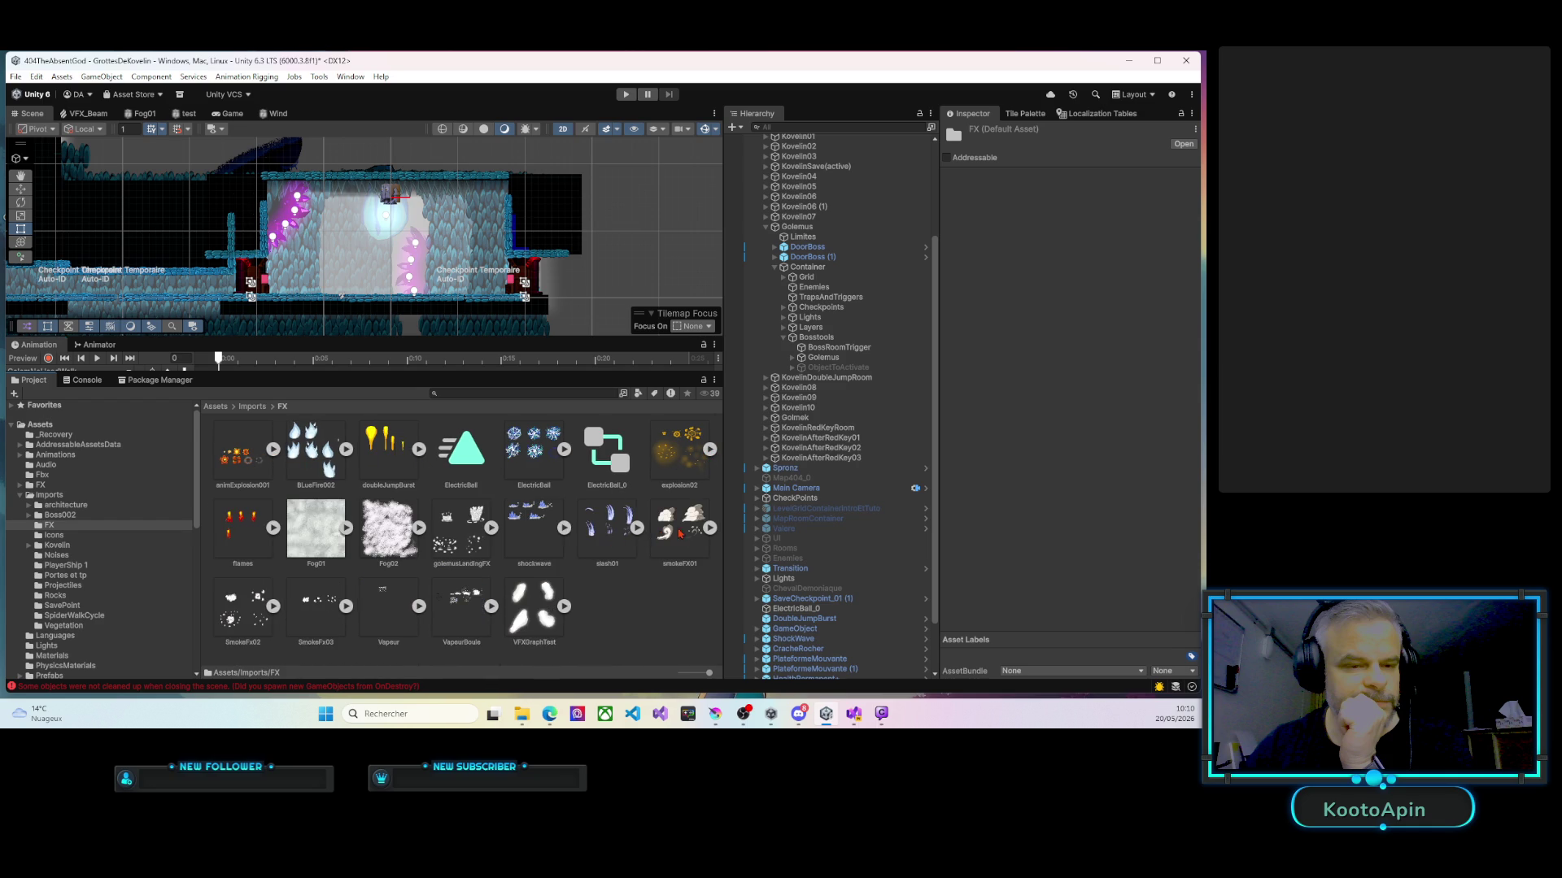
click(710, 529)
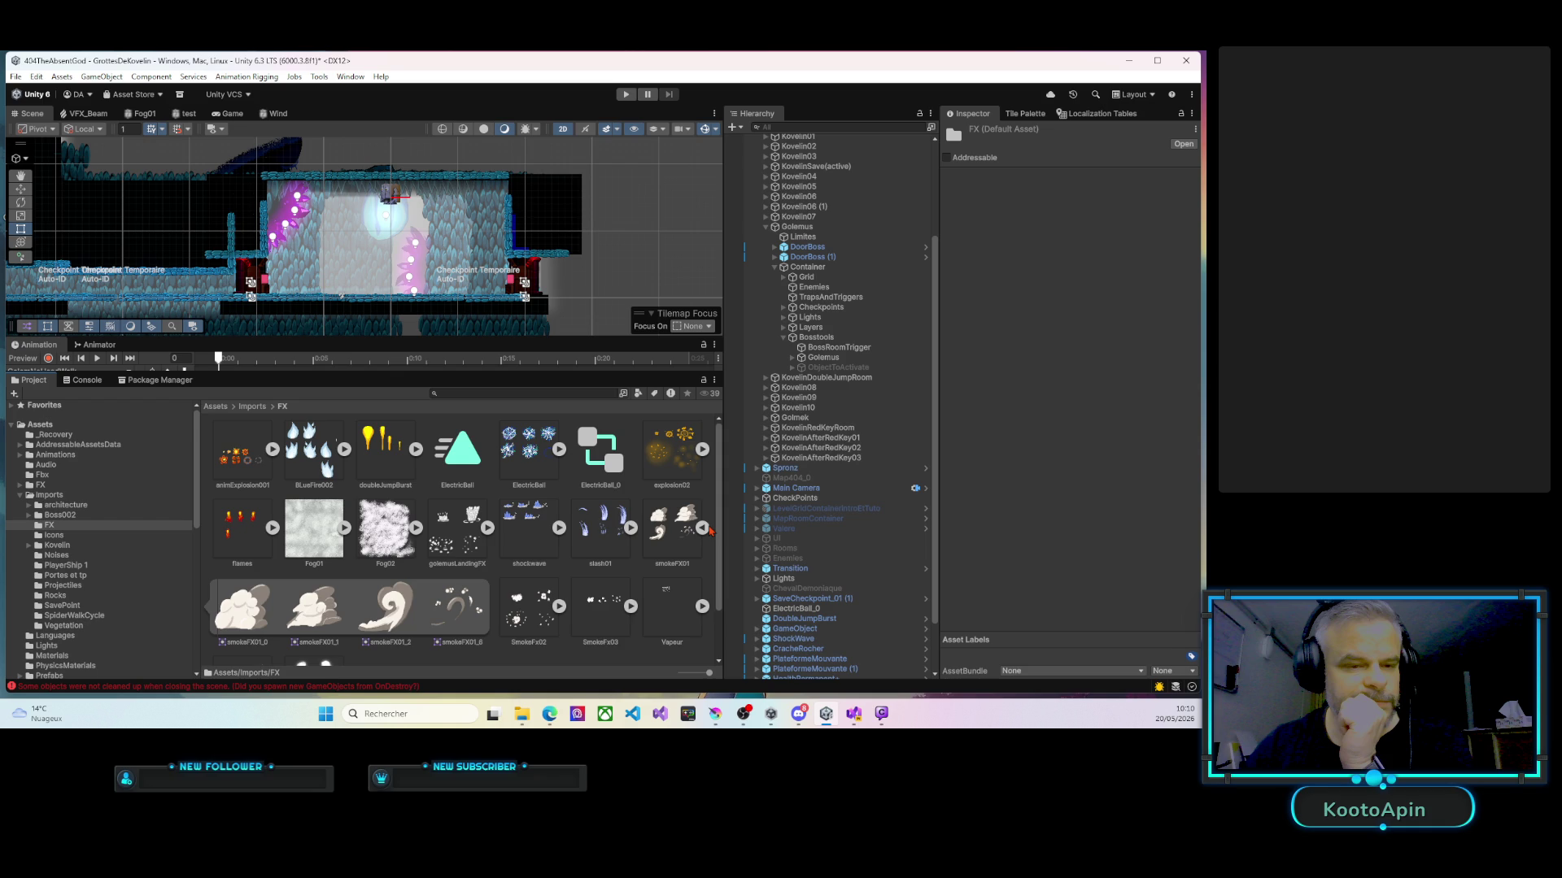
click(704, 529)
click(637, 527)
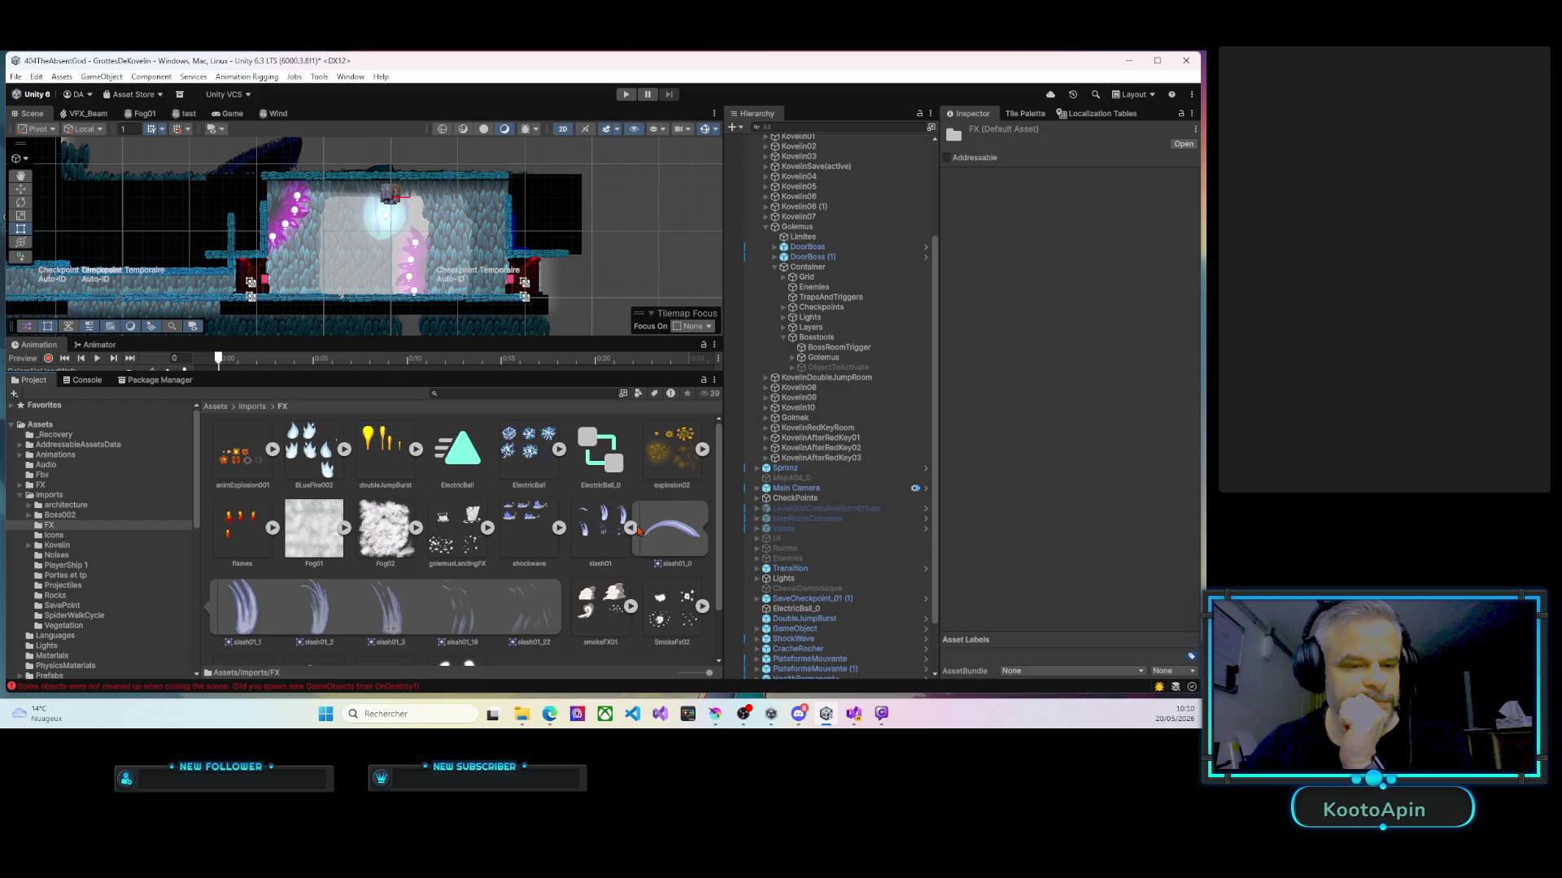
click(637, 529)
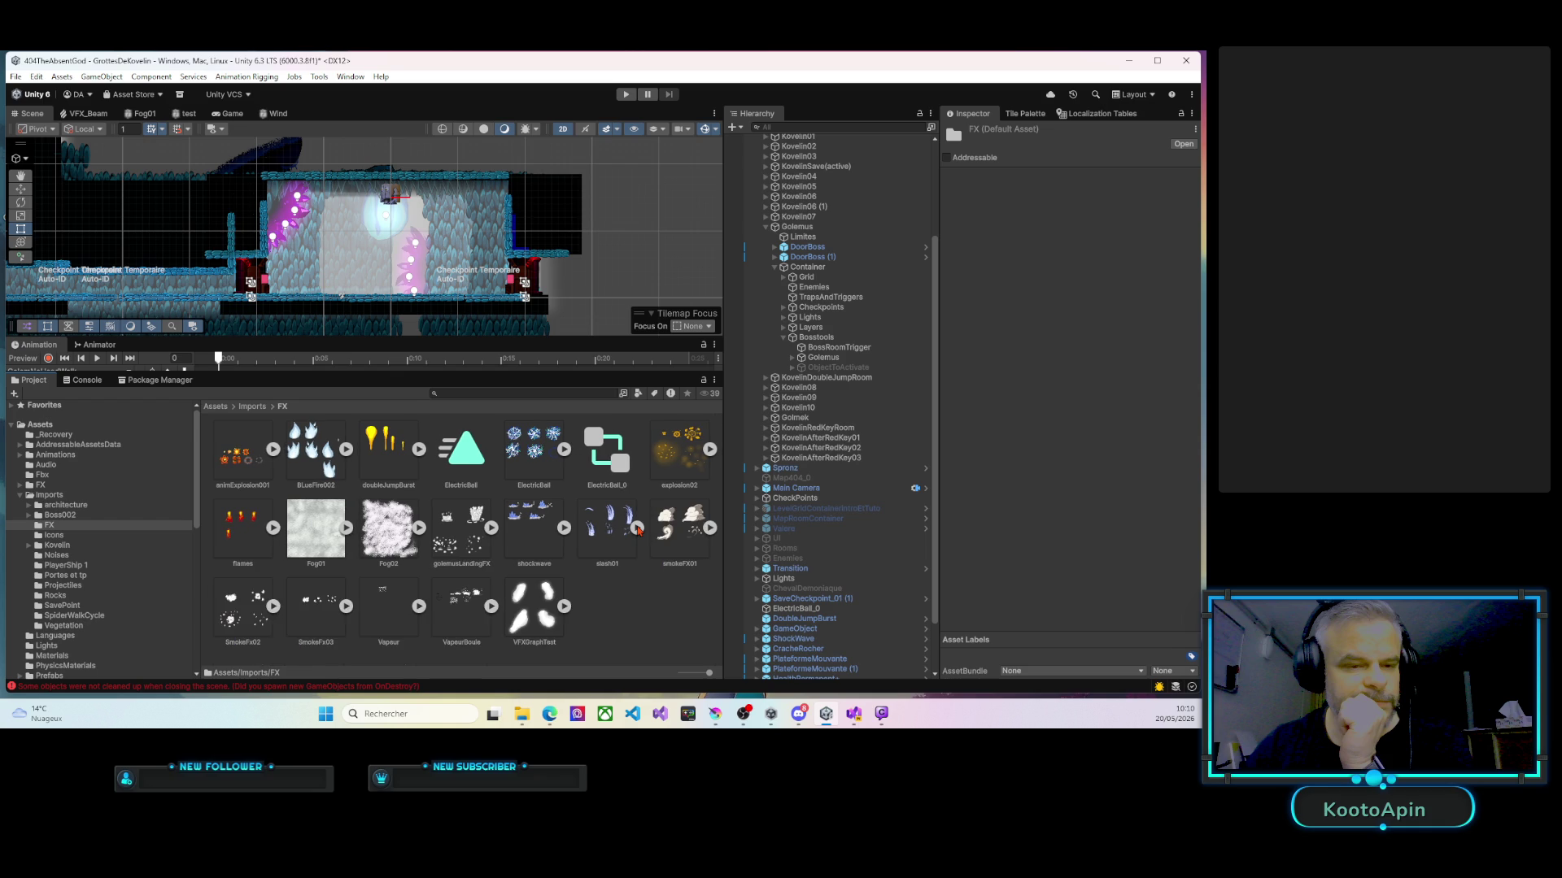
click(489, 529)
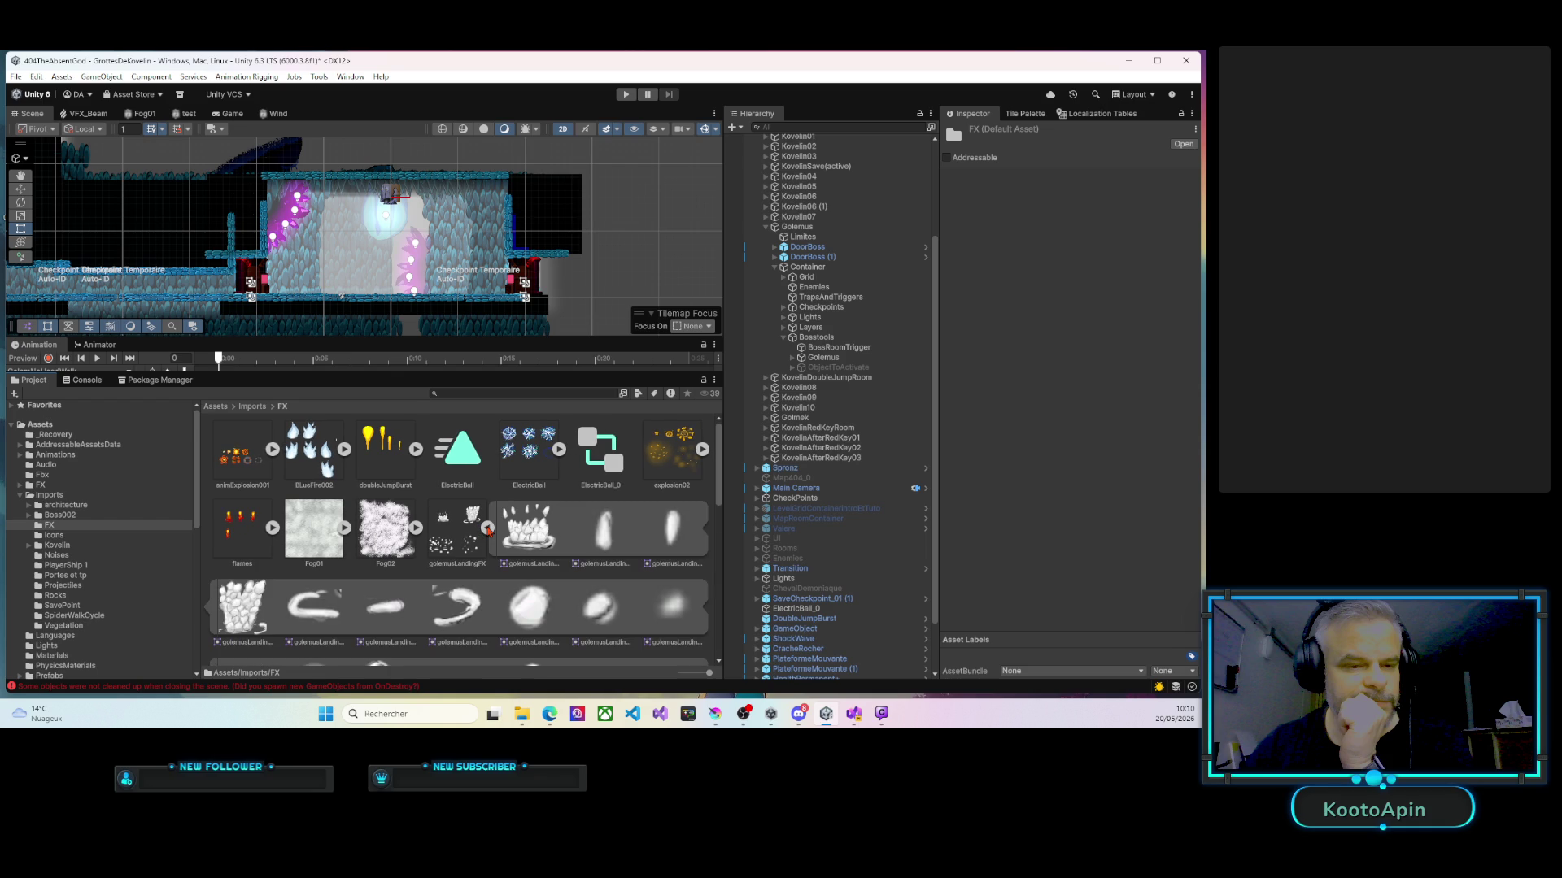
Set golemusLandingFX's Pixels Per Unit to 64 and apply.
click(472, 518)
click(1082, 222)
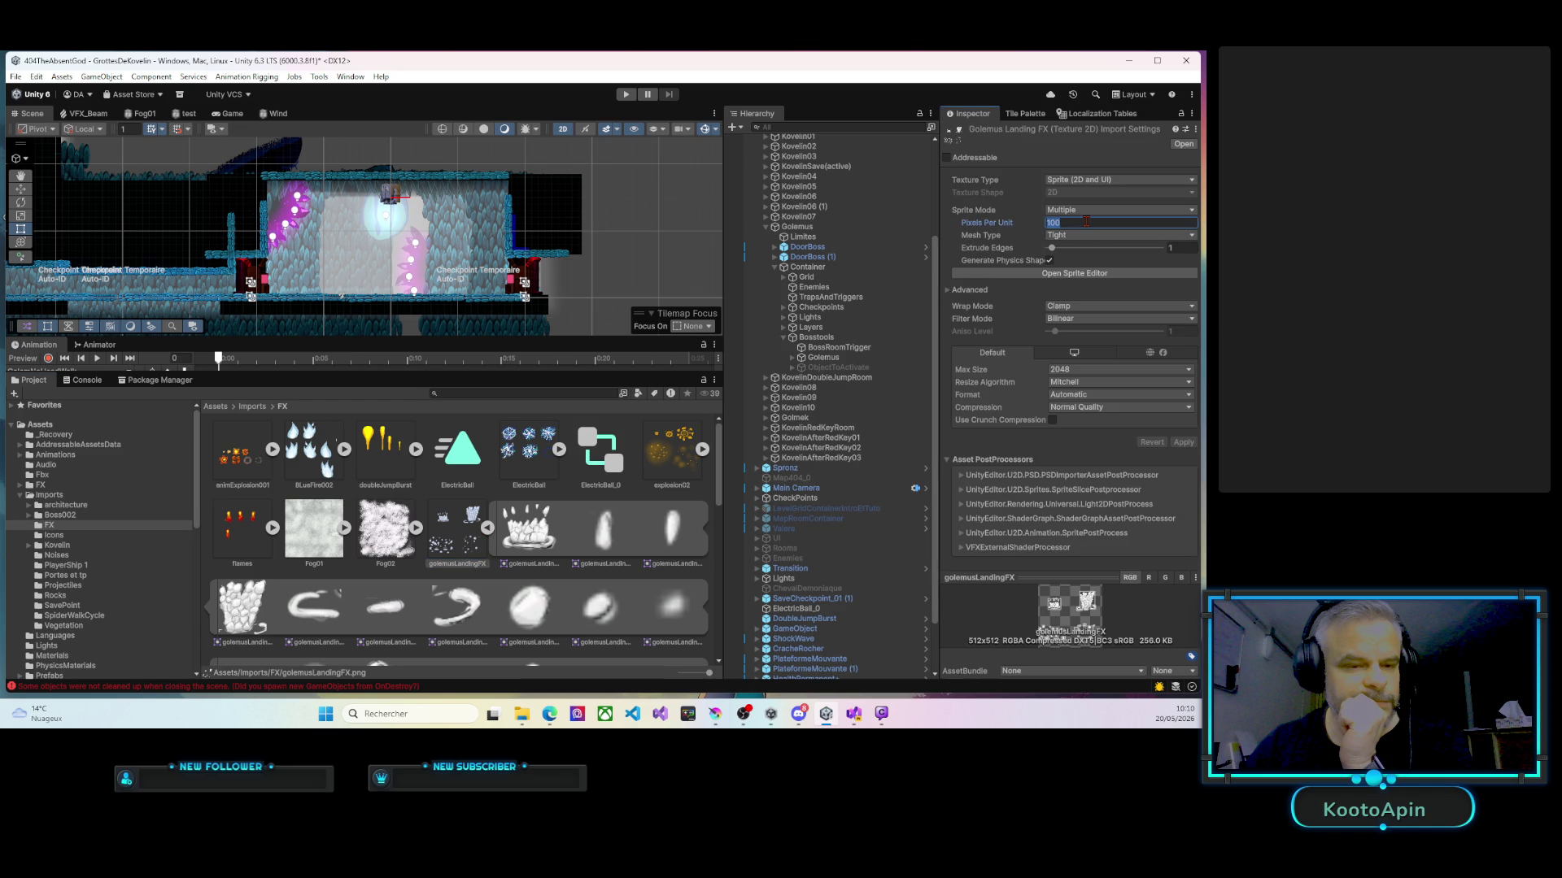
text(64)
click(1183, 442)
In the Sprite Editor, delete two stray slices above the splash and extend the first frame's slice upward.
click(1094, 274)
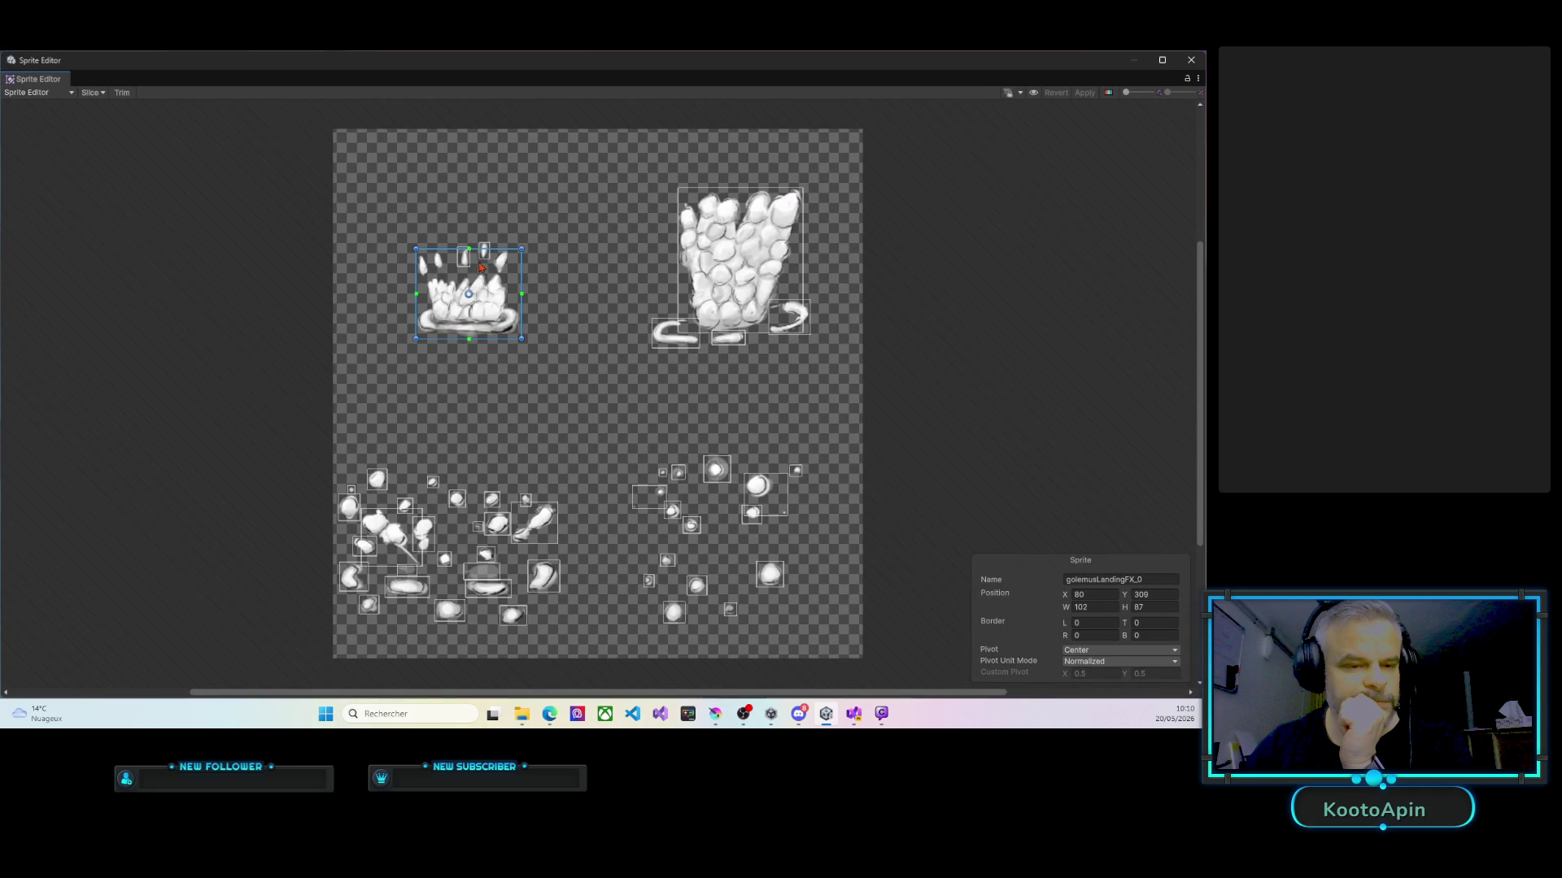
scroll(483, 265, up, 3)
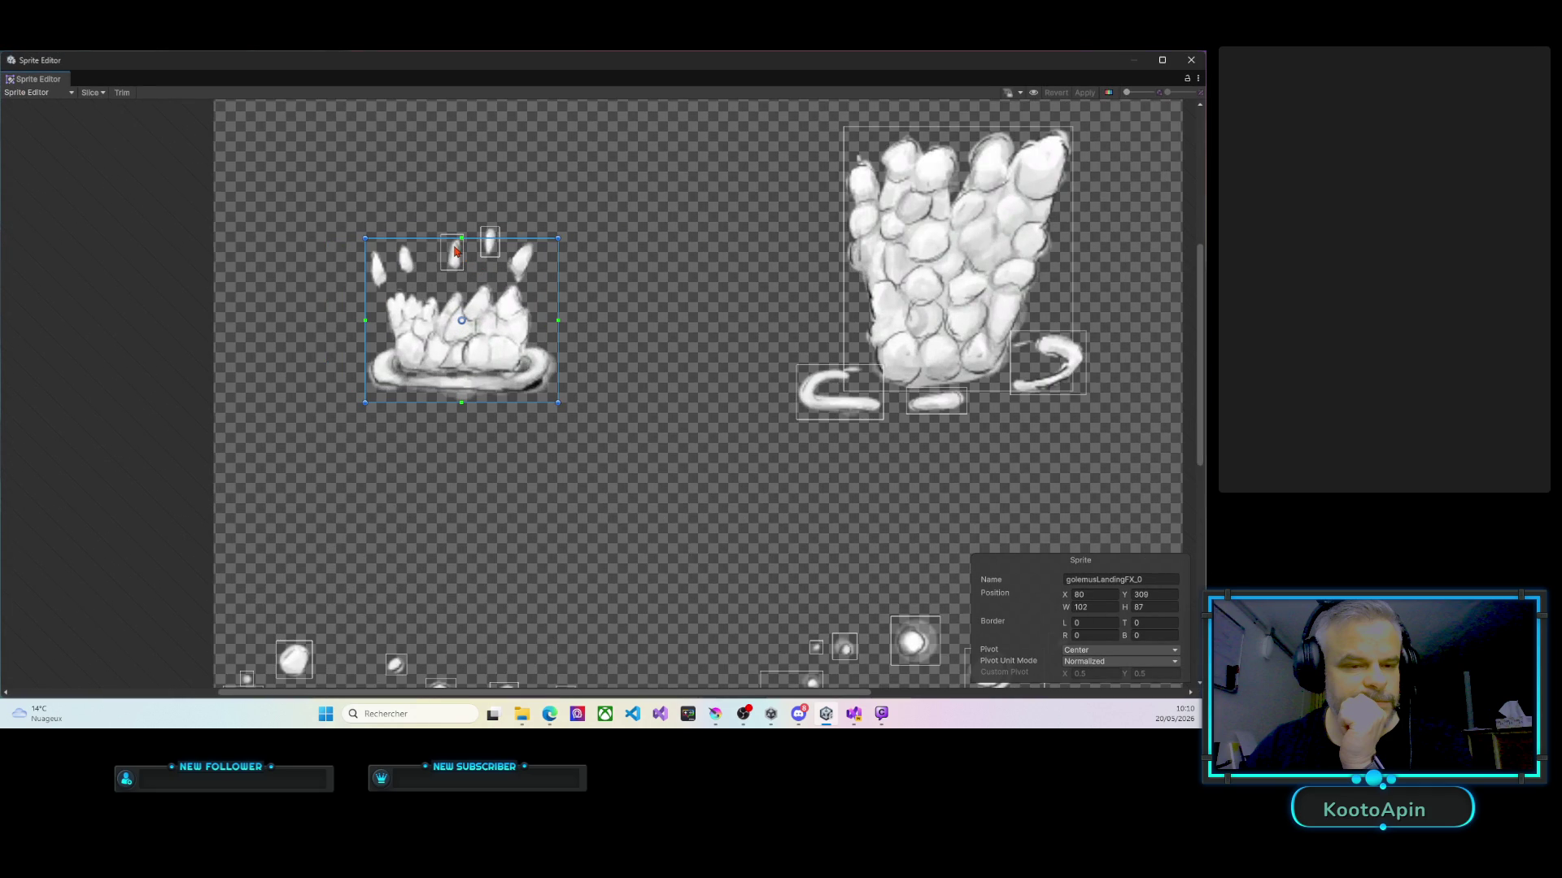
click(455, 239)
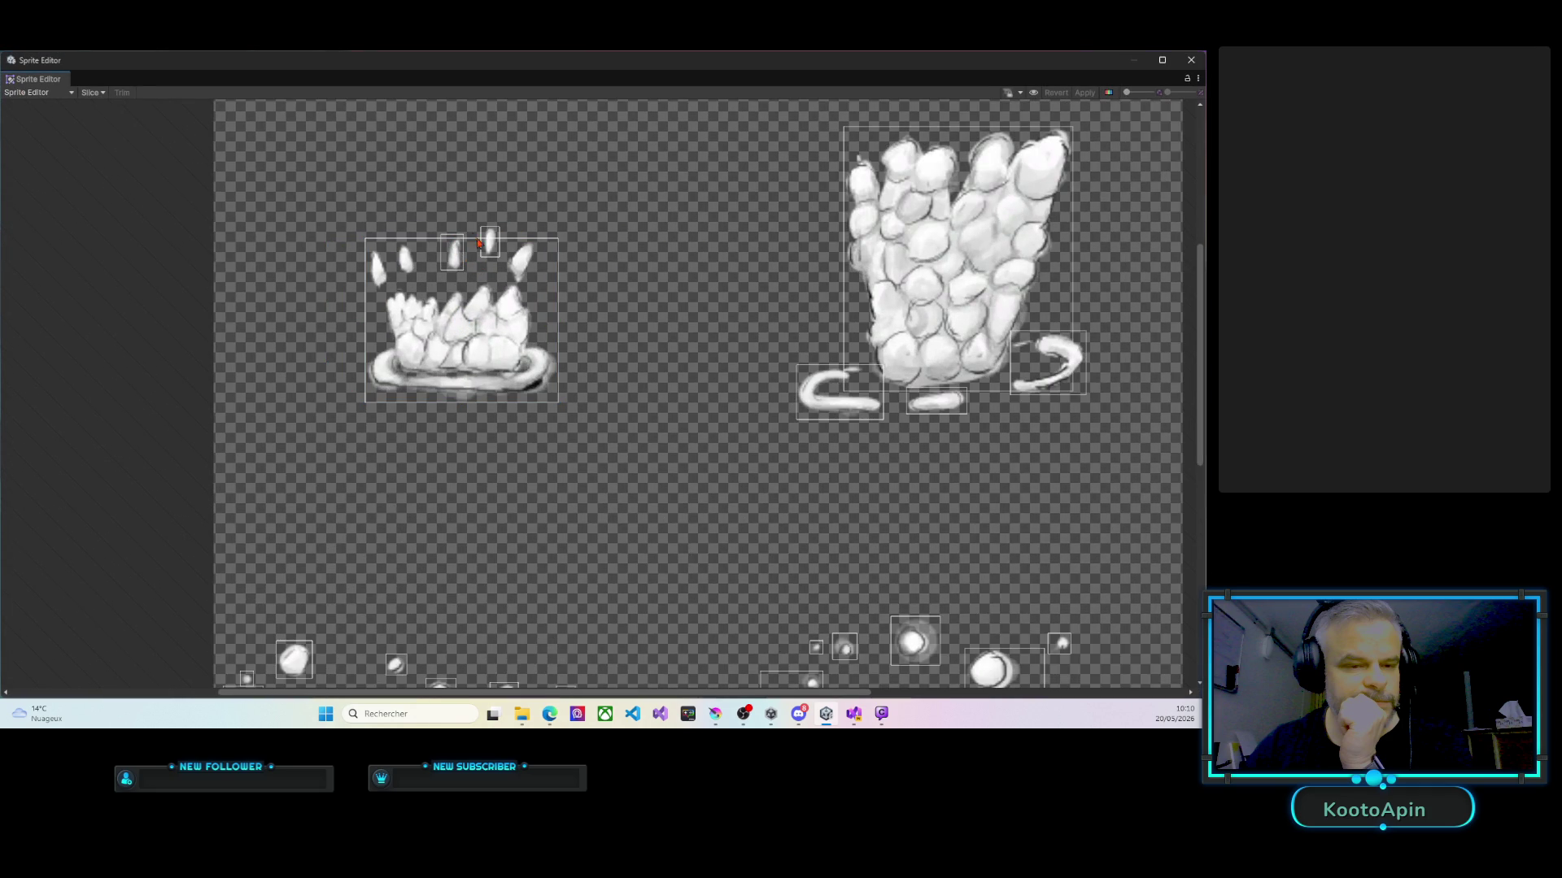
click(489, 248)
key(Delete)
click(453, 250)
key(Delete)
click(469, 246)
drag(469, 238, 469, 223)
Delete the three curl slices and enlarge the large splash slice downward, left and right.
scroll(668, 287, right, 5)
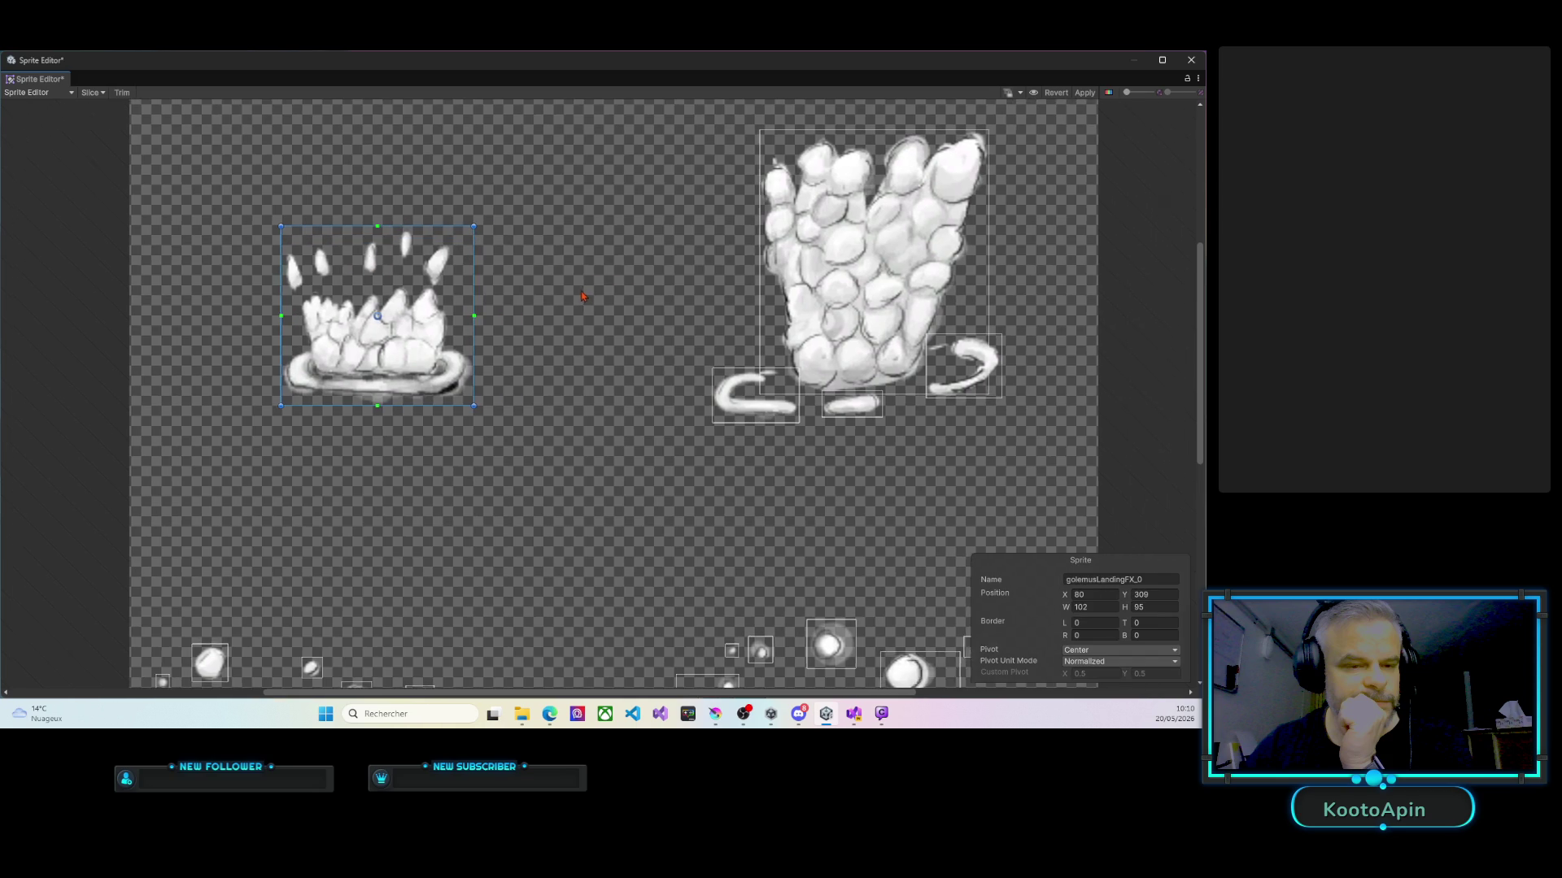
click(569, 406)
key(Delete)
click(674, 433)
key(Delete)
click(789, 408)
key(Delete)
click(638, 421)
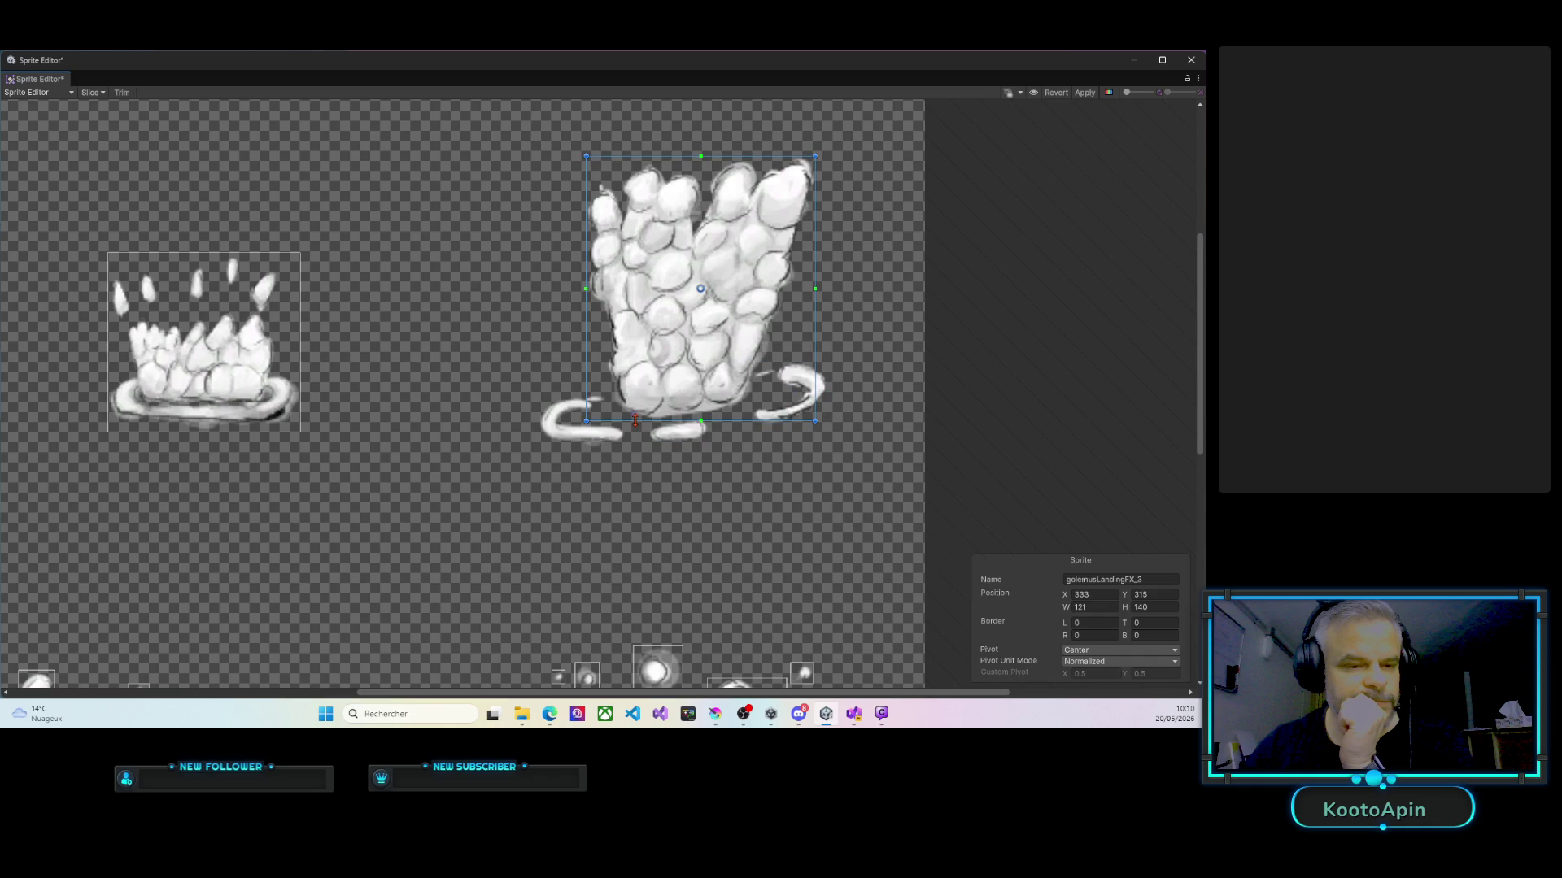
drag(637, 422, 633, 446)
drag(588, 385, 536, 385)
drag(815, 343, 838, 337)
scroll(672, 388, down, 5)
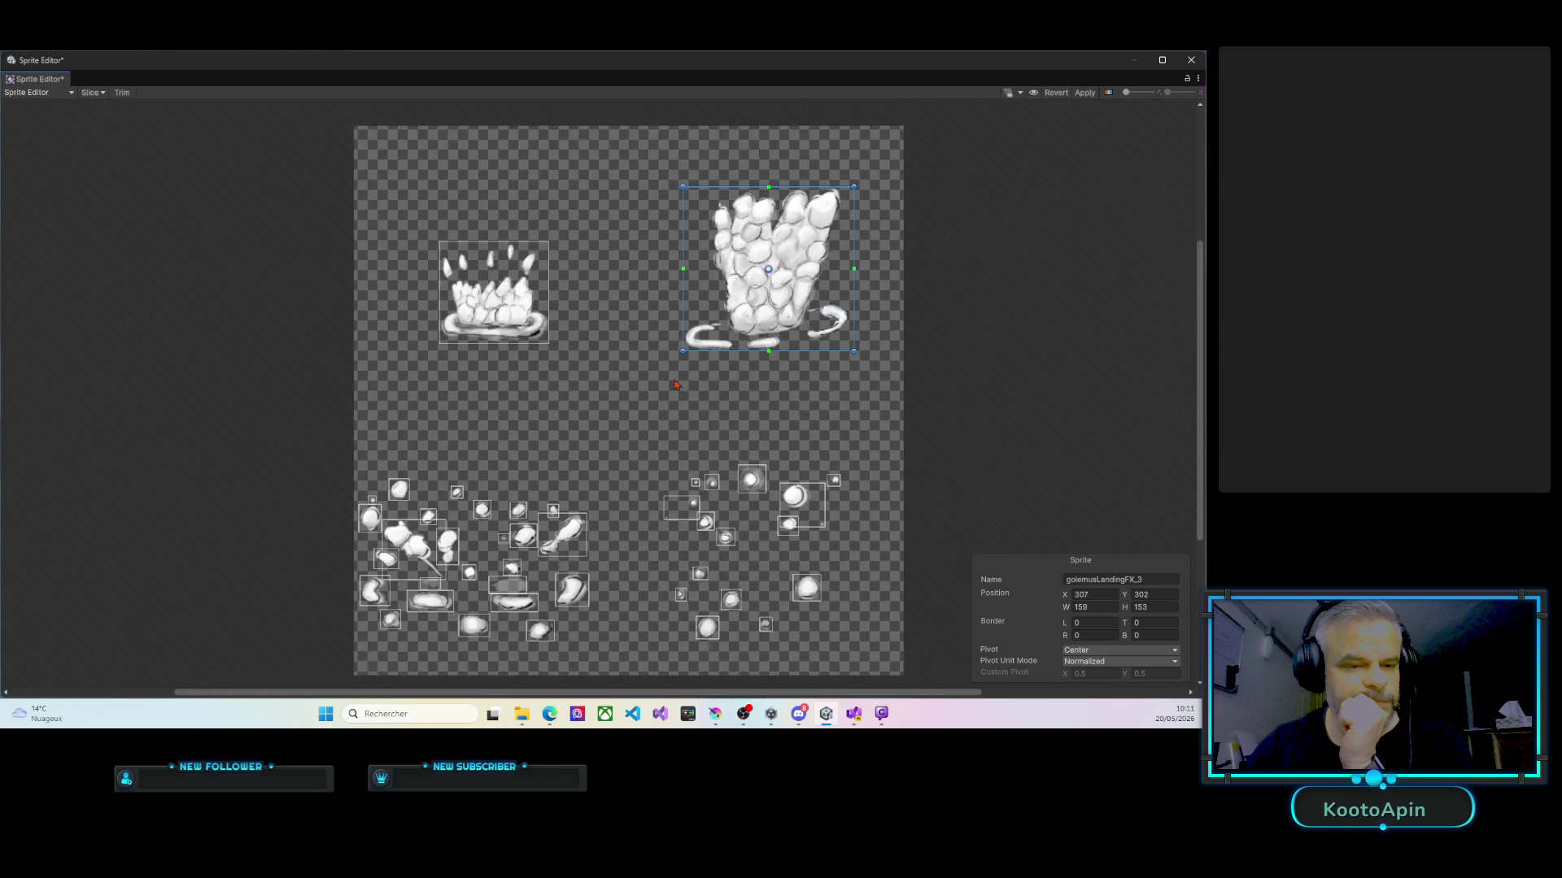
scroll(505, 440, up, 2)
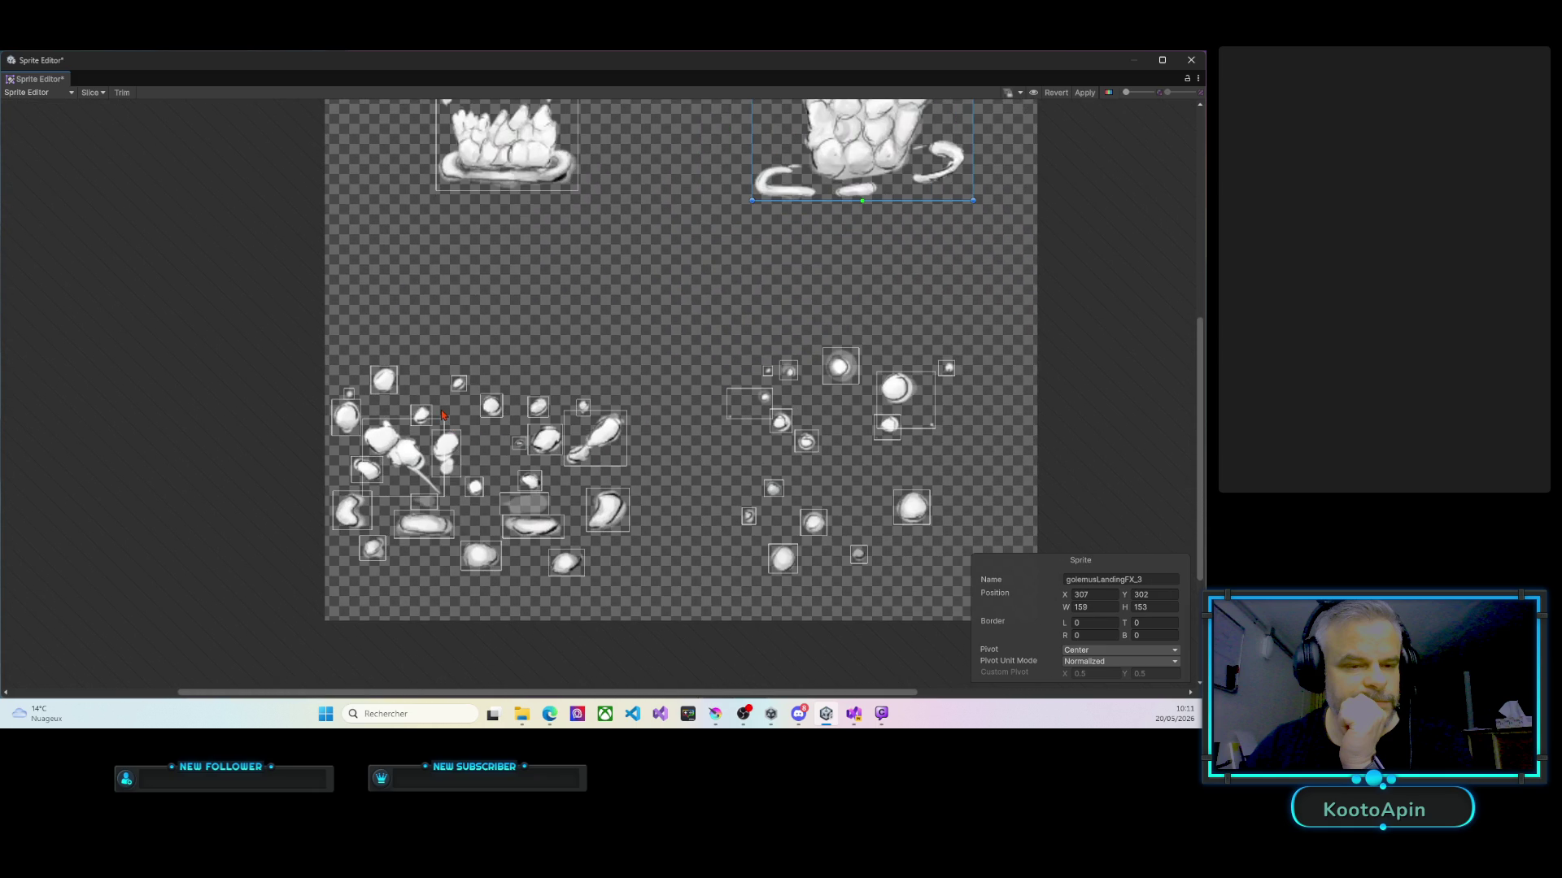
Automatically slice the splash sheet with a Bottom Center pivot.
click(93, 92)
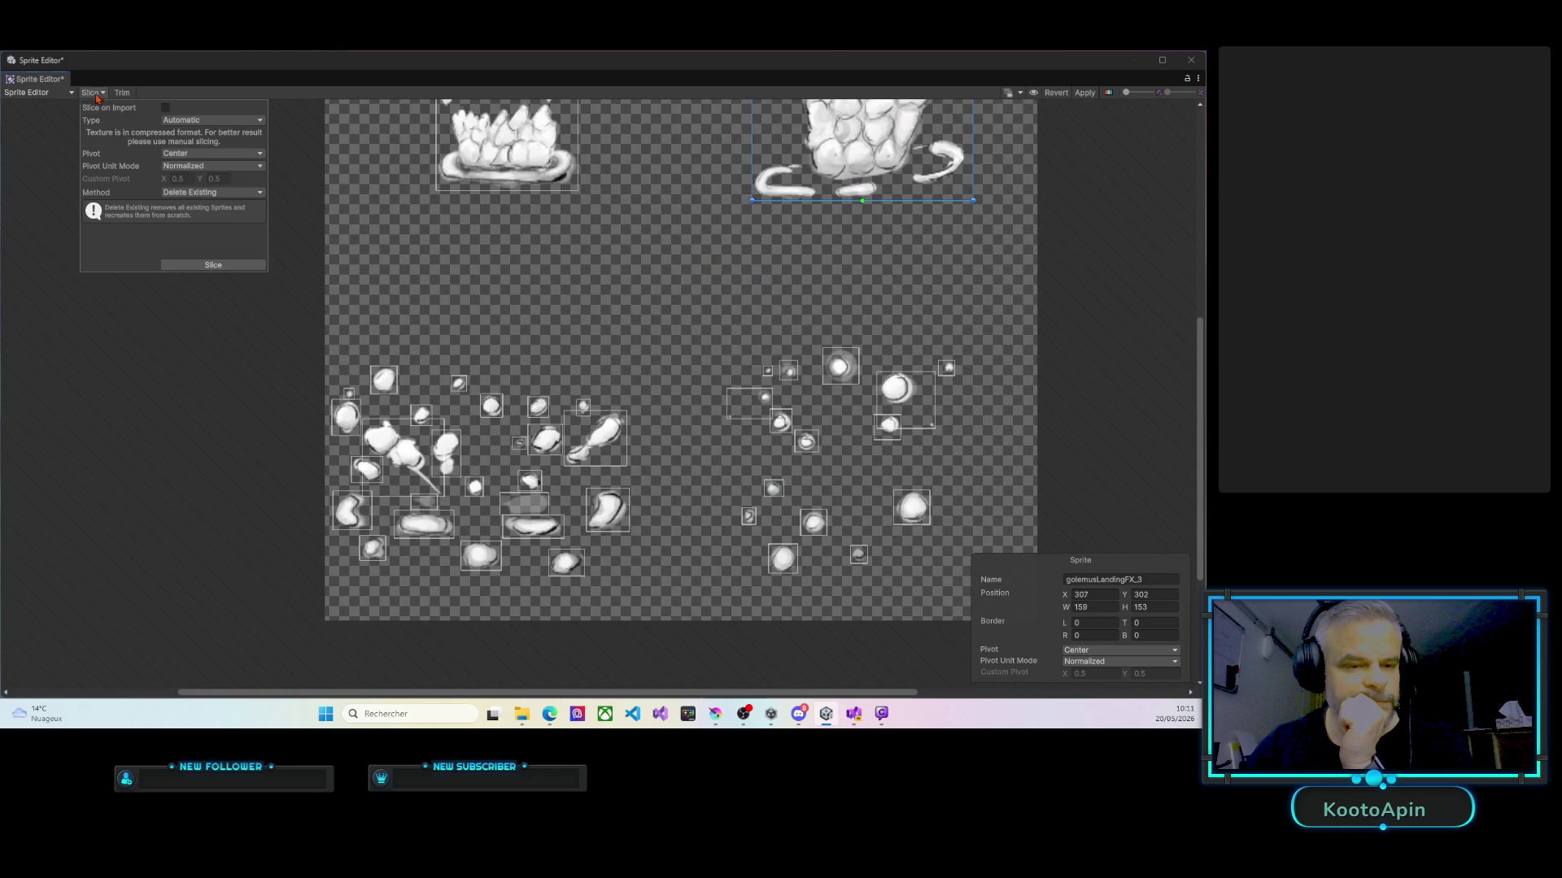
click(182, 157)
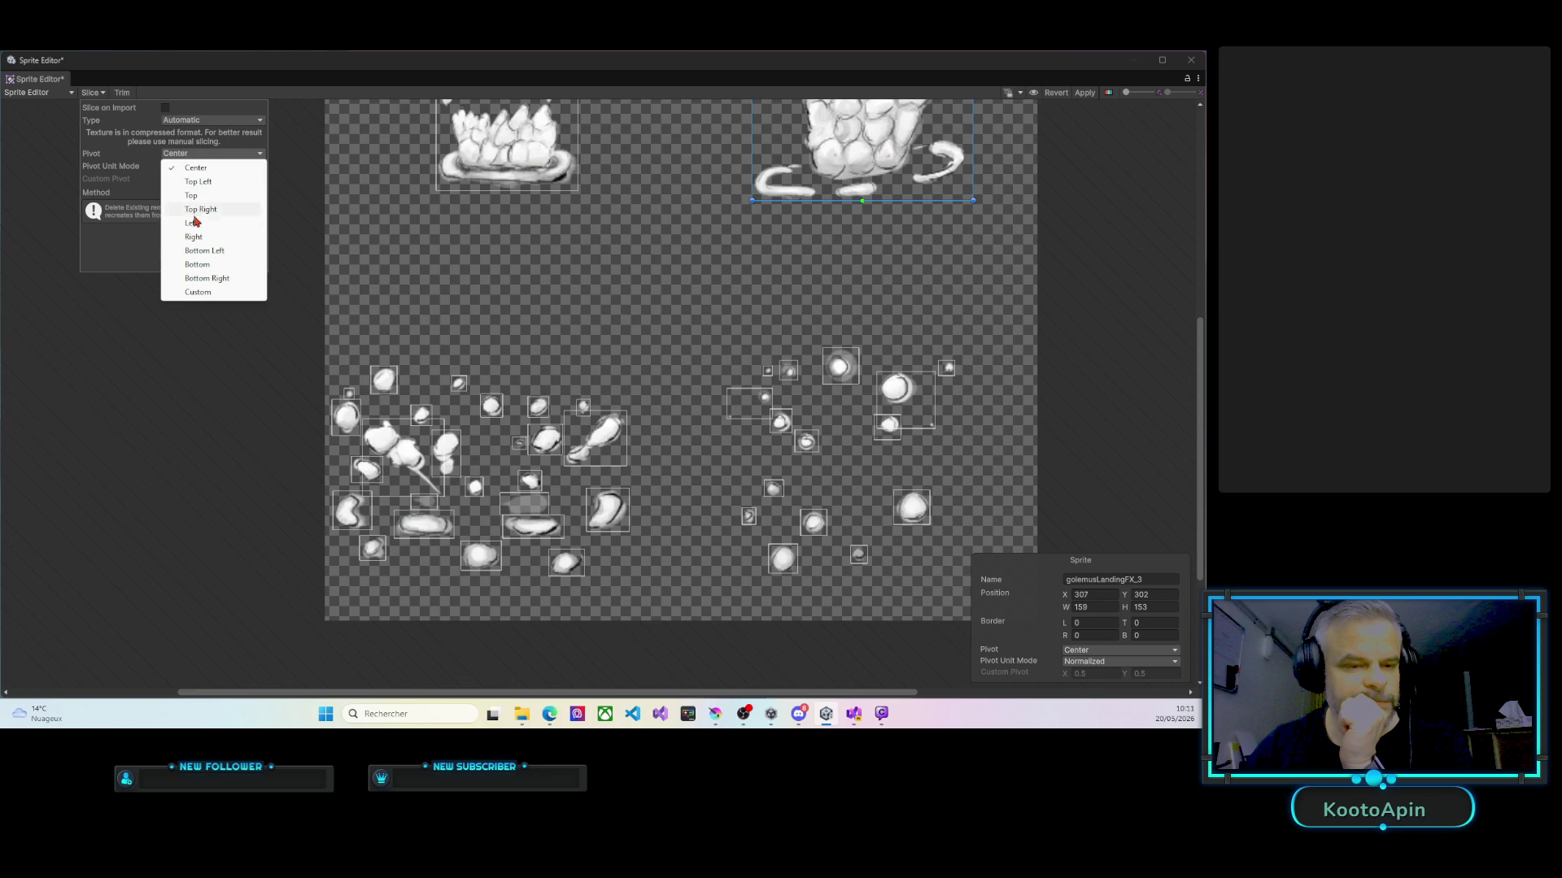
click(200, 265)
click(200, 265)
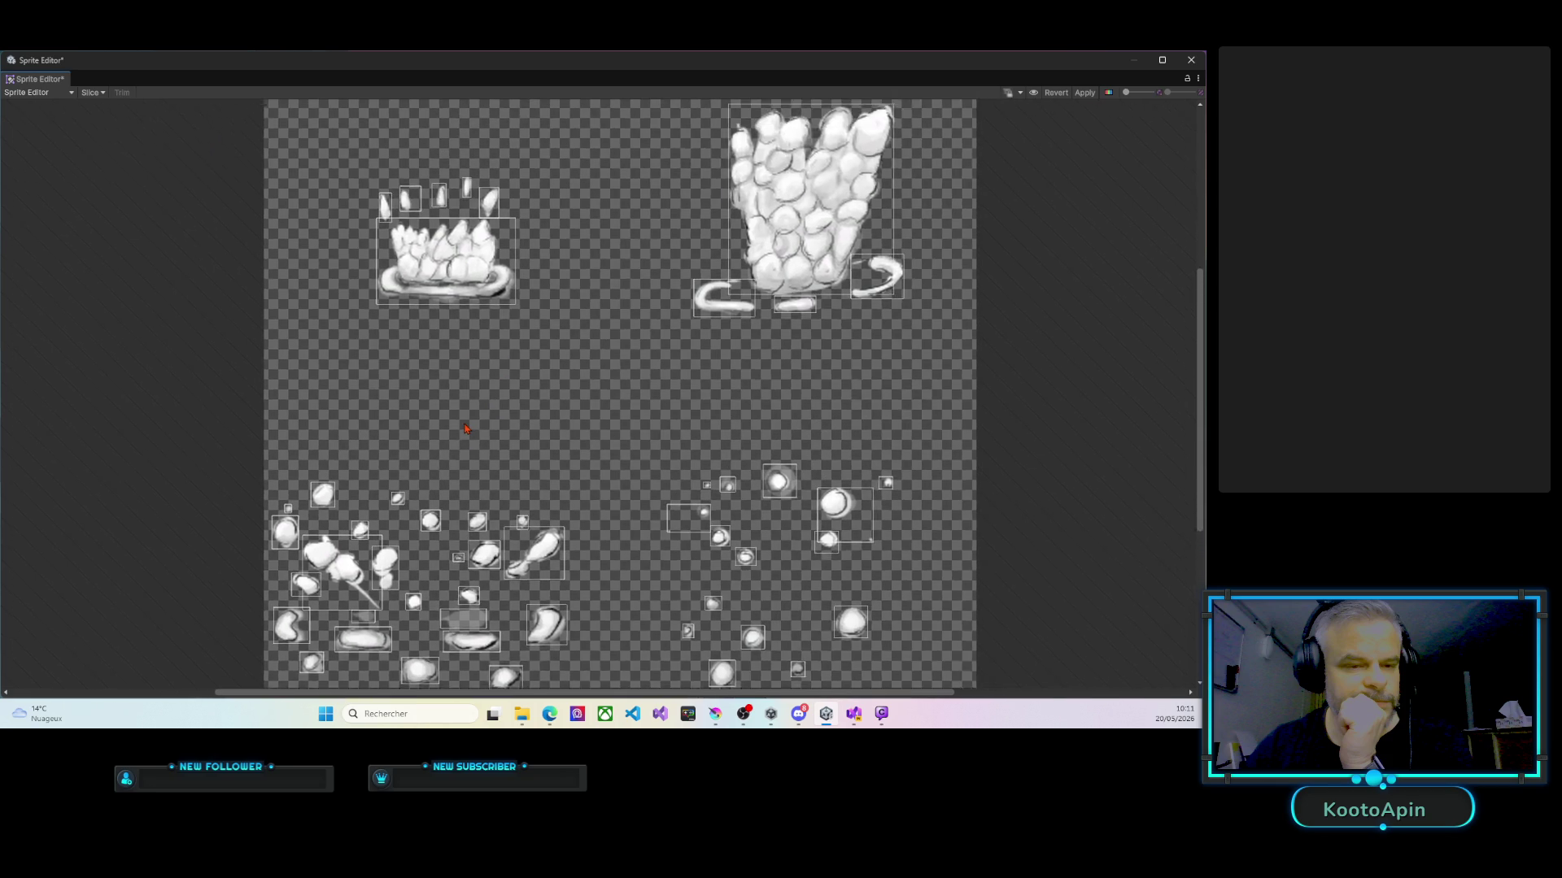
Delete the five separate small-spike sprites above the crown splash, then select the crown sprite.
scroll(472, 422, up, 3)
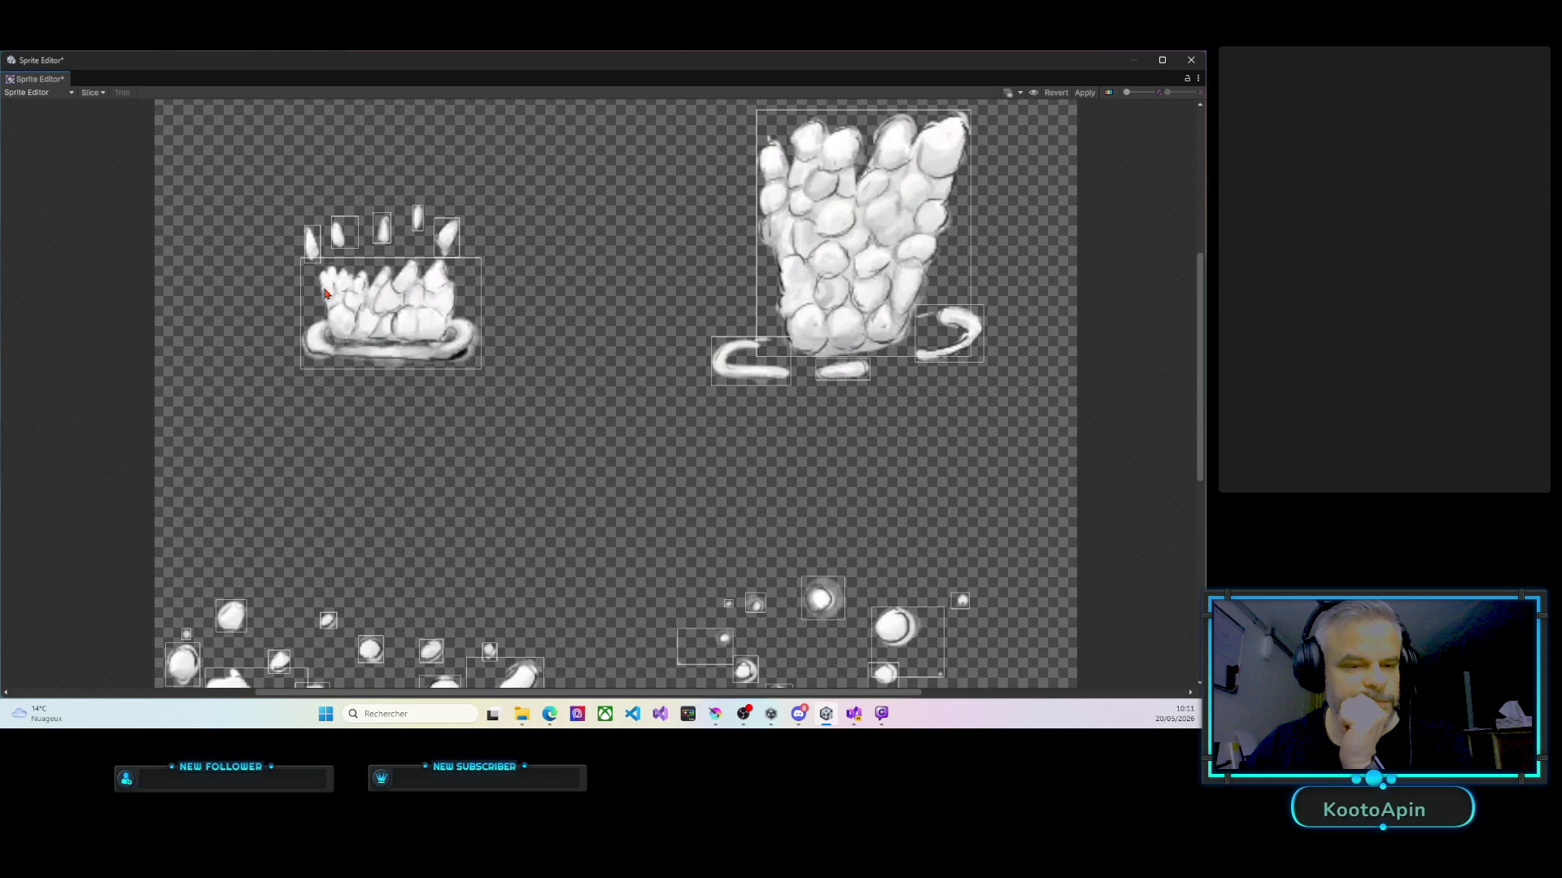
click(312, 248)
key(Delete)
click(338, 234)
key(Delete)
click(382, 230)
key(Delete)
click(417, 219)
key(Delete)
click(446, 238)
key(Delete)
click(402, 260)
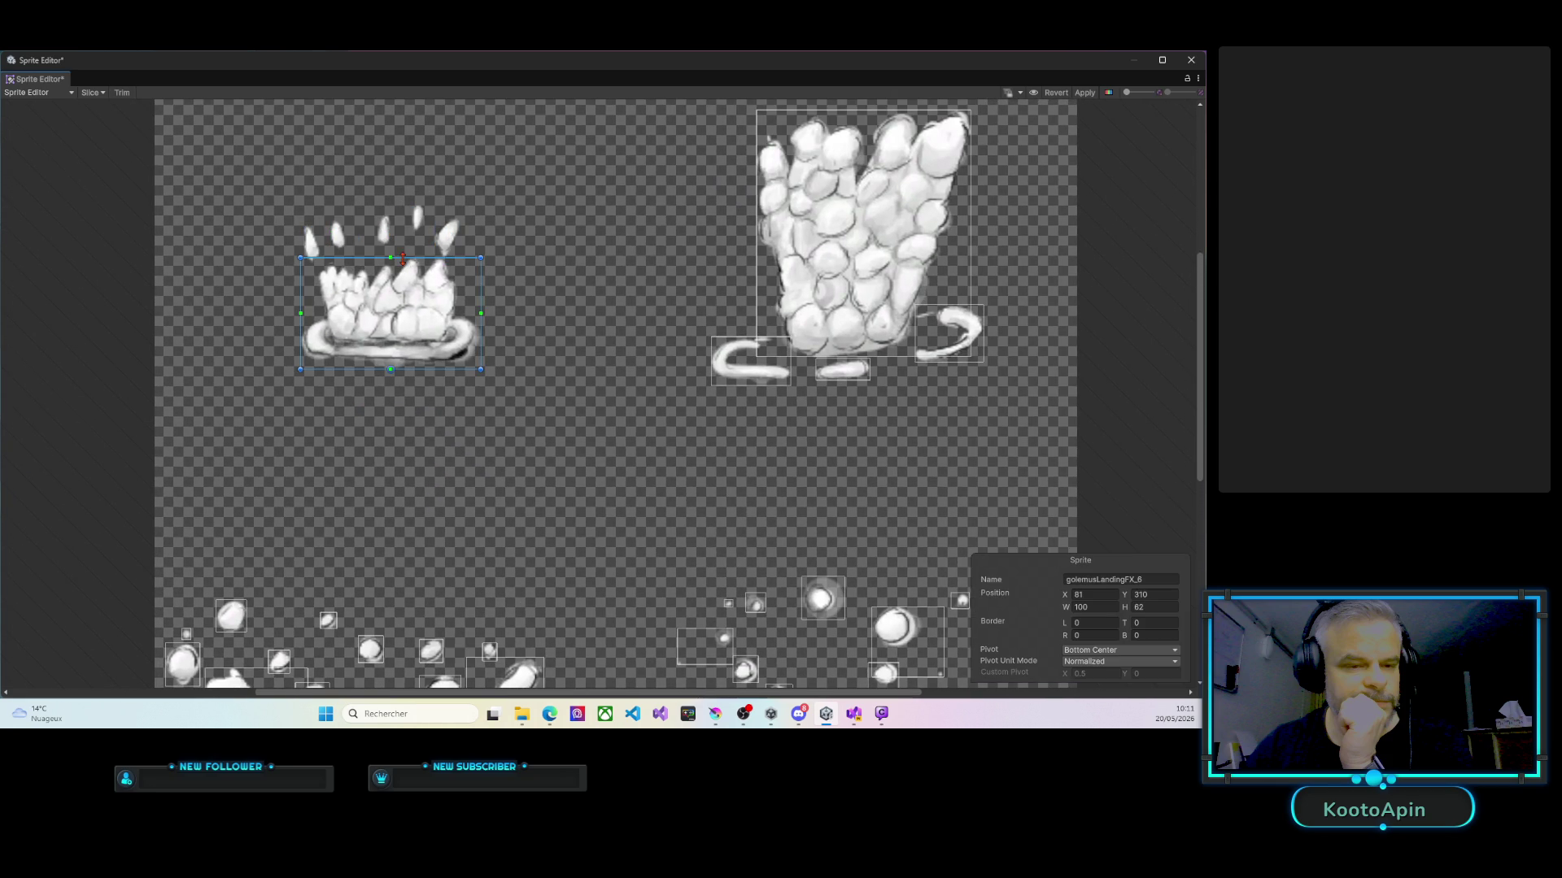
Extend the crown sprite up over its spikes and delete the separate swirl and blob sprites.
drag(402, 259, 406, 207)
scroll(470, 296, right, 5)
click(442, 360)
key(Delete)
click(554, 394)
key(Delete)
click(629, 379)
key(Delete)
Enlarge the tall splash sprite over its base and both swirls, to 161 × 154.
click(602, 372)
drag(601, 374, 600, 400)
drag(676, 299, 701, 298)
click(455, 309)
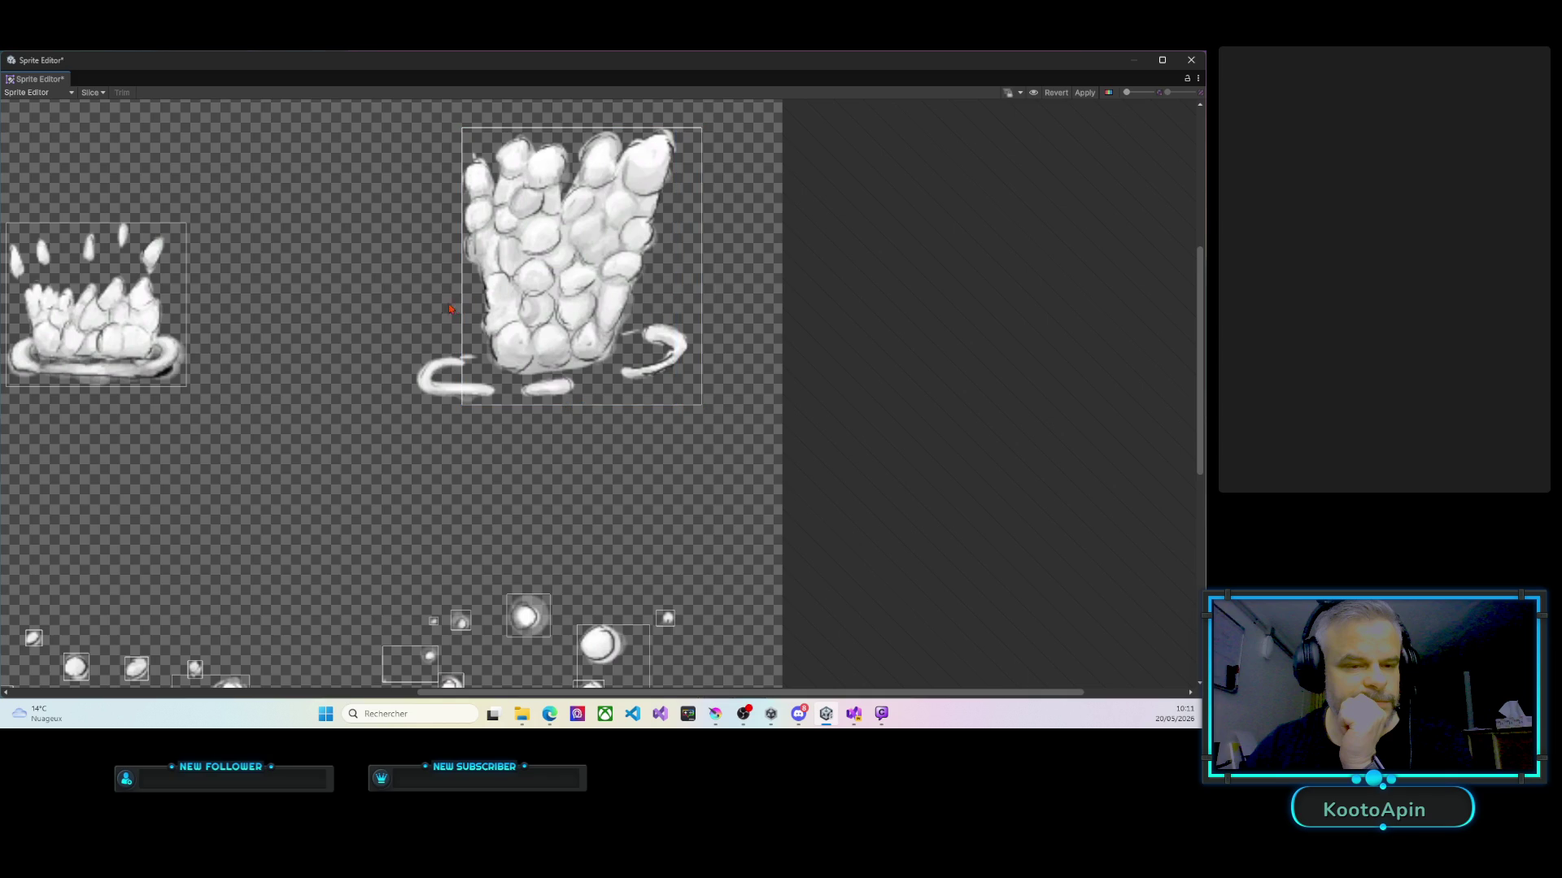
click(485, 317)
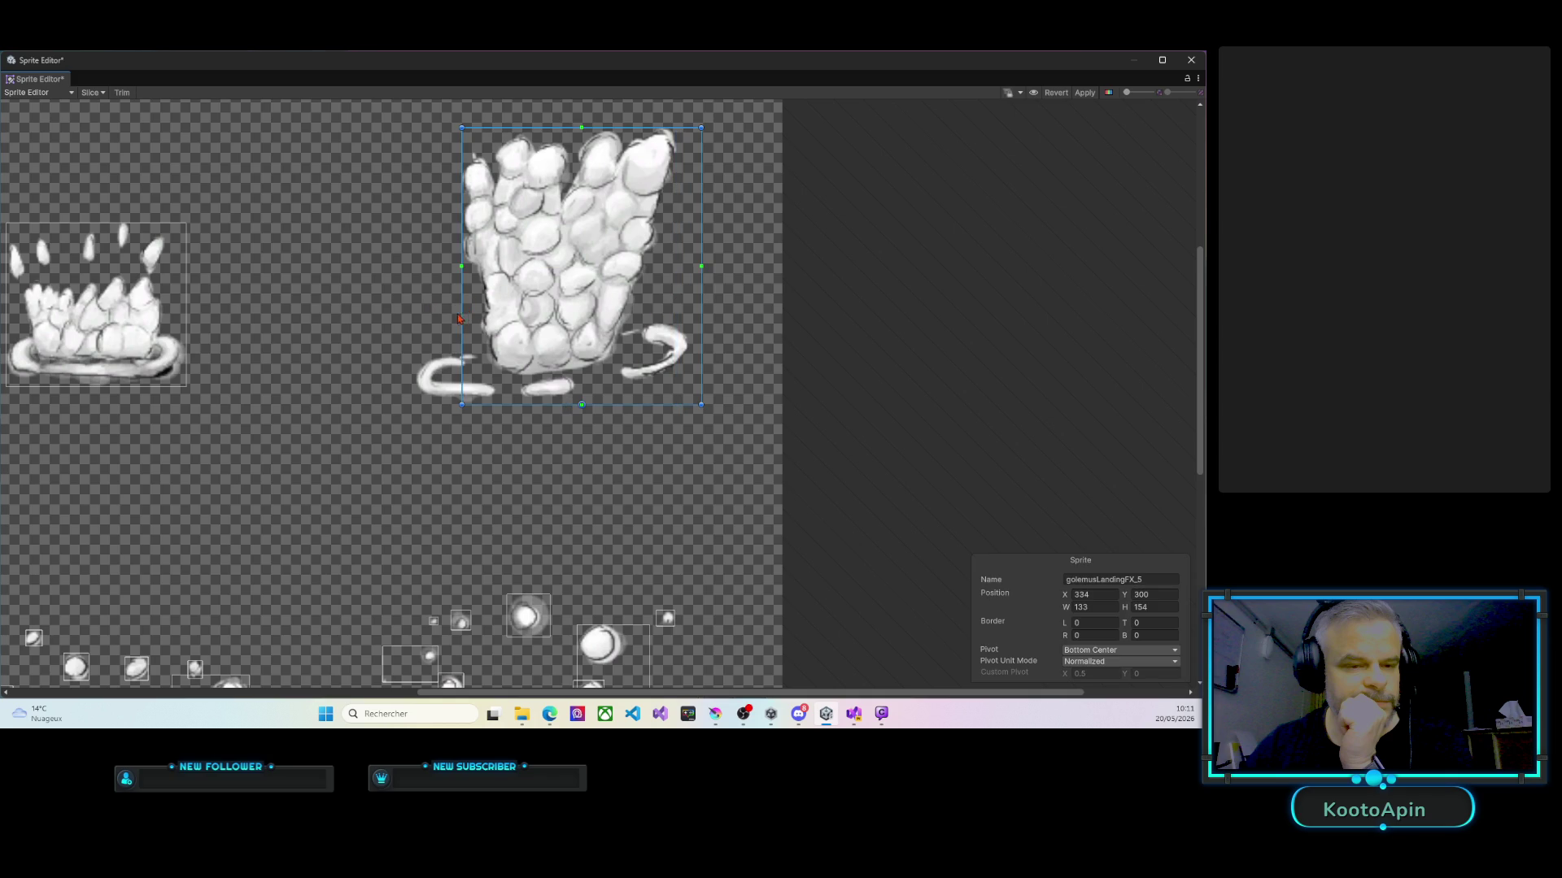
drag(461, 329, 413, 323)
scroll(352, 397, down, 5)
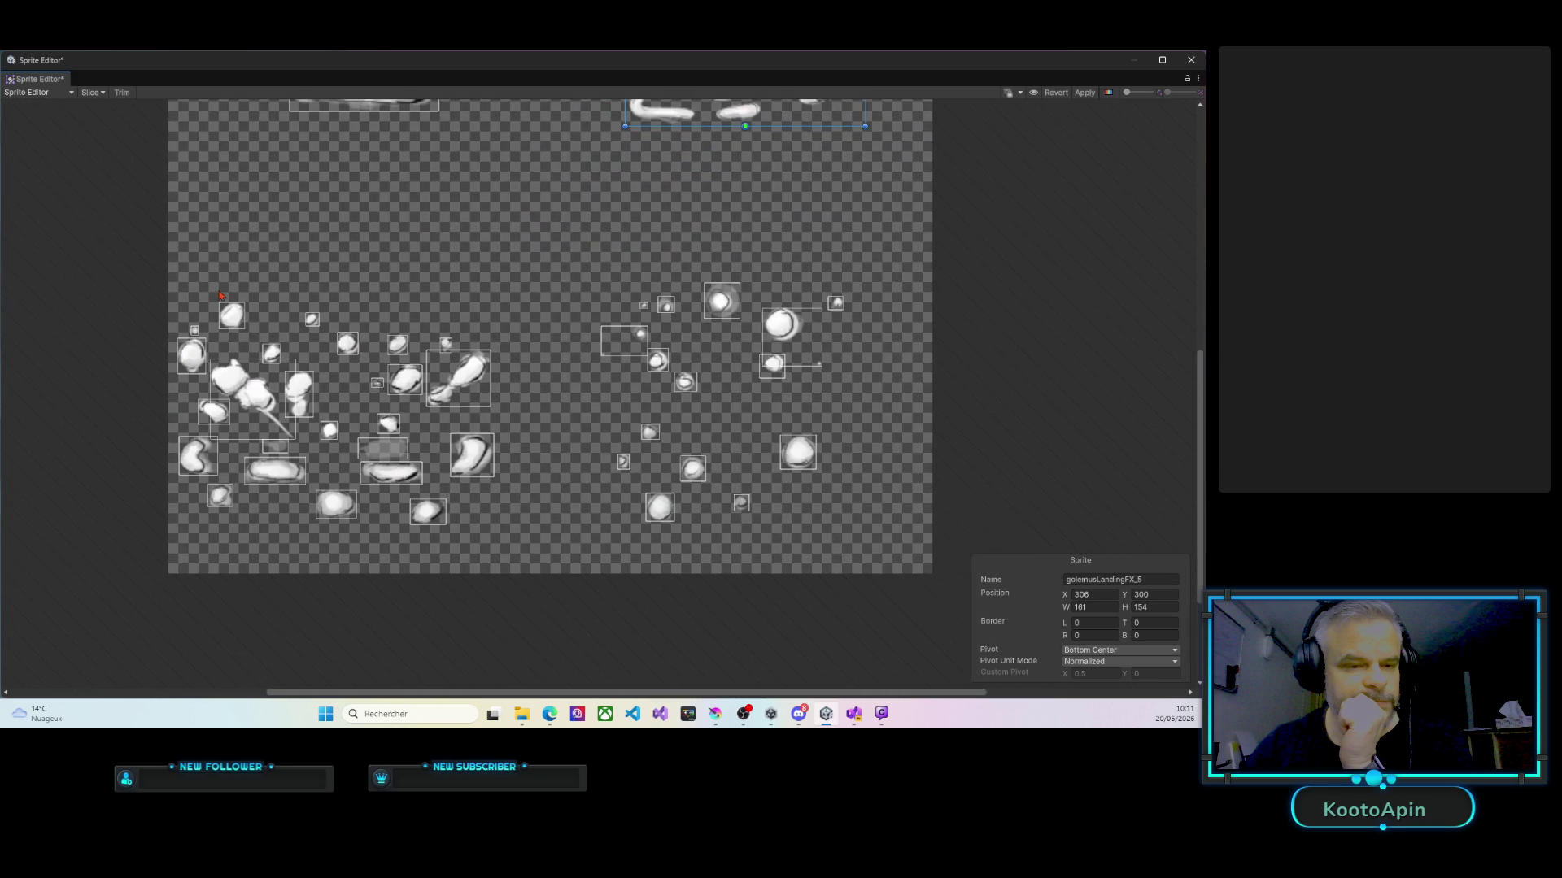
drag(216, 289, 438, 454)
key(Delete)
Delete the separate droplet sprites in the lower-left cluster.
click(234, 319)
key(Delete)
click(312, 320)
key(Delete)
click(350, 342)
key(Delete)
click(397, 344)
key(Delete)
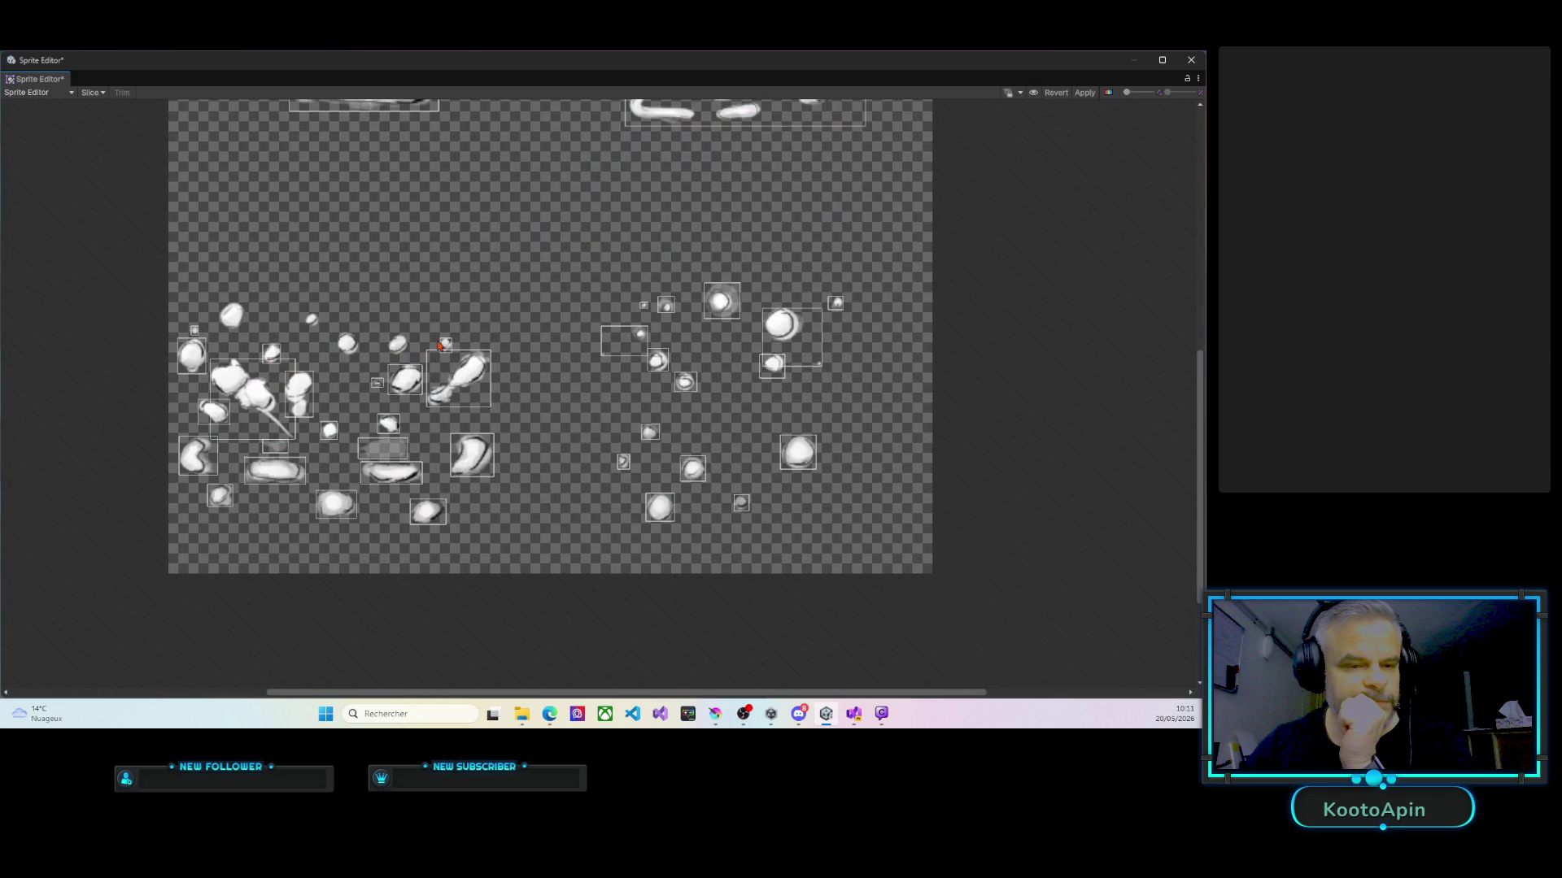
click(446, 344)
key(Delete)
click(455, 381)
key(Delete)
click(404, 383)
key(Delete)
click(377, 385)
key(Delete)
click(388, 424)
key(Delete)
click(382, 448)
key(Delete)
click(455, 458)
key(Delete)
click(390, 472)
key(Delete)
click(427, 511)
key(Delete)
click(338, 508)
key(Delete)
click(275, 470)
key(Delete)
click(226, 498)
key(Delete)
click(195, 457)
key(Delete)
click(226, 412)
key(Delete)
click(194, 357)
key(Delete)
click(195, 330)
key(Delete)
click(272, 353)
key(Delete)
click(277, 381)
key(Delete)
click(304, 395)
key(Delete)
click(325, 432)
key(Delete)
Resize one remaining sprite to enclose the whole lower-left droplet cluster.
click(284, 450)
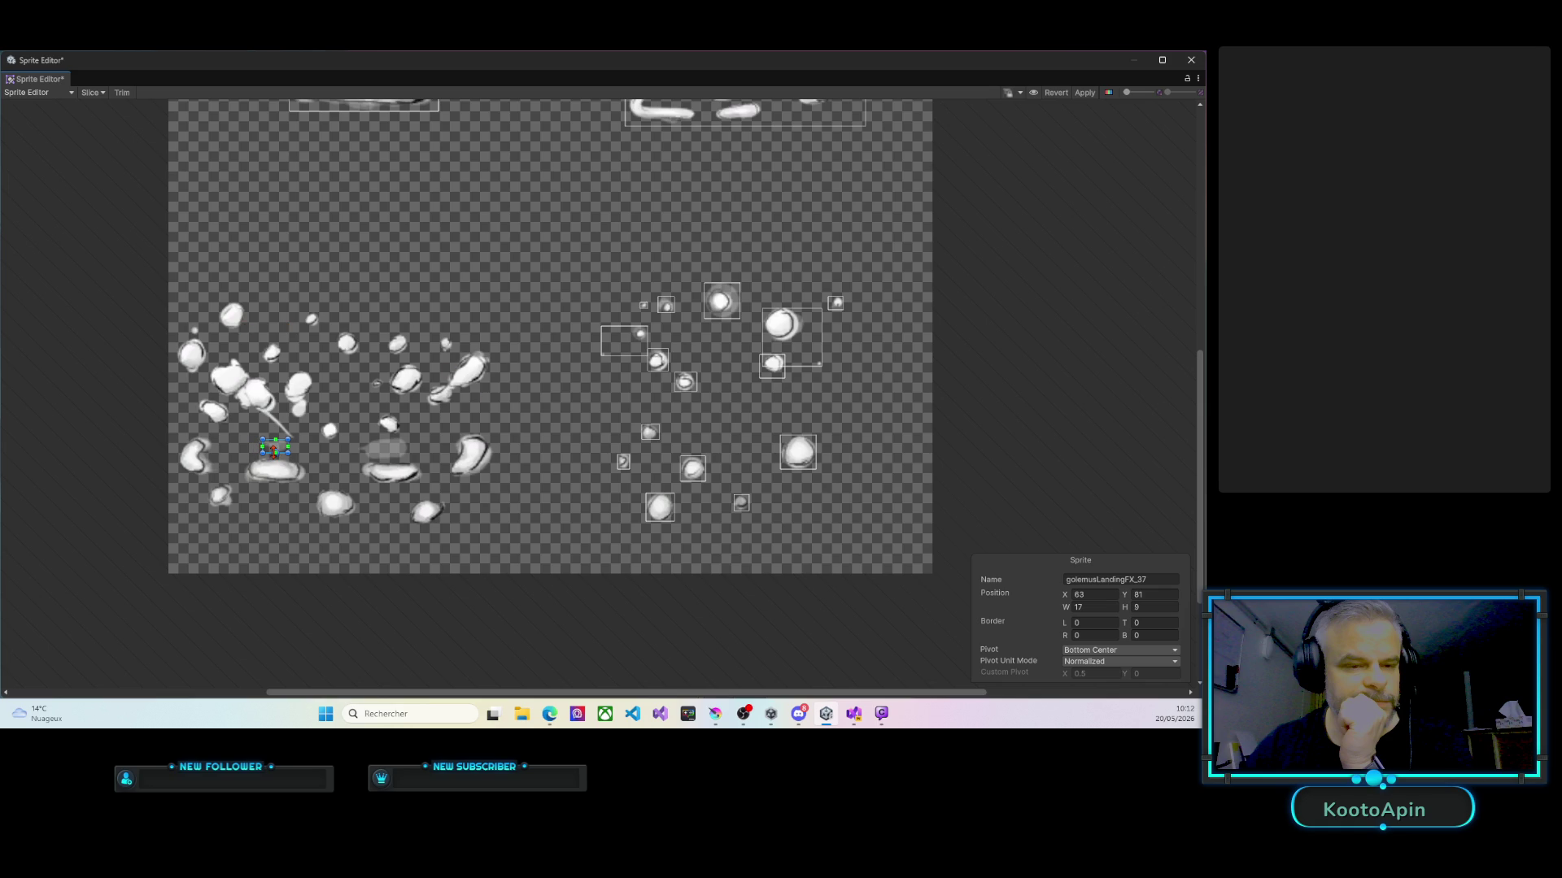
drag(289, 453, 482, 529)
drag(261, 440, 174, 315)
drag(370, 316, 374, 294)
drag(484, 390, 500, 389)
Delete the empty rect and the separate droplet sprites in the lower-right cluster.
click(620, 345)
key(Delete)
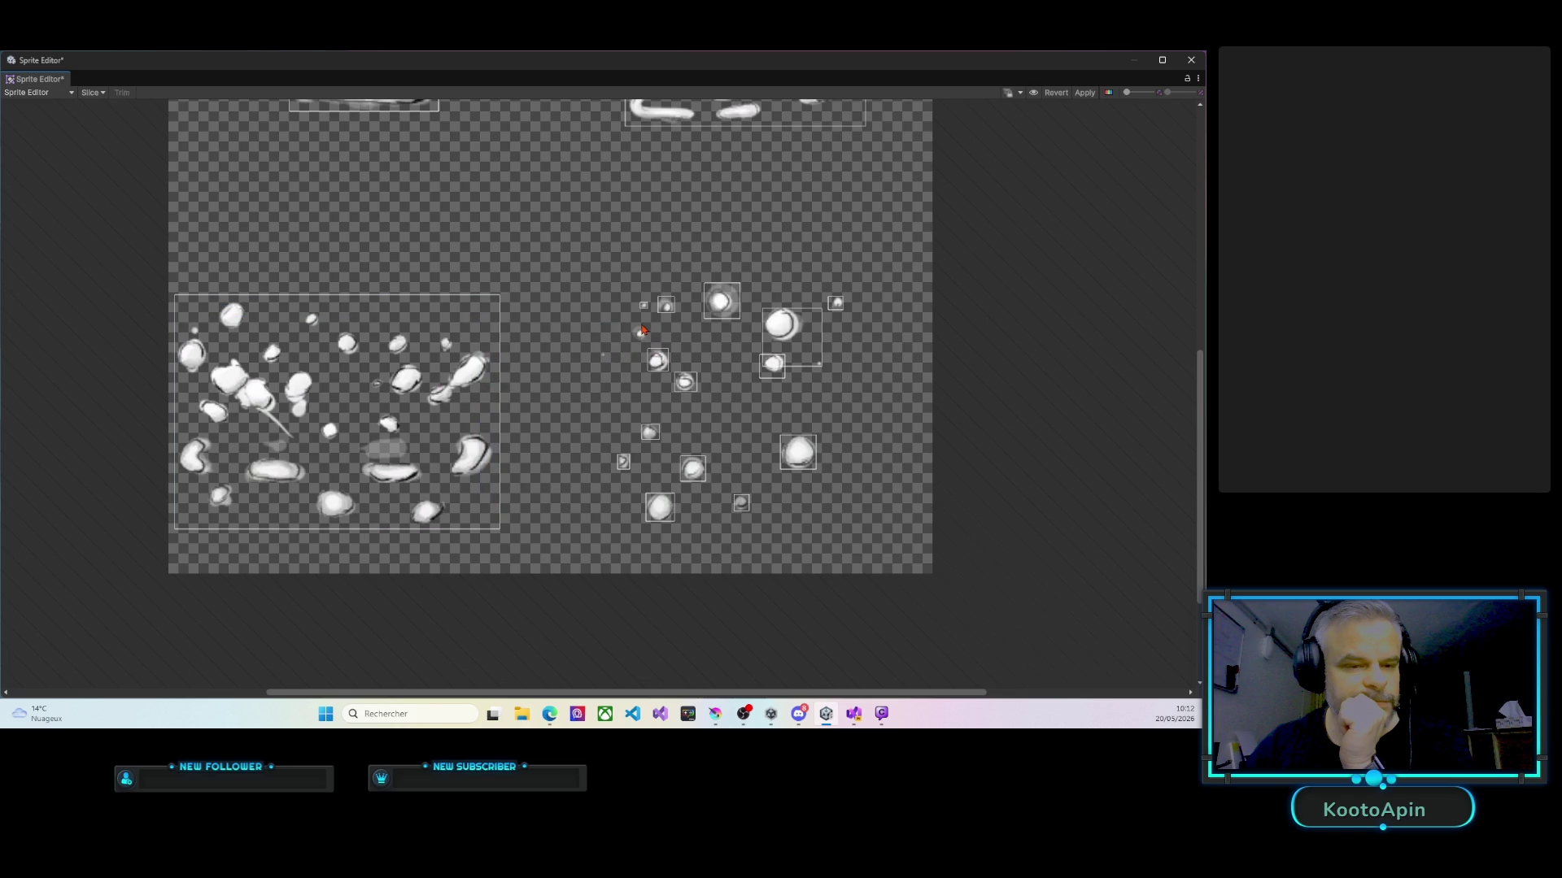
click(647, 306)
key(Delete)
click(665, 306)
key(Delete)
click(721, 301)
key(Delete)
click(801, 326)
key(Delete)
click(834, 308)
key(Delete)
click(778, 362)
key(Delete)
click(799, 443)
key(Delete)
click(686, 382)
key(Delete)
click(658, 360)
key(Delete)
click(659, 431)
key(Delete)
click(625, 463)
key(Delete)
click(703, 480)
key(Delete)
click(741, 501)
key(Delete)
Resize one sprite to enclose the lower-right droplet cluster at 169 × 165.
click(675, 505)
mouse_move(677, 493)
mouse_down()
mouse_move(850, 303)
mouse_move(848, 276)
mouse_up()
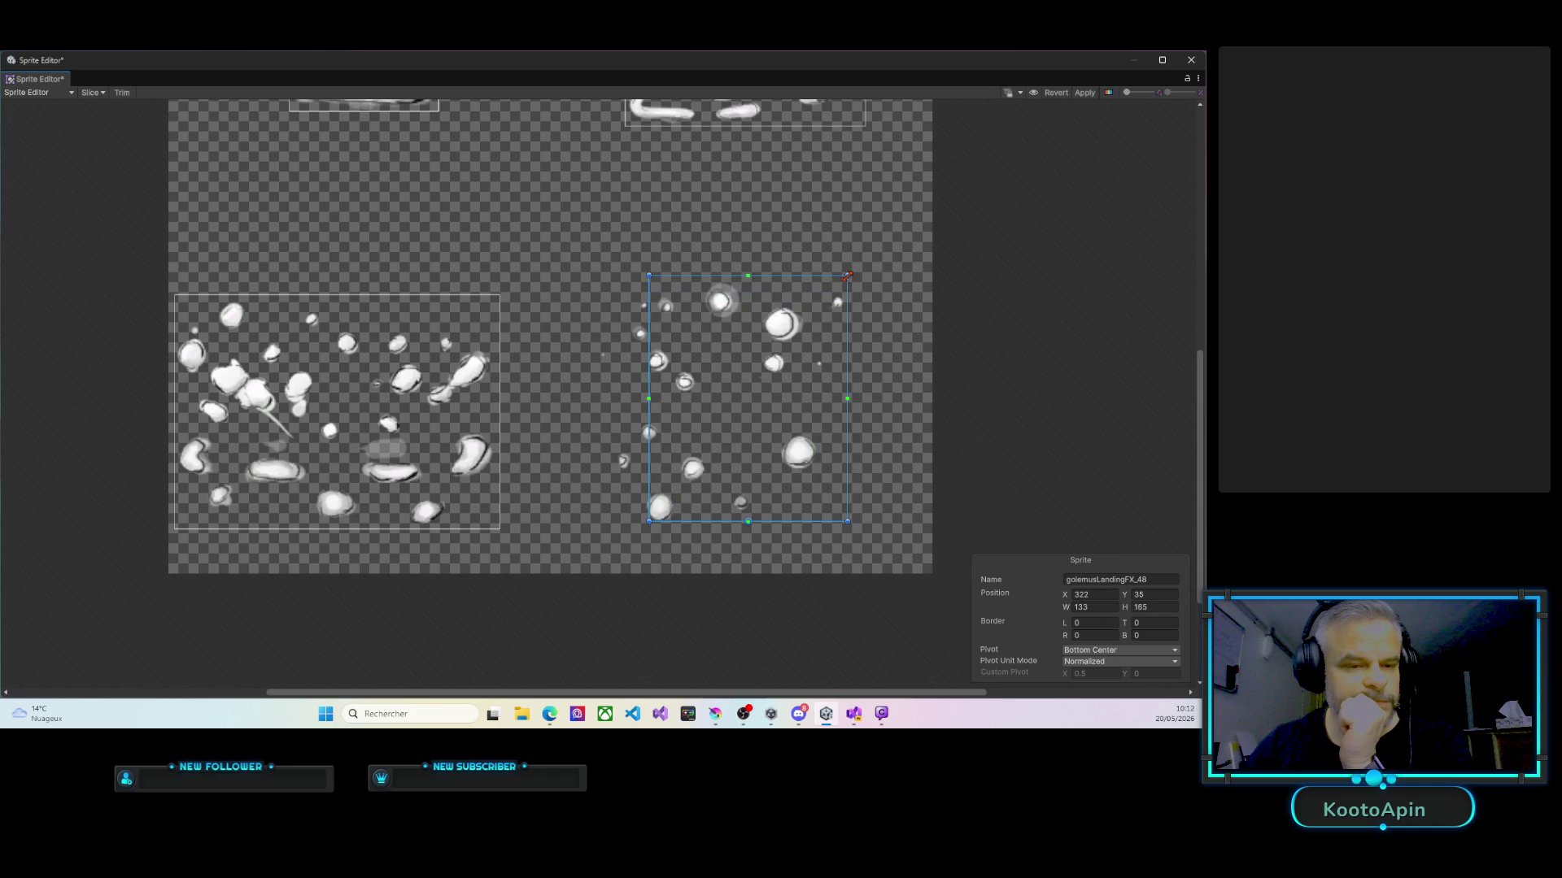
drag(648, 351, 596, 349)
click(524, 327)
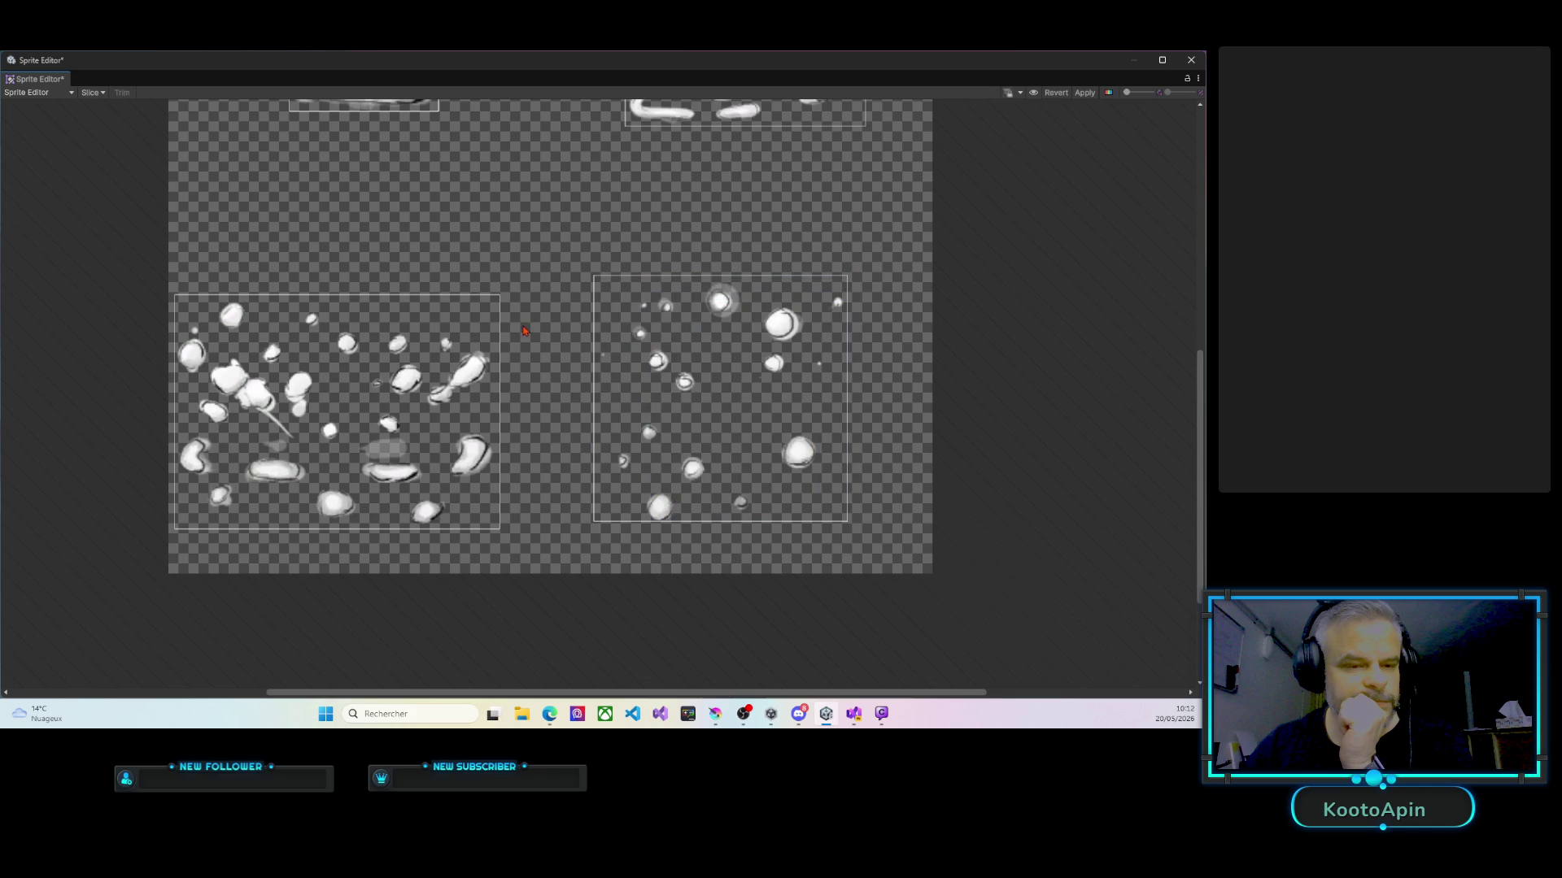
scroll(524, 331, up, 1)
scroll(528, 330, down, 3)
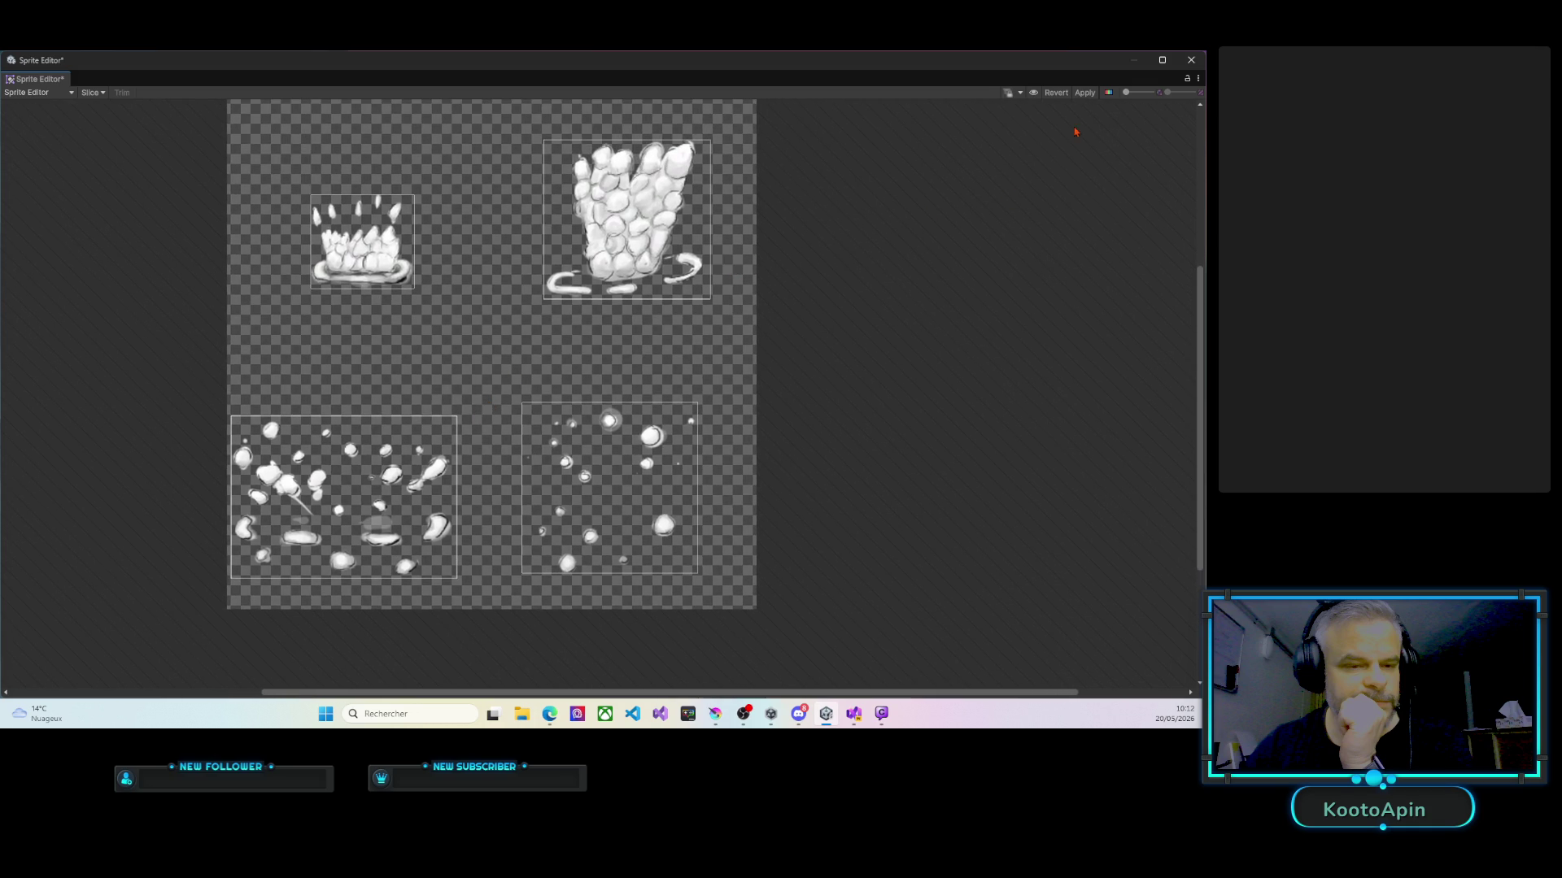
Apply the four-sprite slicing and close the Sprite Editor.
click(1085, 95)
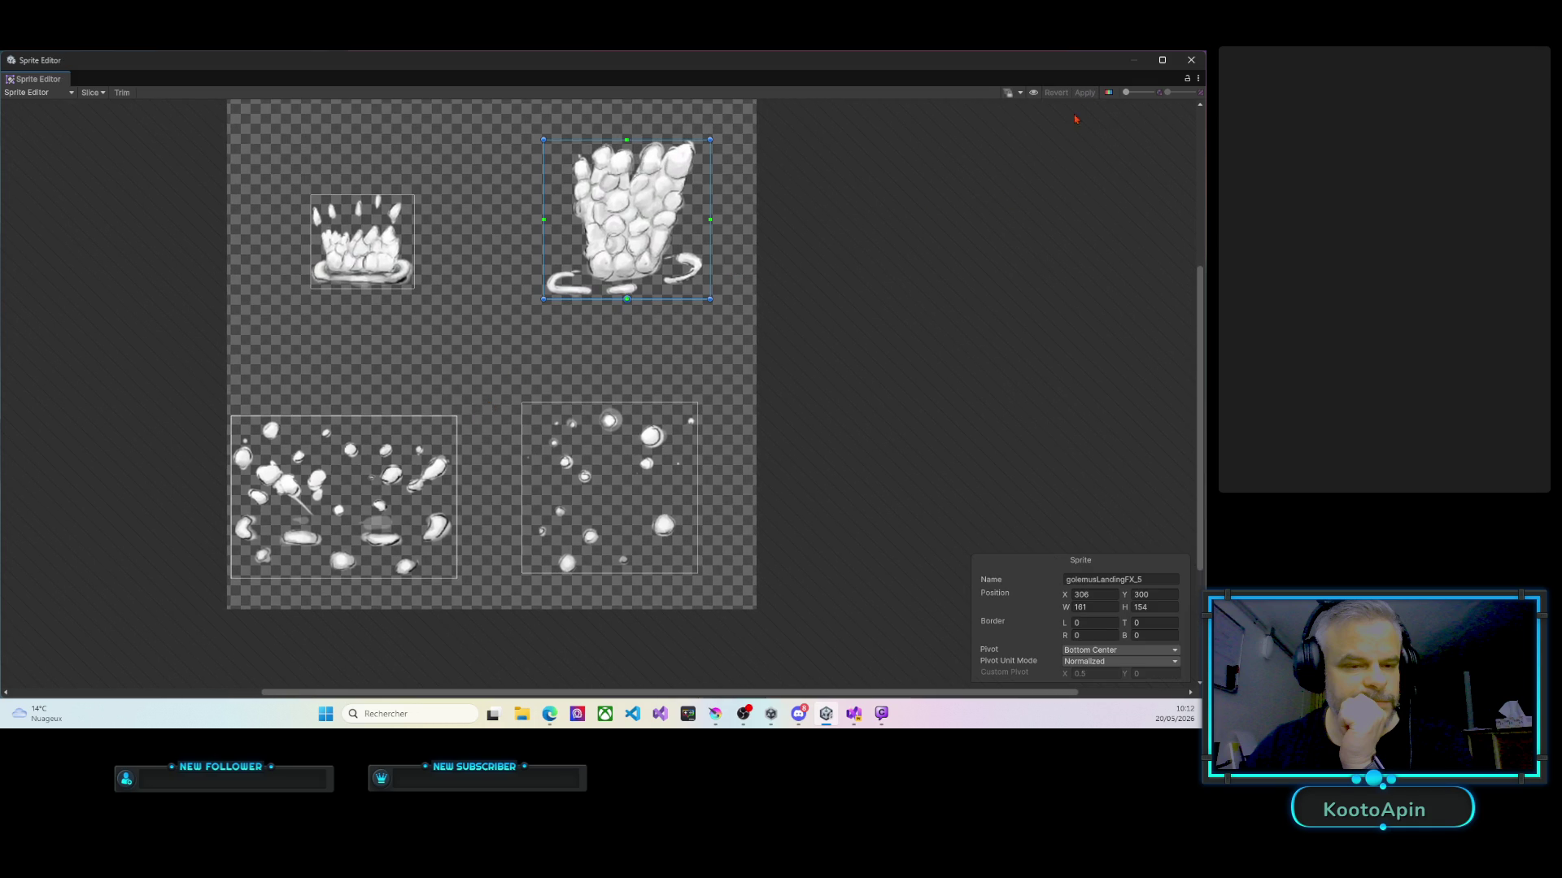
click(1191, 59)
scroll(801, 390, down, 2)
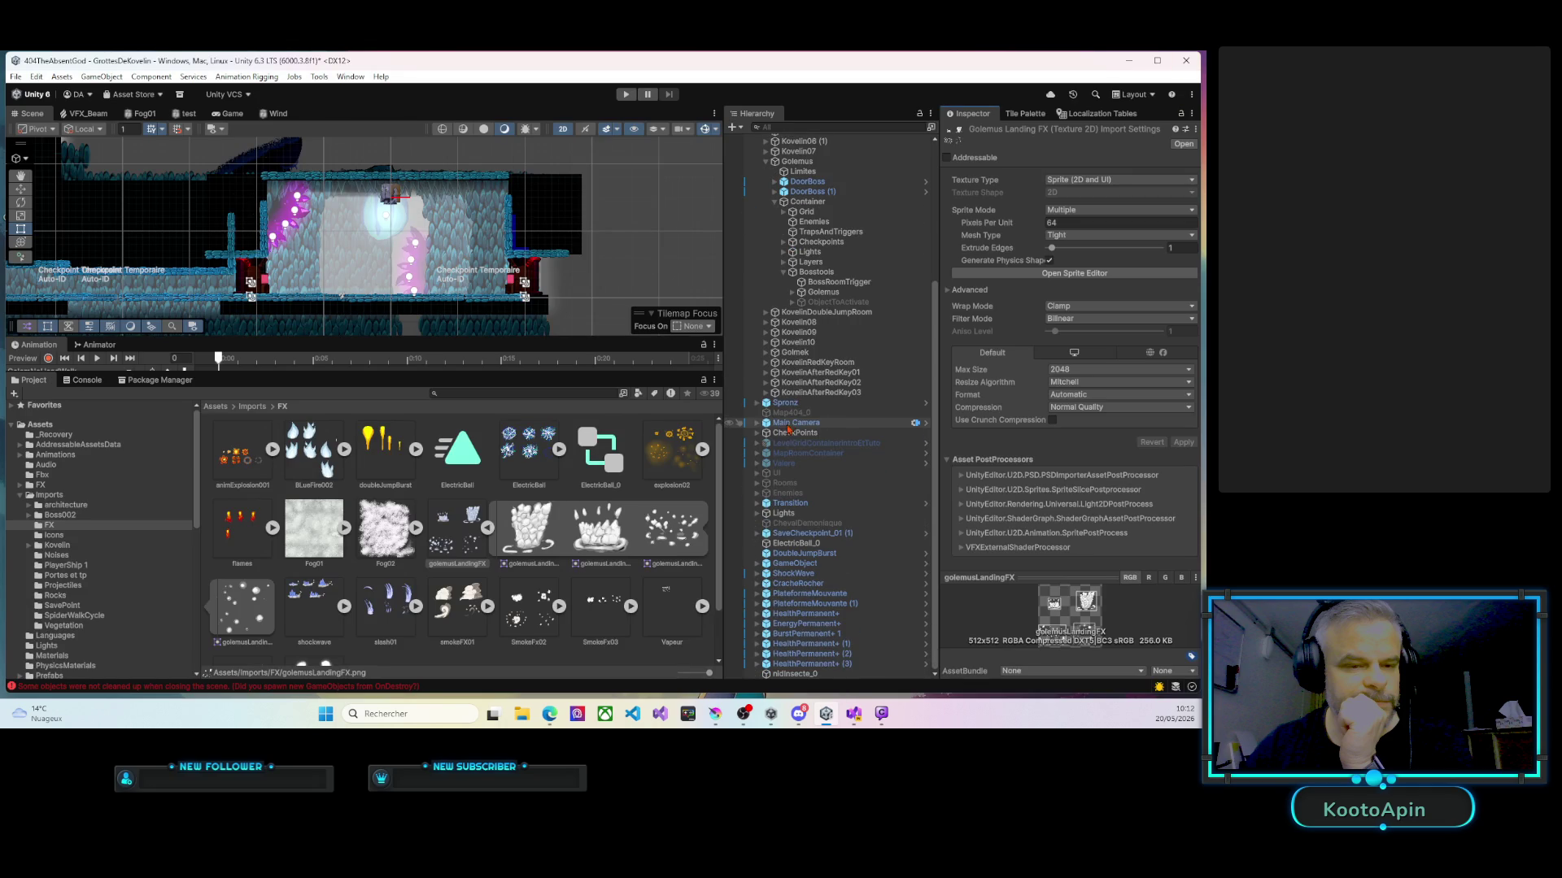
scroll(798, 410, up, 6)
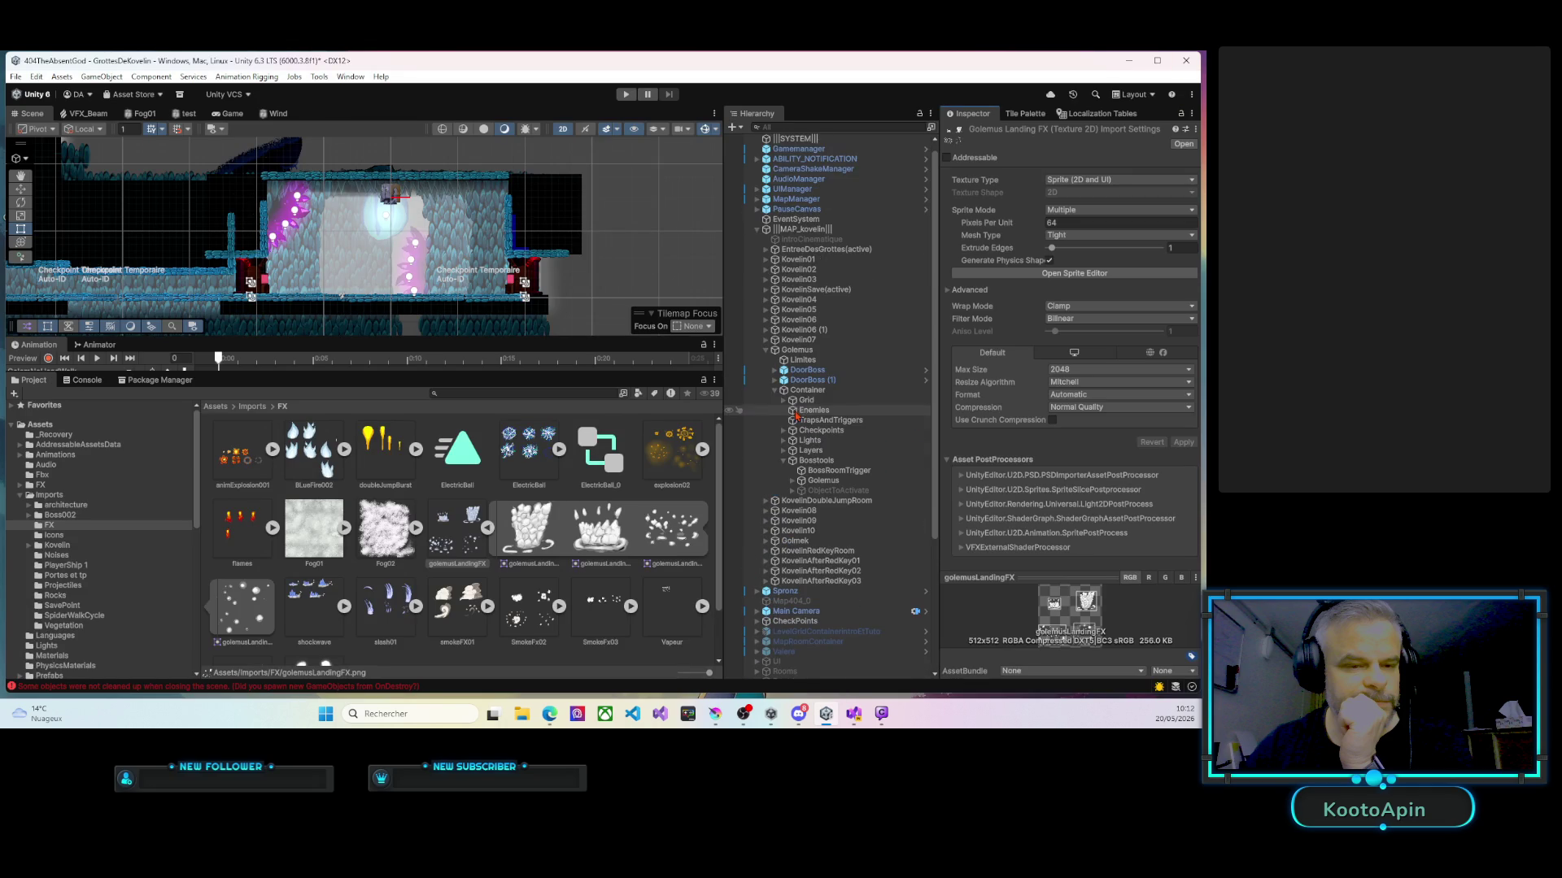
Create an empty game object in the Hierarchy named GolemusLandingFX.
click(756, 231)
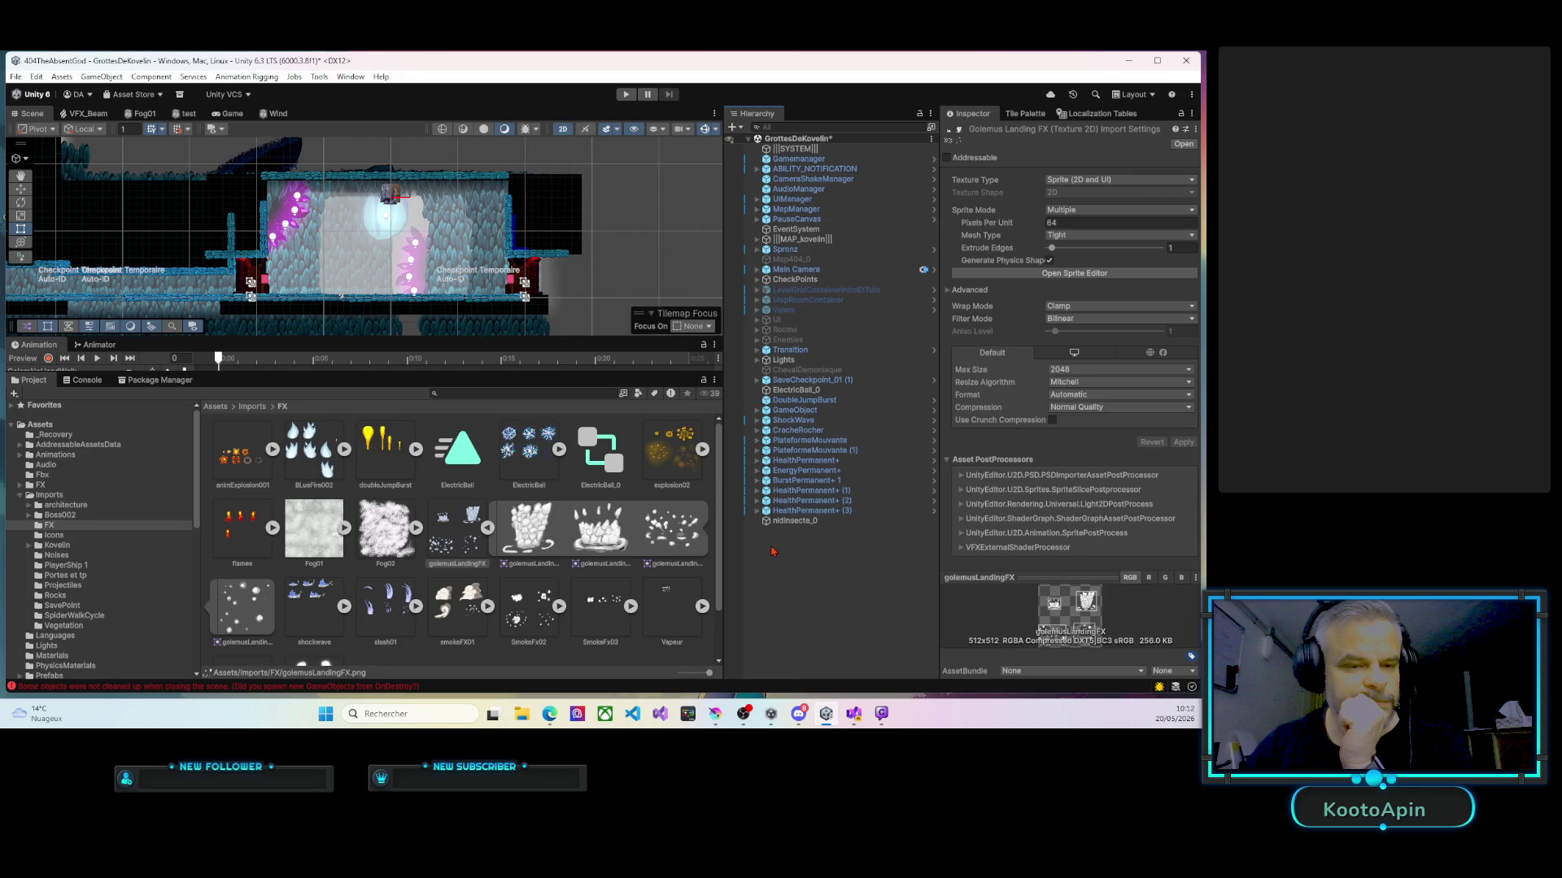
right_click(773, 552)
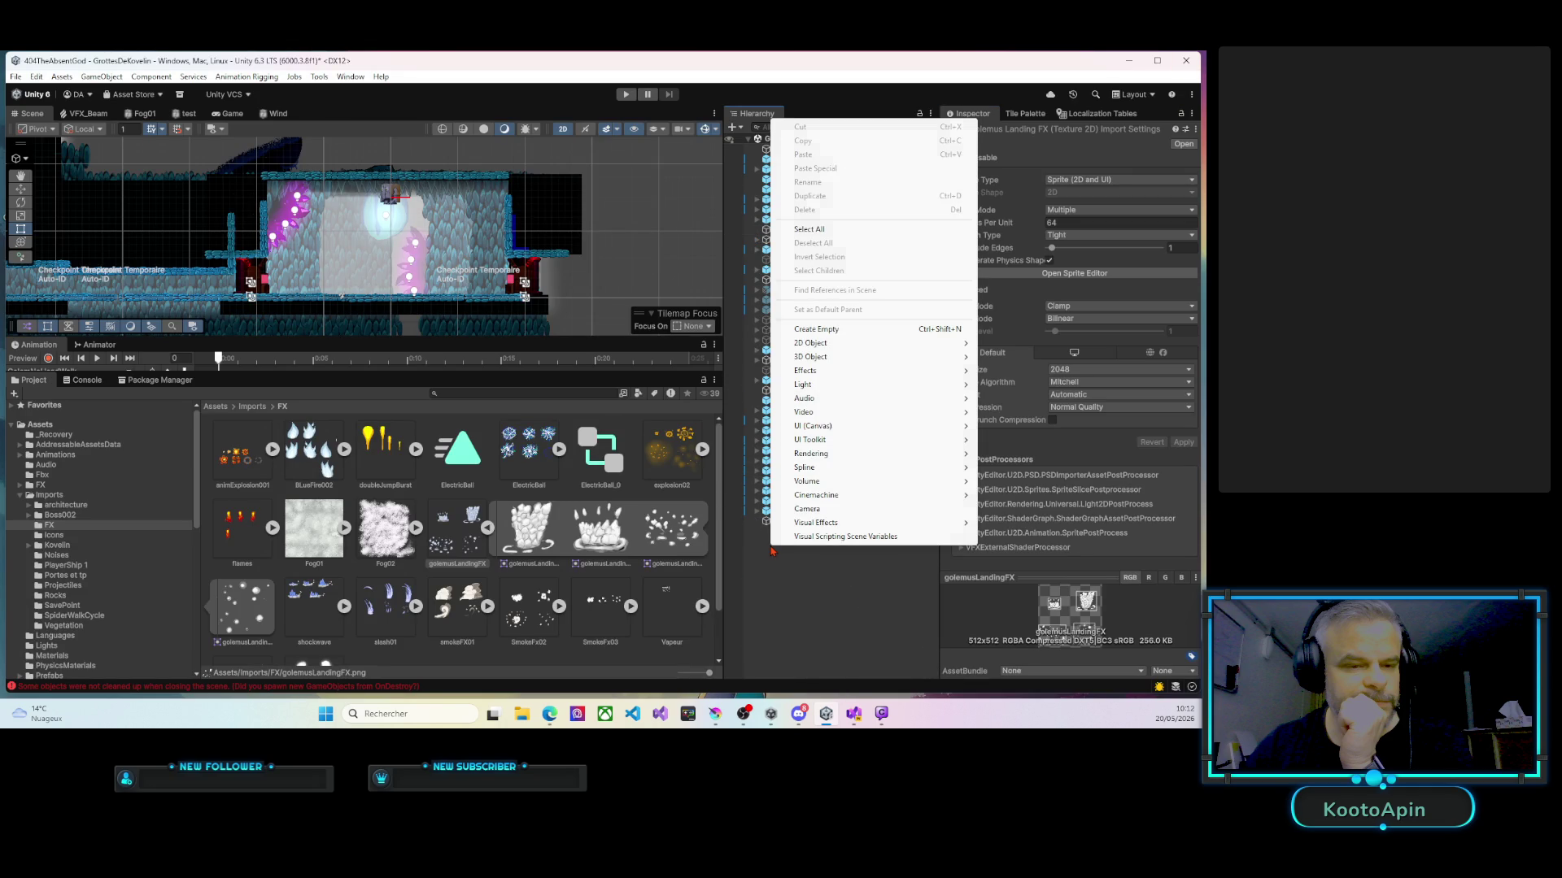
click(835, 329)
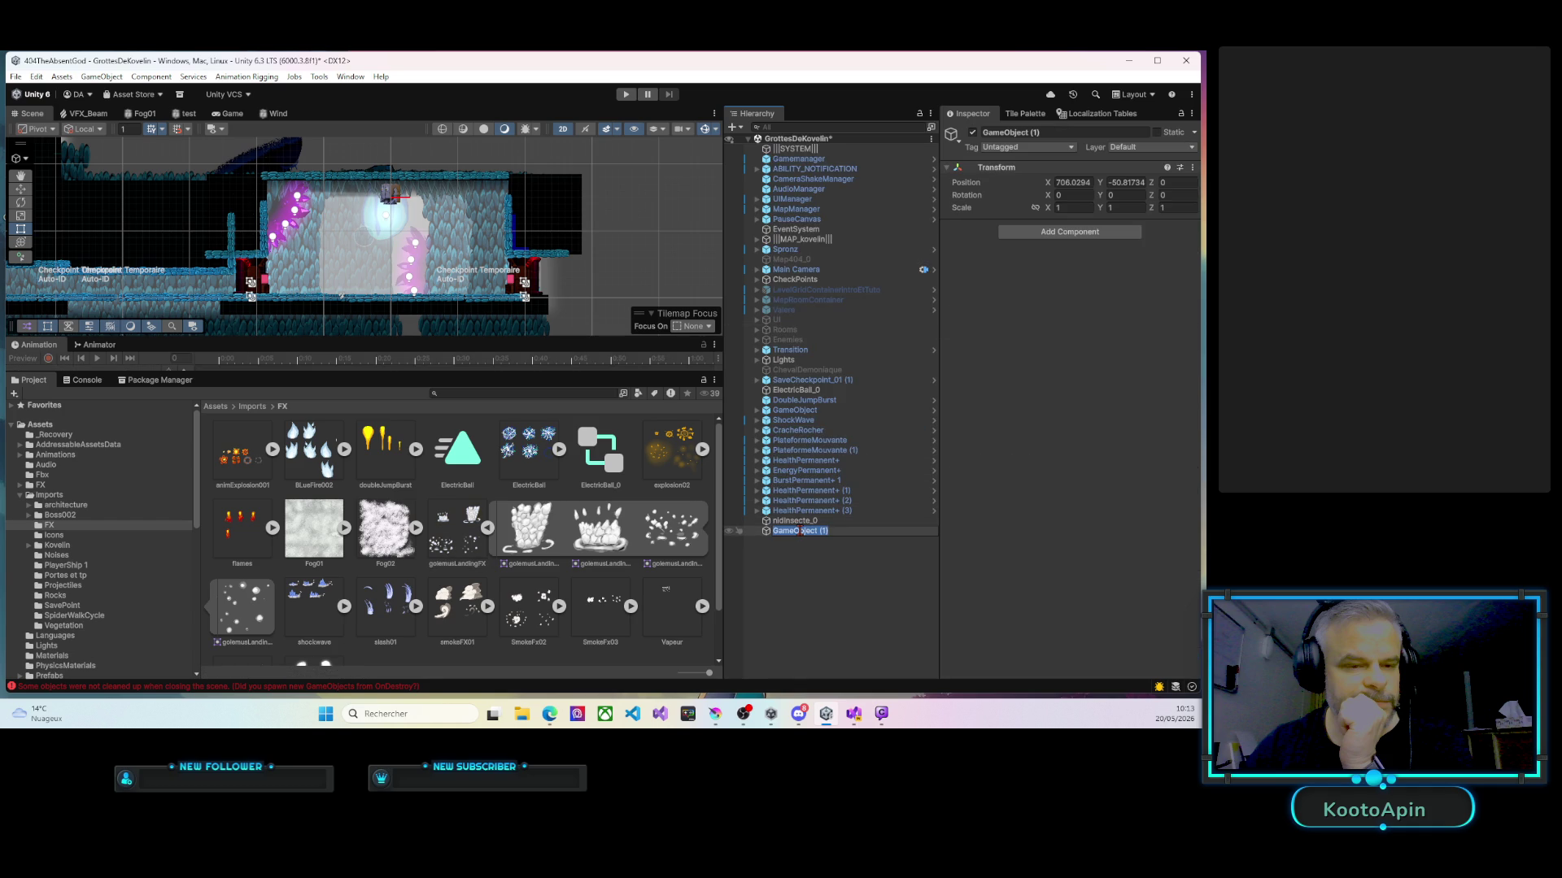
text(GolemeusLandingFX)
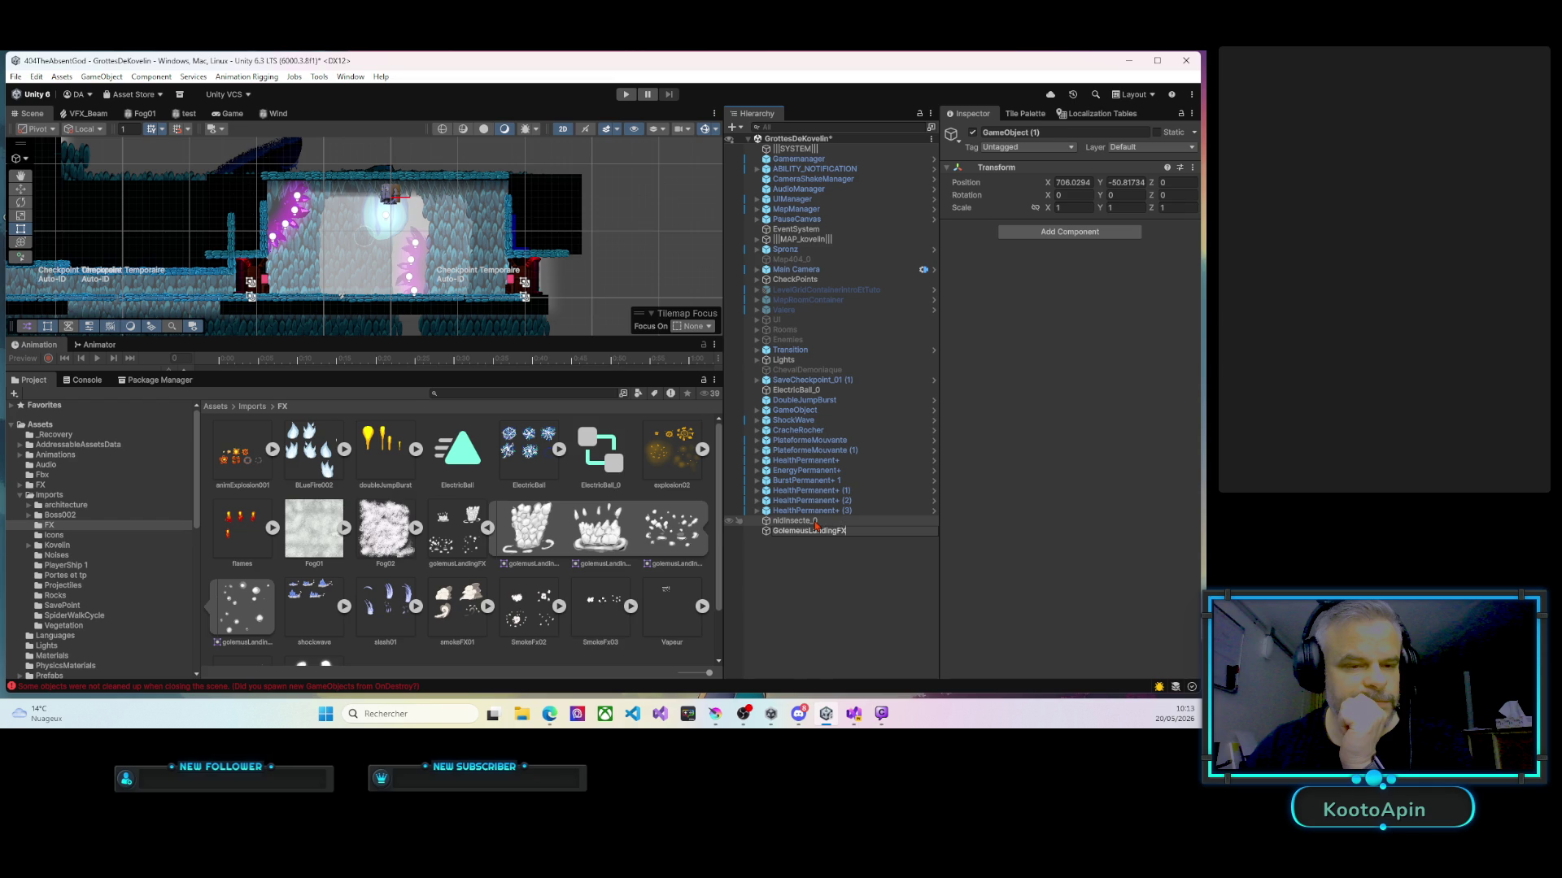
key(Return)
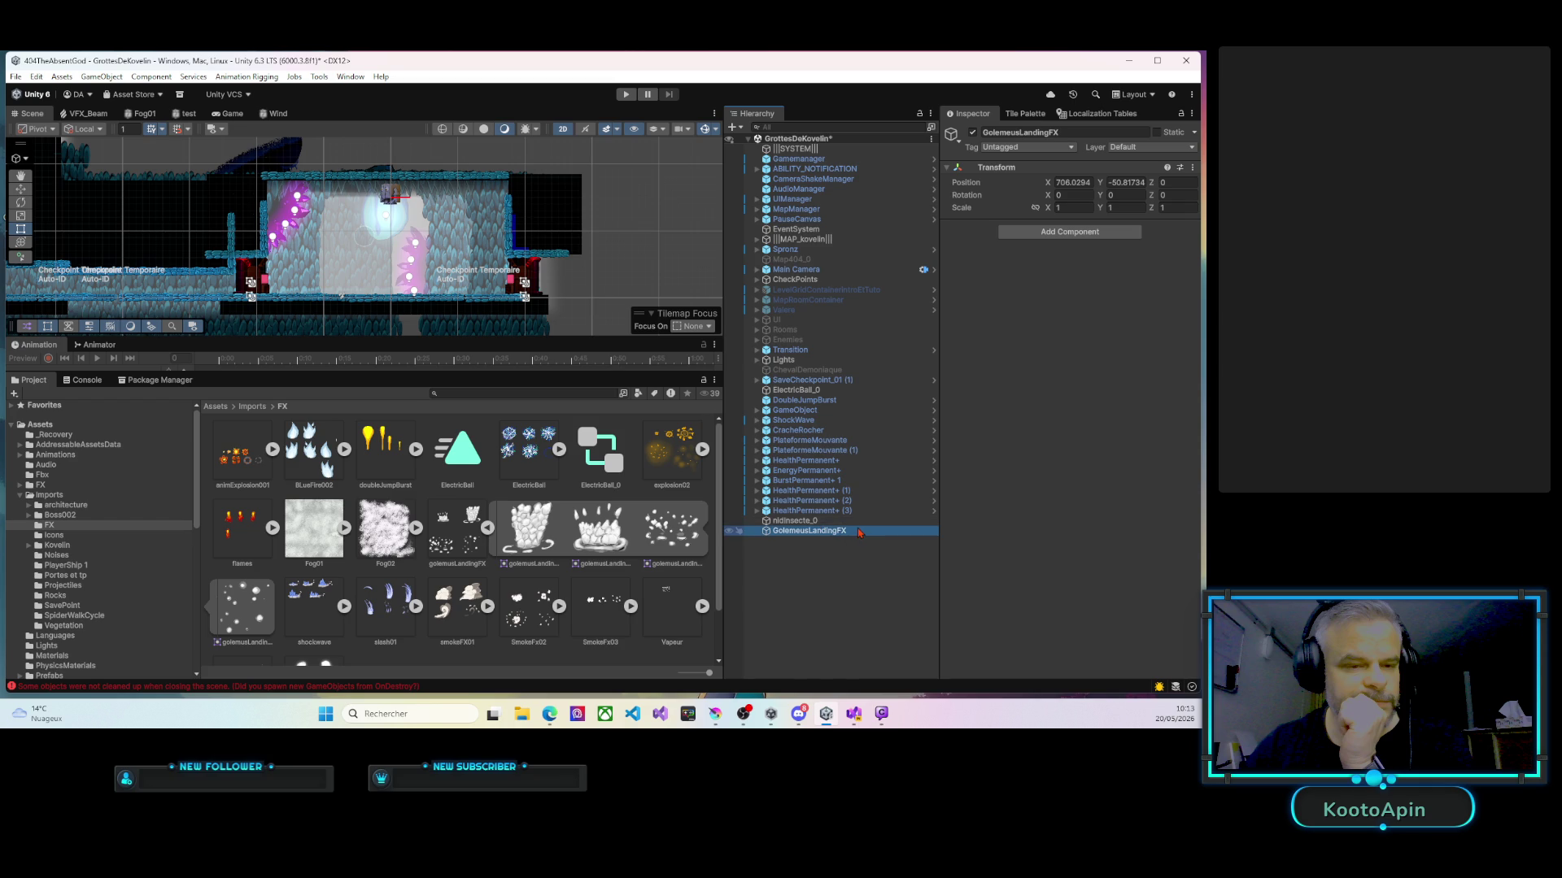
click(815, 533)
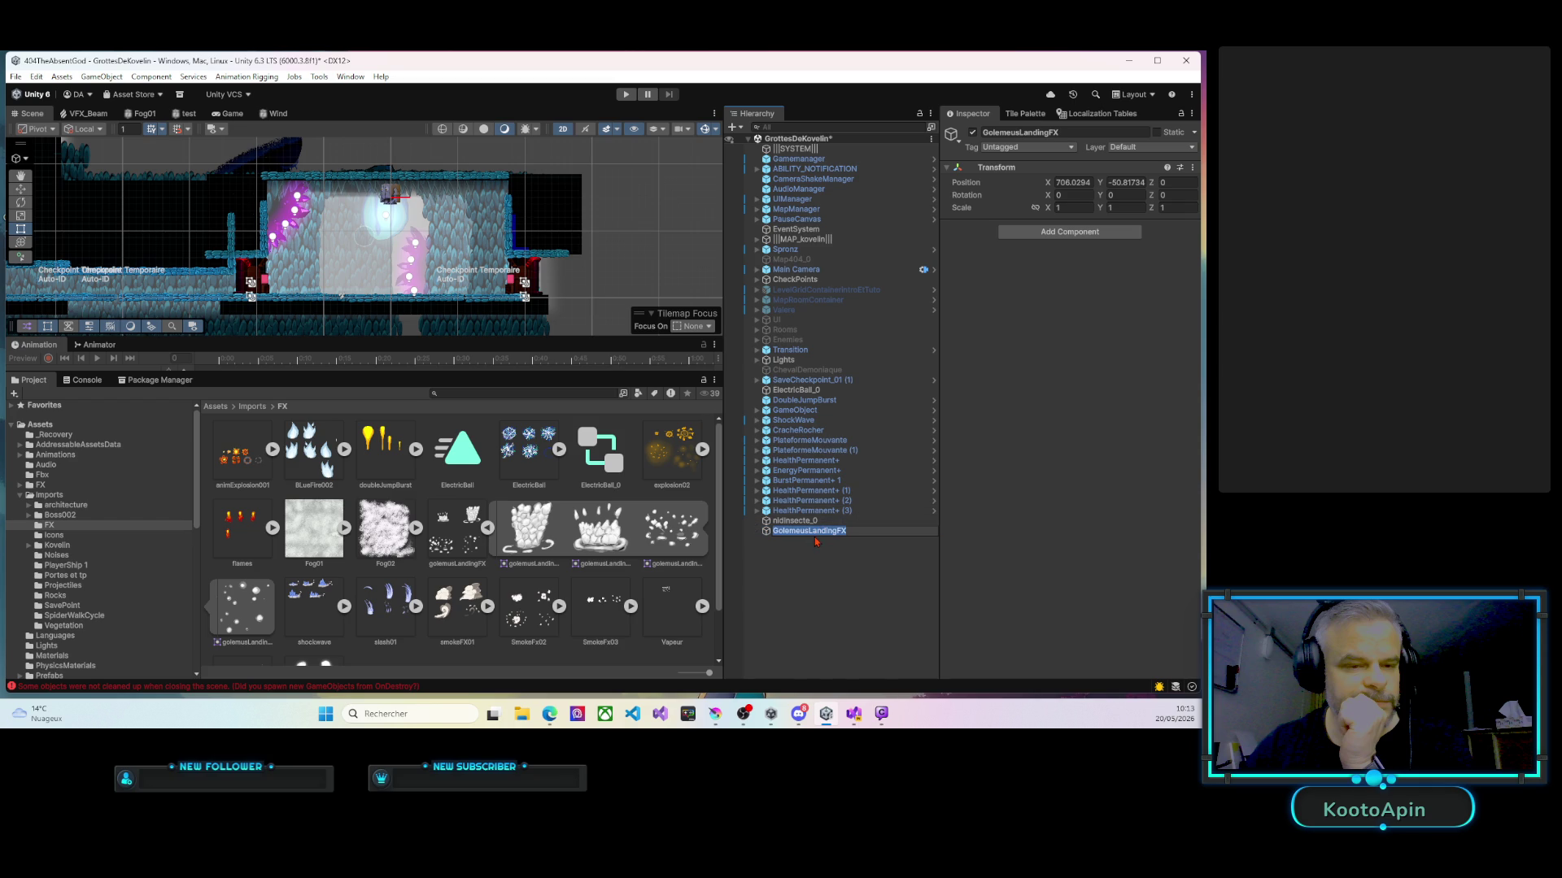
click(805, 533)
key(BackSpace)
click(796, 531)
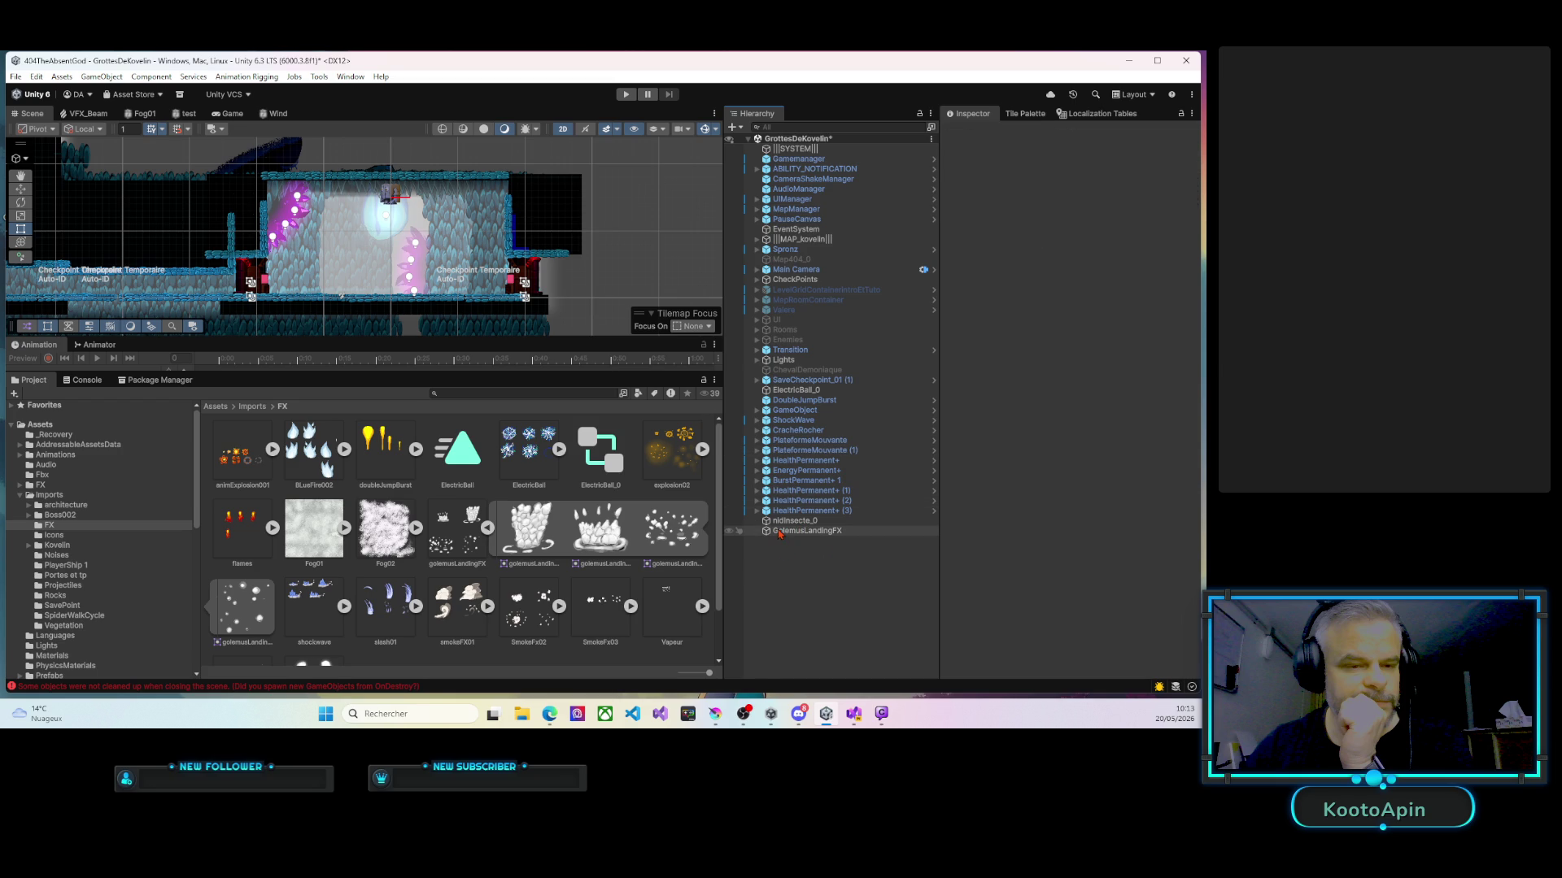
Add a child Particle System under GolemusLandingFX from the Effects menu.
right_click(778, 530)
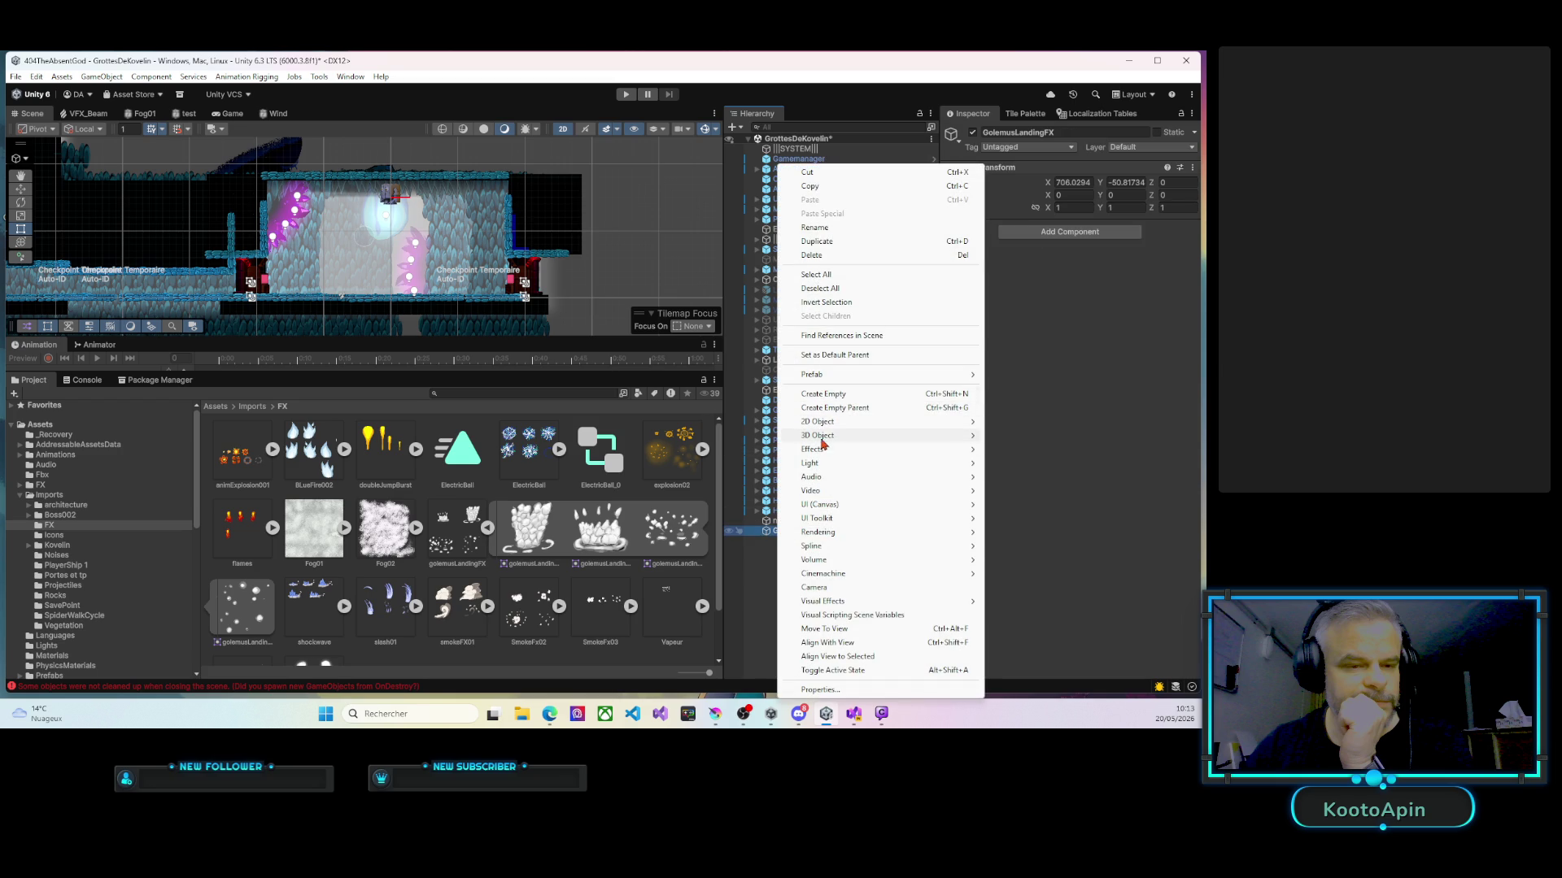
mouse_move(818, 462)
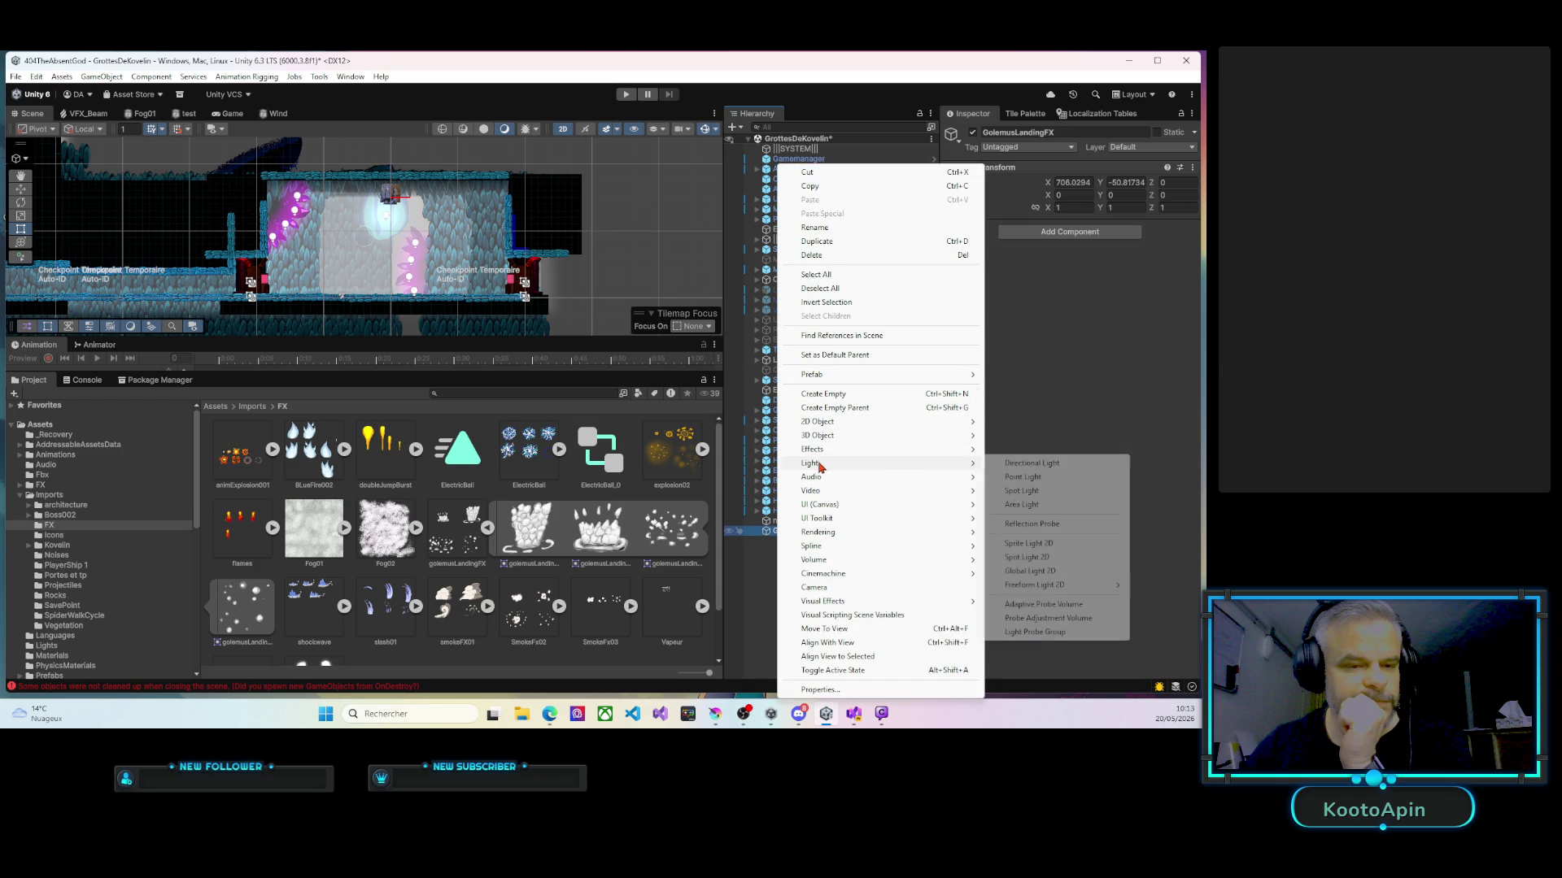
mouse_move(819, 426)
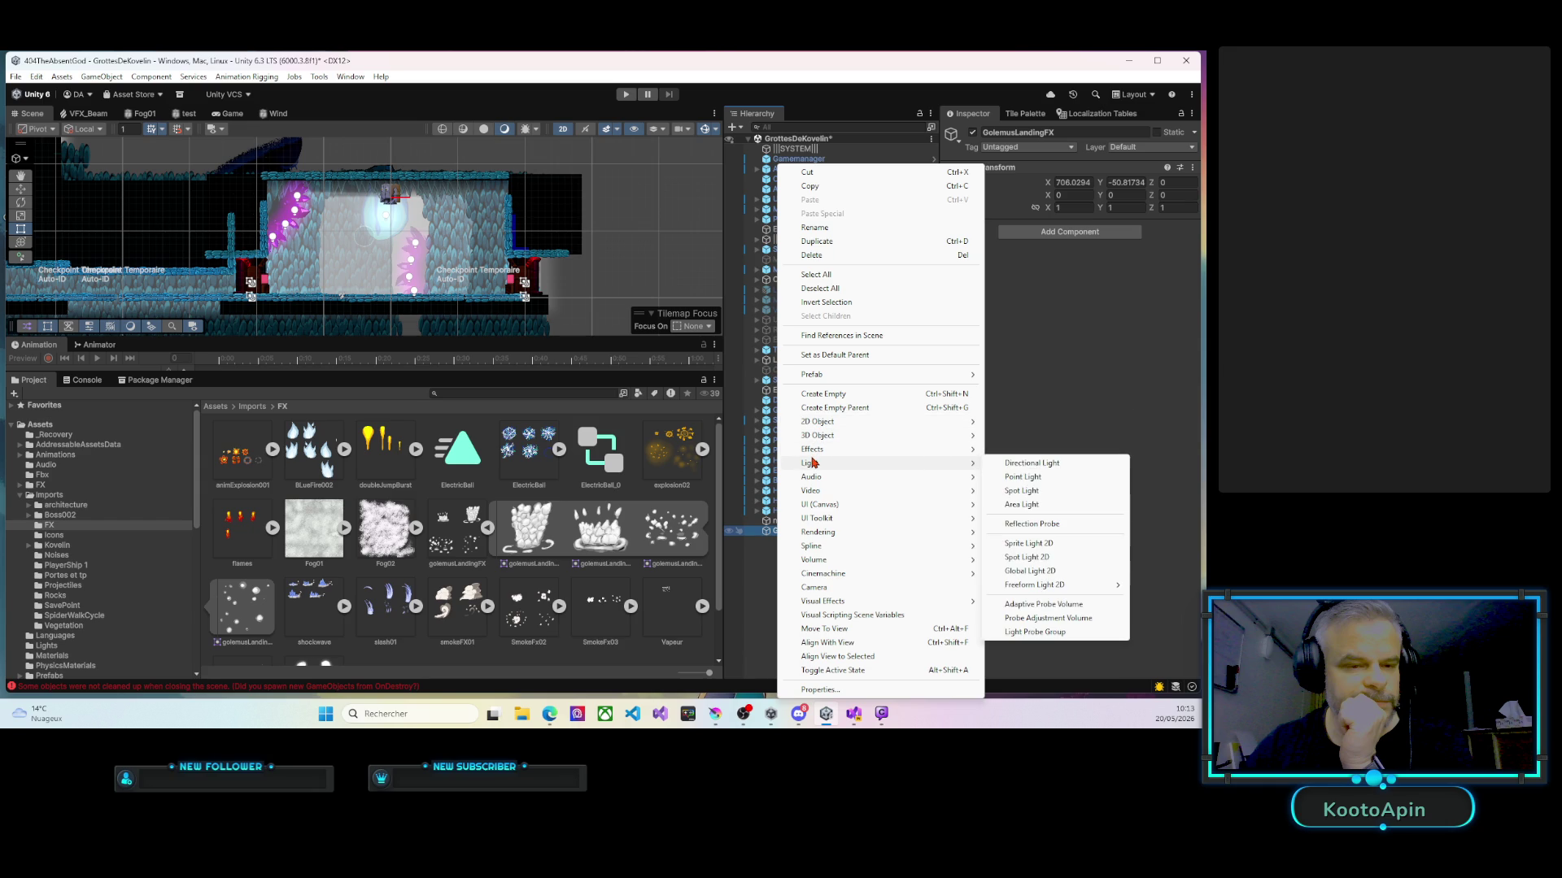
click(1029, 449)
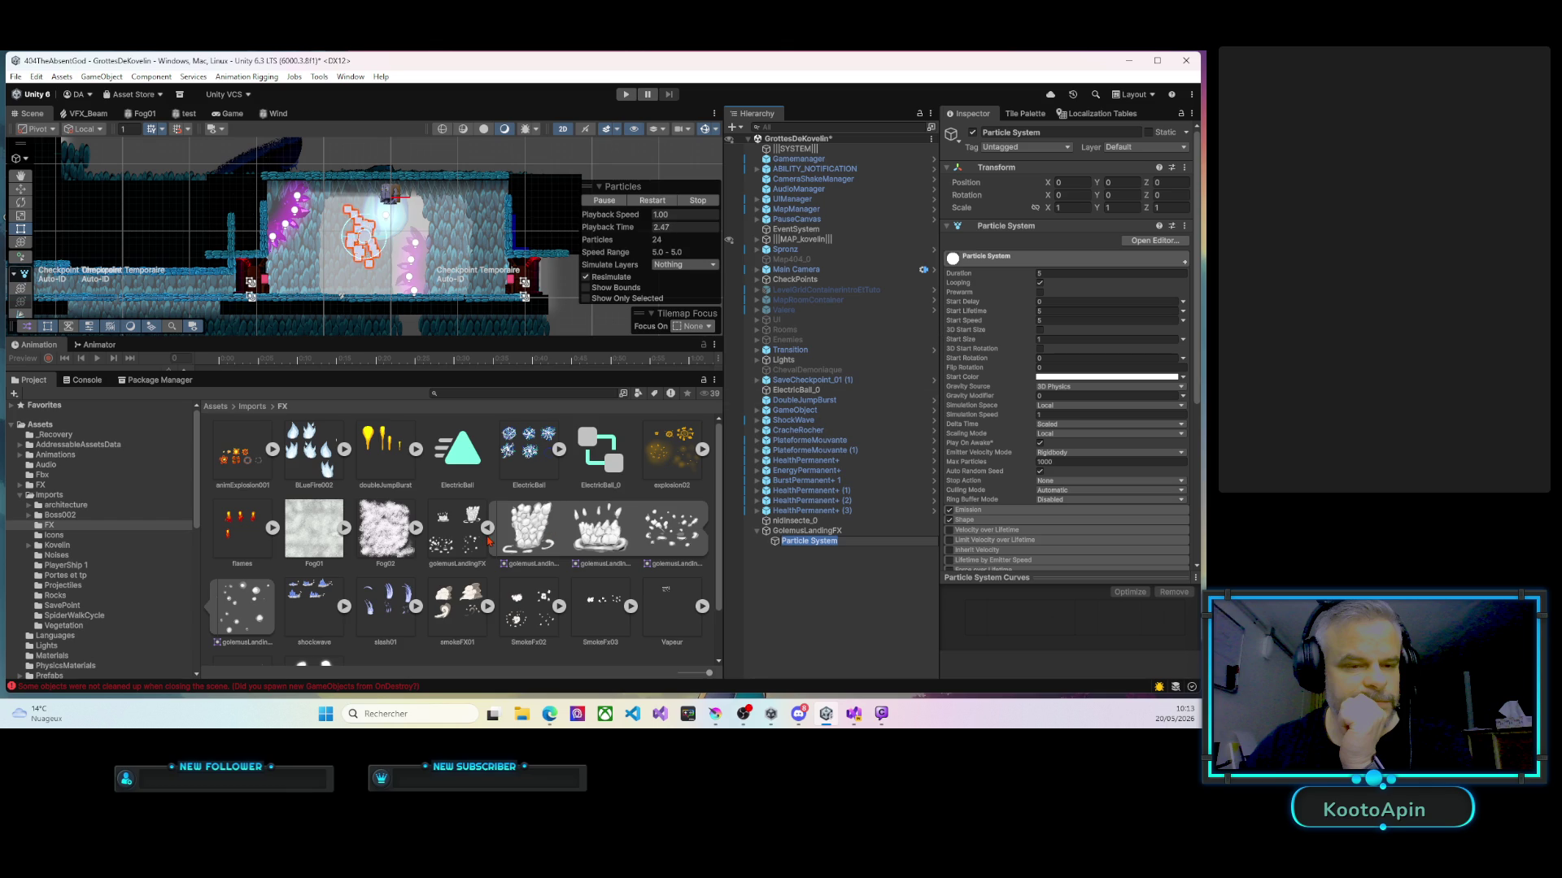
Set the golemusLandingFX texture's Mesh Type to Full Rect and apply the import settings.
click(457, 530)
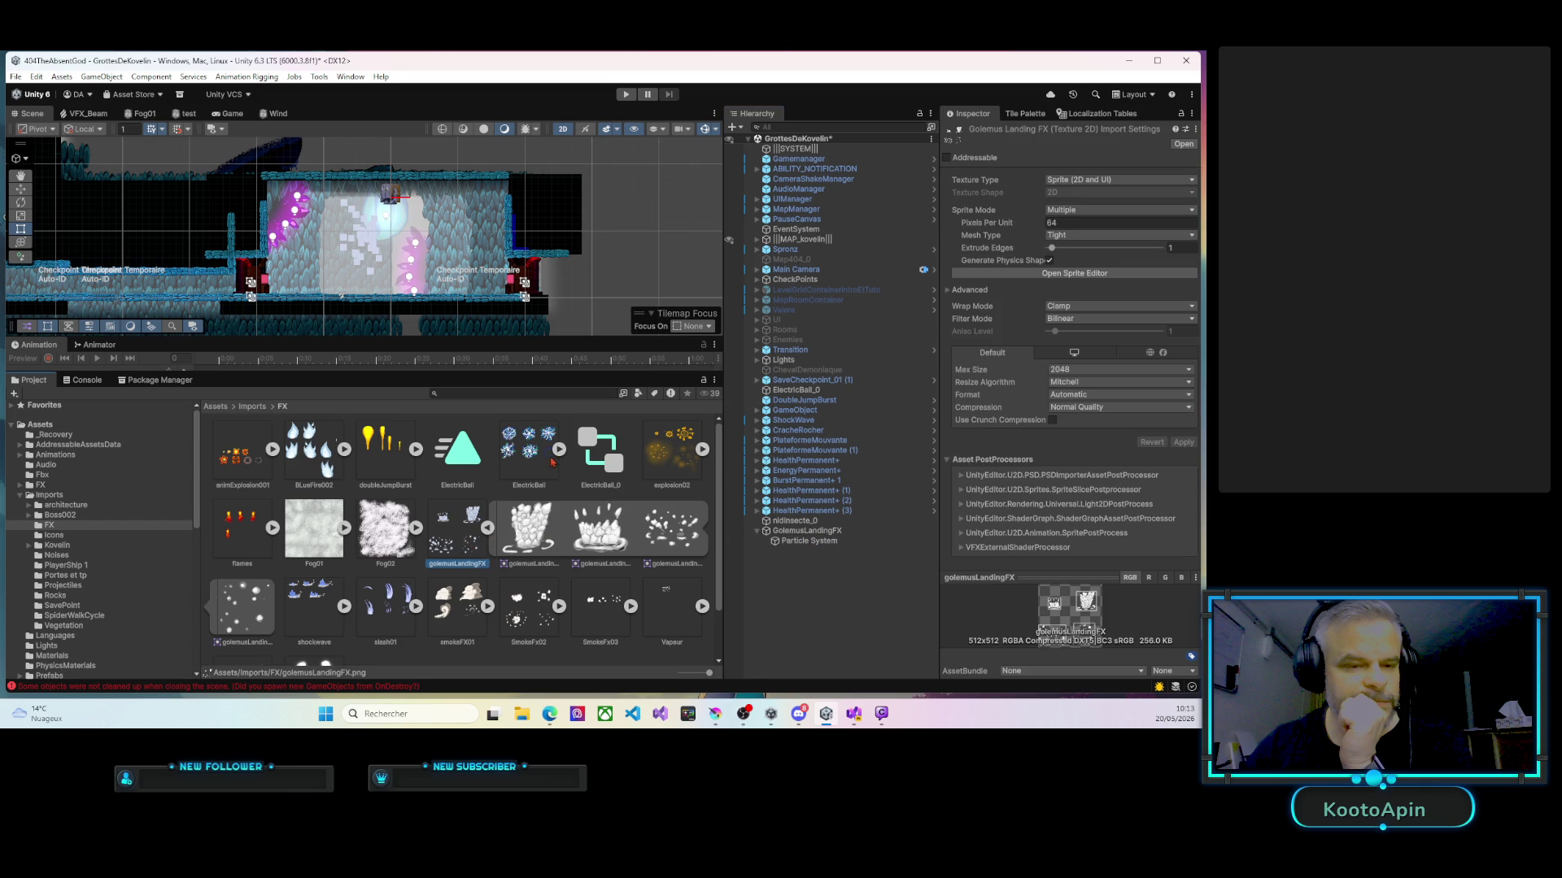
click(1058, 236)
click(1073, 250)
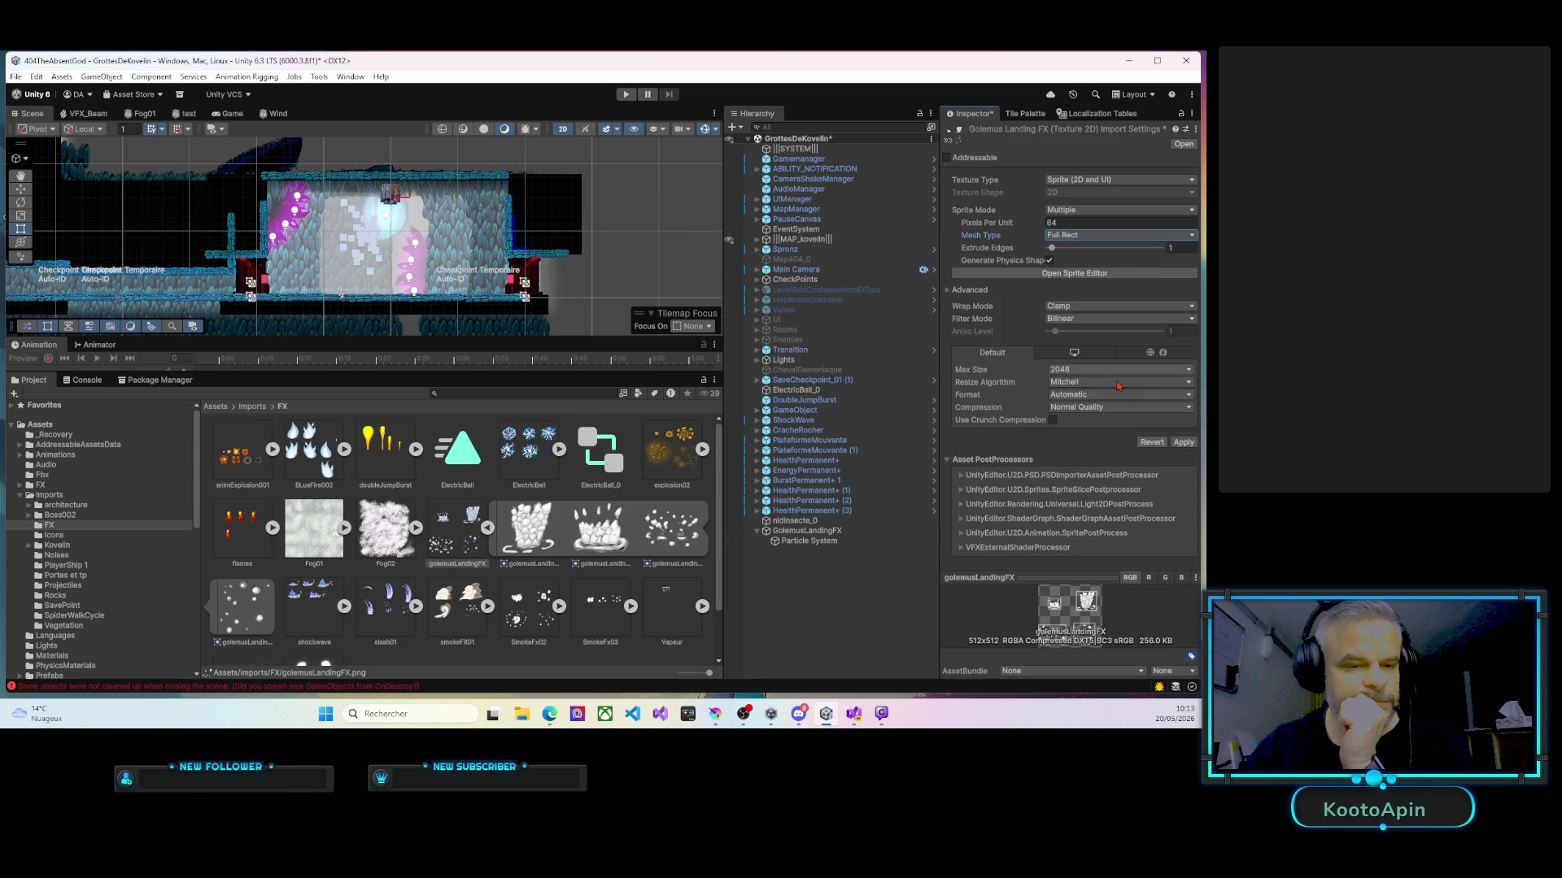
click(1181, 442)
Select the new Particle System and expand its Texture Sheet Animation module.
click(809, 542)
scroll(989, 493, down, 10)
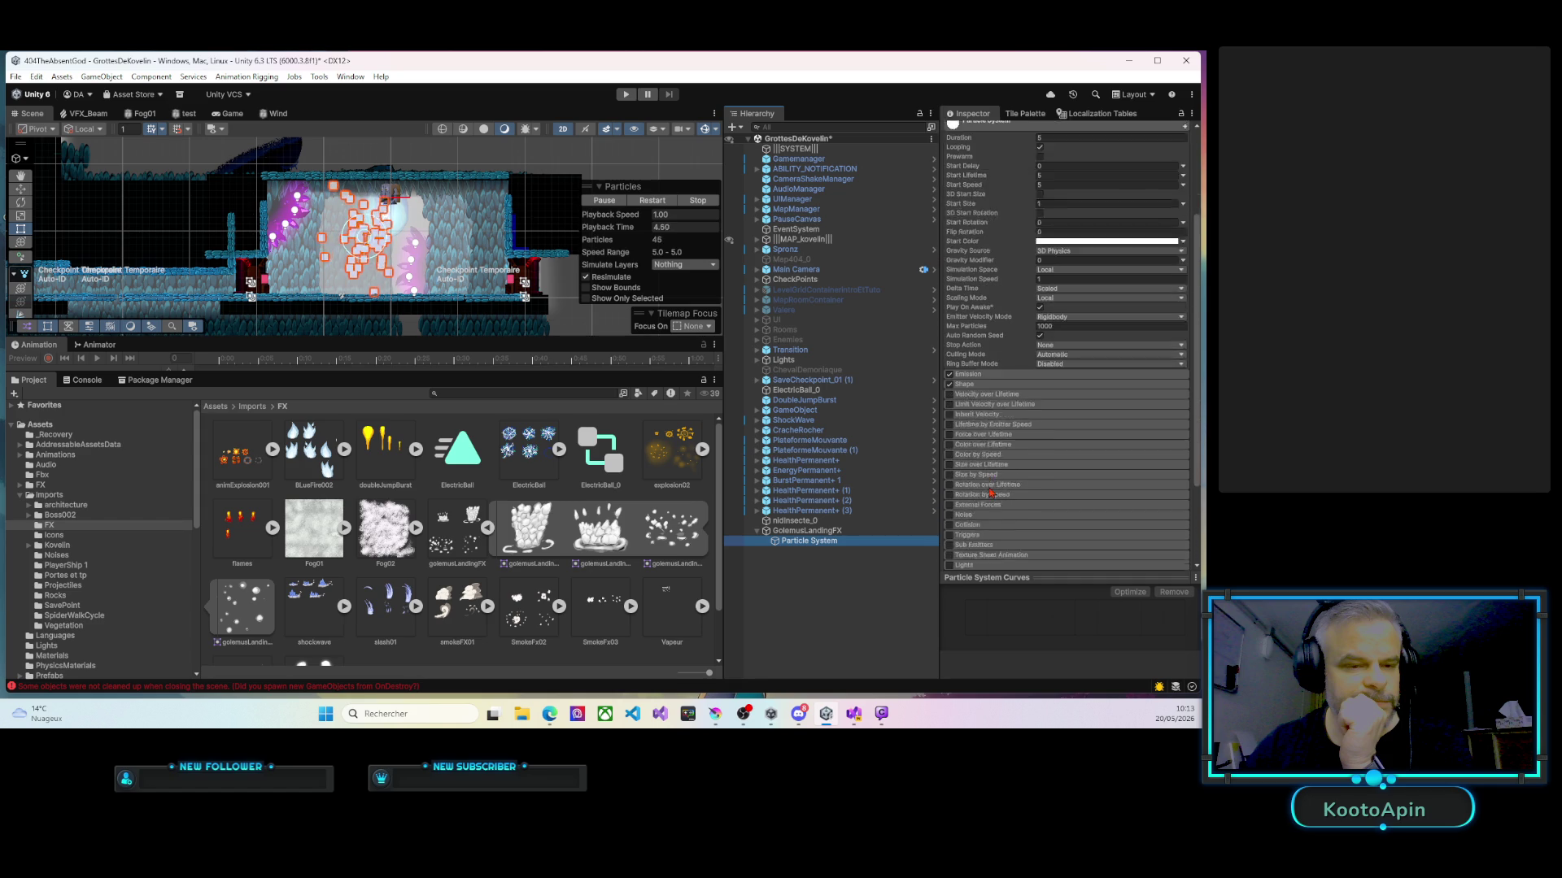
click(980, 454)
Enable Texture Sheet Animation in Sprites mode and add three extra sprite slots.
click(949, 453)
click(1082, 464)
click(1057, 482)
scroll(1057, 471, down, 2)
scroll(1052, 473, down, 2)
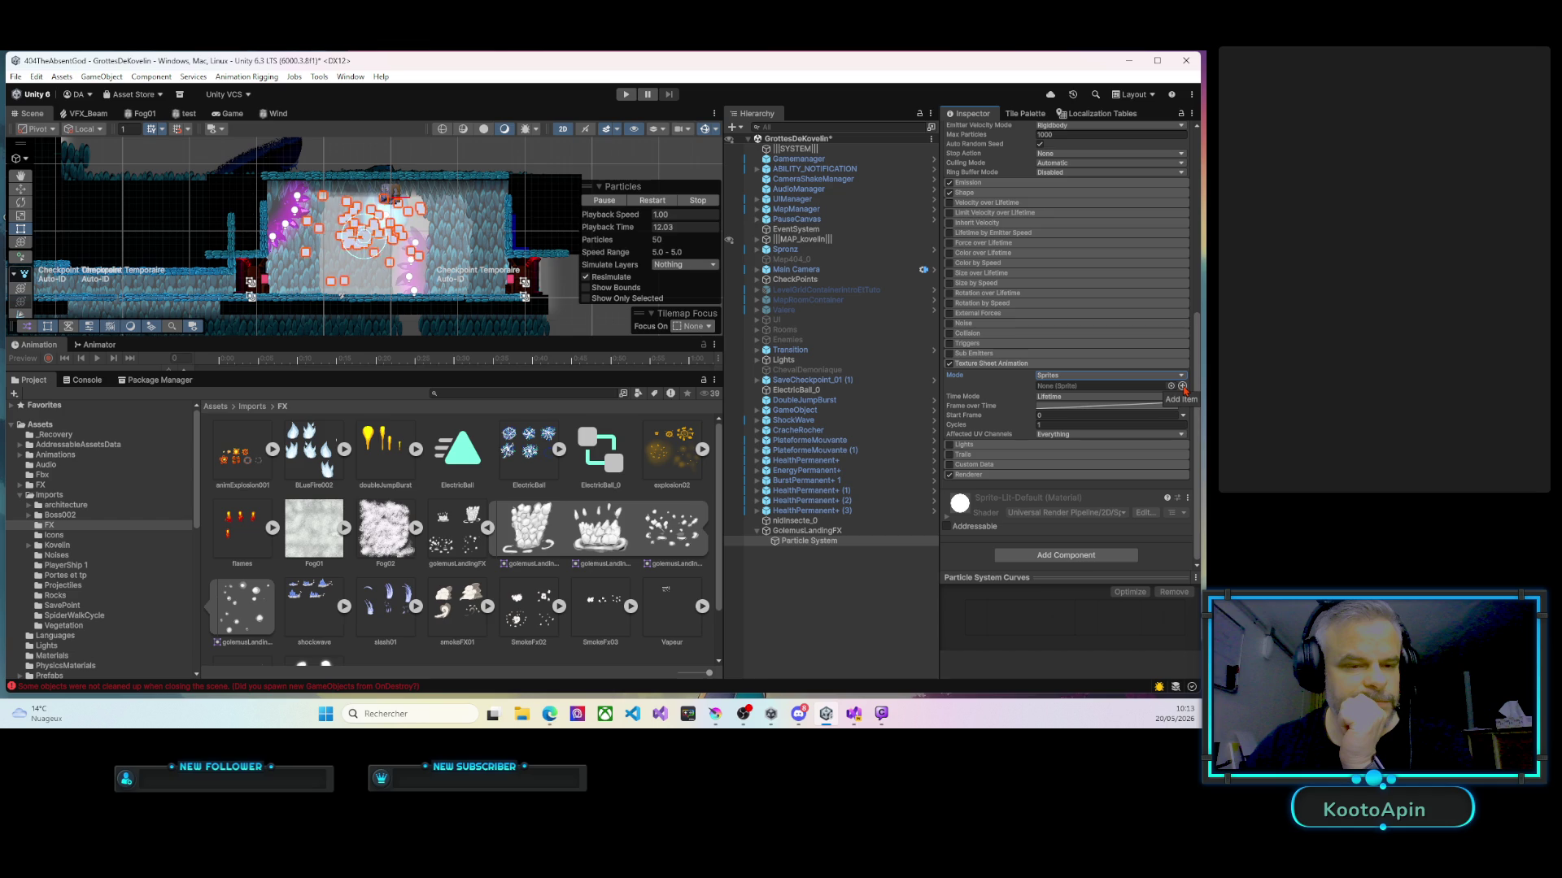
click(1182, 386)
click(1182, 386)
click(1182, 386)
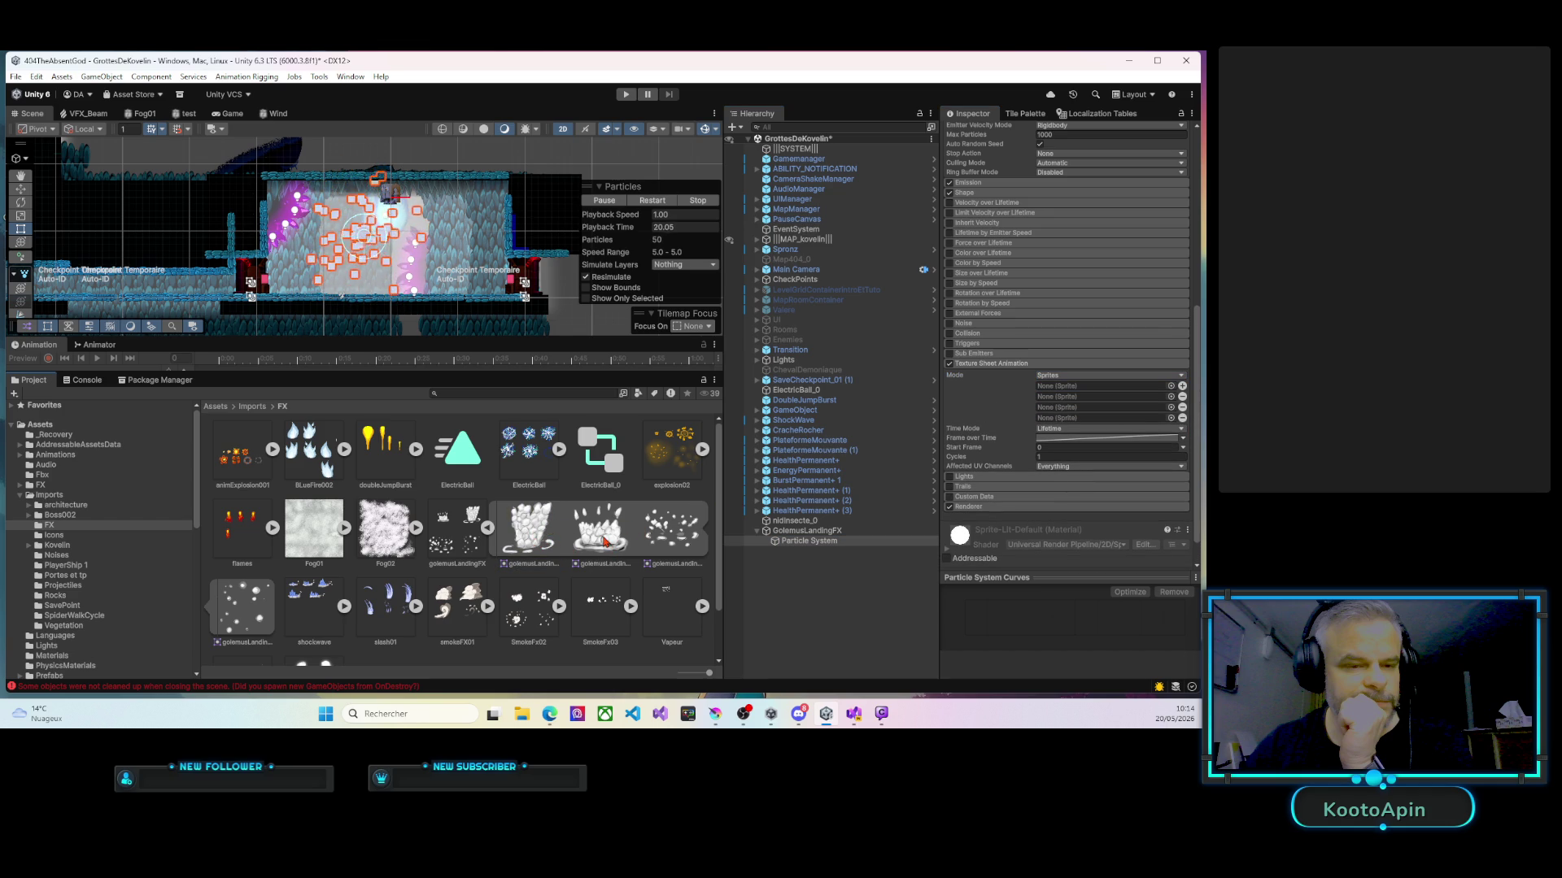
Fill the slots with golemusLandingFX_0, _5, _37 and _48 as the four frames.
mouse_move(604, 539)
mouse_down()
mouse_move(814, 542)
mouse_move(1061, 392)
mouse_up()
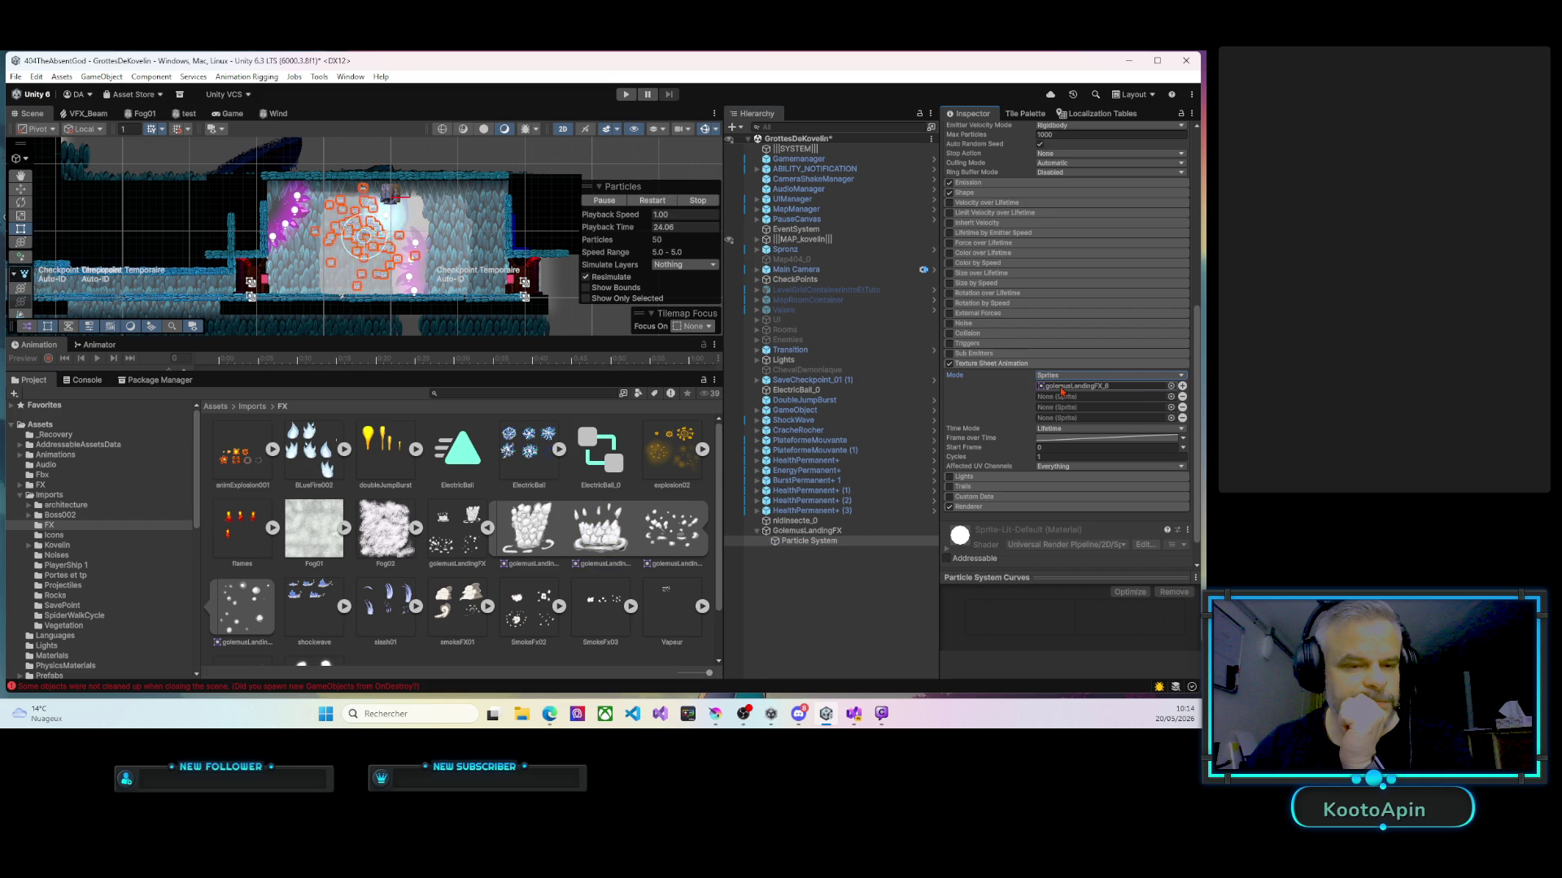
drag(525, 543, 1071, 399)
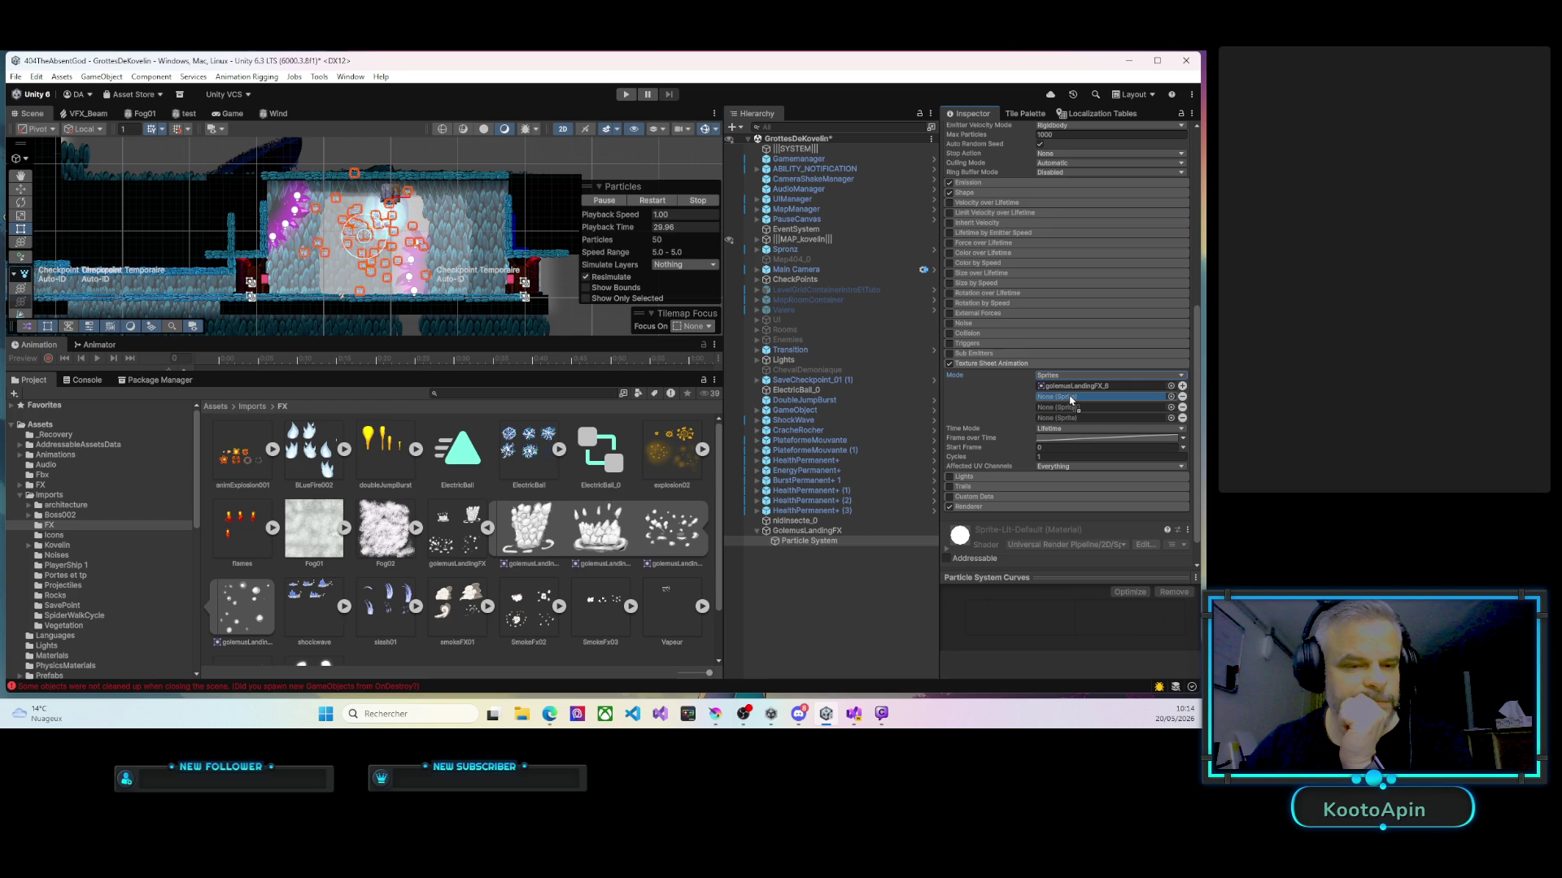
drag(1071, 400, 1071, 399)
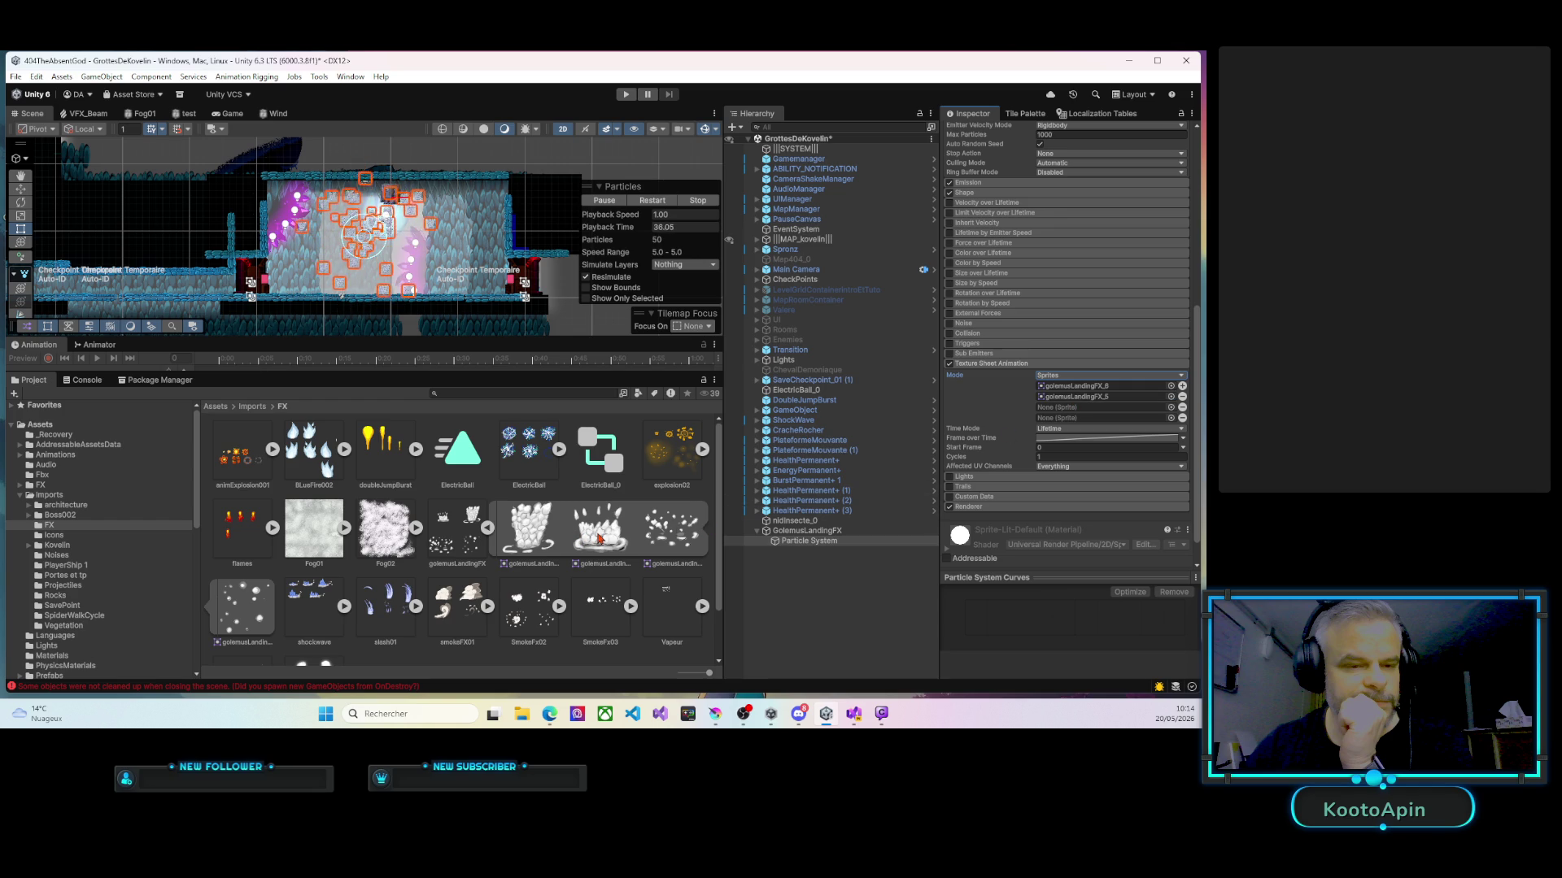
mouse_move(663, 537)
mouse_down()
mouse_move(952, 479)
mouse_move(1074, 409)
mouse_up()
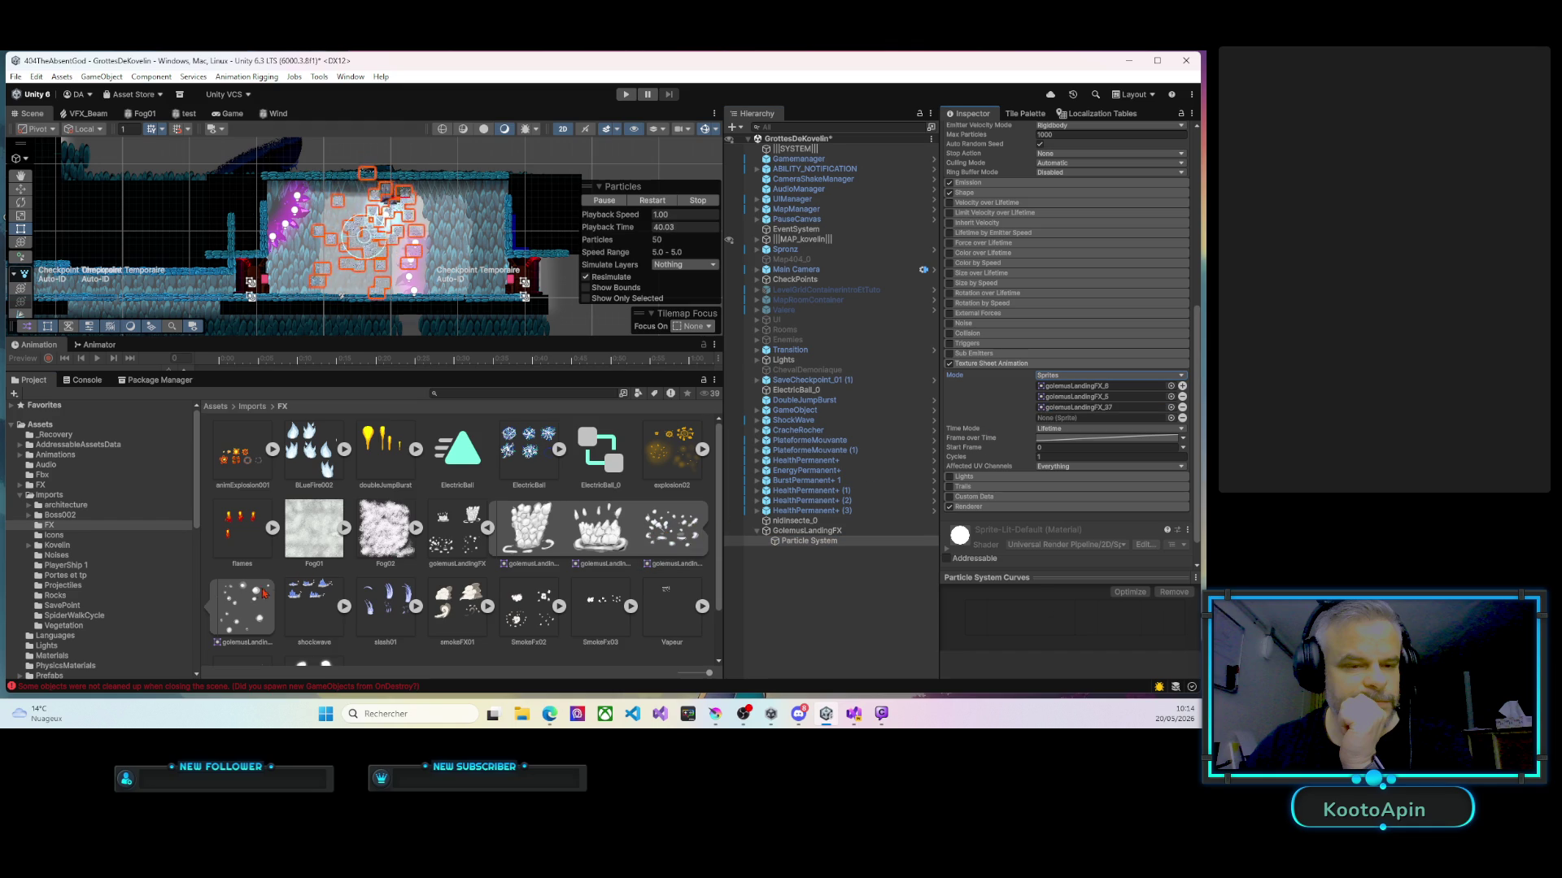
mouse_move(241, 611)
mouse_down()
mouse_move(504, 569)
mouse_move(862, 542)
mouse_move(1057, 383)
mouse_move(1045, 424)
mouse_up()
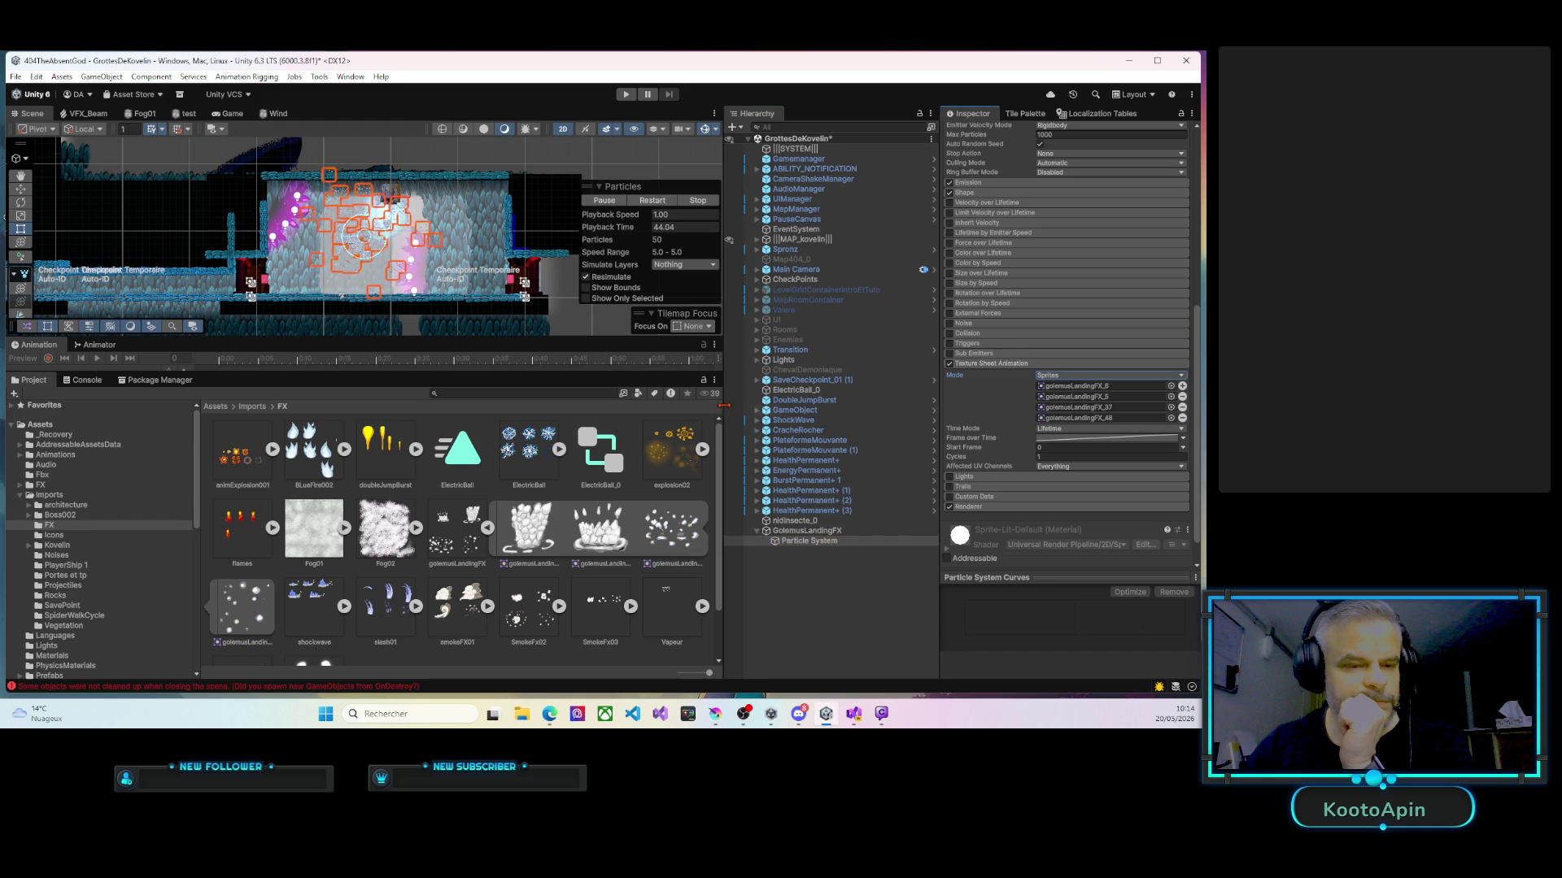
scroll(372, 285, up, 5)
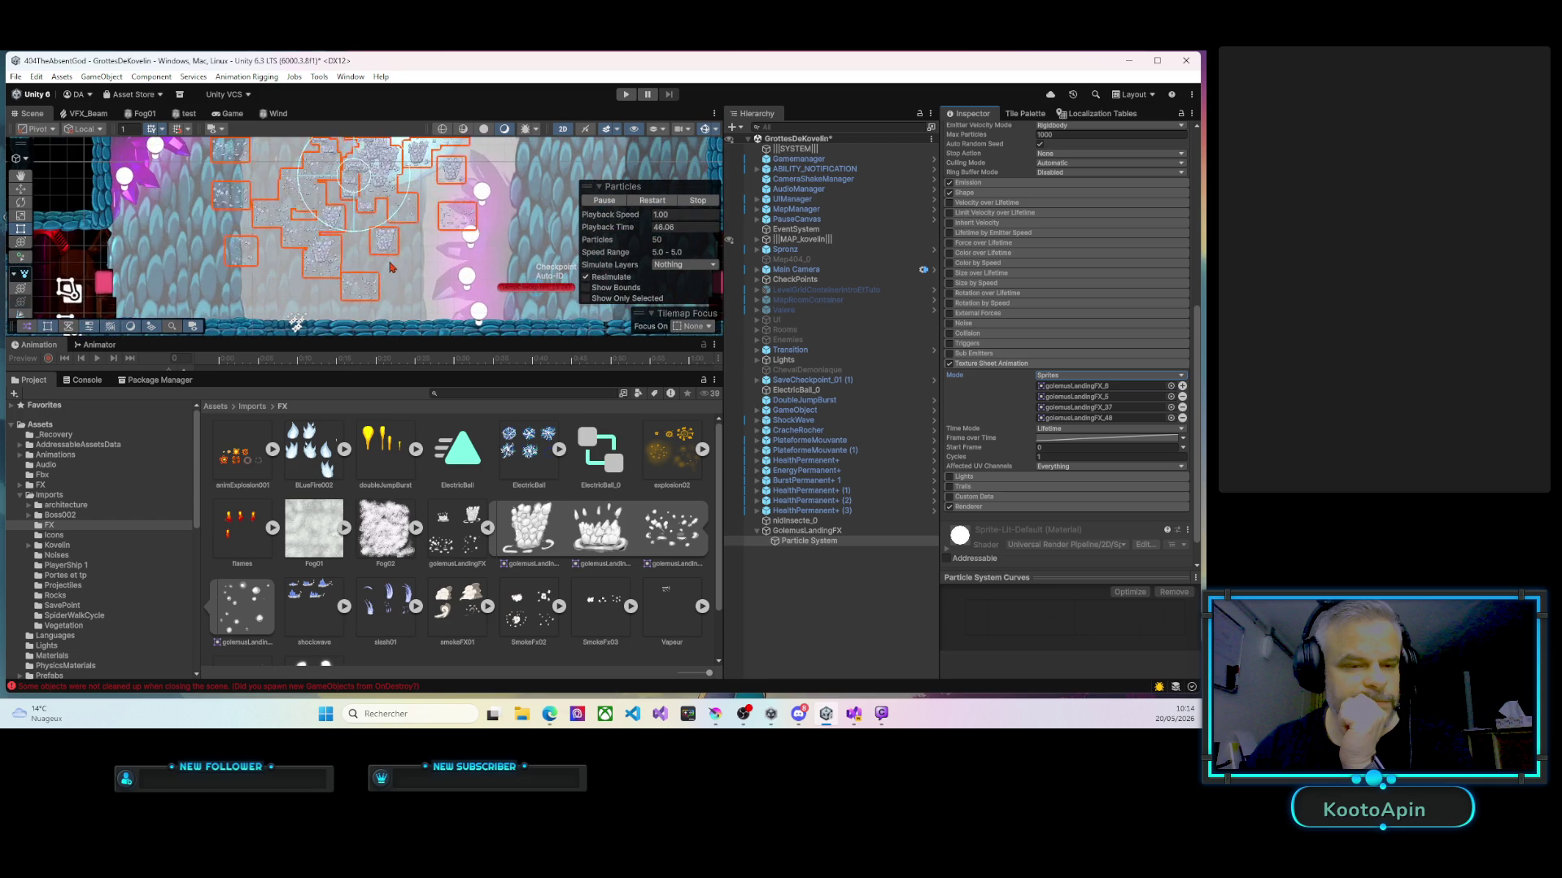
Enlarge the Scene view, then set the Shape cone Angle to 0 and Radius to 0.0001.
drag(499, 339, 499, 474)
scroll(1023, 407, up, 10)
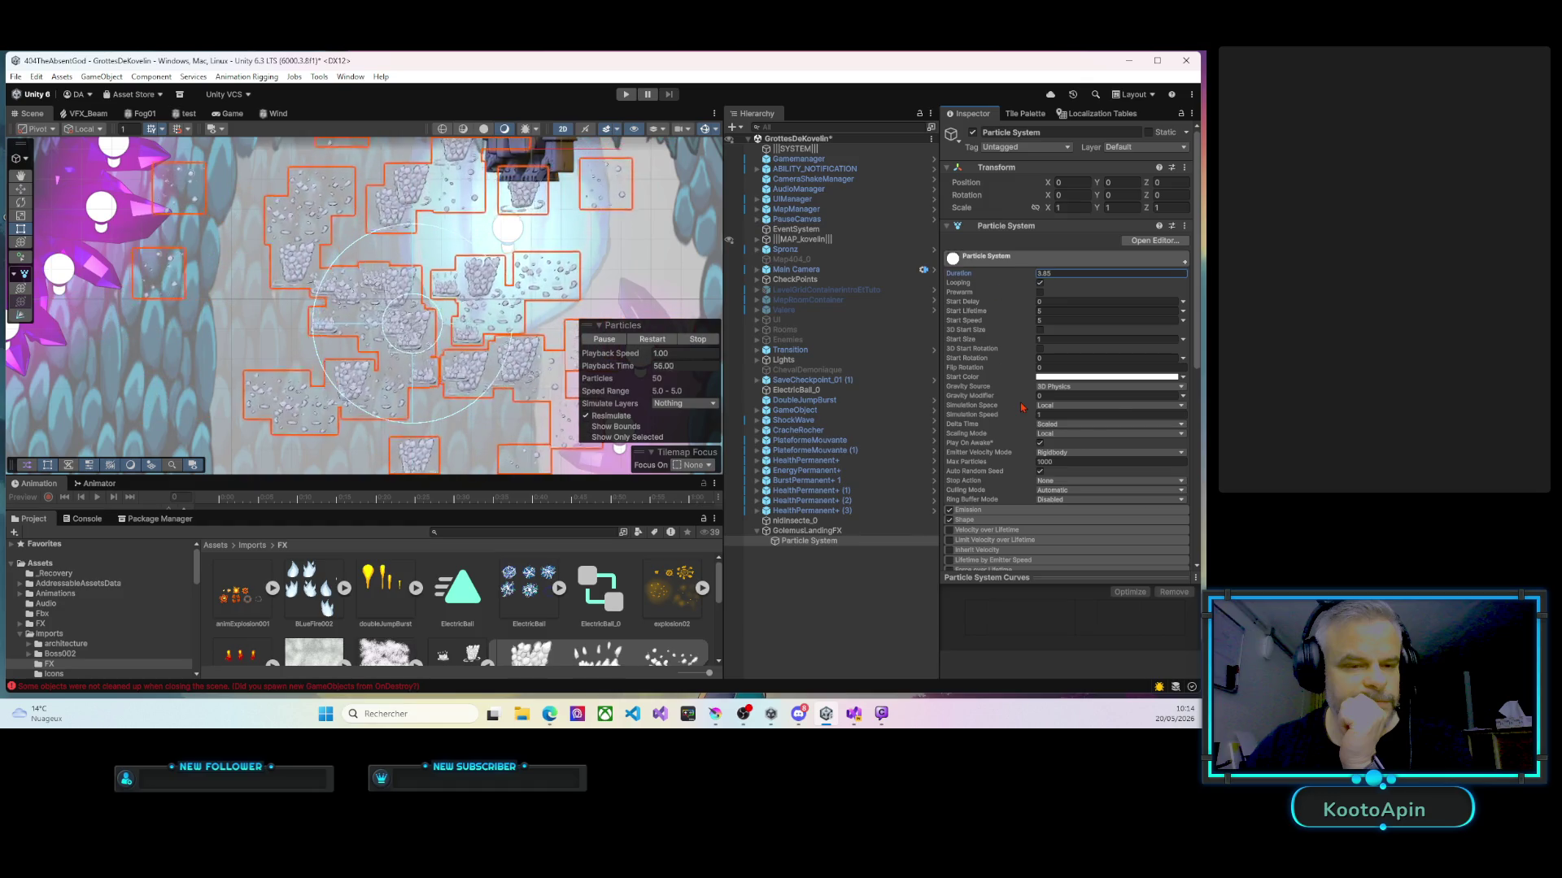
scroll(1023, 406, down, 2)
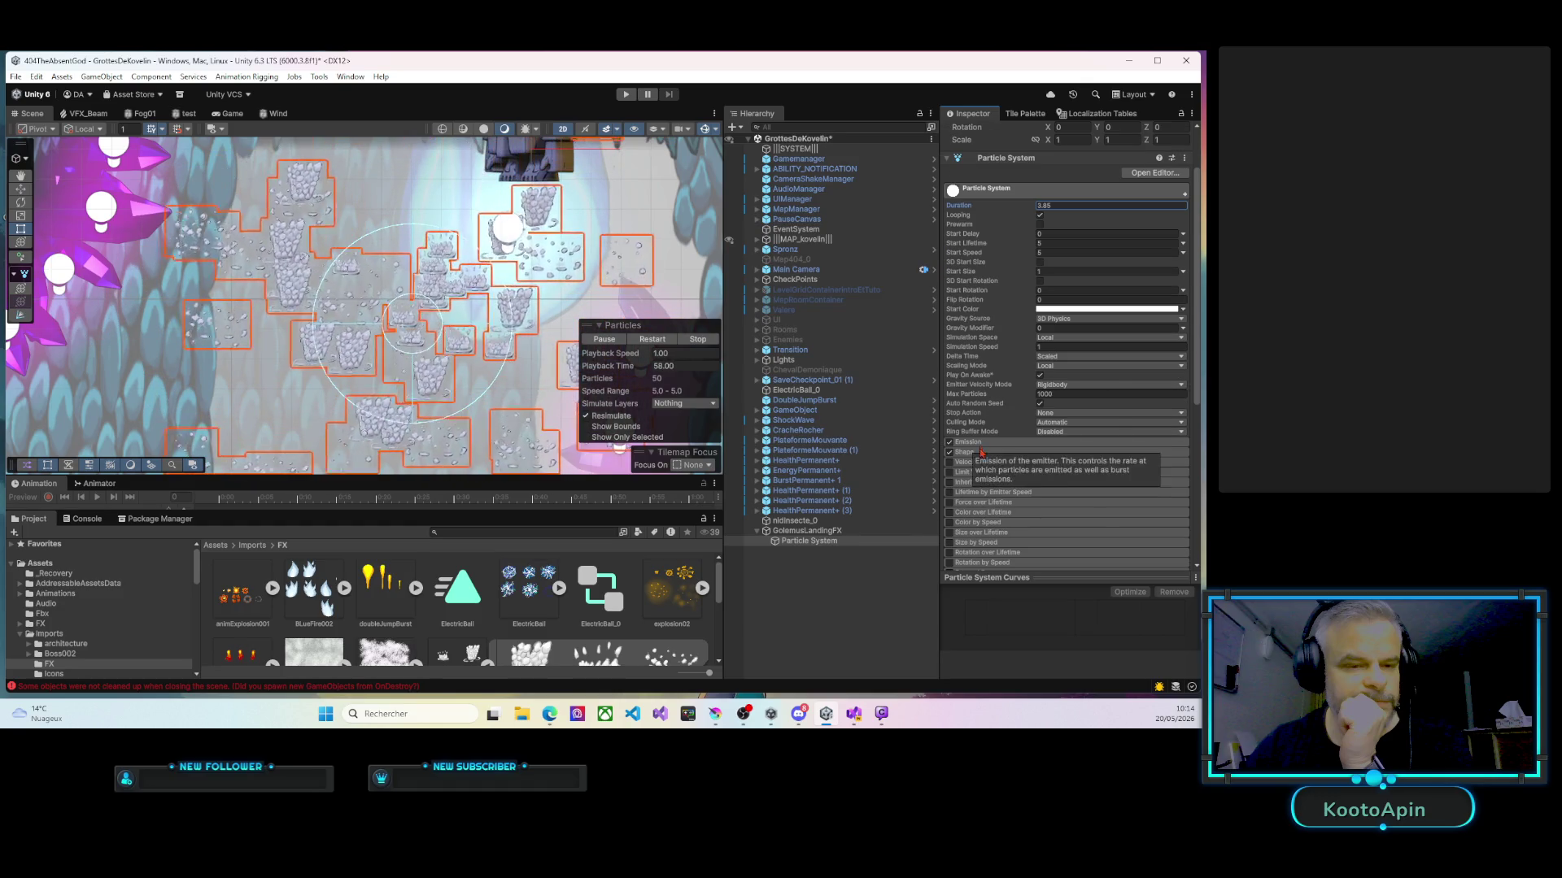
click(979, 453)
scroll(980, 458, down, 2)
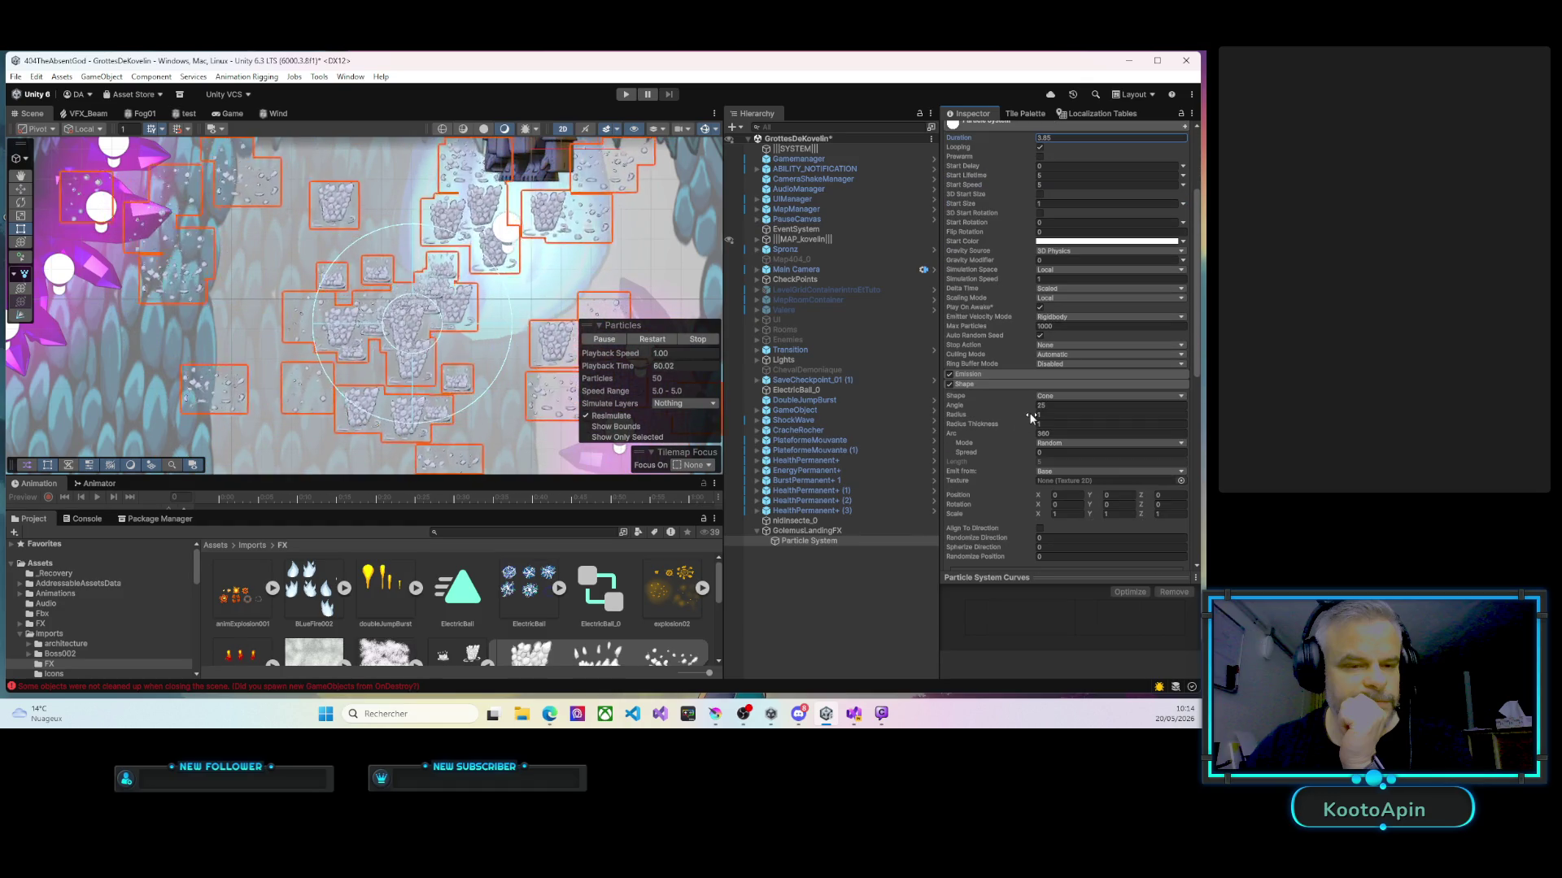
drag(1032, 409, 756, 400)
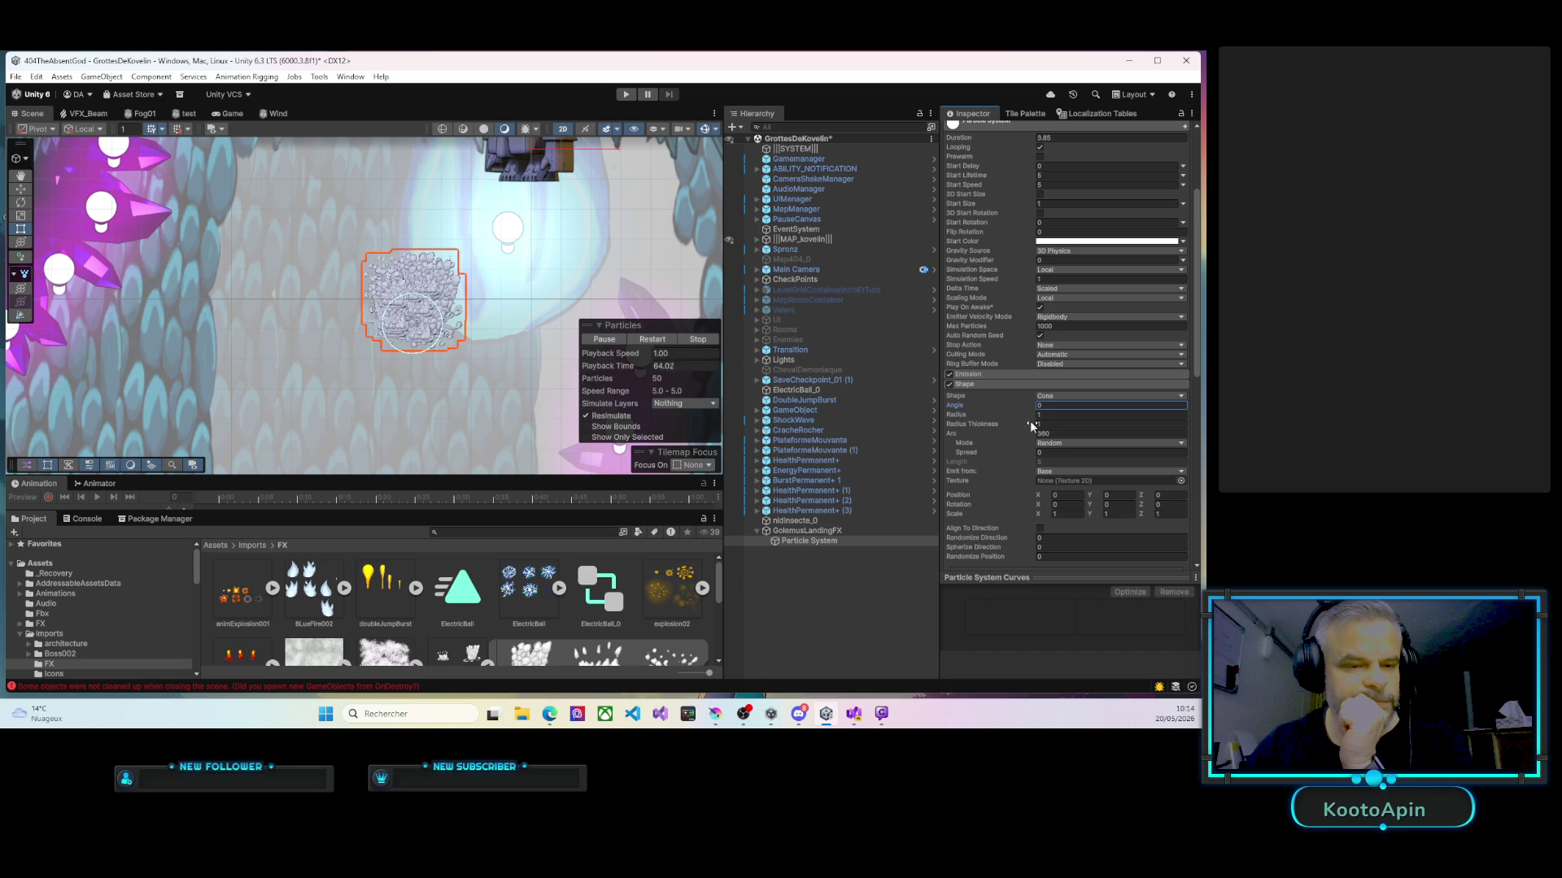
drag(1035, 420, 1005, 427)
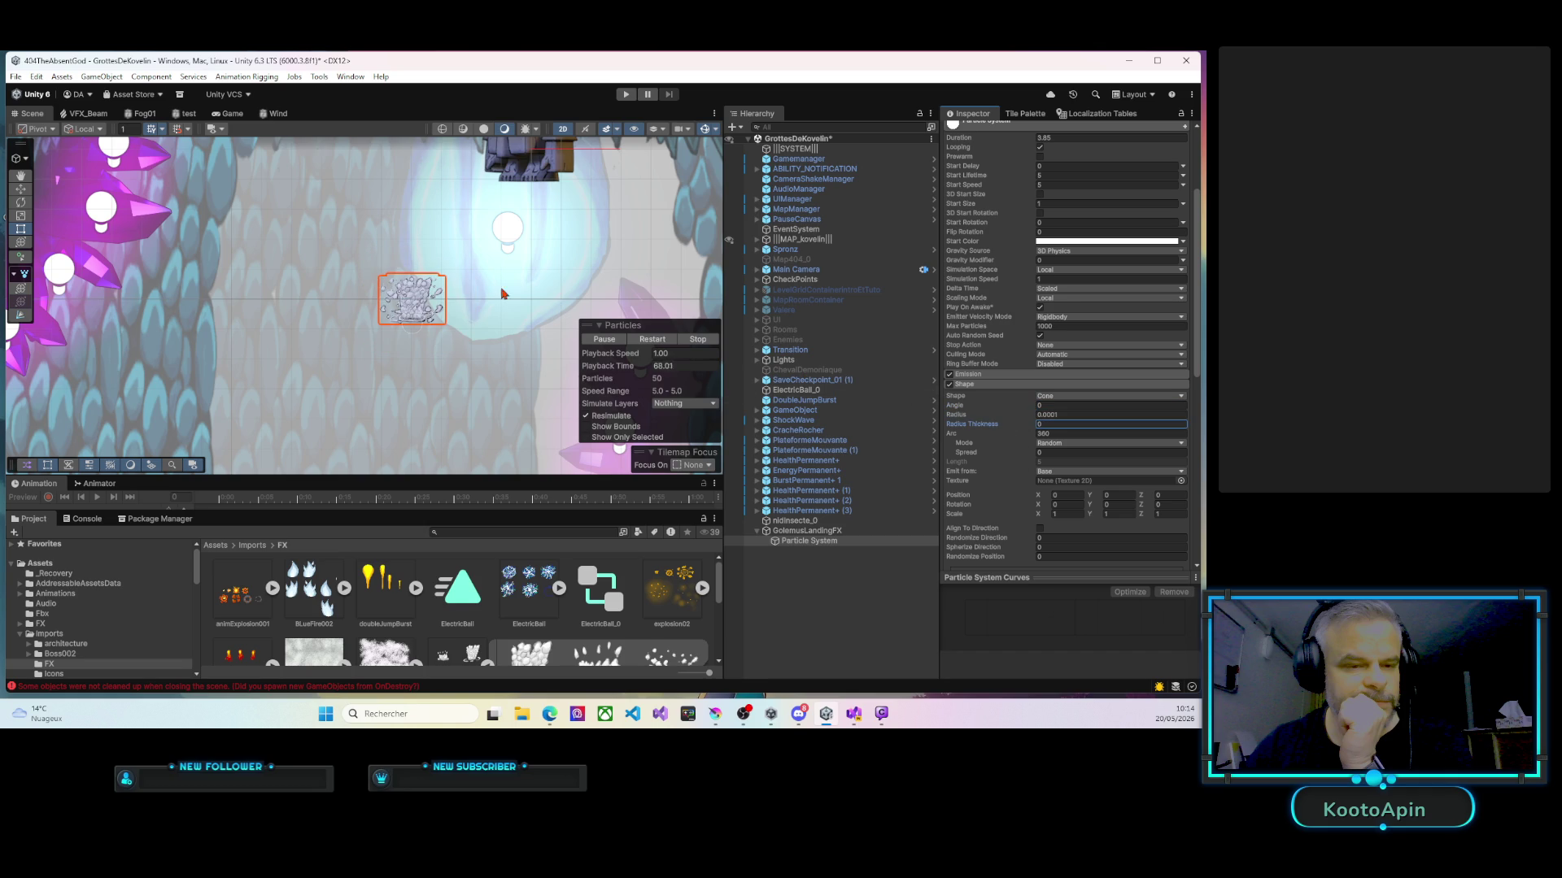
scroll(1009, 317, up, 2)
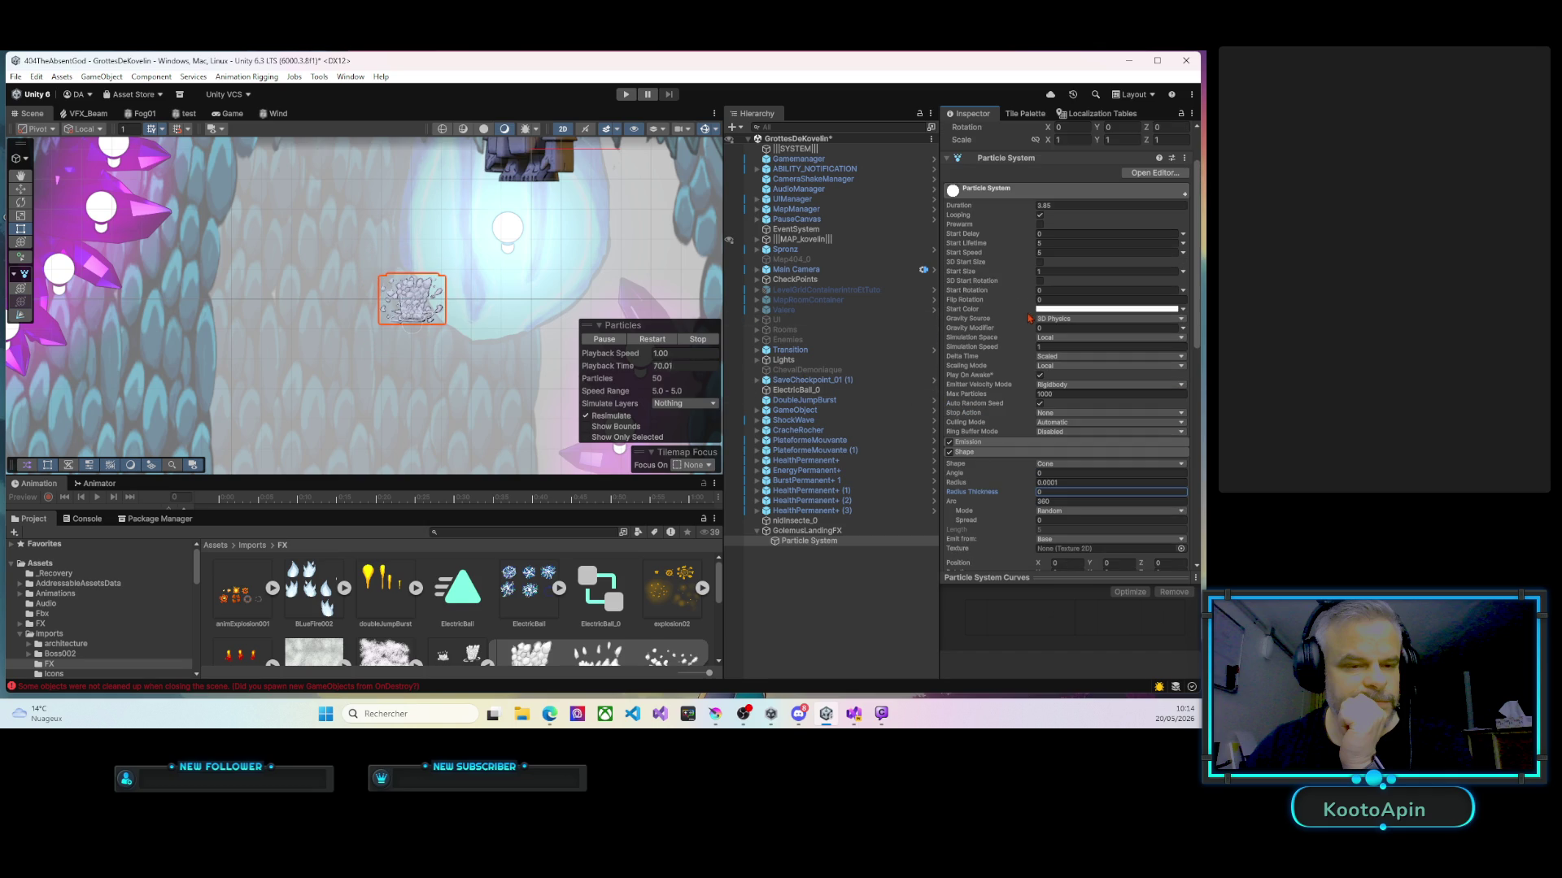
click(1031, 247)
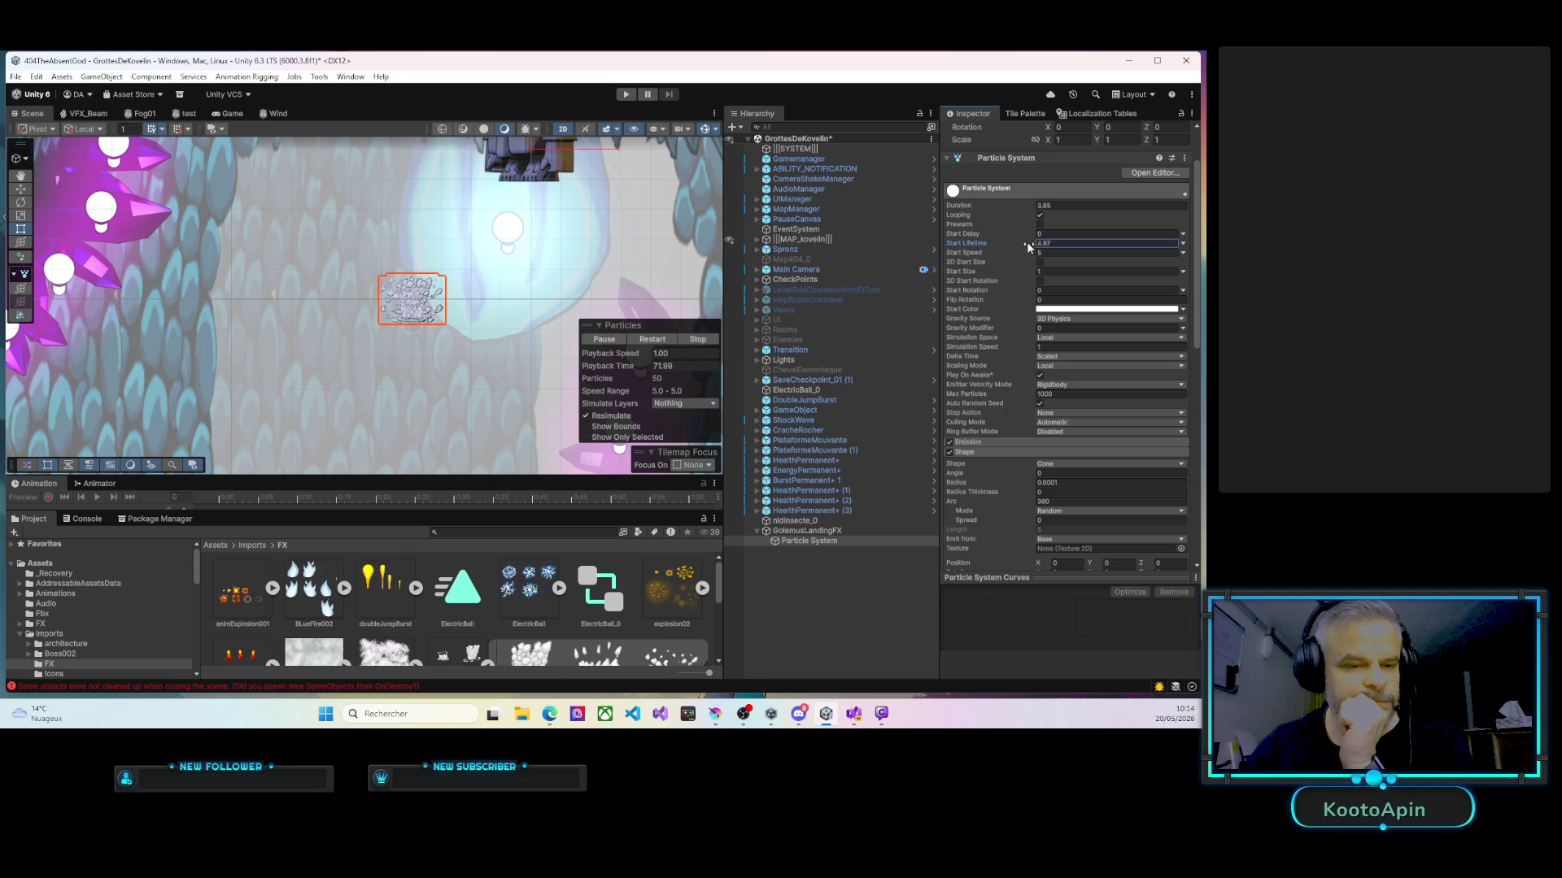
Set Start Lifetime 0.34, Simulation Speed 0.21, shorten Duration, and restart the preview.
drag(1019, 248, 943, 247)
drag(935, 247, 910, 241)
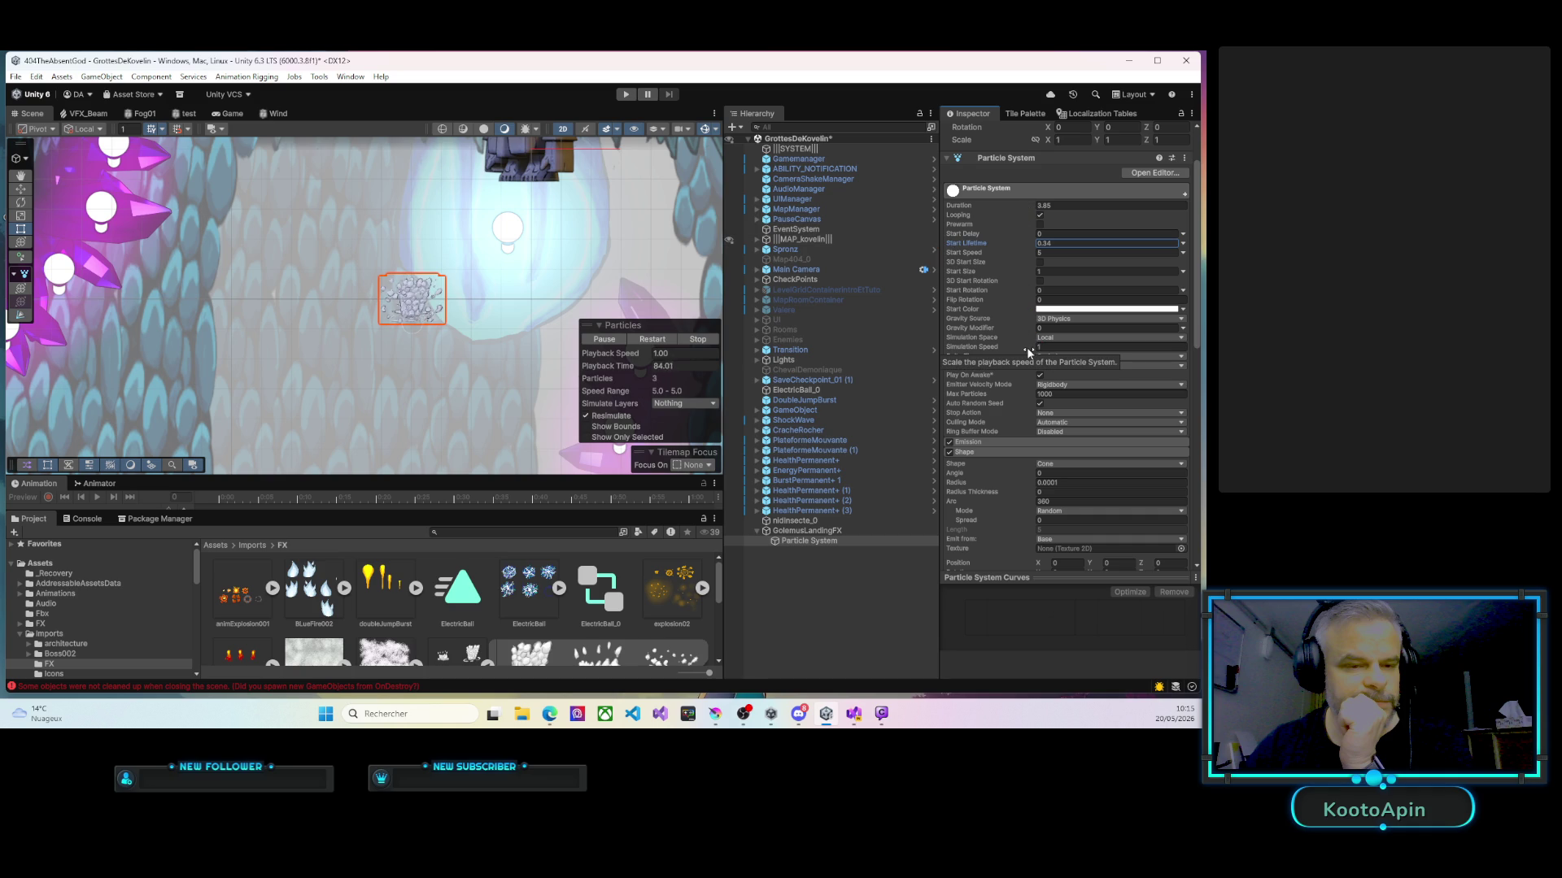
drag(1029, 351, 1016, 352)
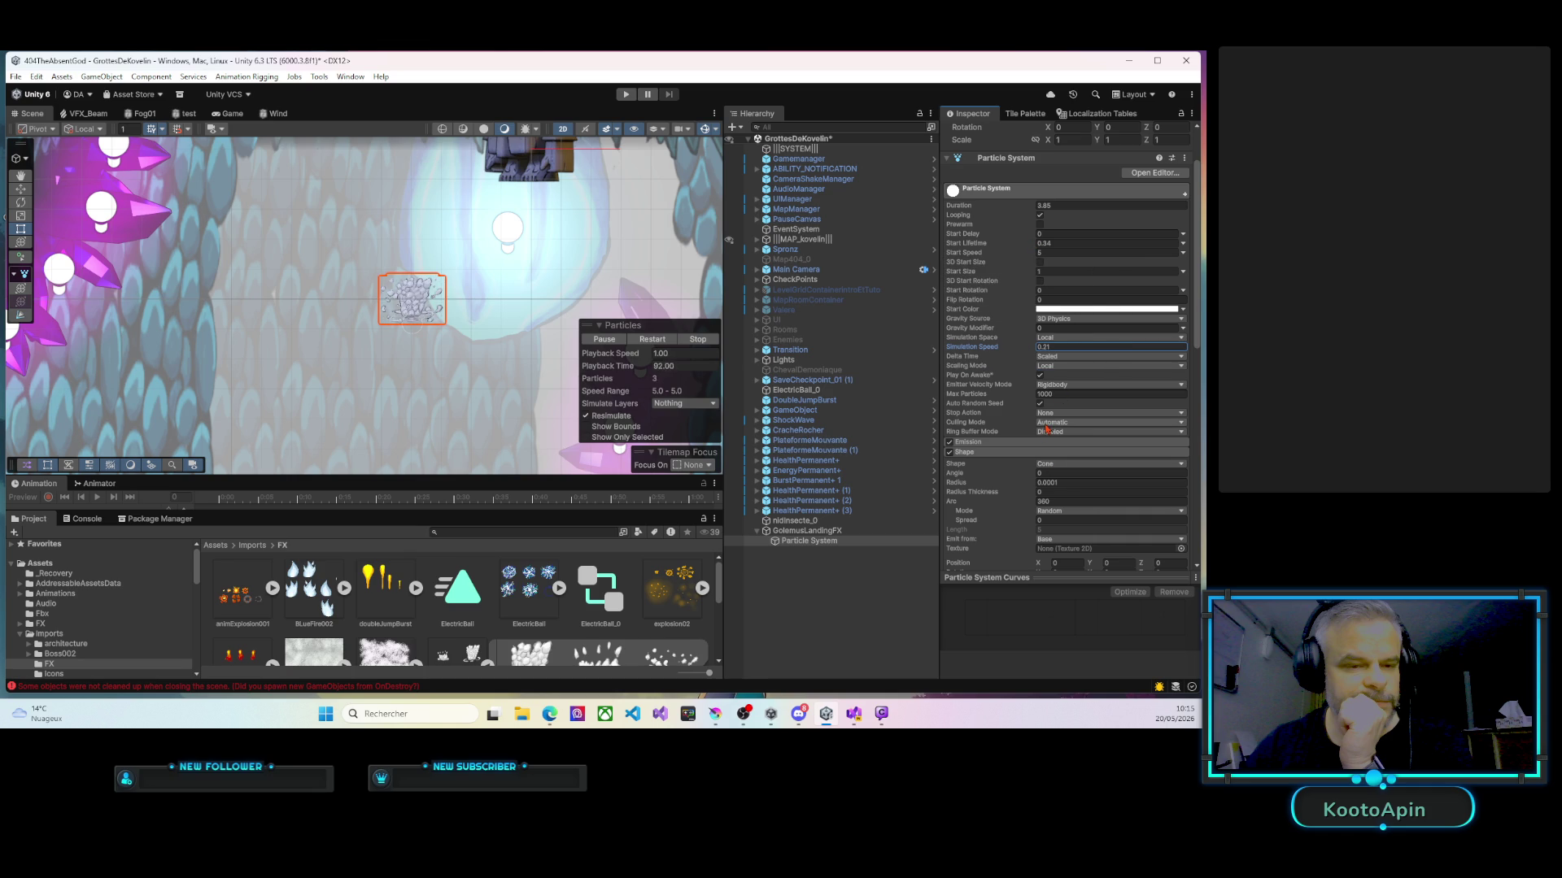
mouse_move(1033, 210)
mouse_down()
mouse_move(967, 212)
mouse_move(1017, 209)
mouse_up()
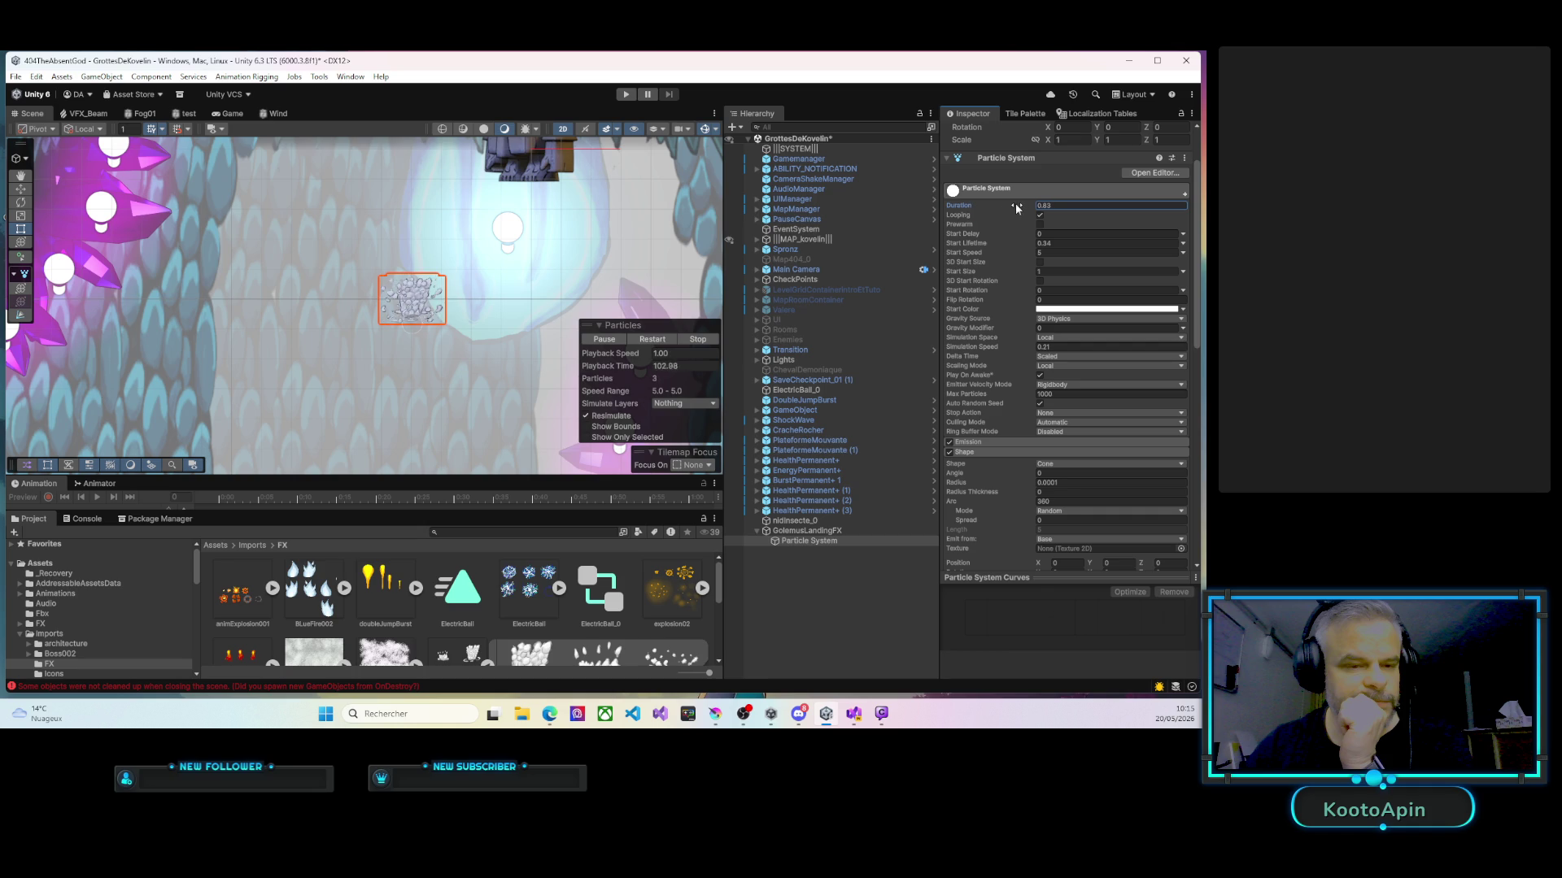
click(658, 339)
scroll(1038, 419, down, 3)
scroll(1033, 423, down, 6)
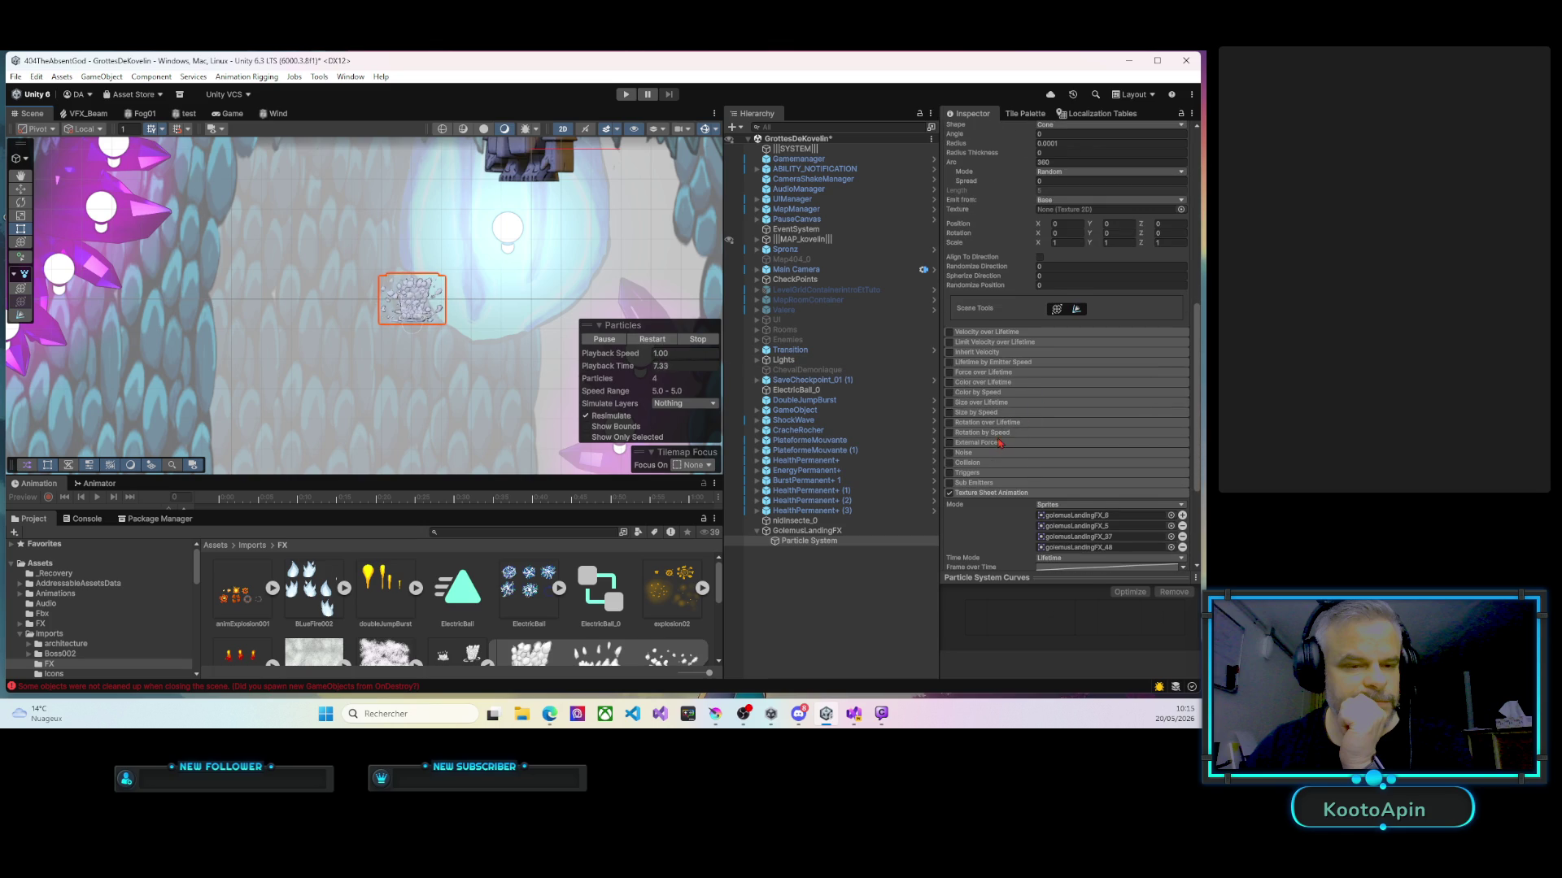
scroll(1001, 440, down, 1)
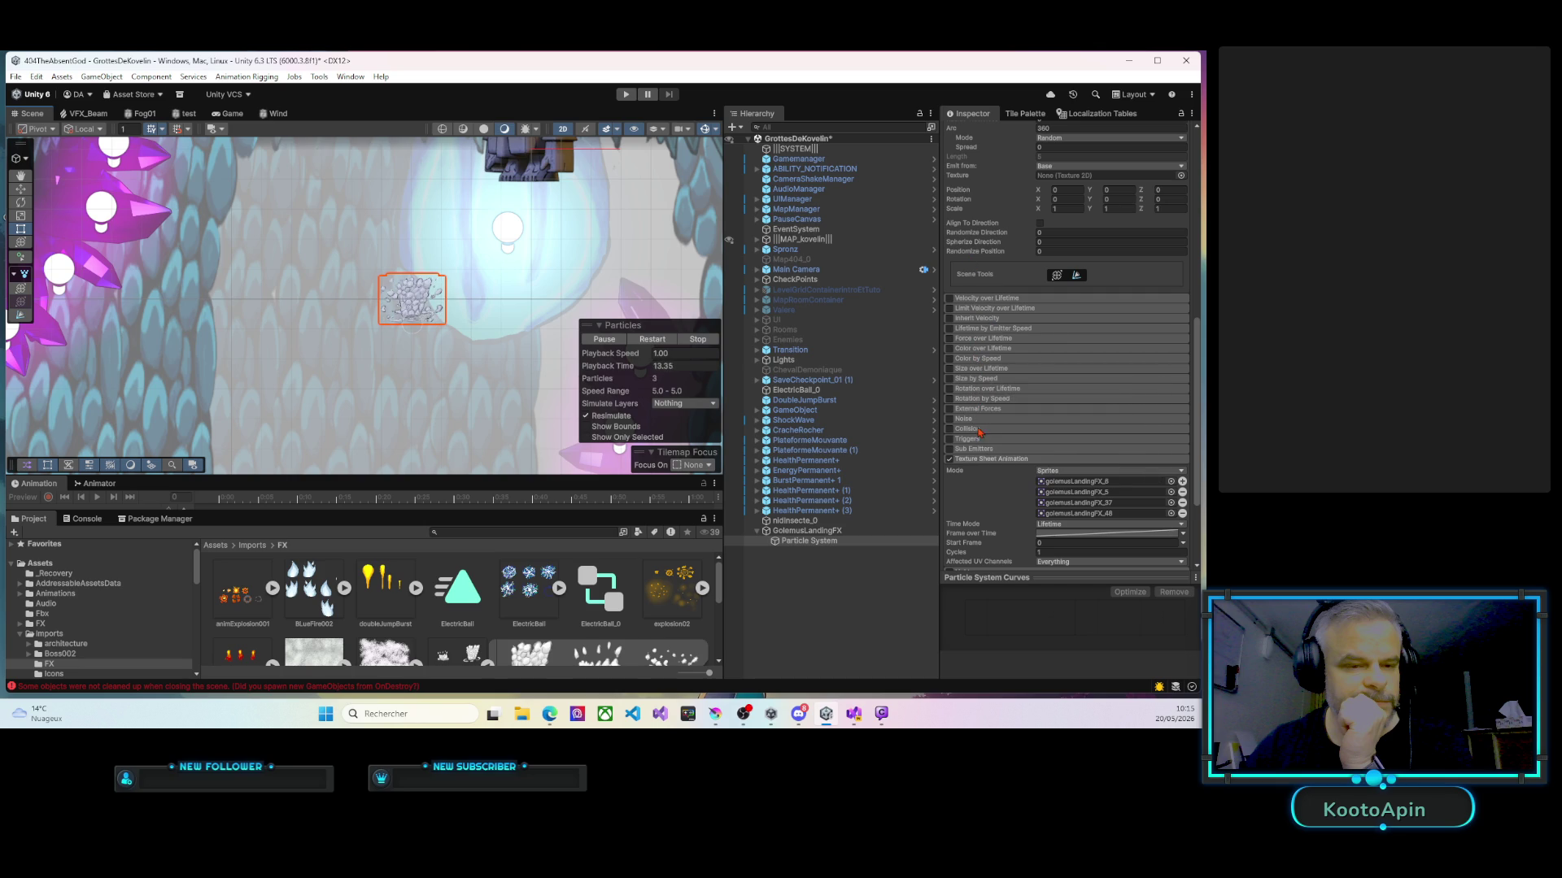
Enable and expand Color over Lifetime, then inspect its all-white gradient keys.
click(949, 348)
click(973, 348)
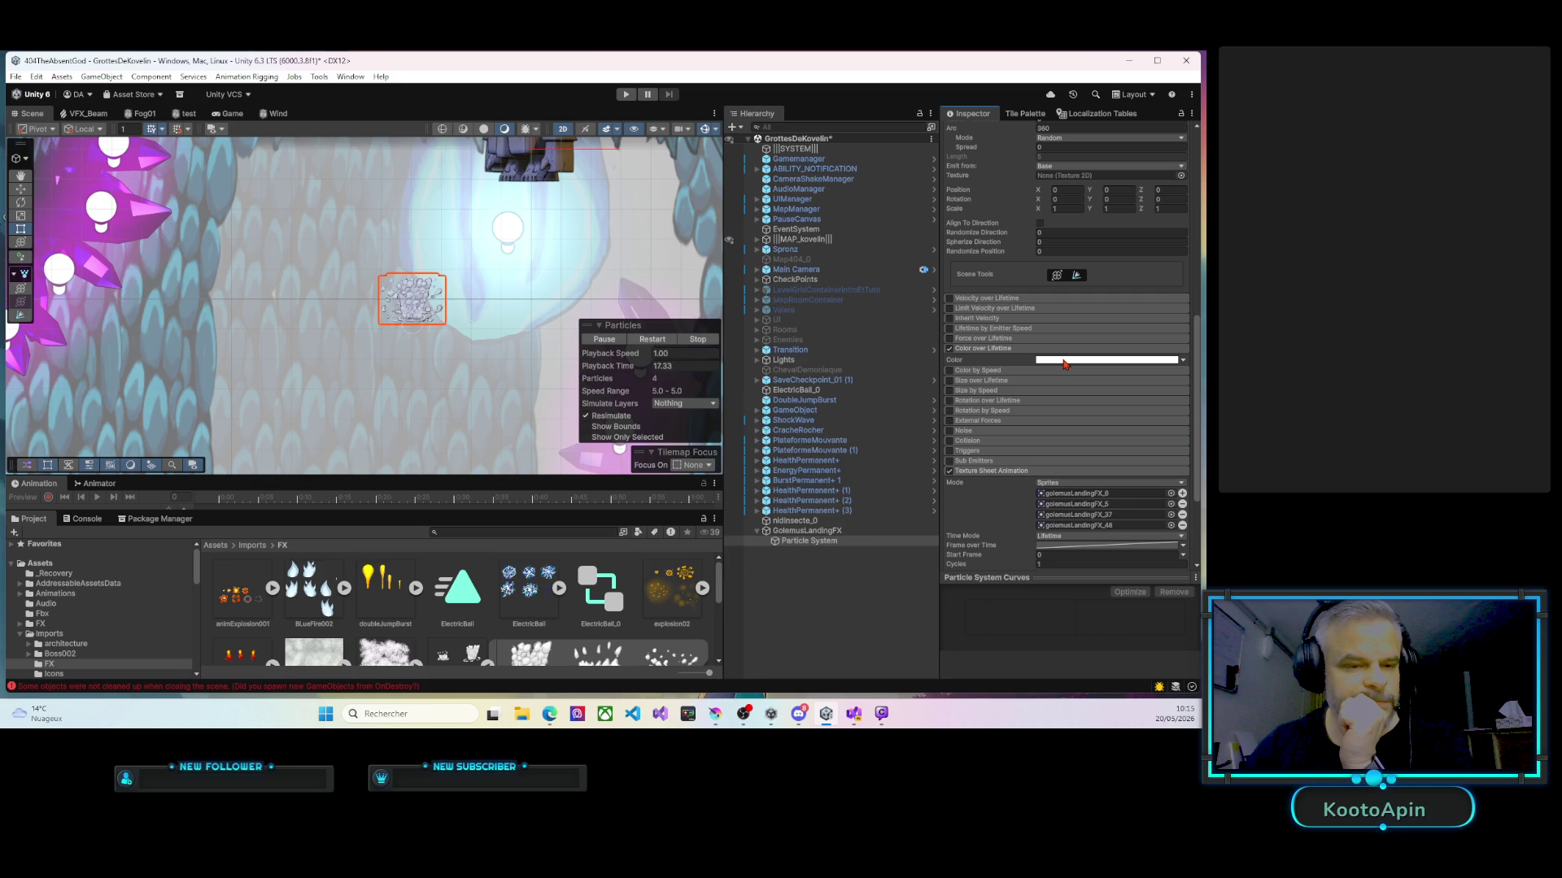
click(1063, 361)
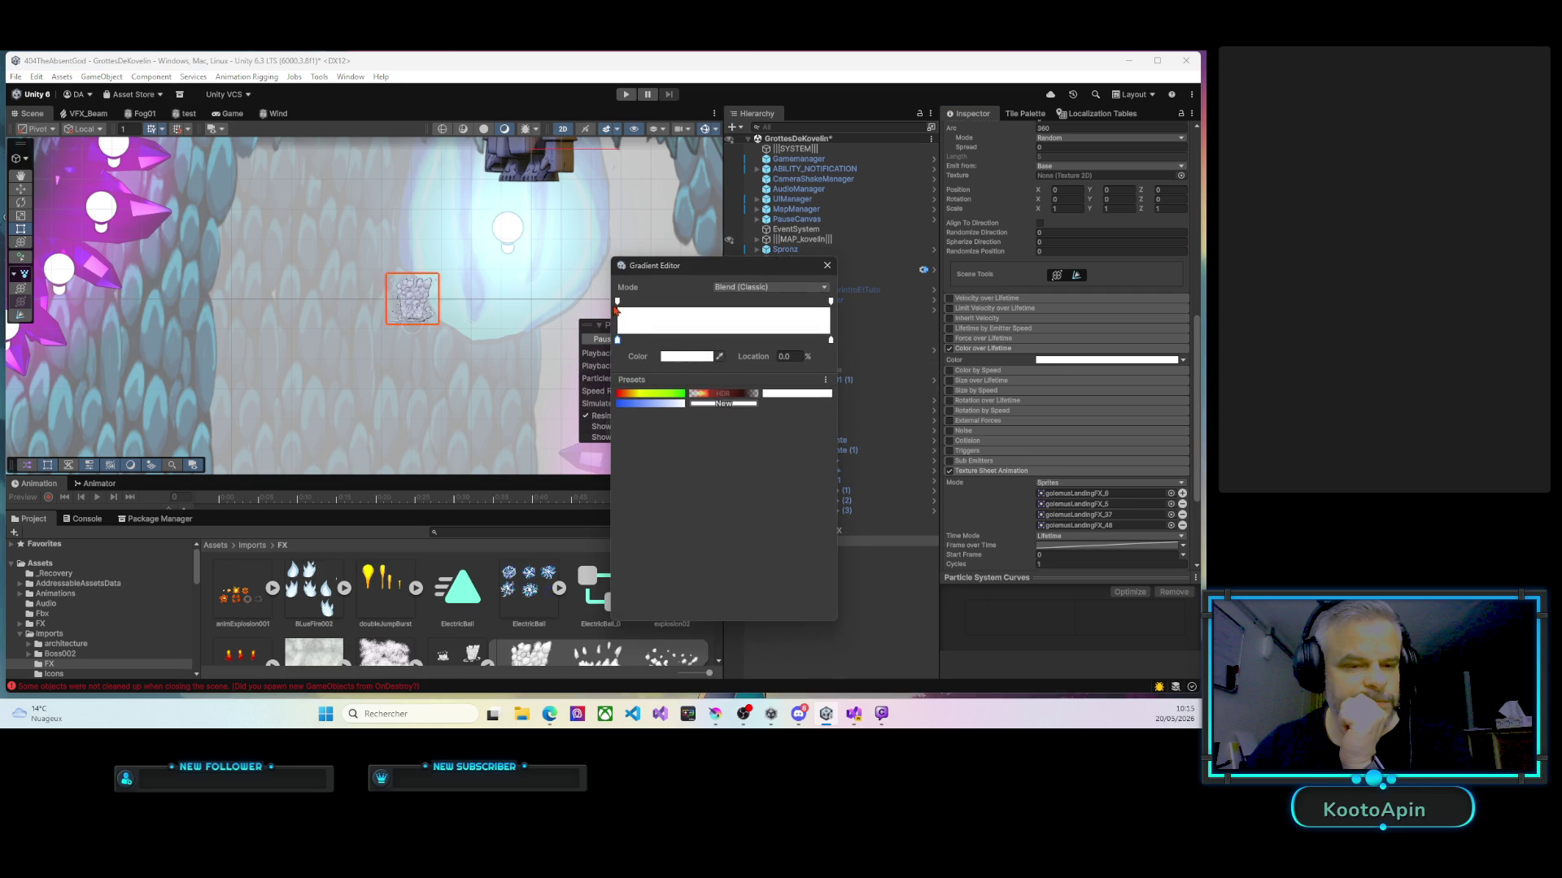
mouse_move(619, 302)
mouse_down()
mouse_move(664, 303)
mouse_move(617, 302)
mouse_up()
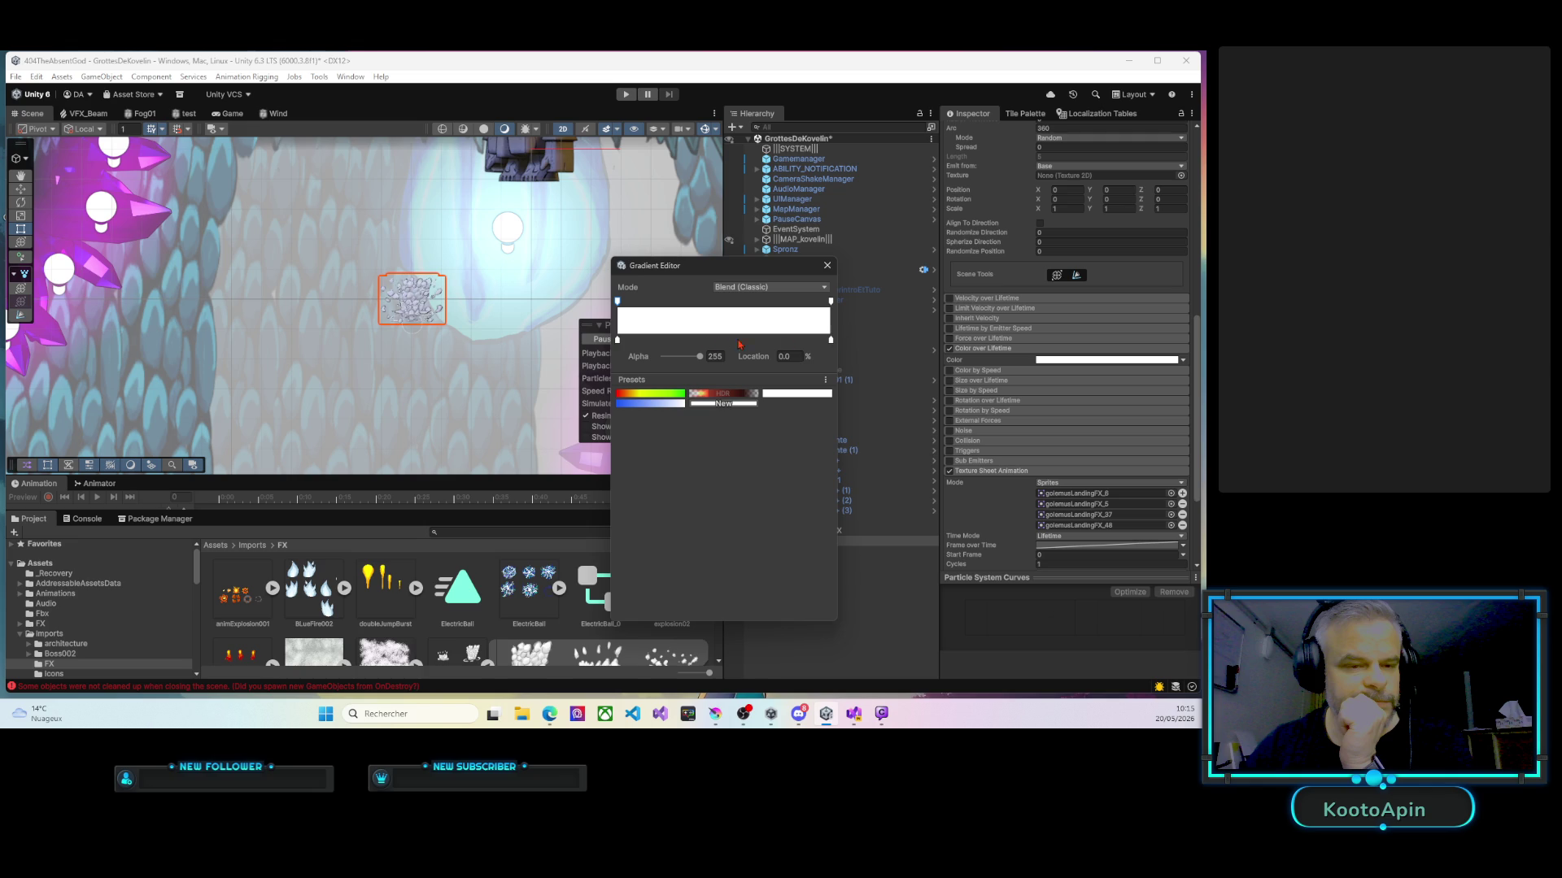
click(830, 341)
click(706, 358)
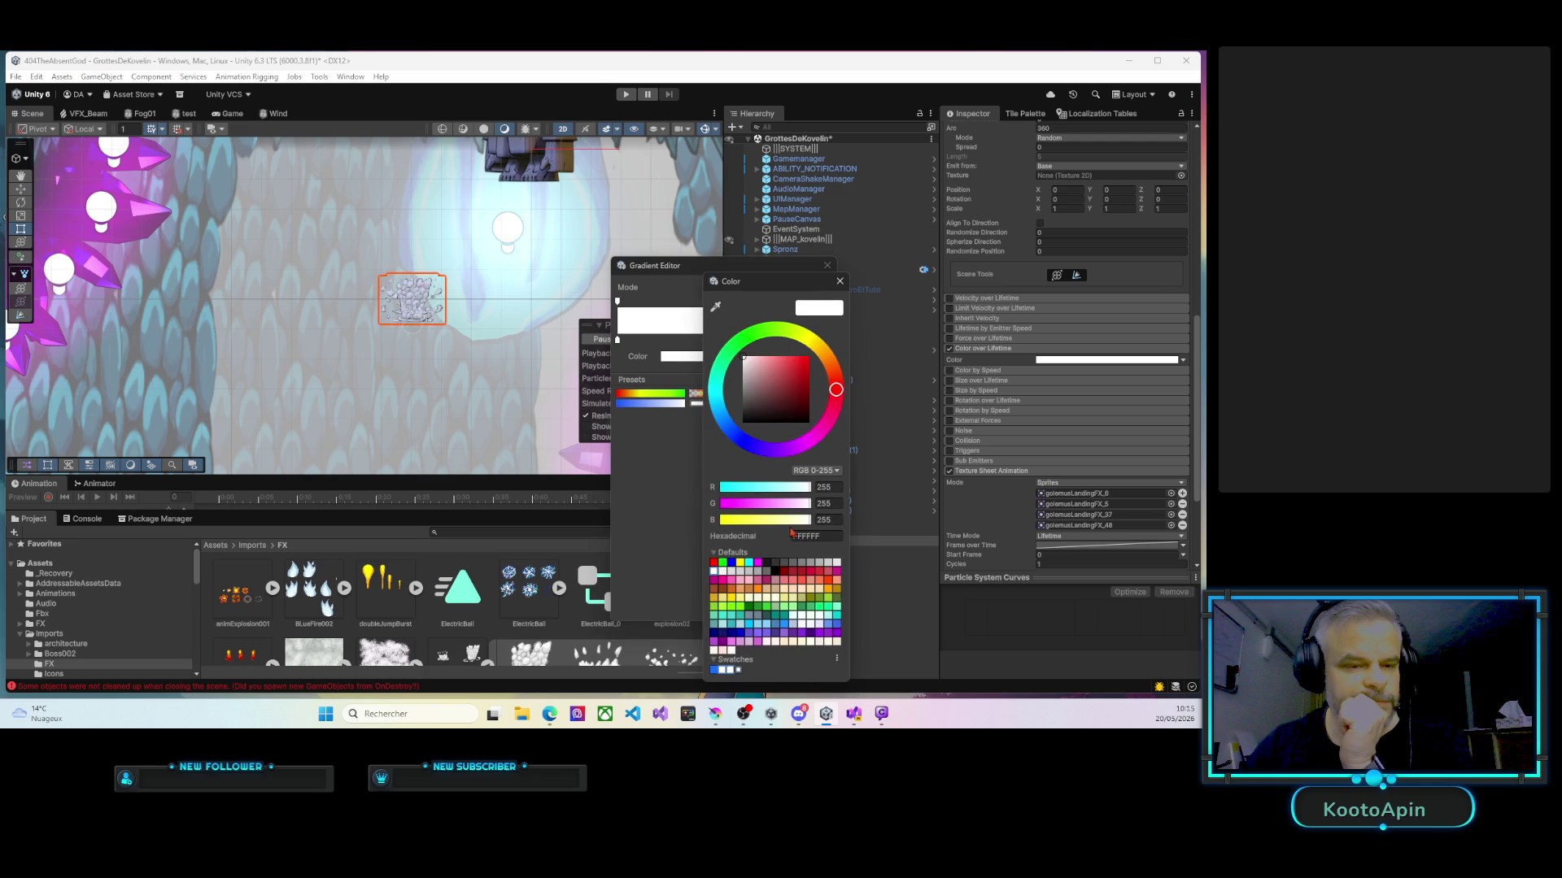
click(785, 389)
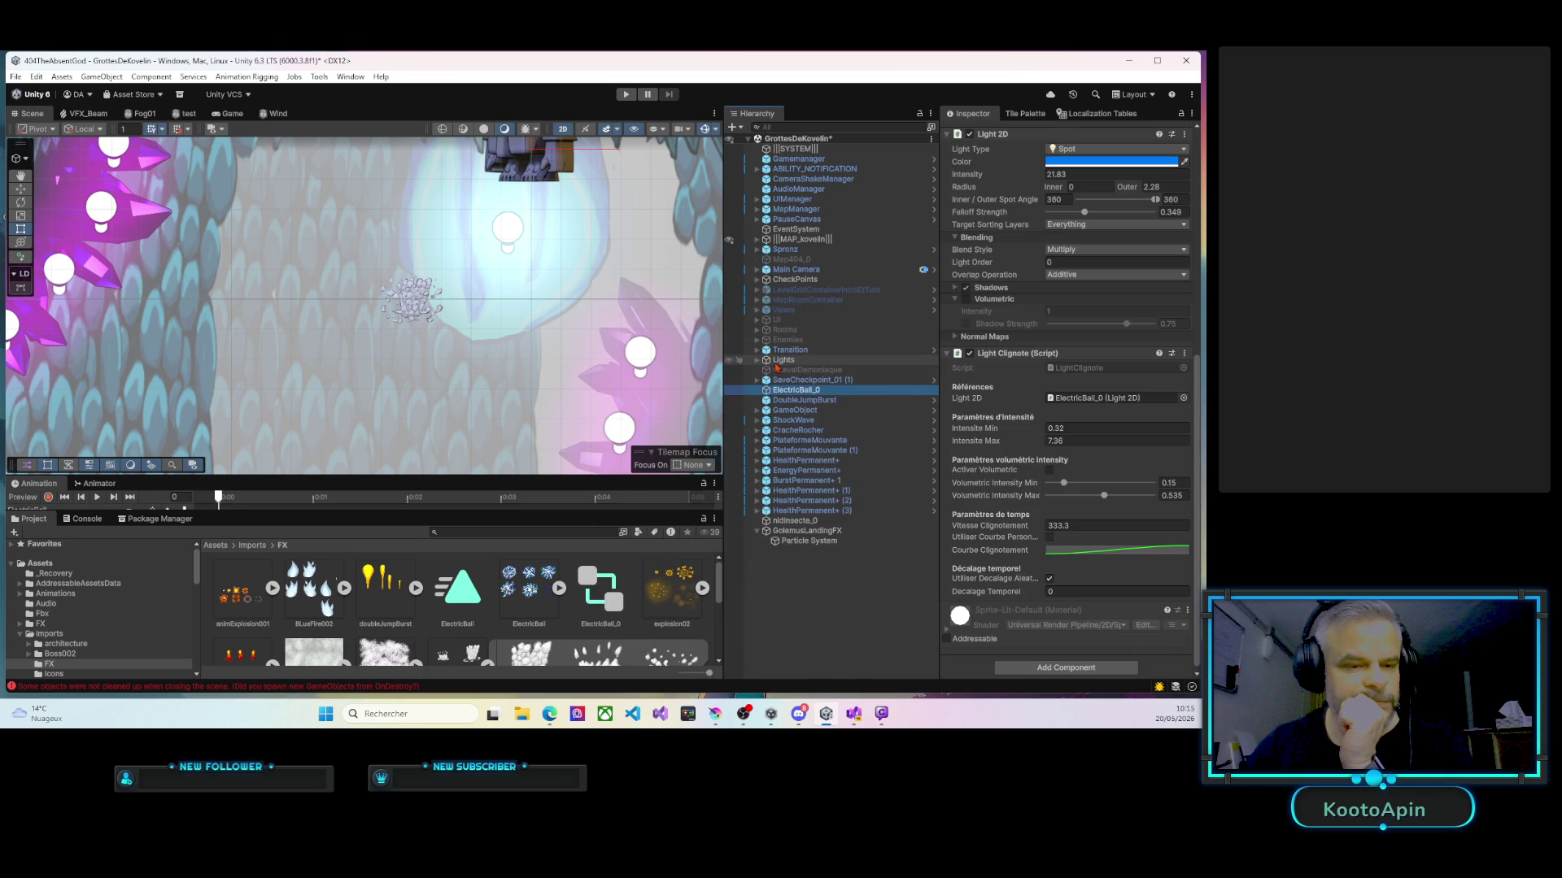
click(809, 541)
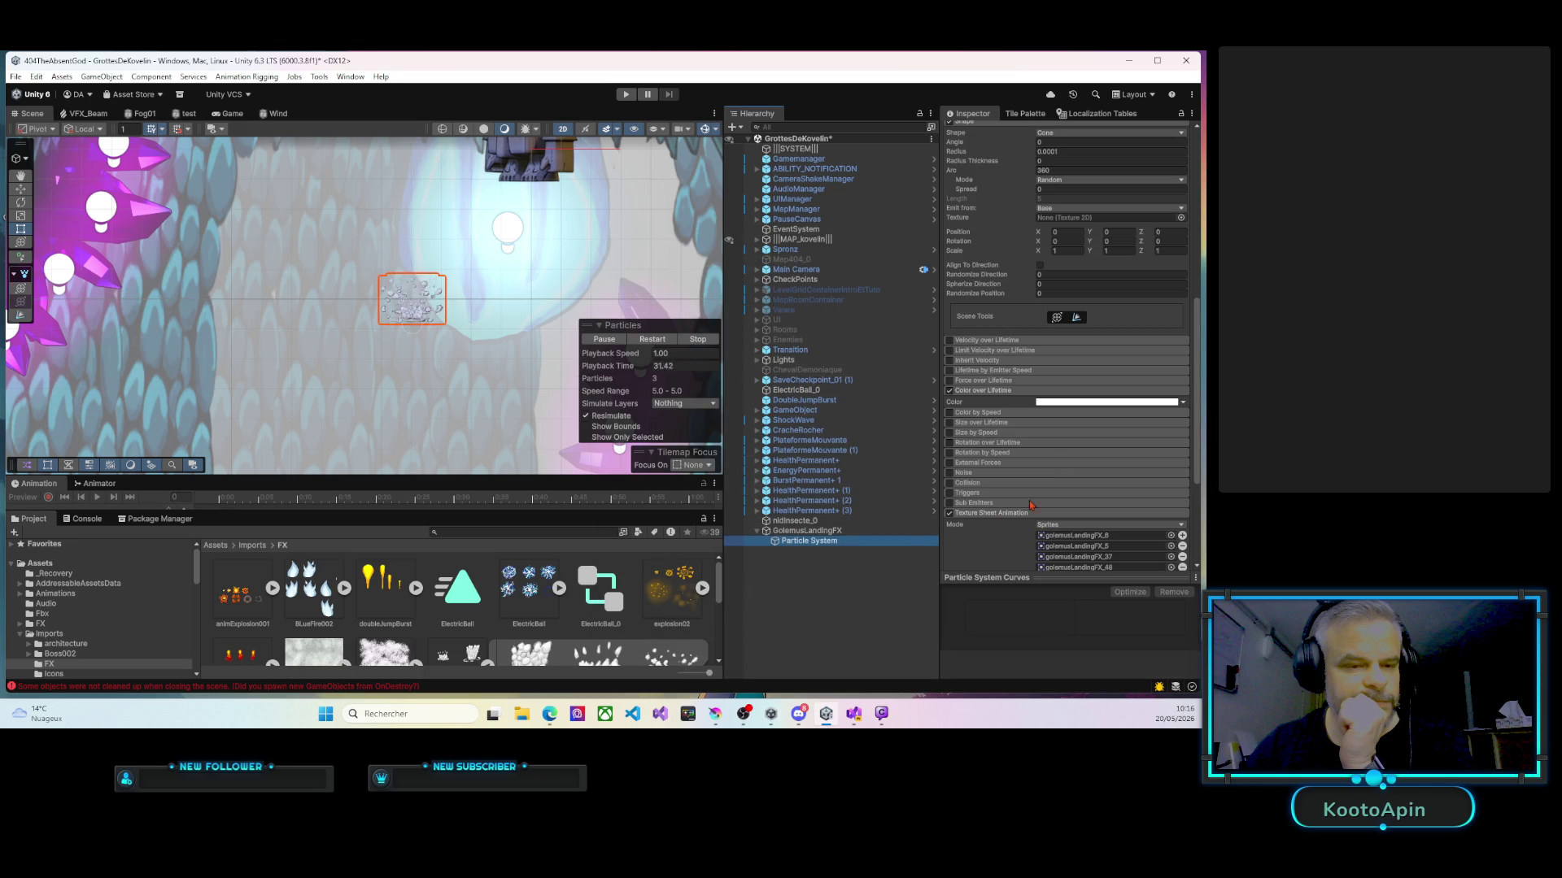
Set the gradient's end alpha to 0 with a middle alpha key near 36%.
click(1072, 401)
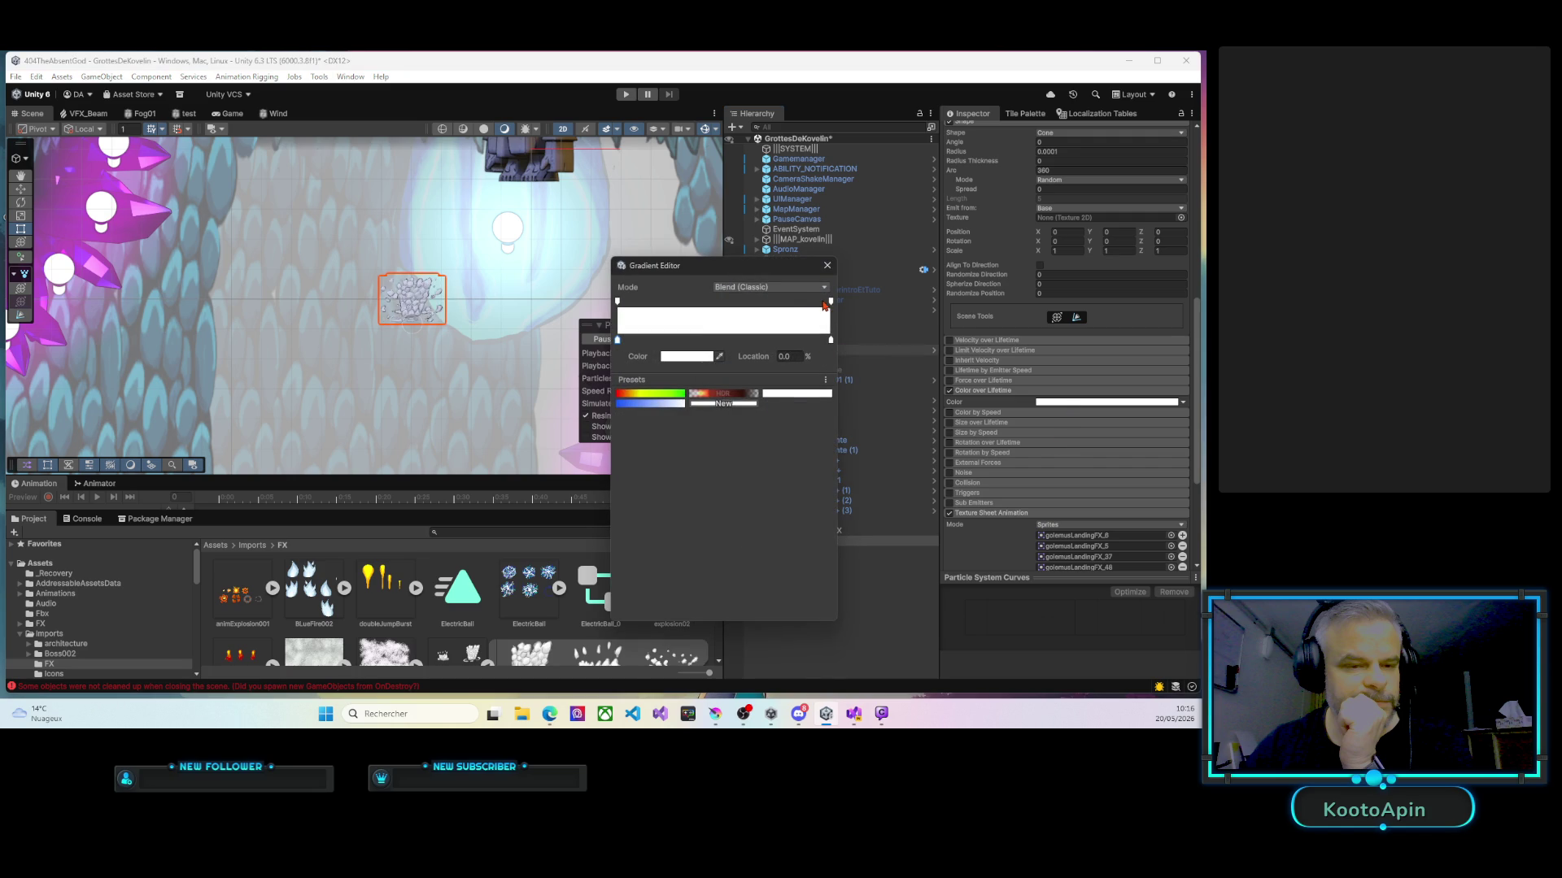
click(830, 302)
drag(700, 358, 661, 358)
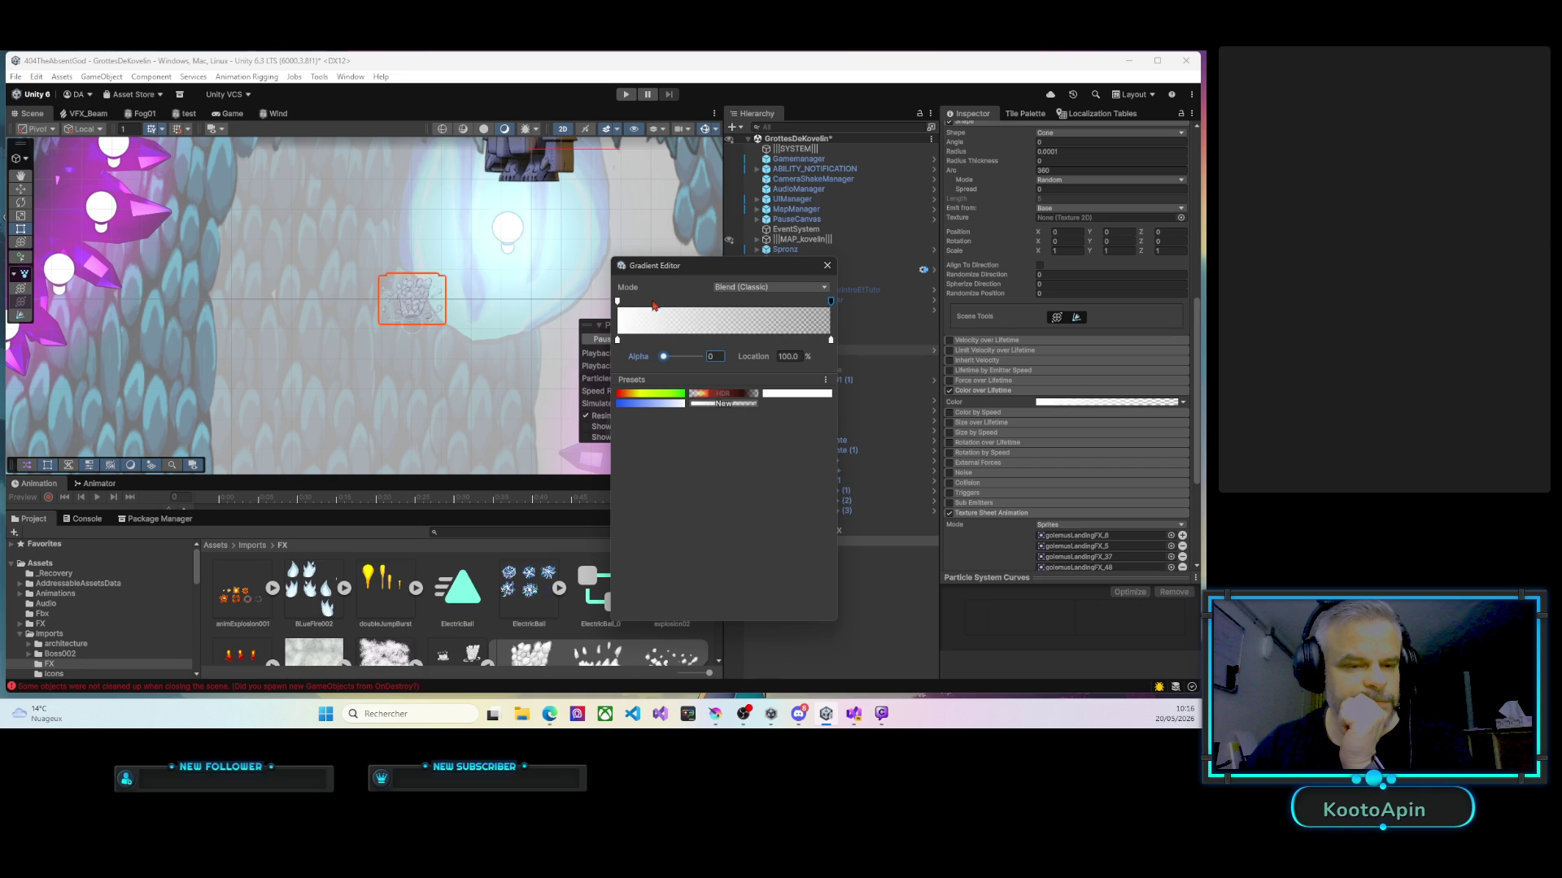
click(663, 303)
drag(689, 358, 684, 359)
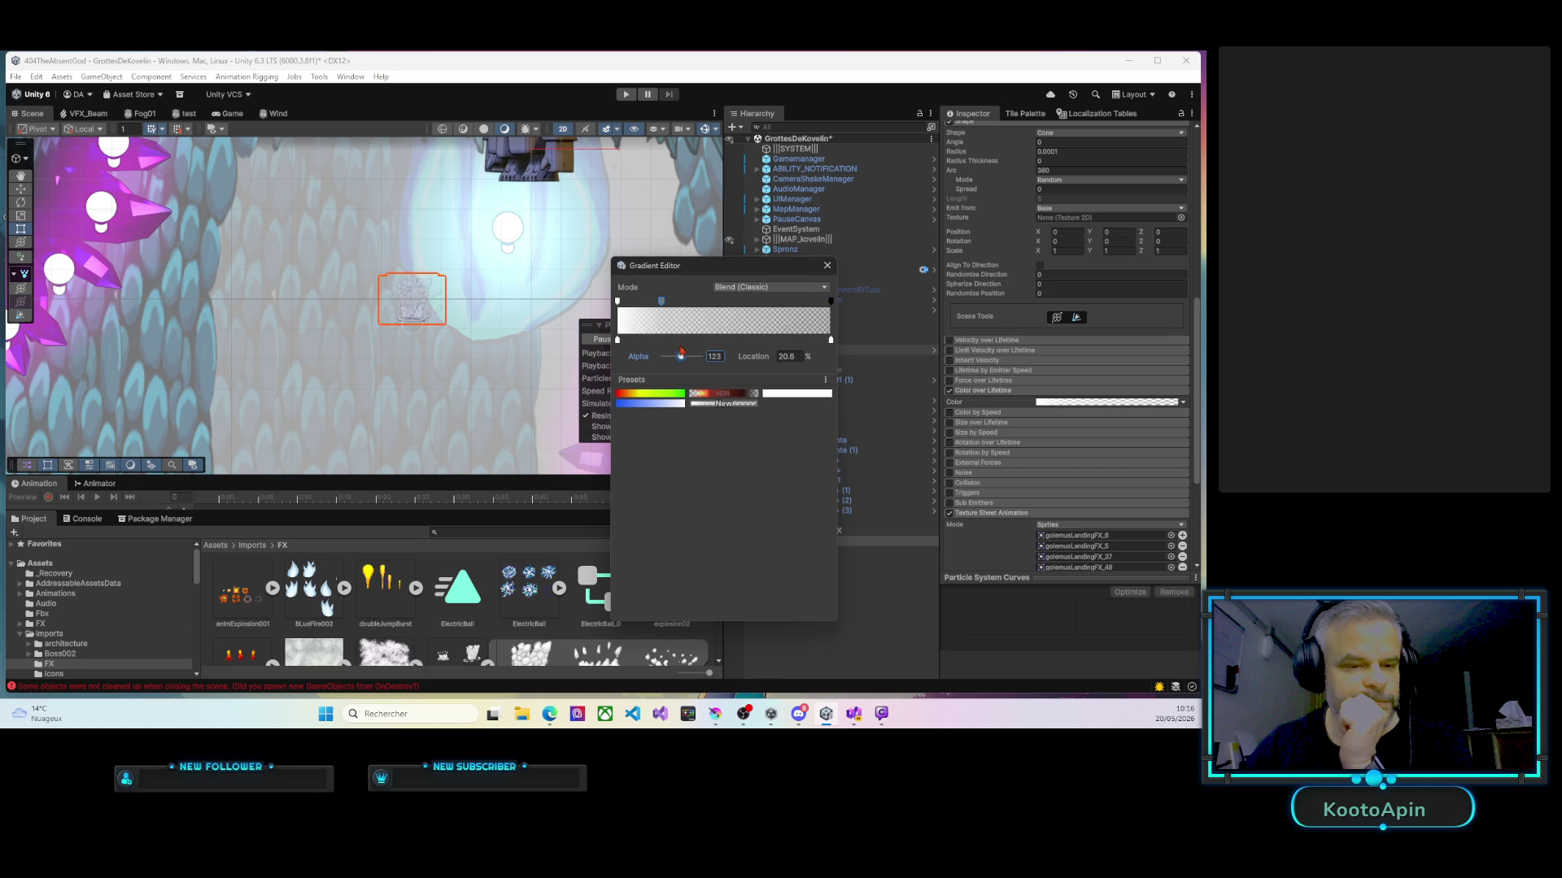
mouse_move(663, 307)
mouse_down()
mouse_move(700, 315)
mouse_move(701, 358)
mouse_up()
drag(703, 307, 694, 307)
scroll(463, 320, up, 2)
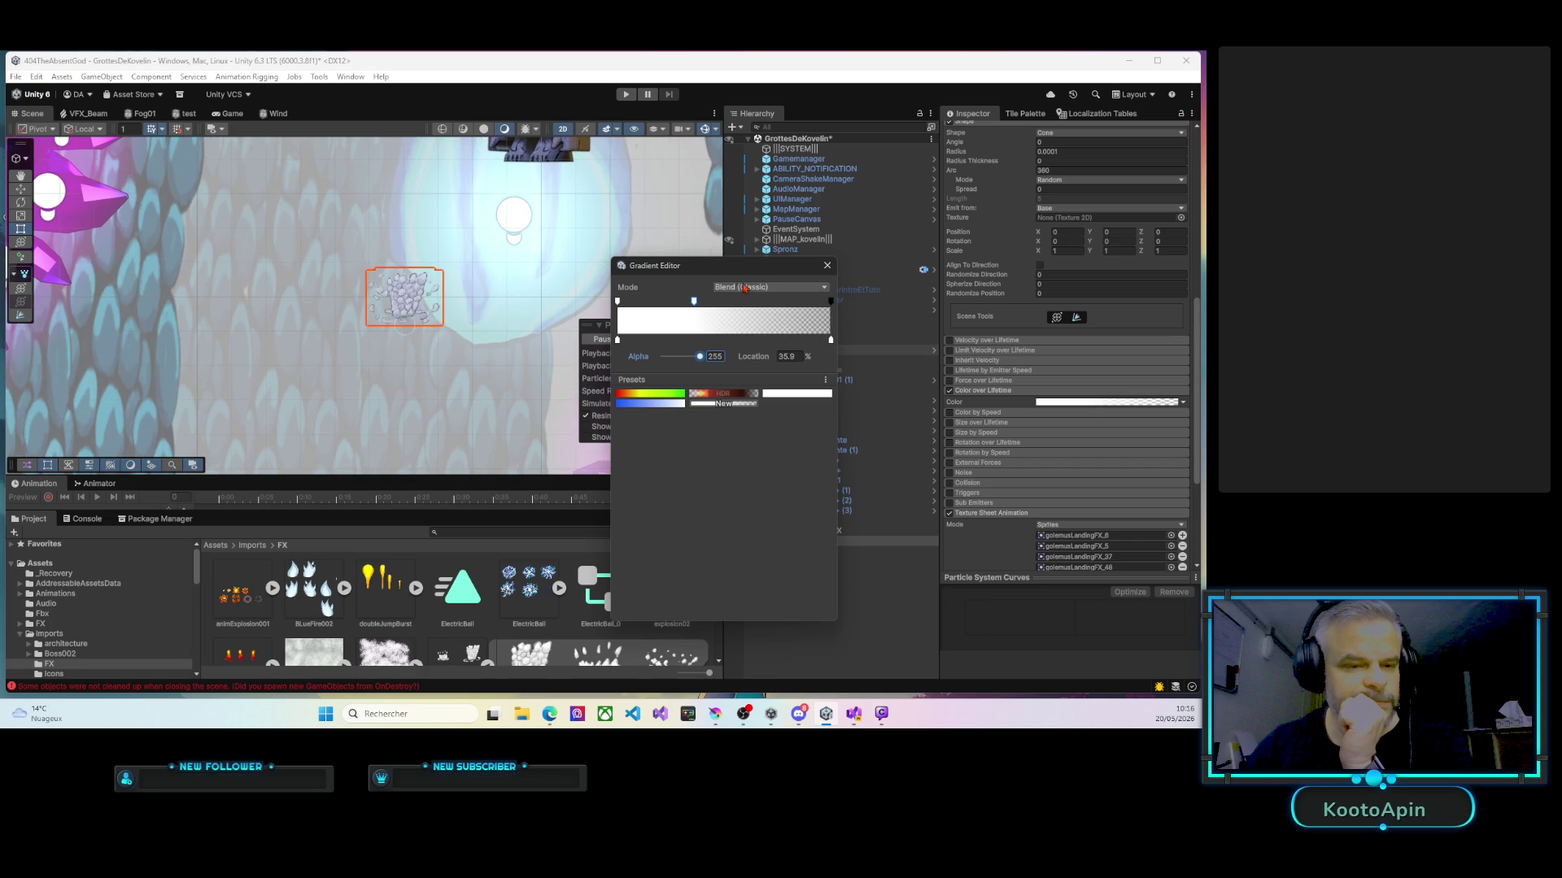
click(827, 265)
scroll(460, 332, up, 2)
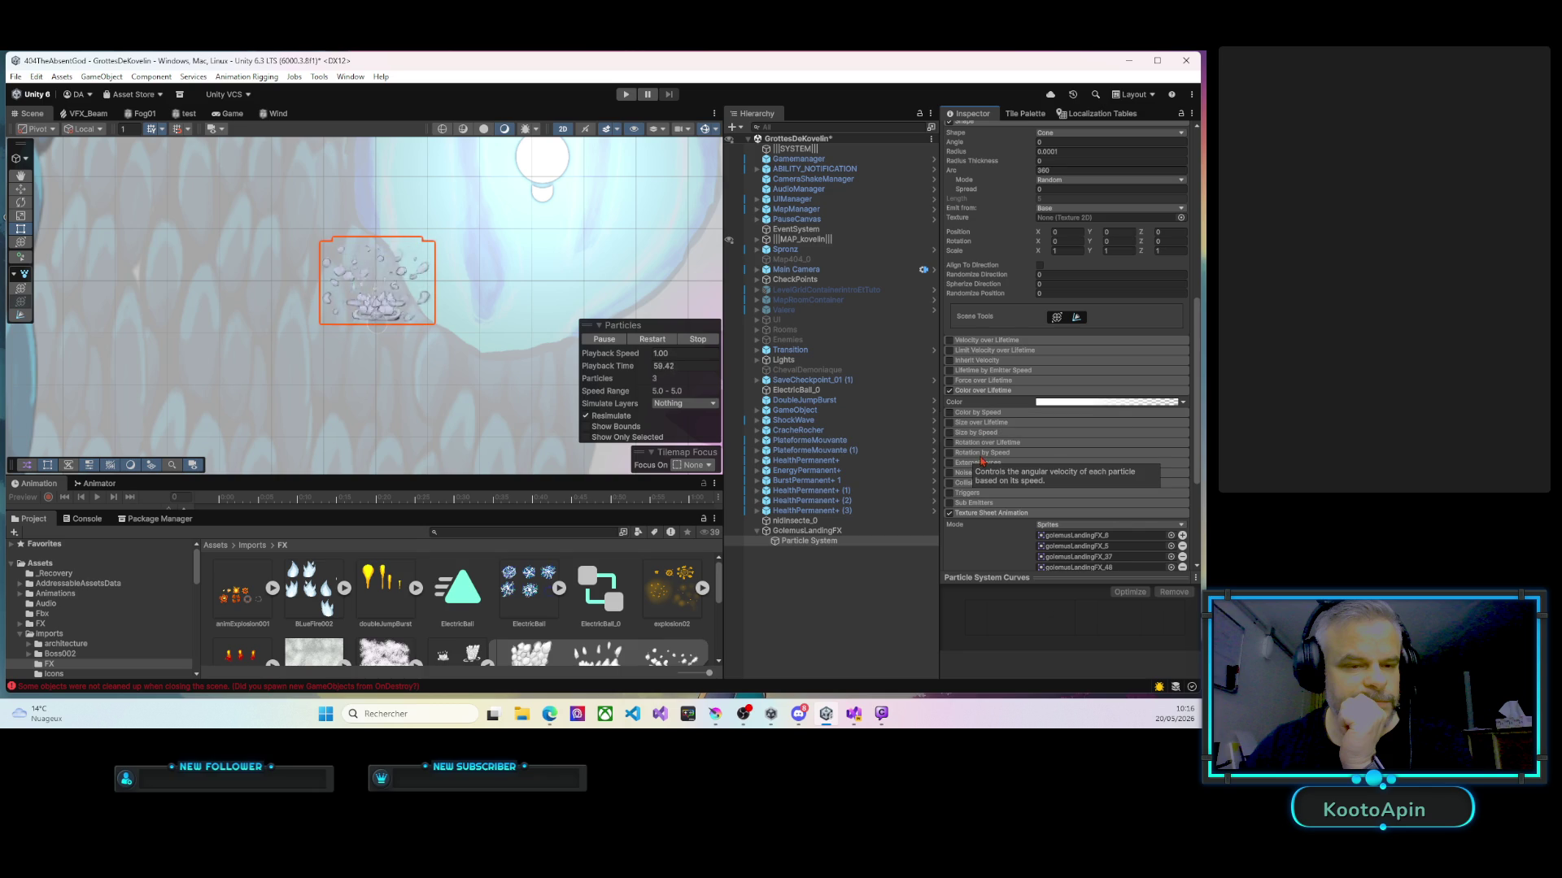
Set the Particle System's Stop Action to Destroy.
scroll(1026, 332, up, 5)
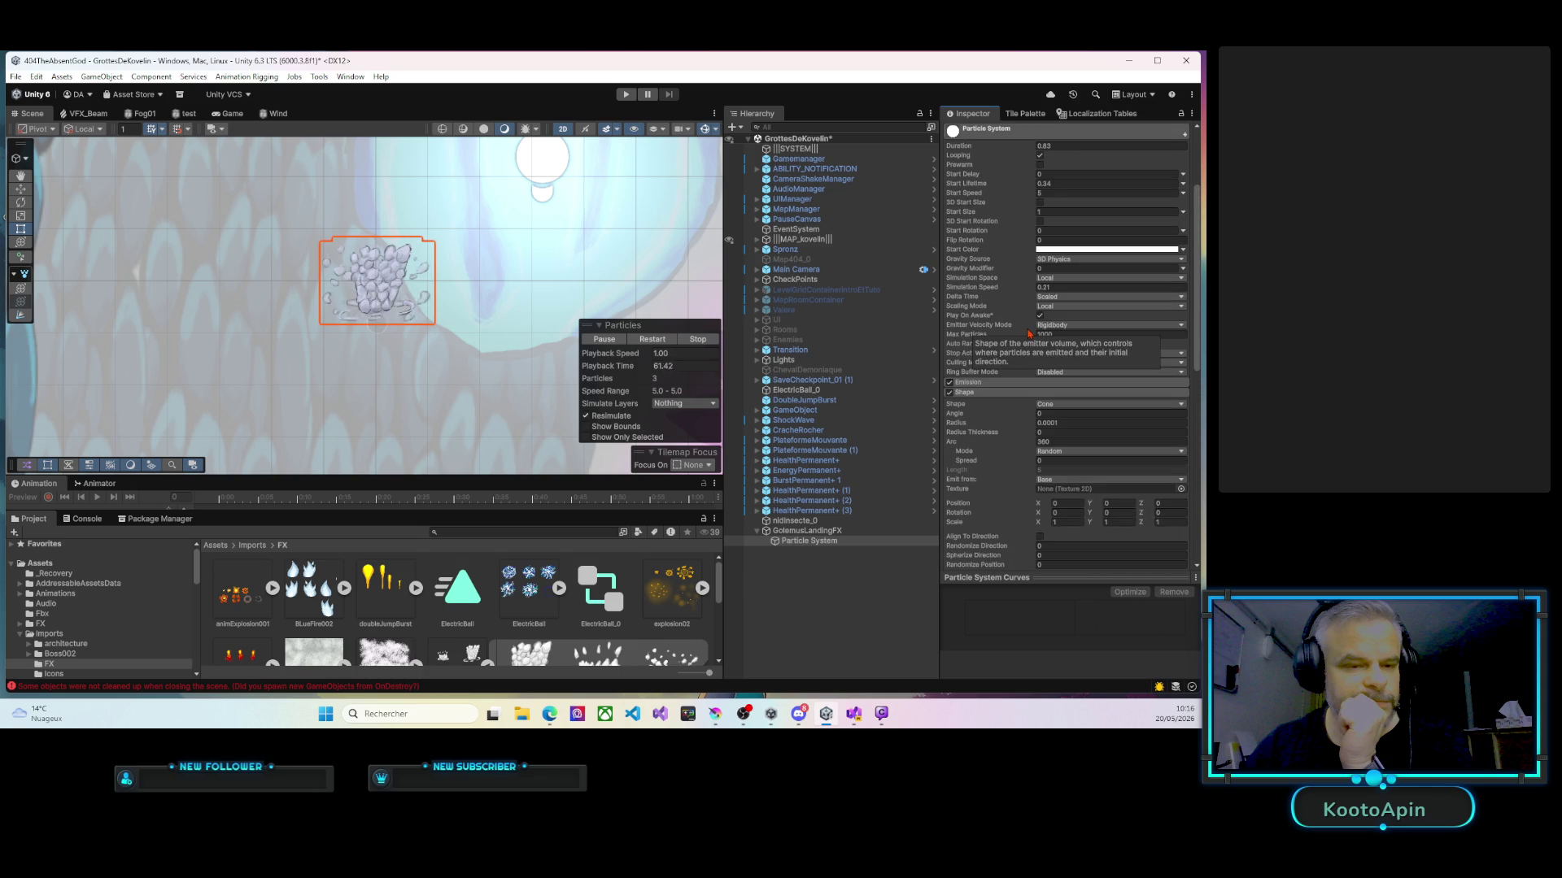
scroll(1025, 309, up, 2)
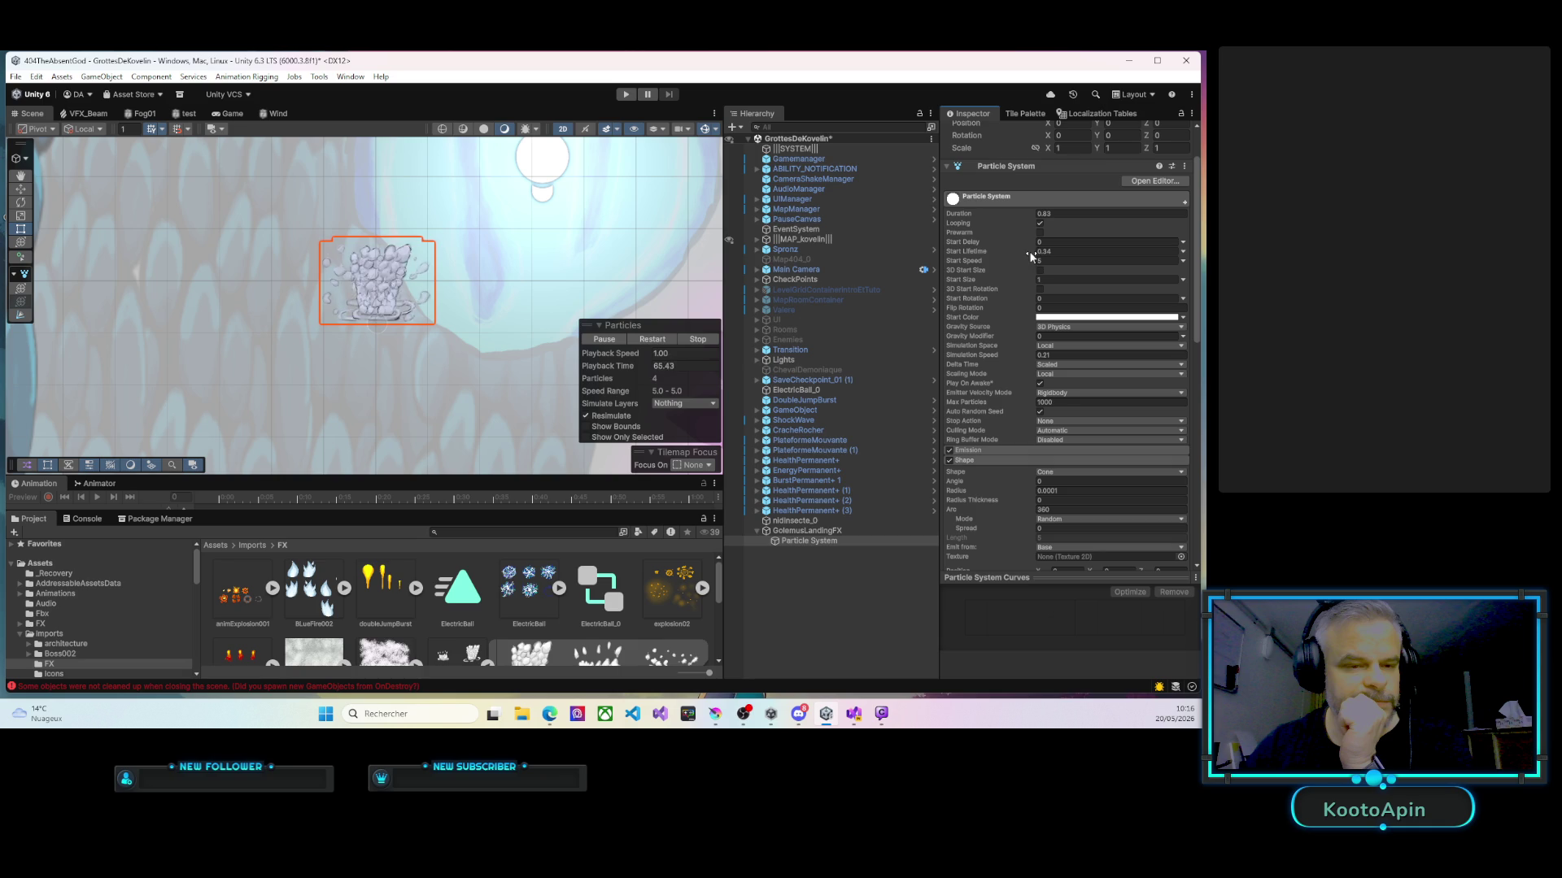
click(1045, 422)
click(1068, 461)
Scrub the particles' Start Lifetime down to 0.12.
drag(1030, 255, 1024, 252)
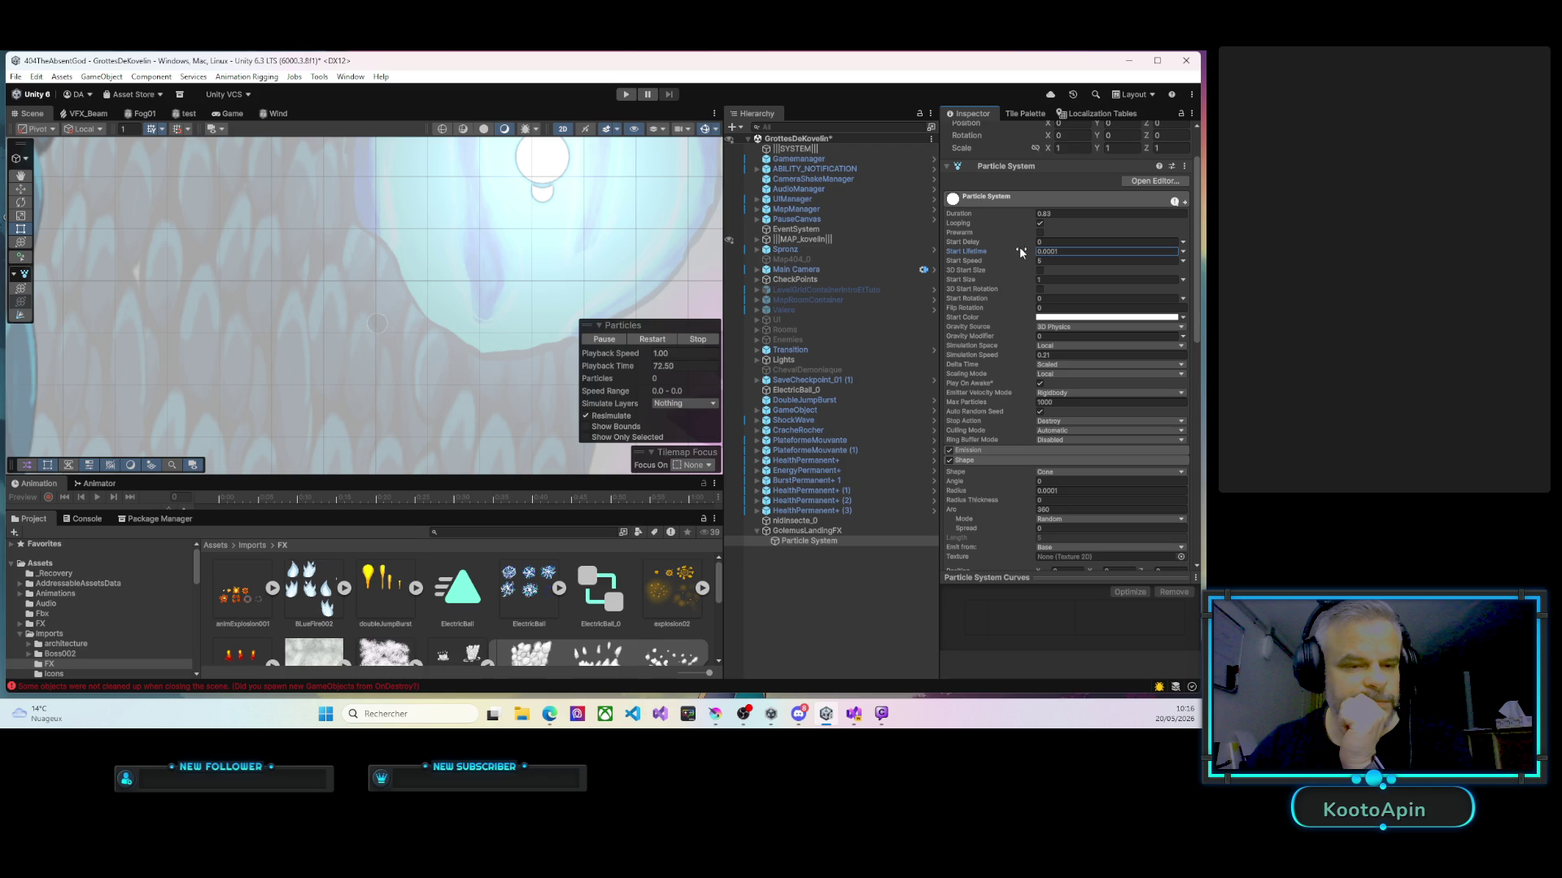
drag(1020, 252, 1024, 252)
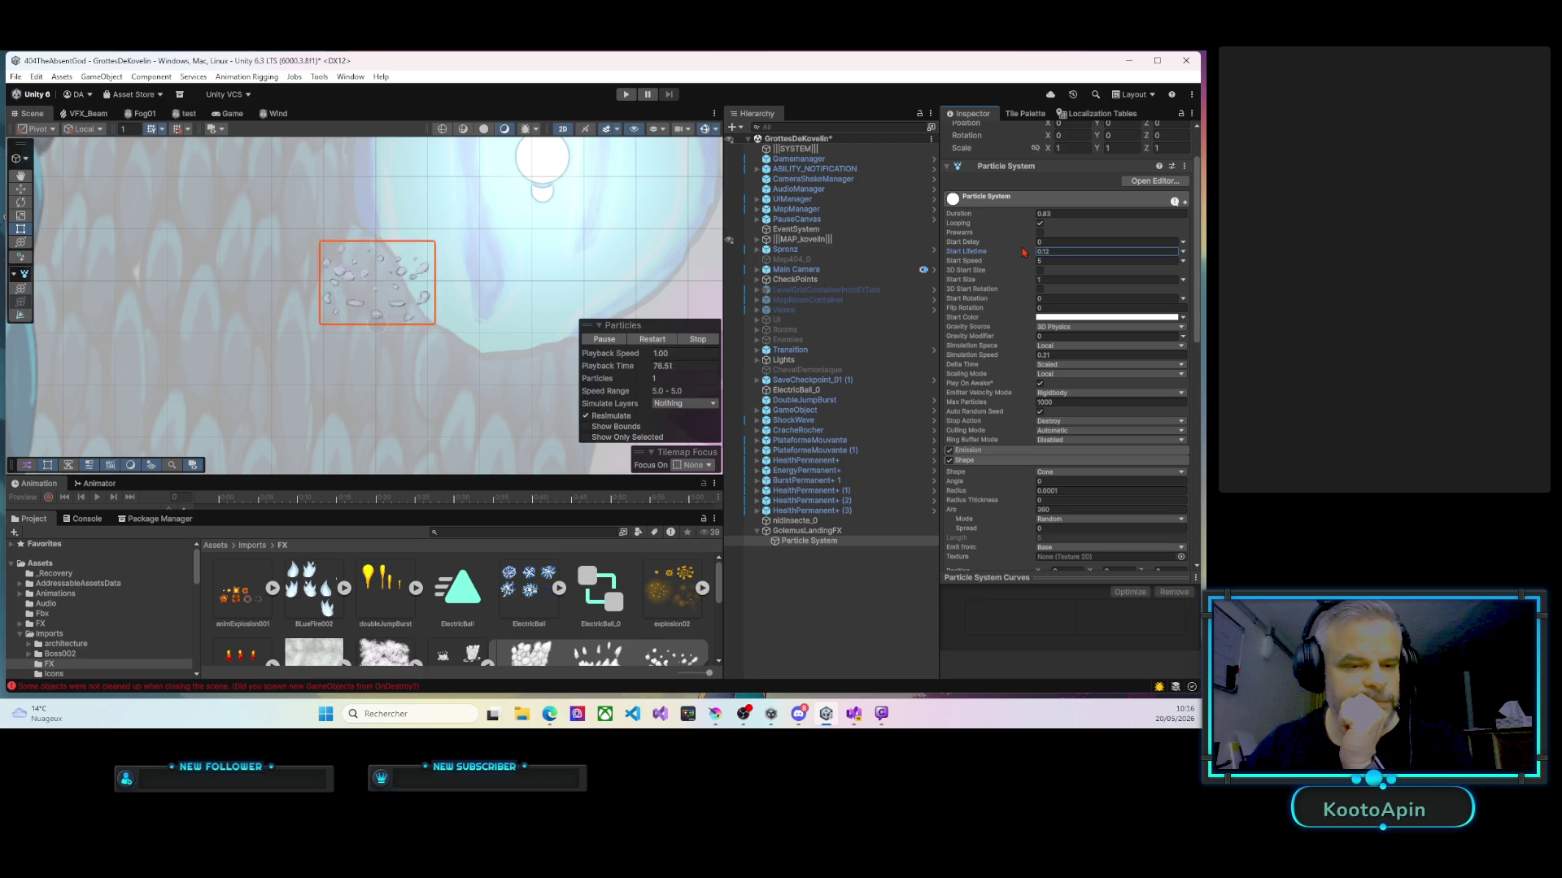
scroll(462, 260, down, 3)
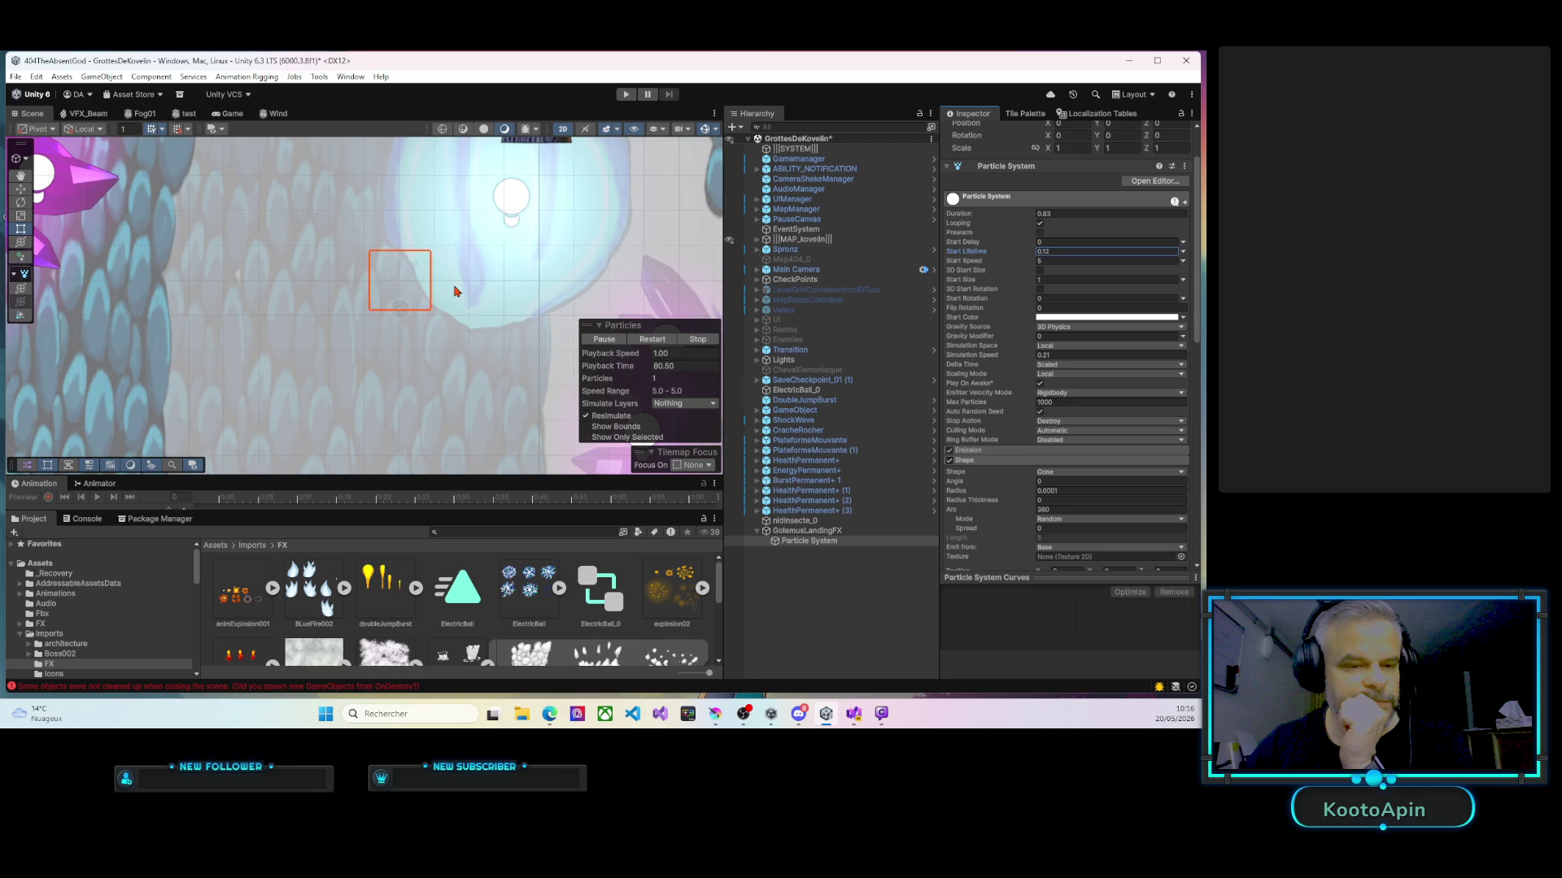
scroll(457, 294, down, 4)
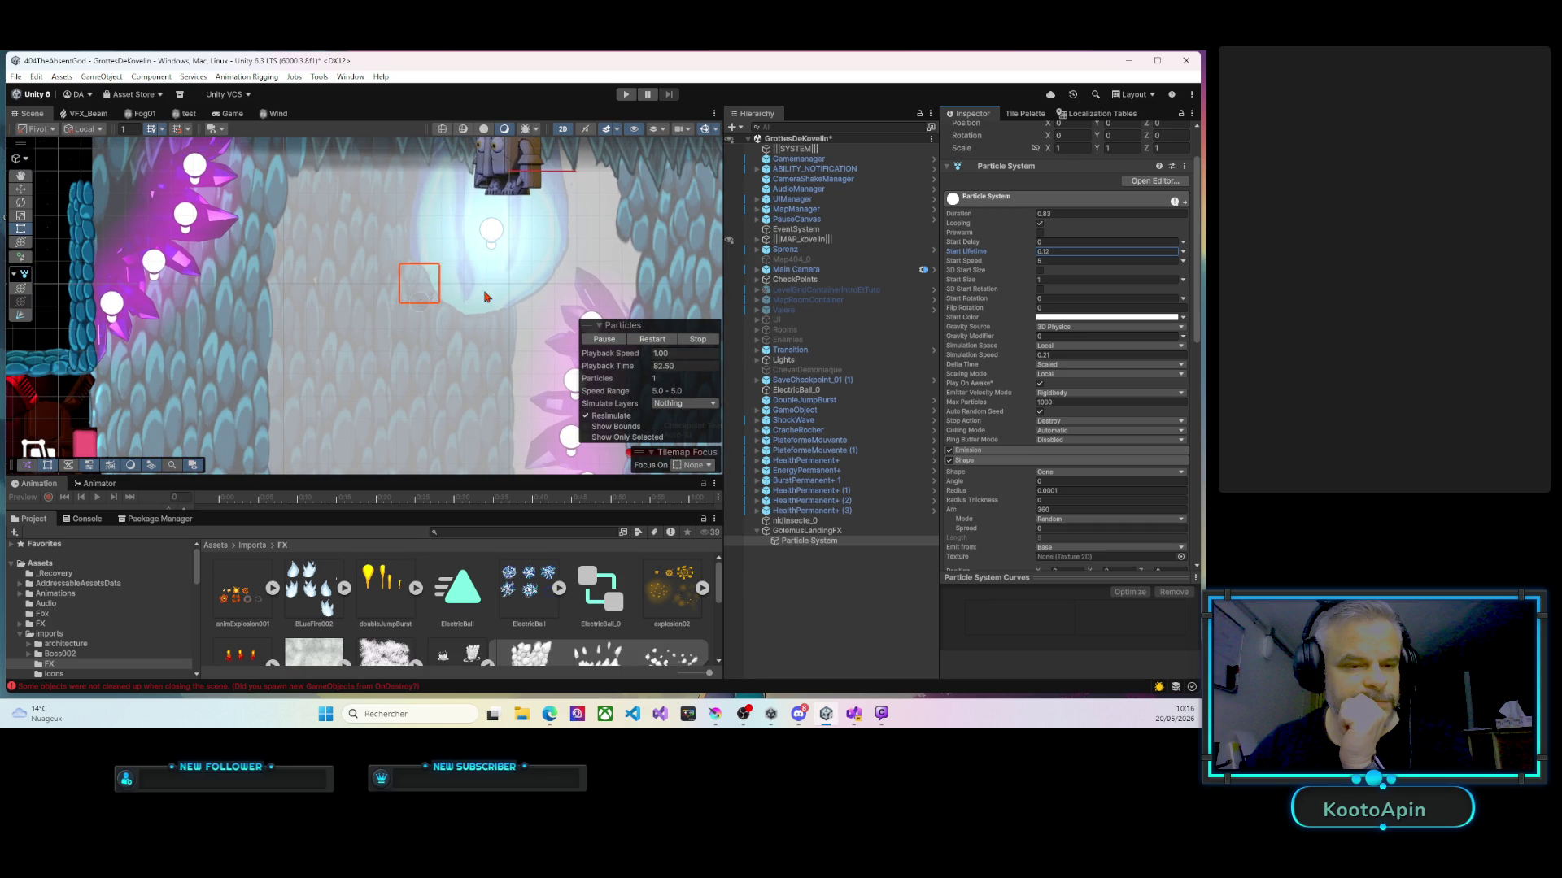
Scrub Duration to 0.53 and trim Start Lifetime to about 0.06.
click(1041, 281)
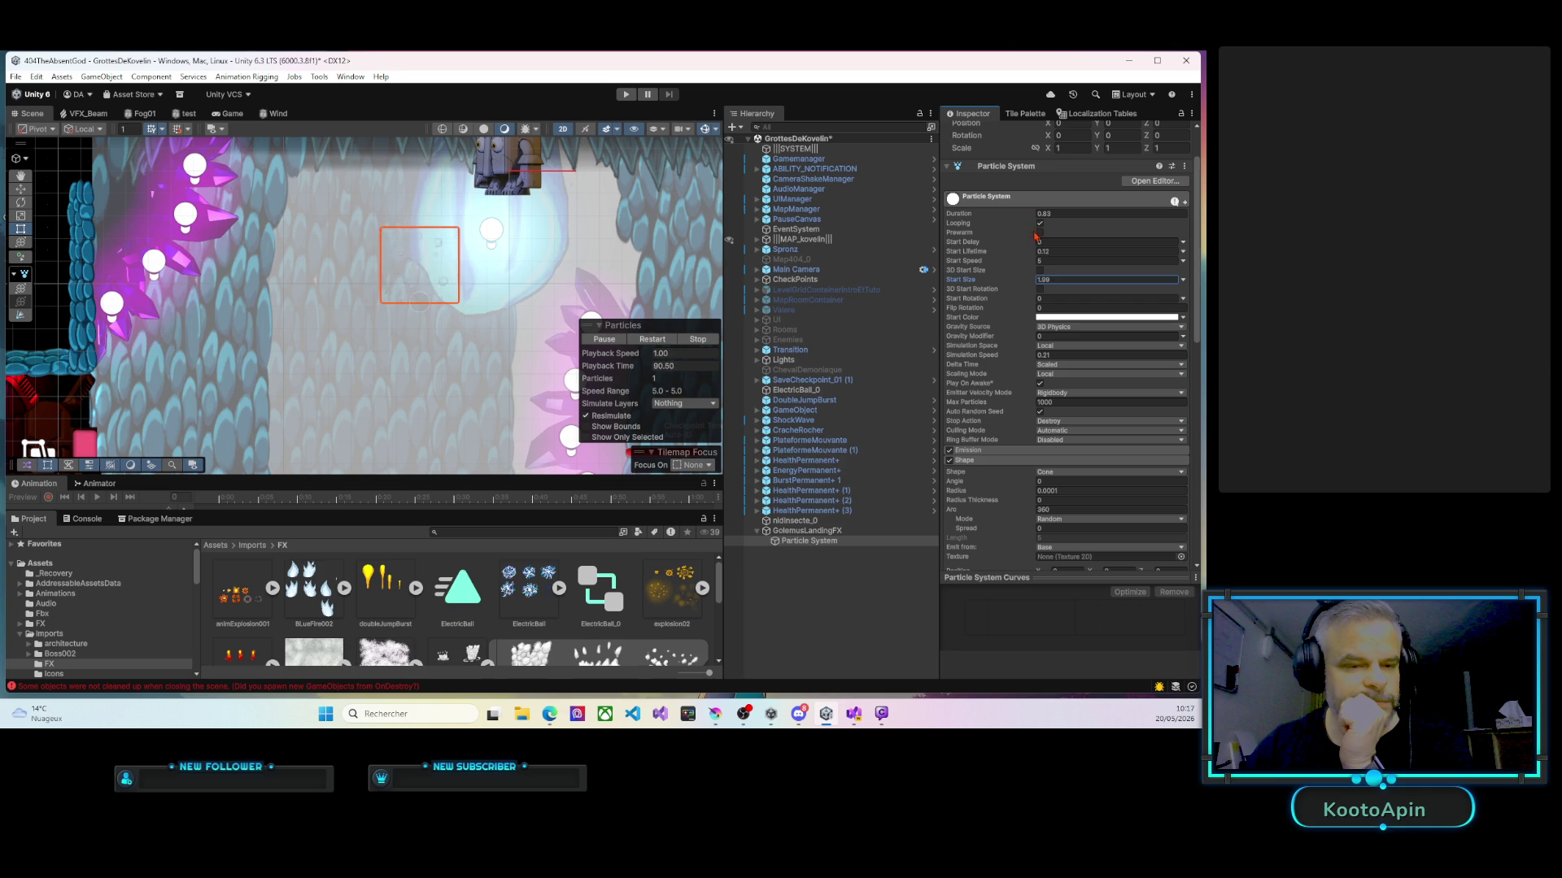
drag(1035, 216, 1017, 218)
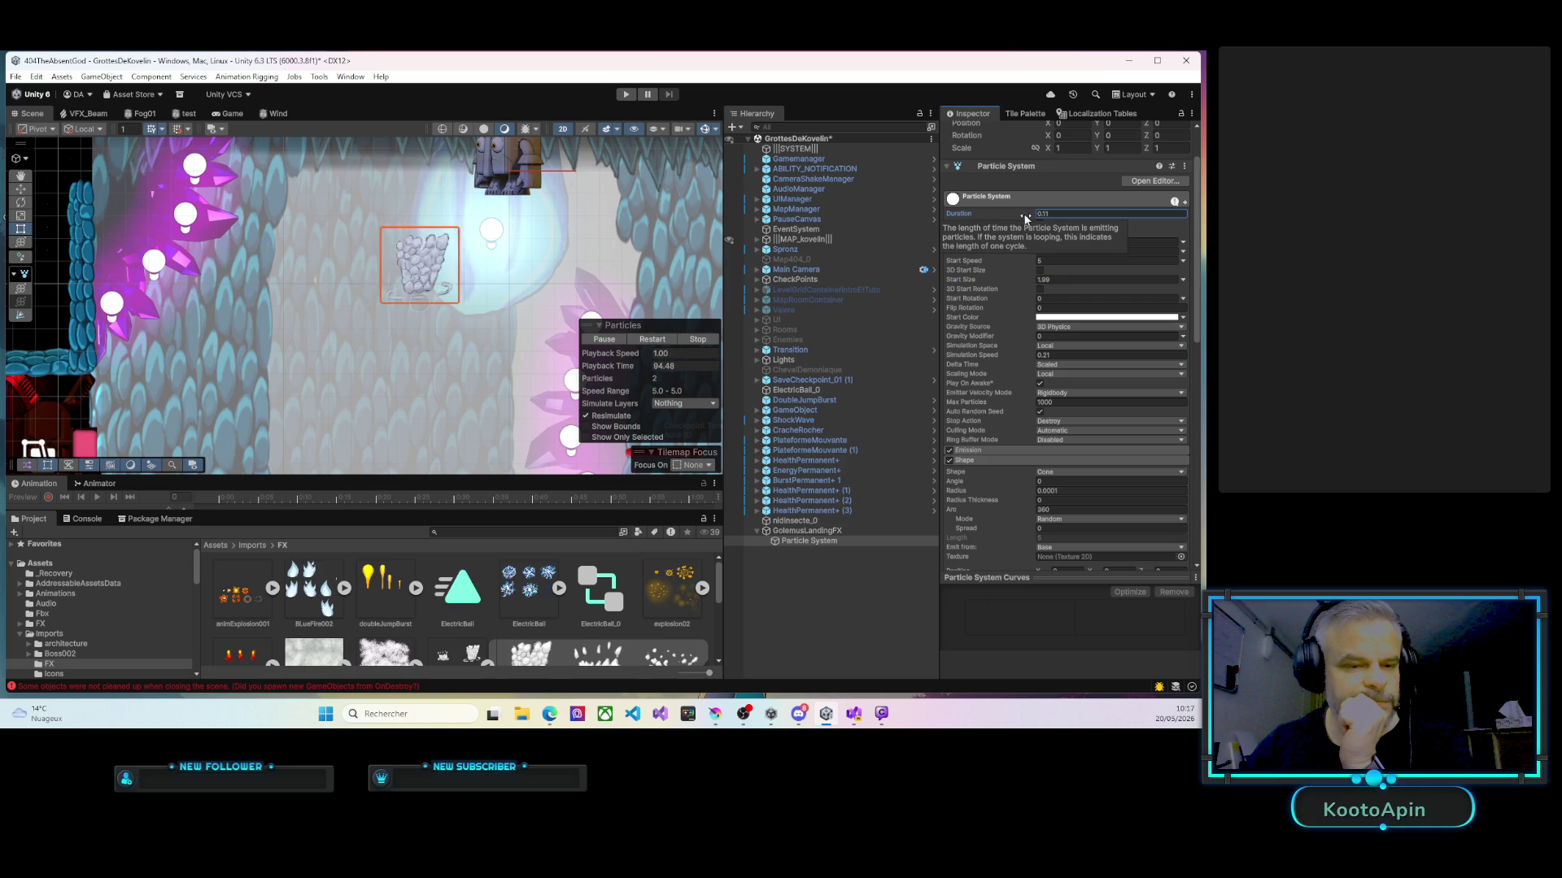
drag(1026, 218, 1039, 220)
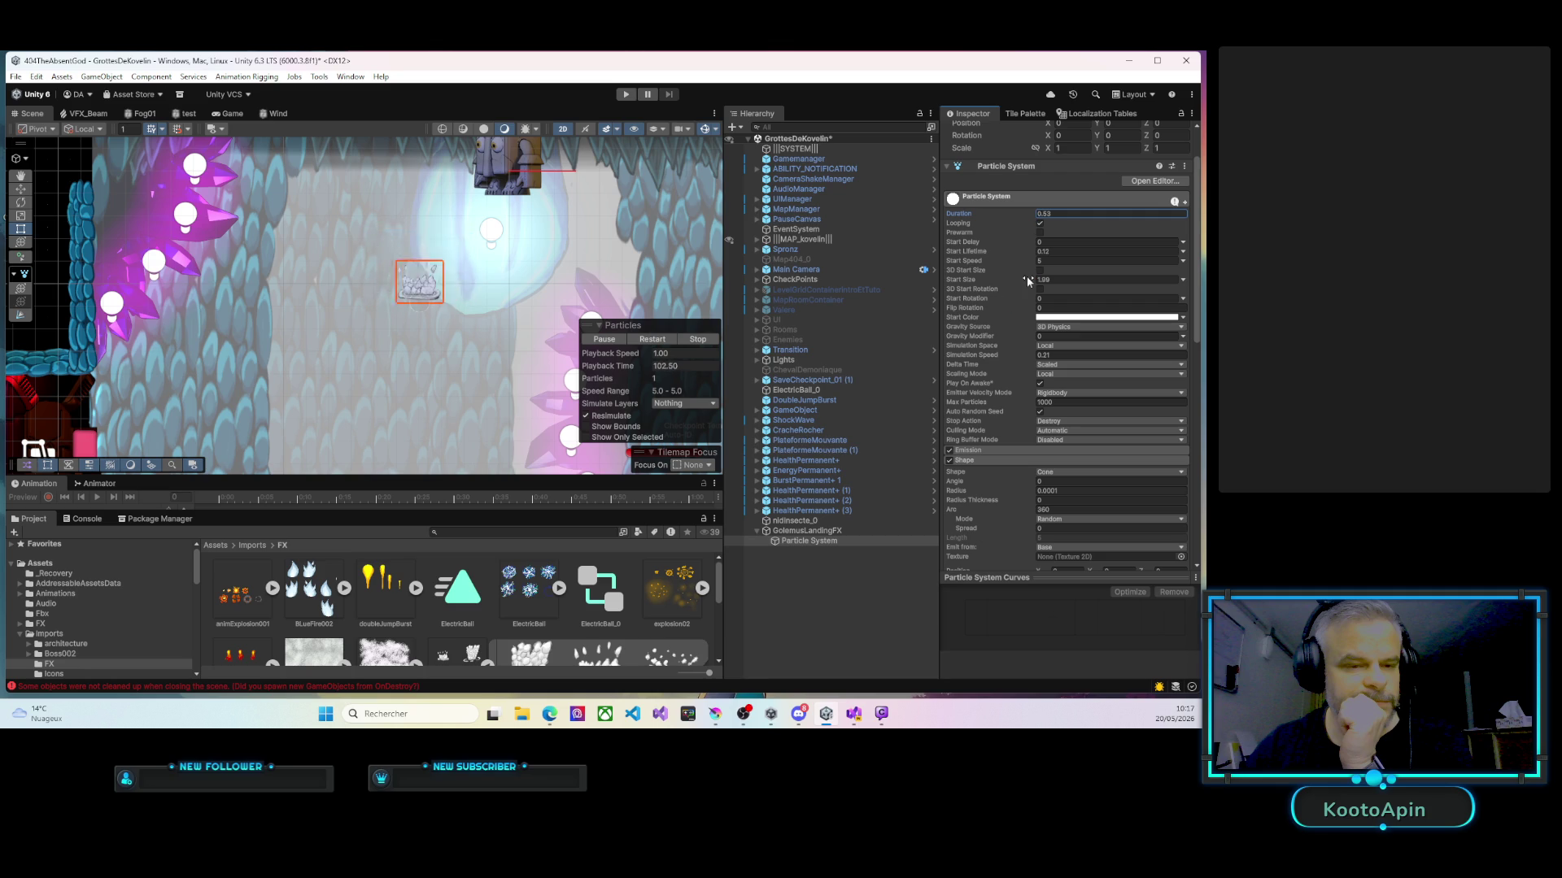
drag(1029, 252, 1032, 254)
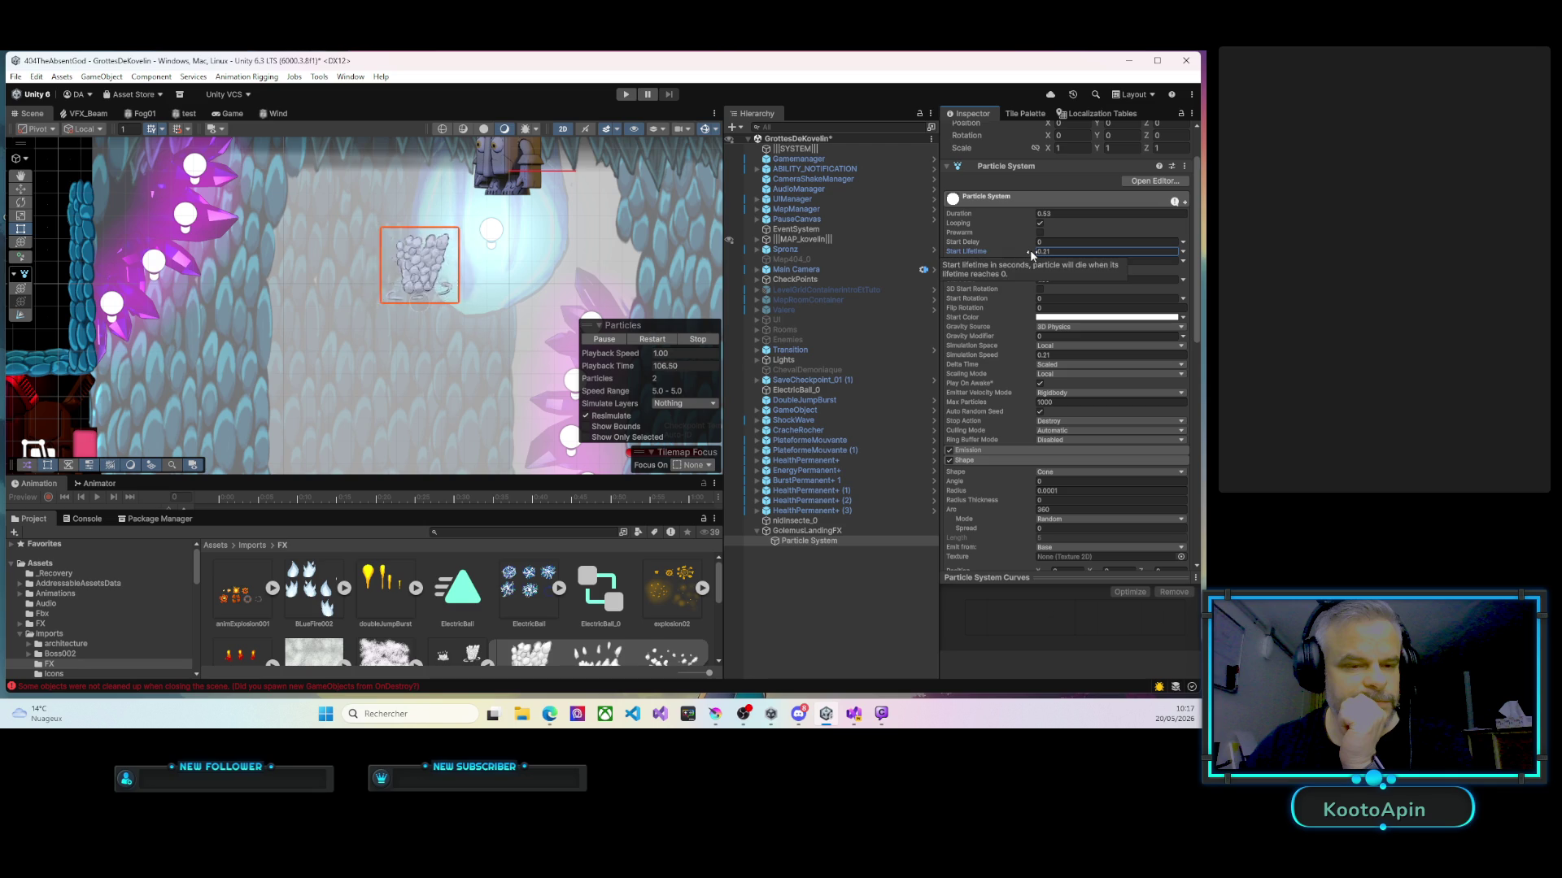
drag(1030, 254, 1026, 256)
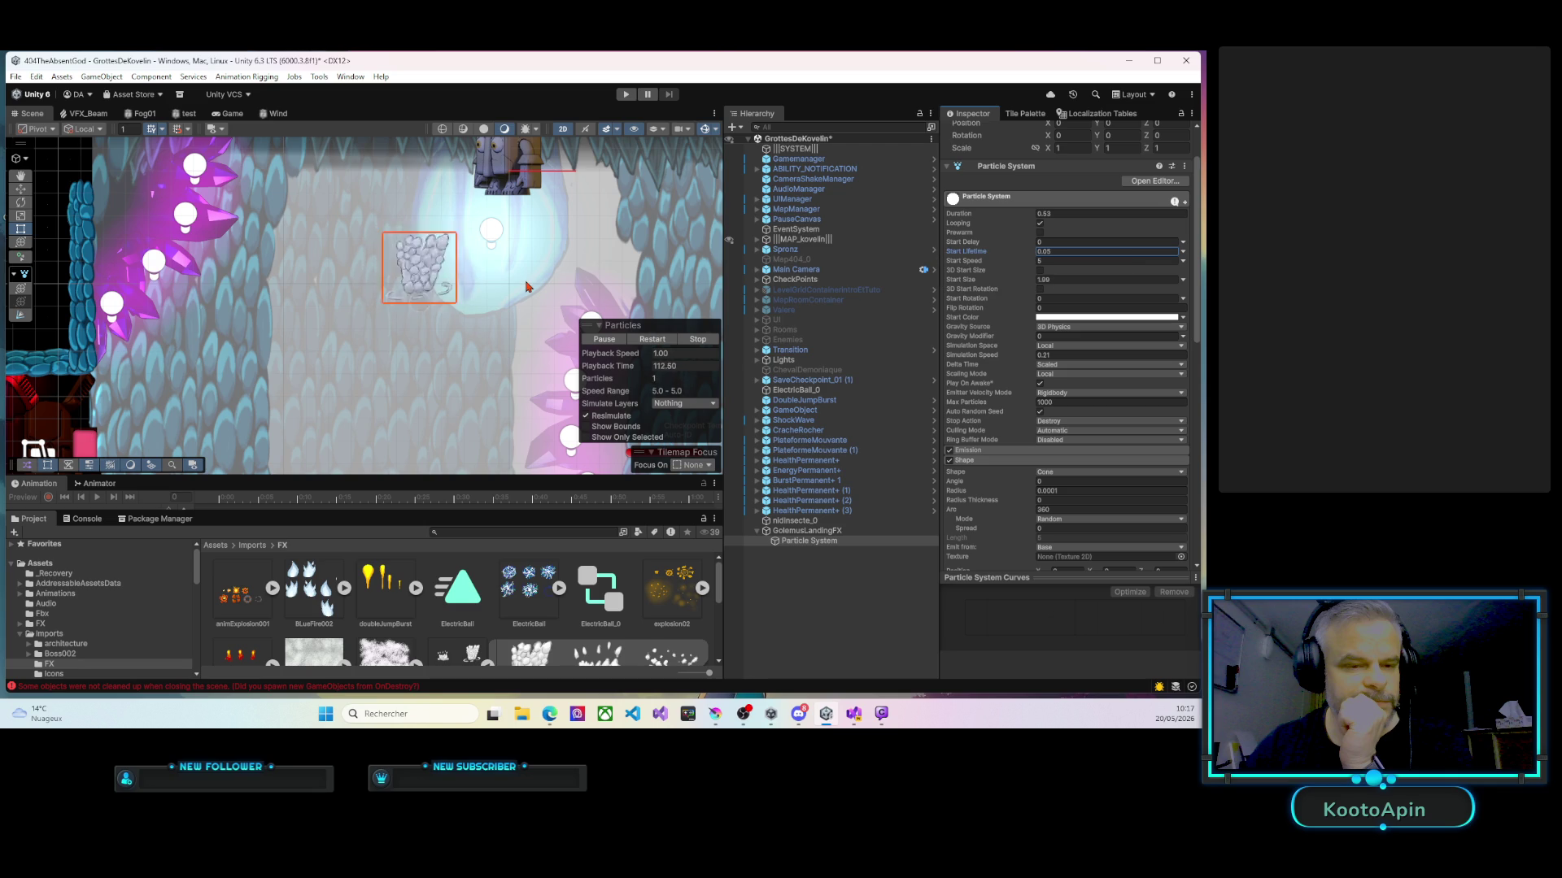
scroll(508, 309, down, 3)
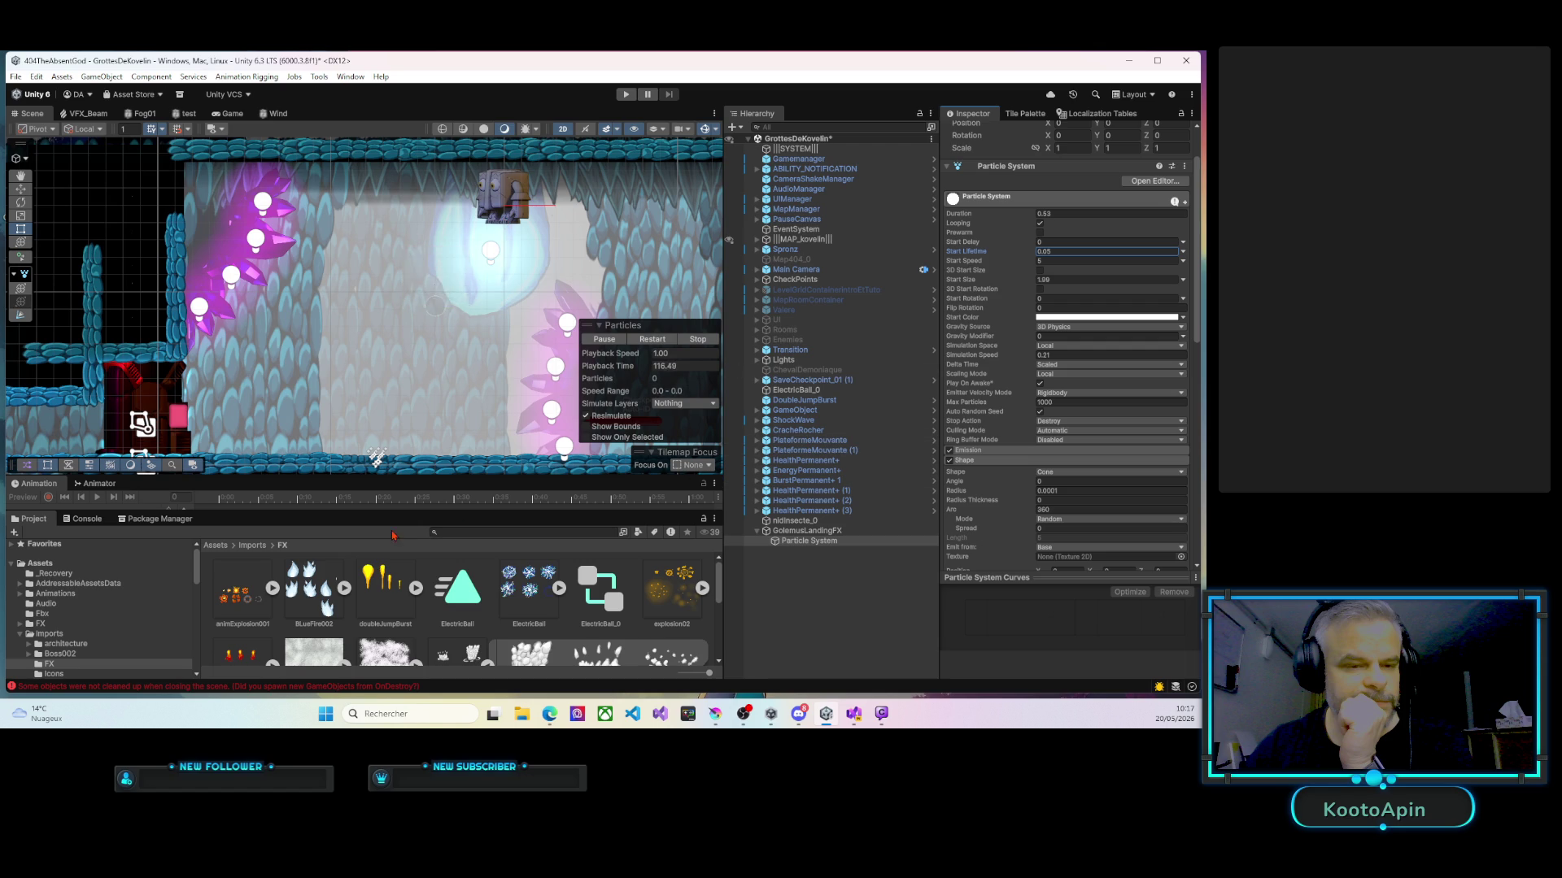
Open Assets/FX/ParticlesSystems and drag GolemusLandingFX there to create GolemusLandingFX.prefab.
scroll(72, 577, down, 3)
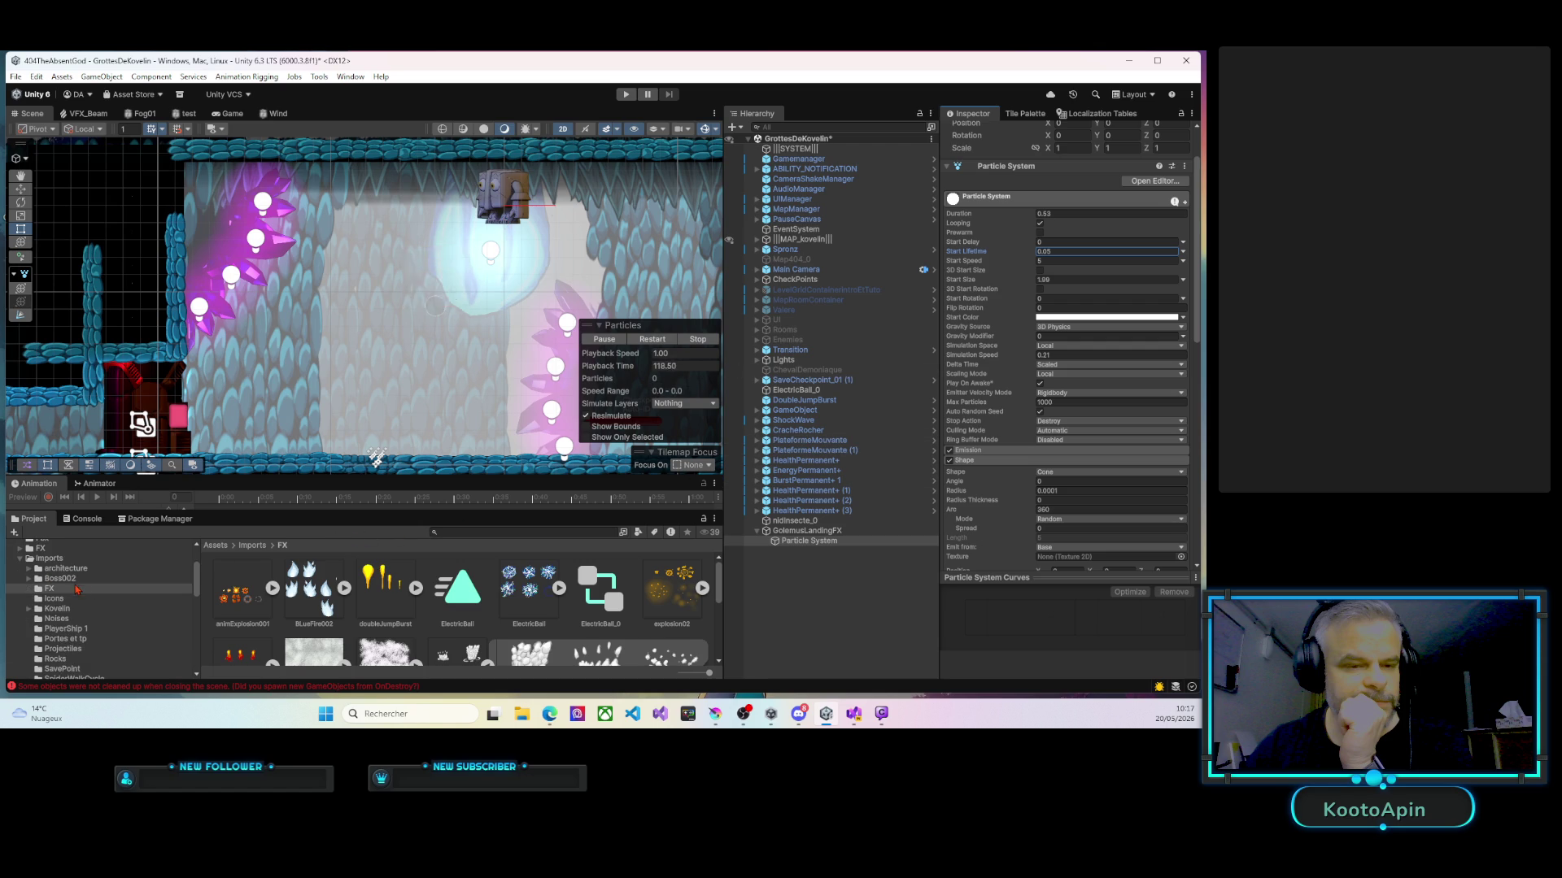
click(19, 560)
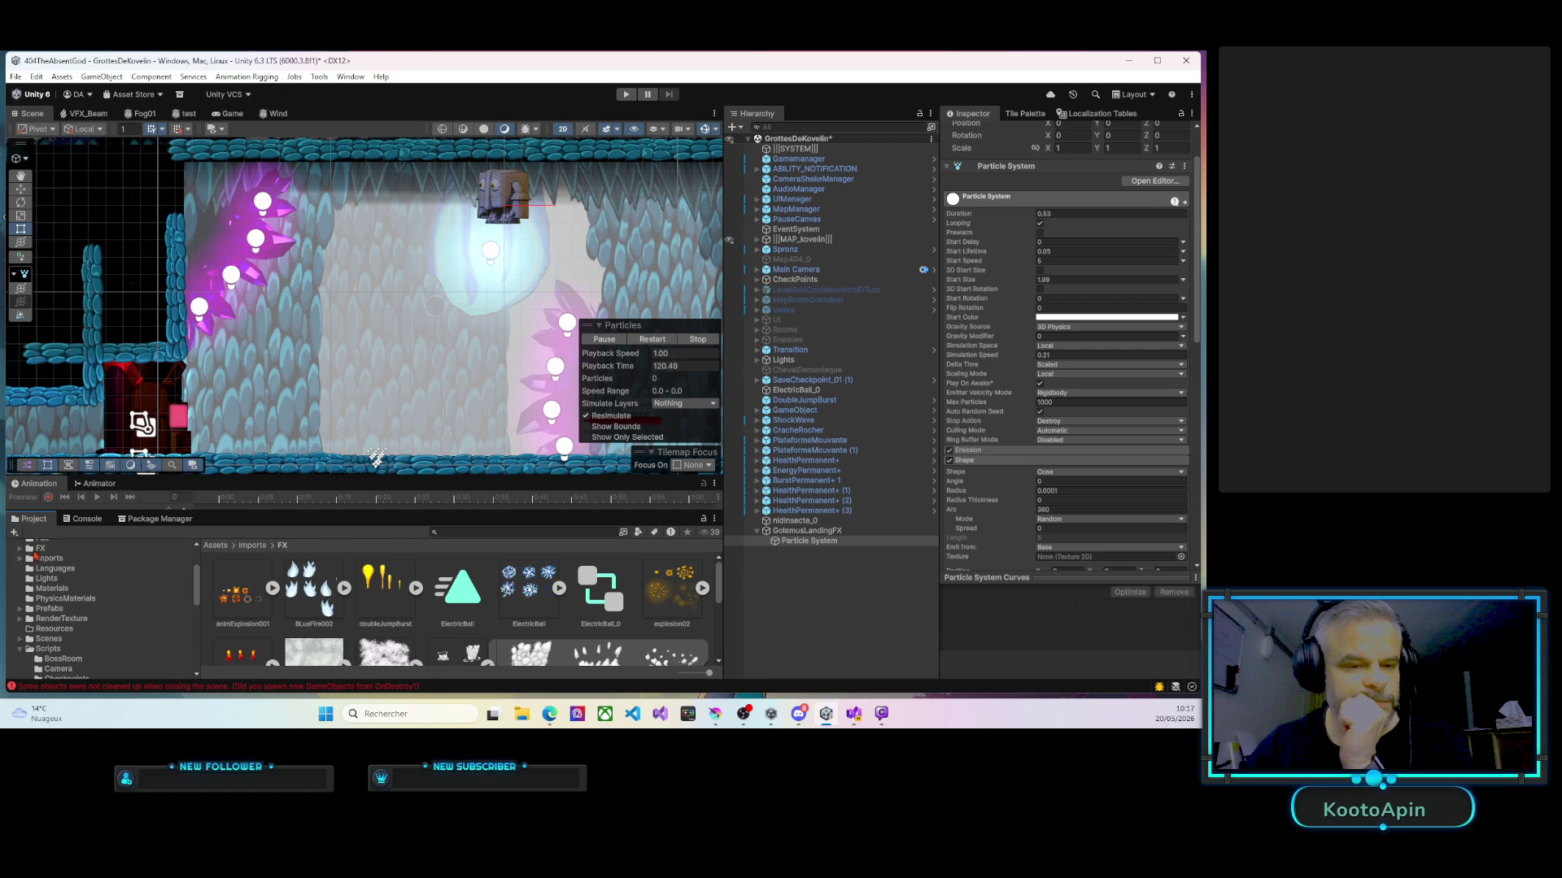
scroll(41, 582, up, 3)
click(40, 624)
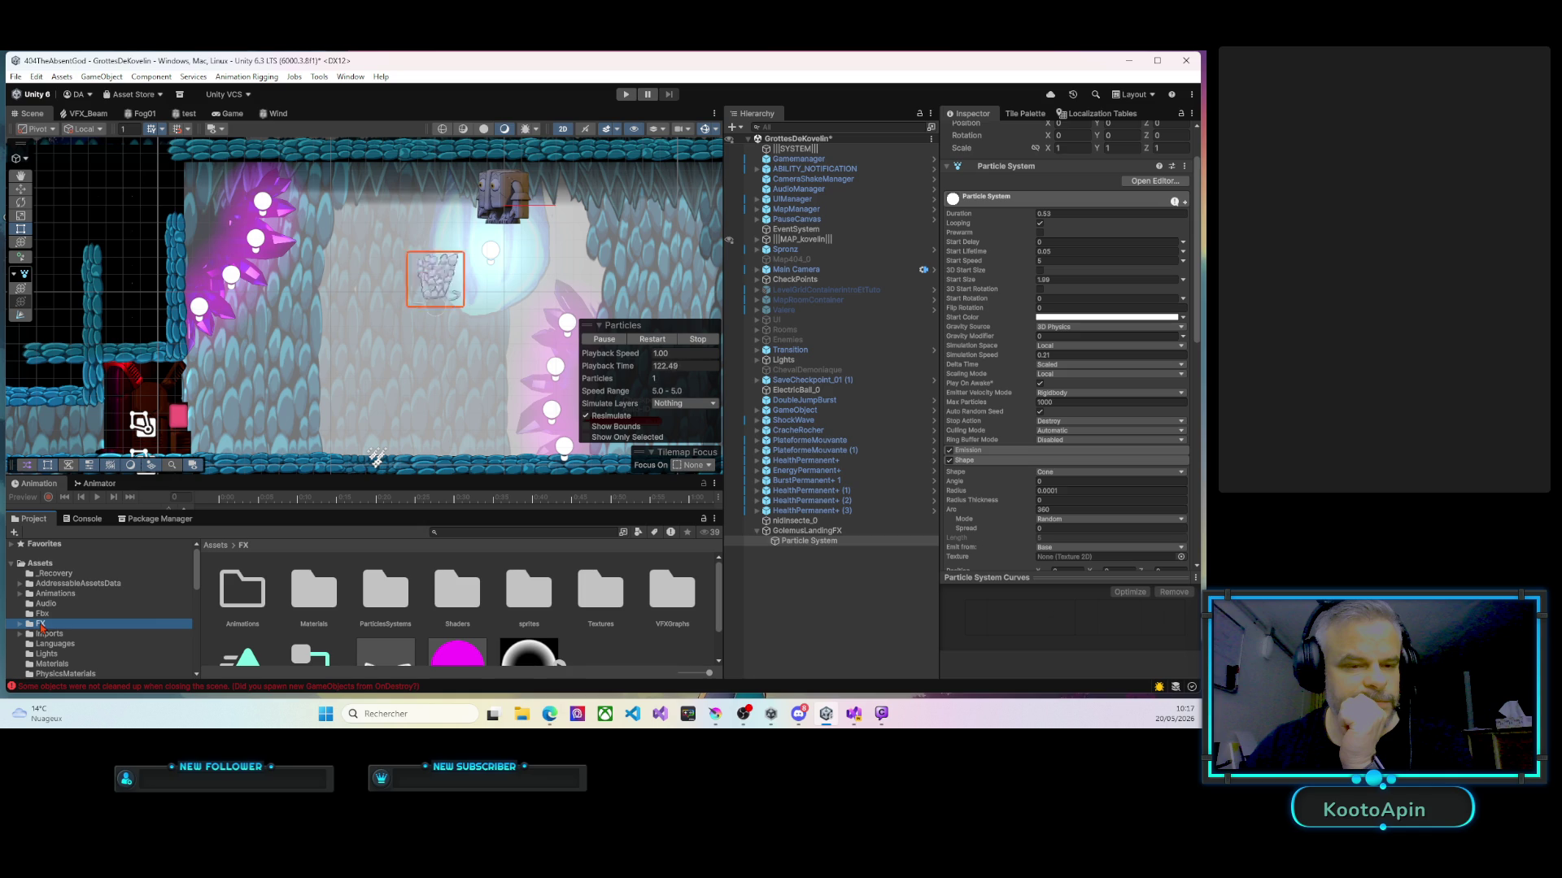
click(392, 602)
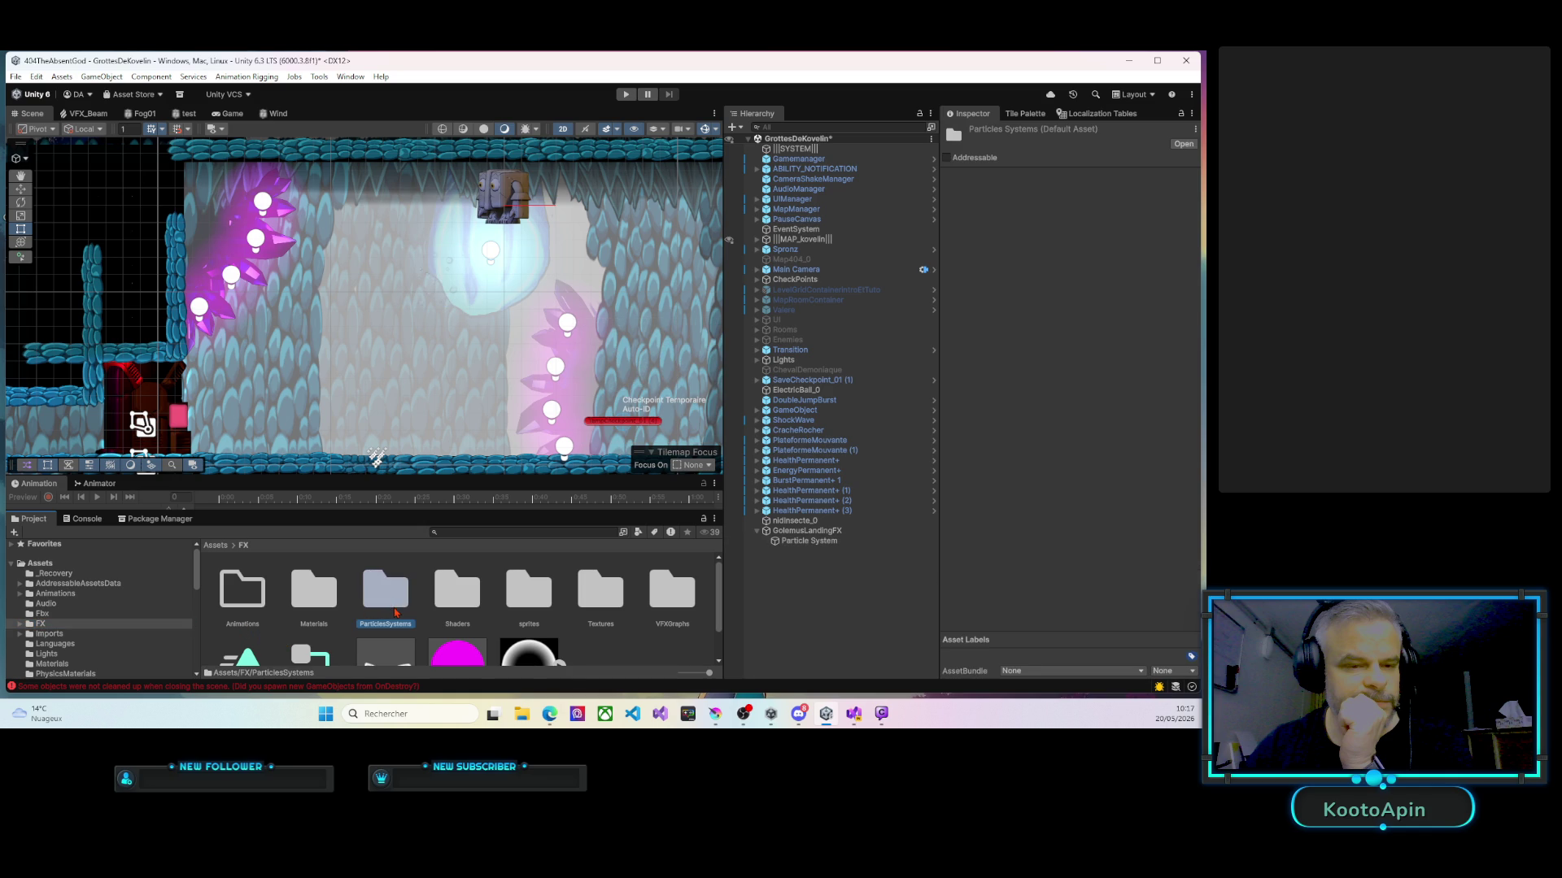
double_click(394, 612)
scroll(444, 602, down, 2)
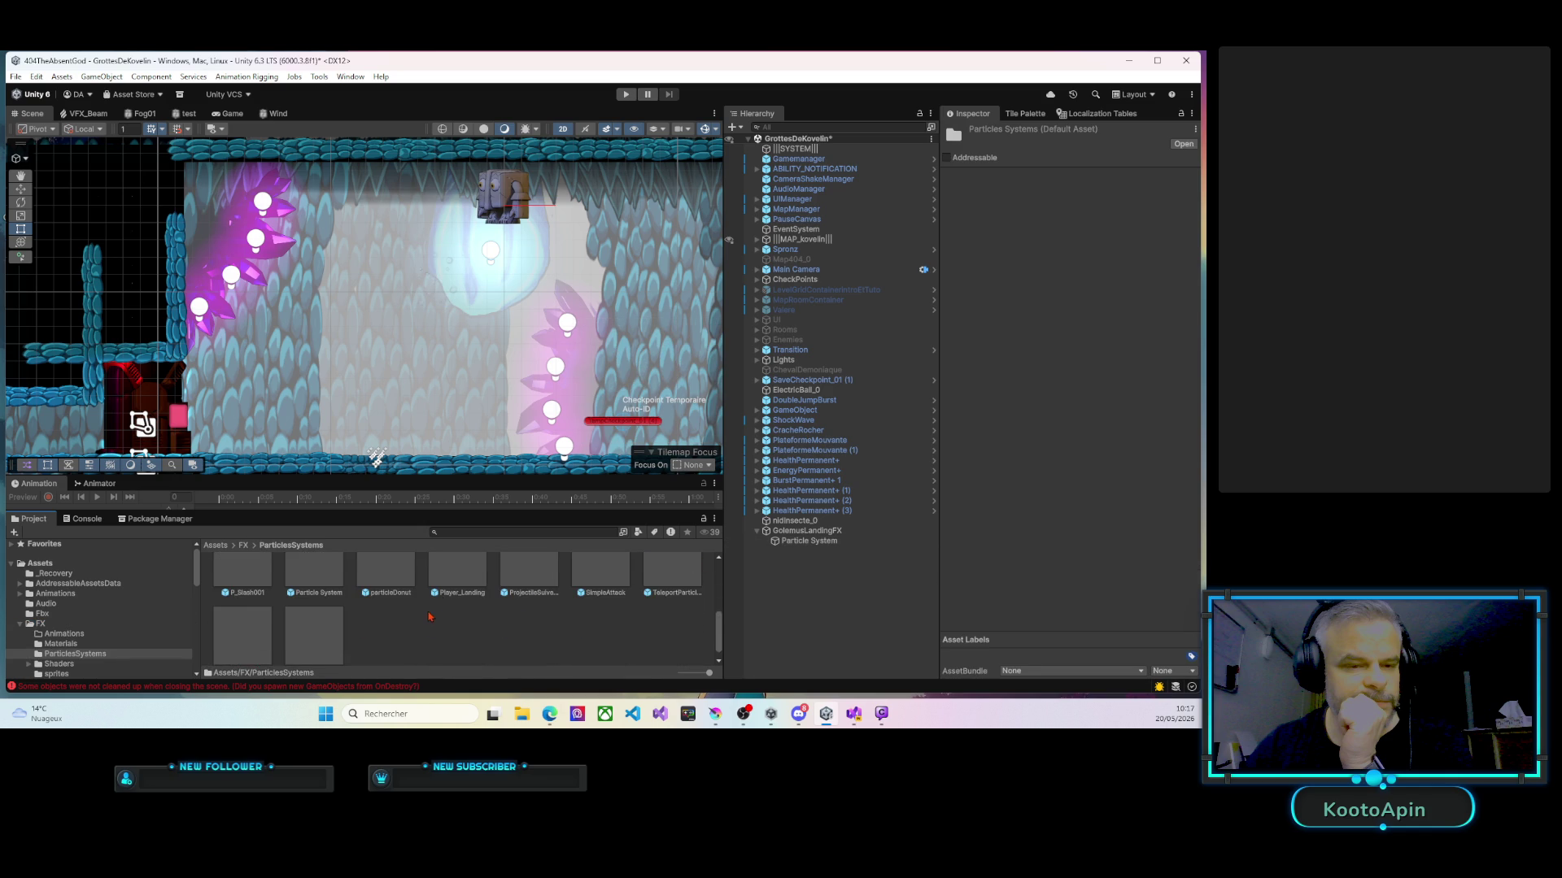
scroll(423, 616, down, 1)
scroll(422, 624, up, 3)
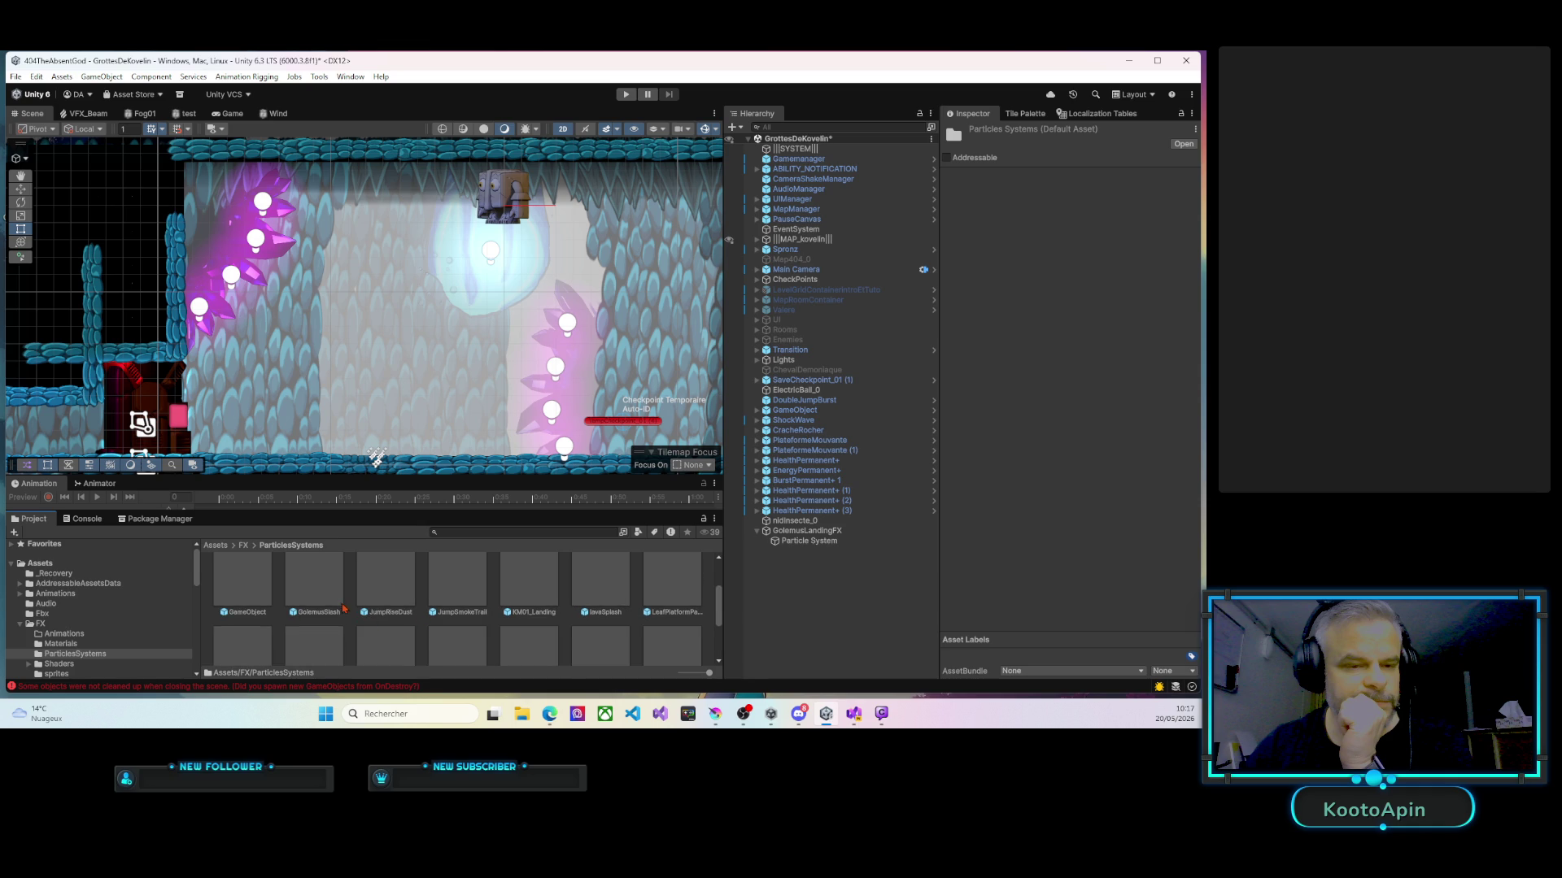
scroll(370, 603, down, 3)
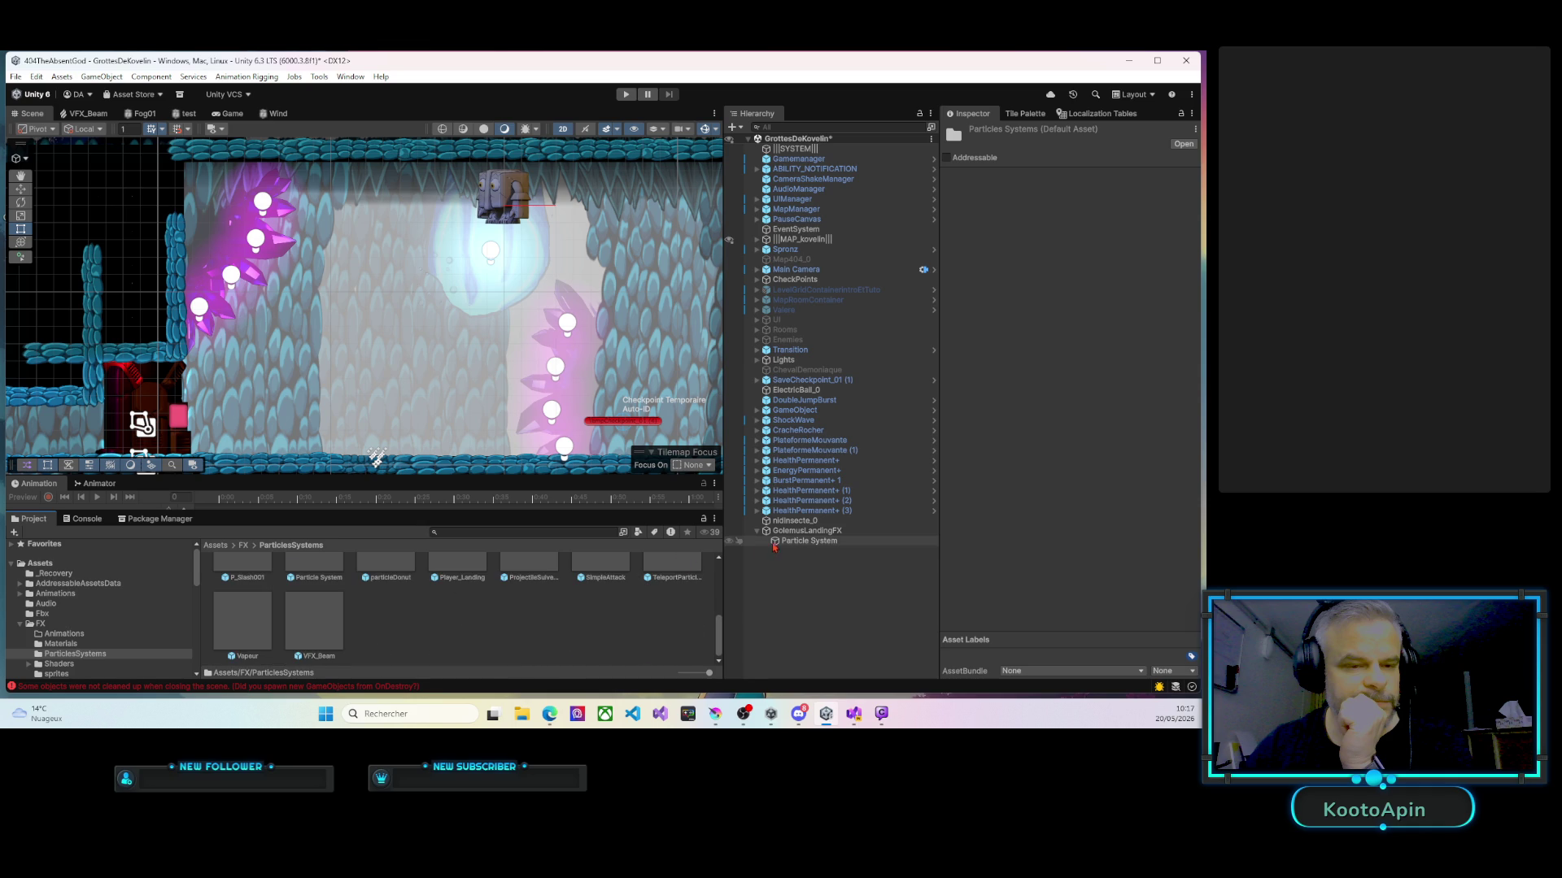
drag(794, 533, 401, 633)
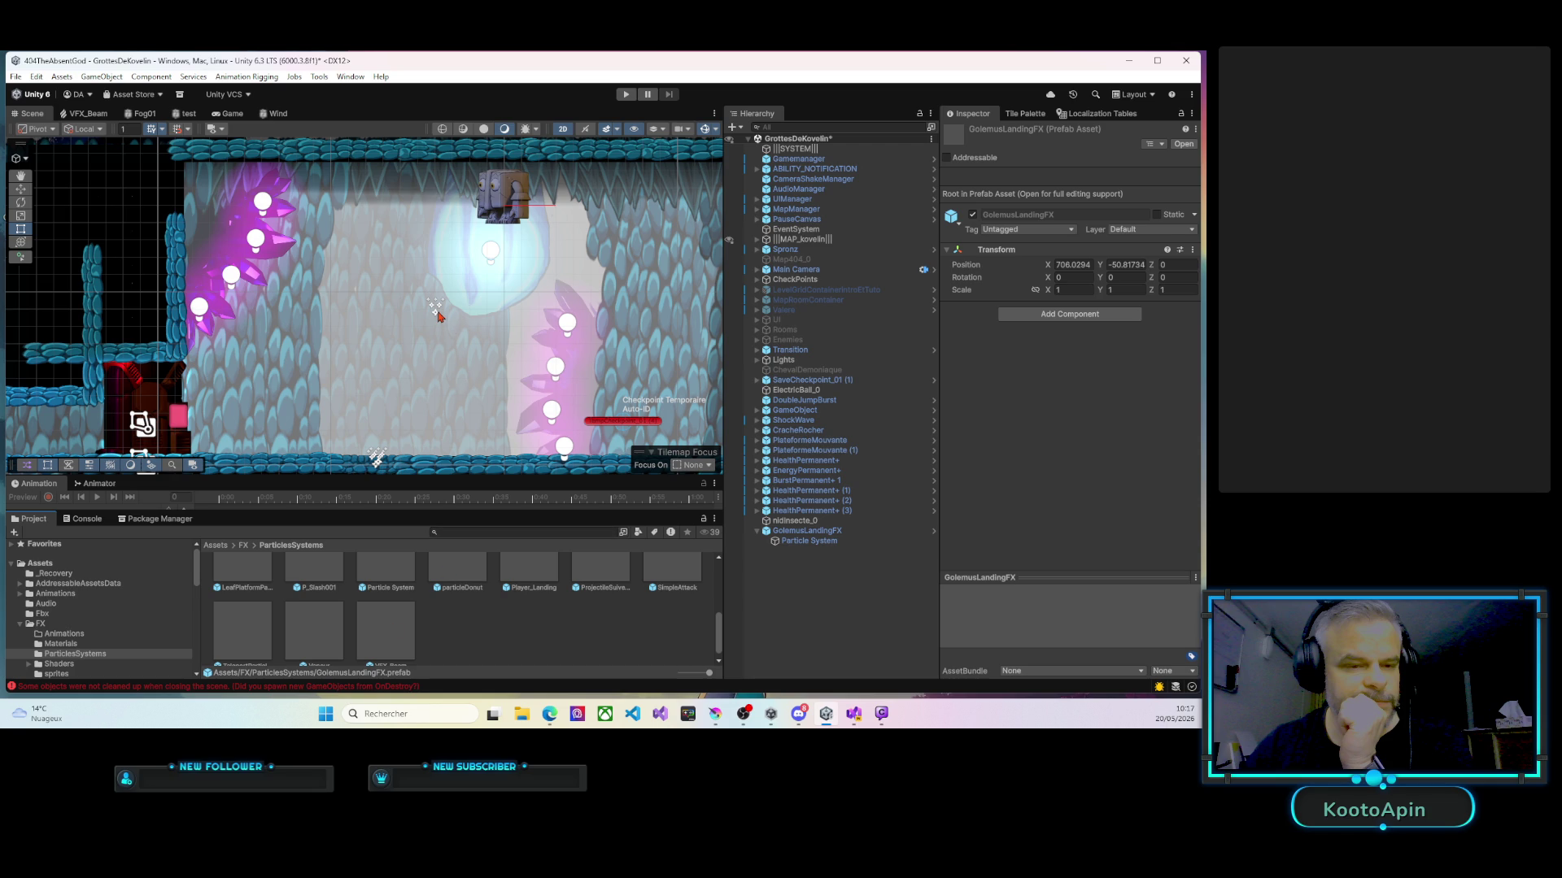
Select the Golemus boss and scroll to its Landing Effect Prefab field, currently Player_Landing.
click(508, 202)
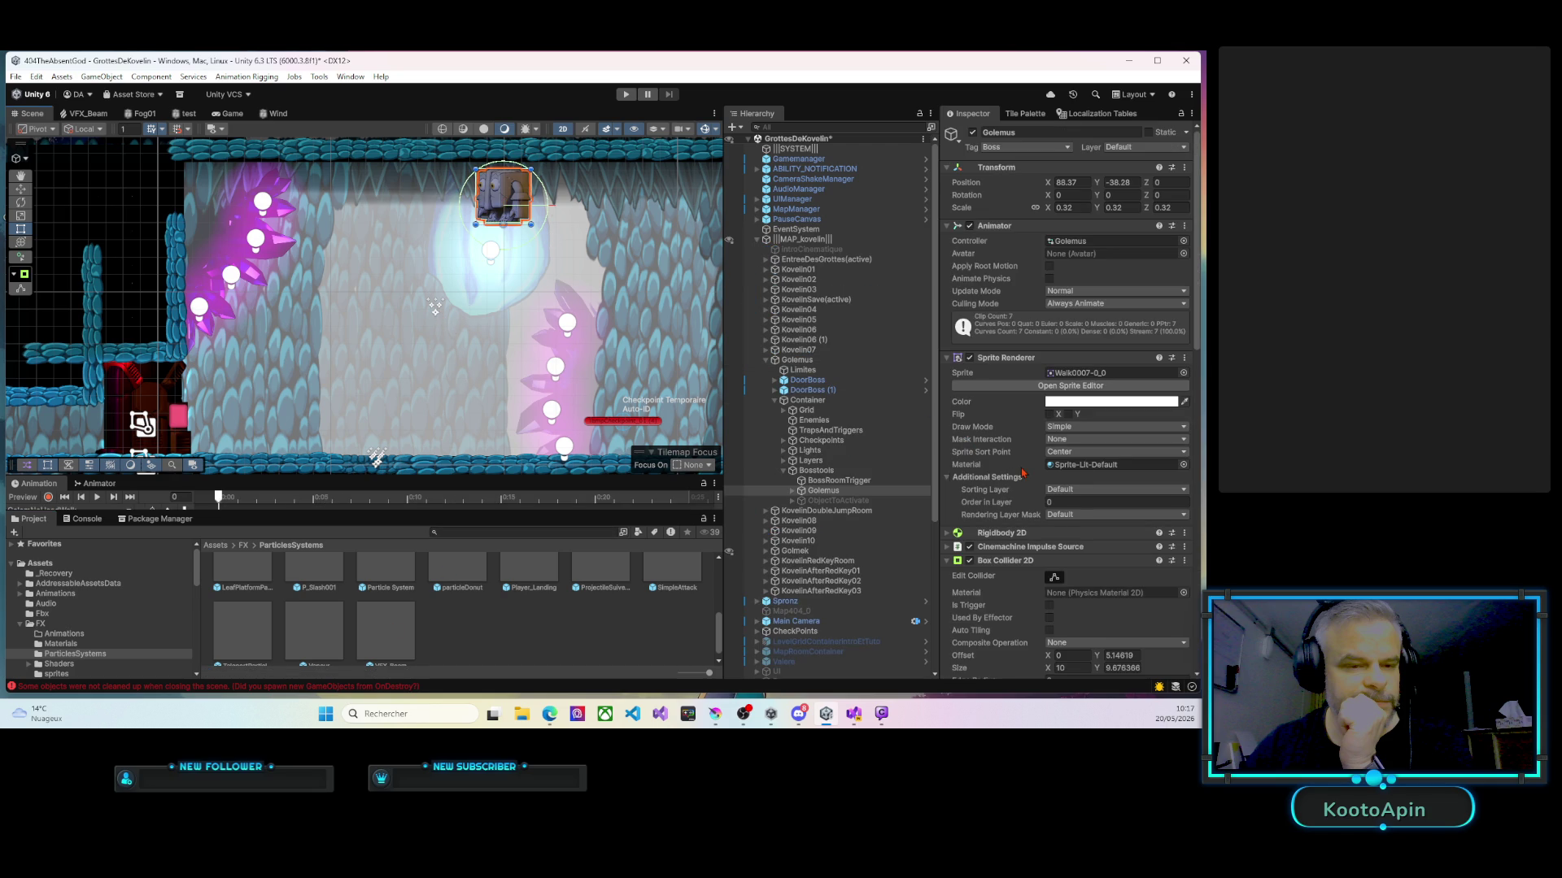
scroll(1022, 471, down, 6)
scroll(1028, 478, down, 3)
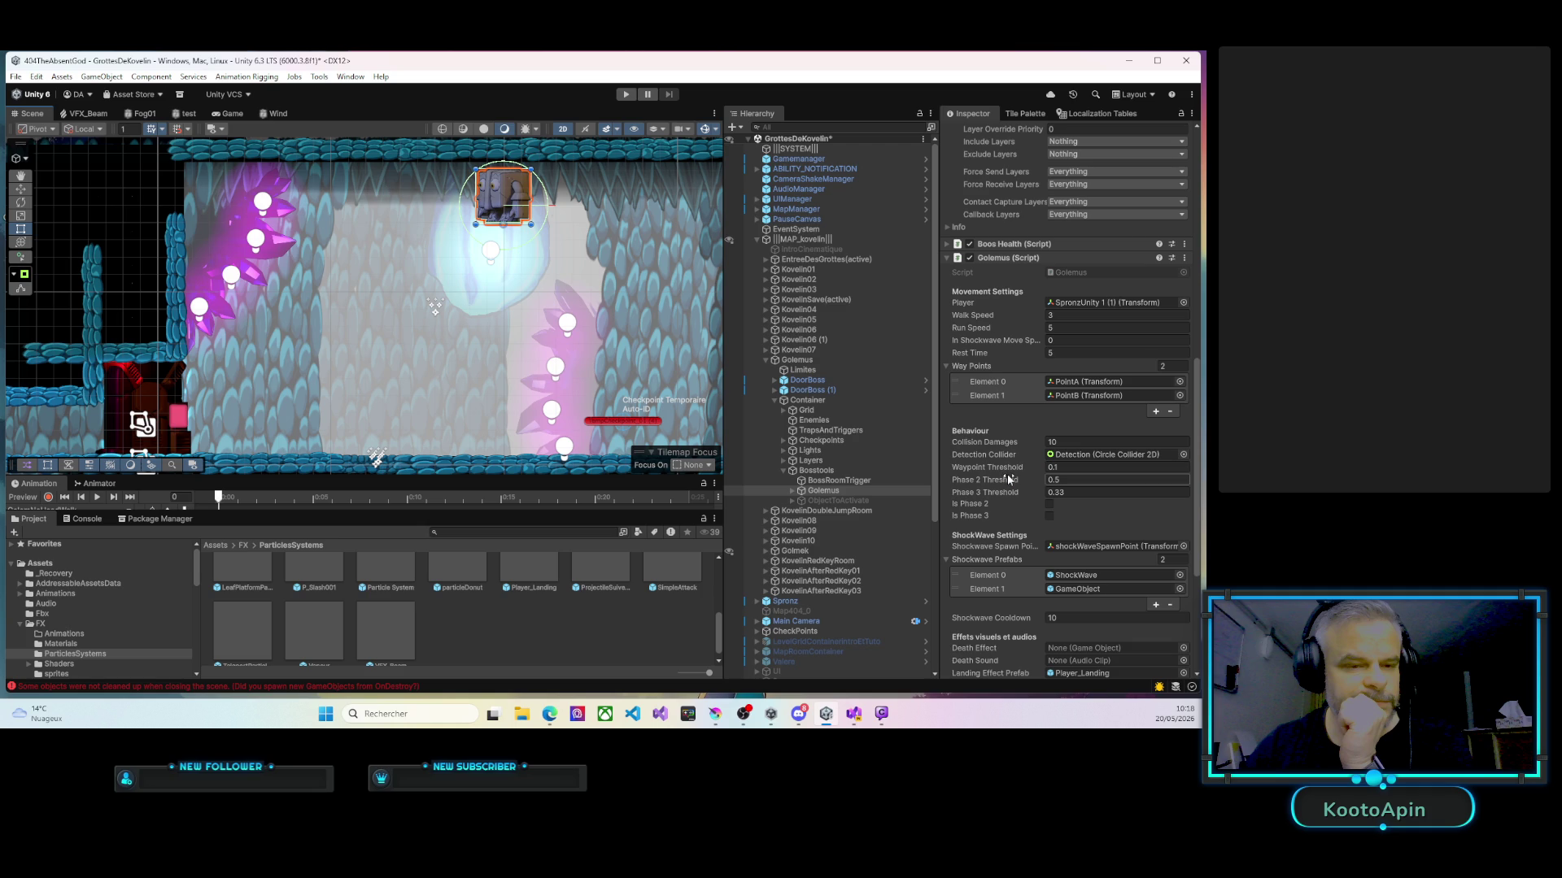
scroll(1008, 478, down, 1)
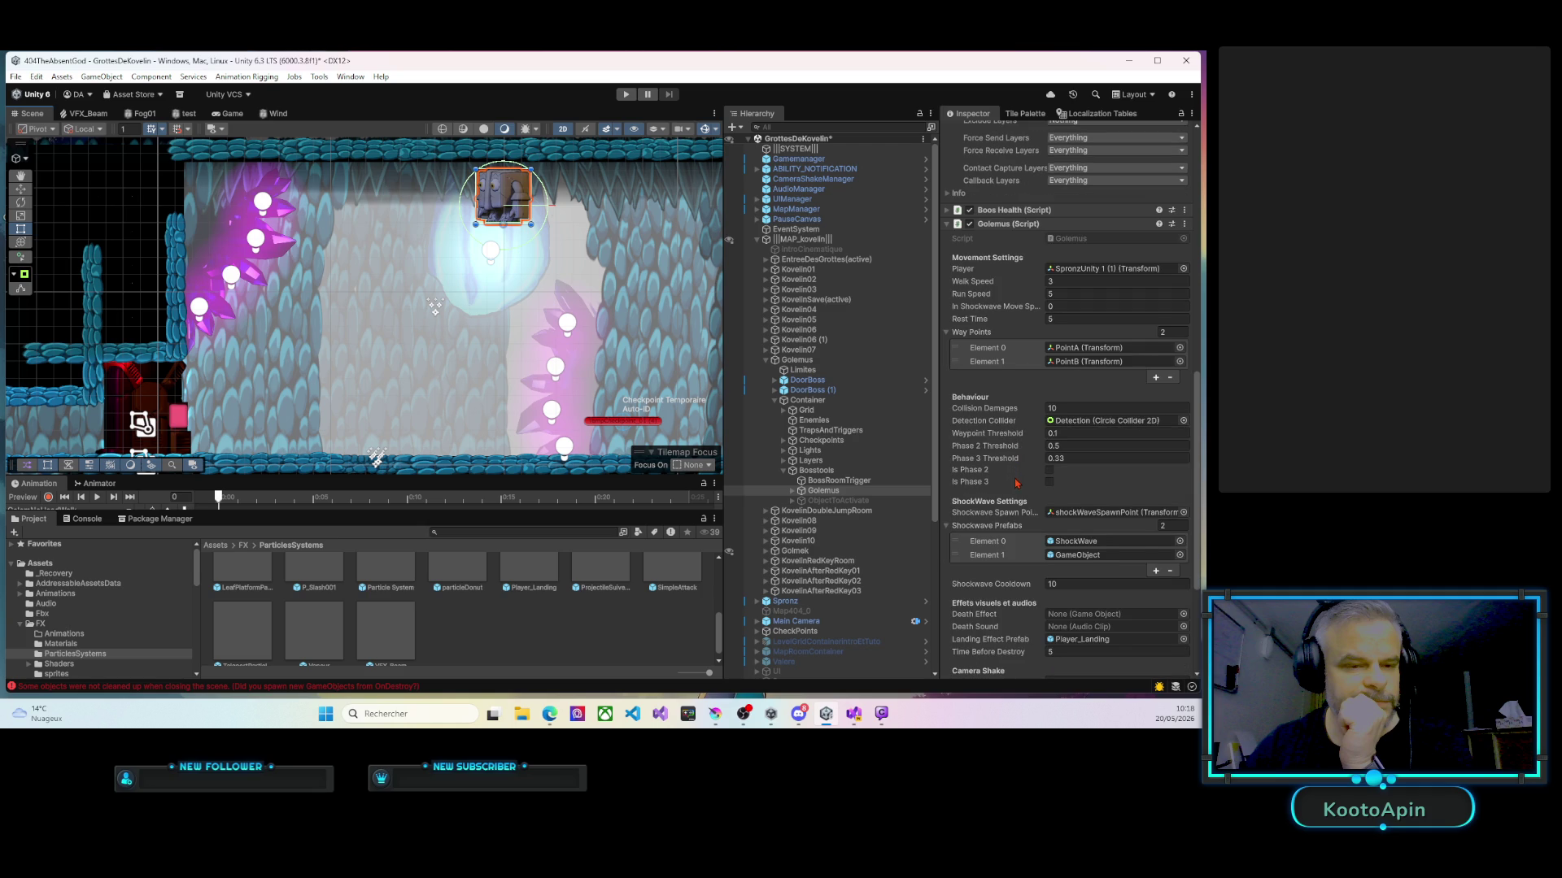
scroll(1015, 472, down, 4)
scroll(1015, 484, down, 2)
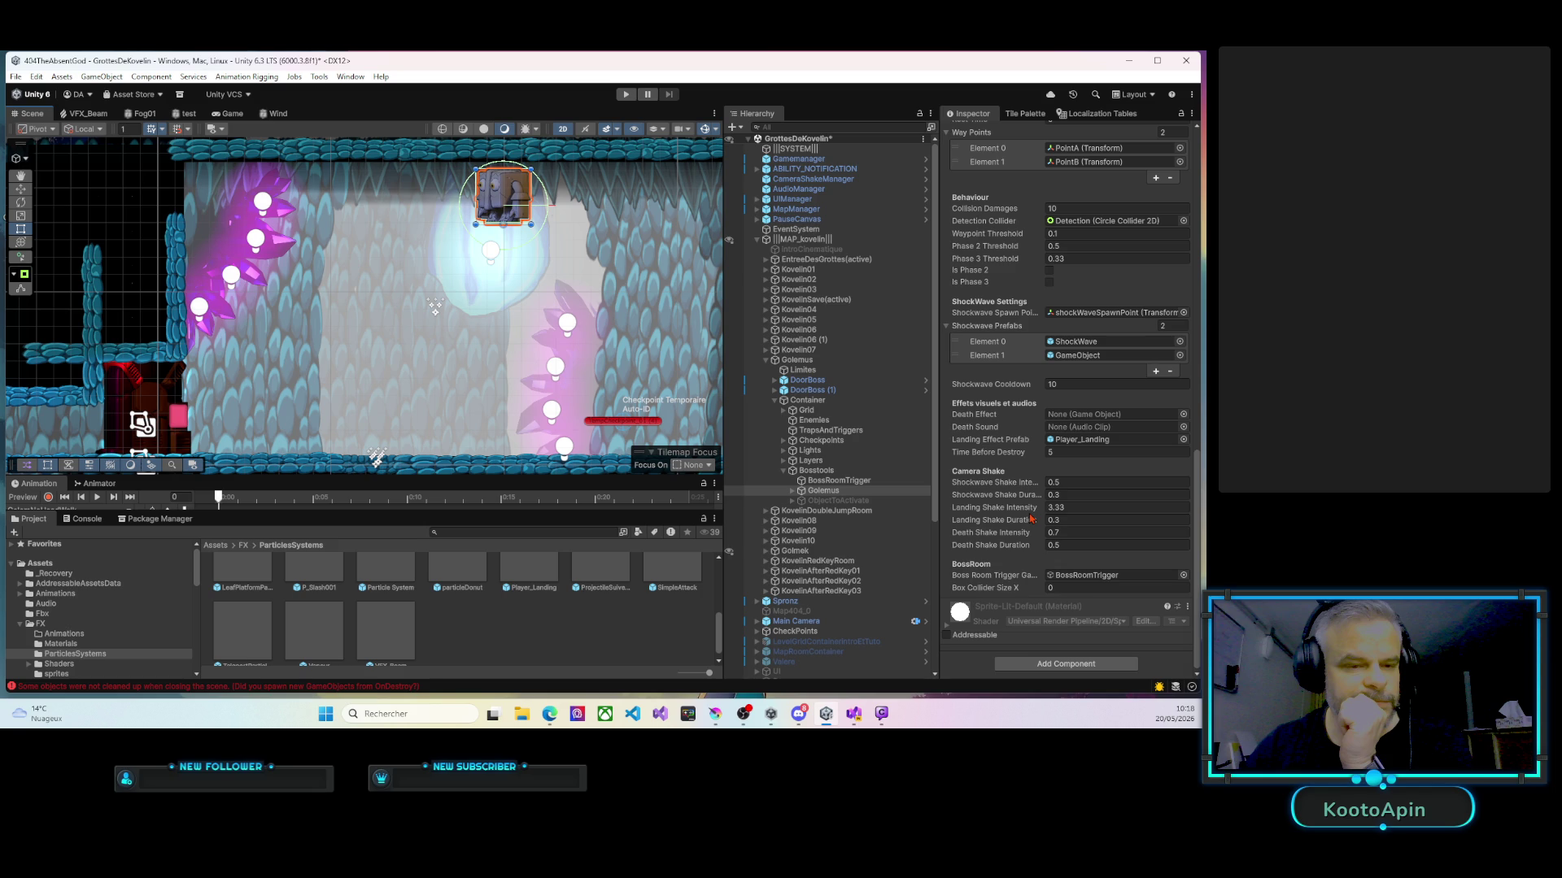
Drag GolemusLandingFX into the Golemus Landing Effect Prefab field, replacing Player_Landing.
scroll(1030, 518, up, 1)
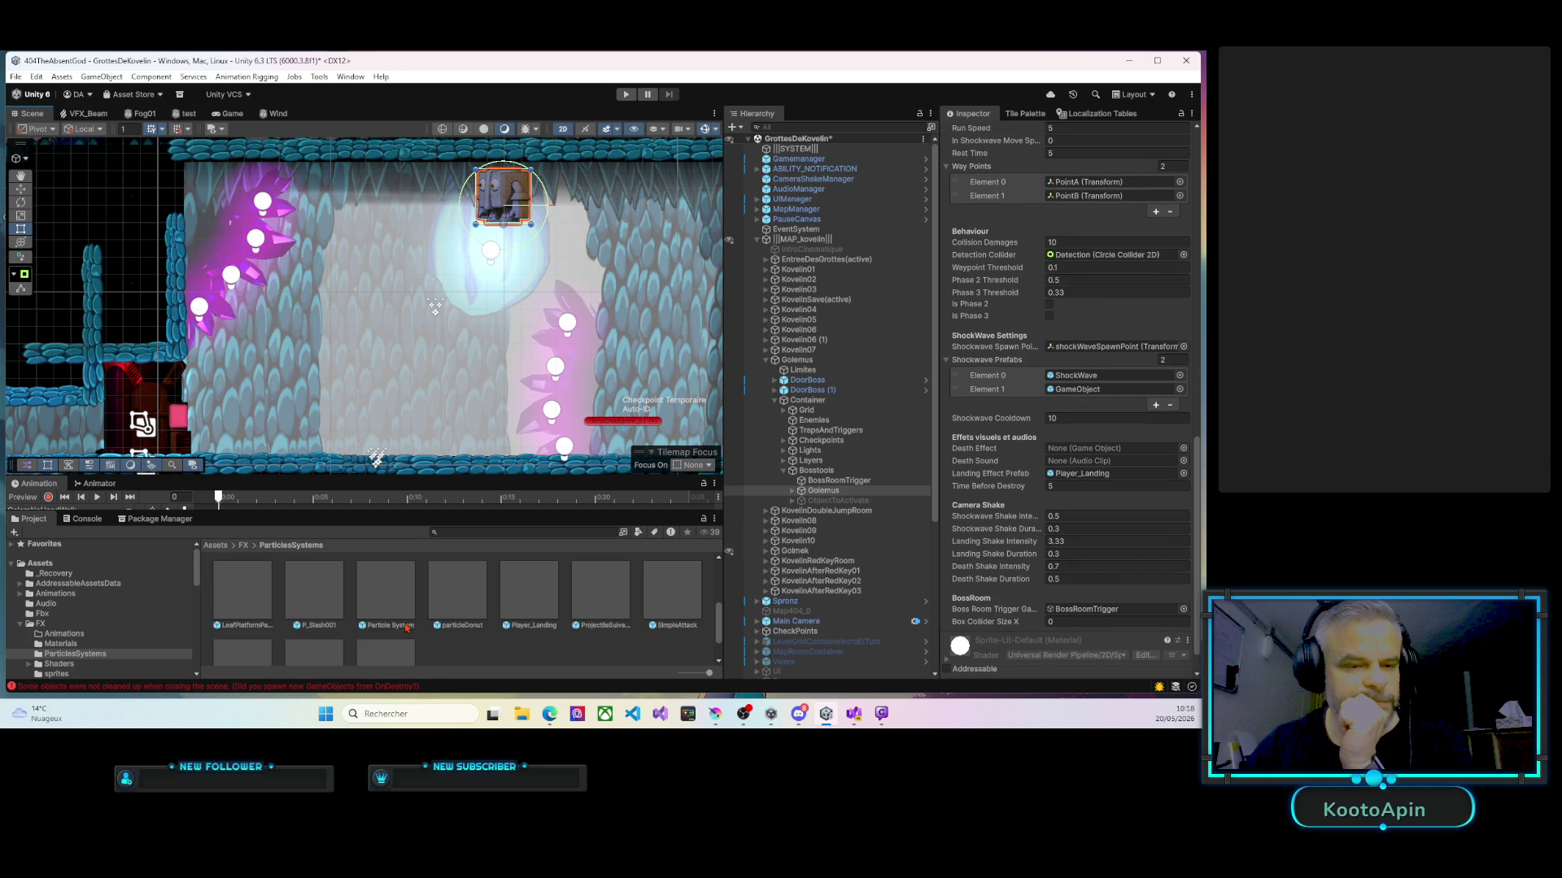
scroll(406, 628, up, 2)
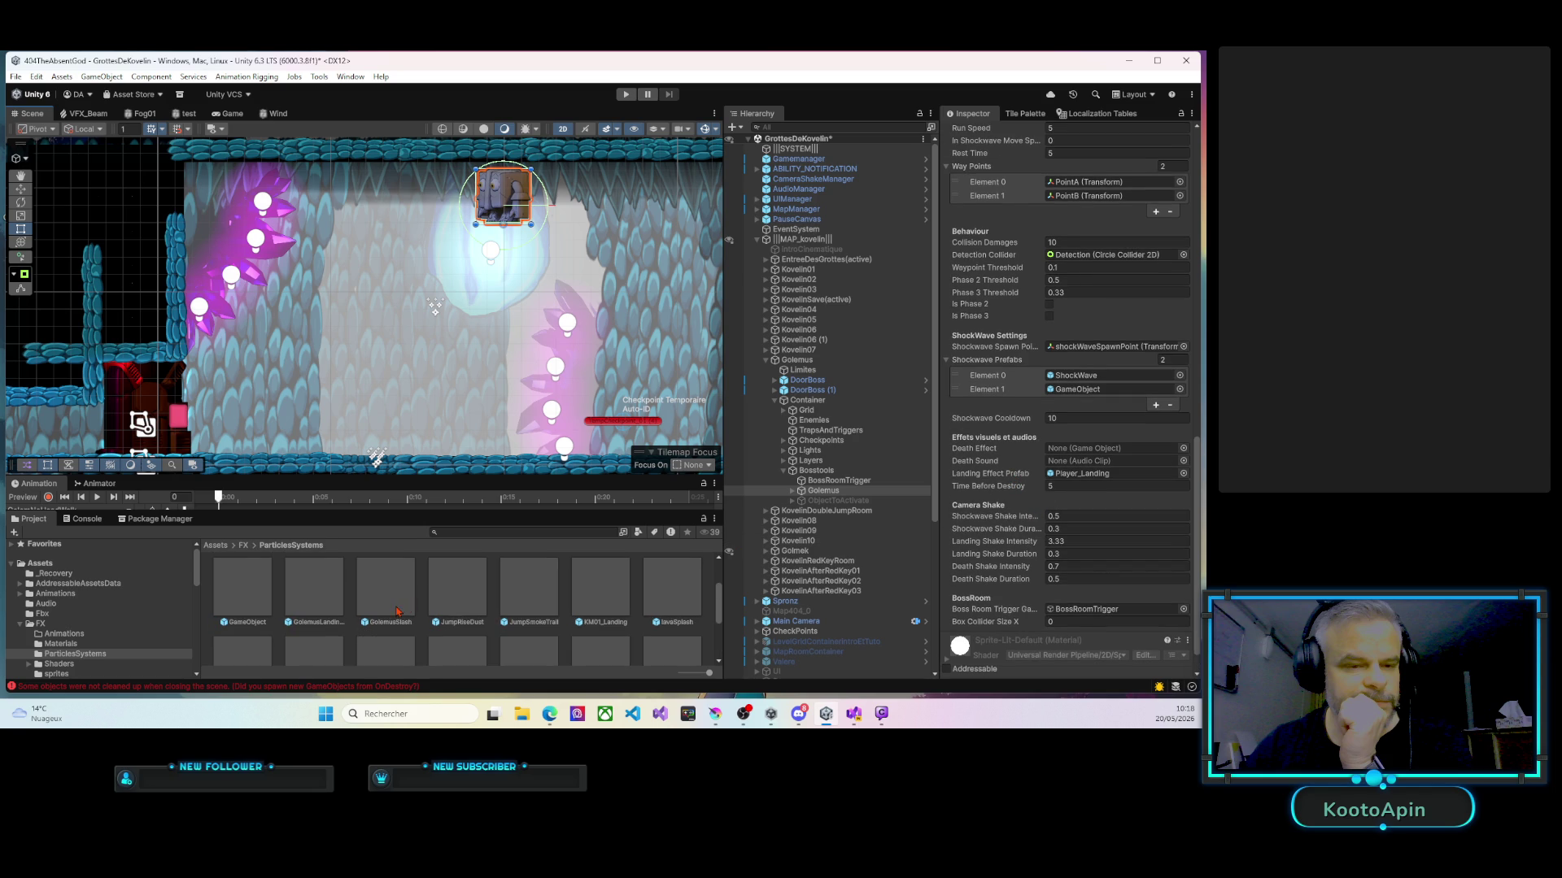
scroll(332, 605, up, 1)
click(1050, 516)
mouse_move(1050, 516)
mouse_down()
mouse_move(1057, 554)
mouse_move(1074, 431)
mouse_move(1080, 480)
mouse_up()
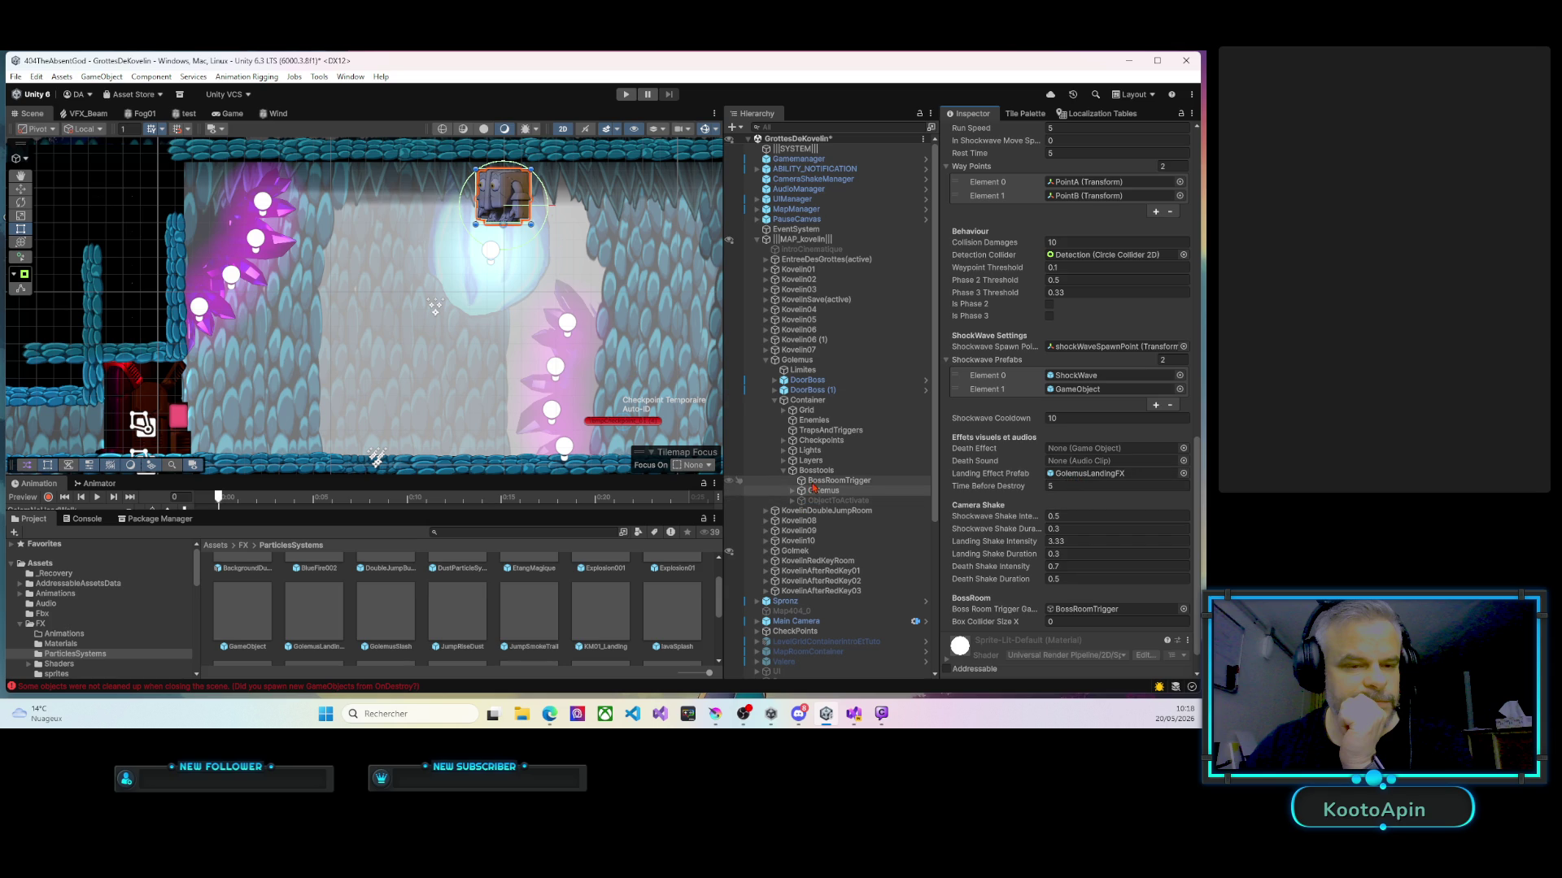
click(820, 492)
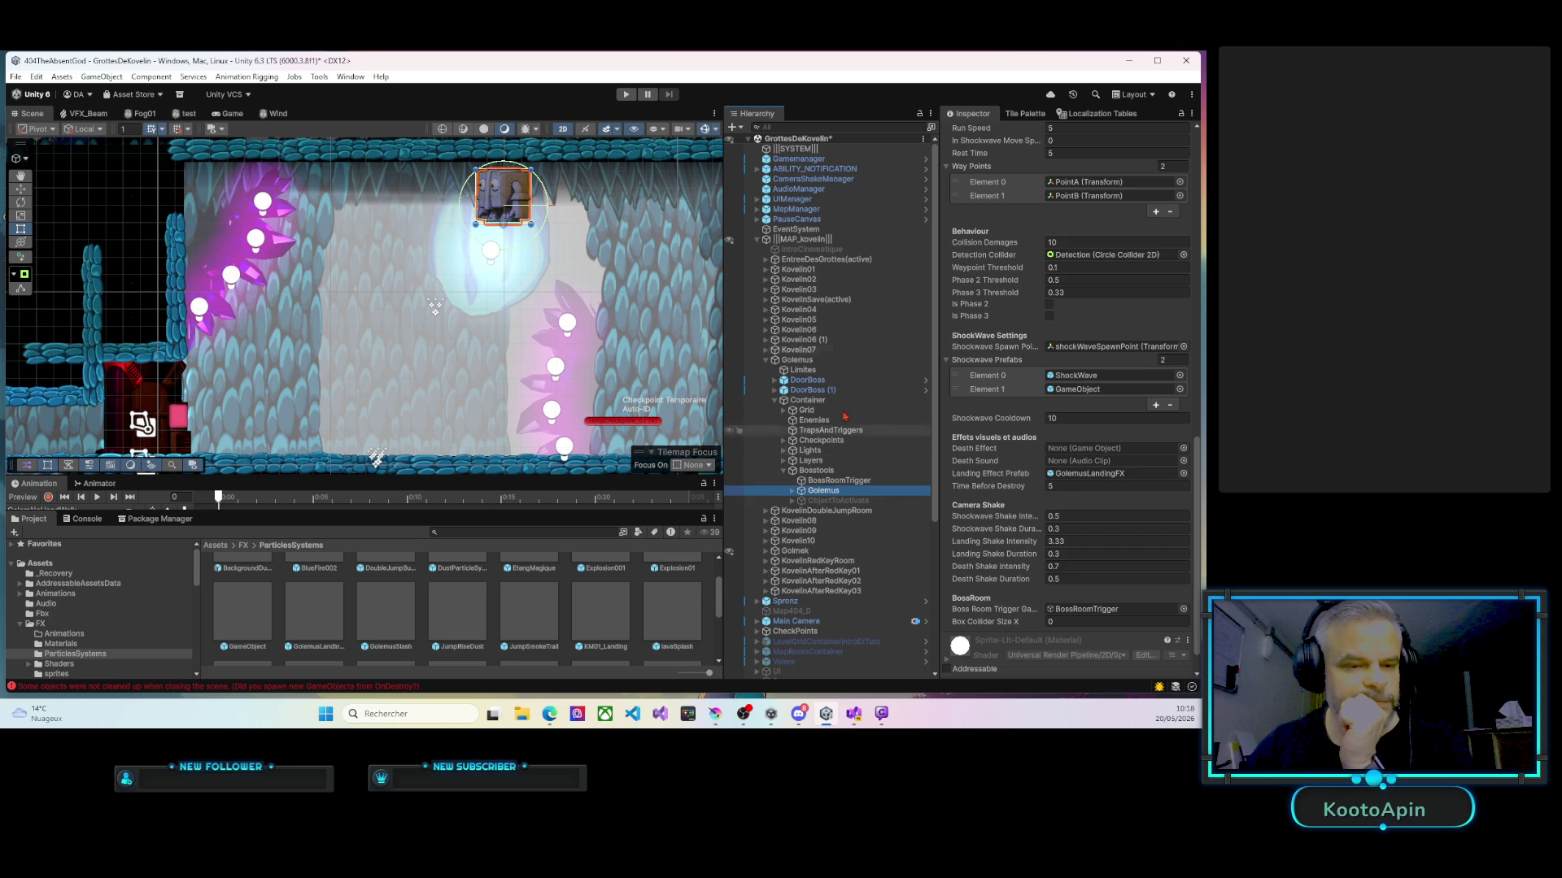
Uncheck the Golemus object's active checkbox and enter Play mode.
scroll(1002, 260, up, 10)
scroll(1002, 260, up, 5)
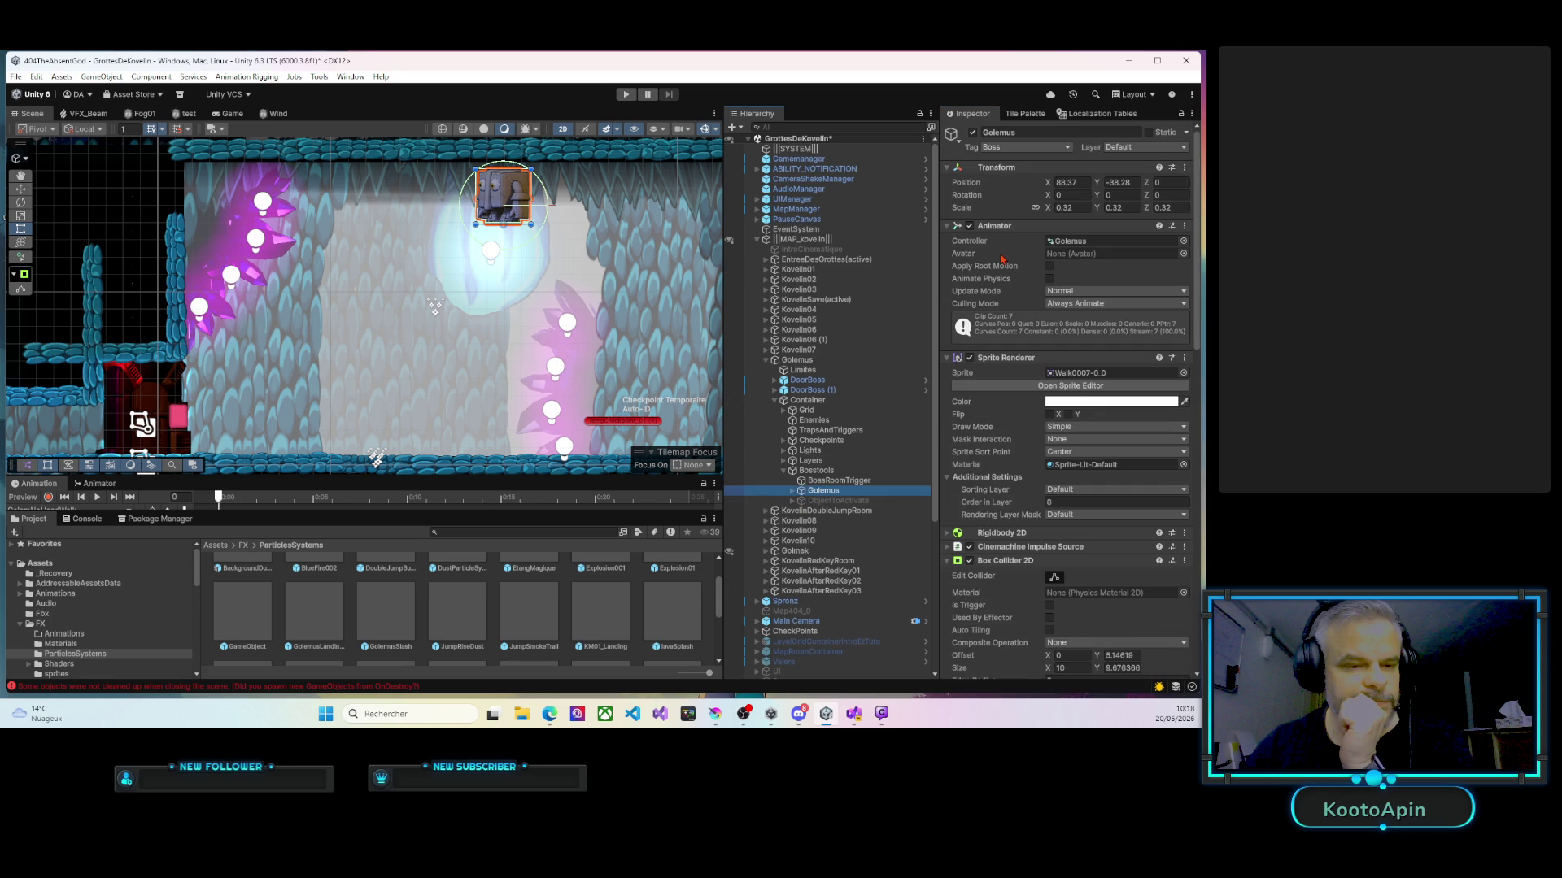
click(972, 133)
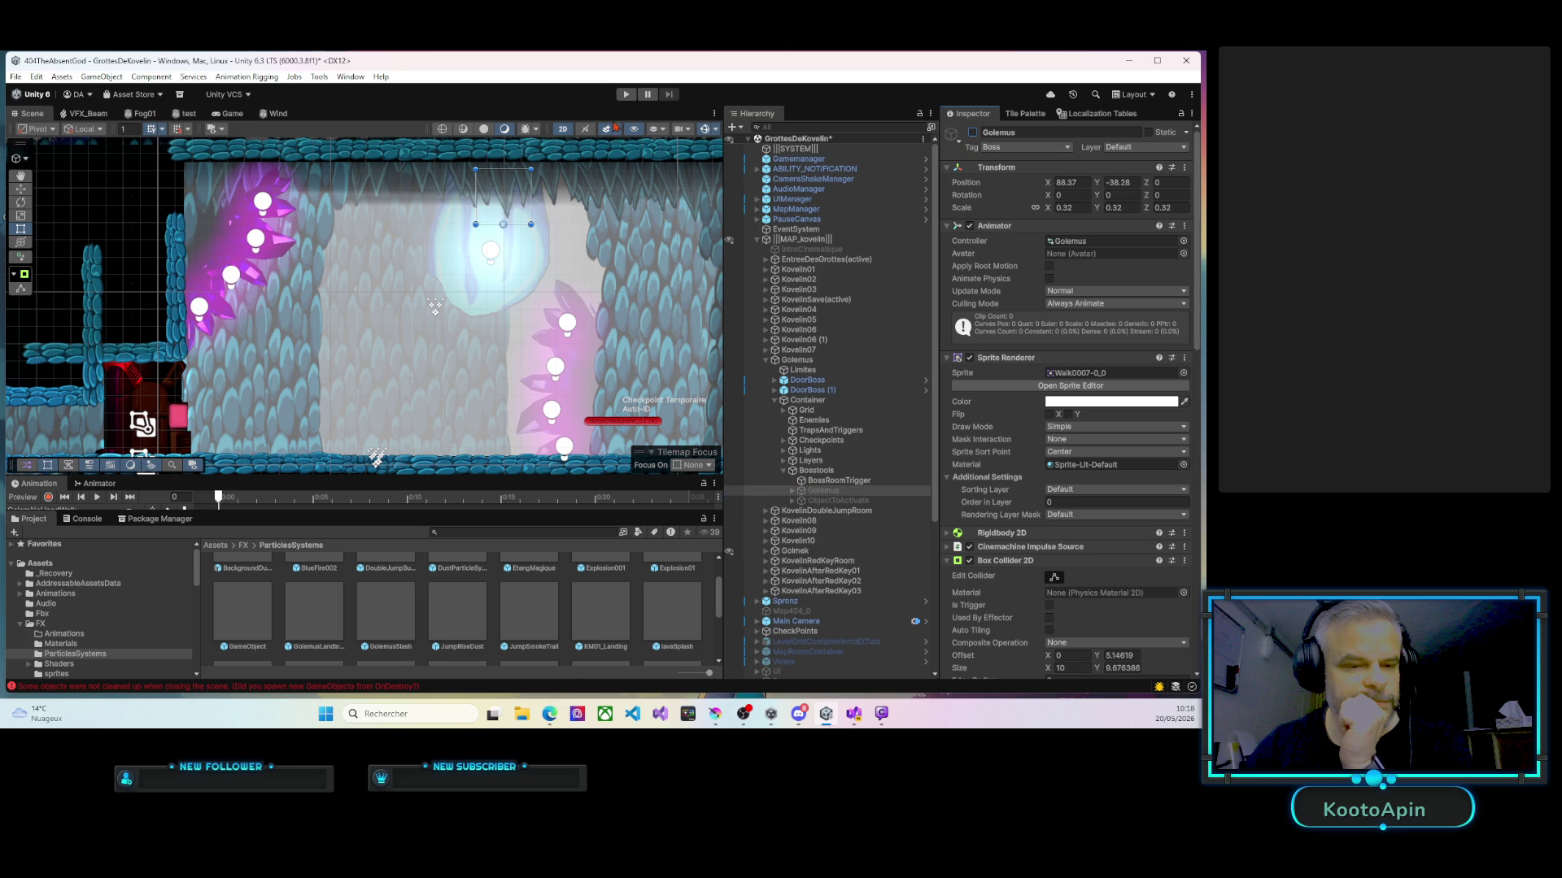
click(624, 95)
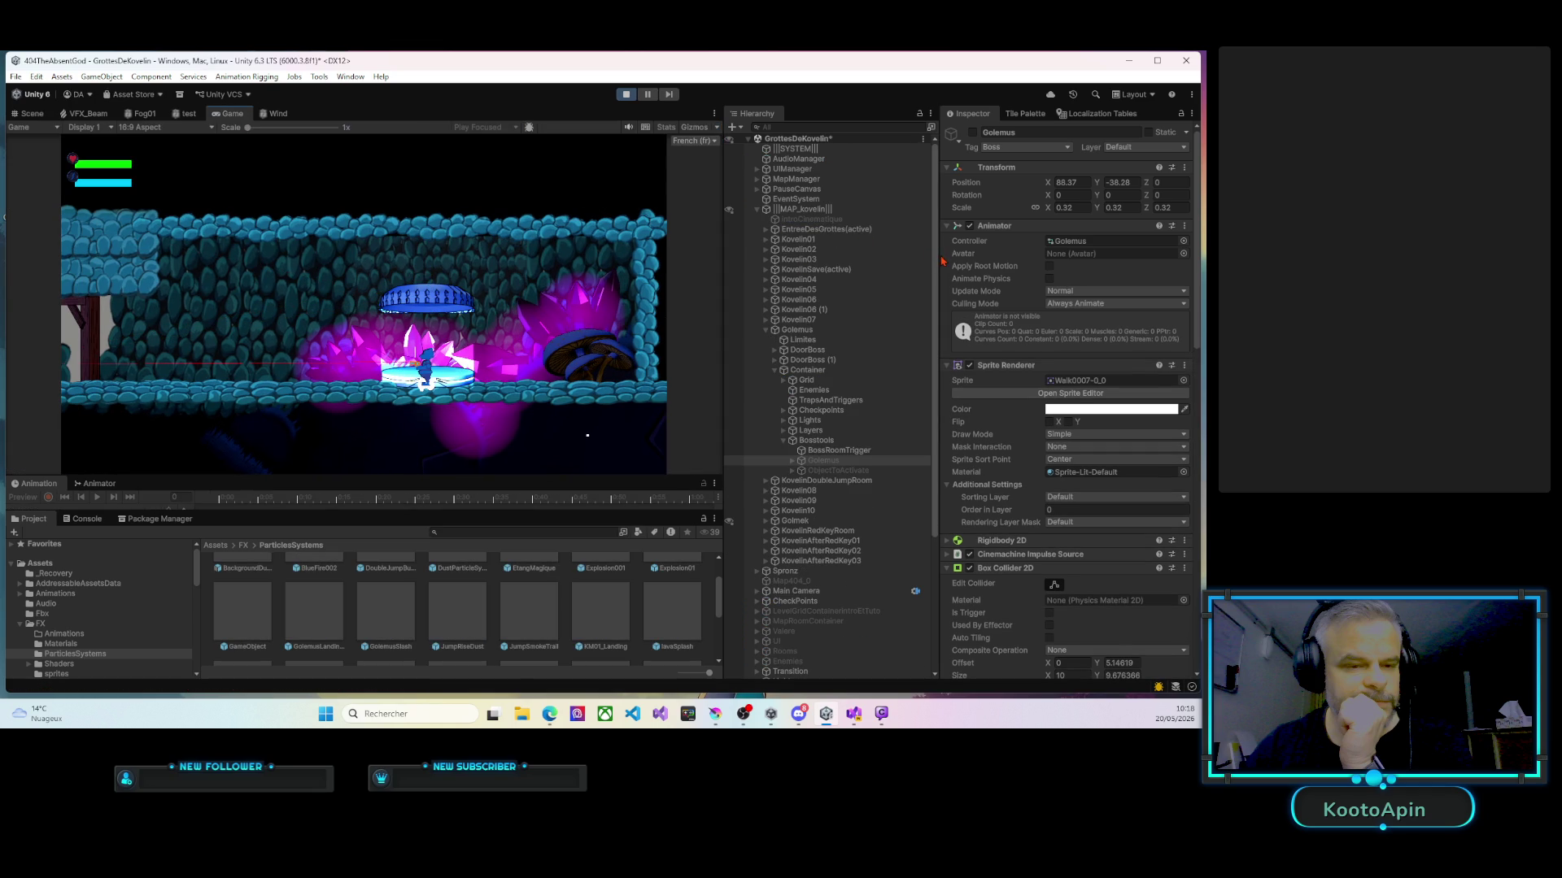
Widen the Hierarchy and Game panels and walk the player into the mushroom cave room.
drag(942, 260, 1040, 269)
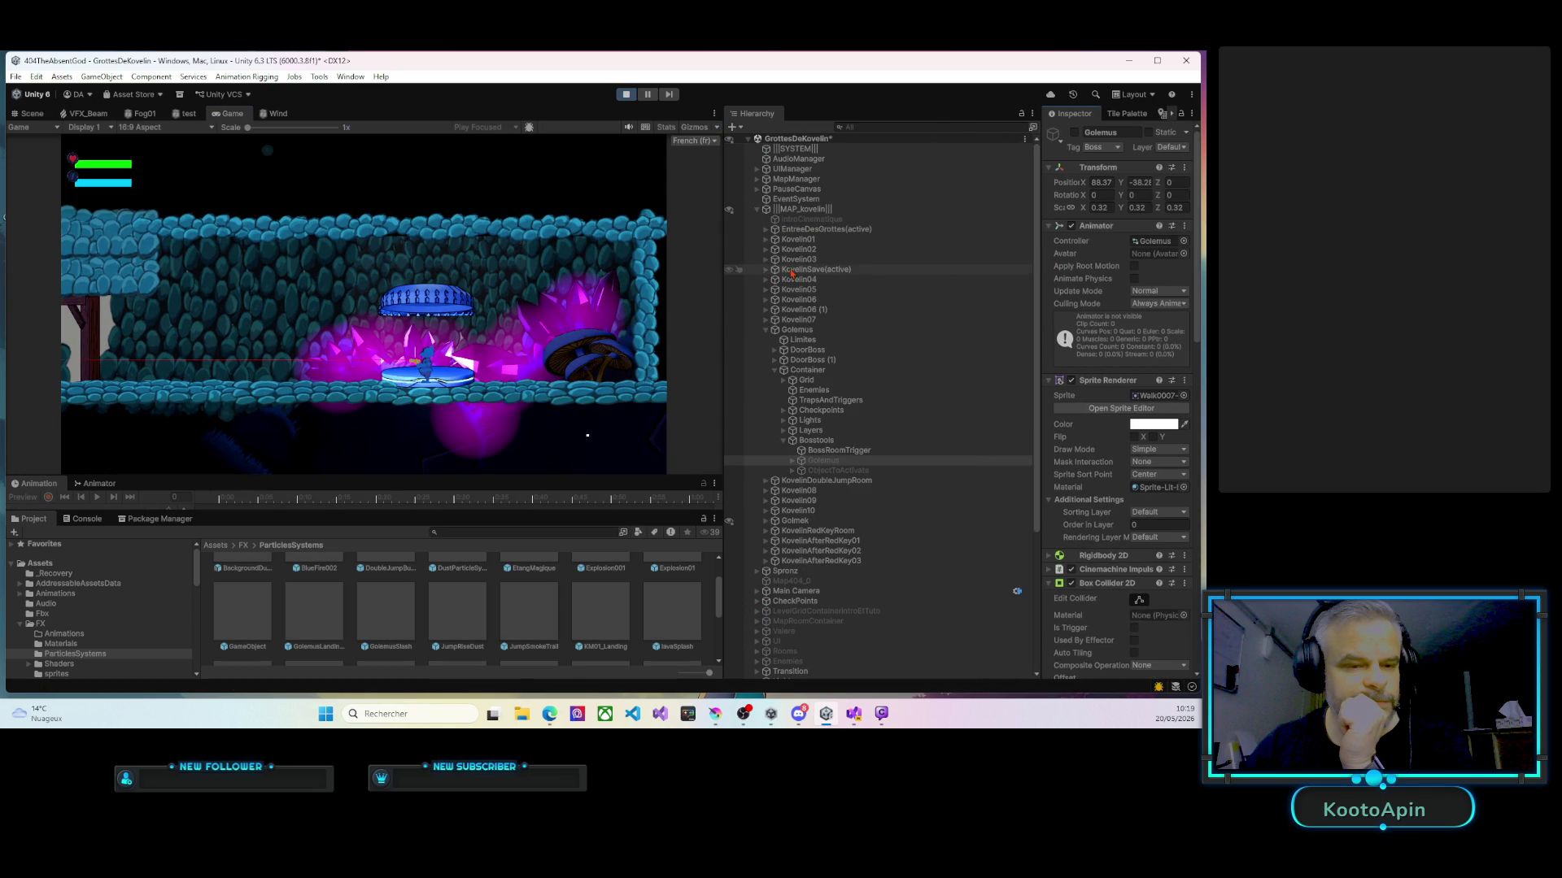
drag(723, 271, 857, 271)
key(Left)
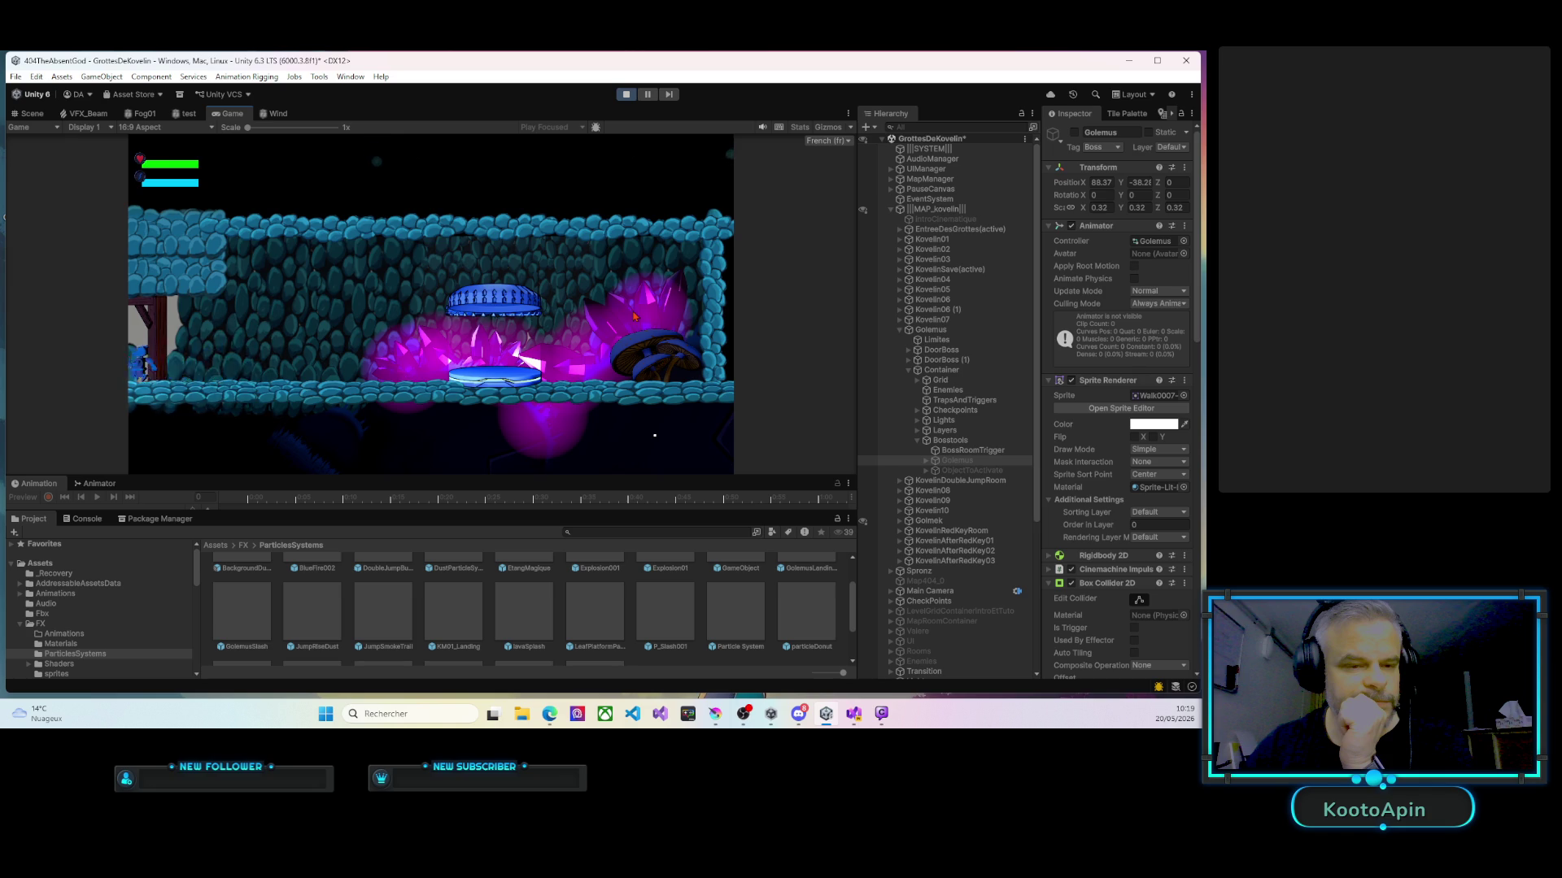
key(space)
key(Right)
key(Right)
key(Right)
key(Right)
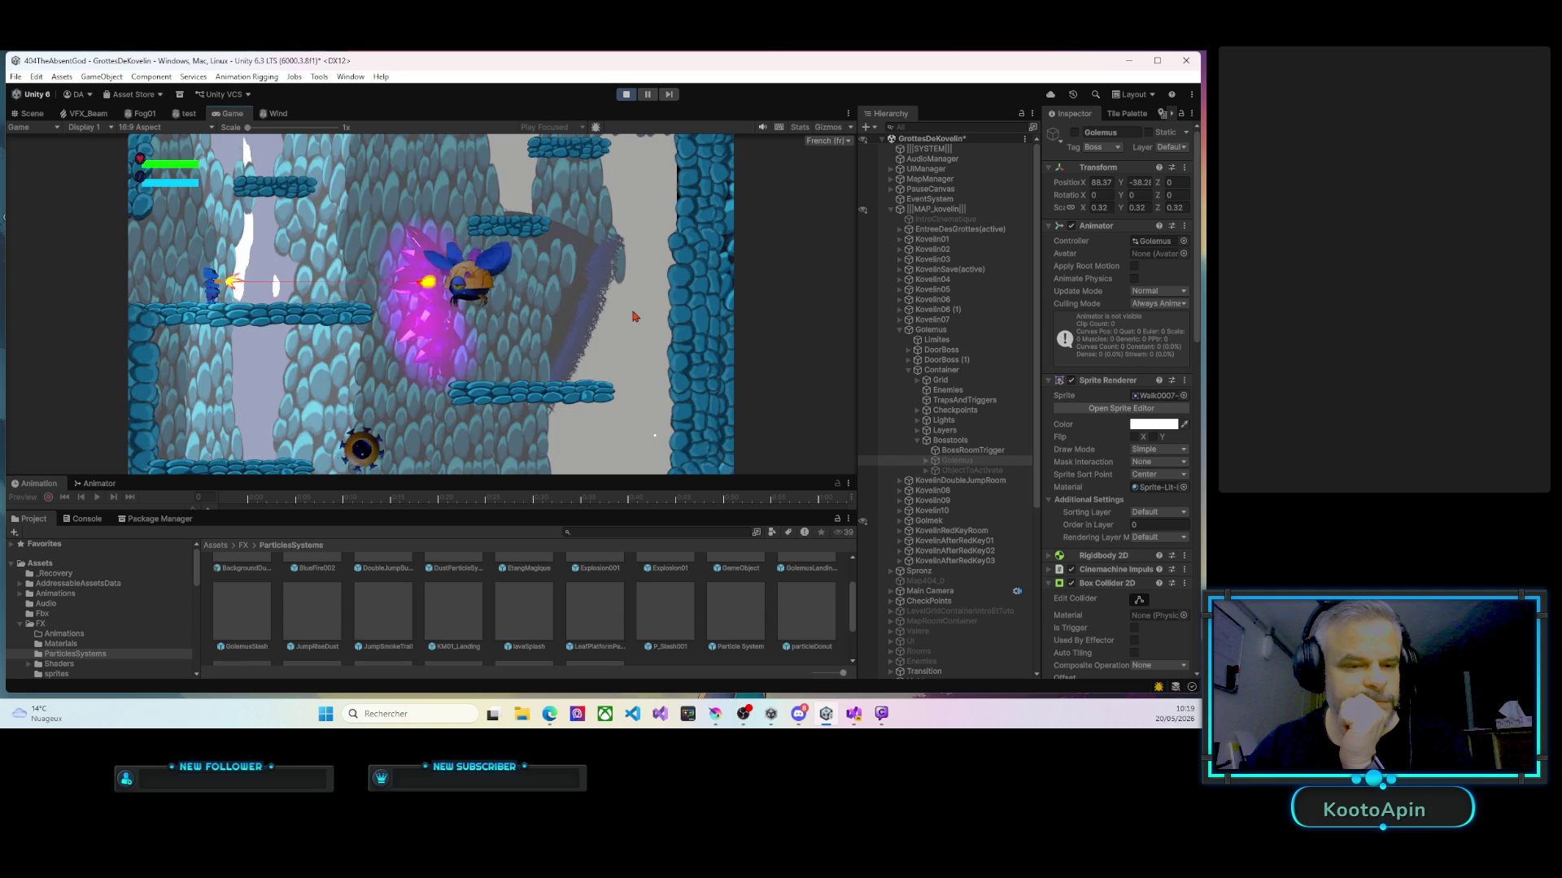
Quit to the title screen via the pause menu's Menu Principal and stop Play mode.
key(Escape)
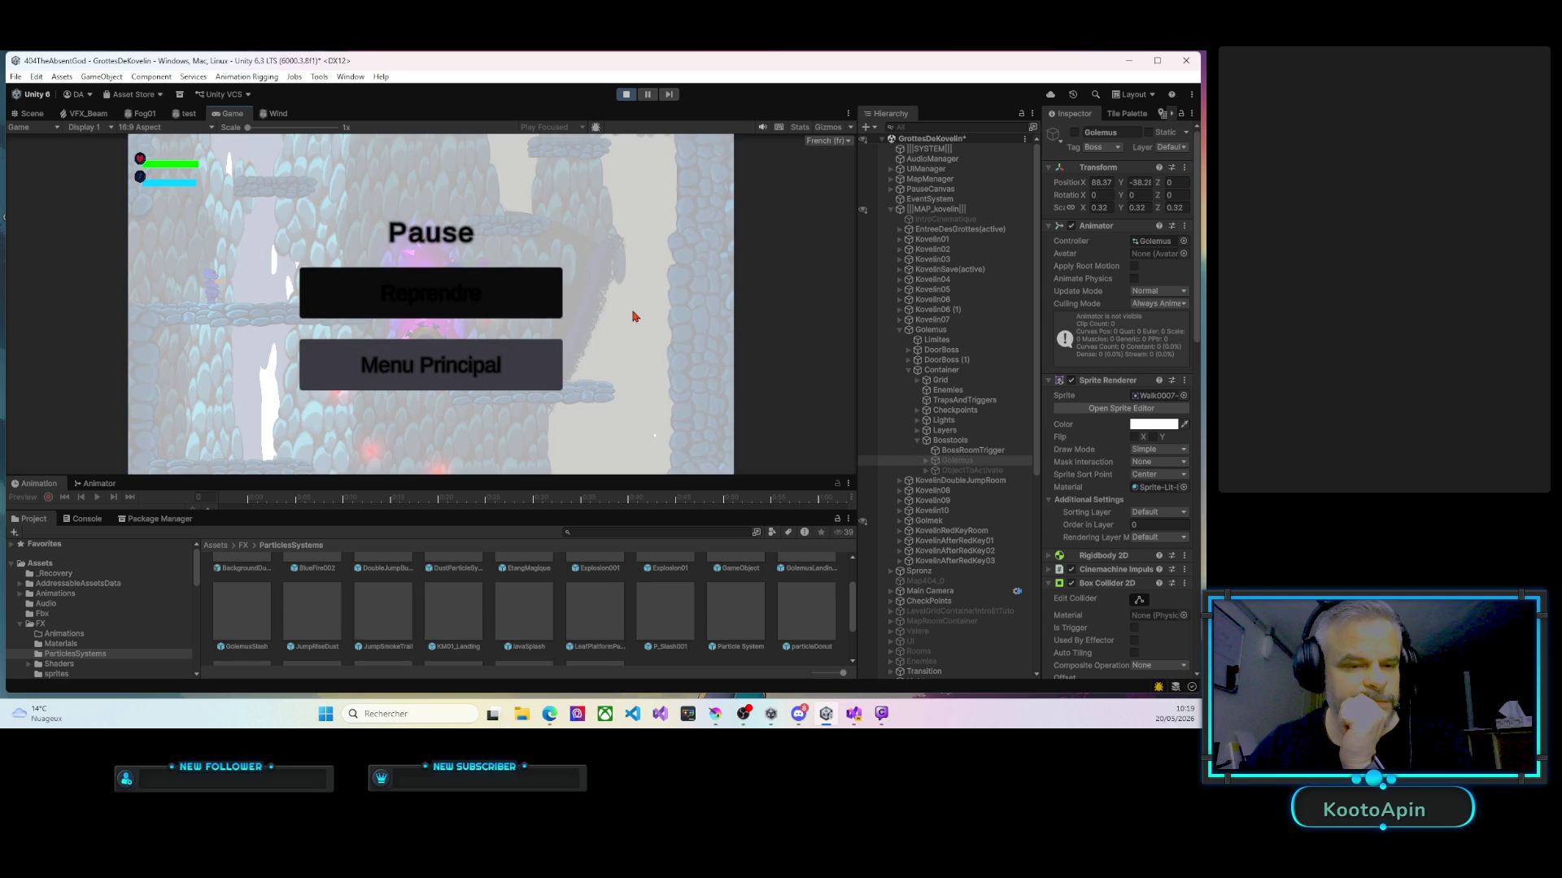
key(Escape)
key(Escape)
key(Down)
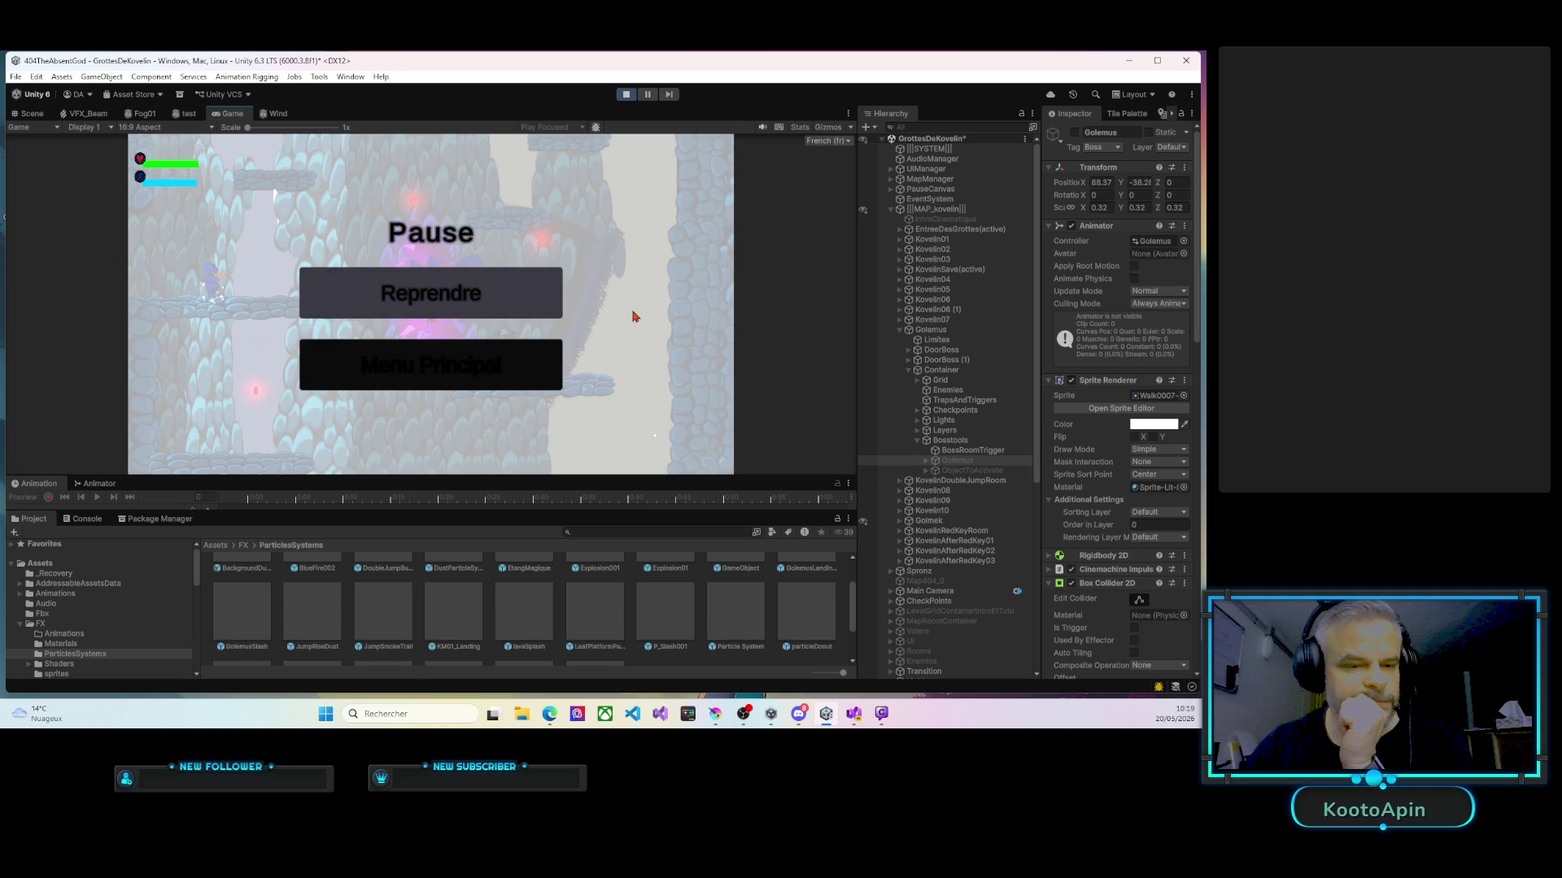
key(Return)
key(ctrl+p)
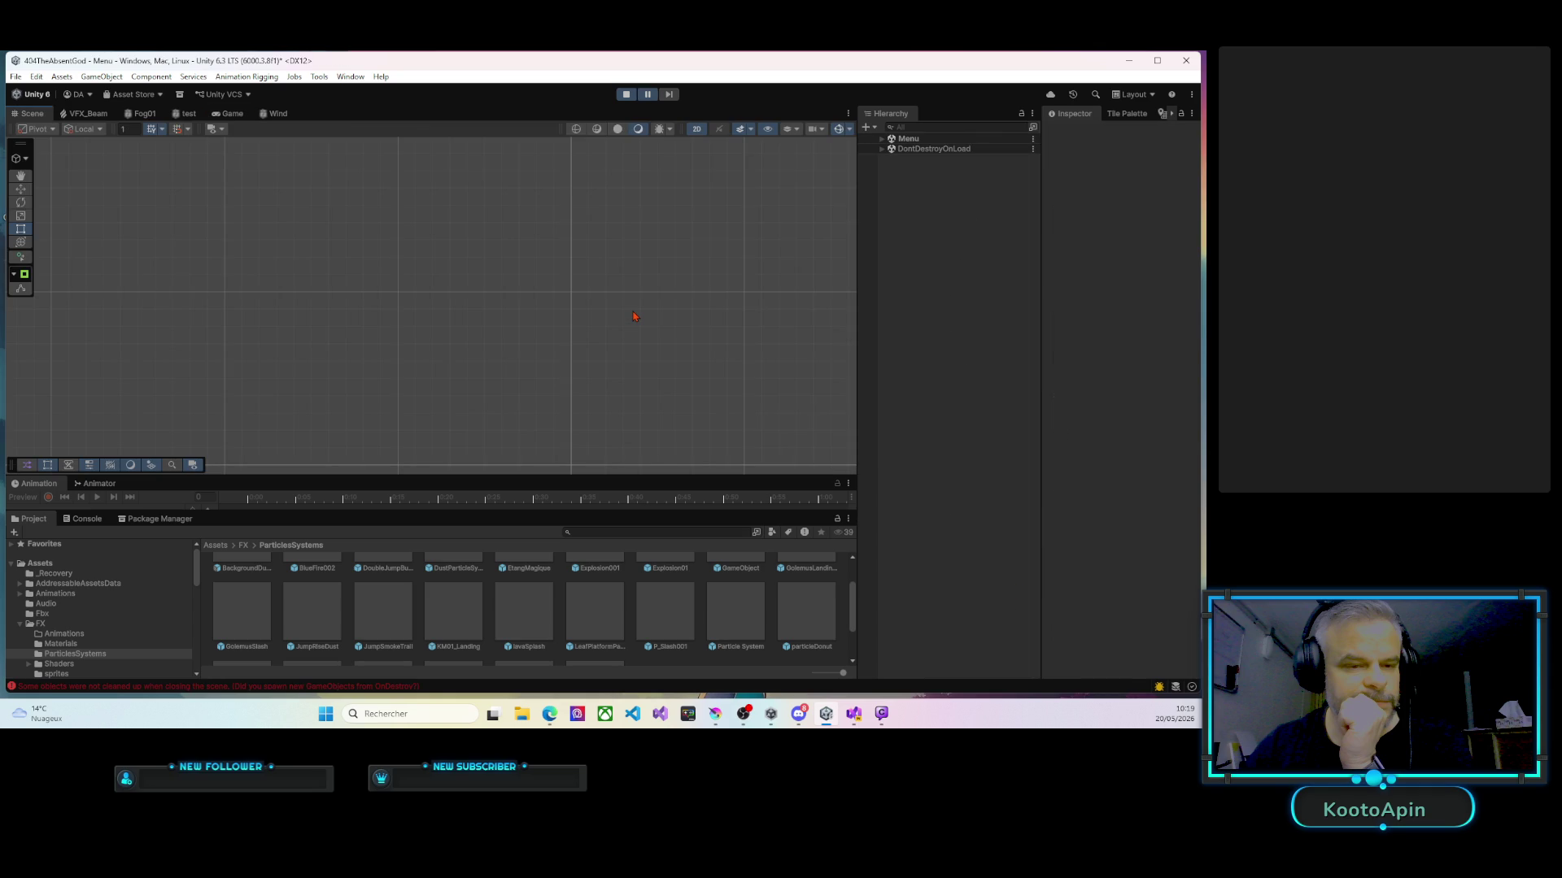
Restart Play mode and choose Continue to load the GrottesDeKovelin cave level.
click(628, 94)
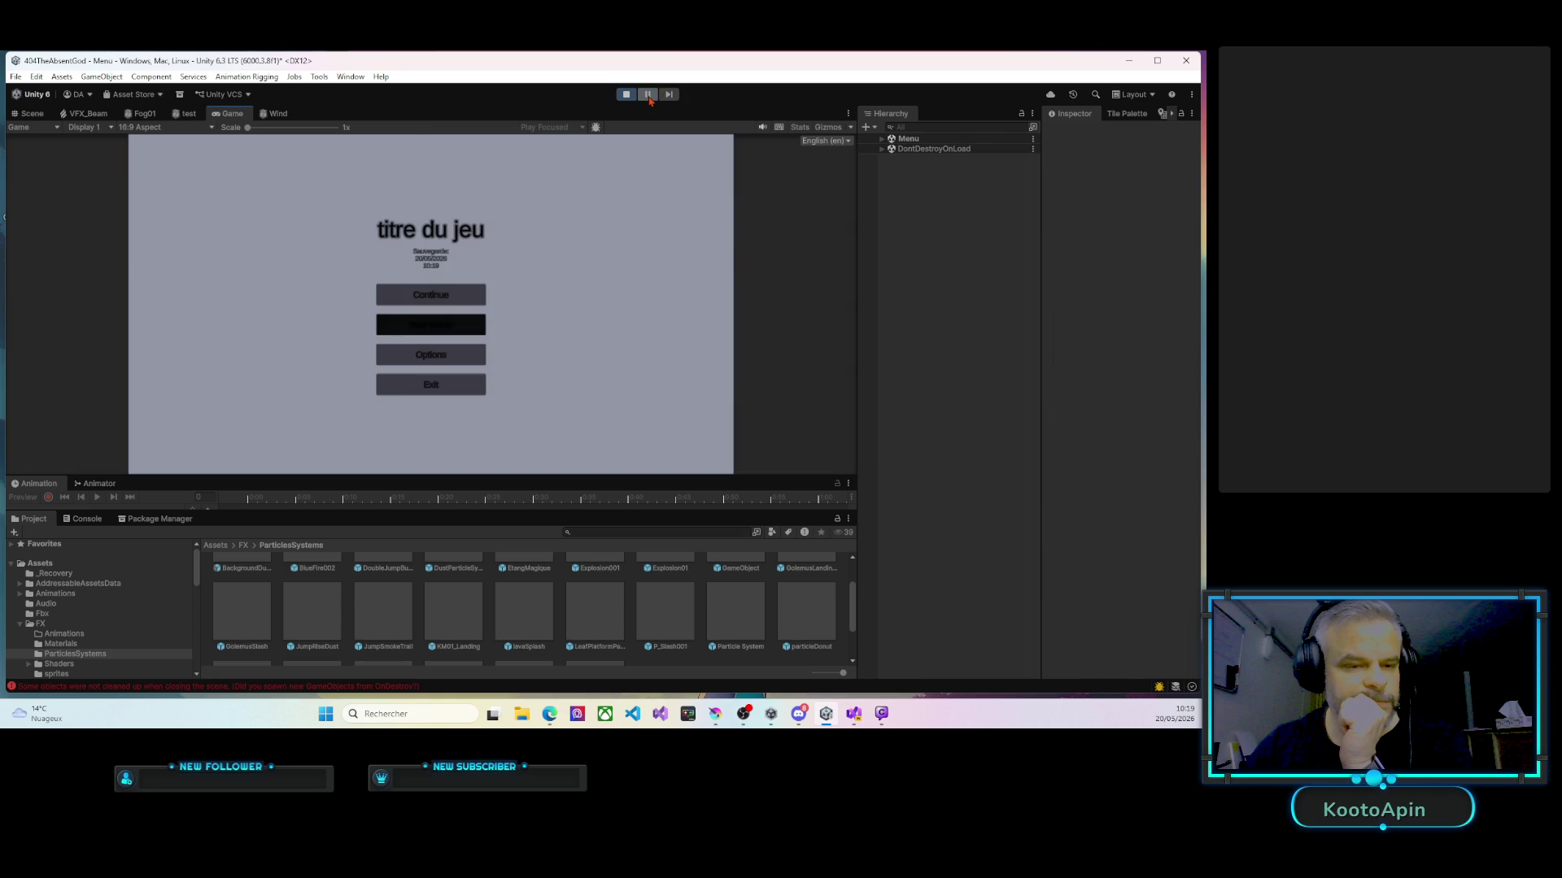
key(Up)
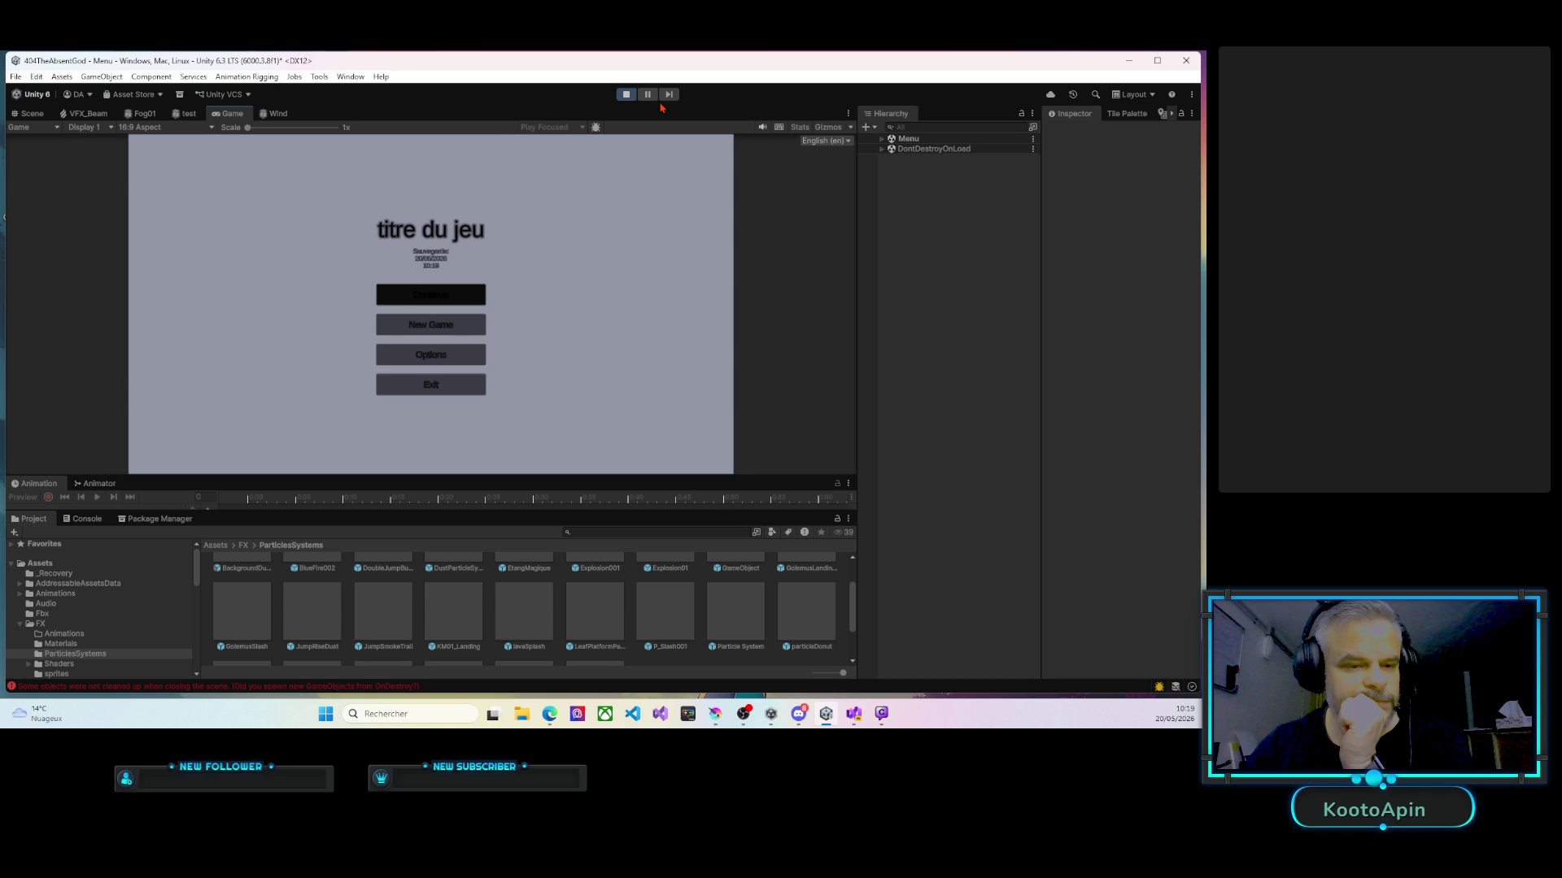
key(Return)
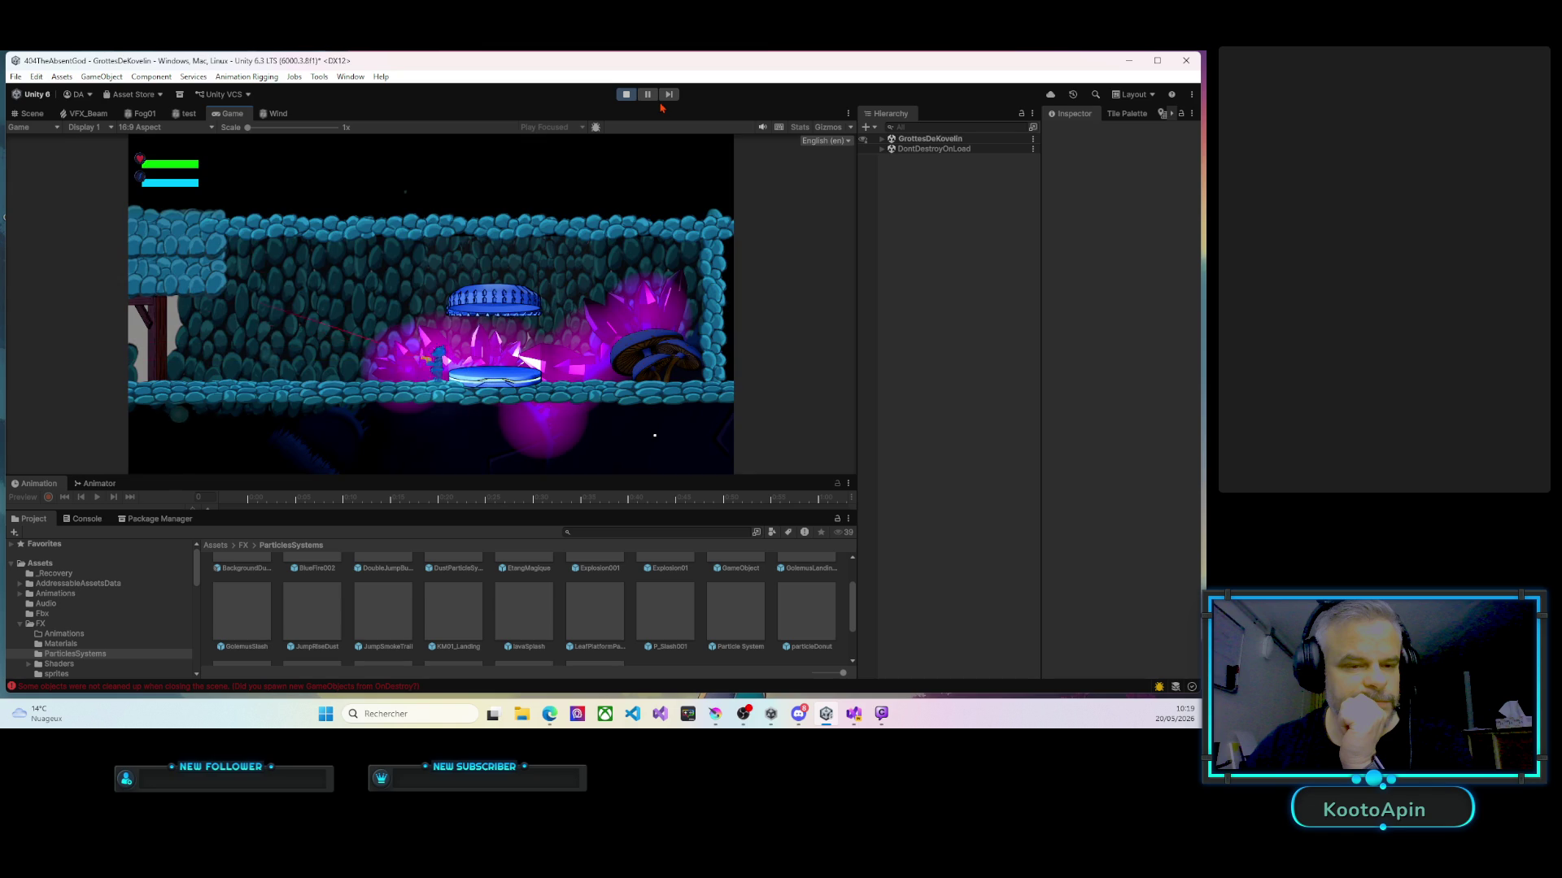
Walk the player through the lava room and along the cave to the higher ledge.
key(Left)
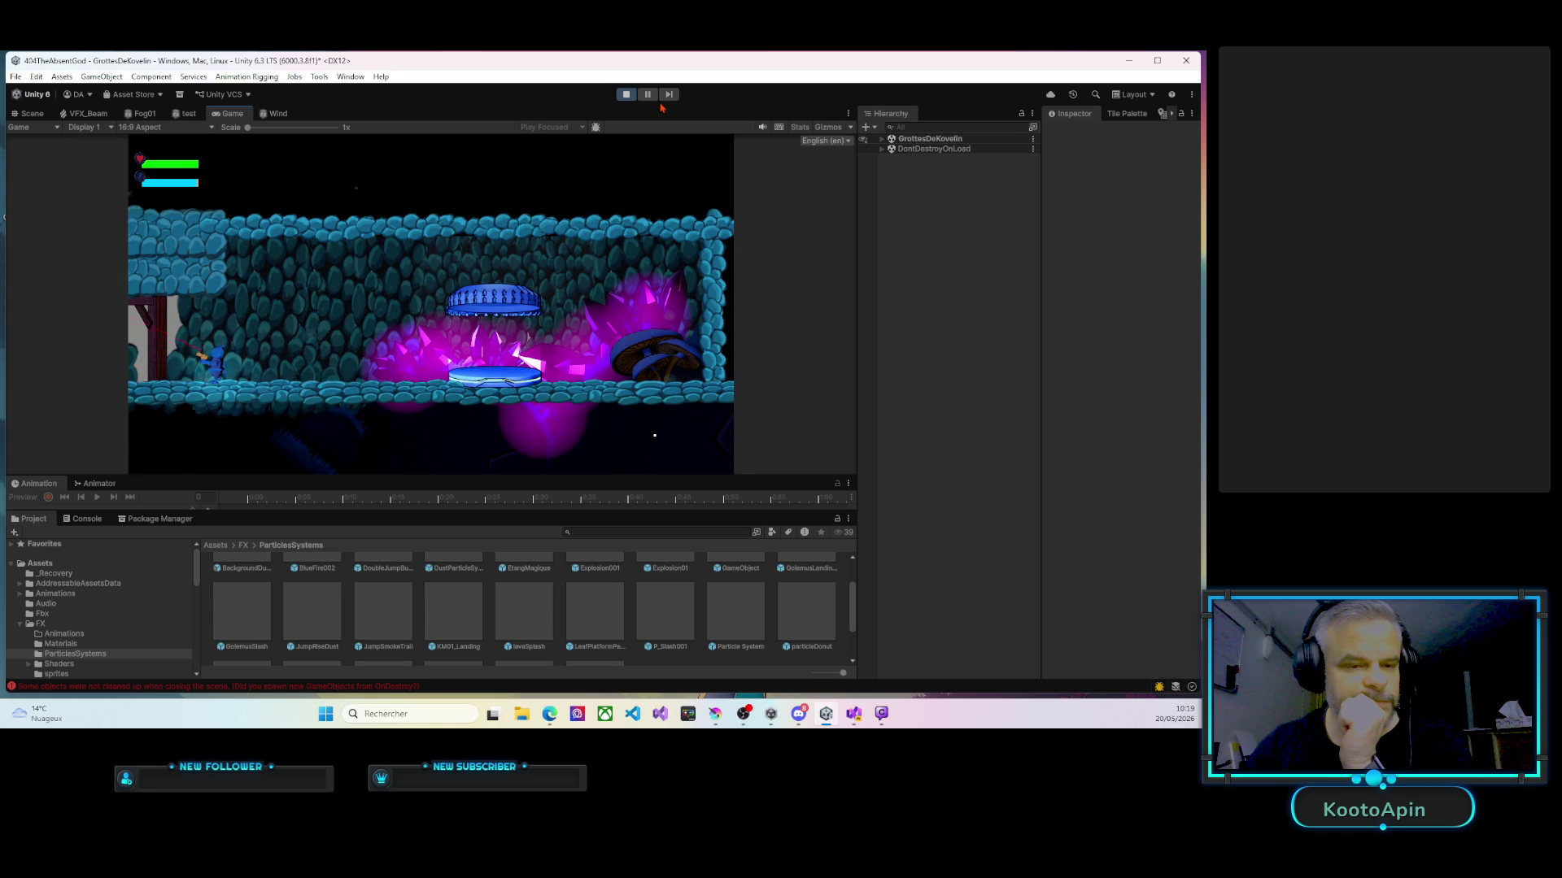
key(Left)
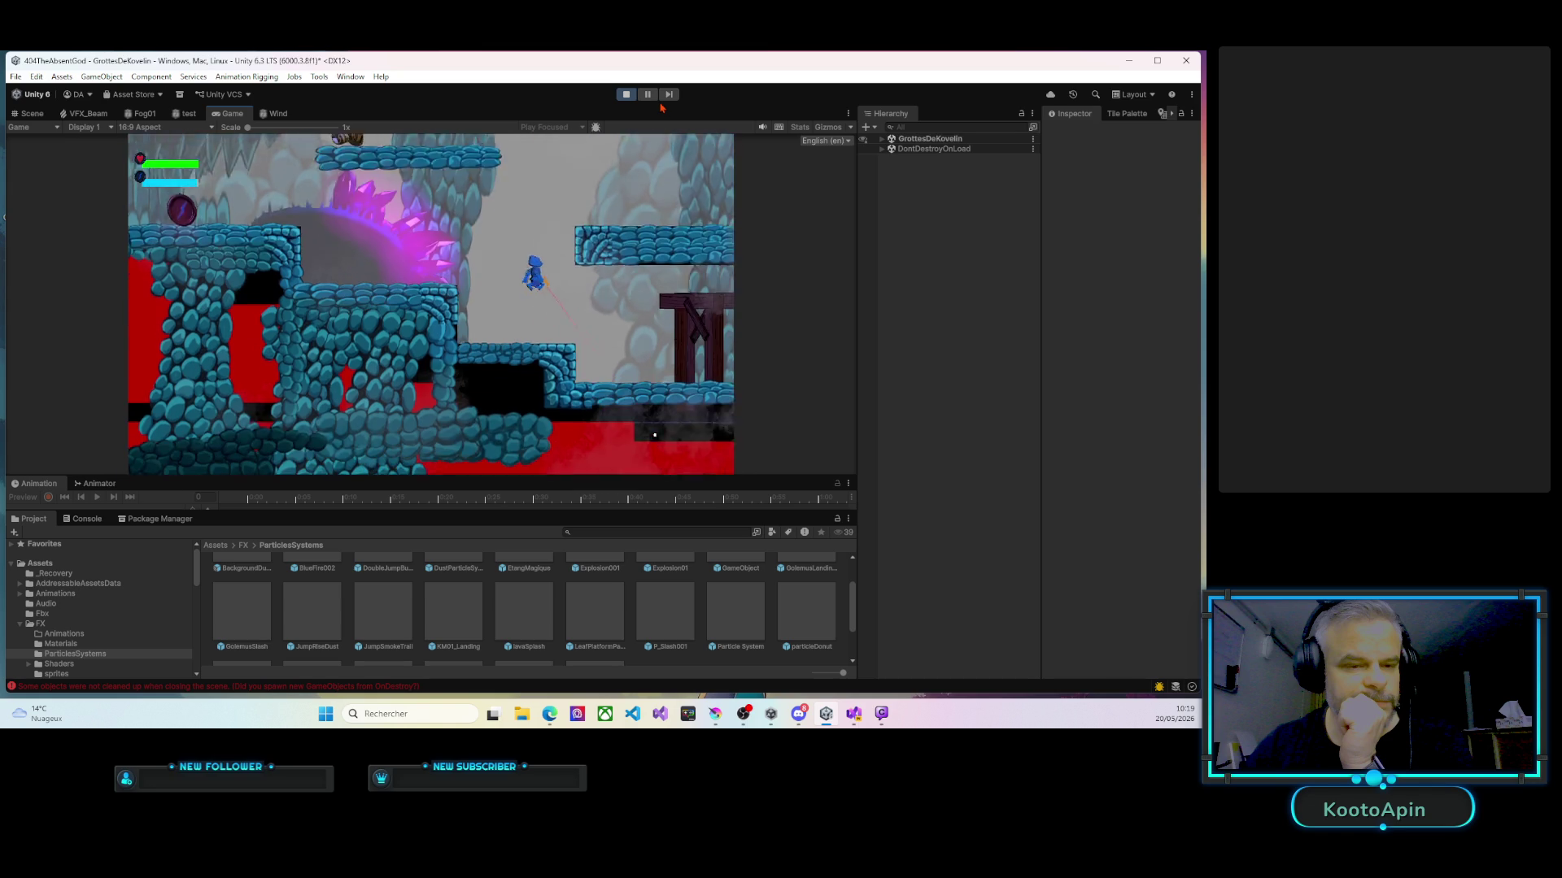
key(Right)
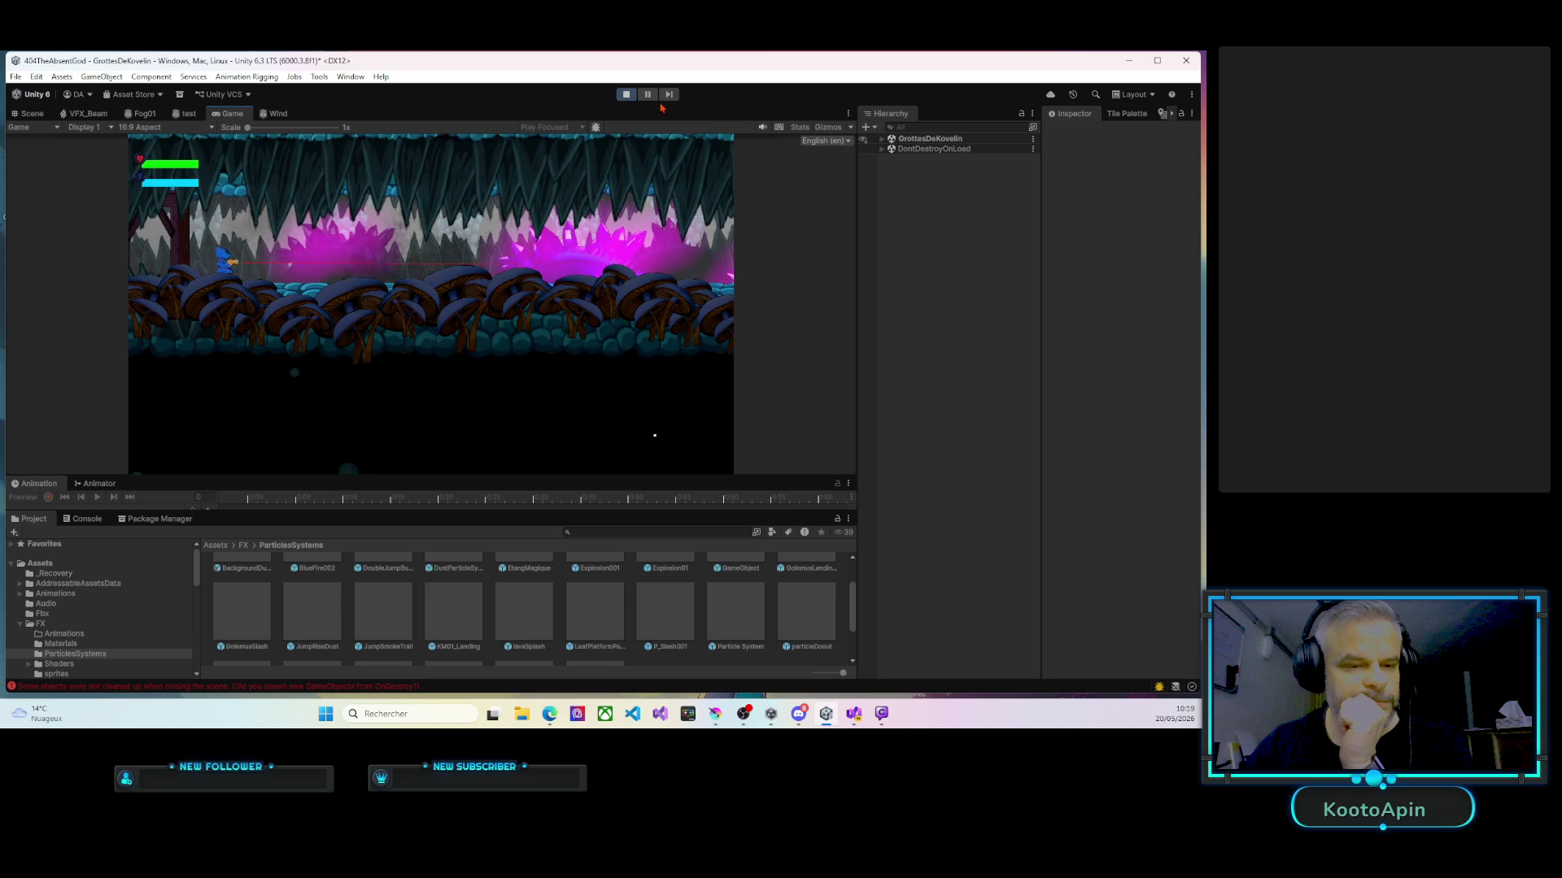
key(d)
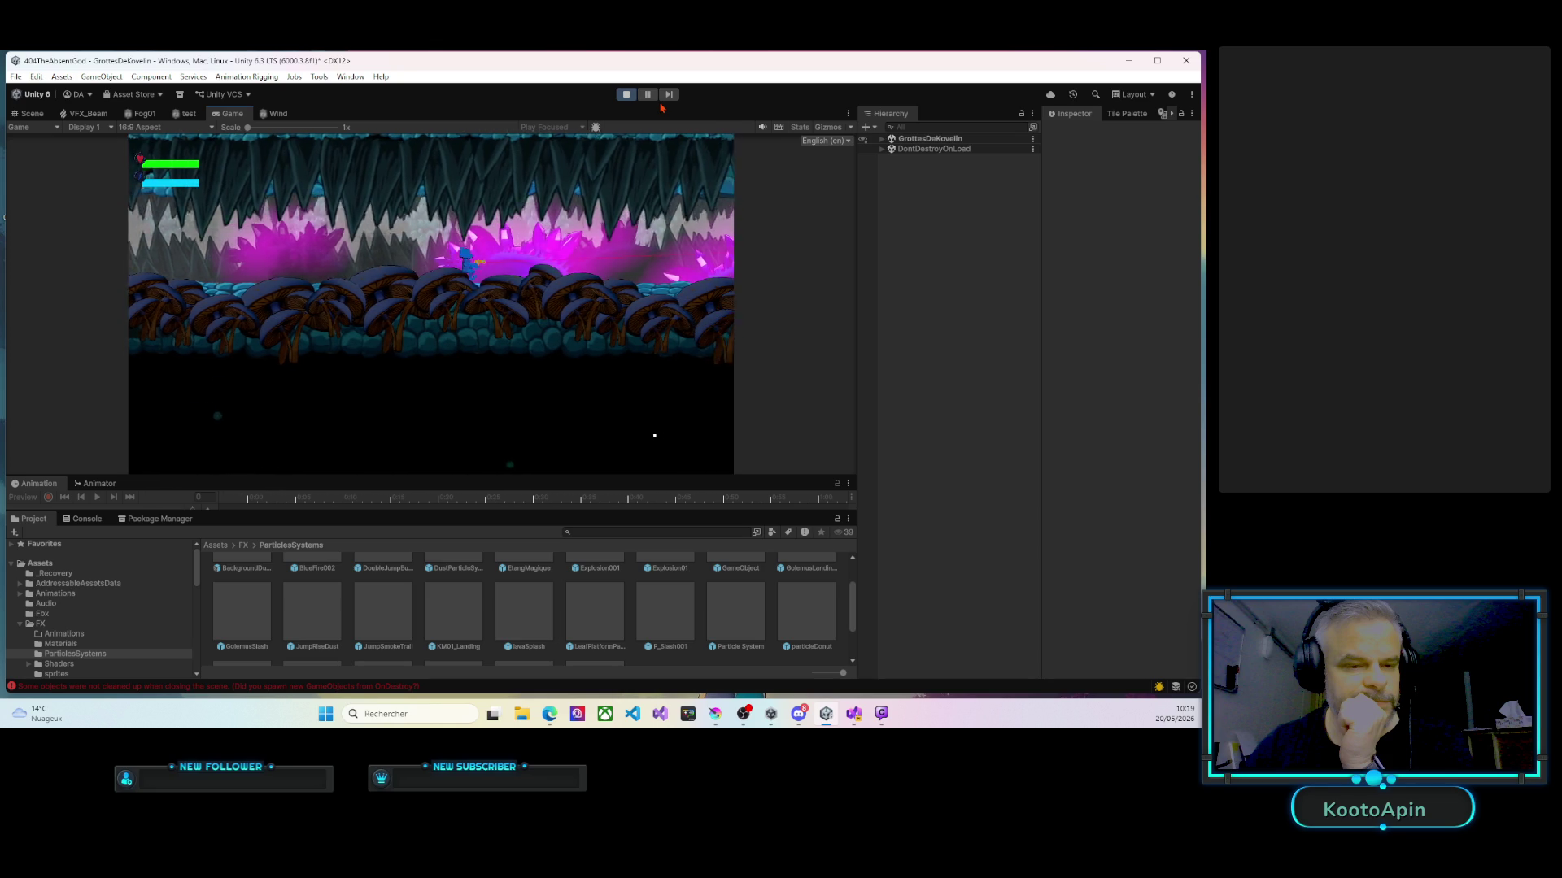
key(d)
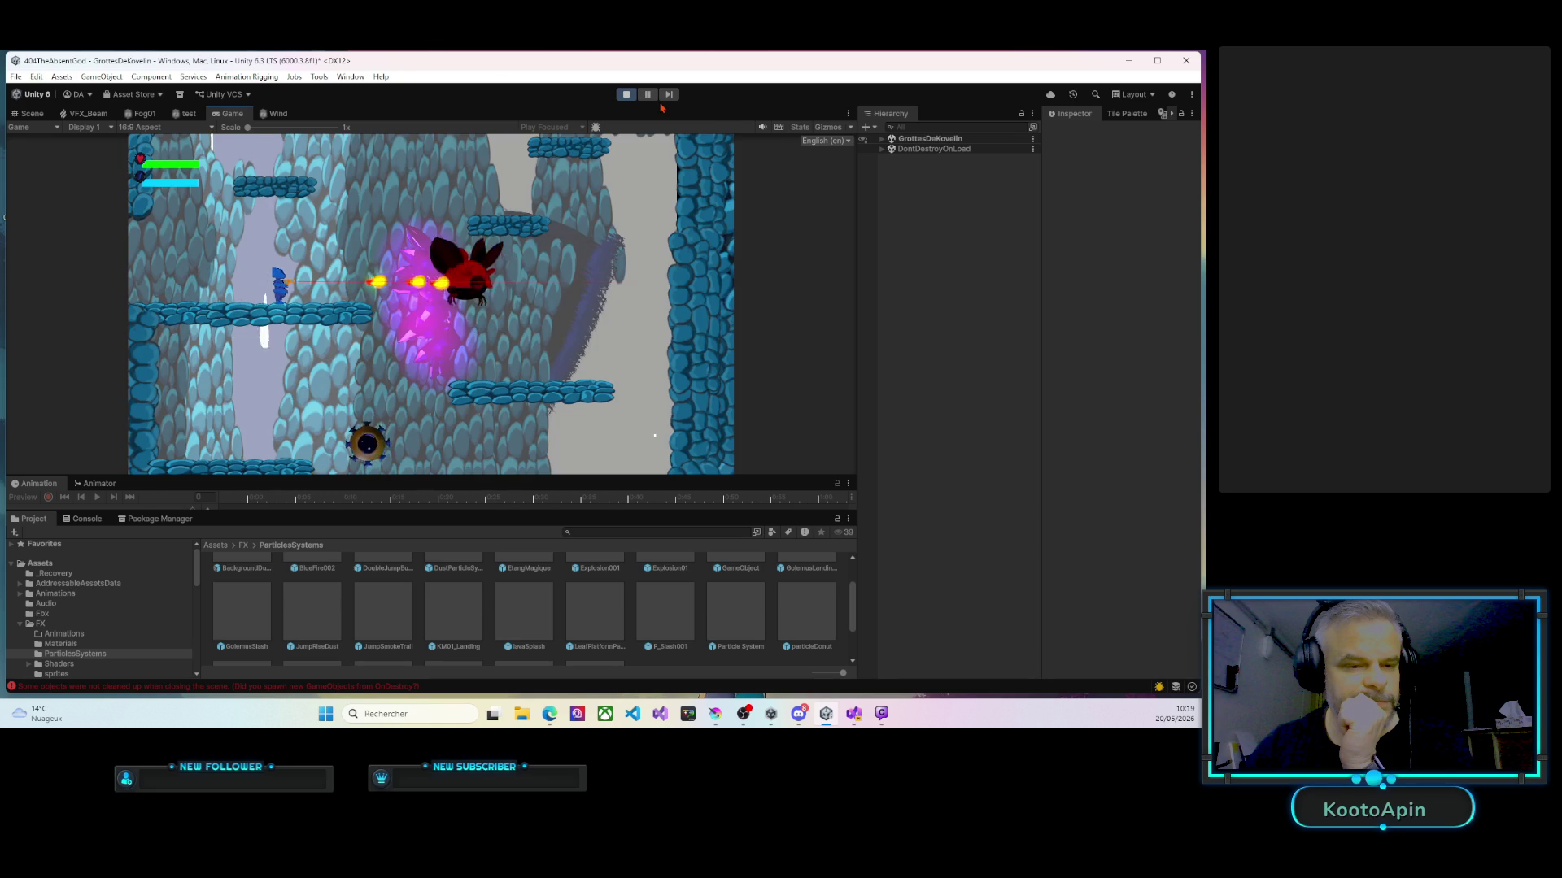
key(d)
key(space)
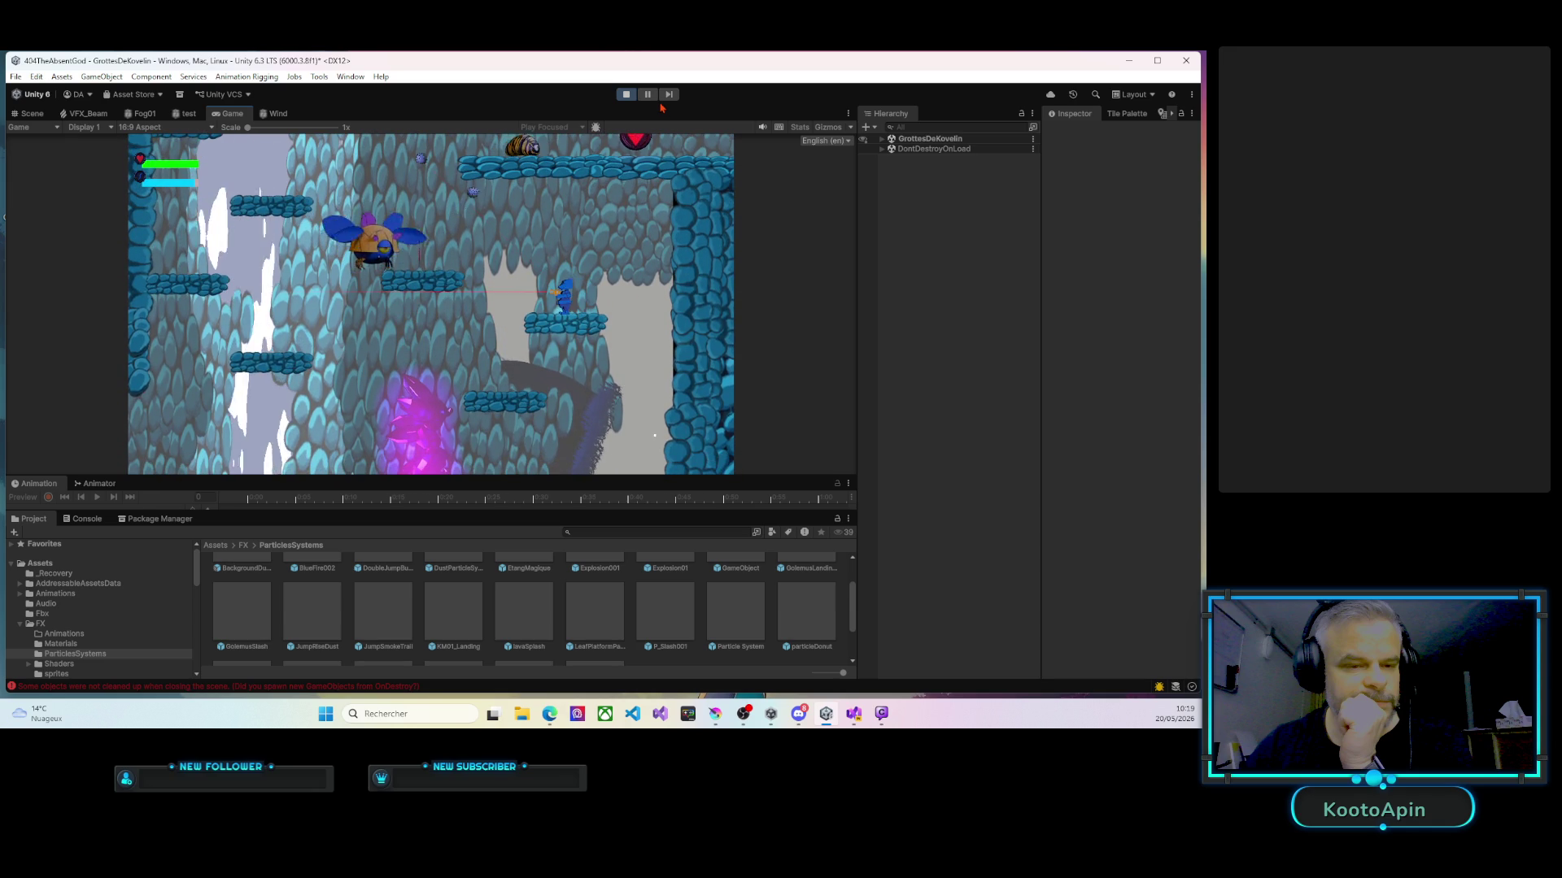
Destroy the flying bug, climb the ledges and collect the heart pickup.
key(space)
key(a)
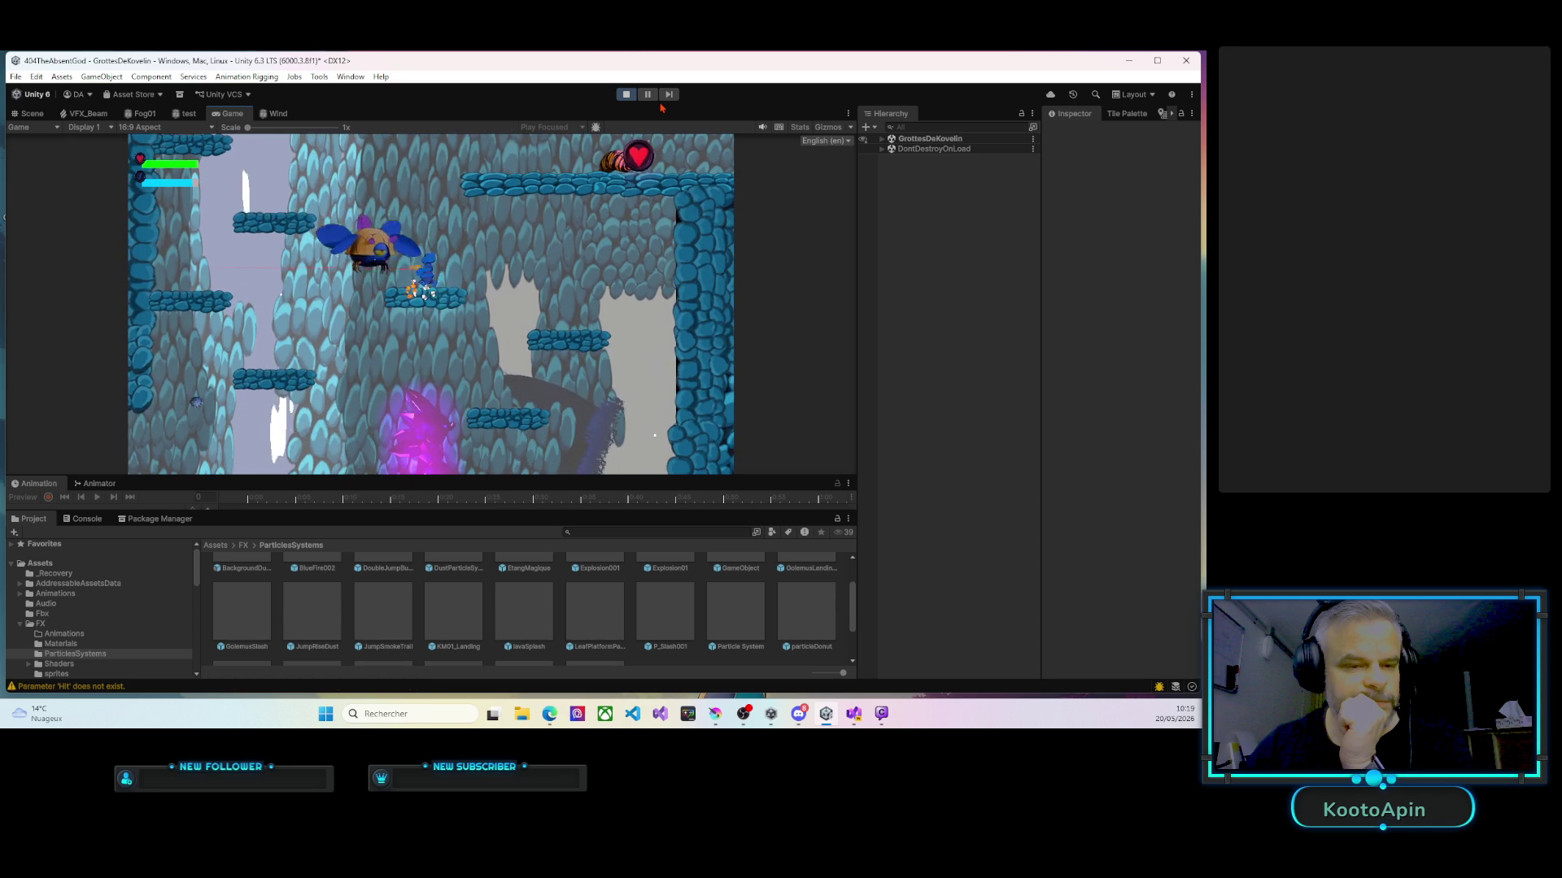
key(a)
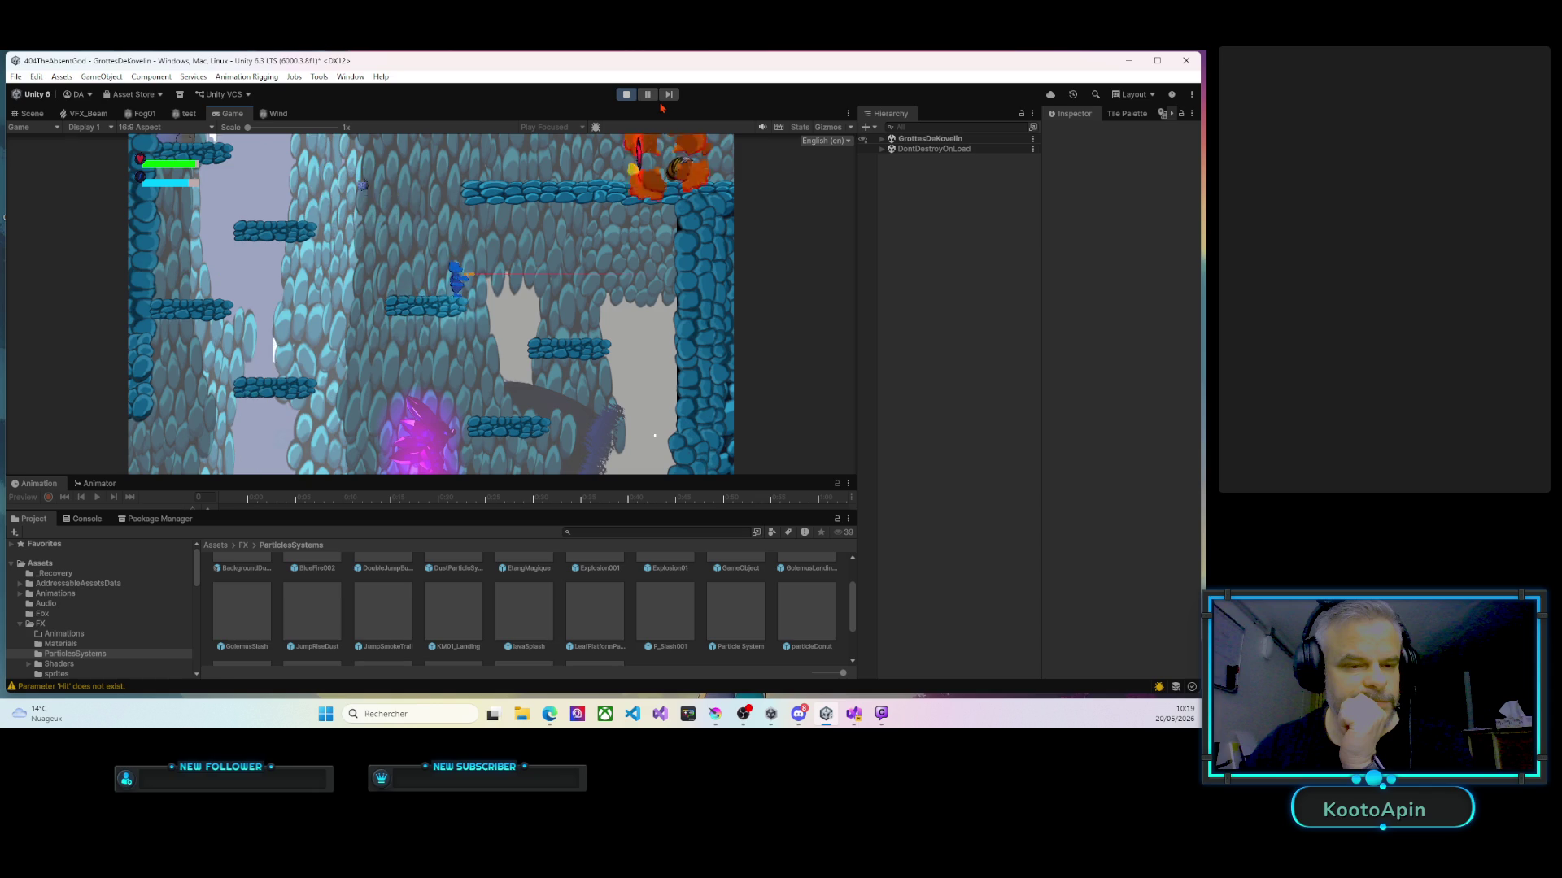
key(space)
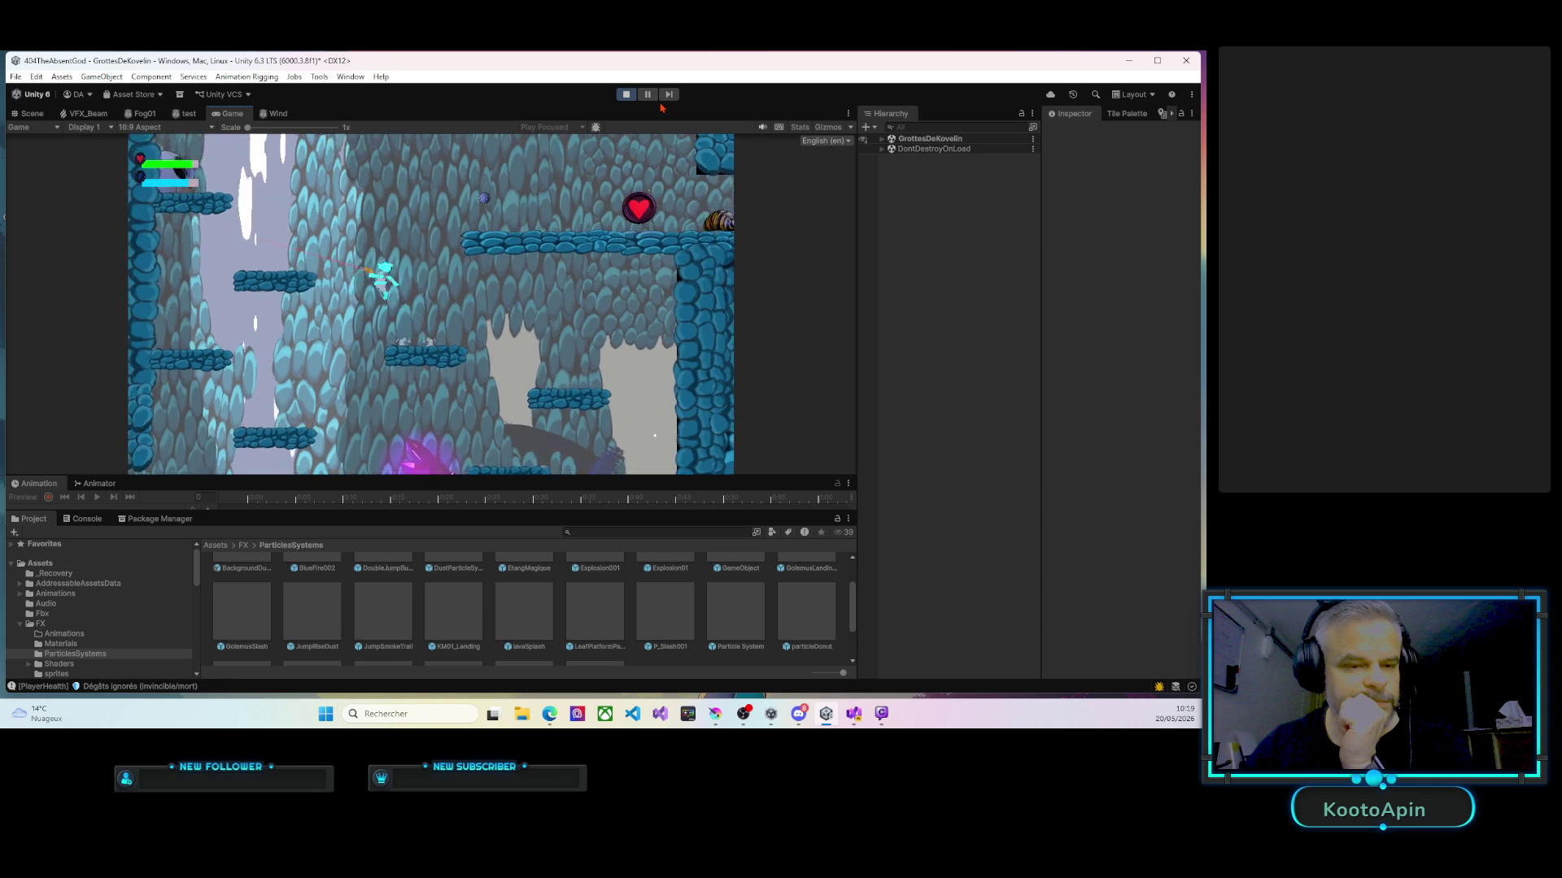
key(a)
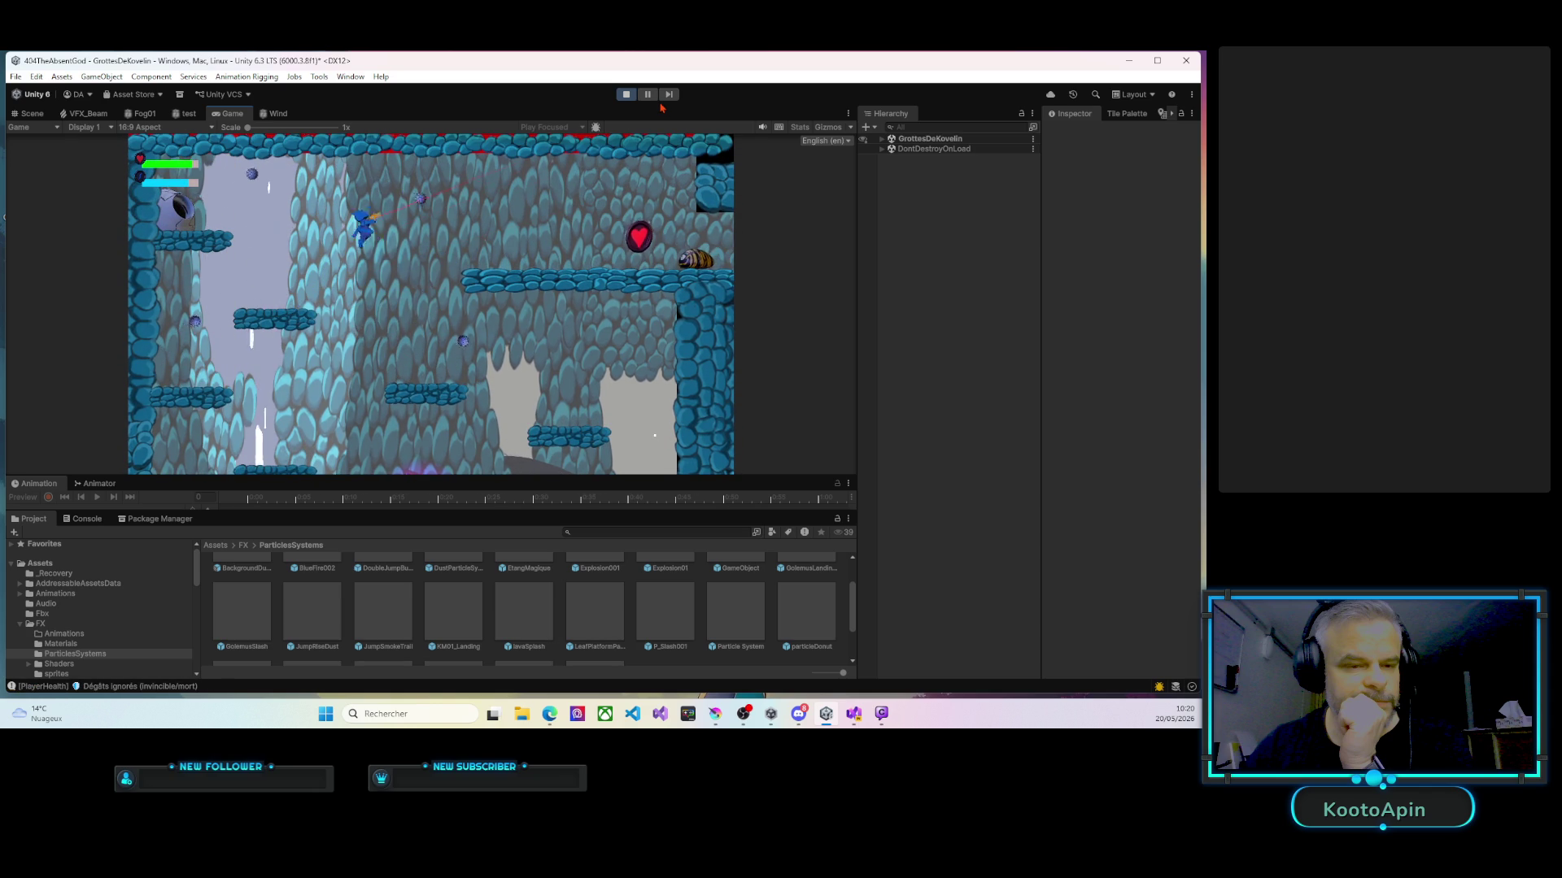
key(d)
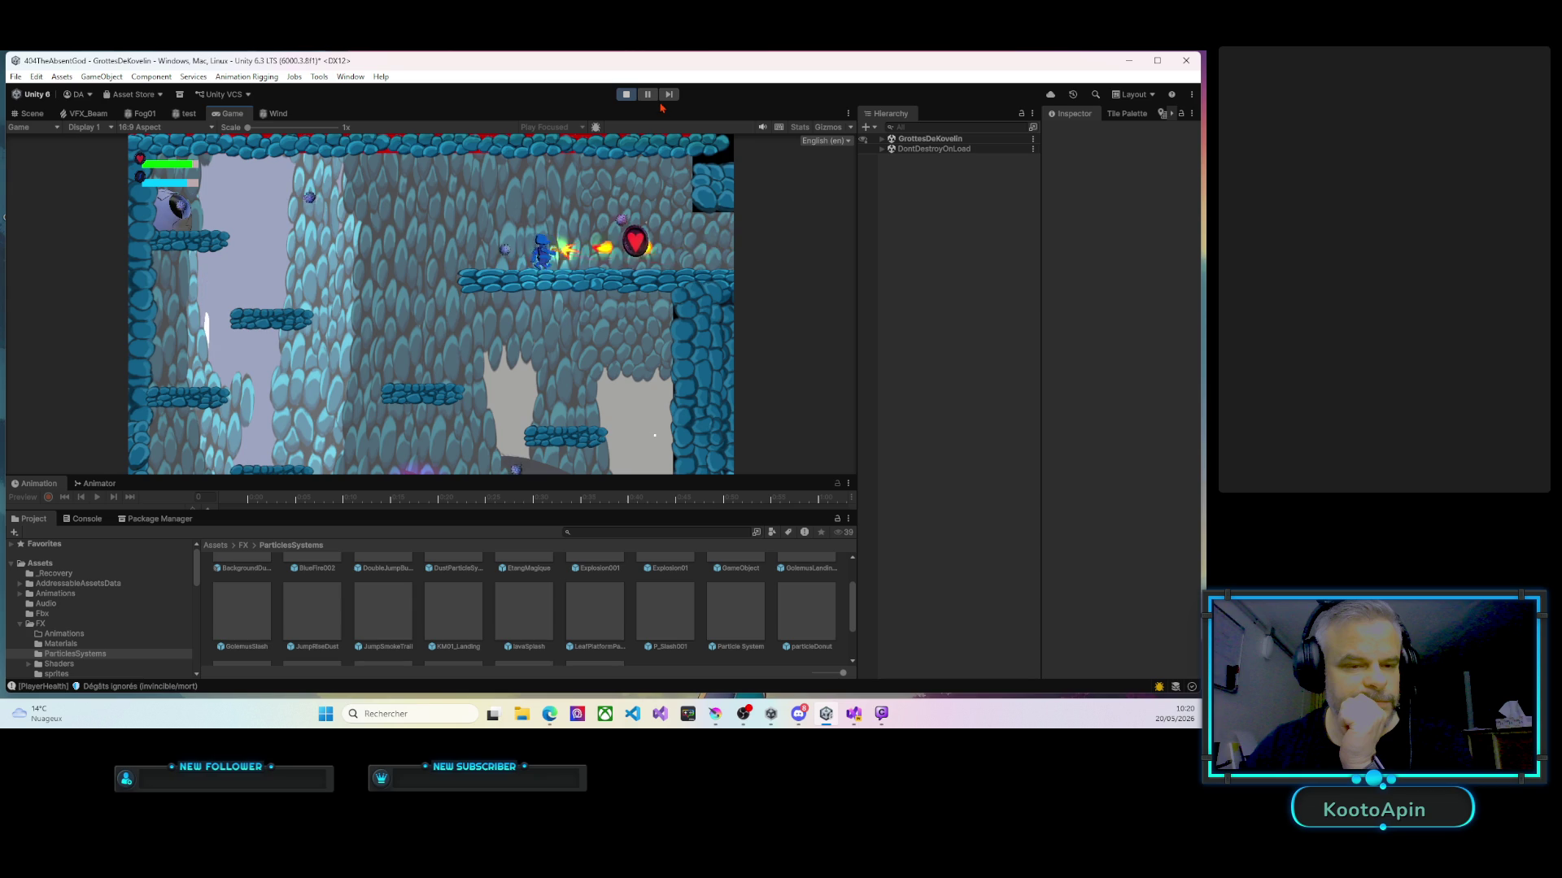
key(d)
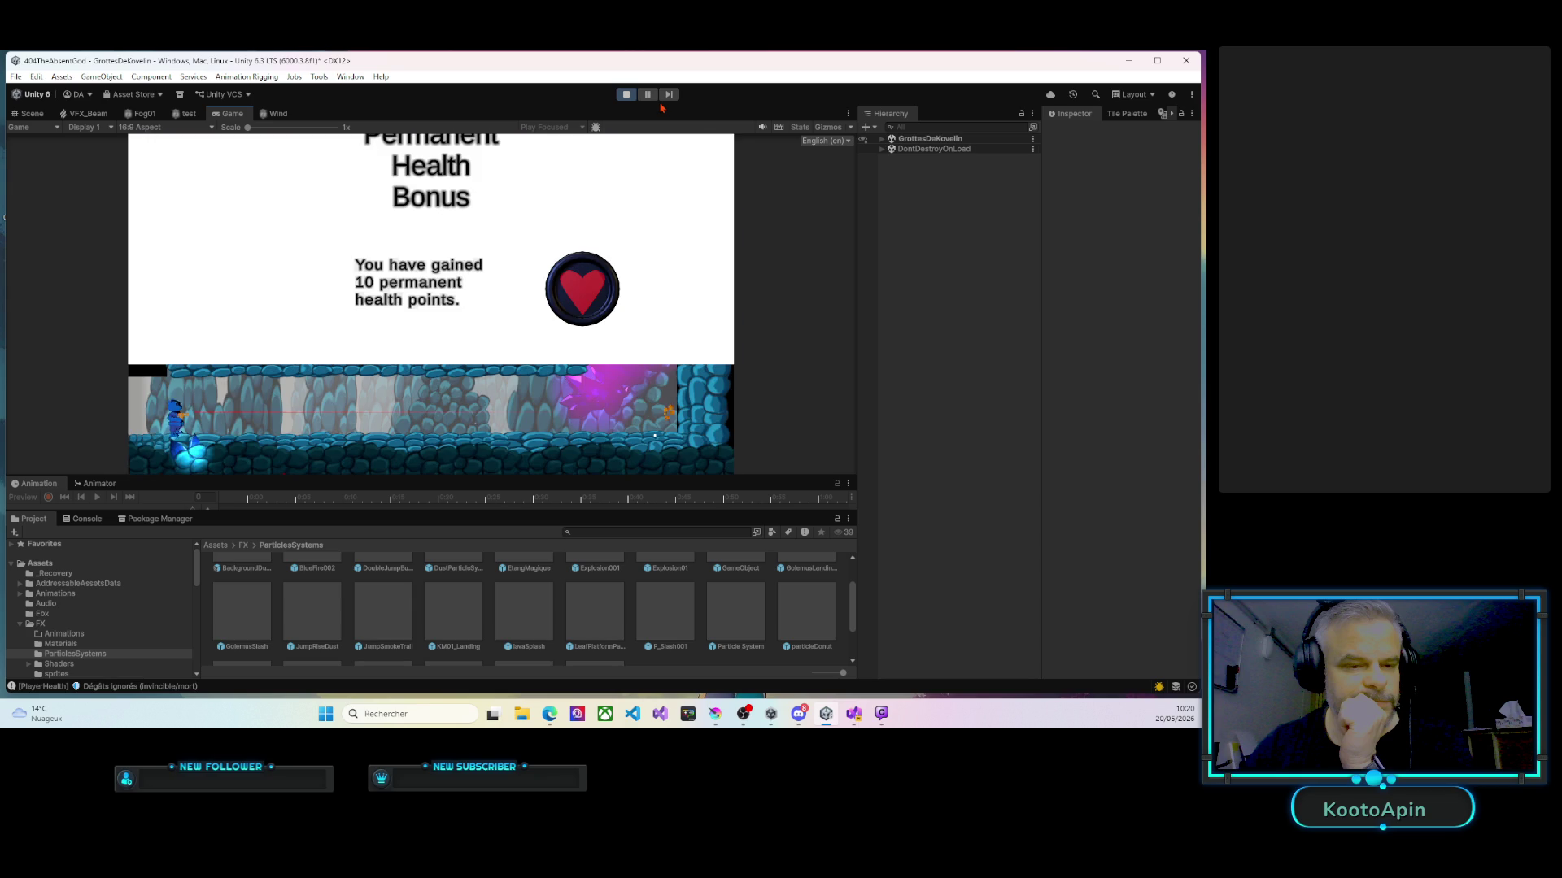
Dismiss the Permanent Health Bonus message and climb into the elevator.
key(d)
key(d)
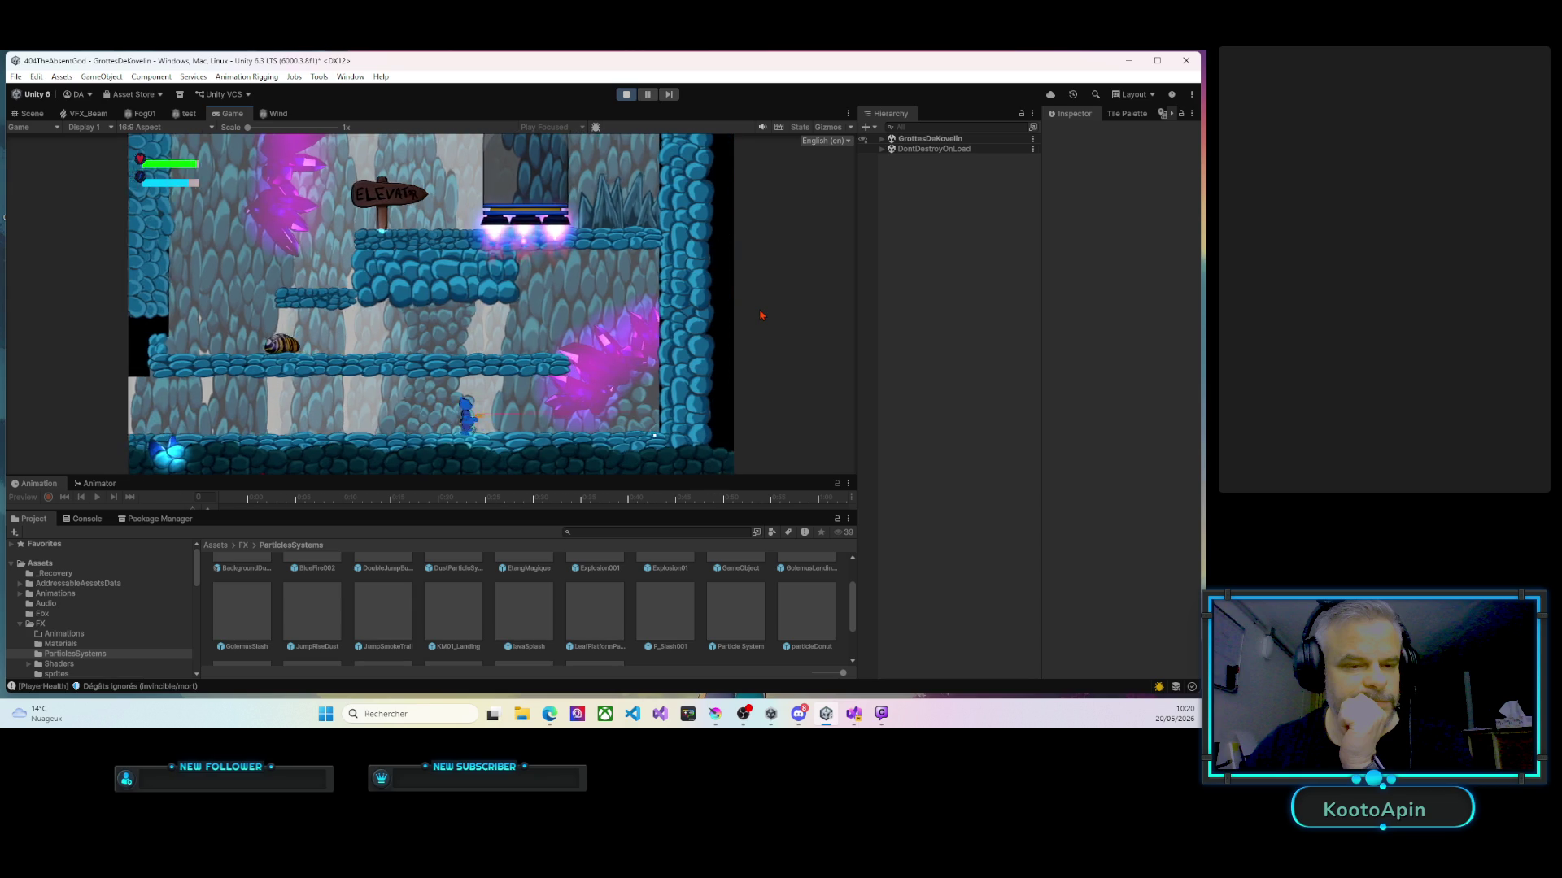
key(space)
key(a)
key(a)
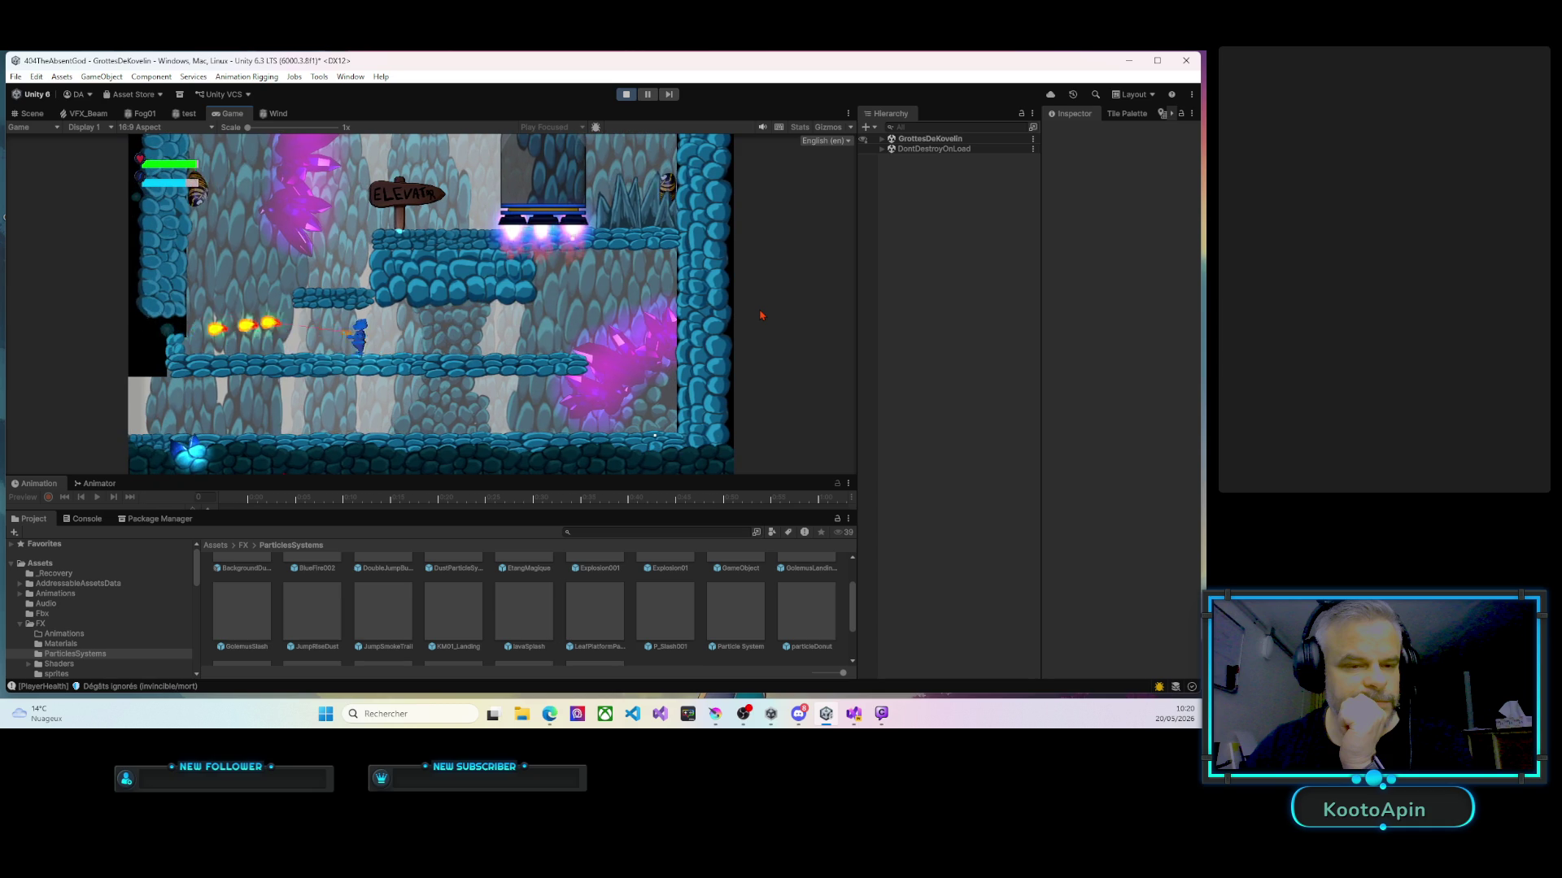
key(space)
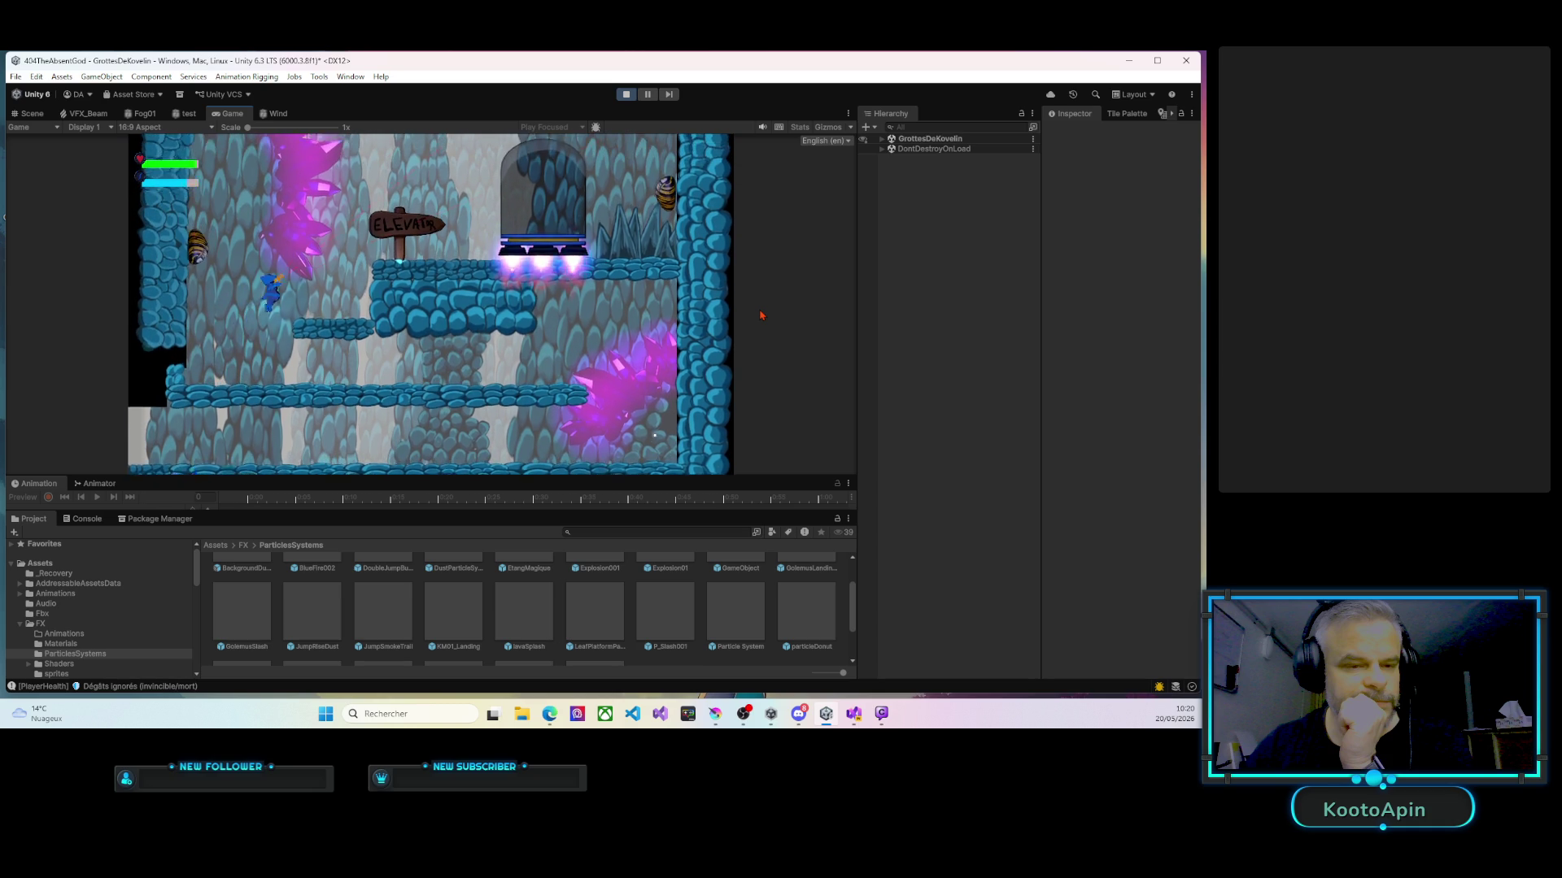
key(d)
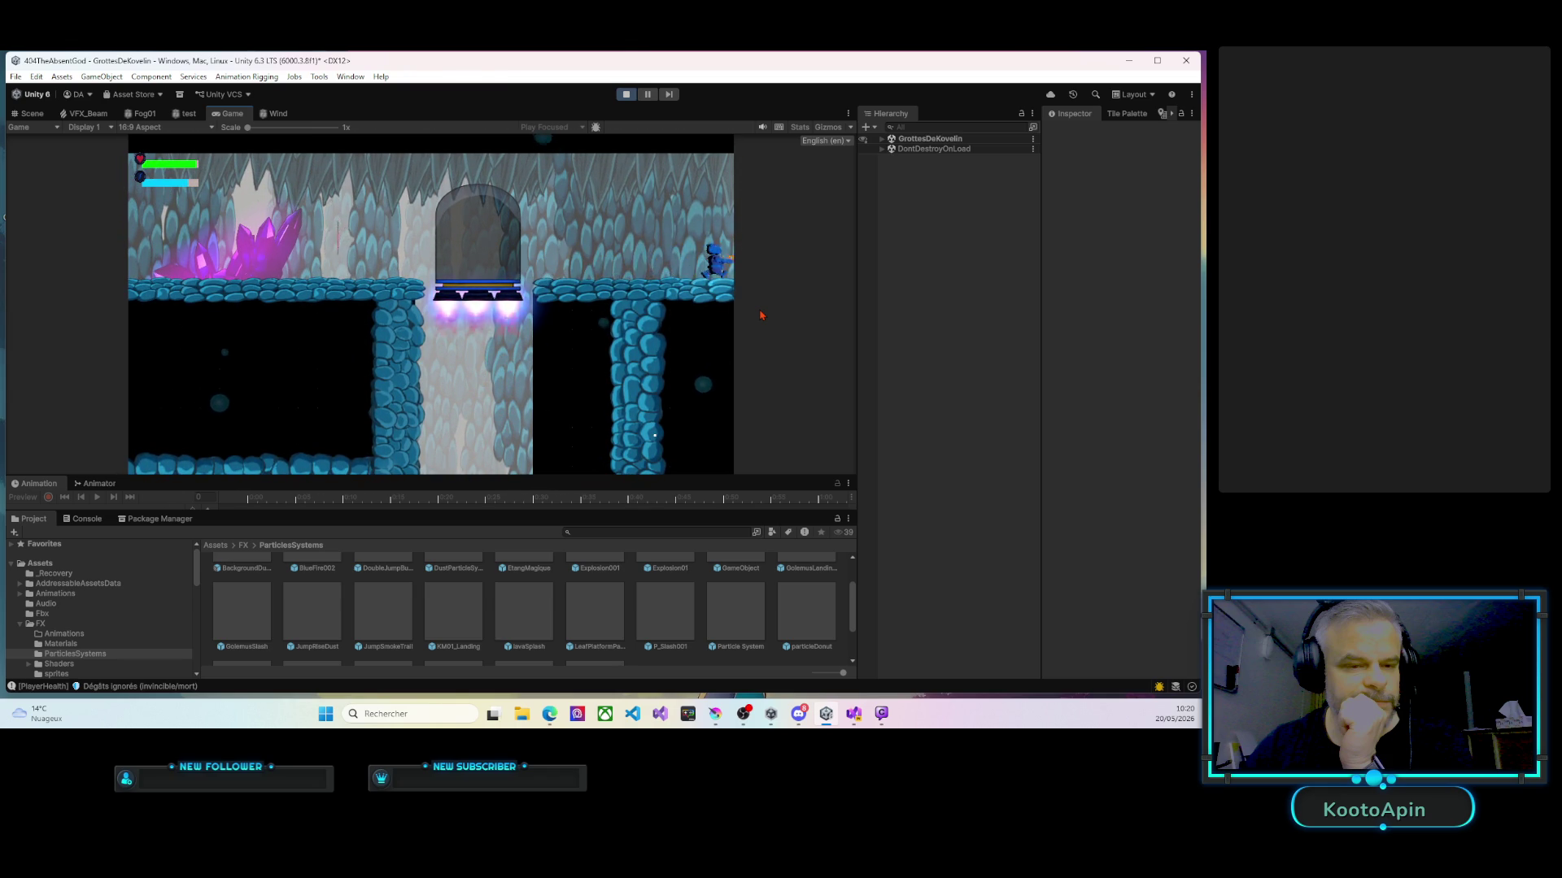
Ride the moving platform into the next room and collect the red health pickup.
key(d)
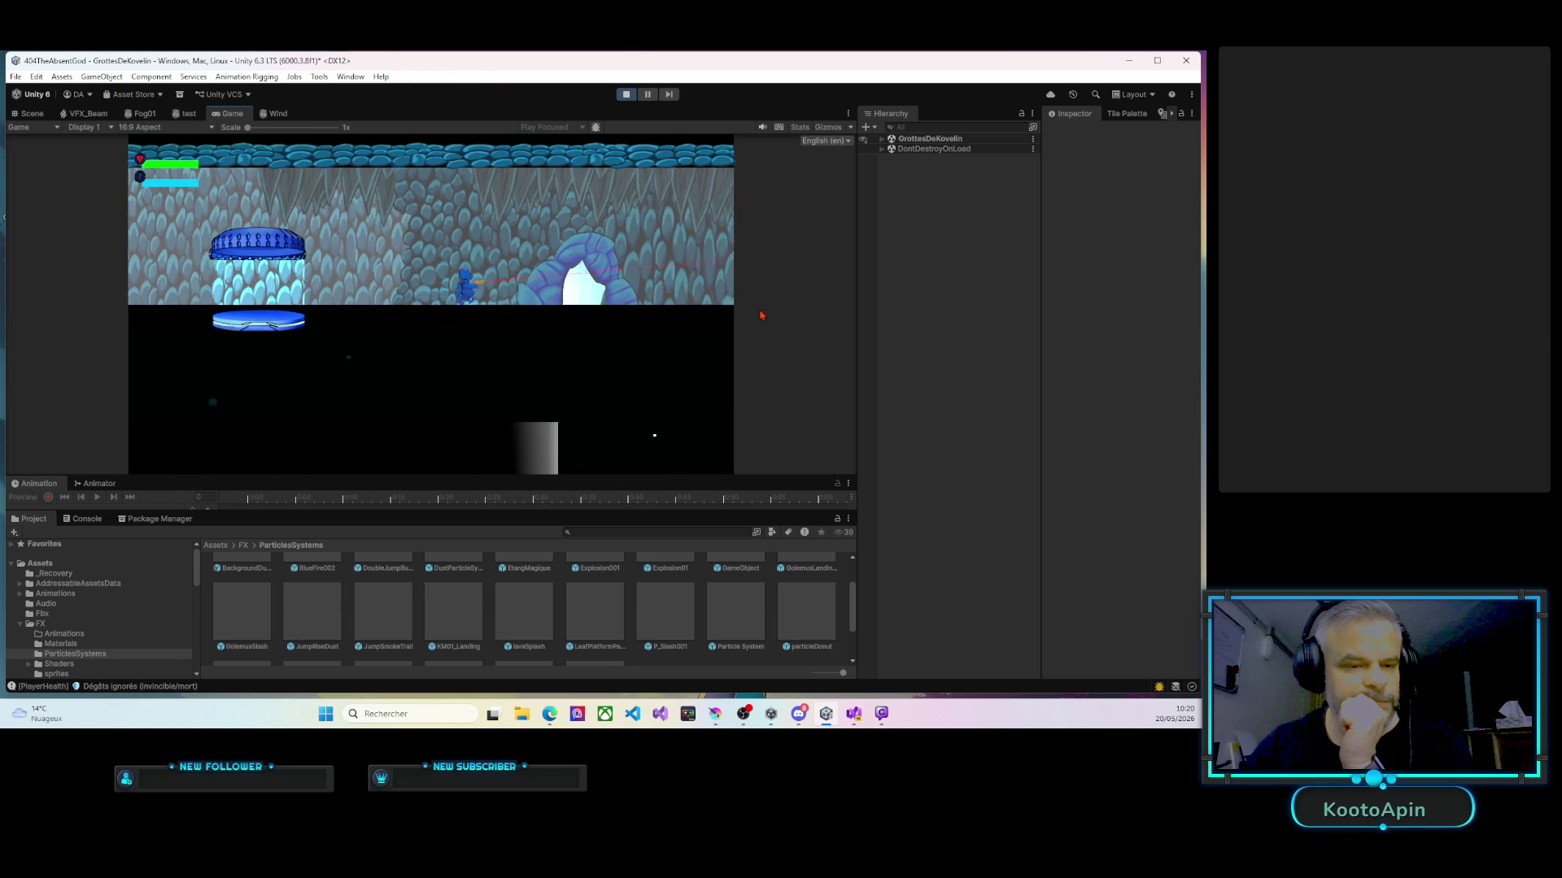
key(d)
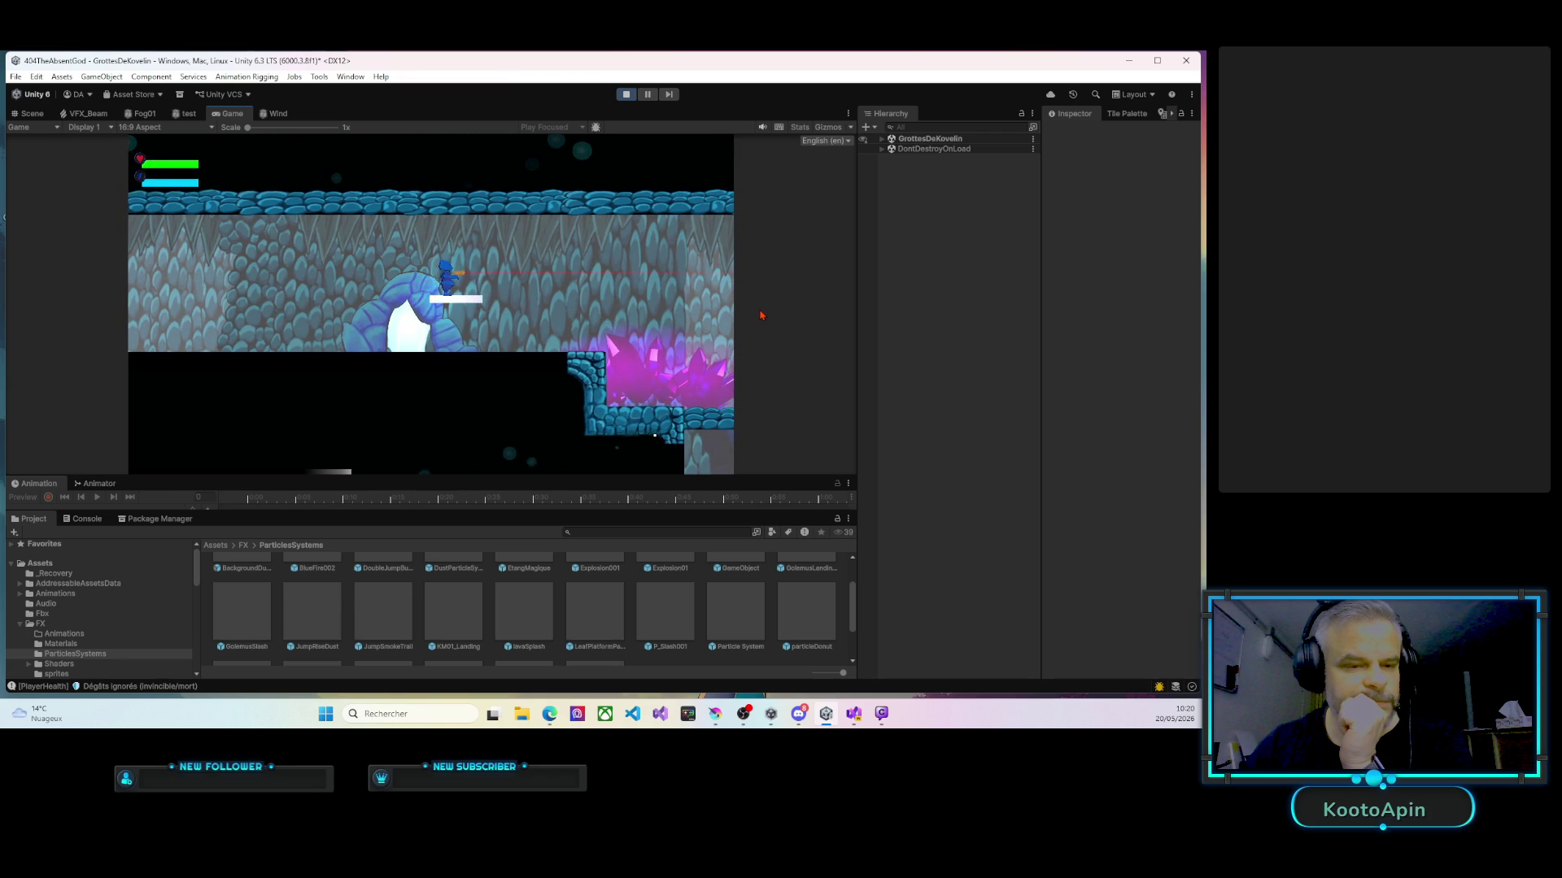
key(d)
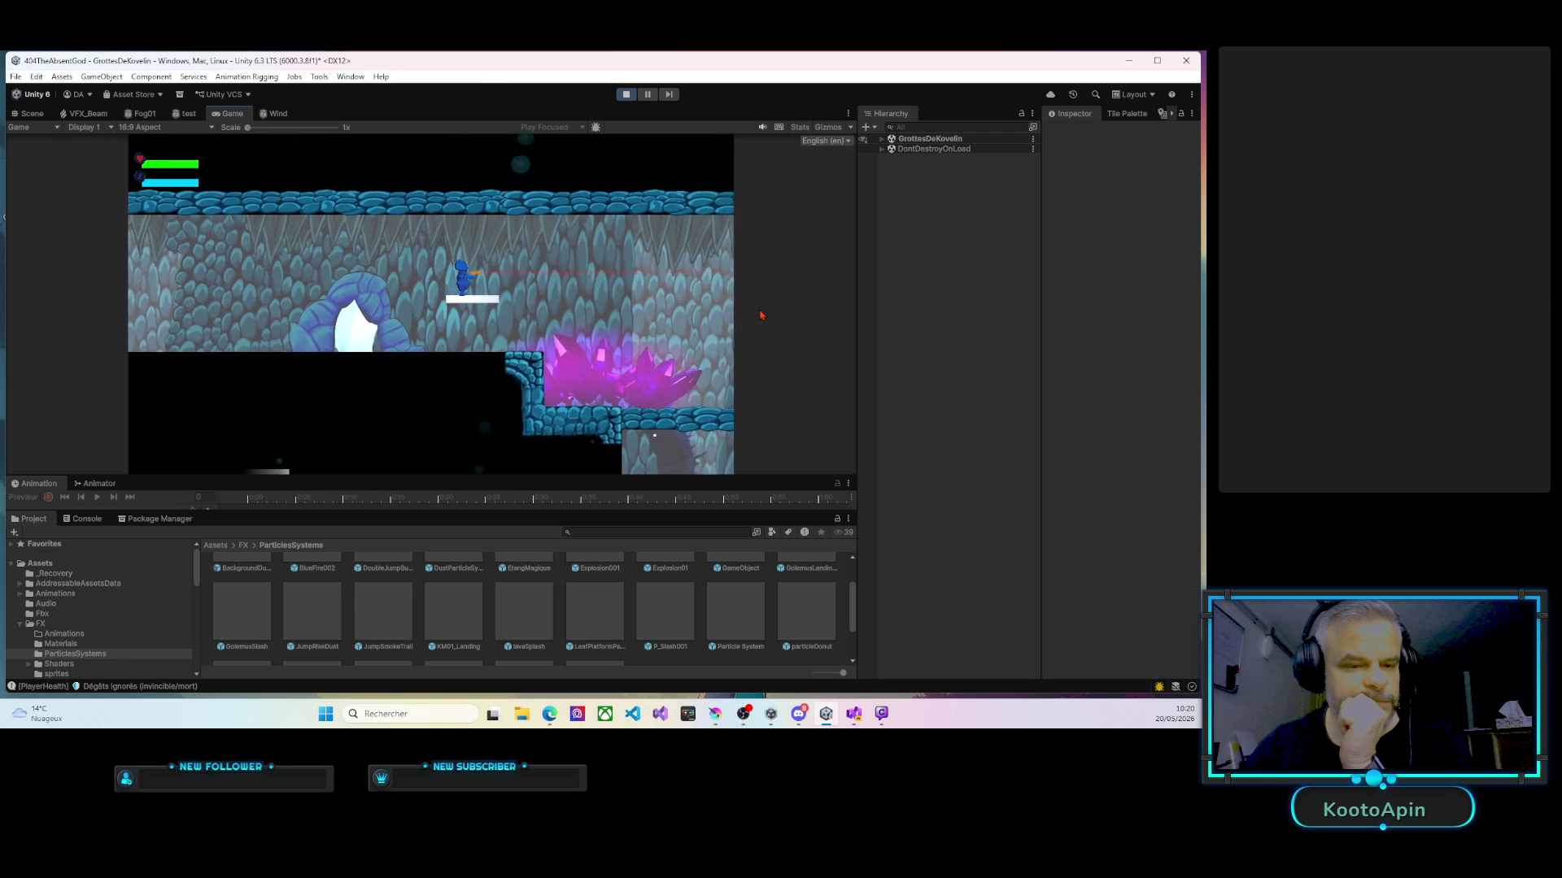
key(d)
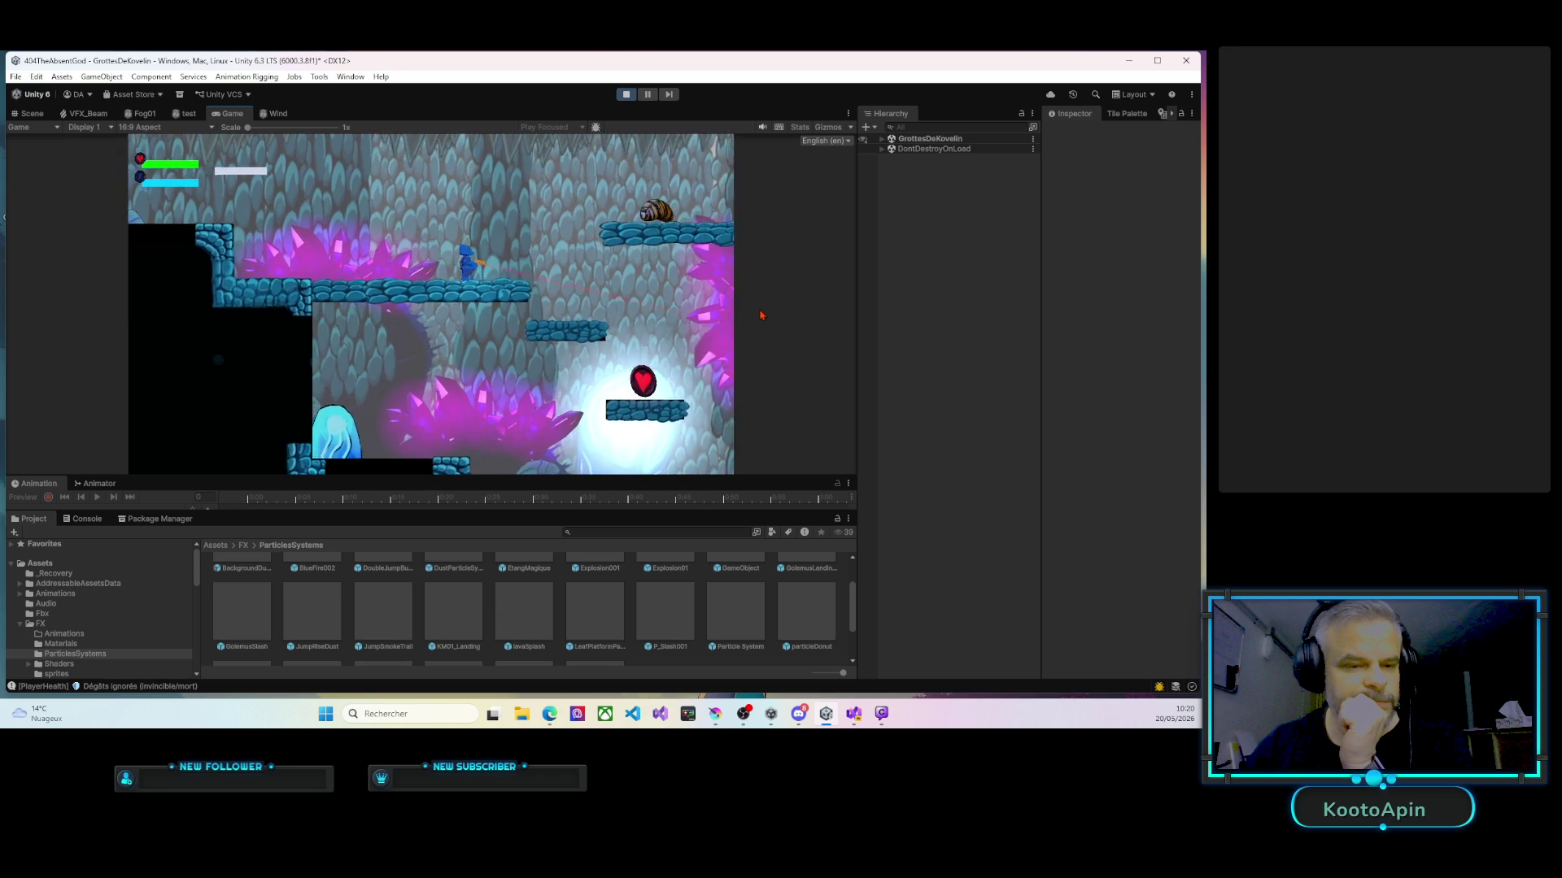
key(d)
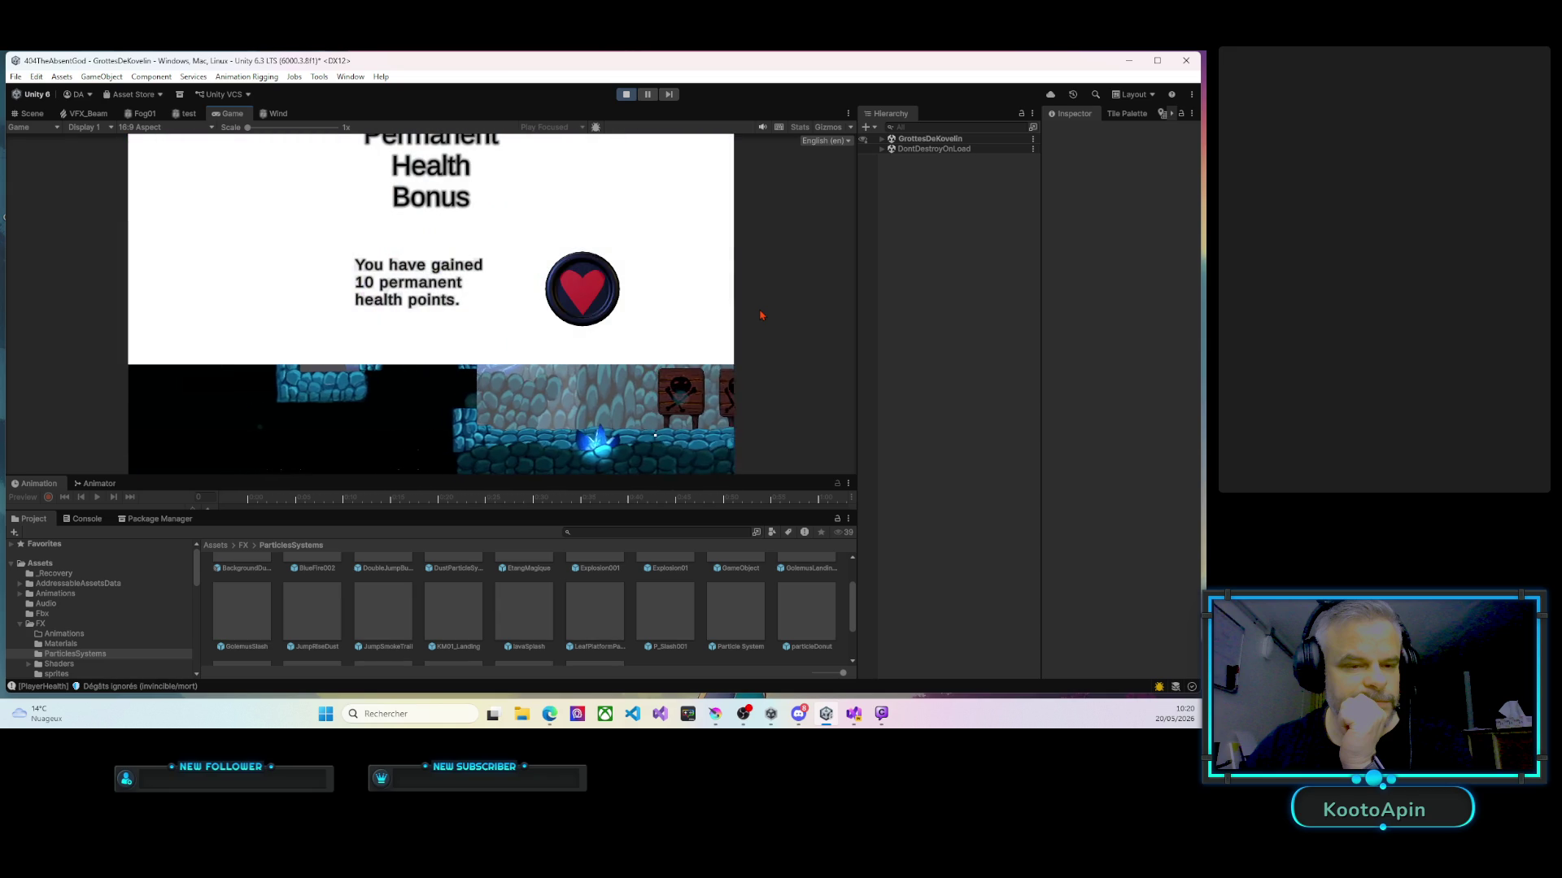
Walk past the skull crates to the purple crystal boss room, then stop Play mode.
key(a)
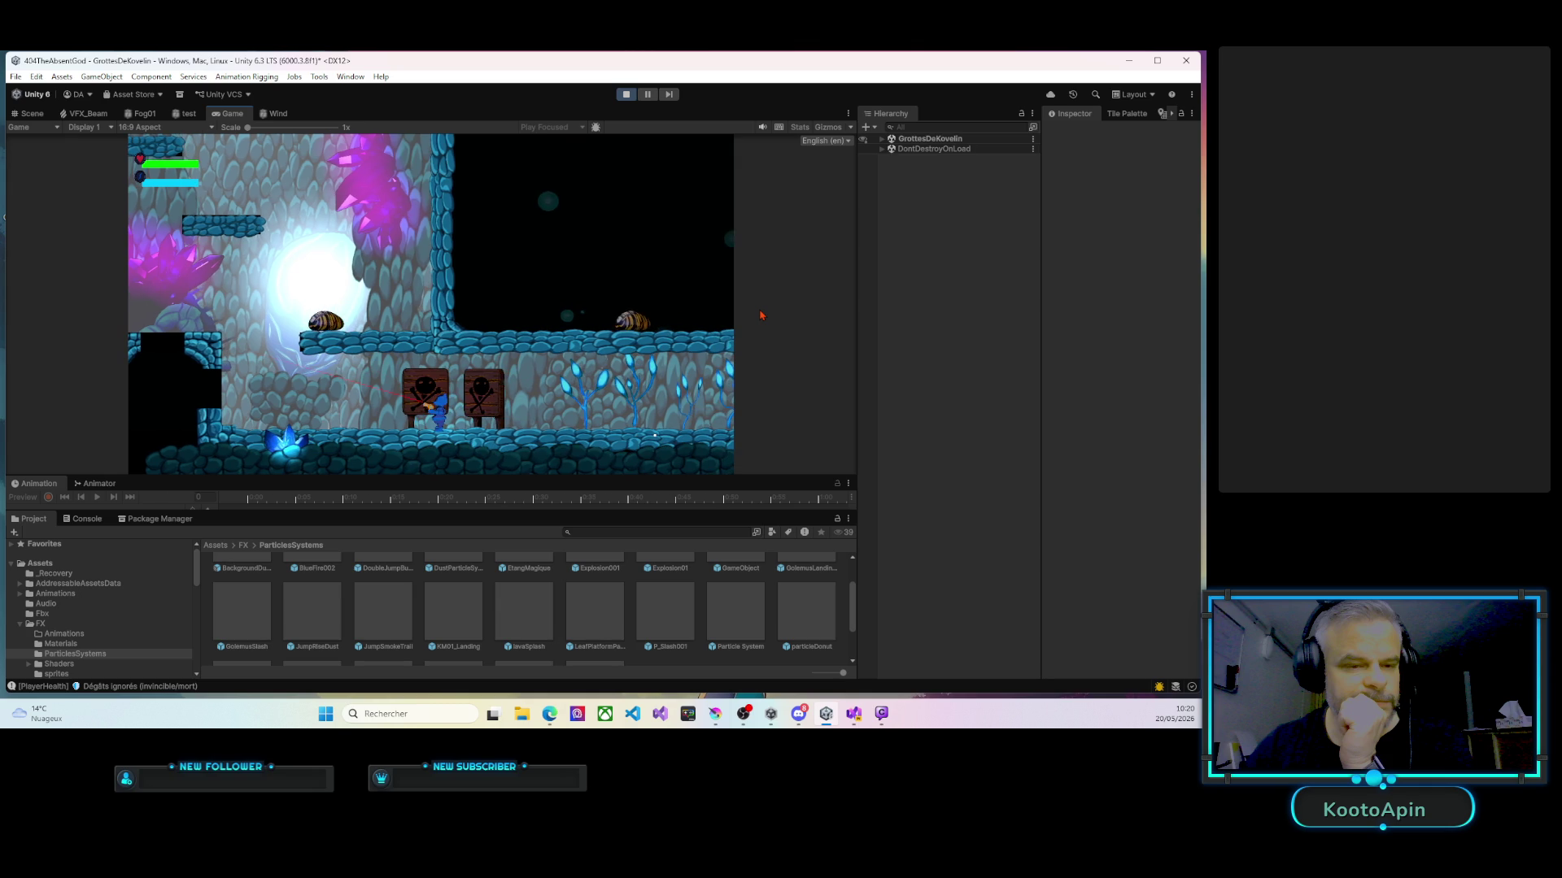
key(d)
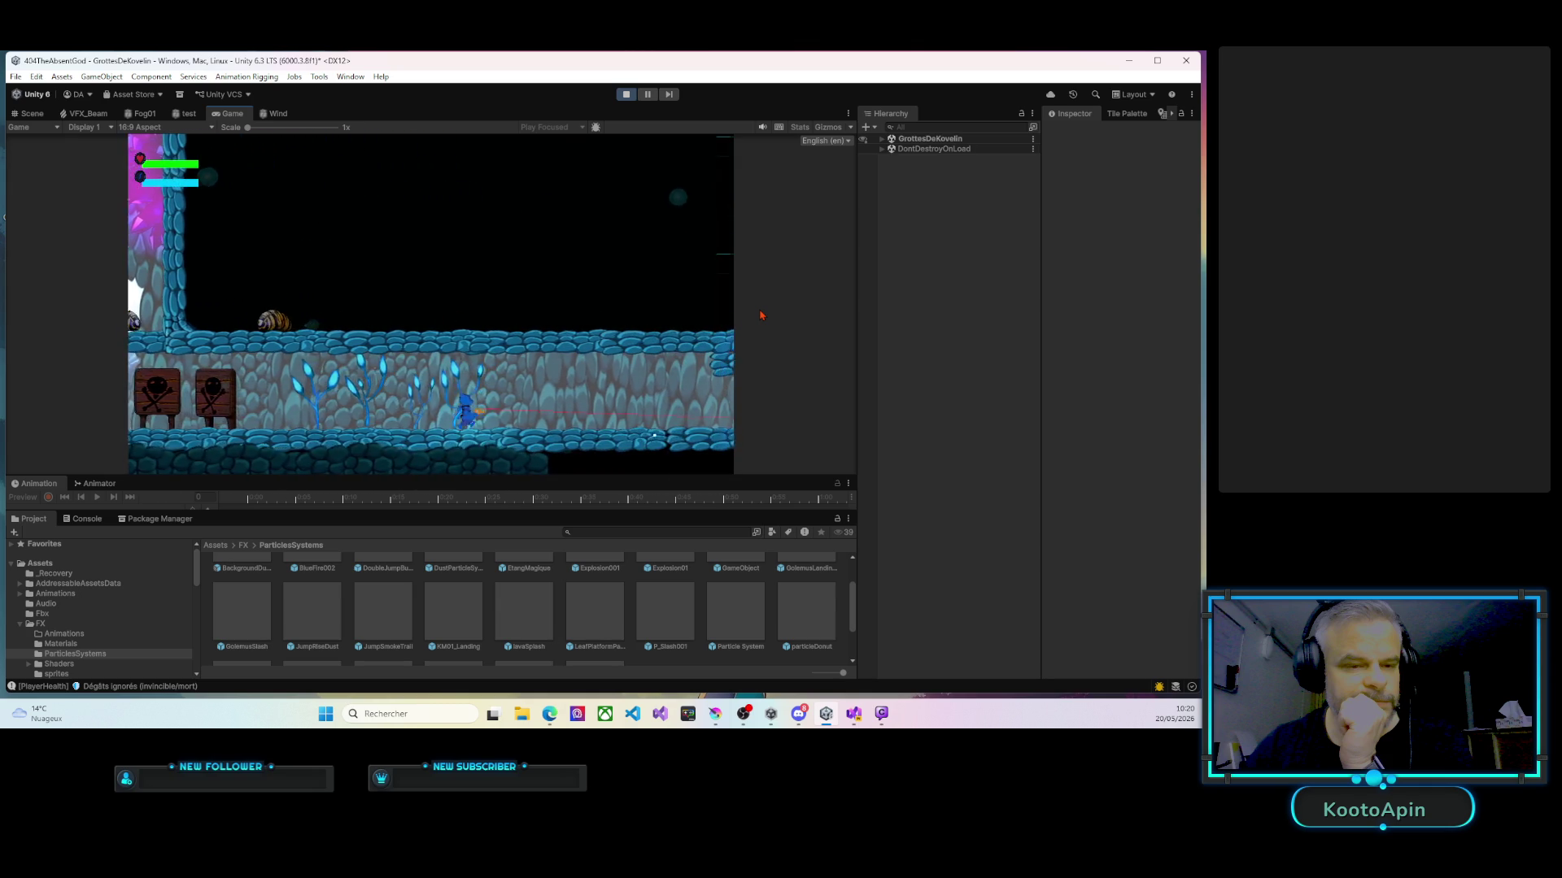
key(d)
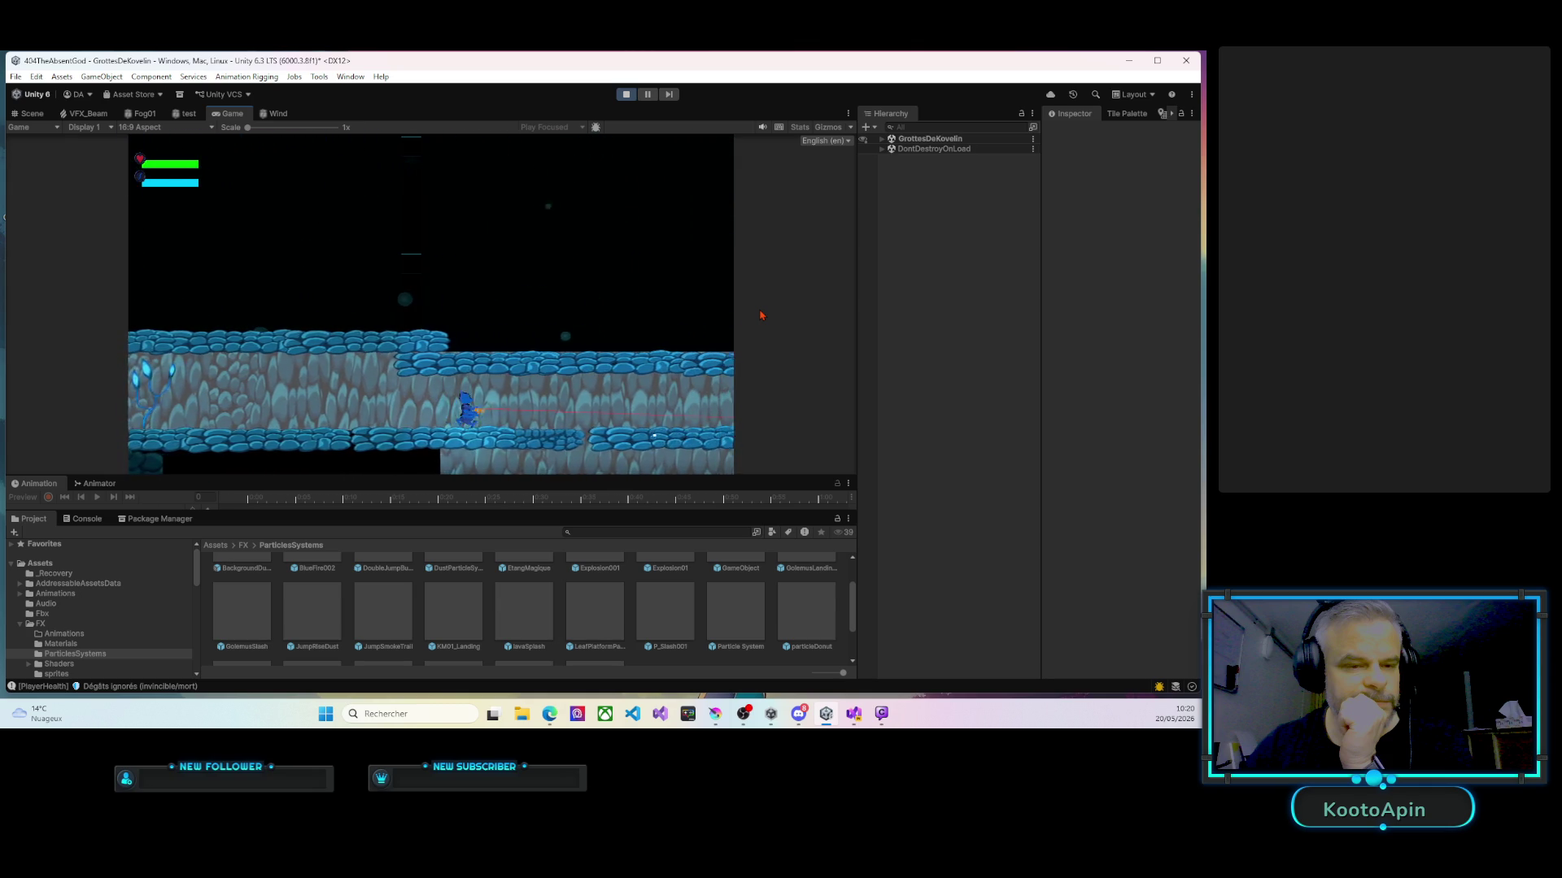
key(d)
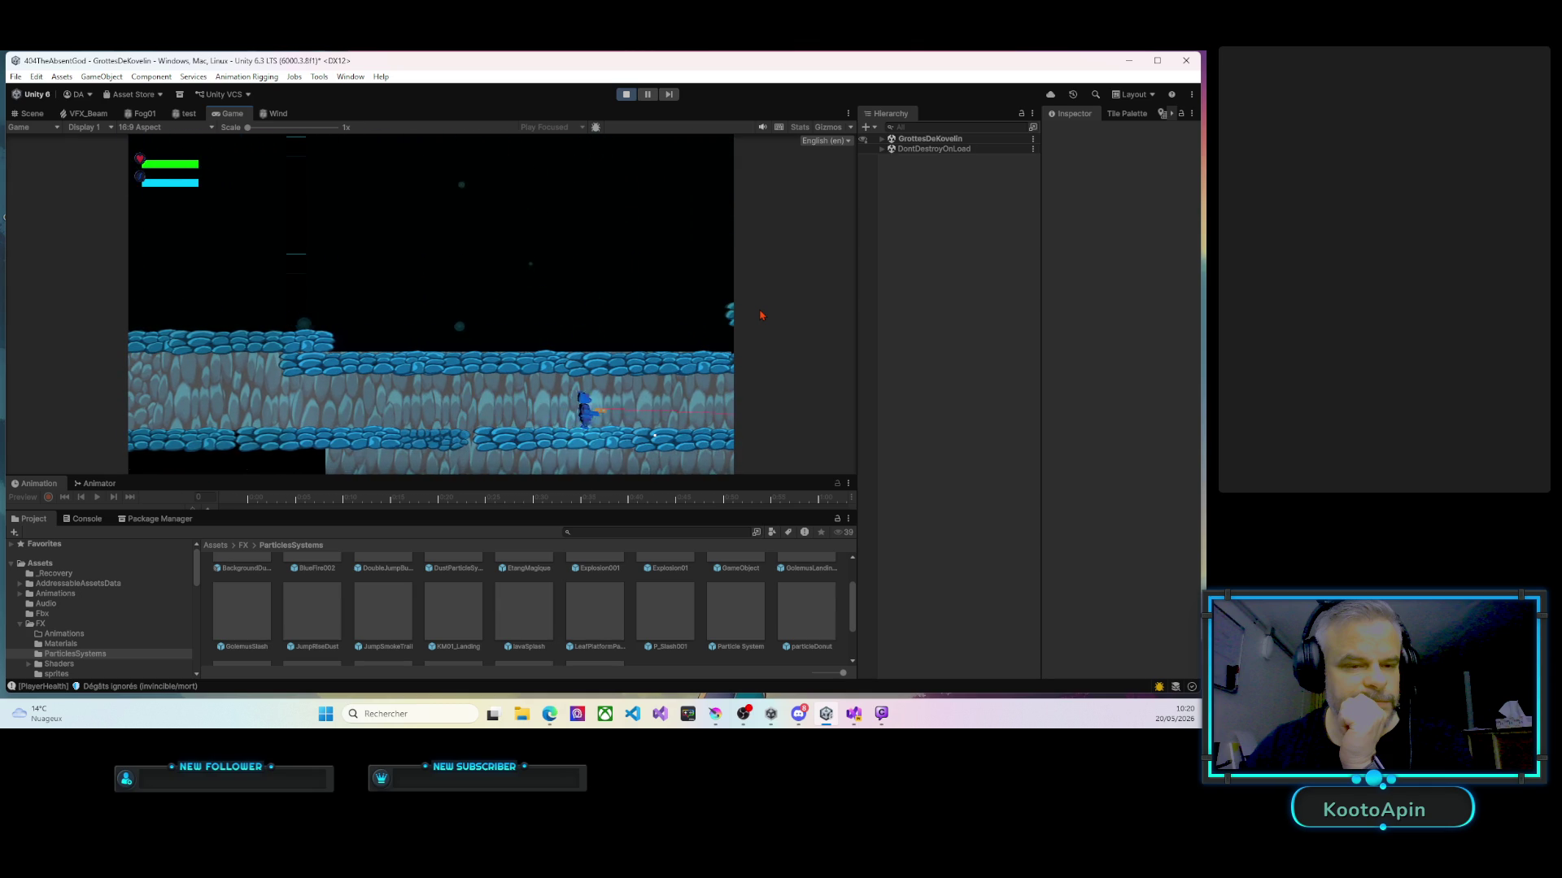
key(d)
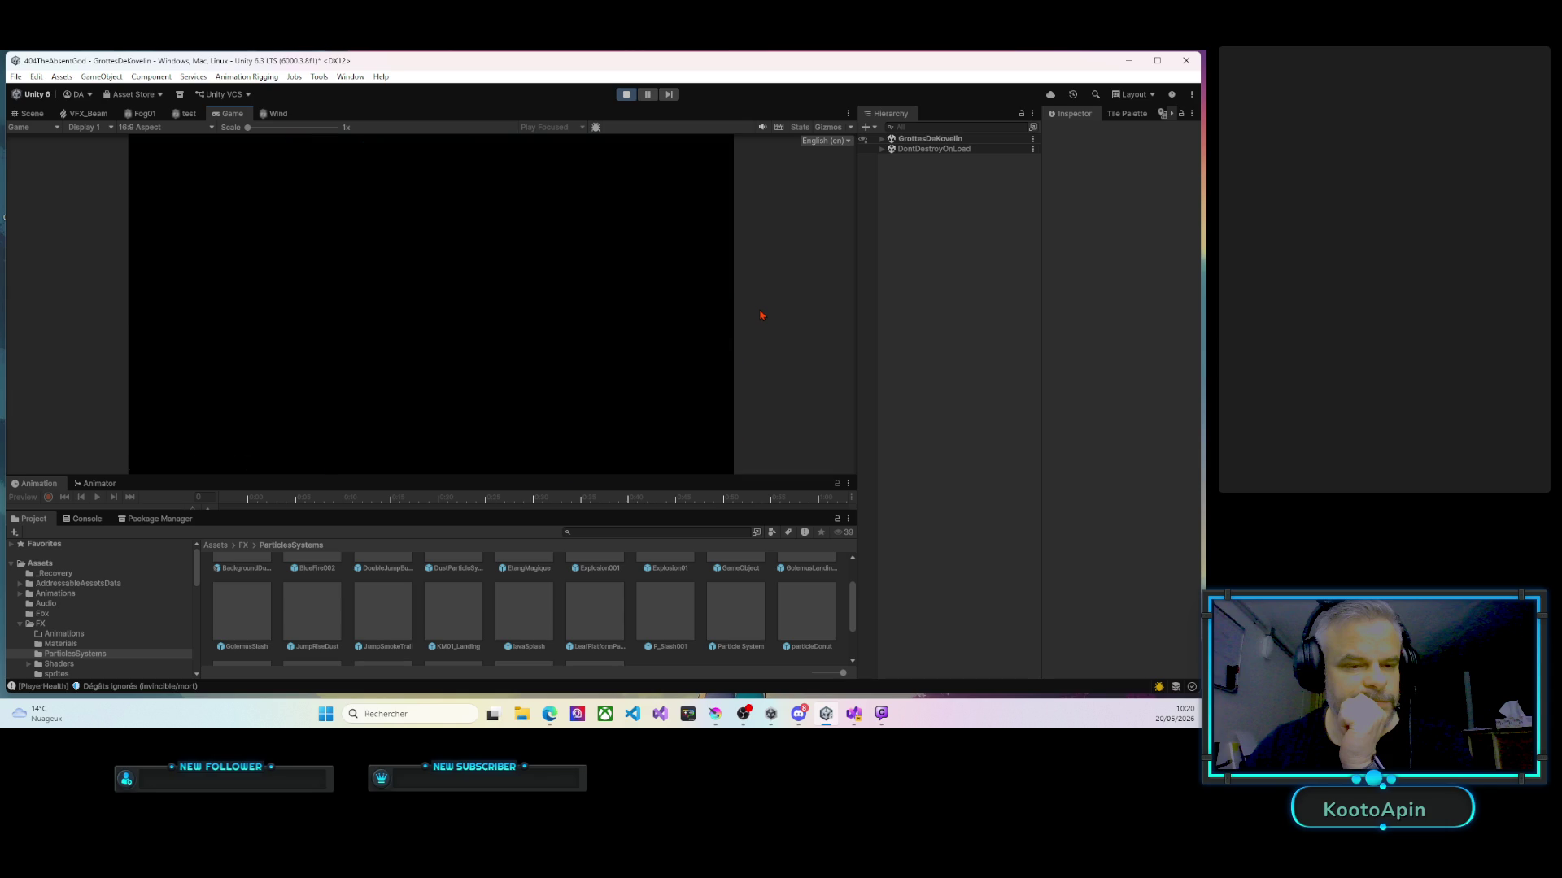
key(d)
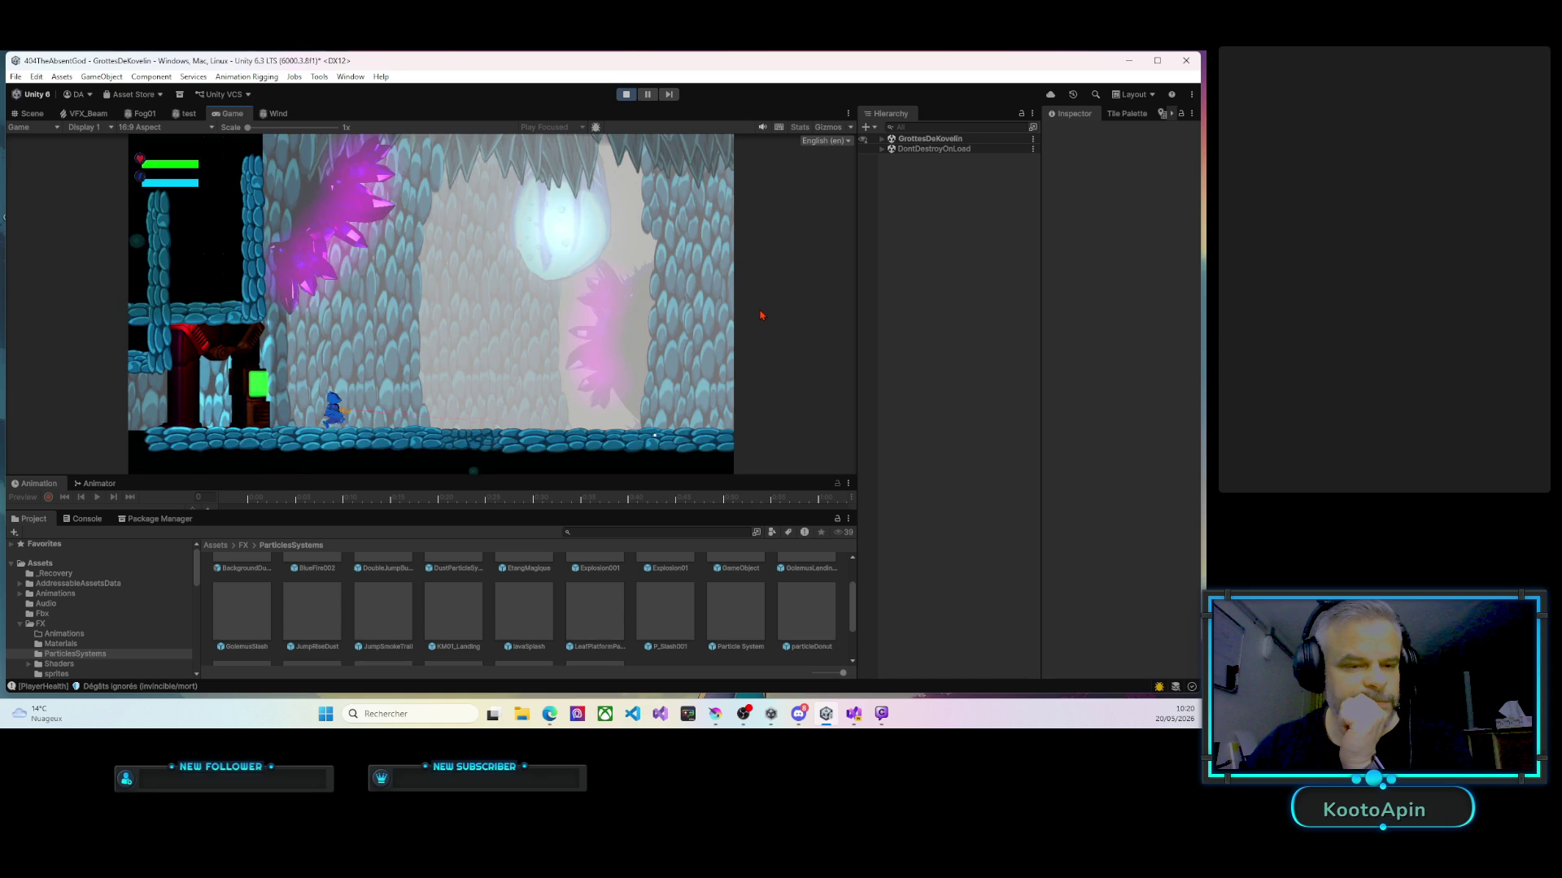
key(d)
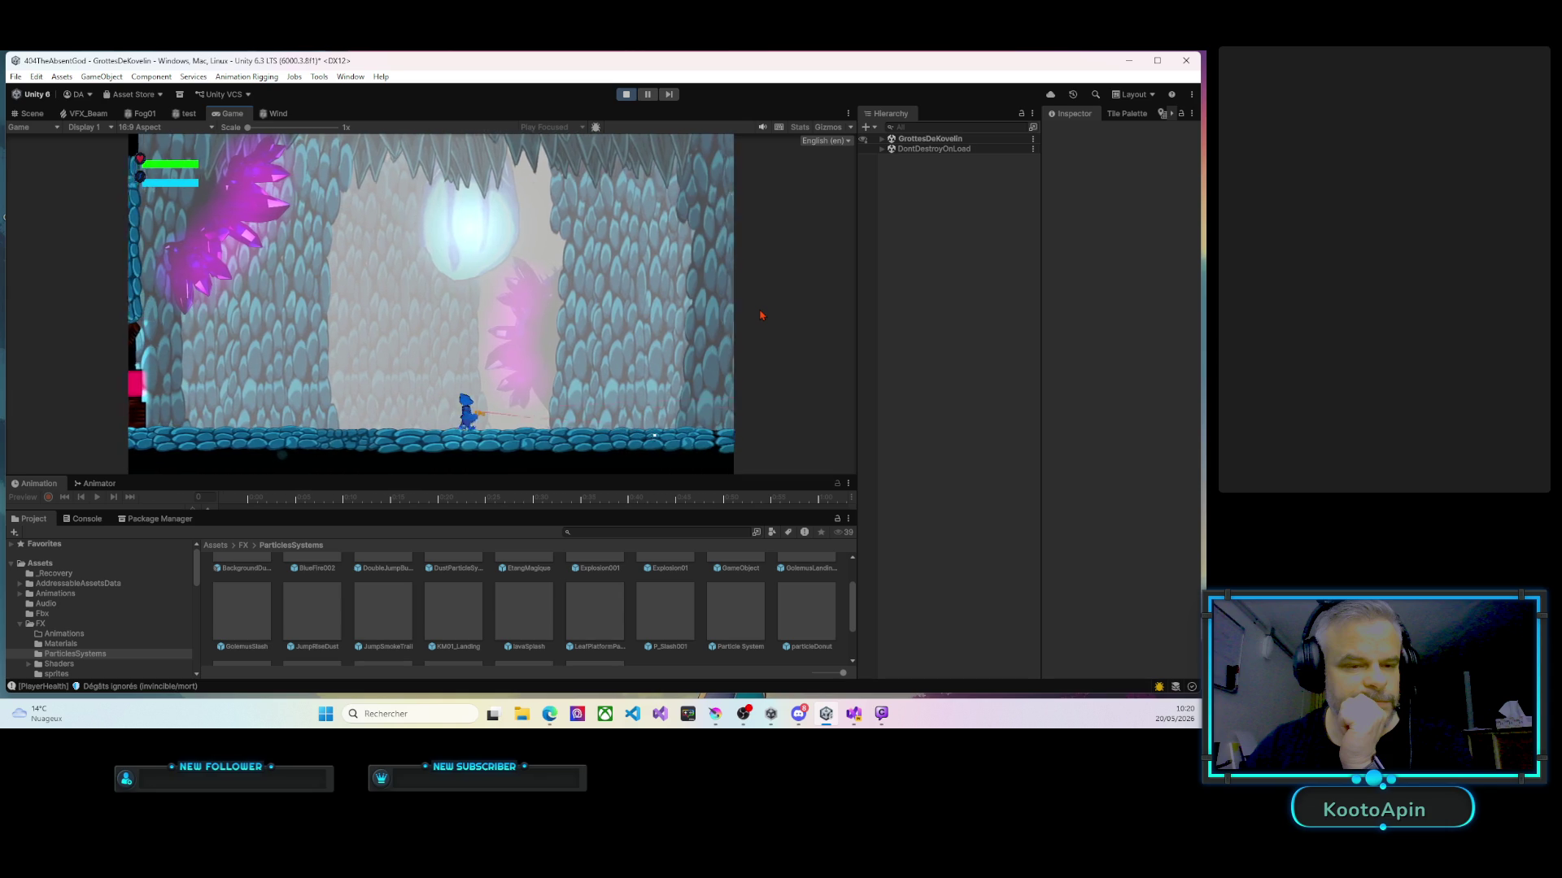
key(d)
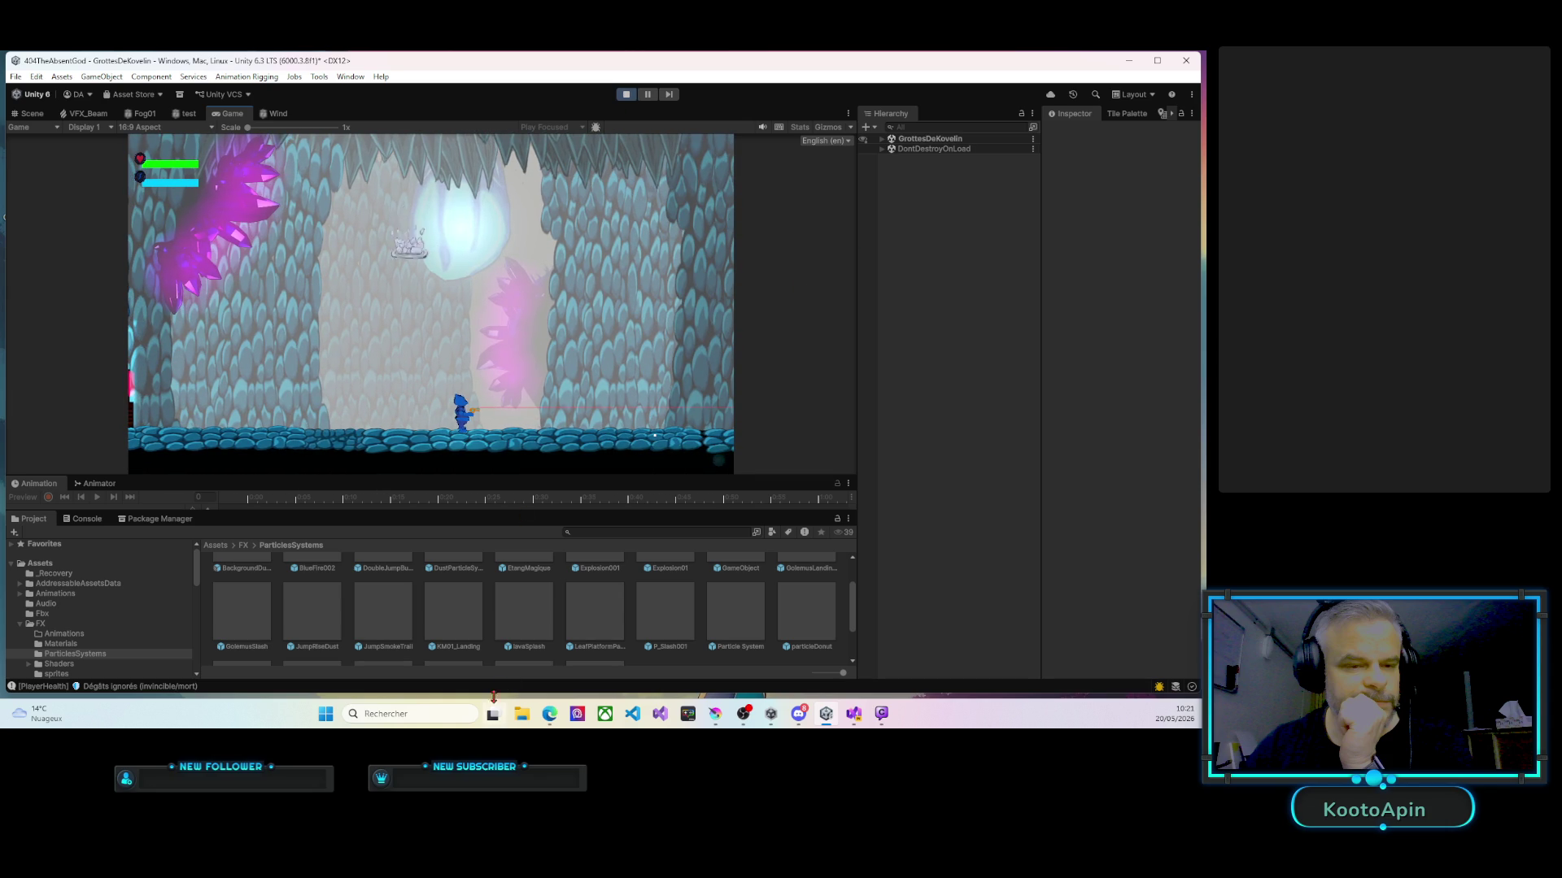
key(ctrl+p)
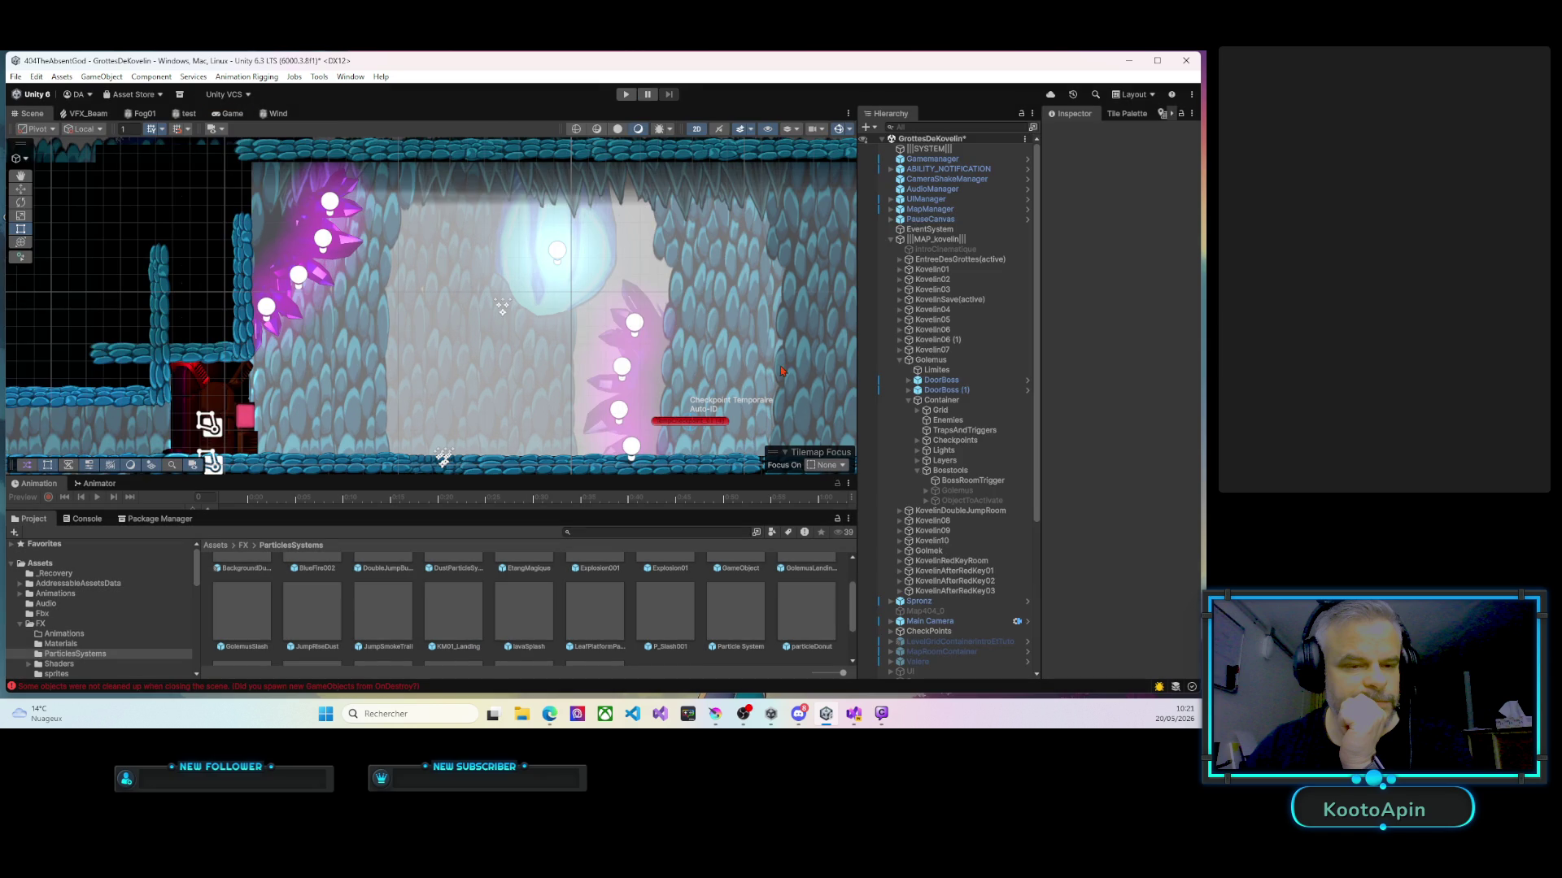
Turn off Looping on the GolemusLandingFX Particle System.
scroll(540, 575, down, 2)
scroll(925, 600, down, 5)
click(940, 664)
mouse_move(1043, 174)
mouse_down()
mouse_move(960, 174)
mouse_move(1005, 174)
mouse_up()
click(941, 674)
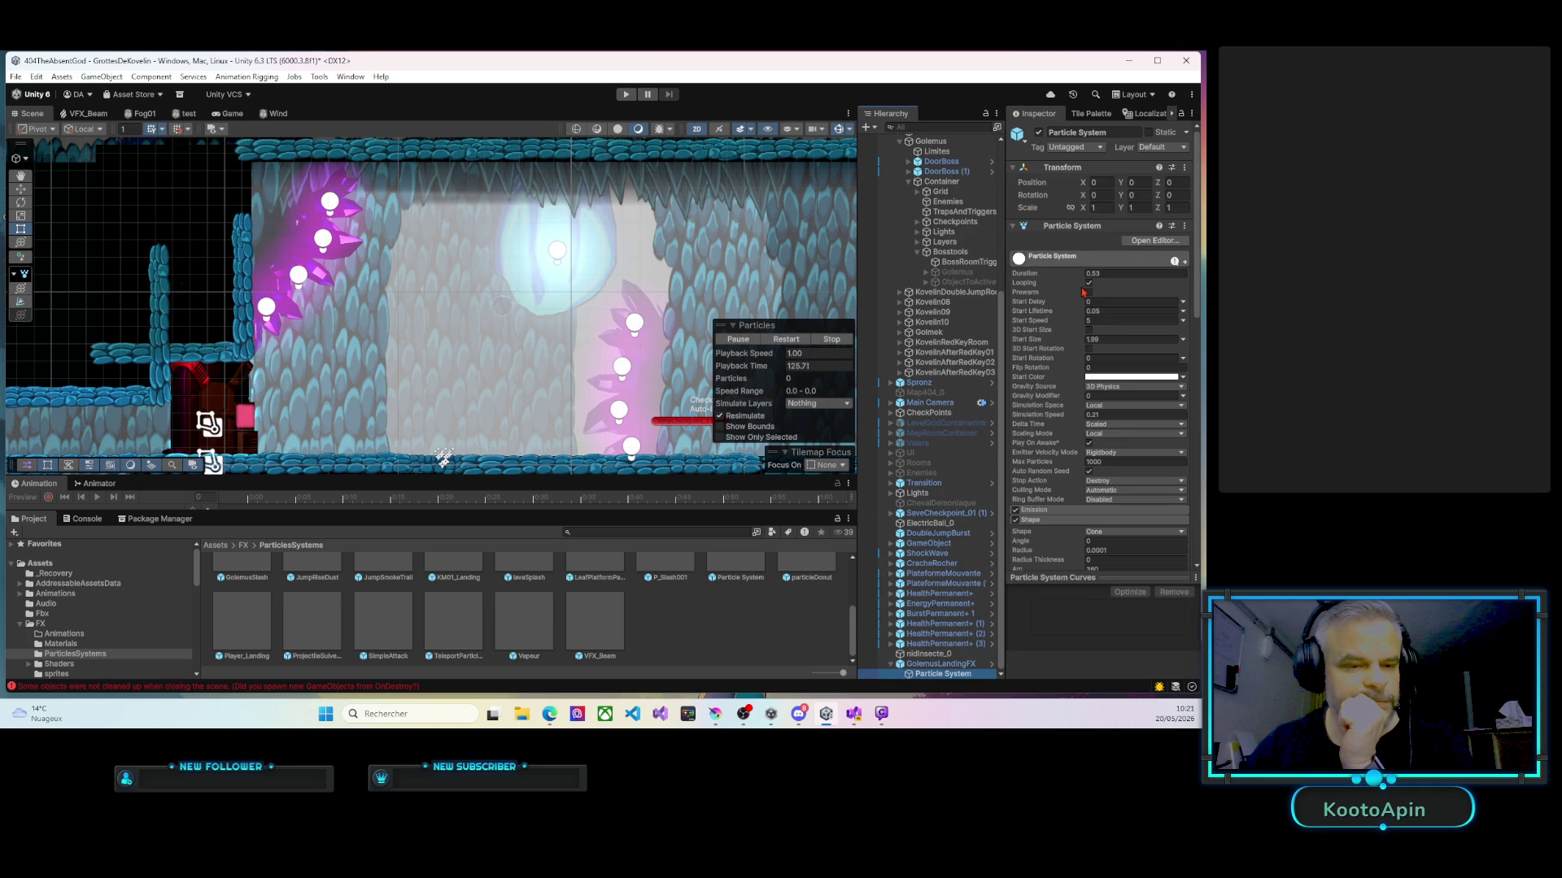
click(1087, 284)
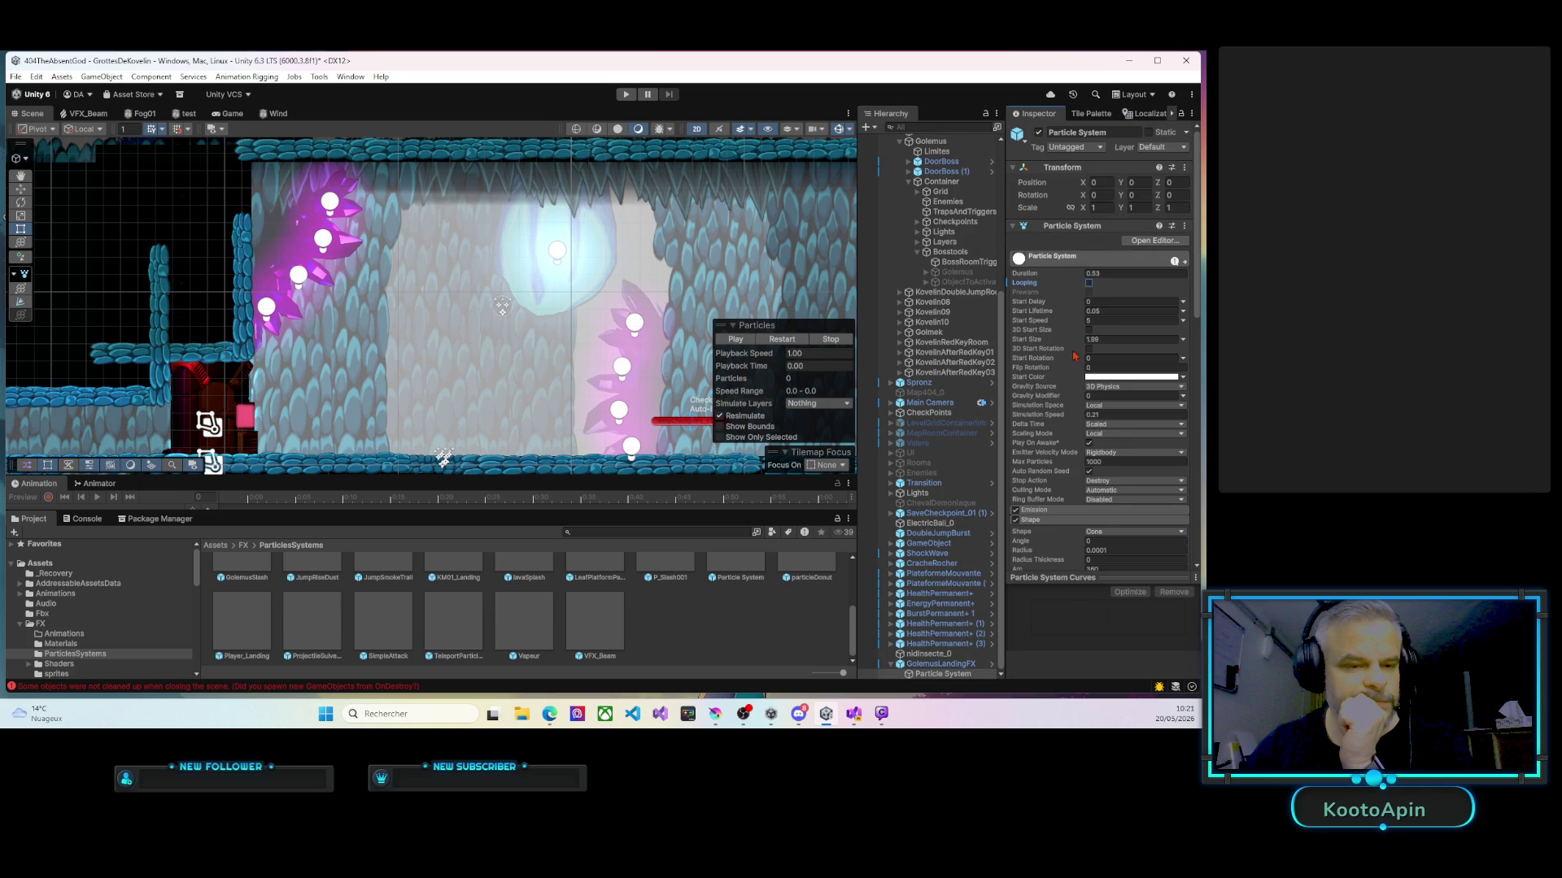
Review the GolemusLandingFX prefab overrides and start Play mode to test.
click(939, 663)
click(1070, 181)
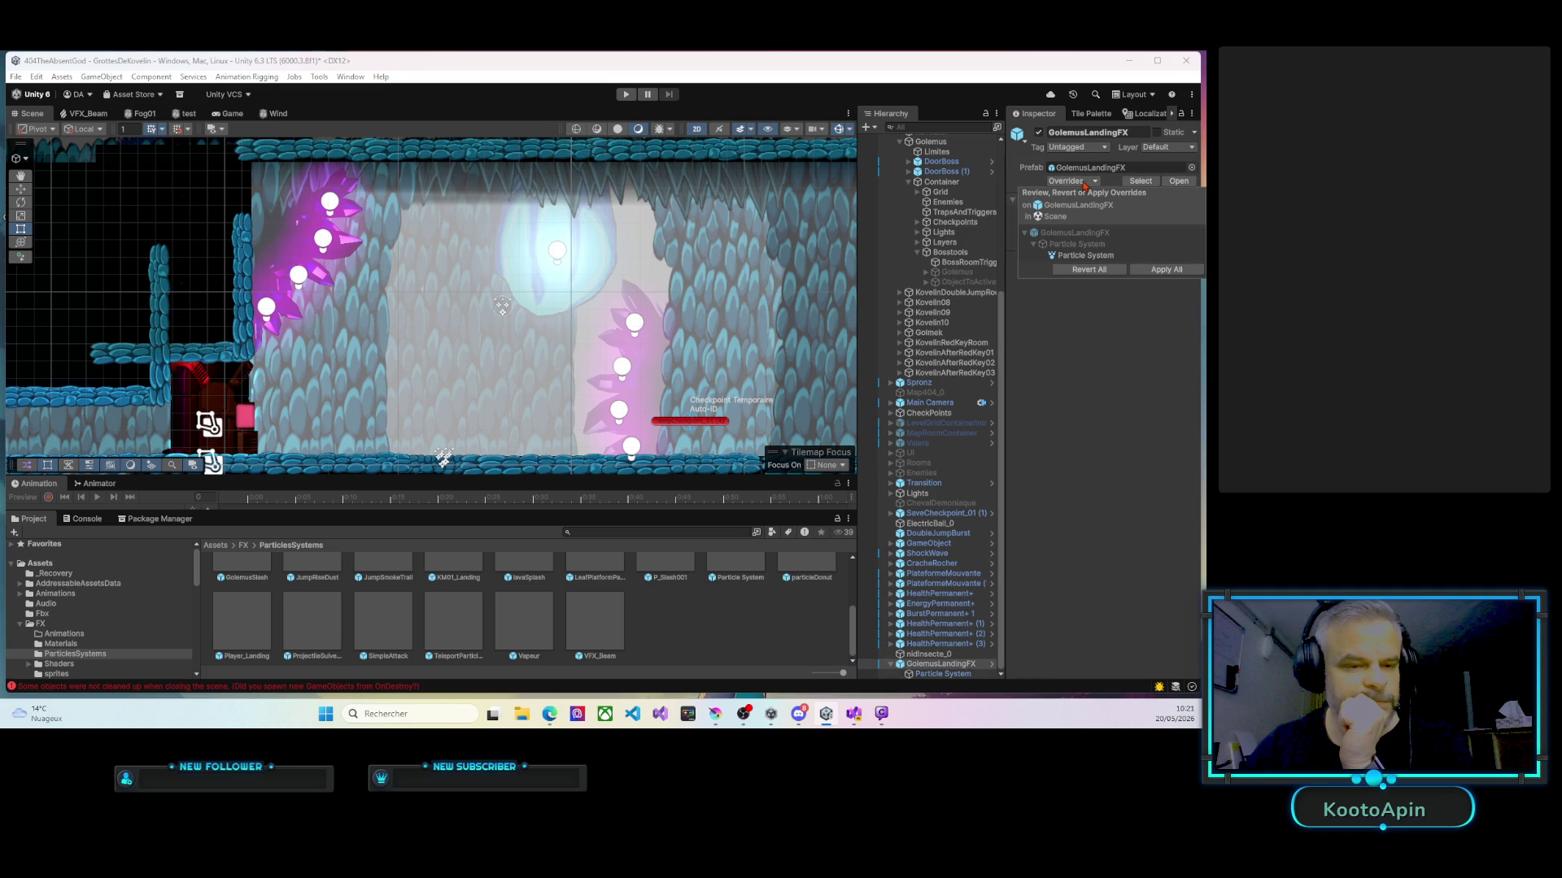
click(1166, 269)
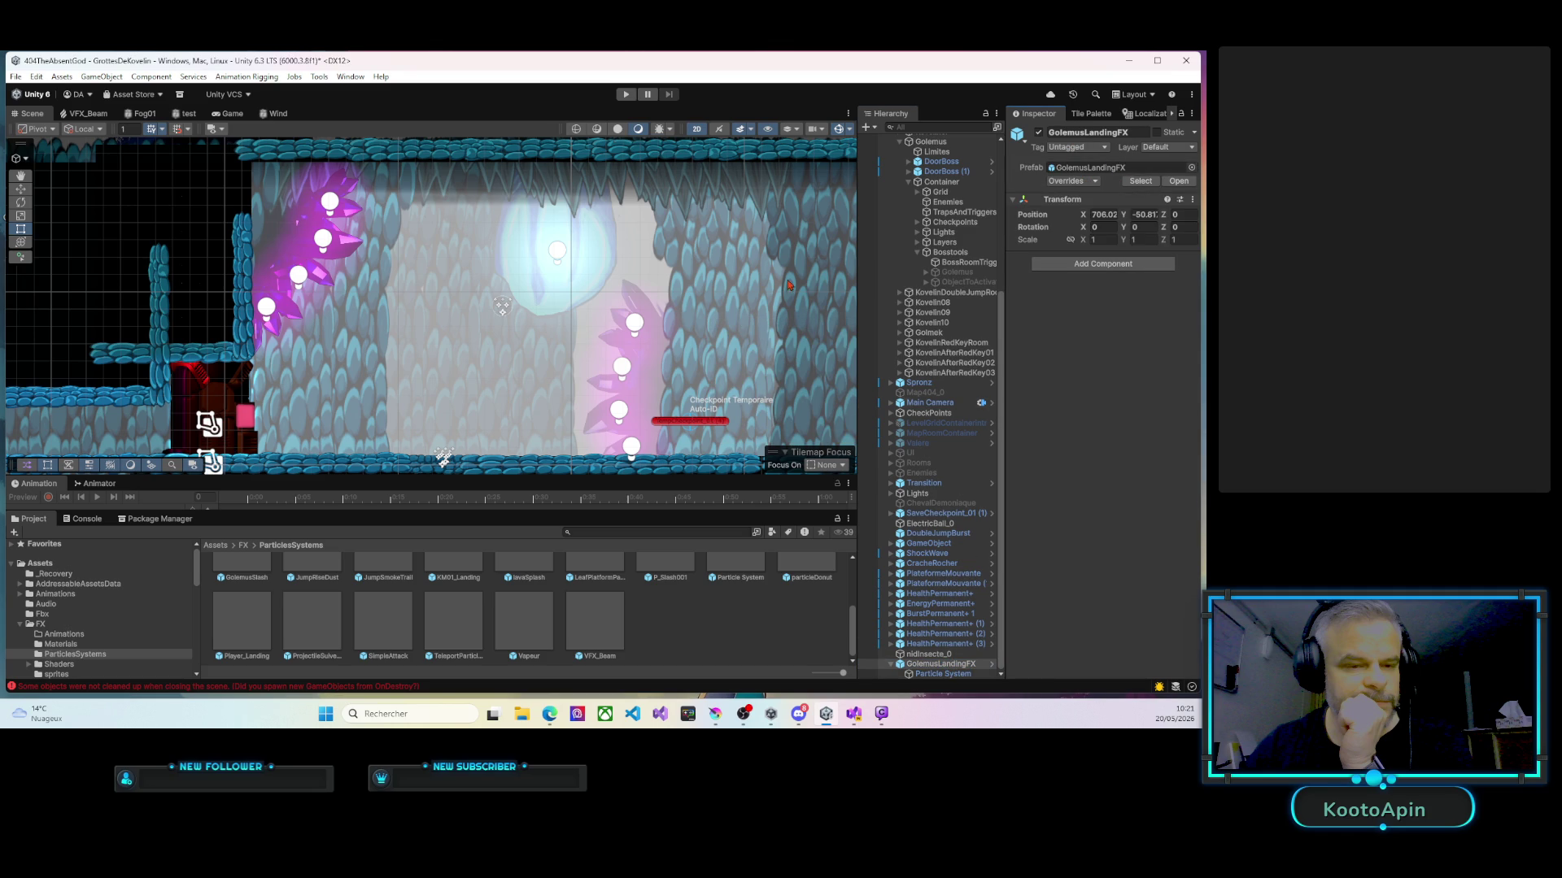
click(626, 95)
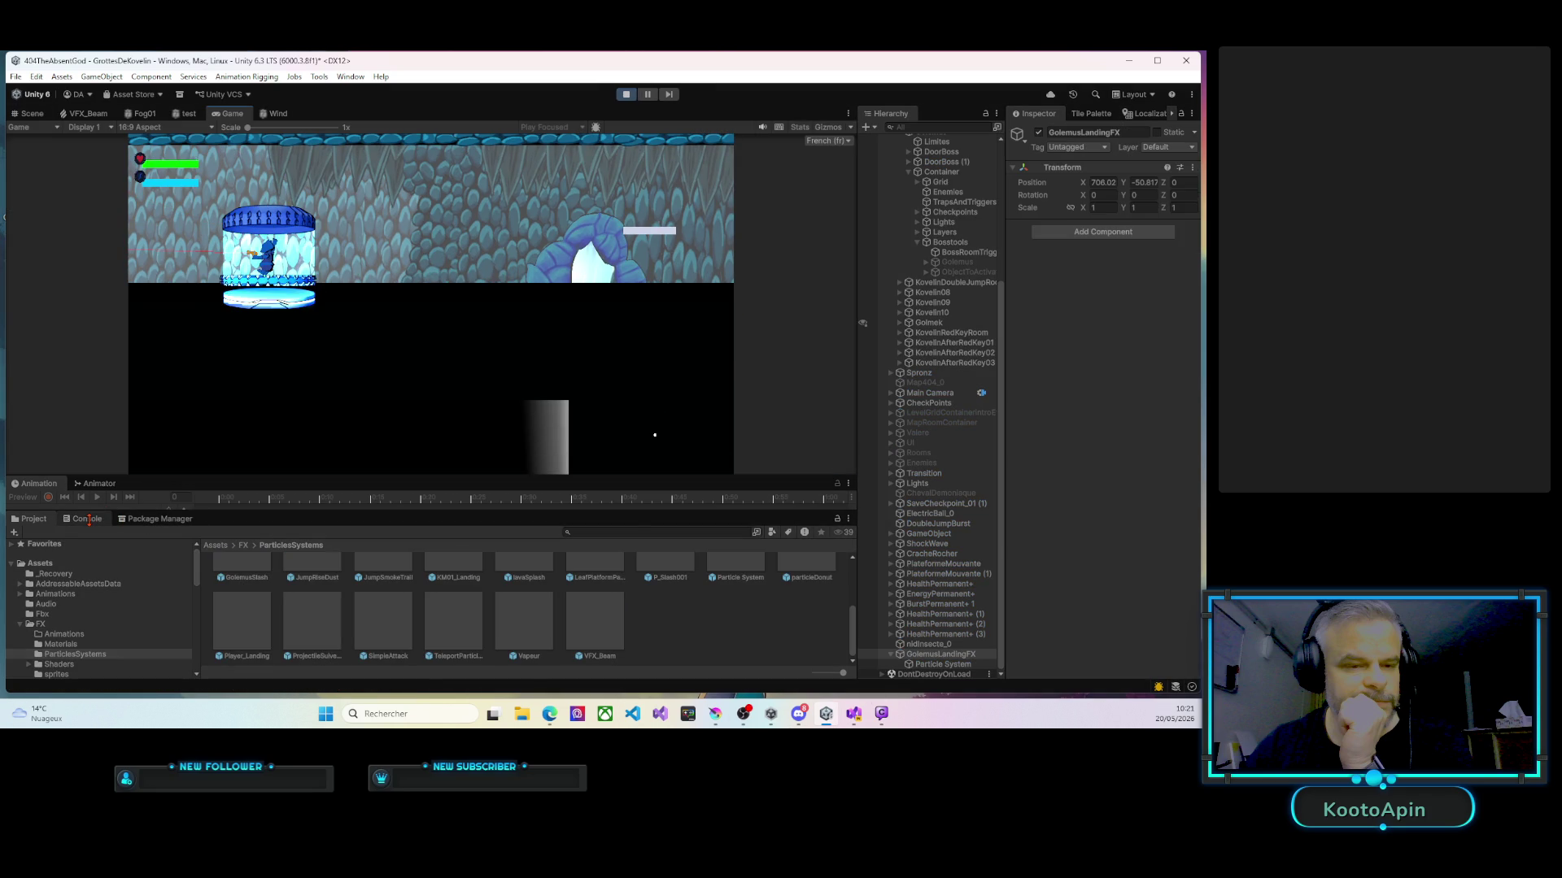
Clear the Console's 'explosion' filter and copy the gamesave.json path from the 'Chemin complet' log.
click(87, 519)
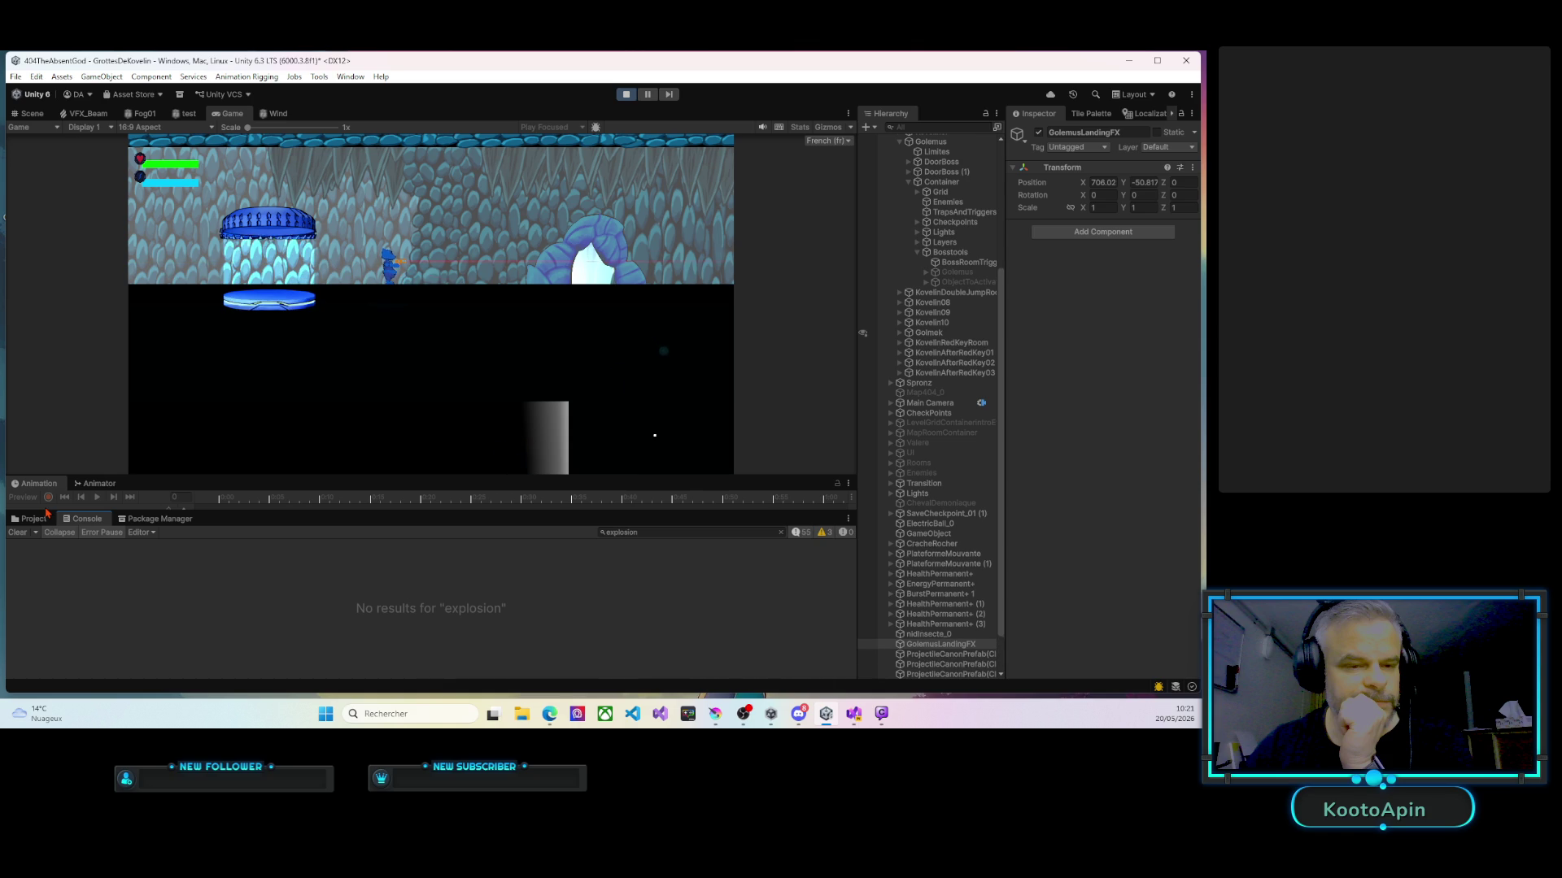
click(780, 533)
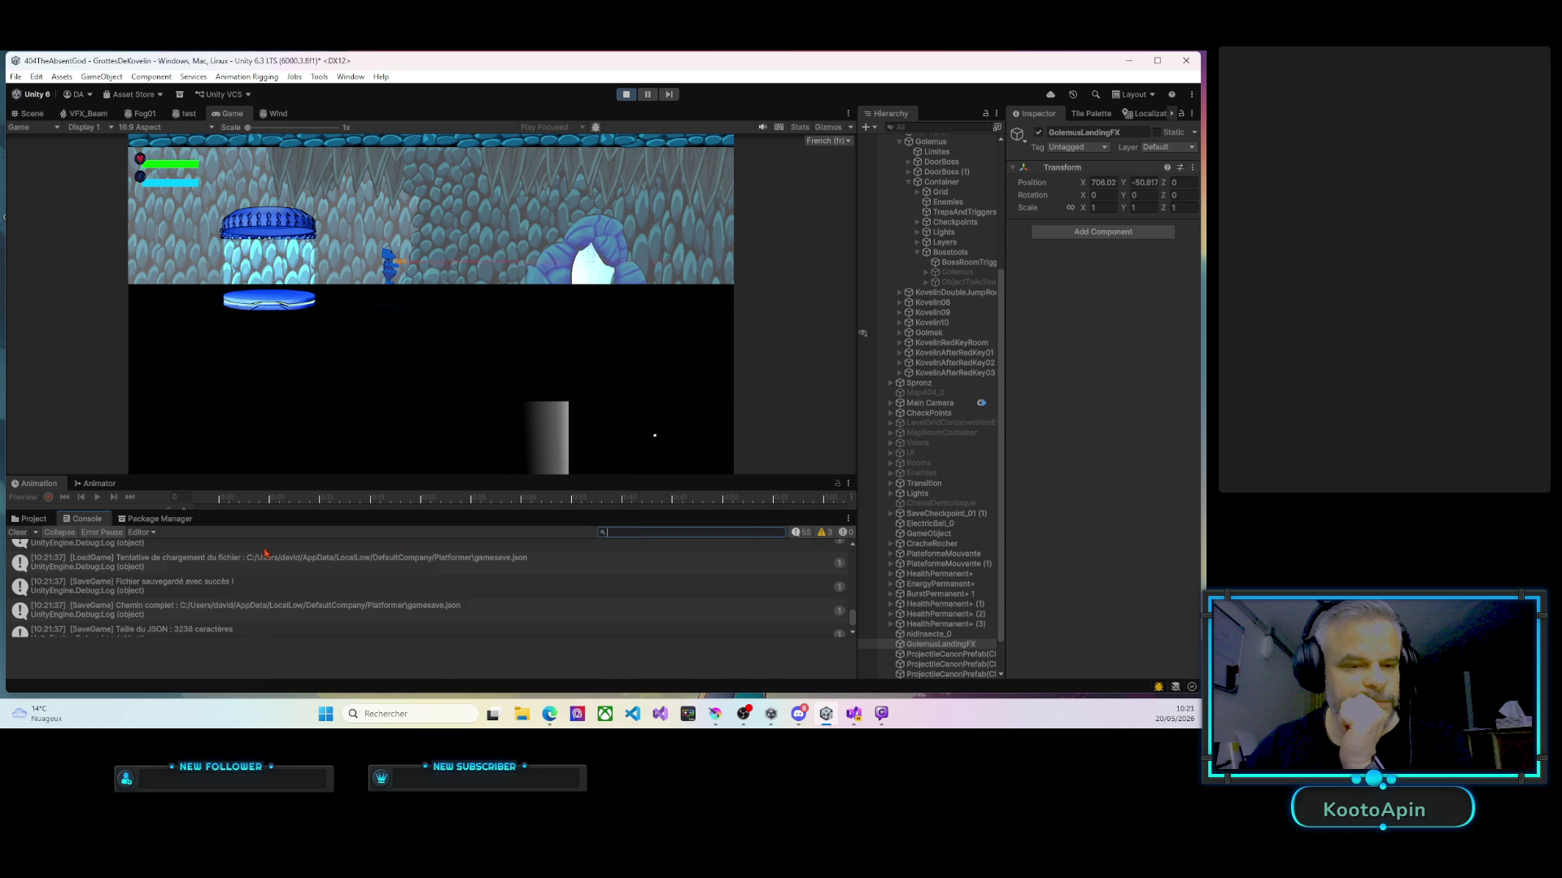
scroll(260, 605, down, 2)
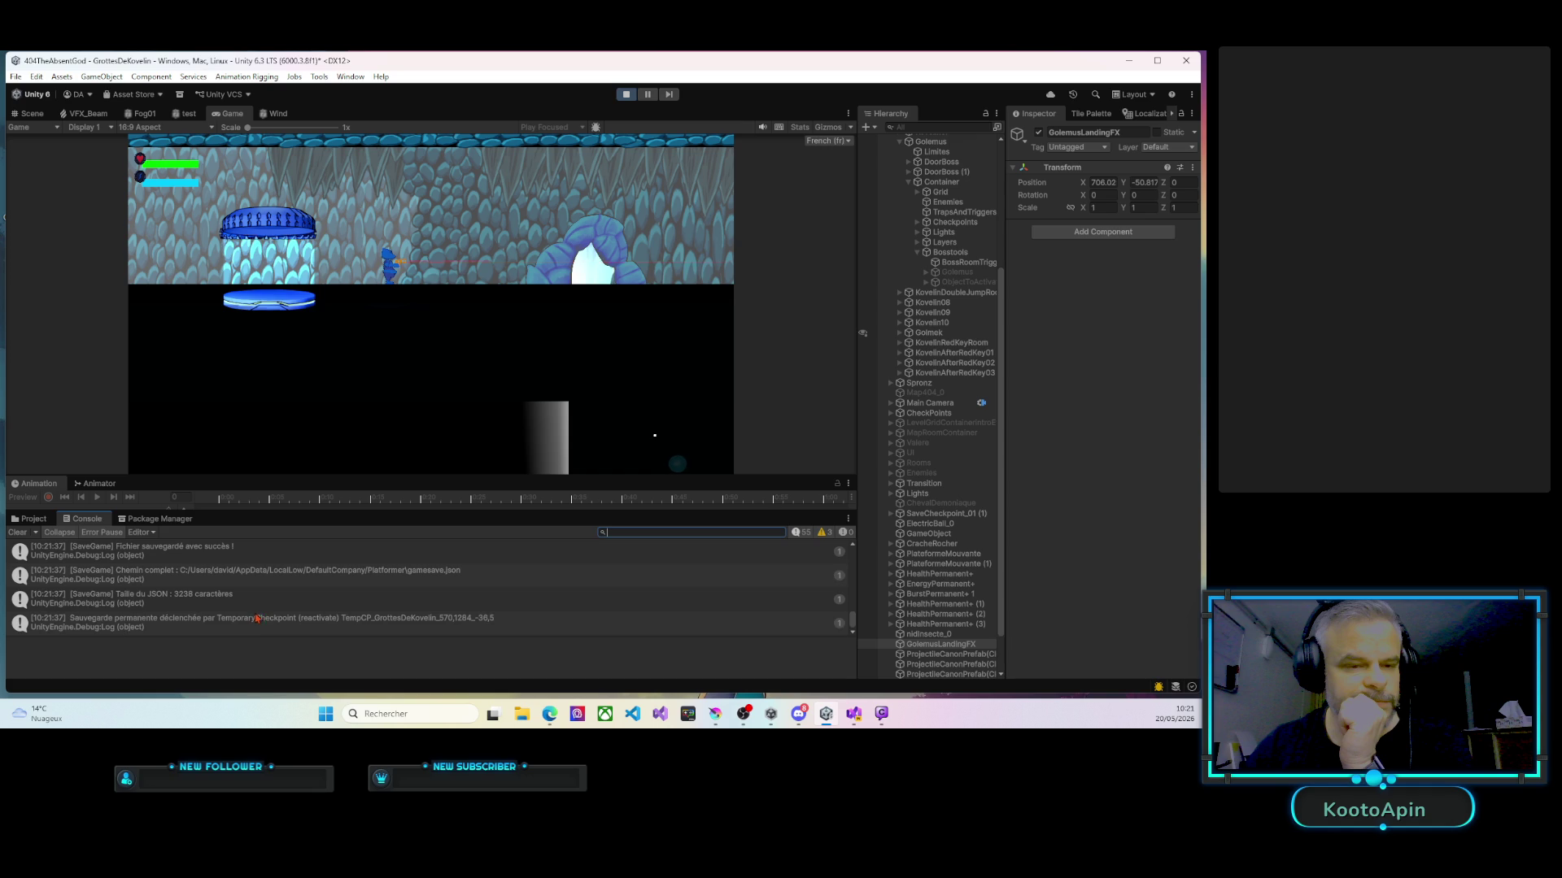
click(257, 619)
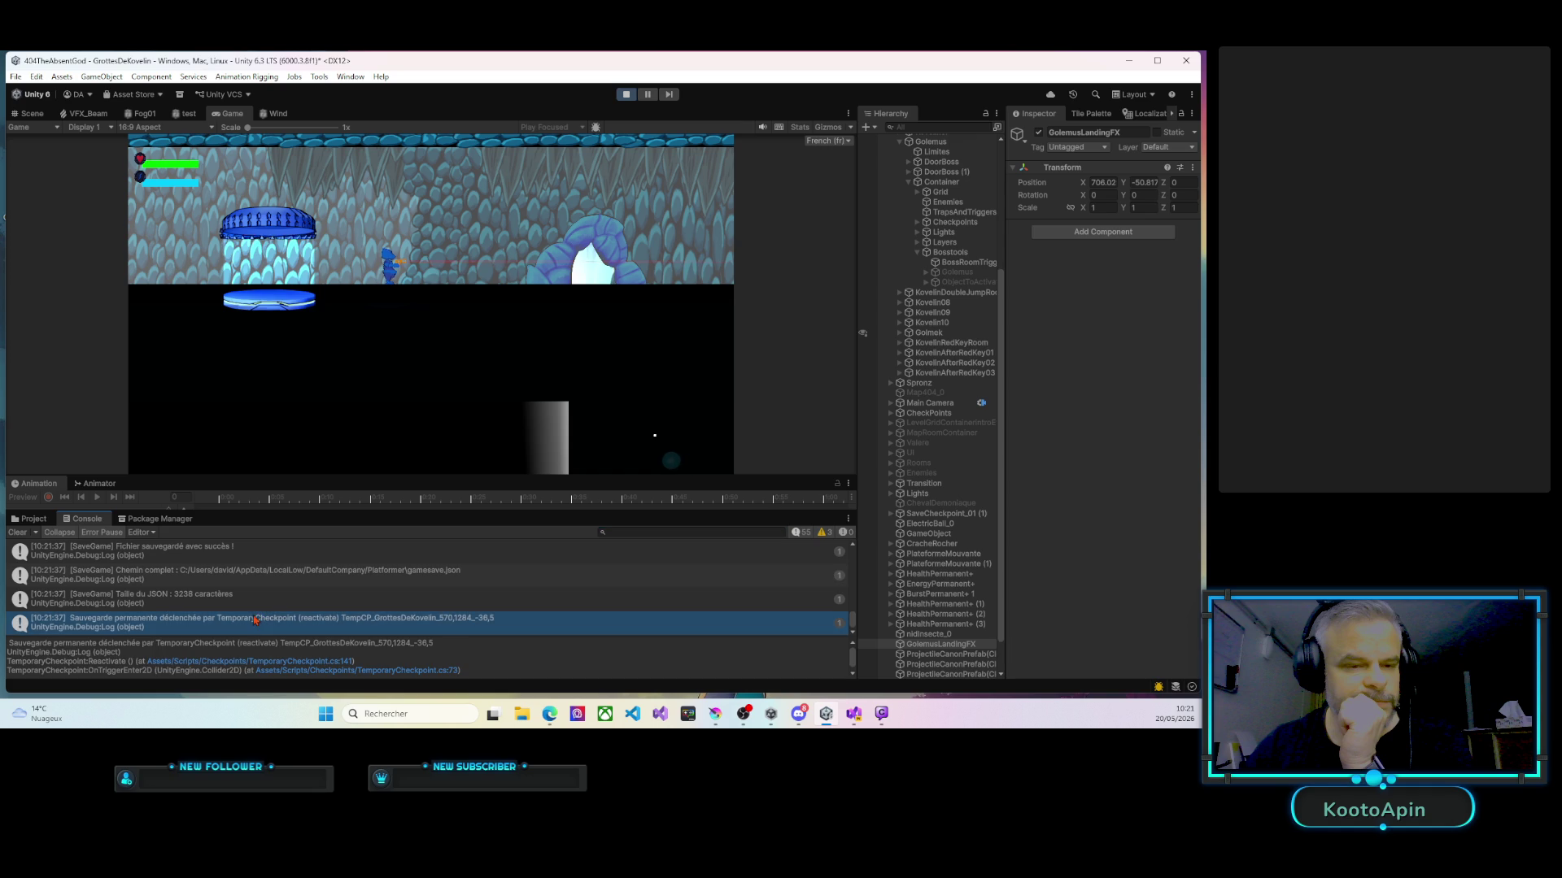
click(209, 577)
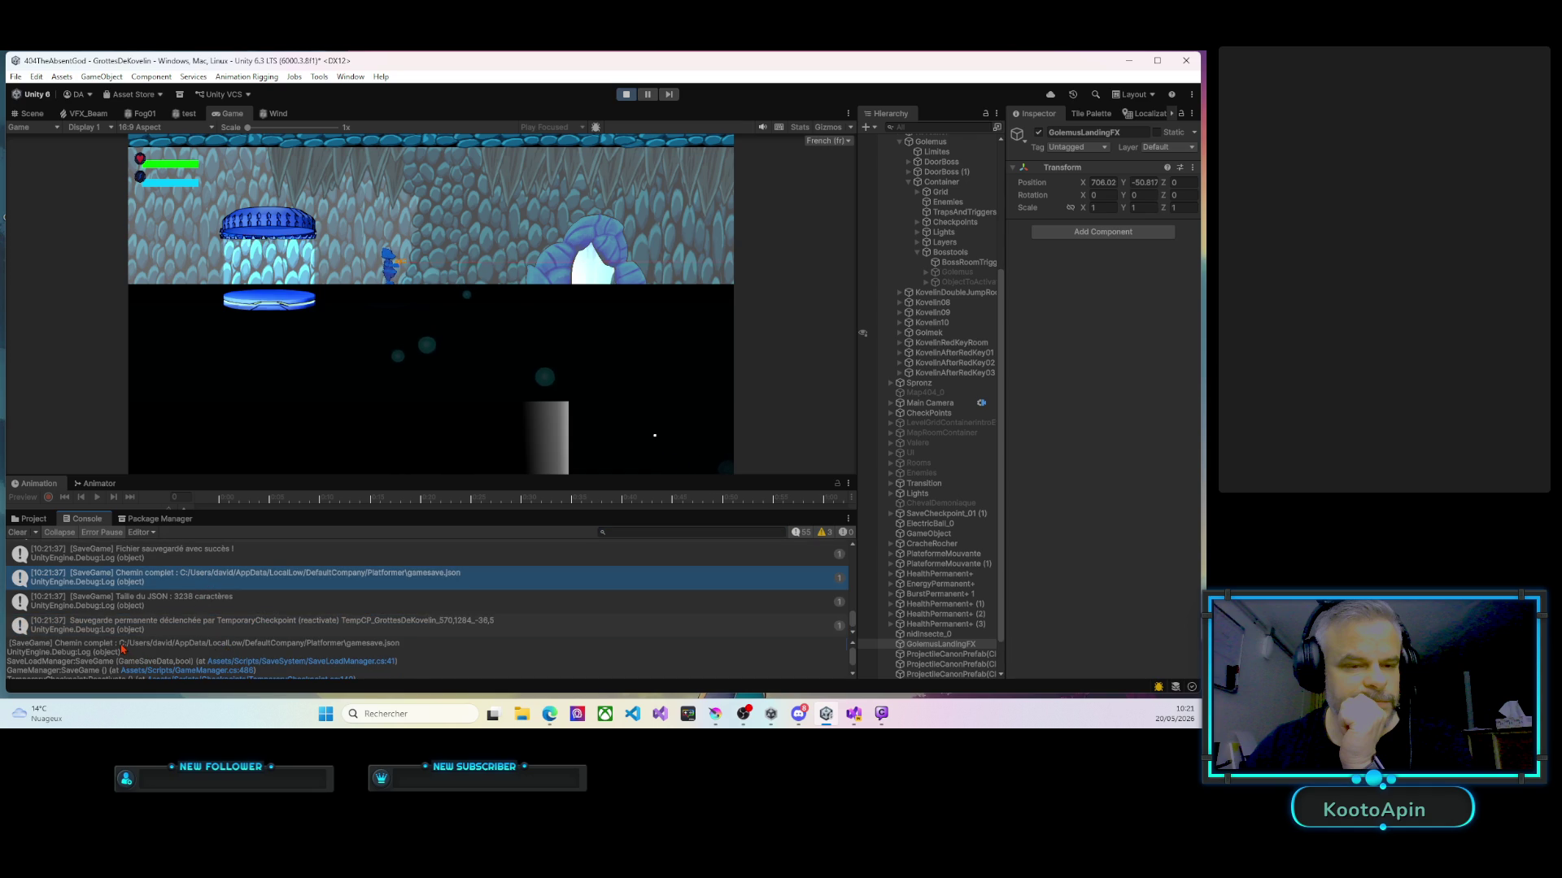
mouse_move(123, 643)
mouse_down()
mouse_move(344, 644)
mouse_move(122, 653)
mouse_up()
drag(400, 643, 118, 637)
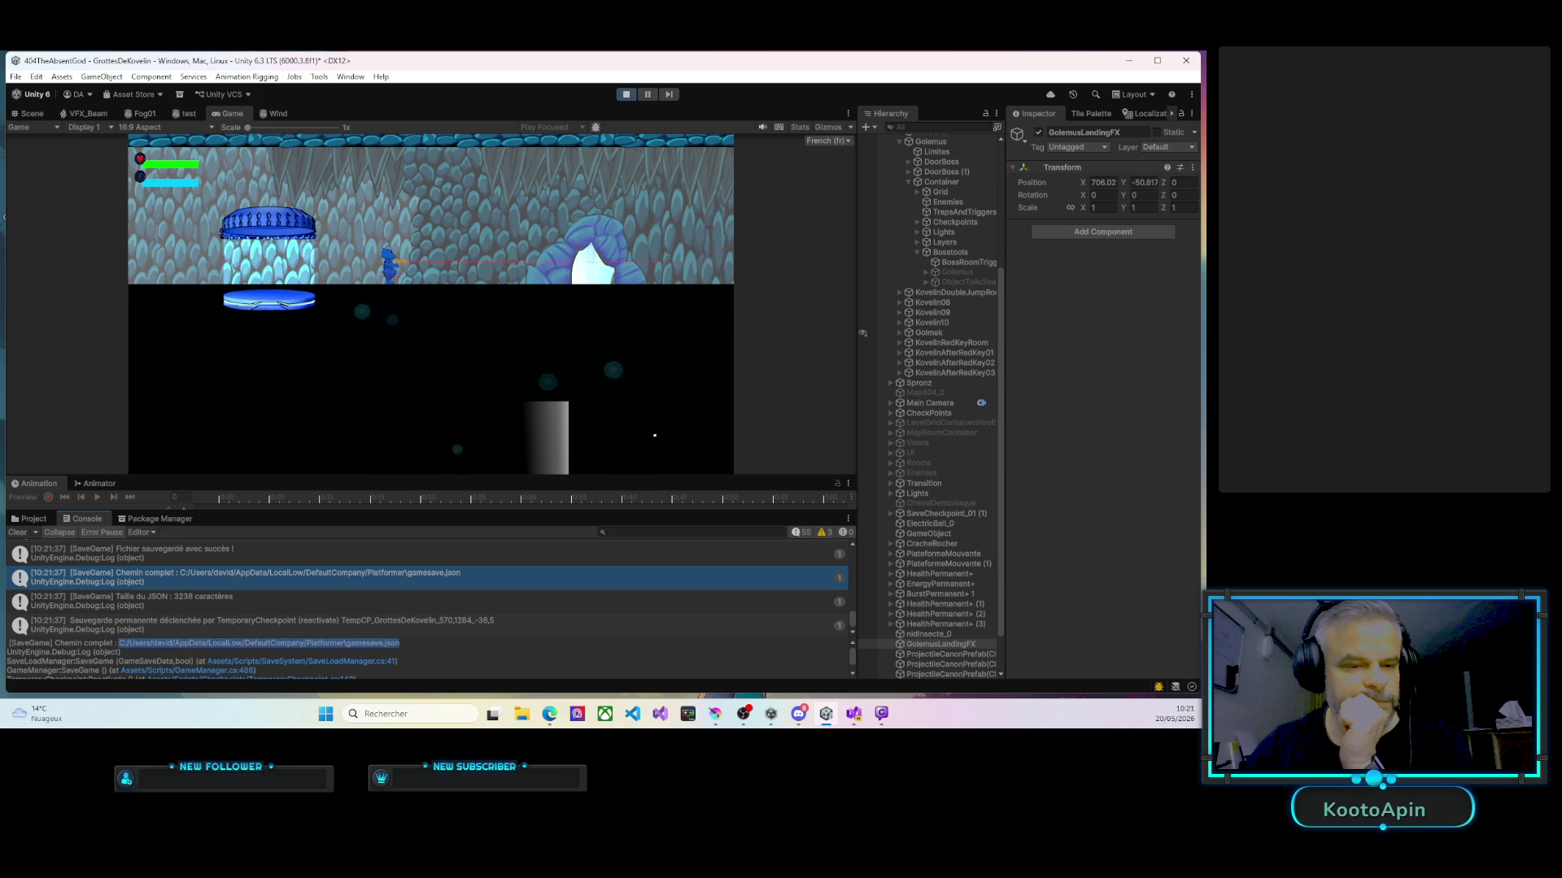
key(alt+Tab)
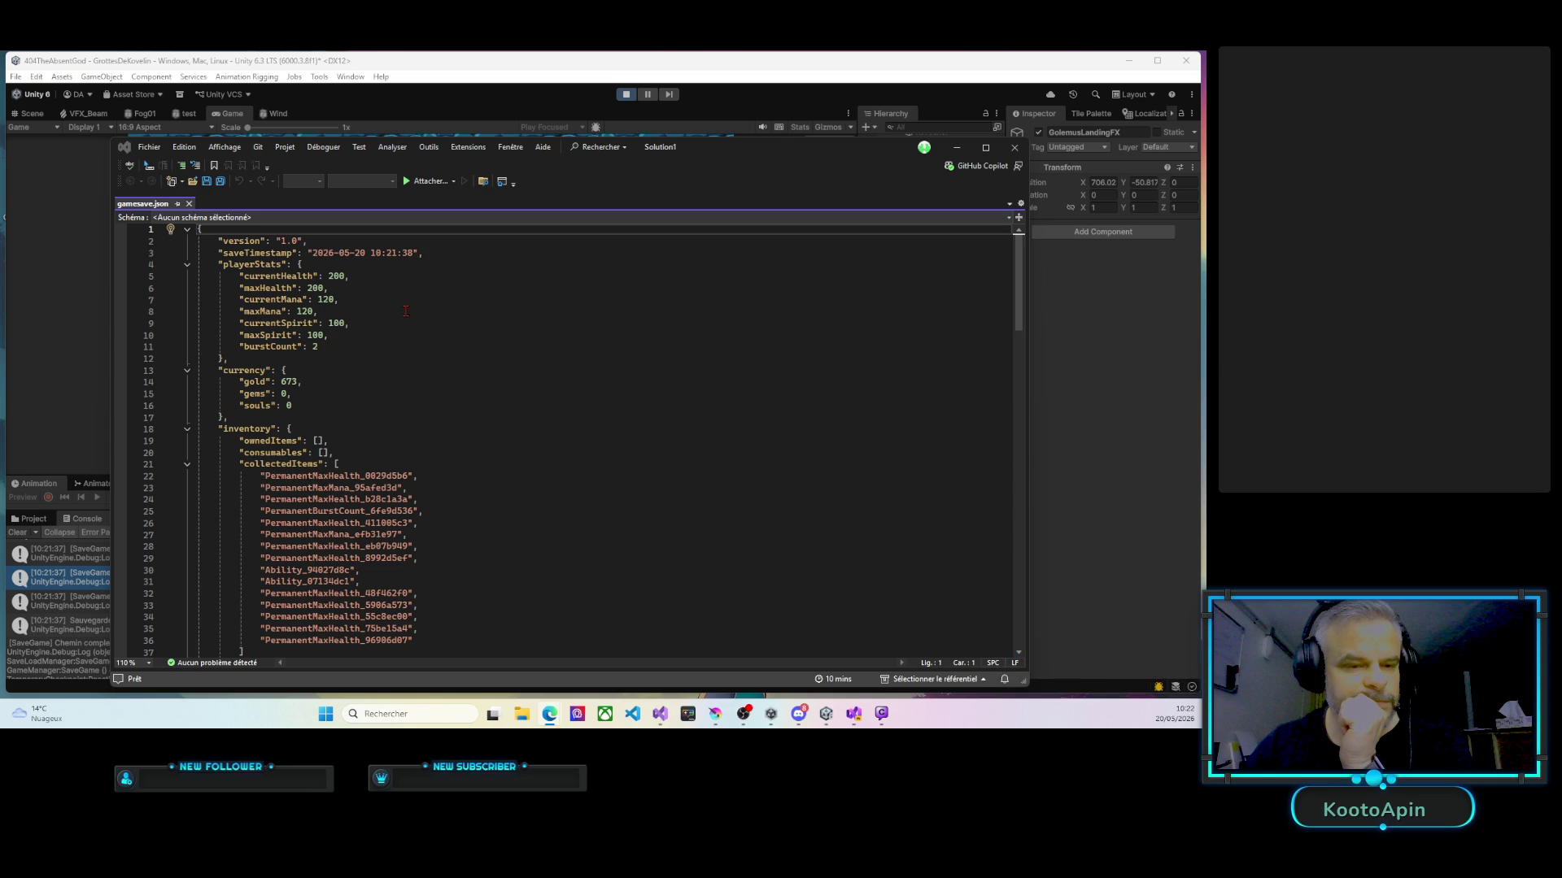
Delete the Golemus and Golmek entries from defeatedBosses, leaving only Boss002.
scroll(401, 426, down, 20)
scroll(401, 426, down, 9)
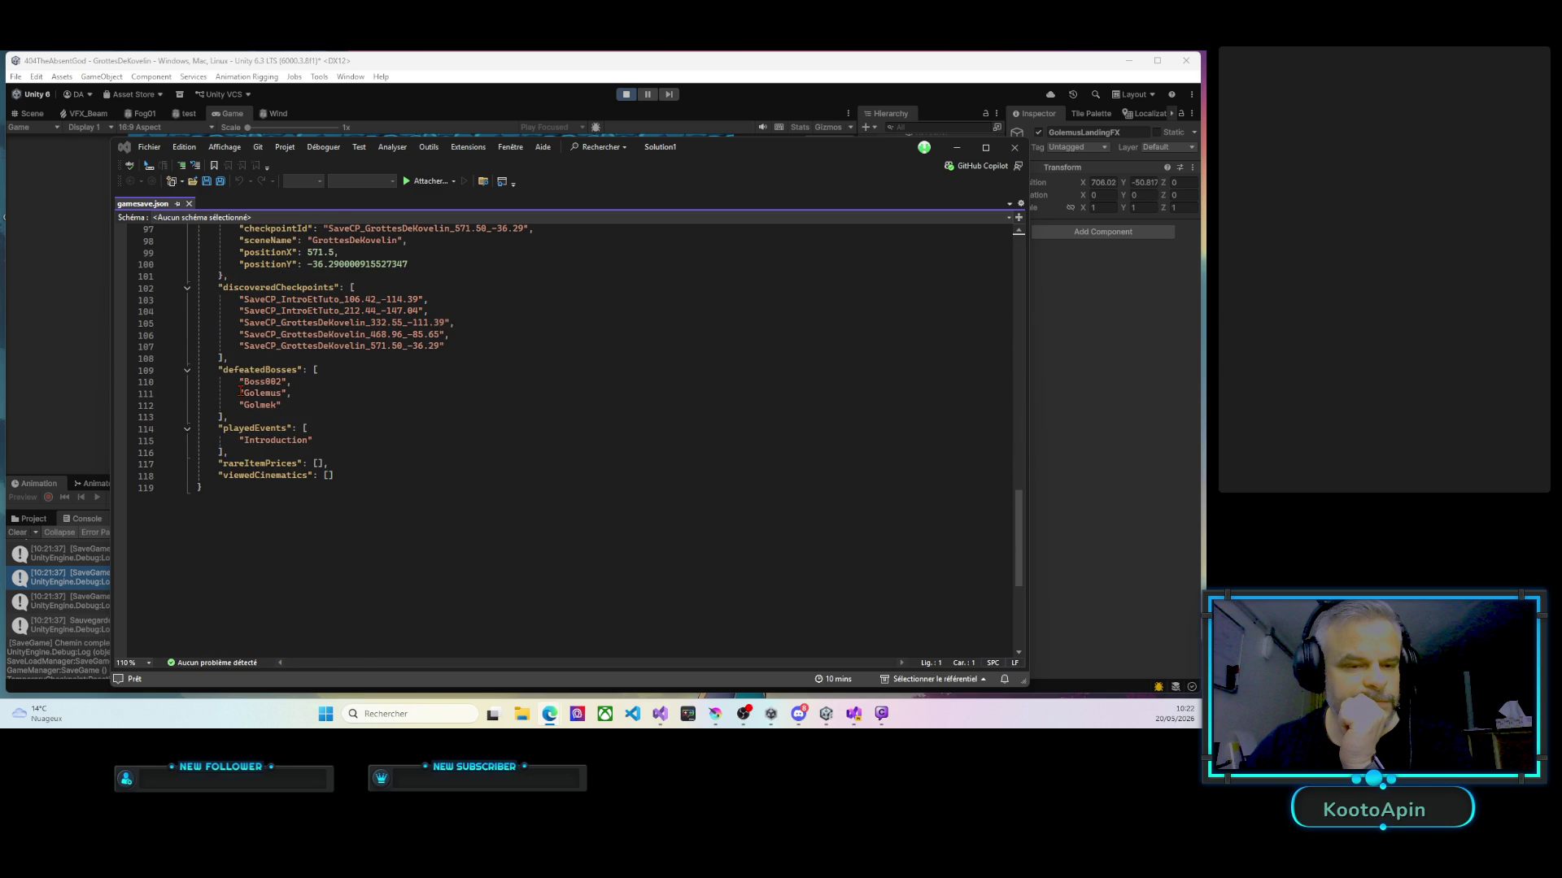
drag(288, 384, 296, 406)
key(Delete)
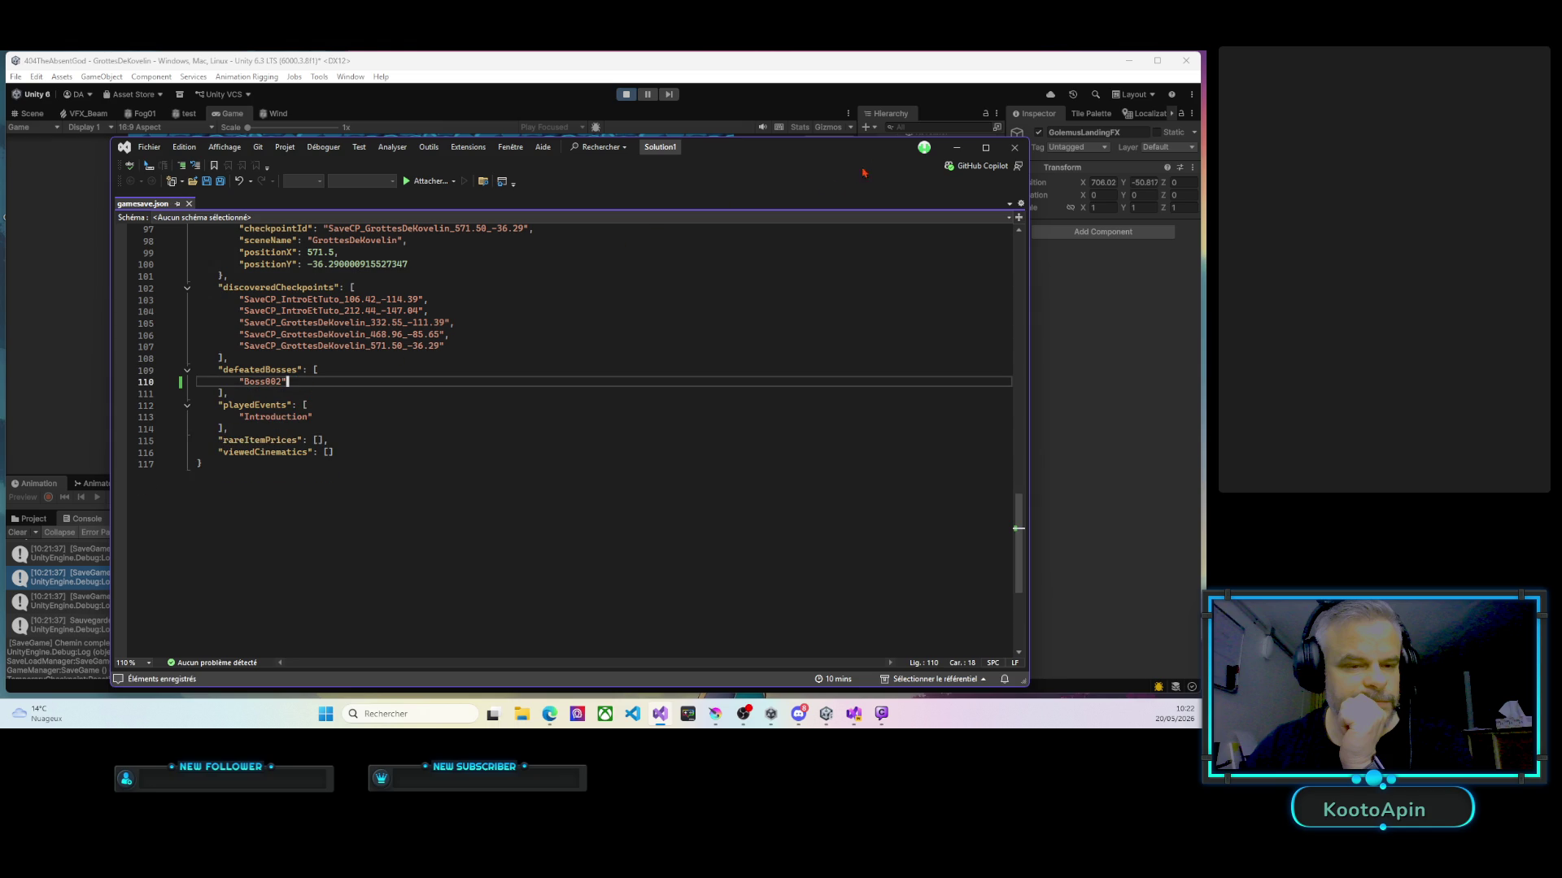
key(alt+Tab)
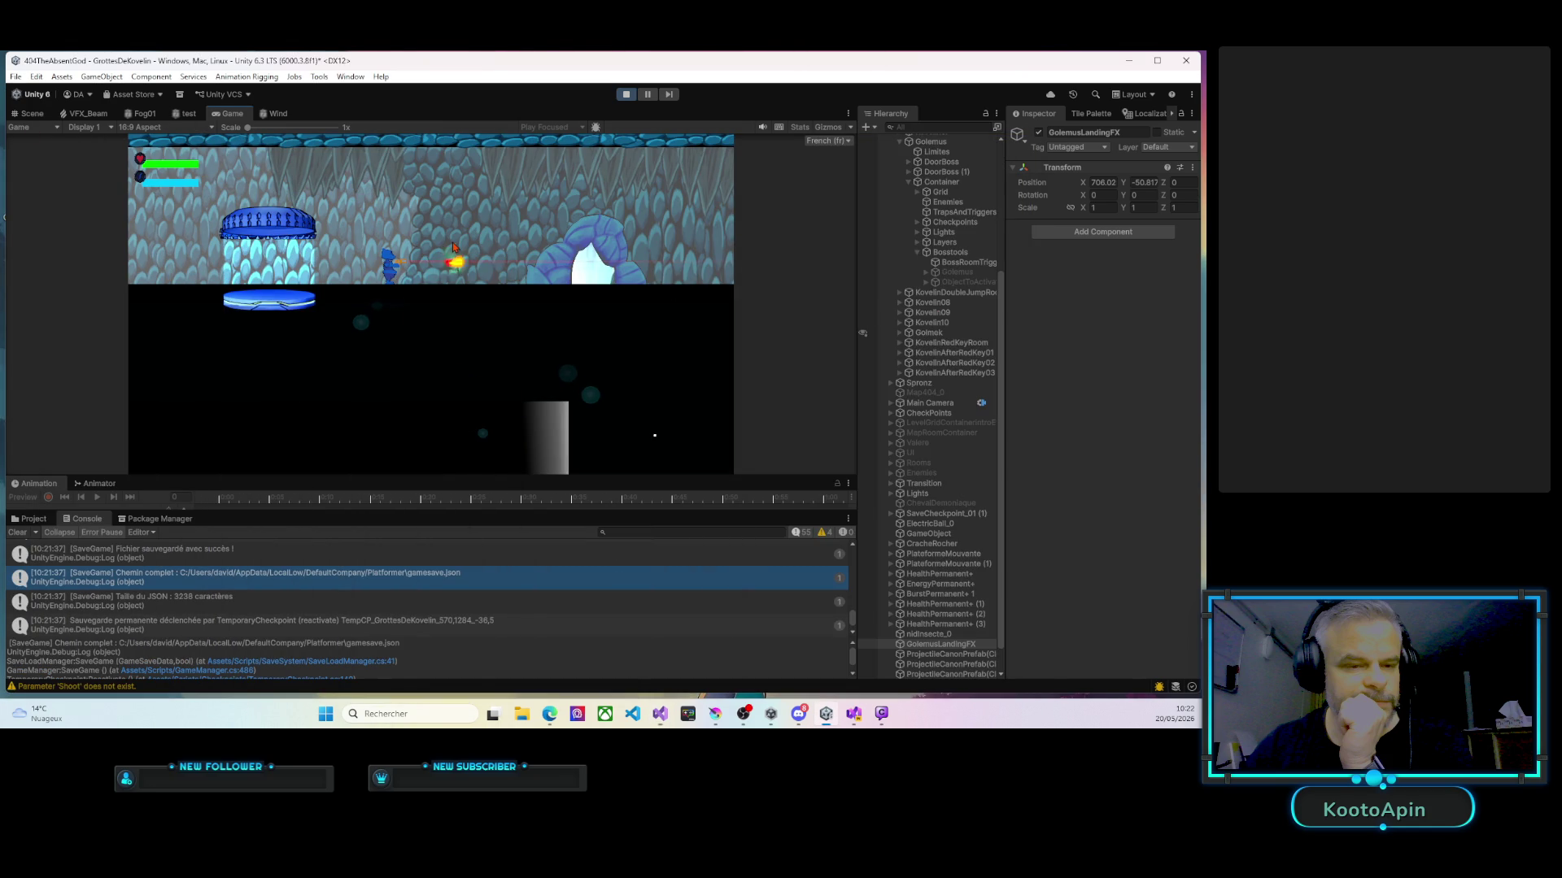
Restart Play mode and walk the hero out of the capsule.
click(627, 94)
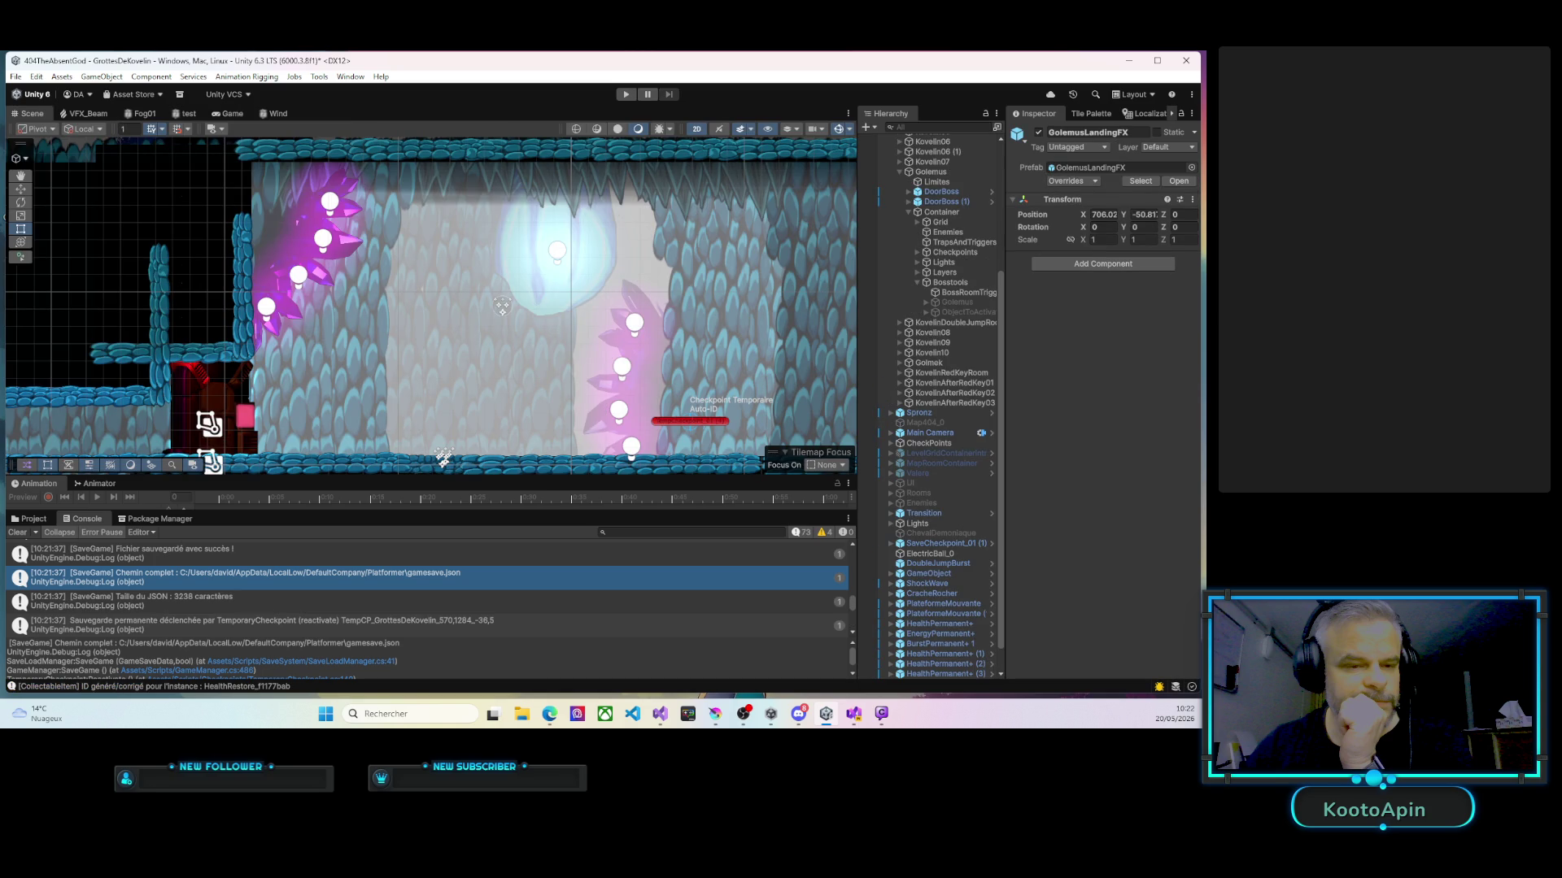
key(alt+Tab)
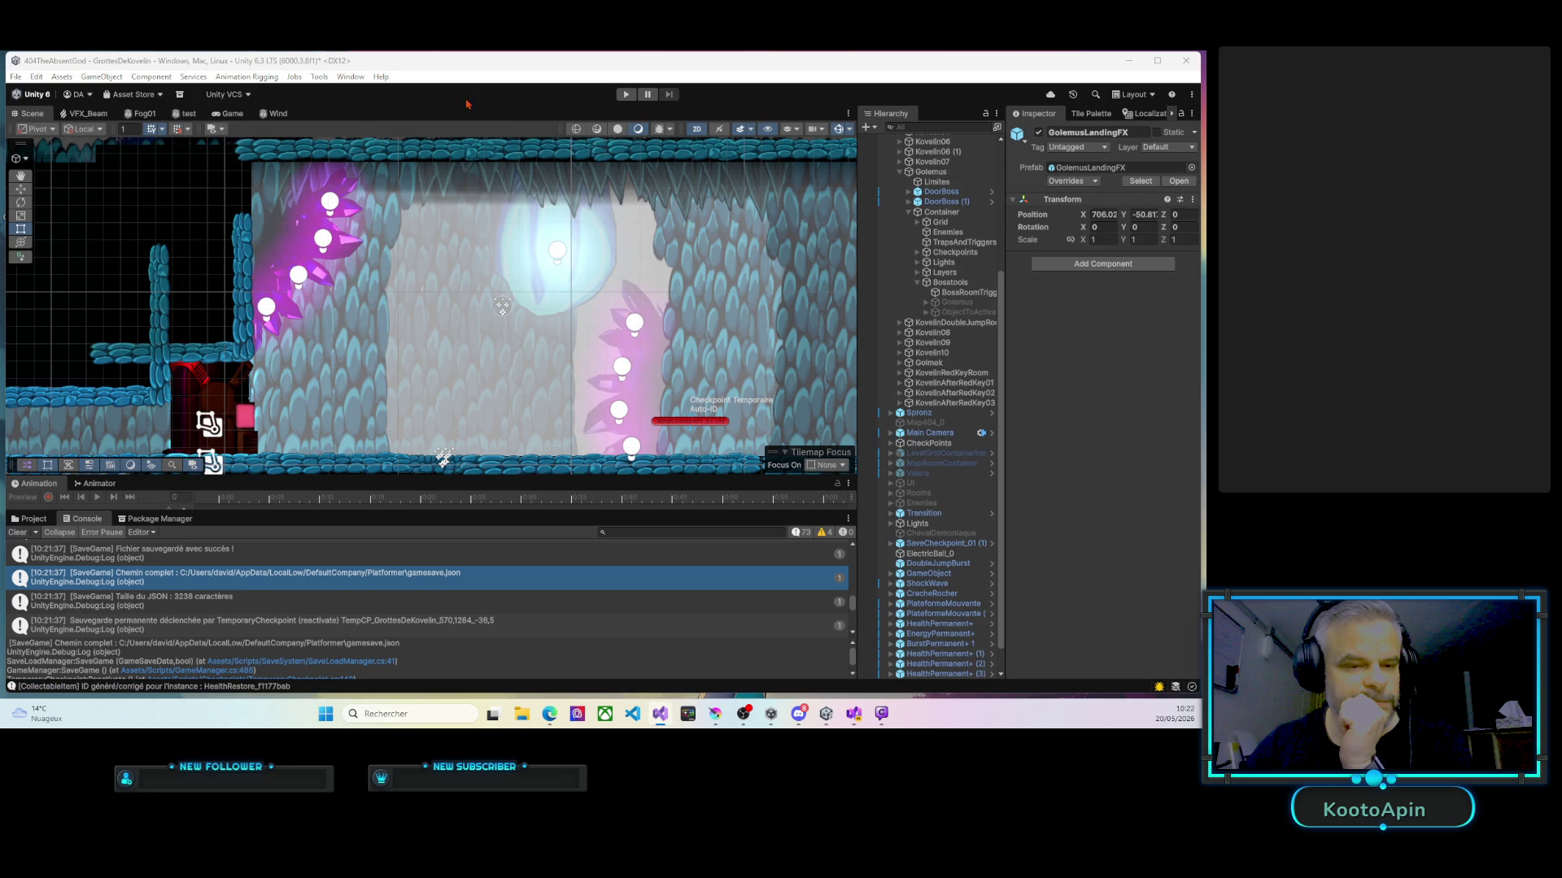
click(623, 94)
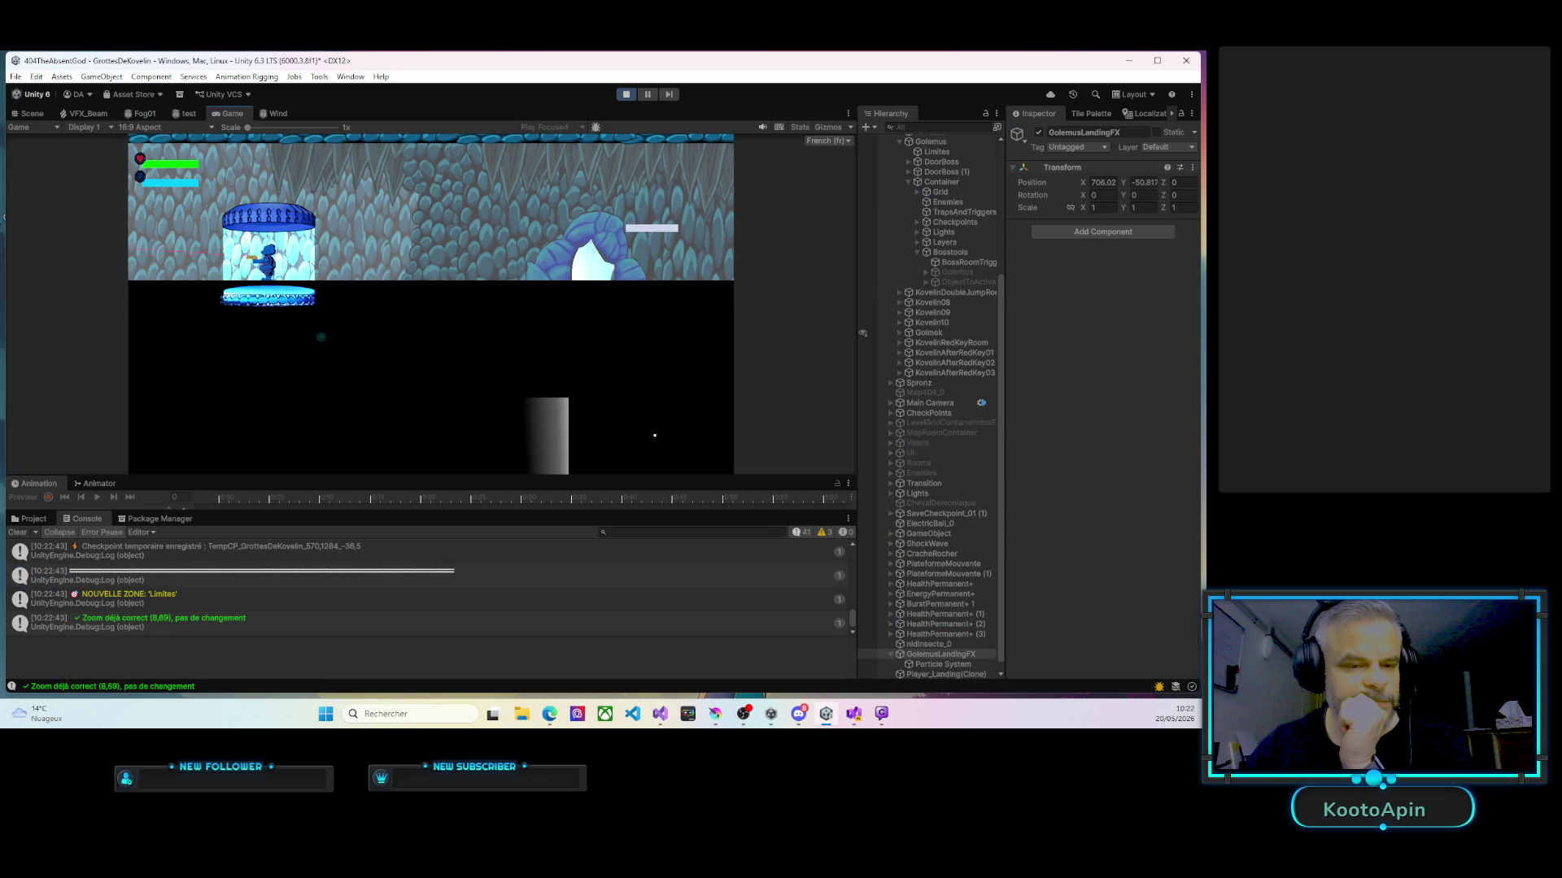
key(Right)
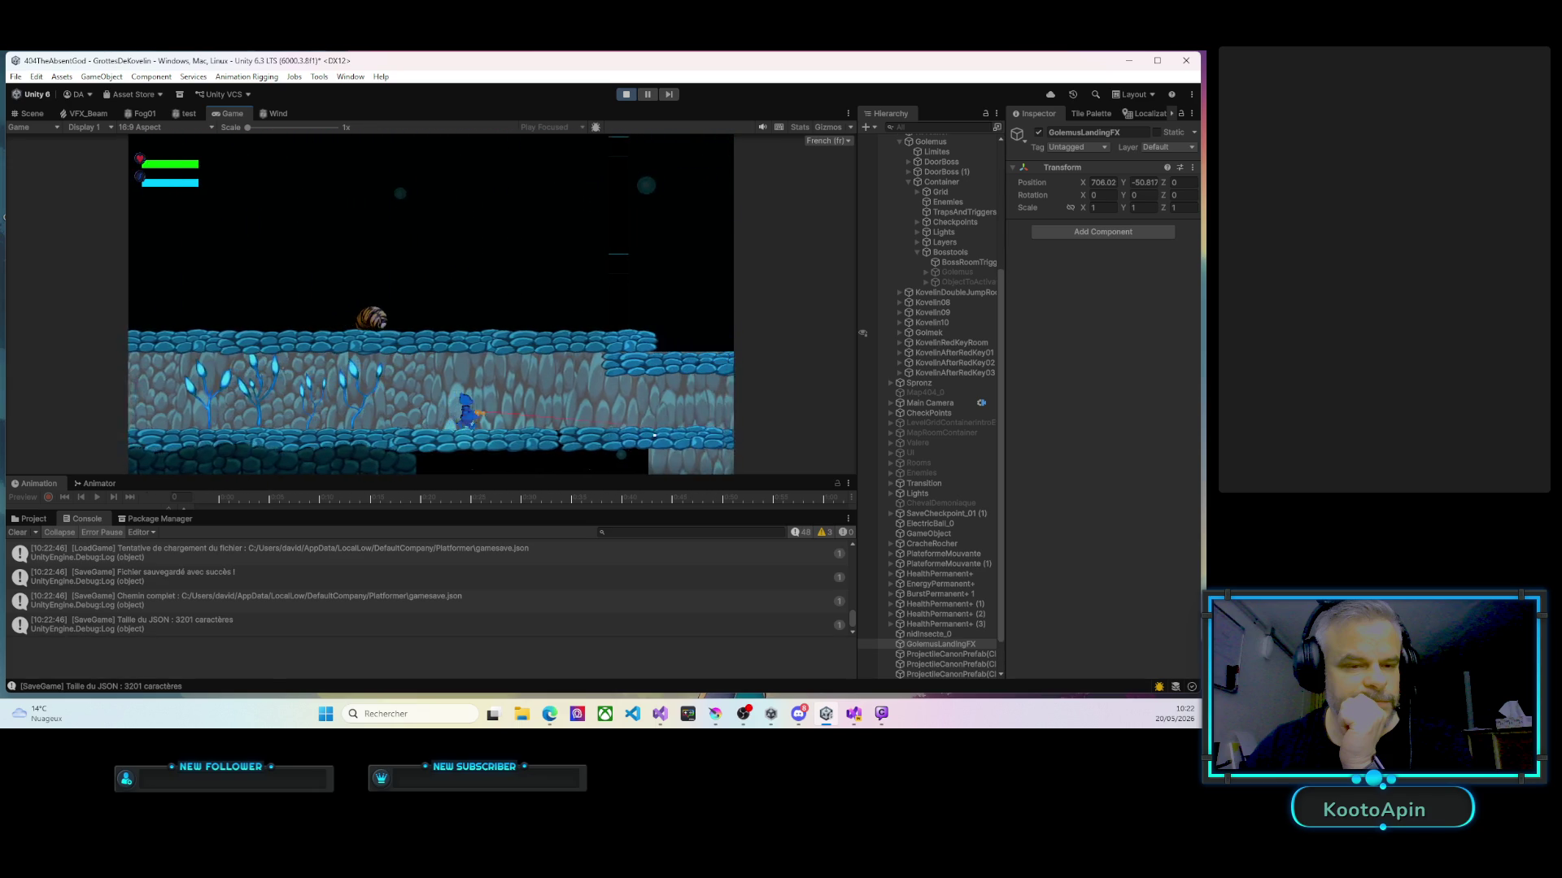
Pause the game and return to the Menu scene through Menu Principal.
key(Escape)
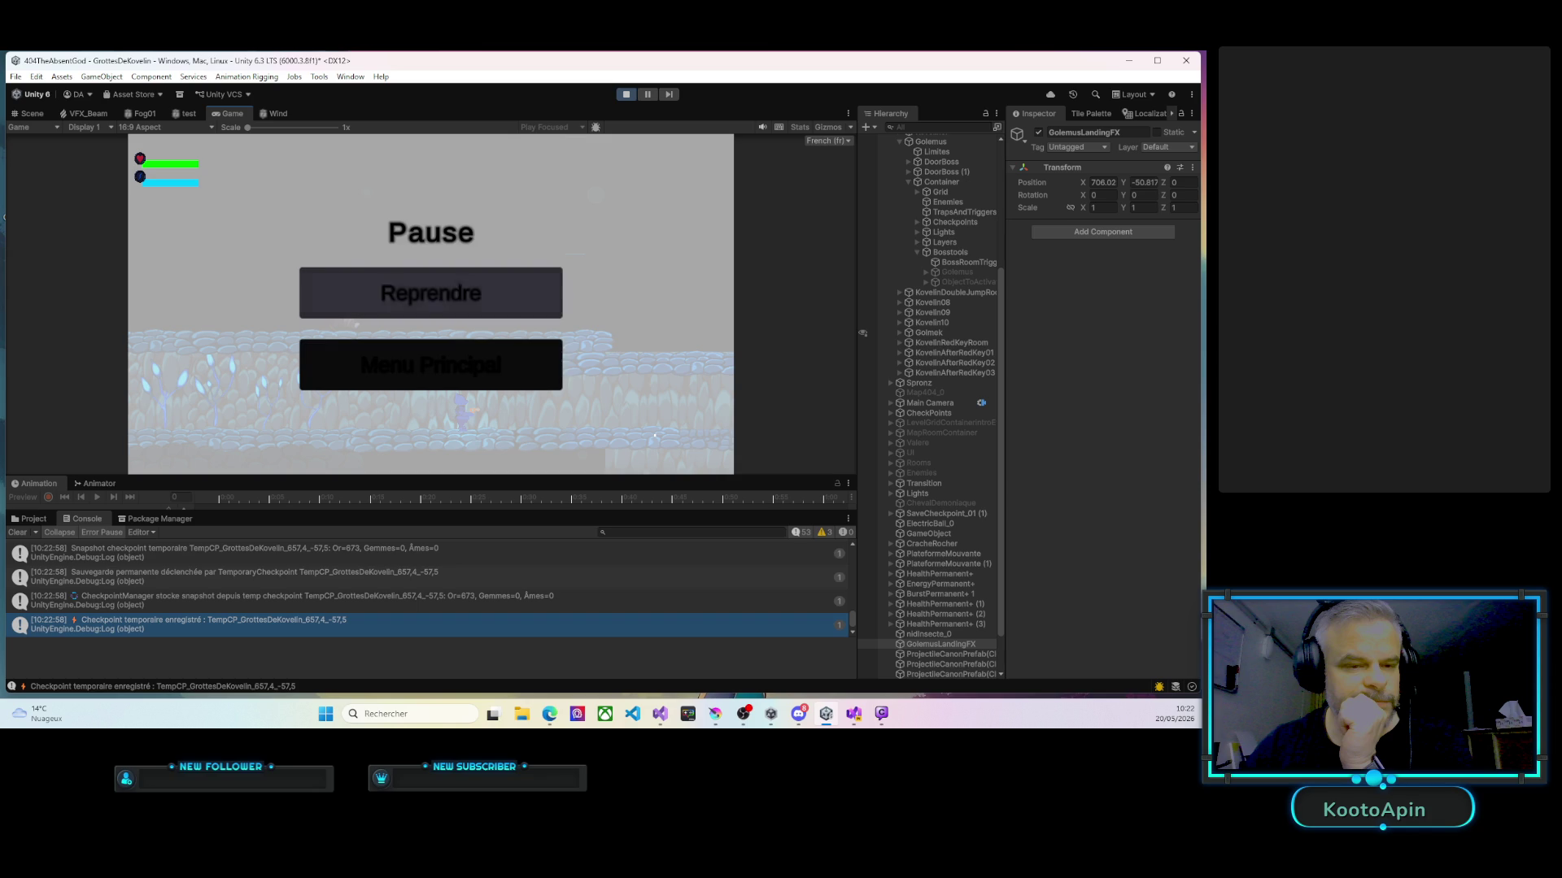
key(Down)
key(Escape)
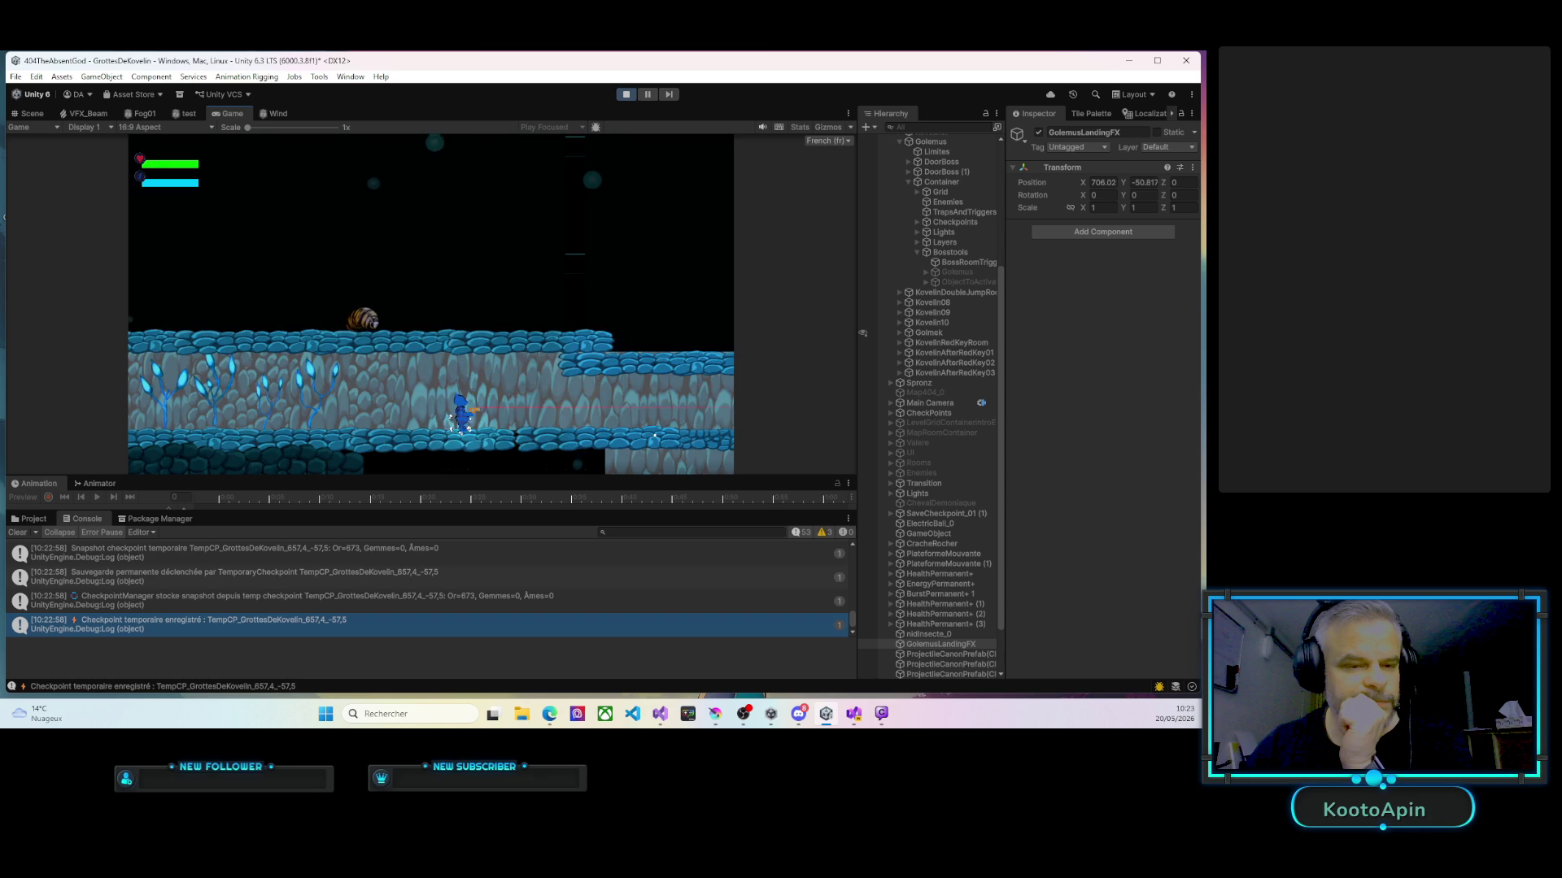
key(Escape)
key(Up)
key(Return)
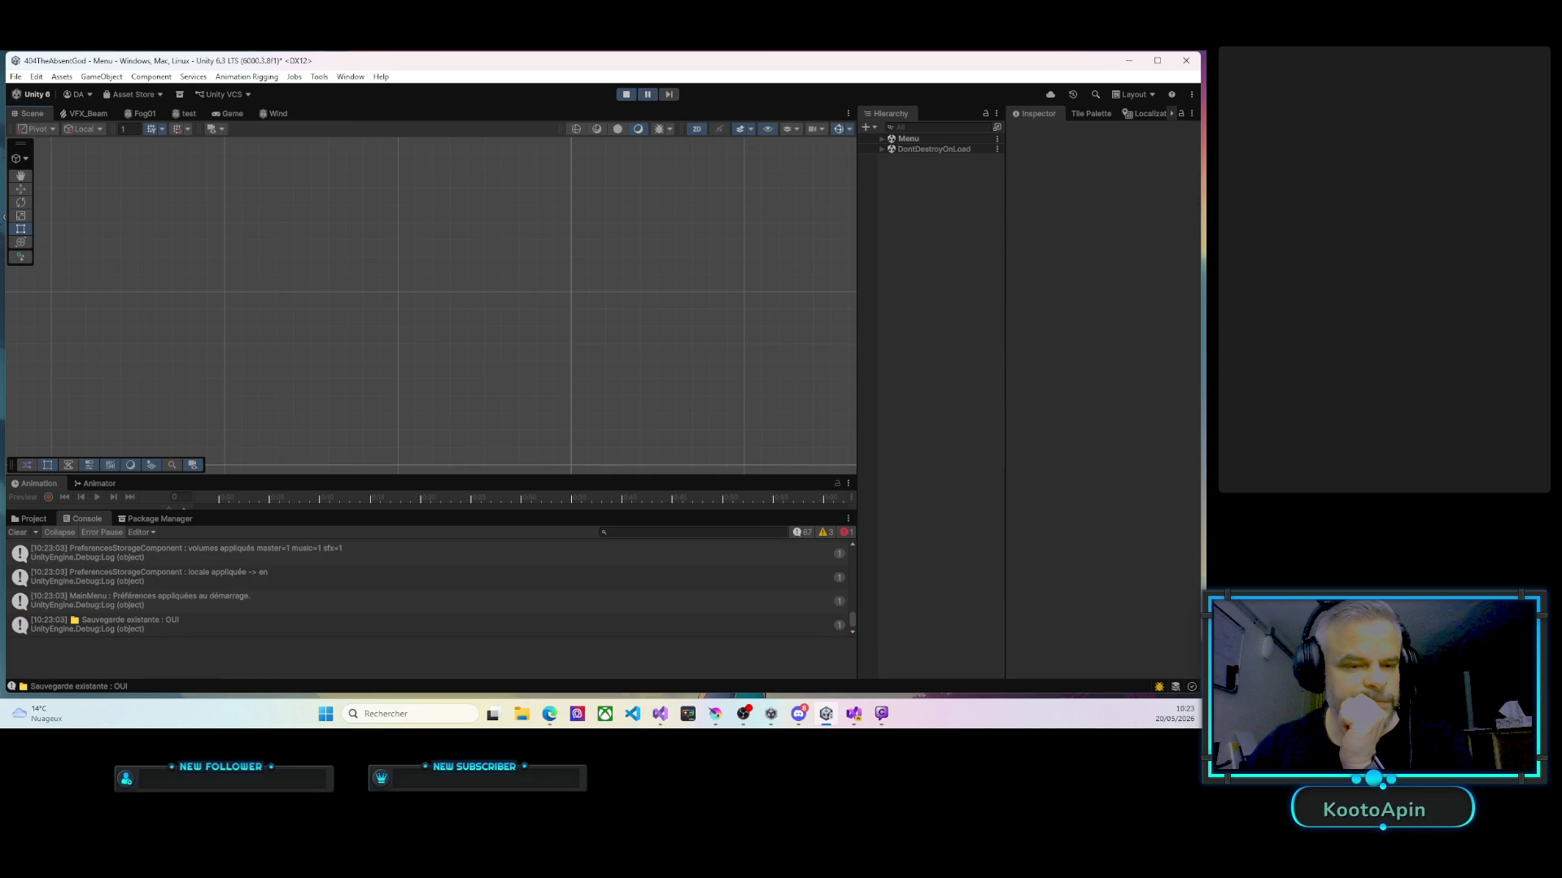
Resume the game and continue the saved game into the GrottesDeKovelin level.
click(649, 94)
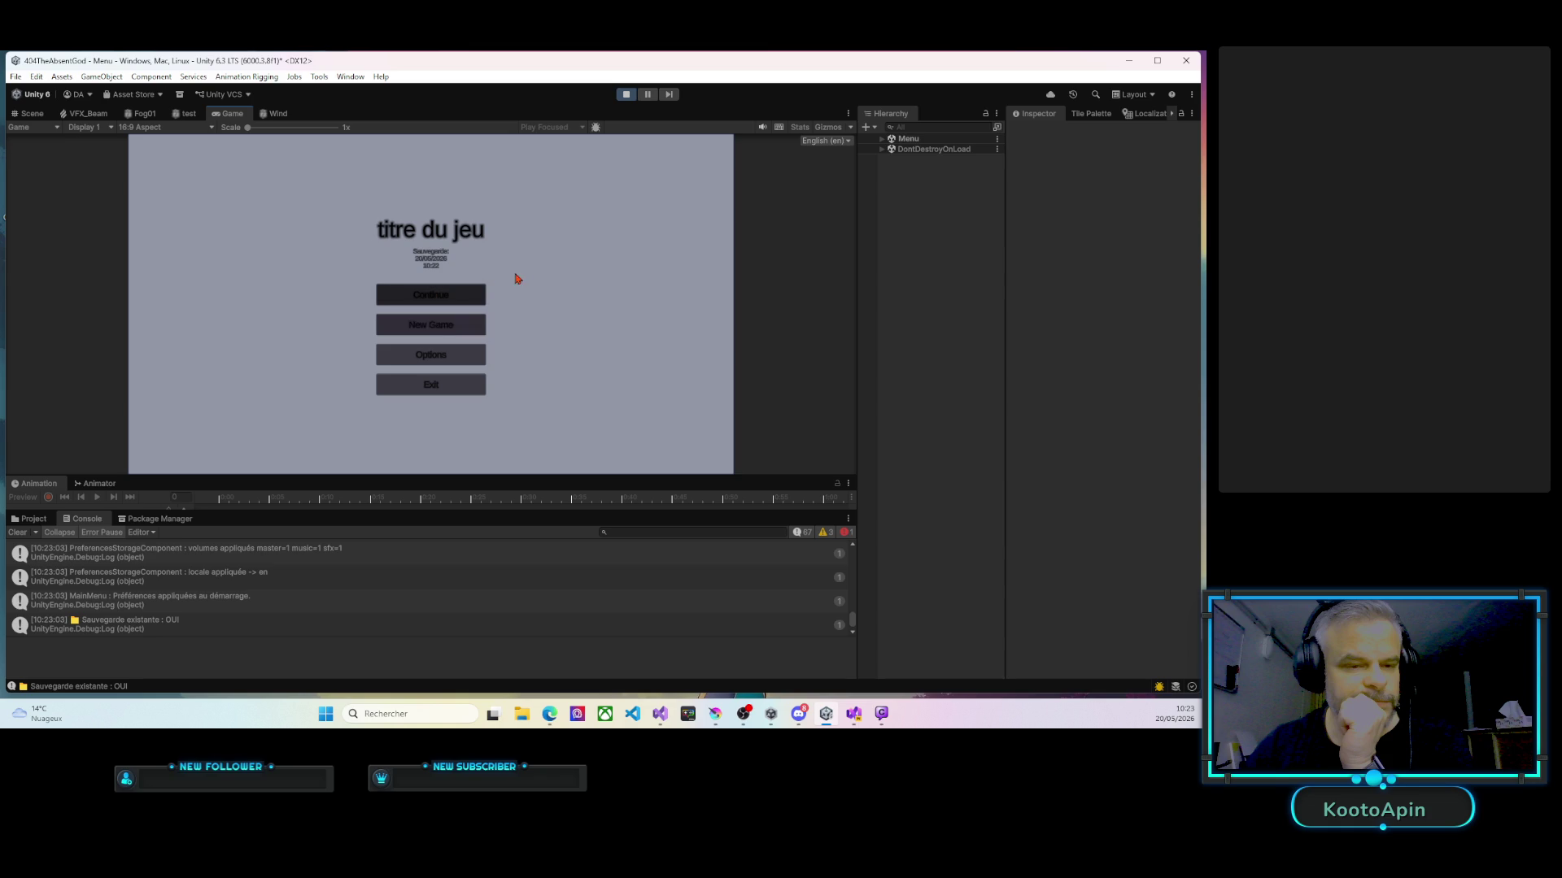
key(Return)
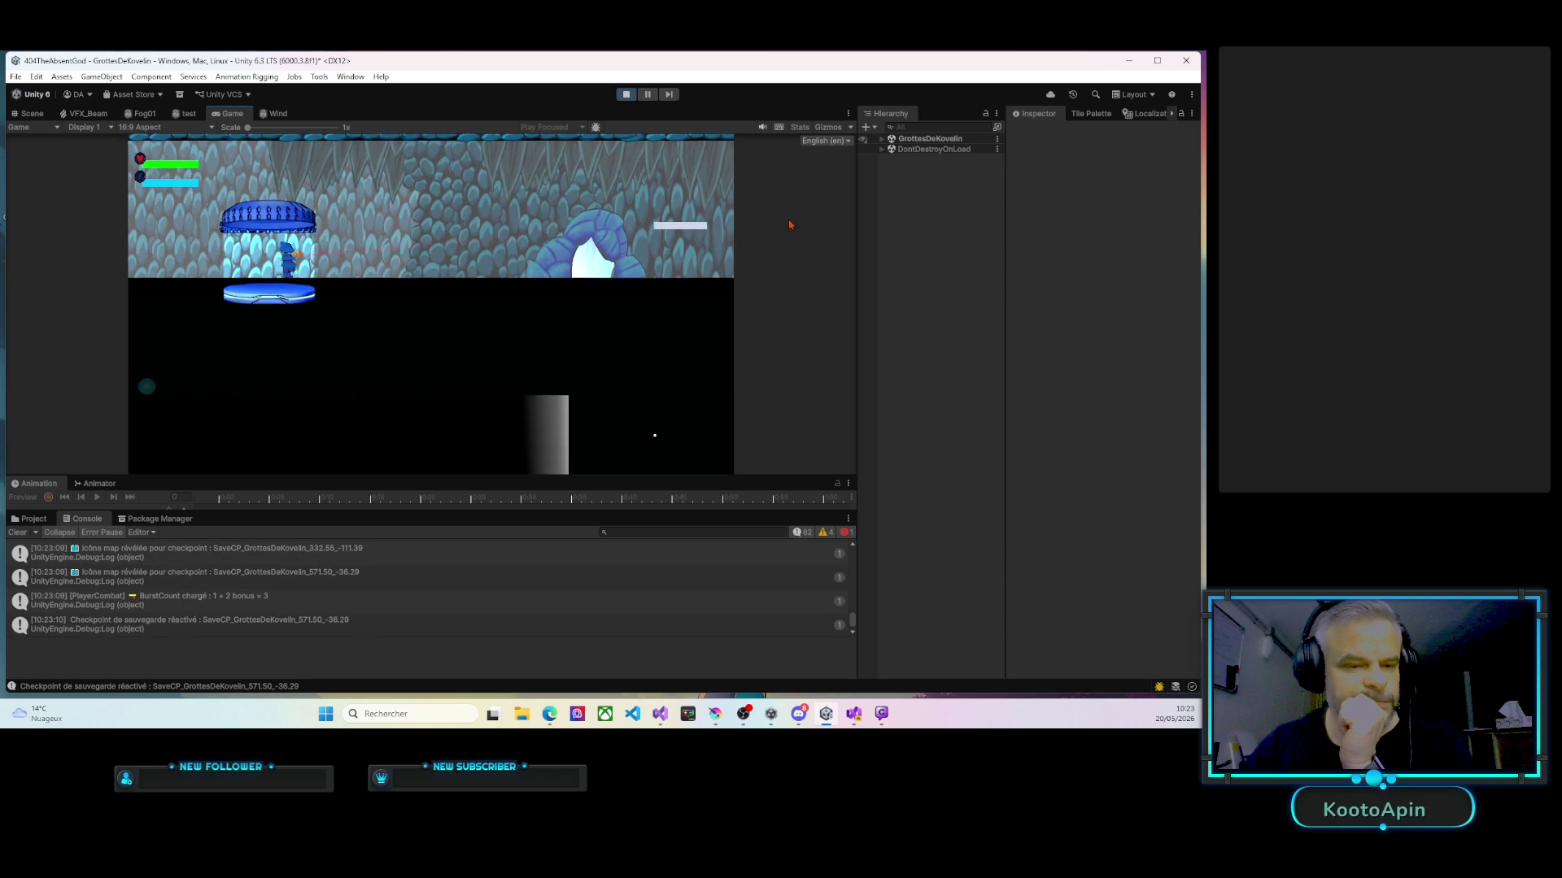
Run the hero right past the crystals, crates and blue plants into the boss room.
key(d)
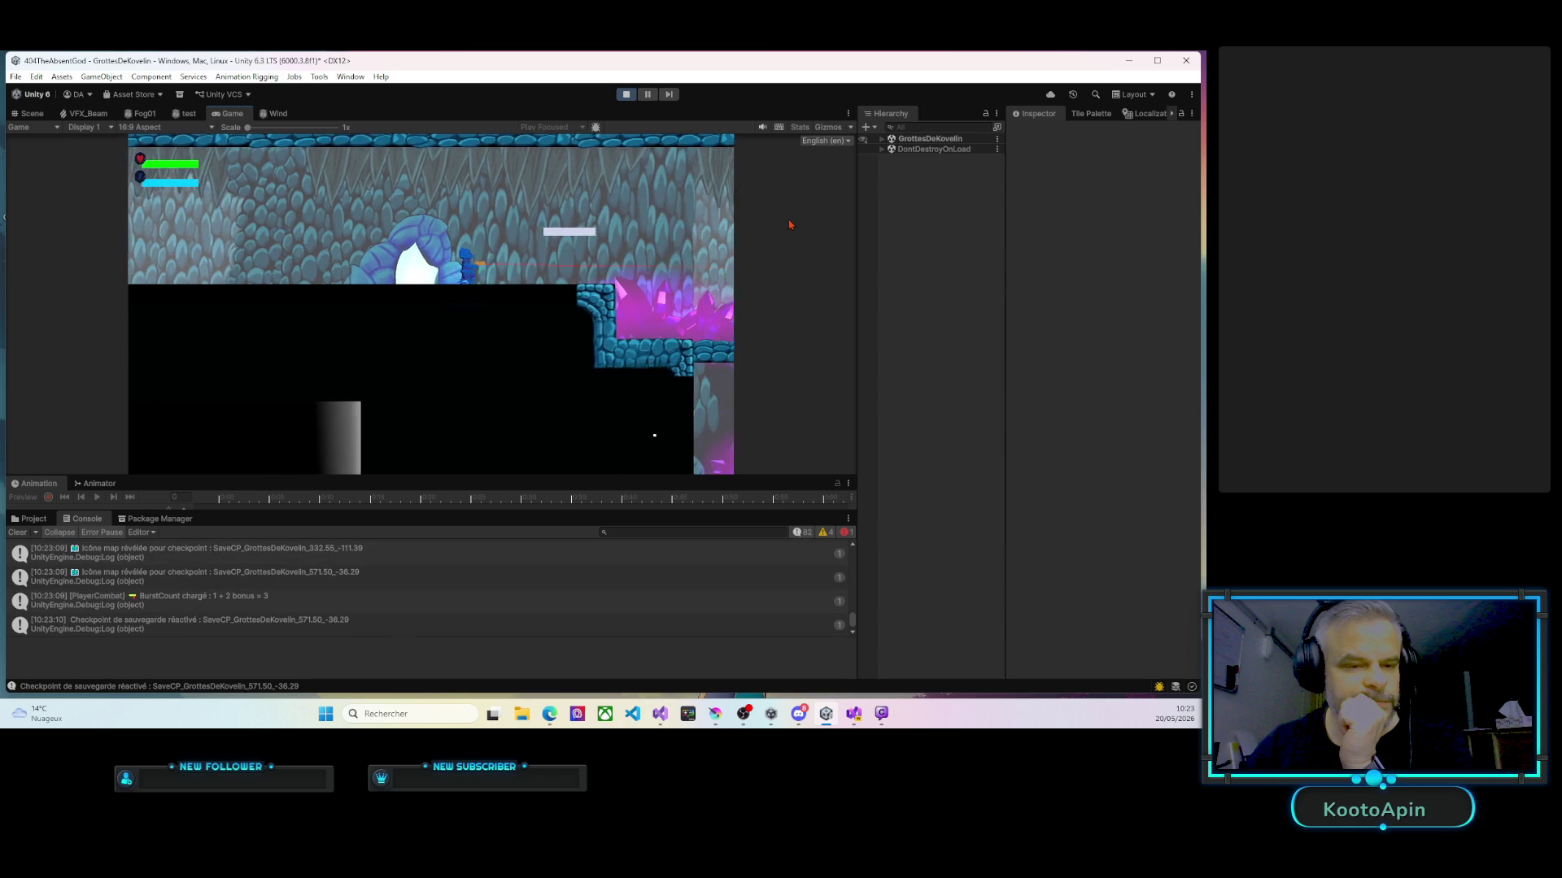
key(d)
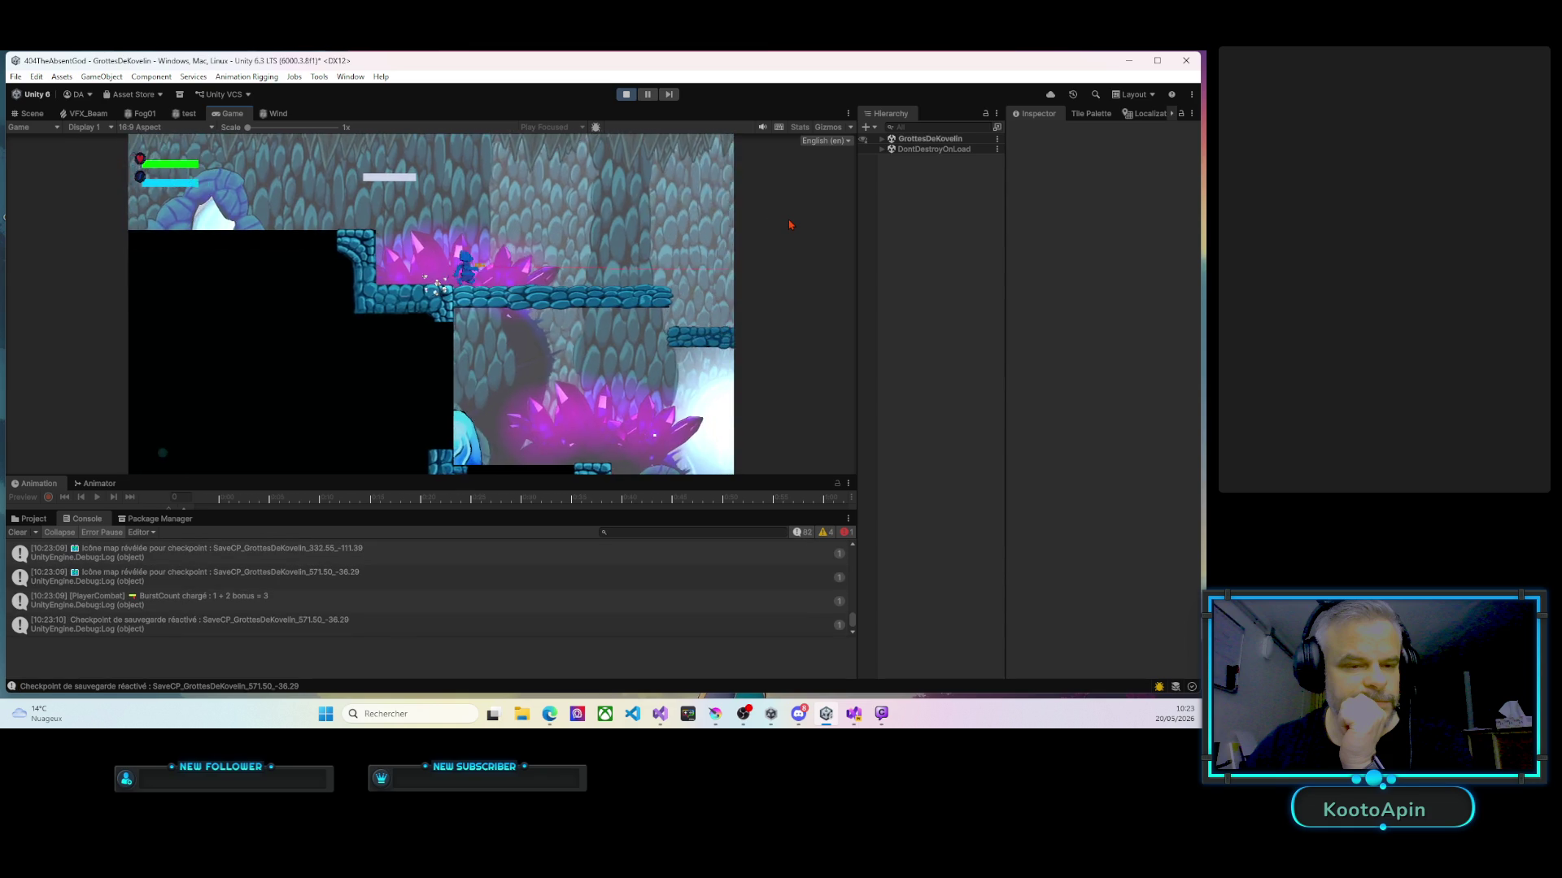
key(d)
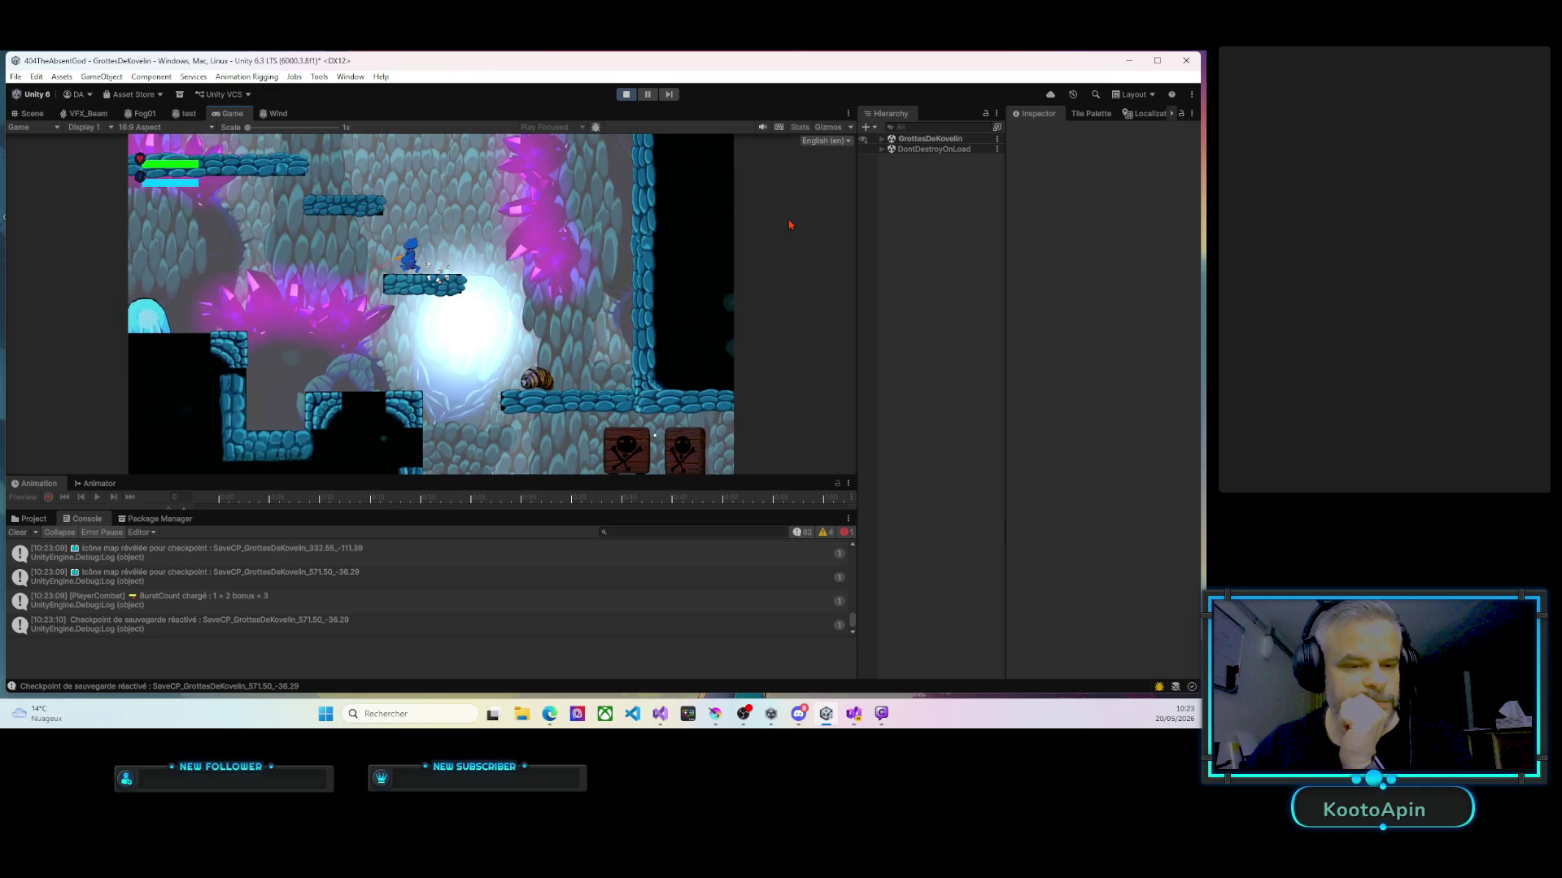
key(d)
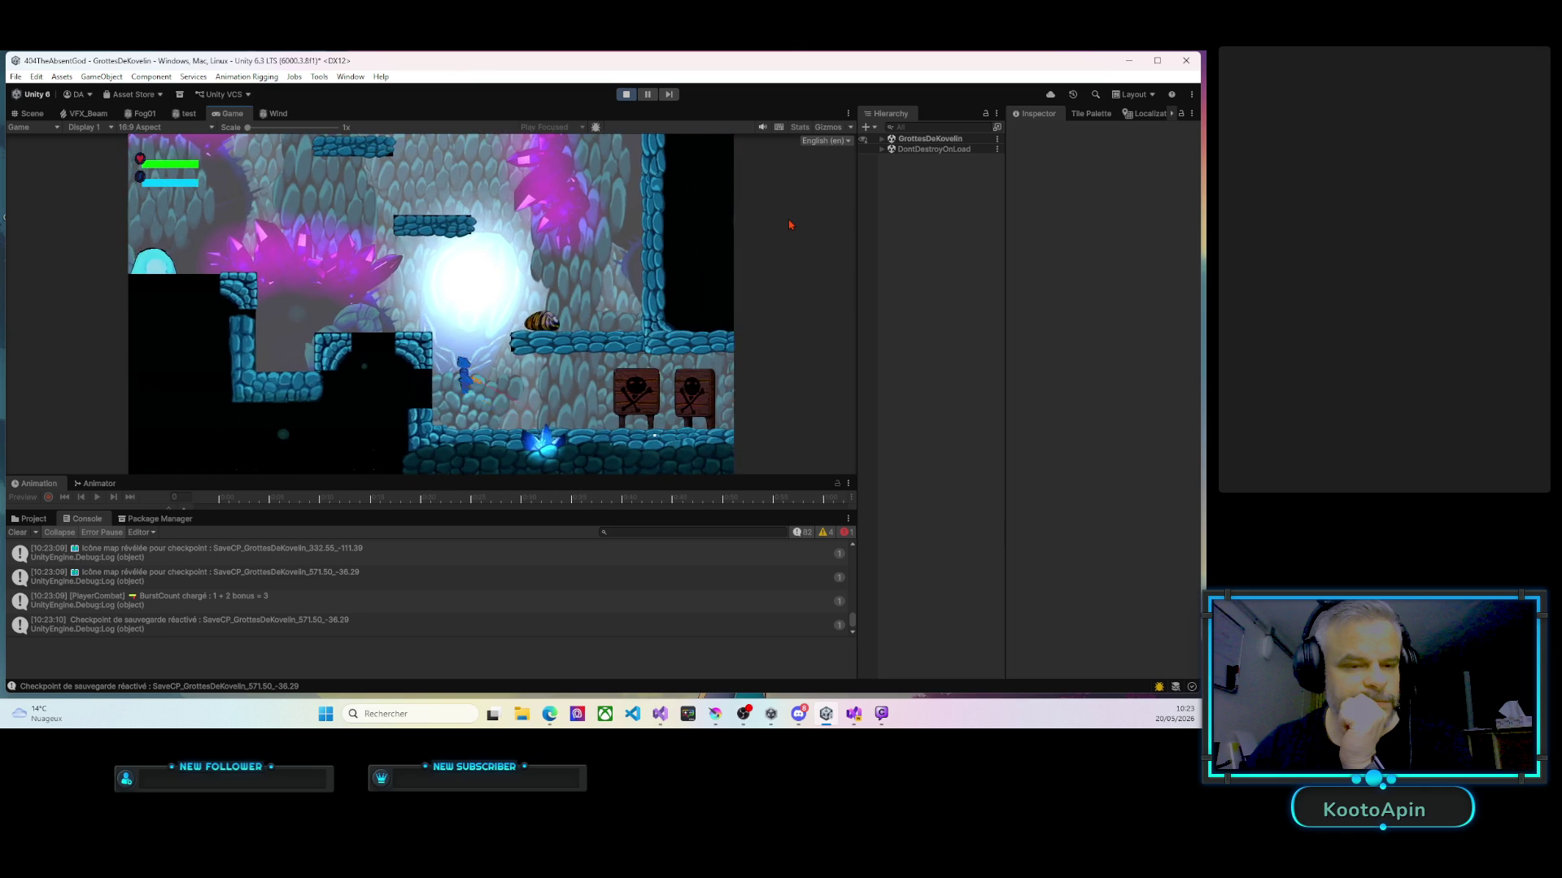
key(d)
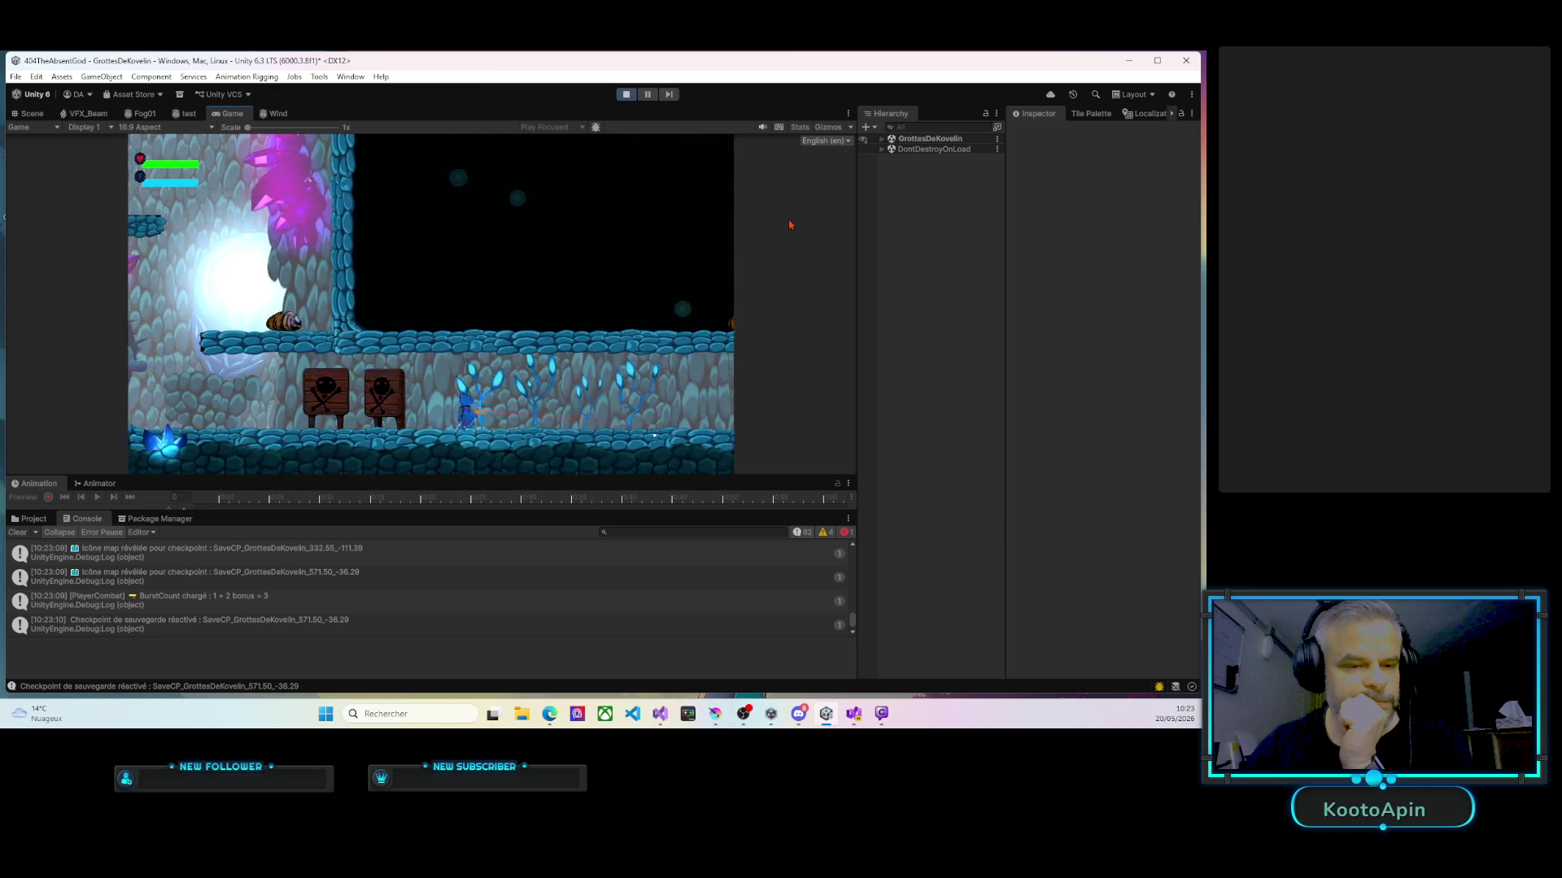
key(d)
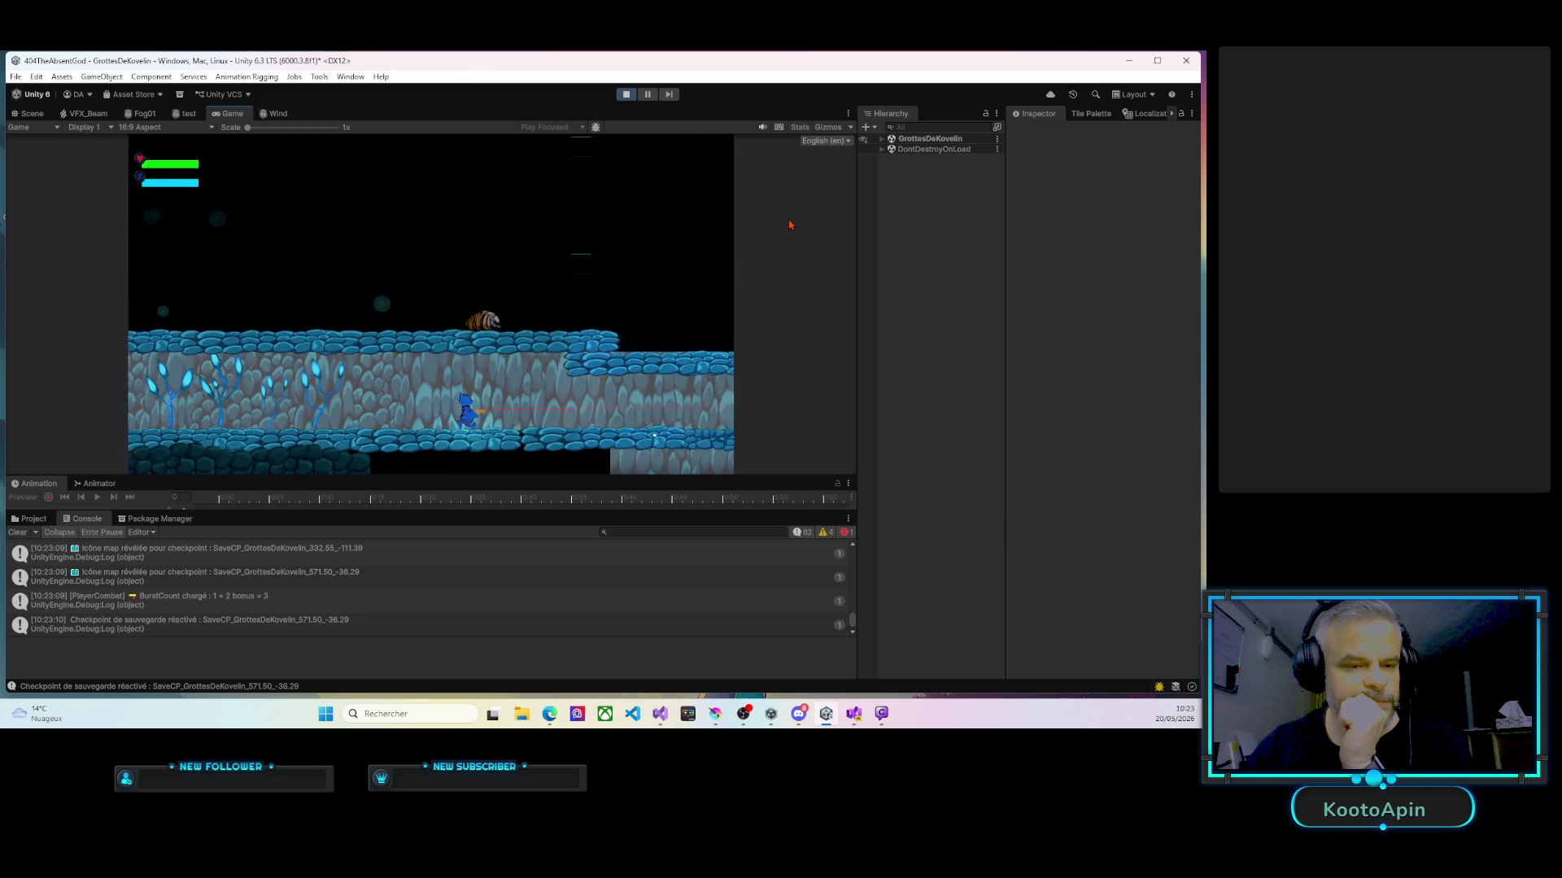
key(d)
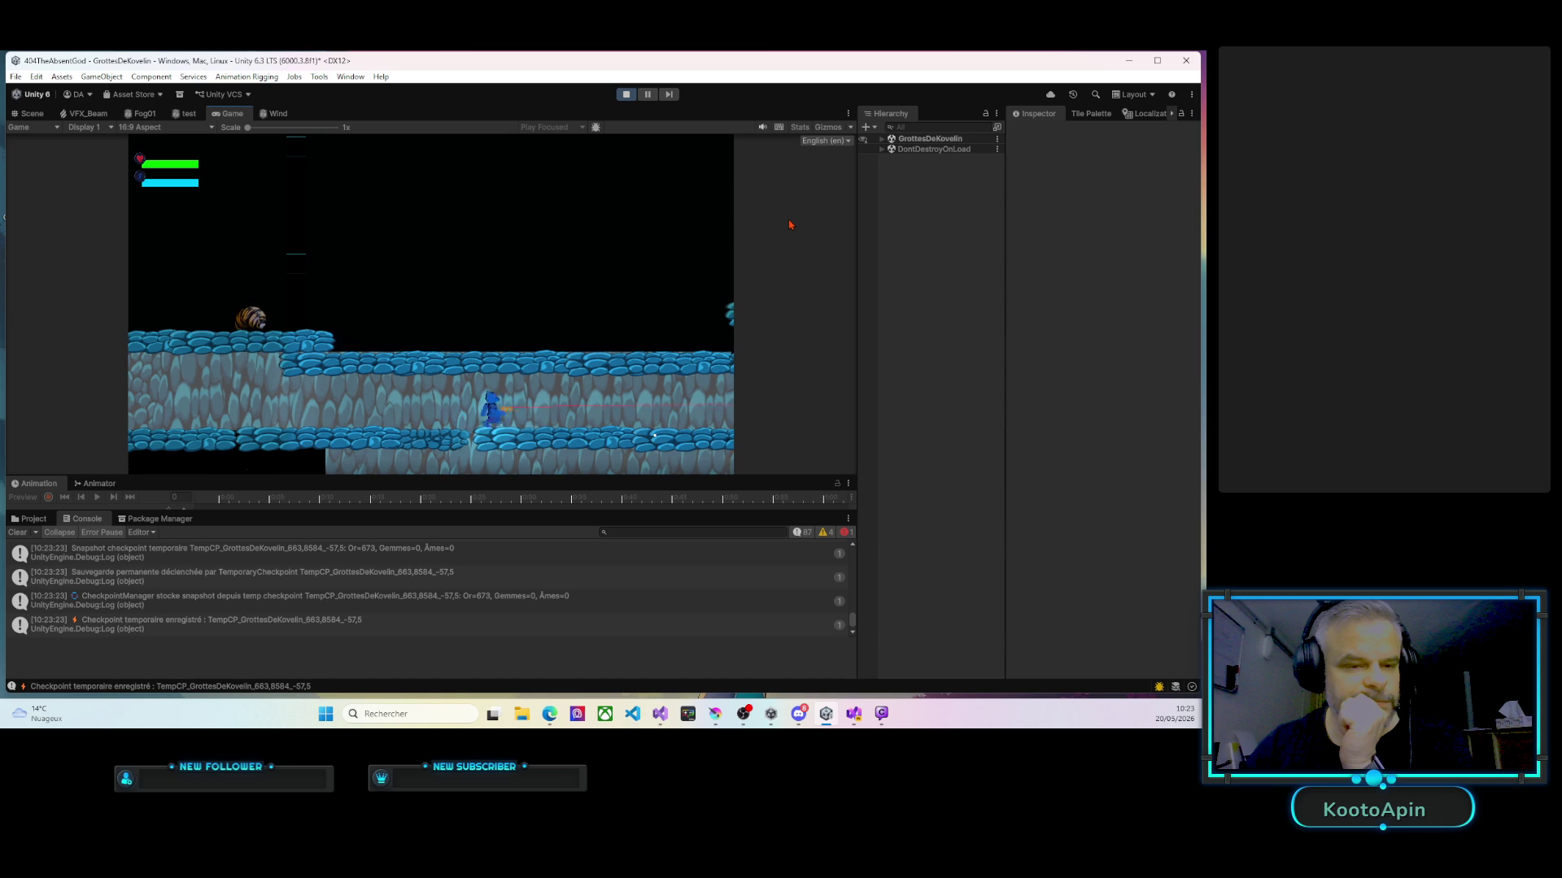
key(d)
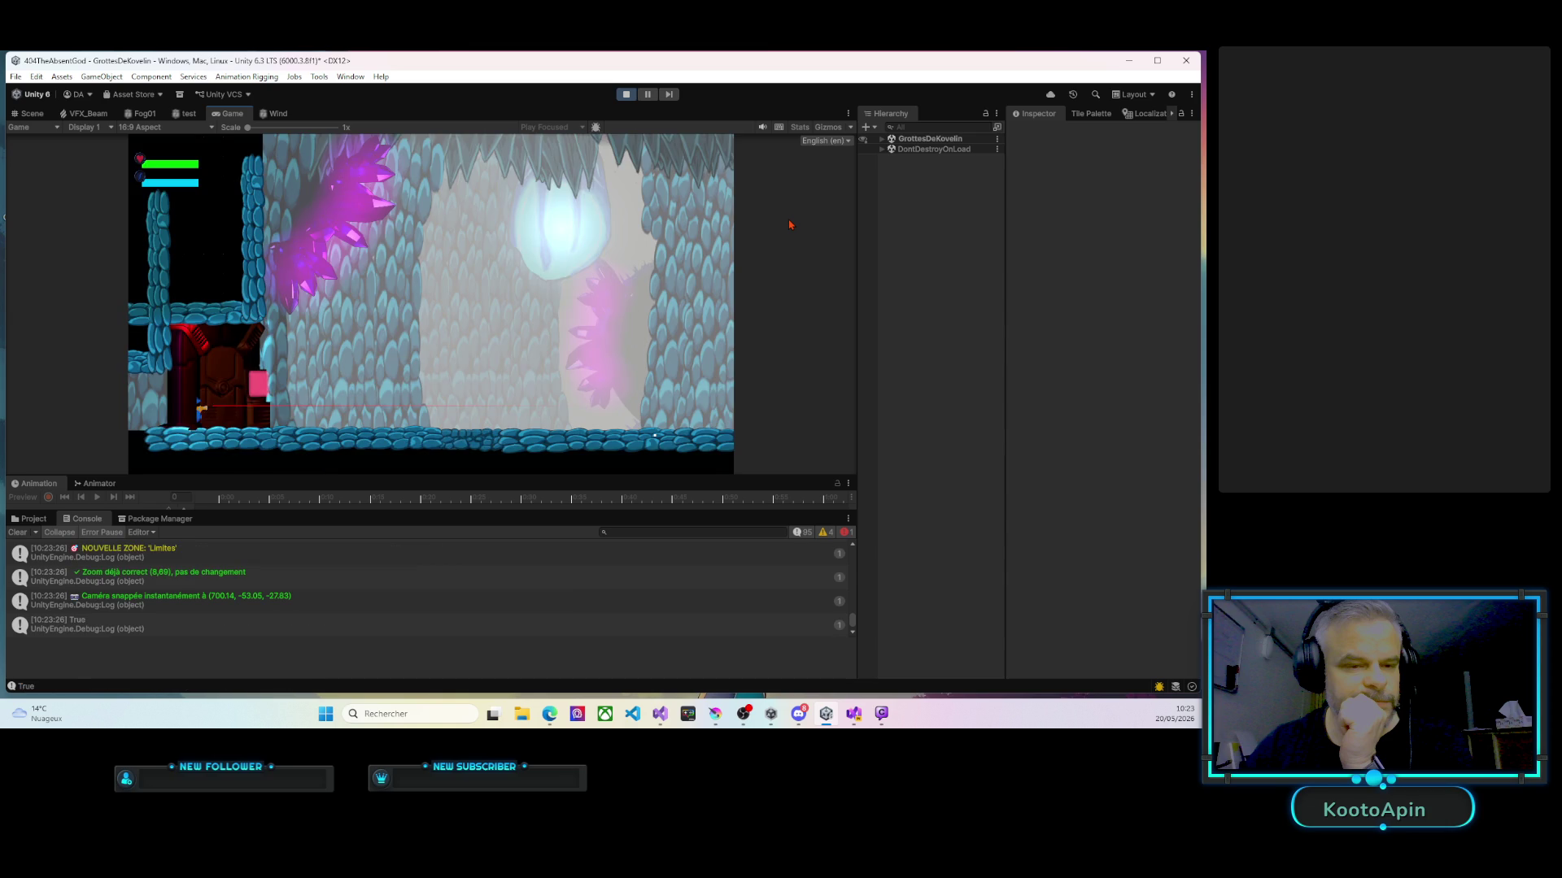
key(d)
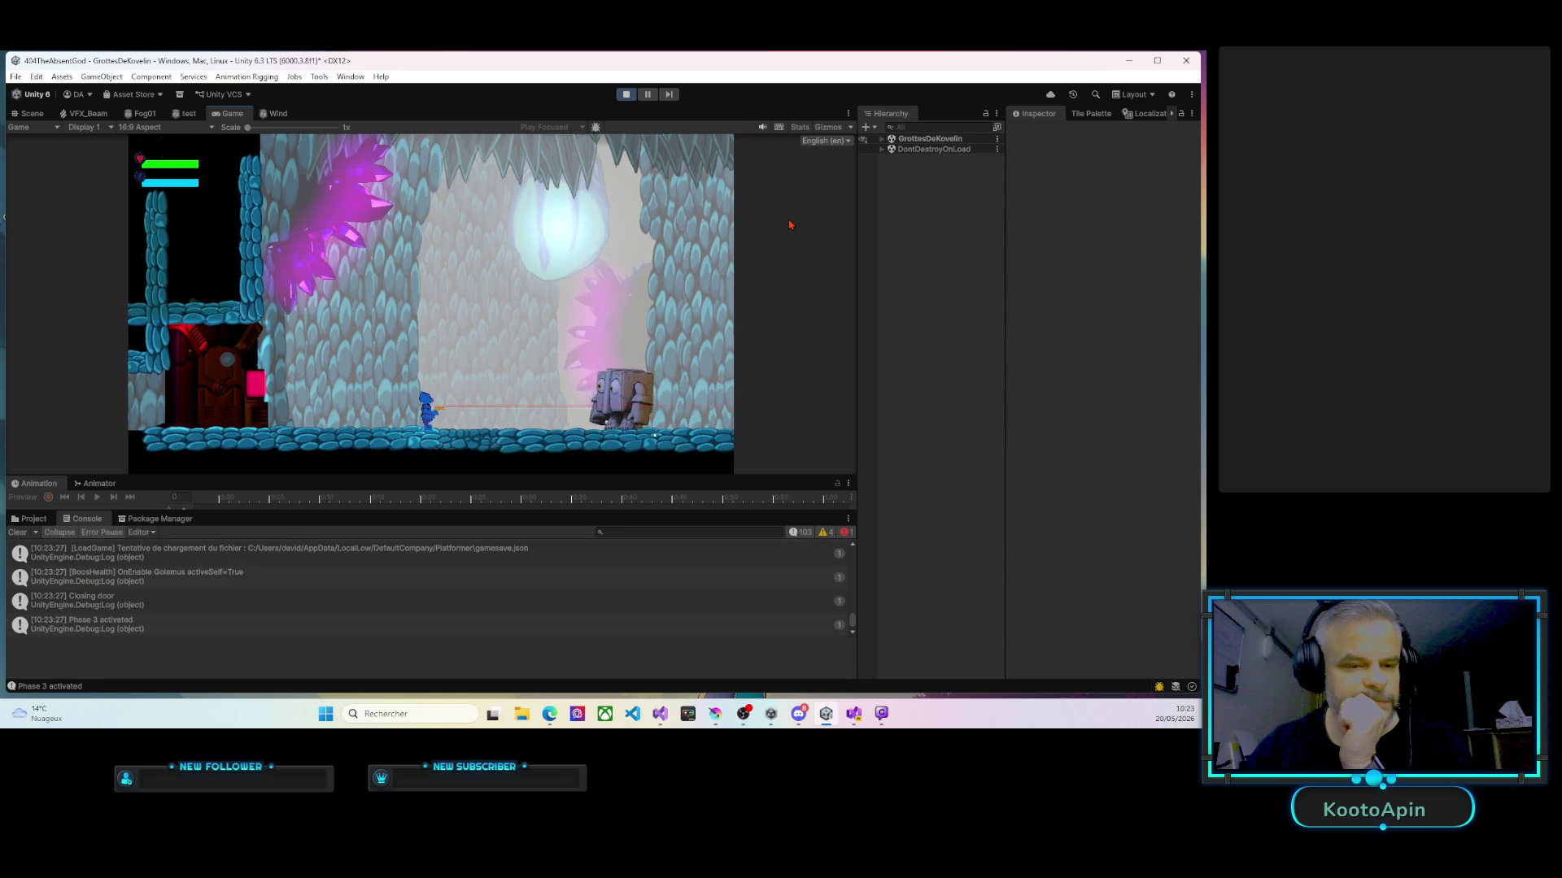
Stop the game and select the GolemusLandingFX object to view its particle child.
click(625, 94)
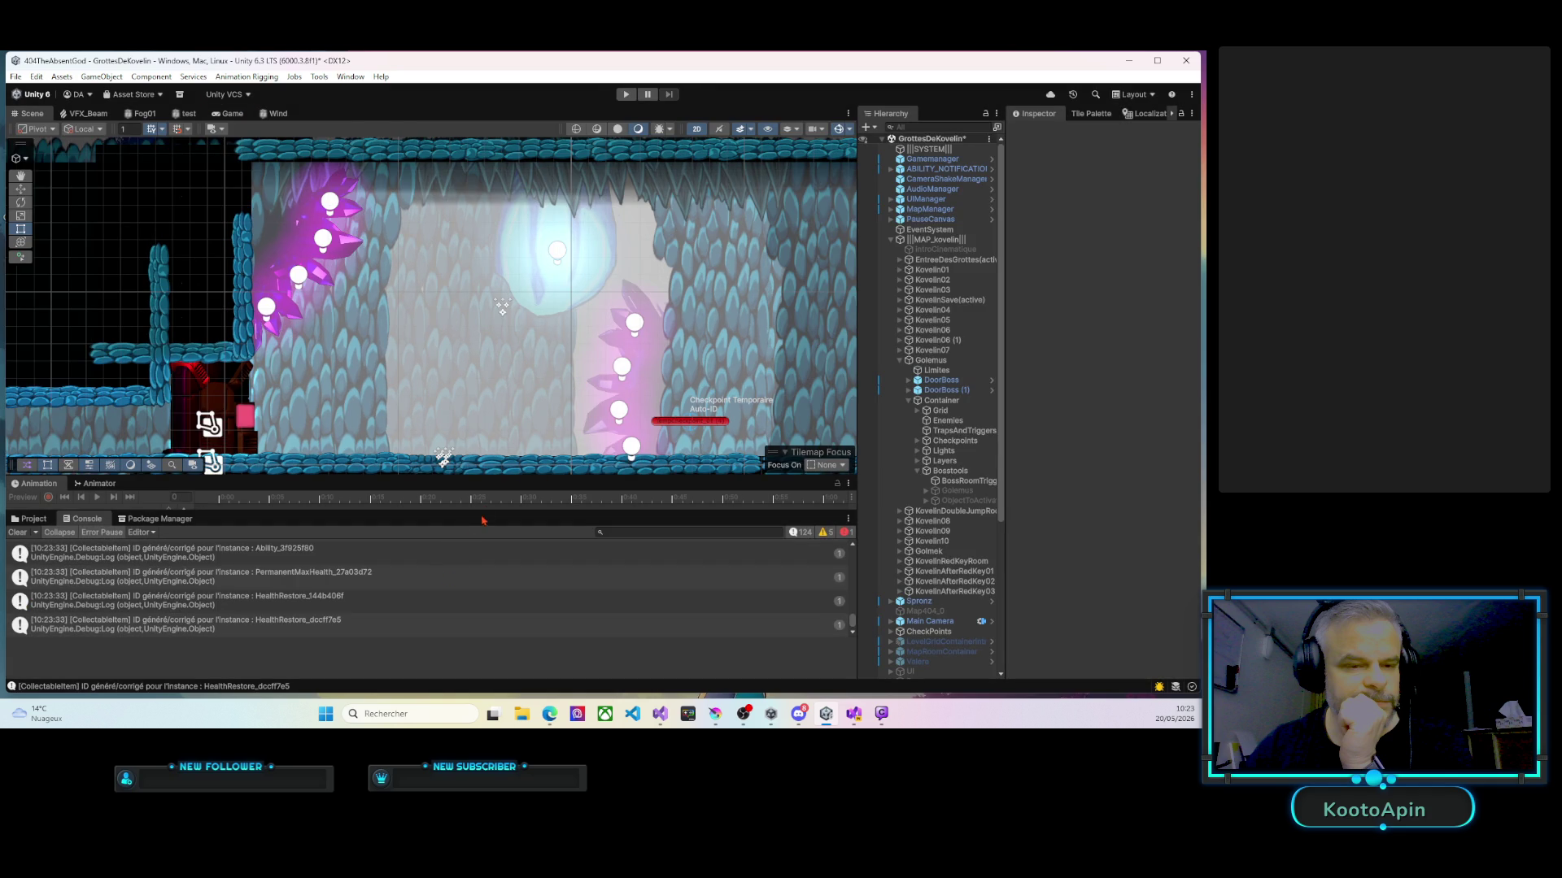
click(47, 520)
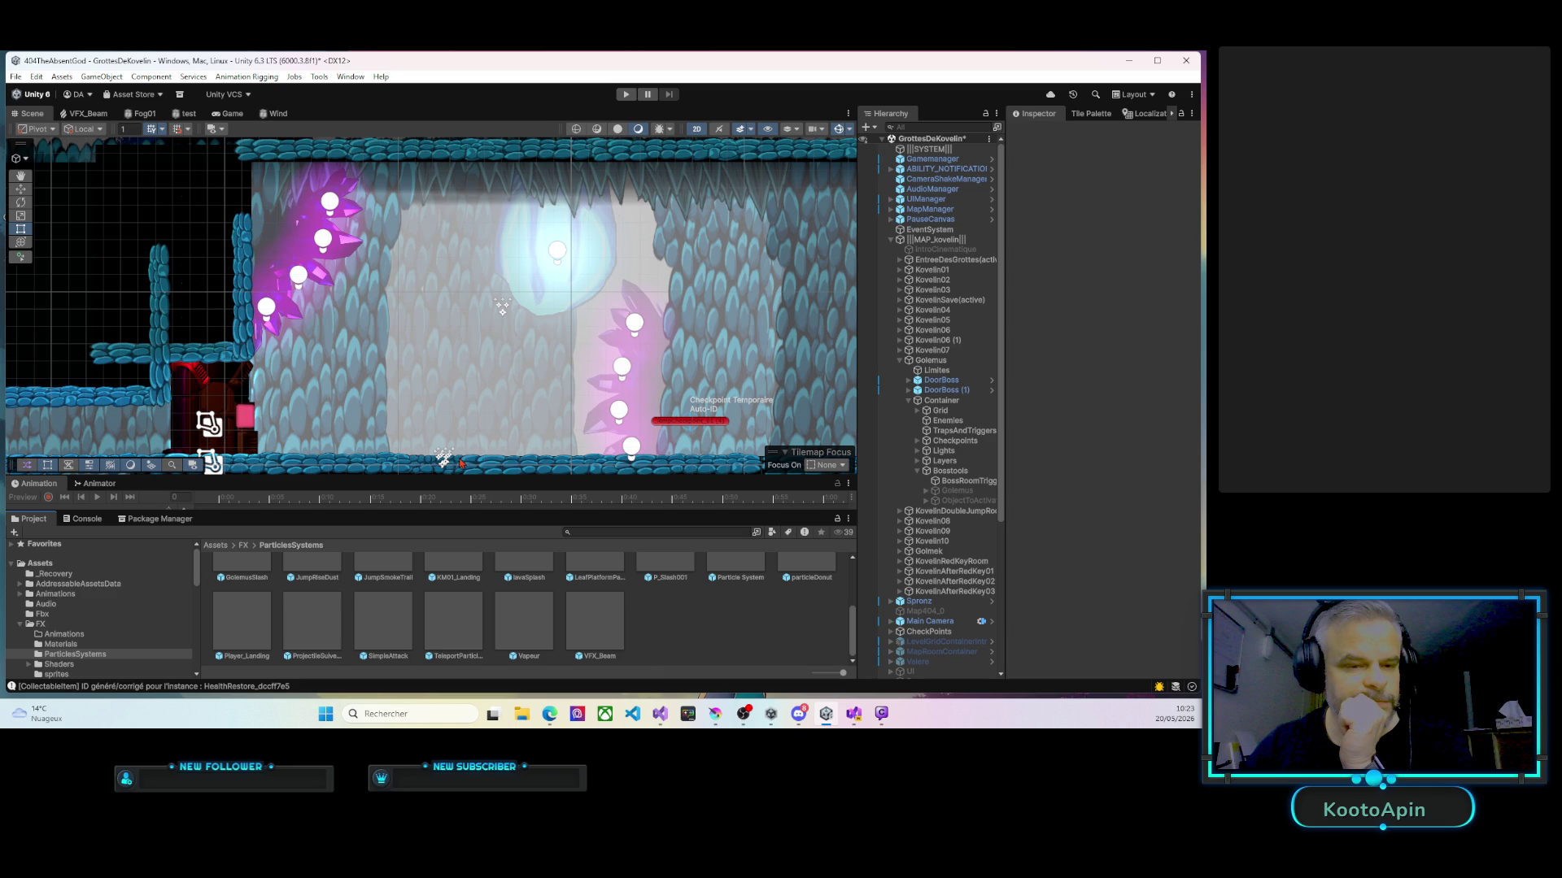
click(502, 314)
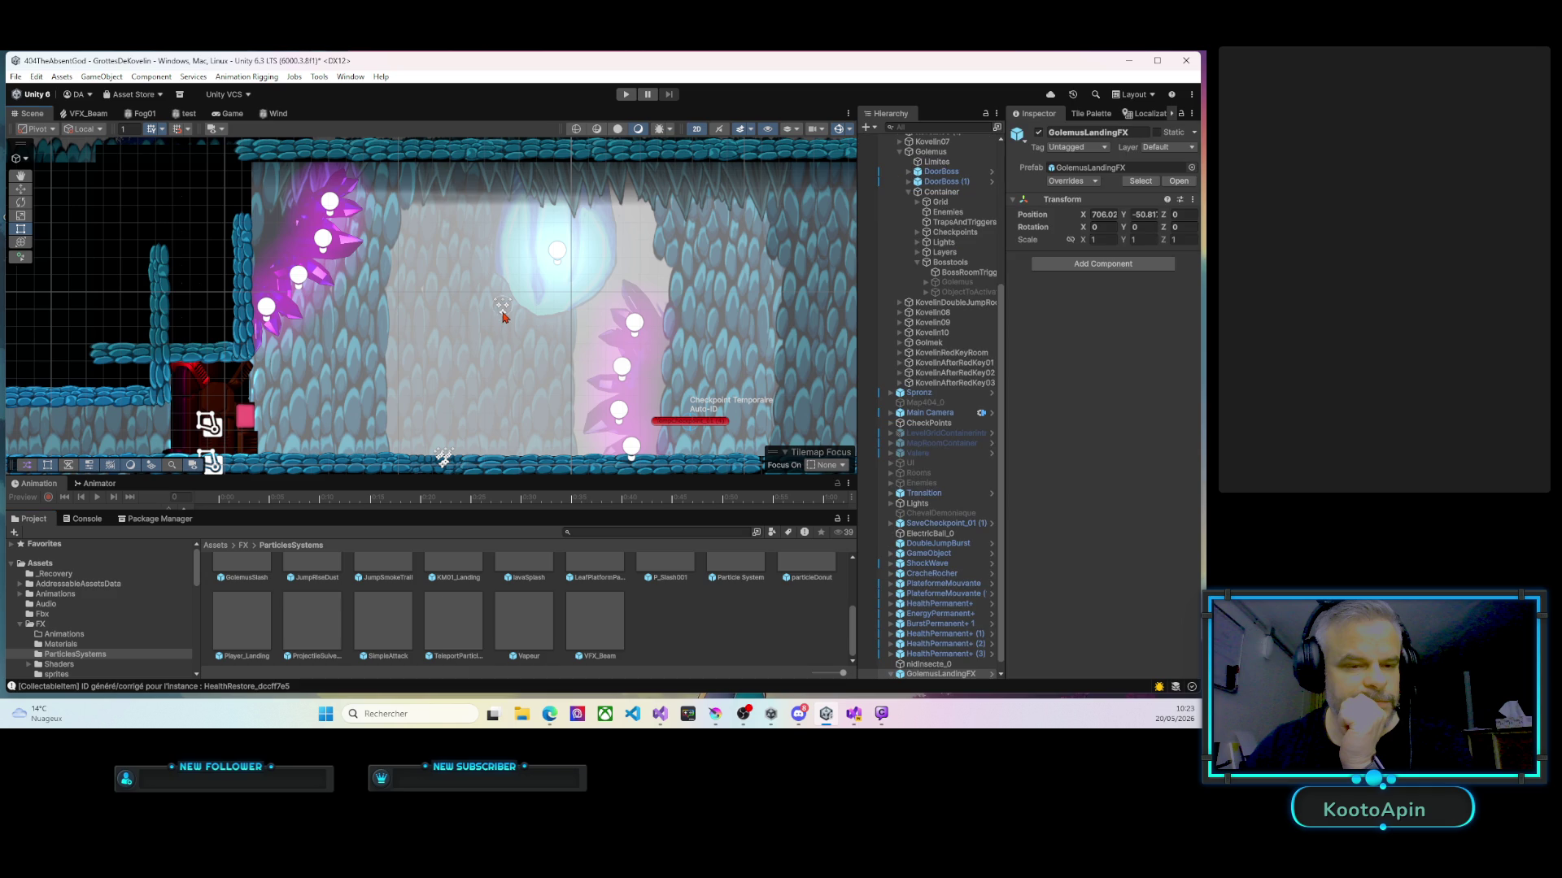
click(891, 674)
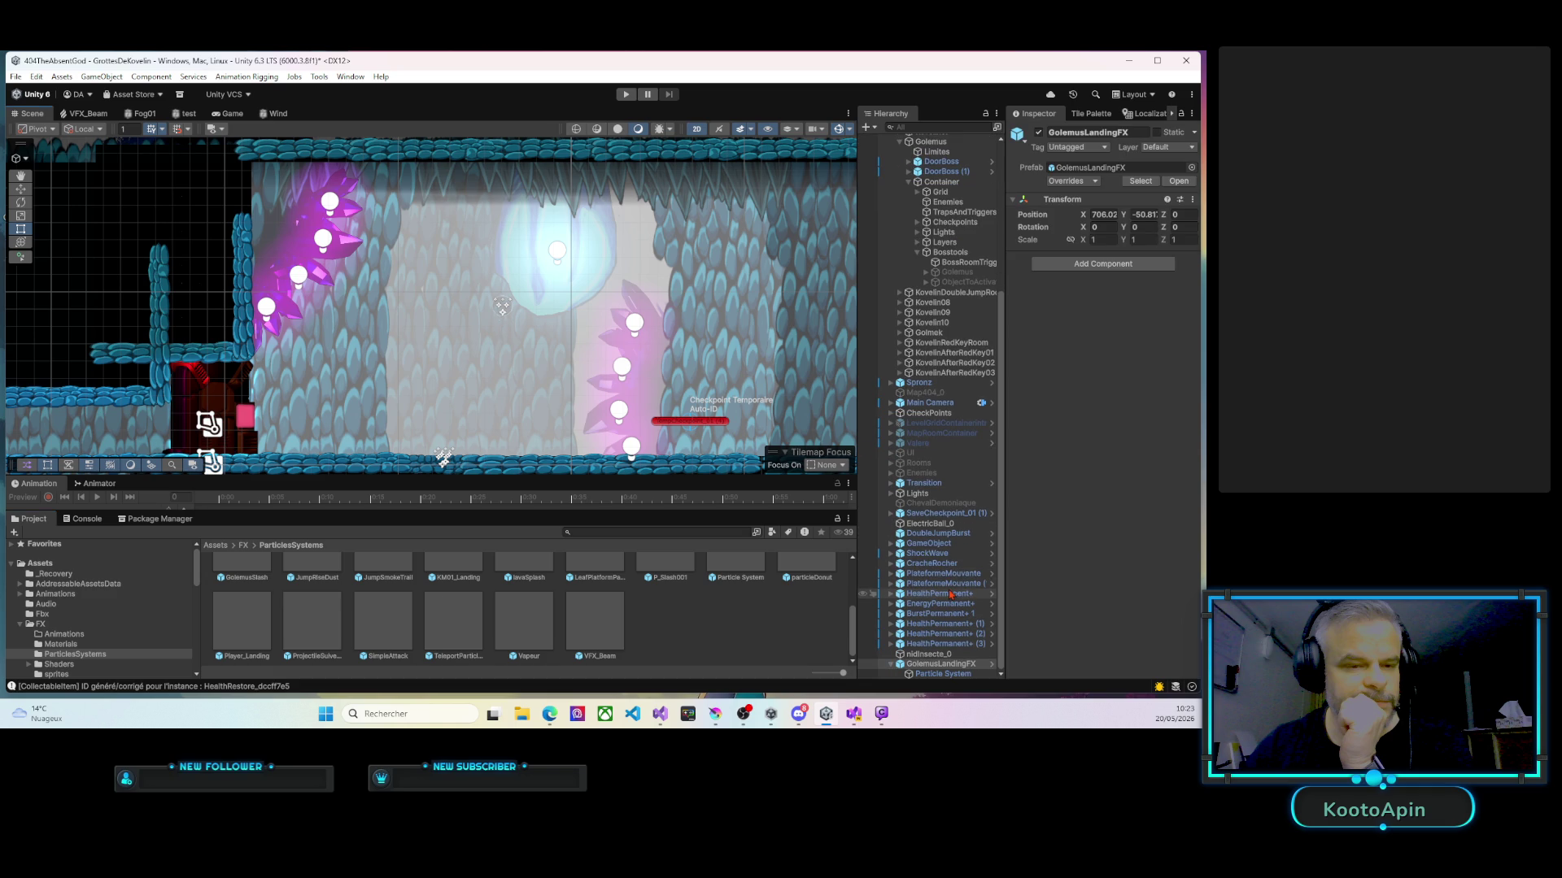
Open the GolemusLandingFX prefab asset for editing from the enlarged asset browser.
click(964, 665)
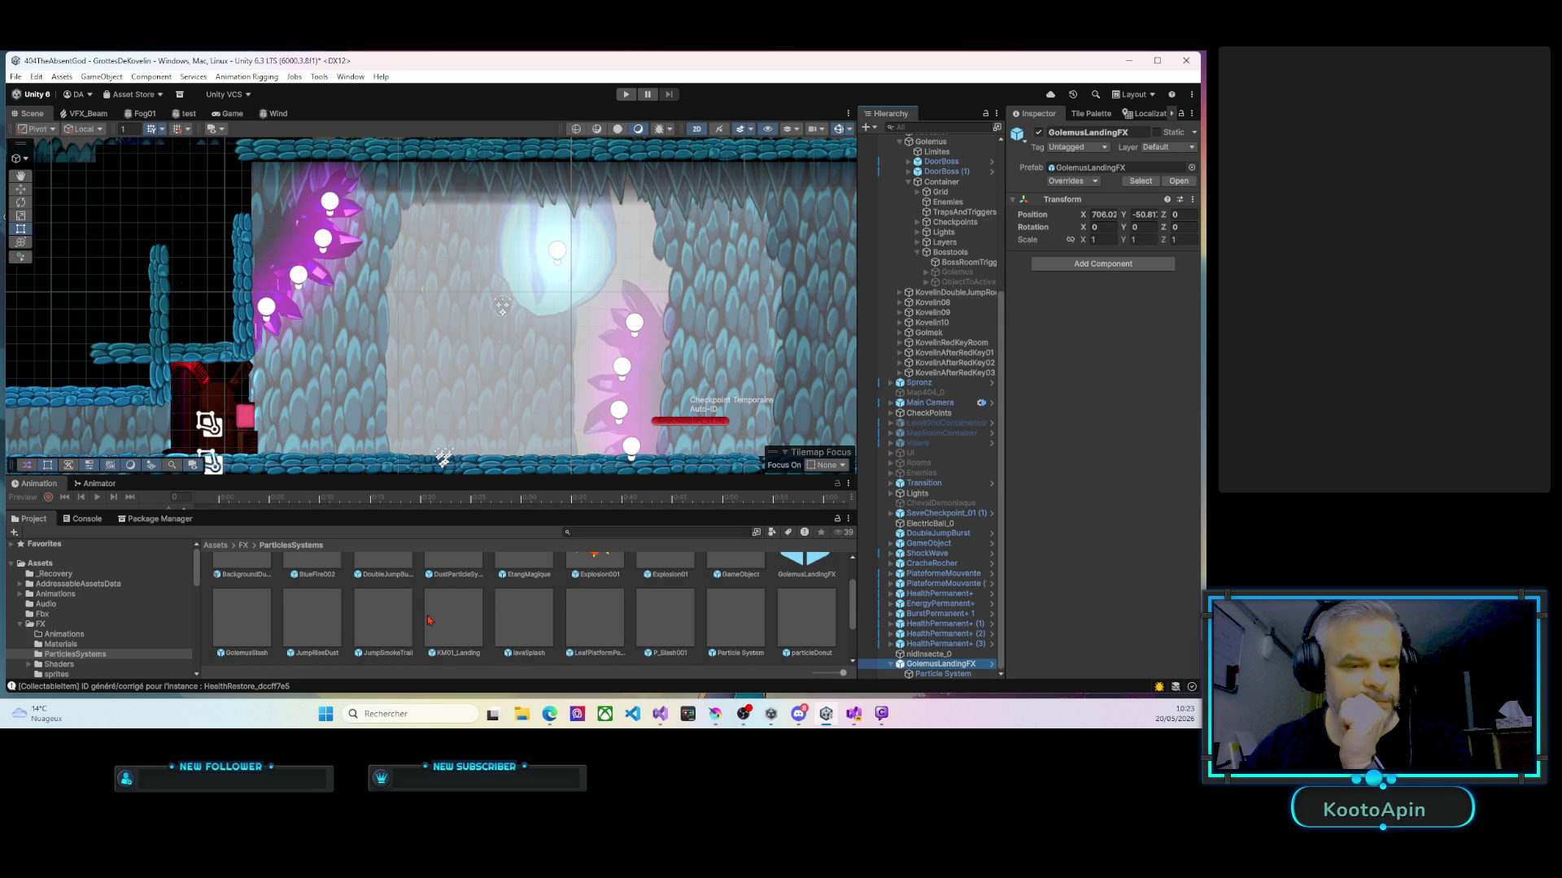
scroll(432, 614, up, 1)
scroll(455, 620, up, 1)
drag(478, 478, 478, 324)
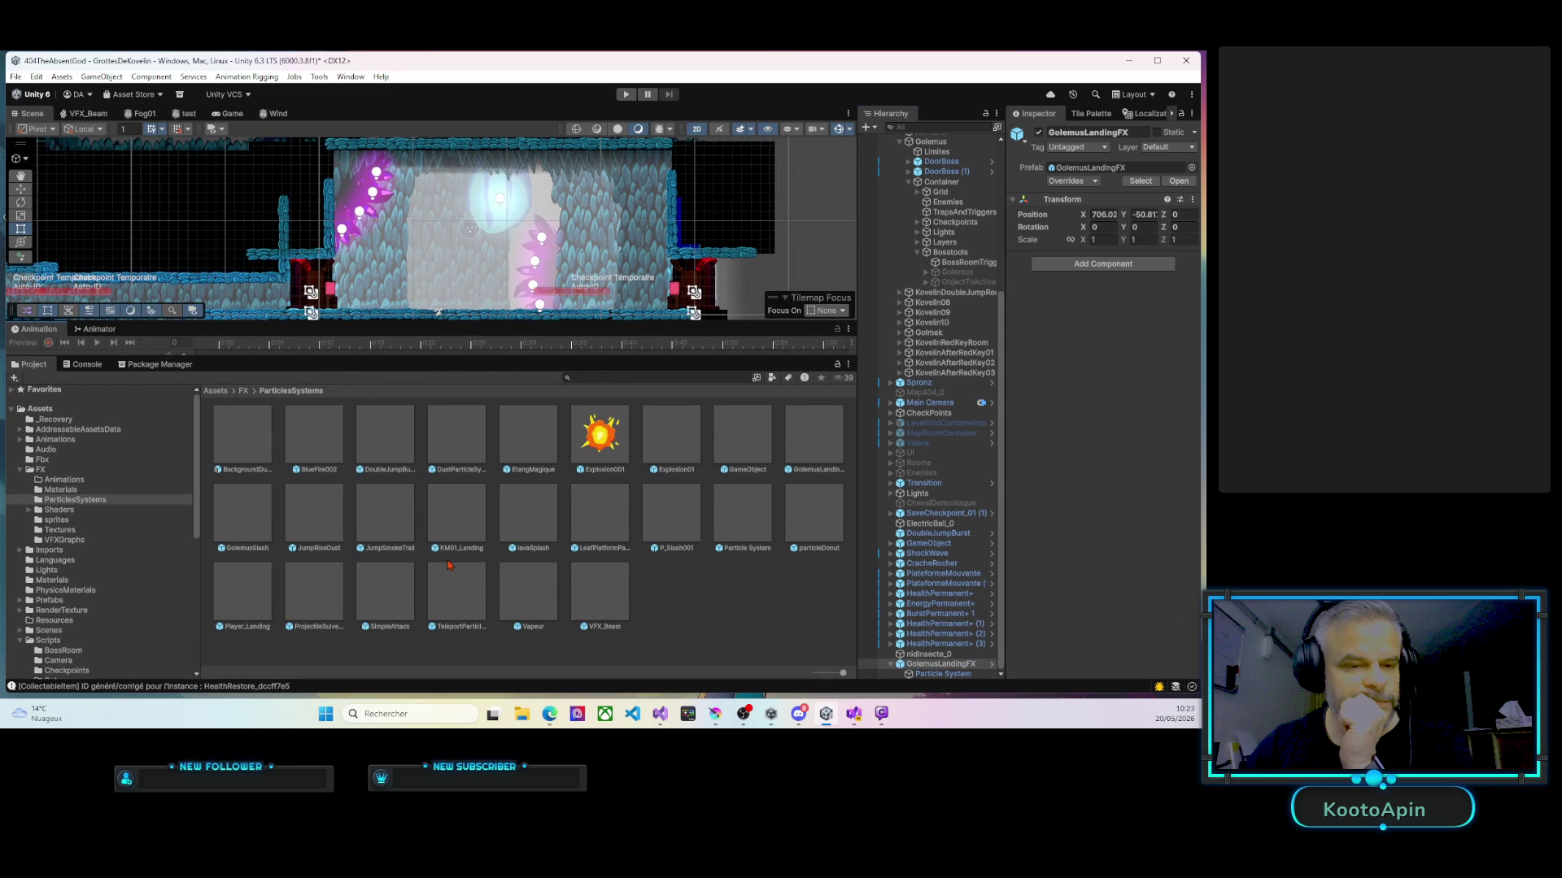
click(807, 448)
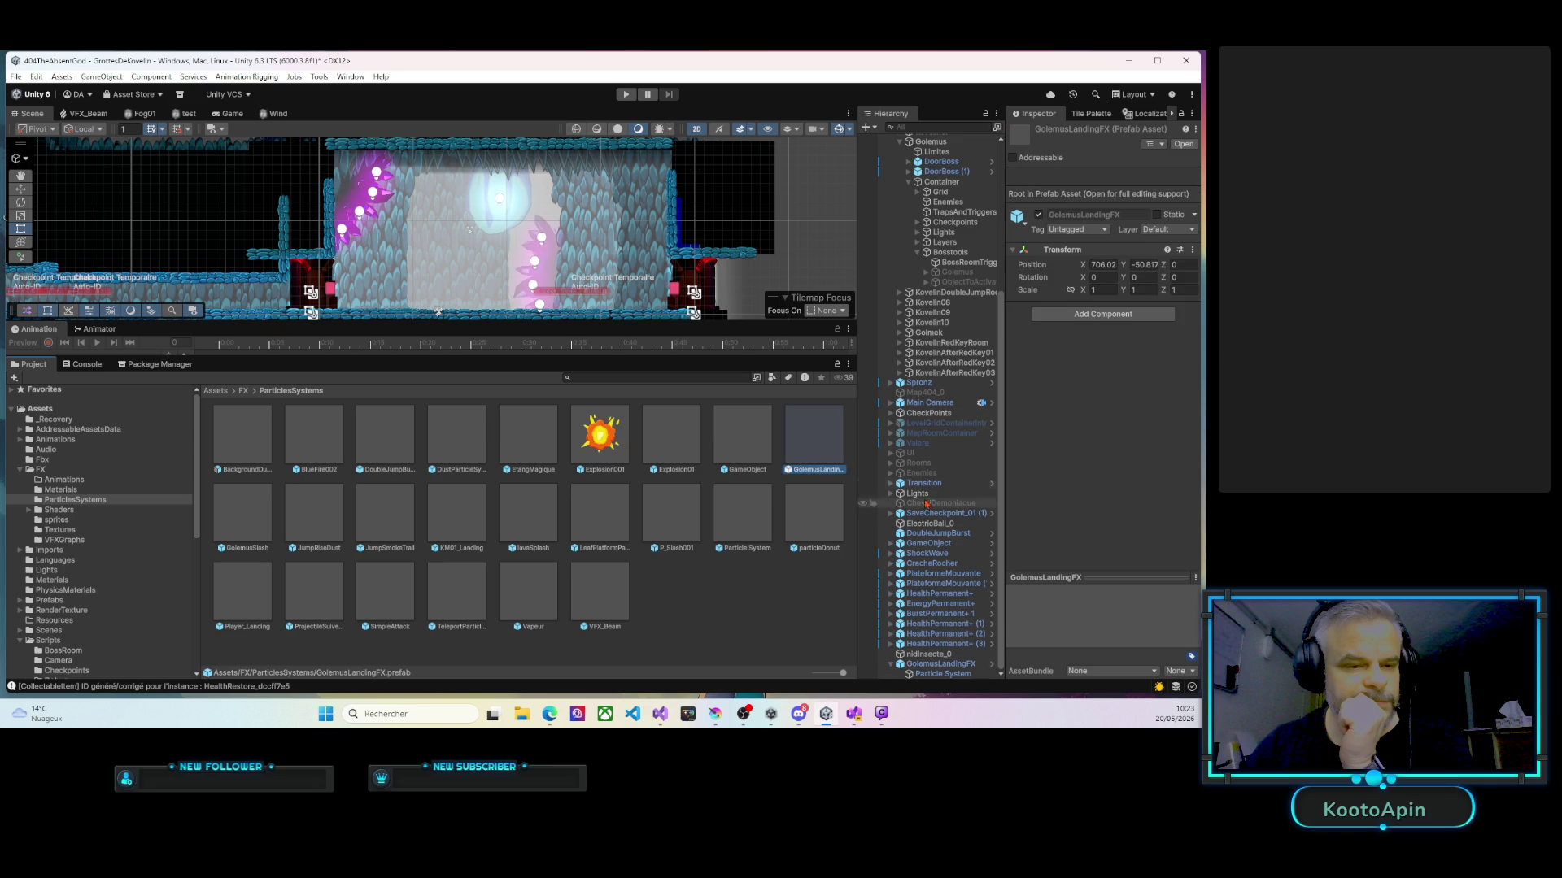
double_click(813, 453)
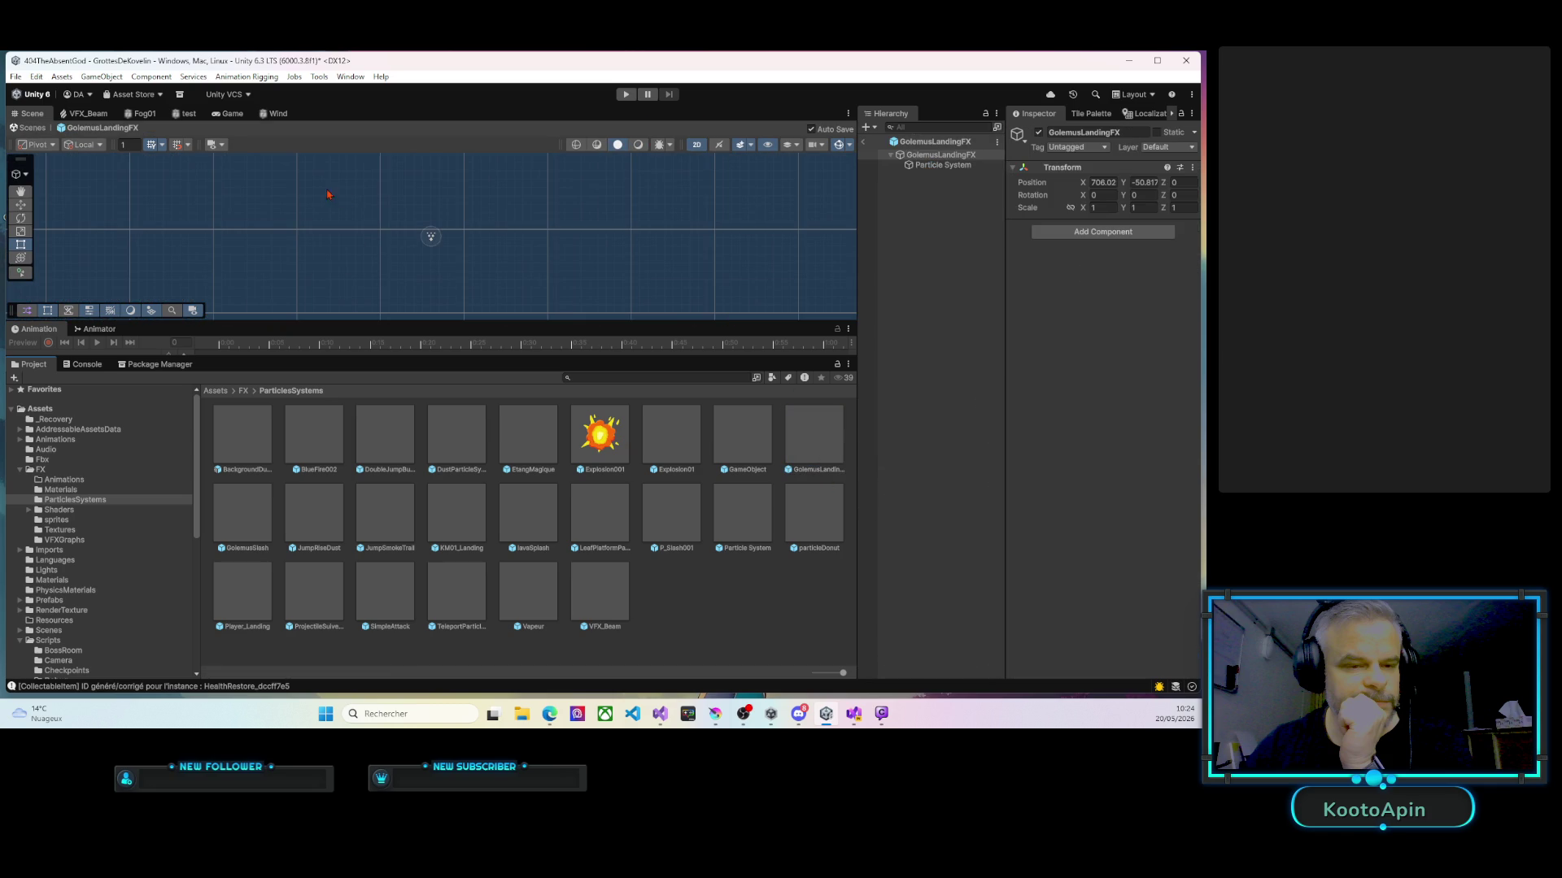
drag(357, 322, 390, 447)
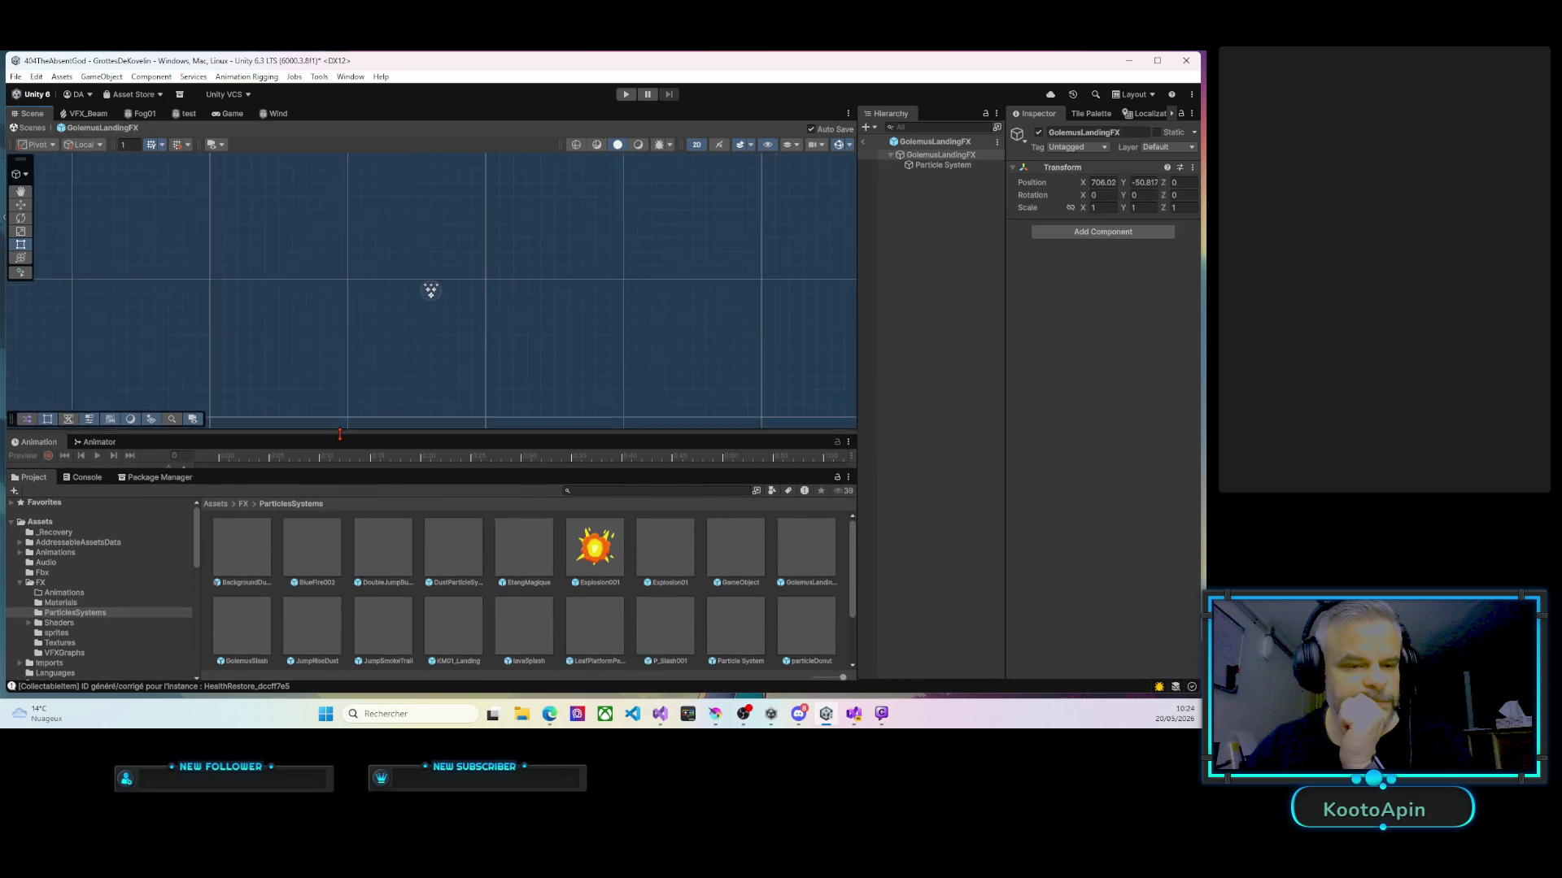
Reduce the prefab's Particle System Duration from 0.53 to 0.17.
click(940, 165)
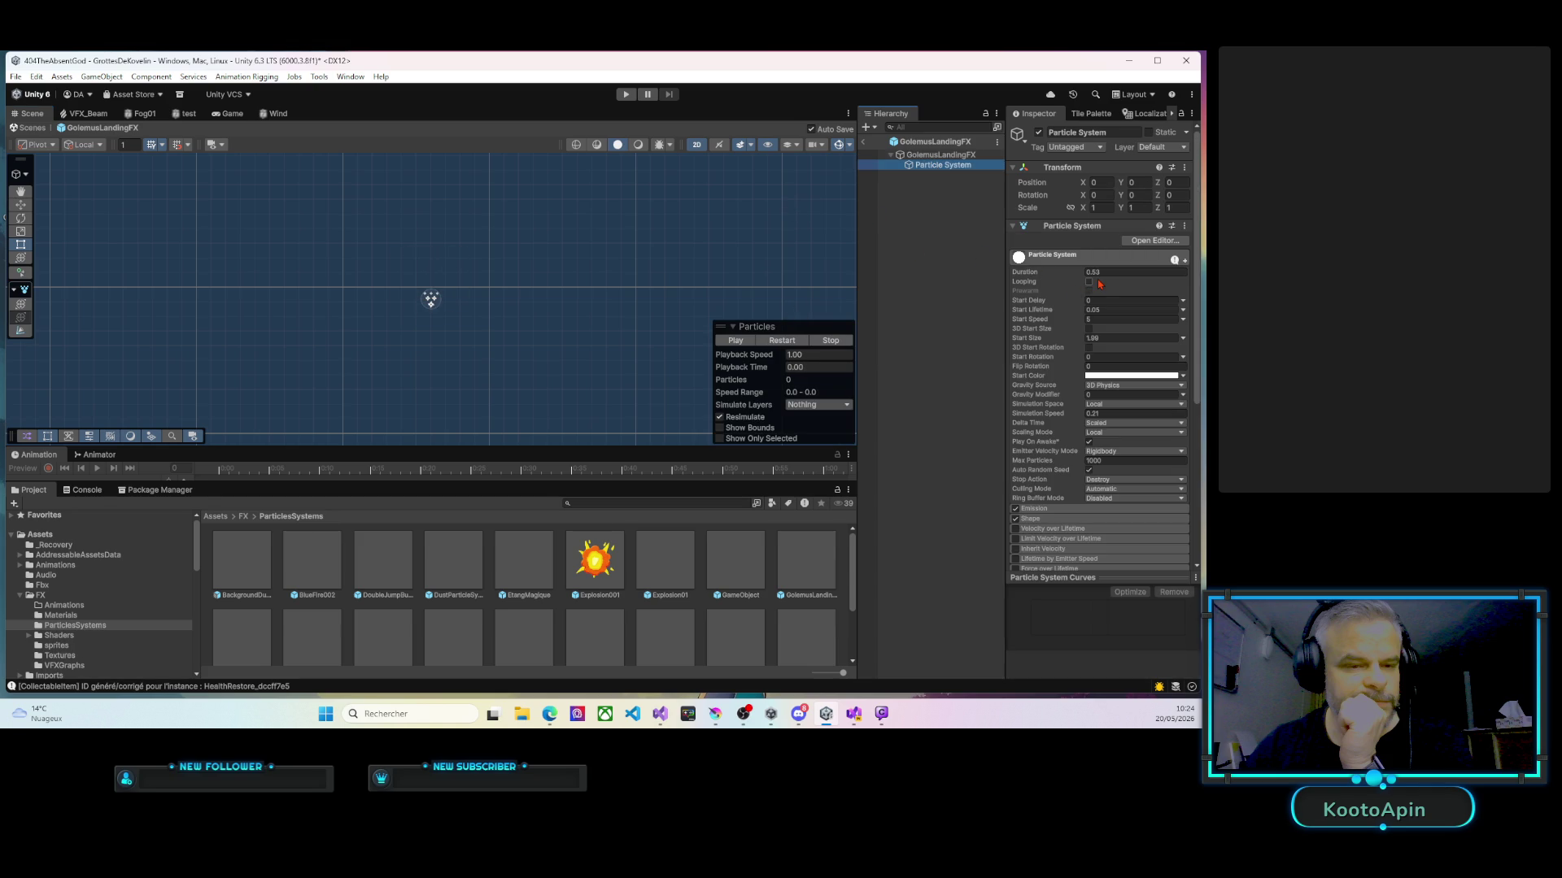
click(1078, 270)
drag(1076, 273, 1072, 270)
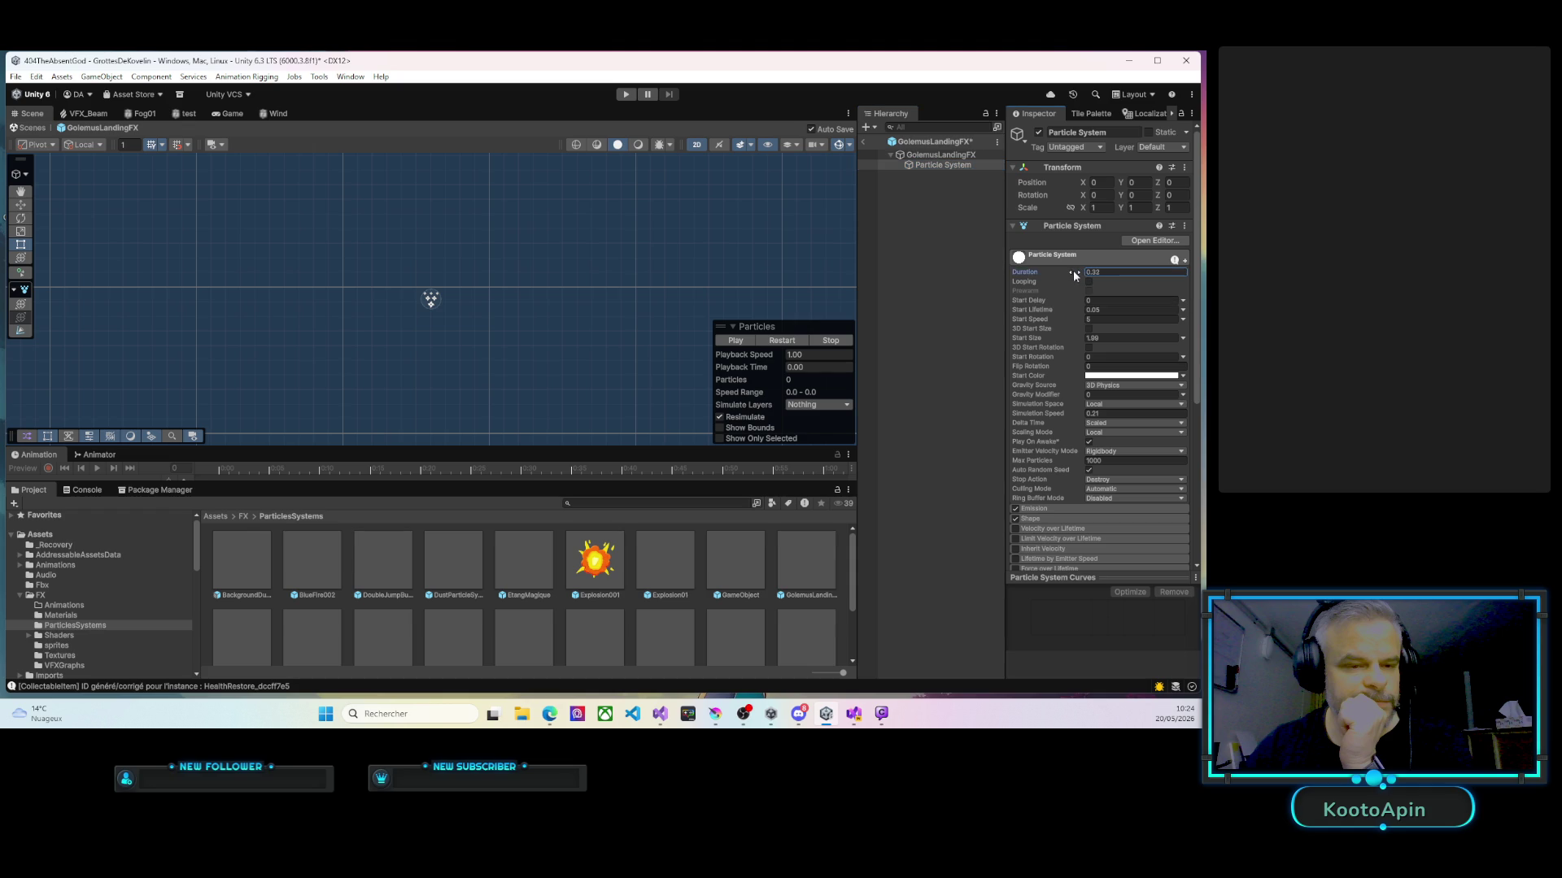
click(730, 341)
drag(1081, 278, 1076, 271)
Replay the shortened particle burst preview several times, then start the game to test it.
click(746, 343)
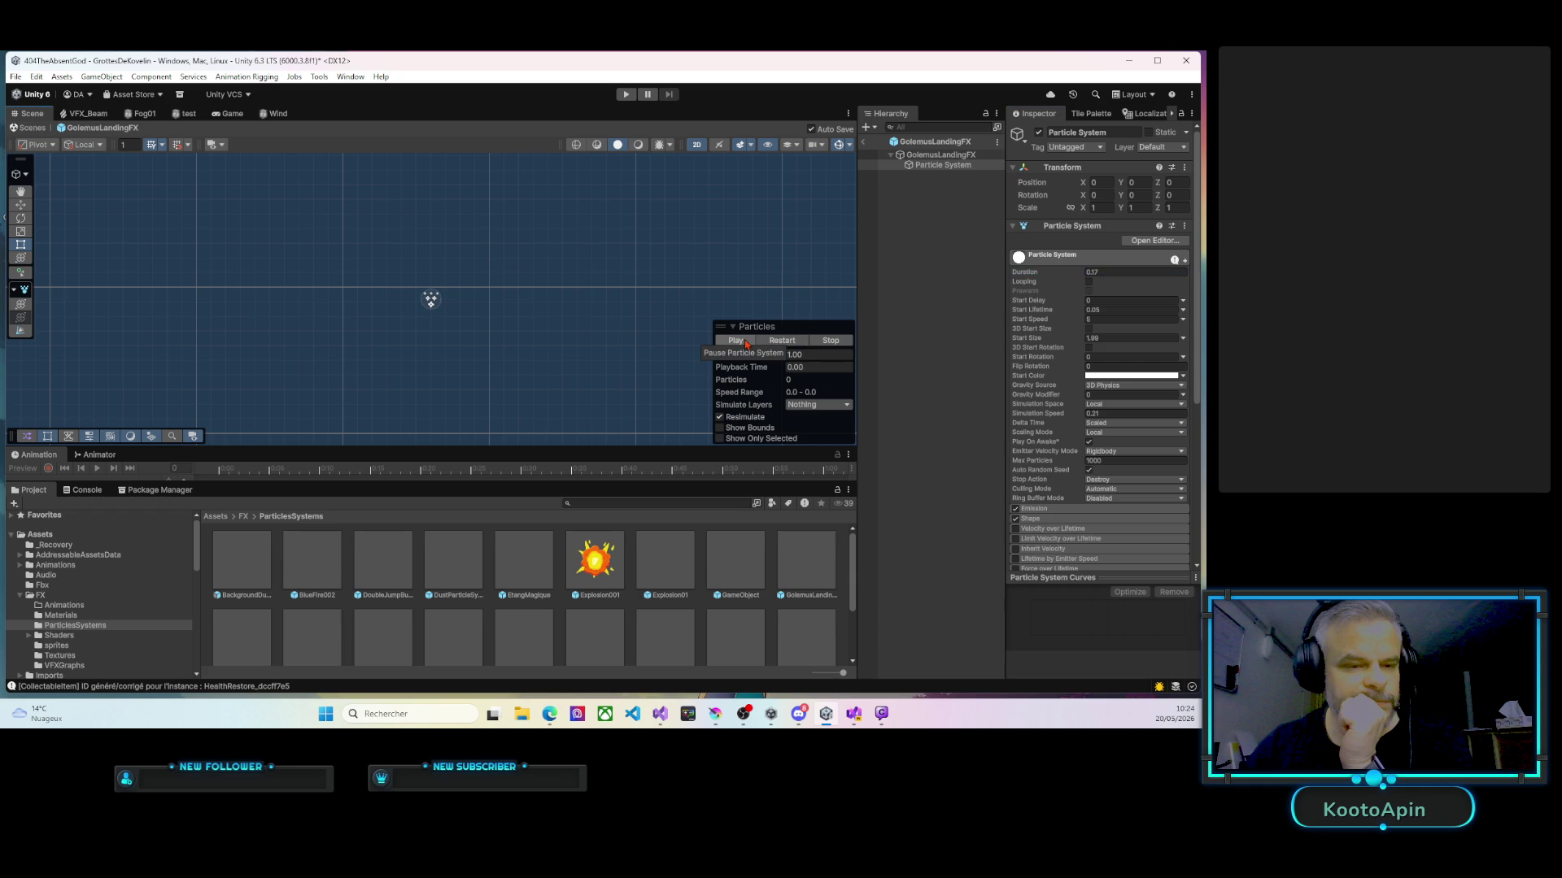
click(746, 341)
click(745, 343)
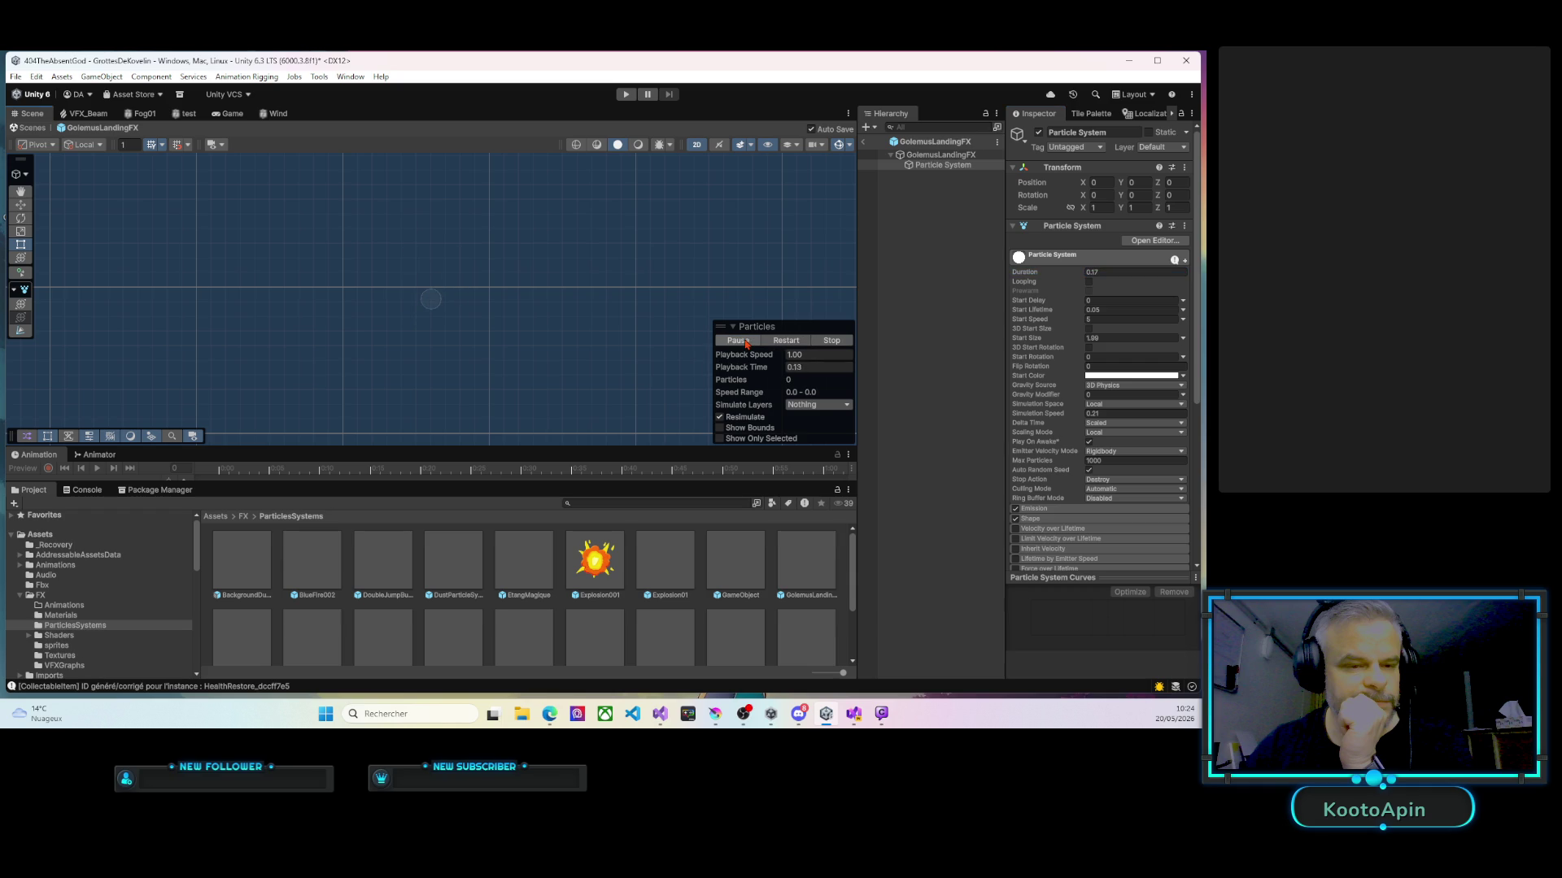
click(746, 343)
click(746, 343)
click(746, 345)
click(887, 267)
click(625, 93)
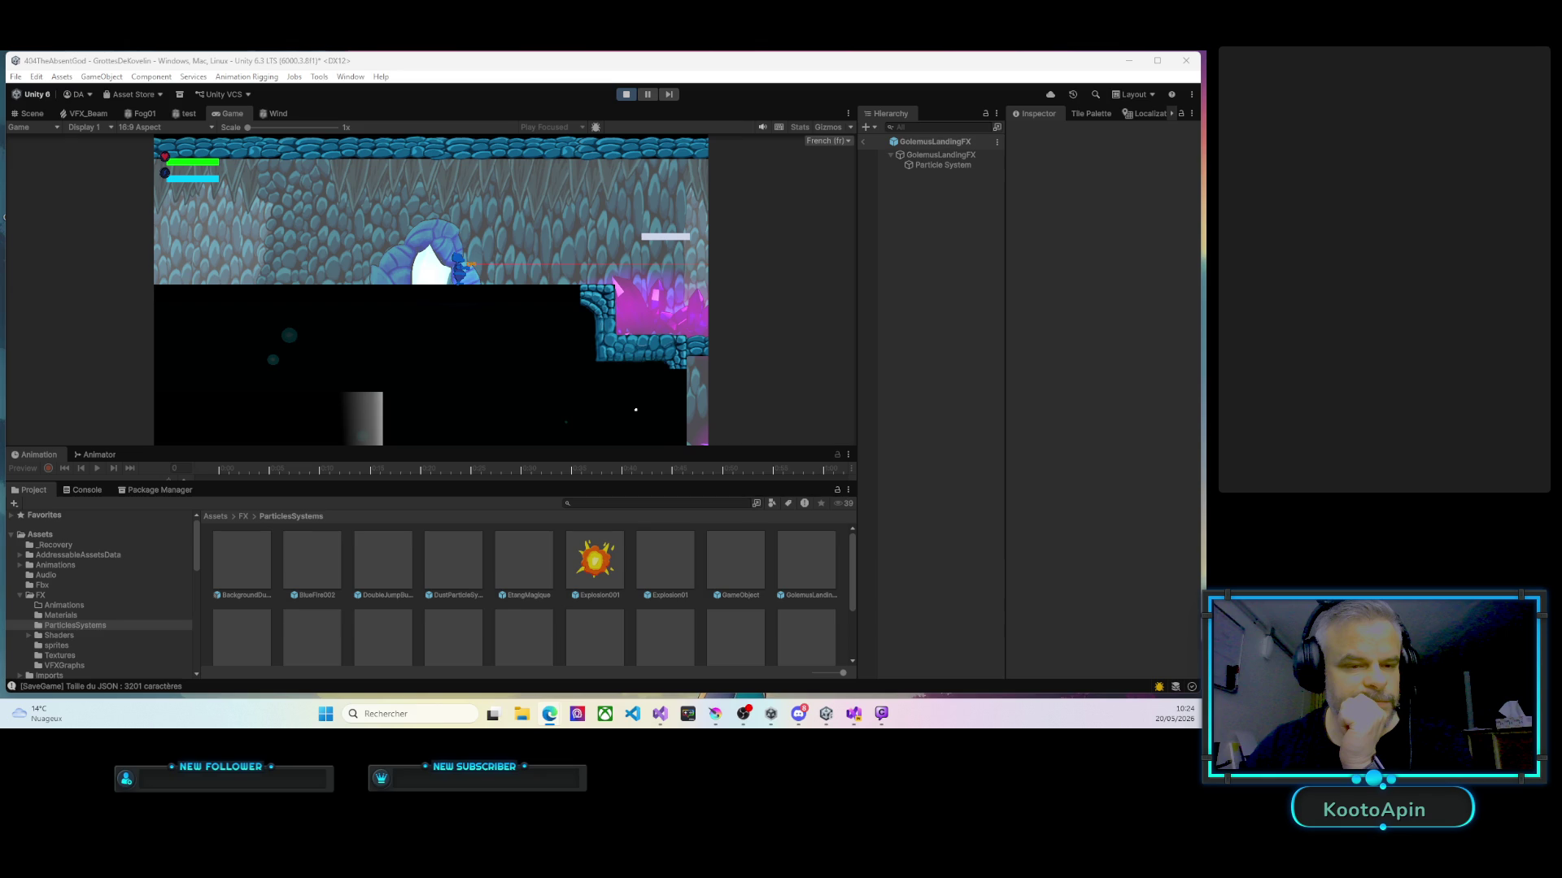
Walk the hero right past the checkpoint into the boss room until Golemus lands, then stop.
click(546, 203)
key(d)
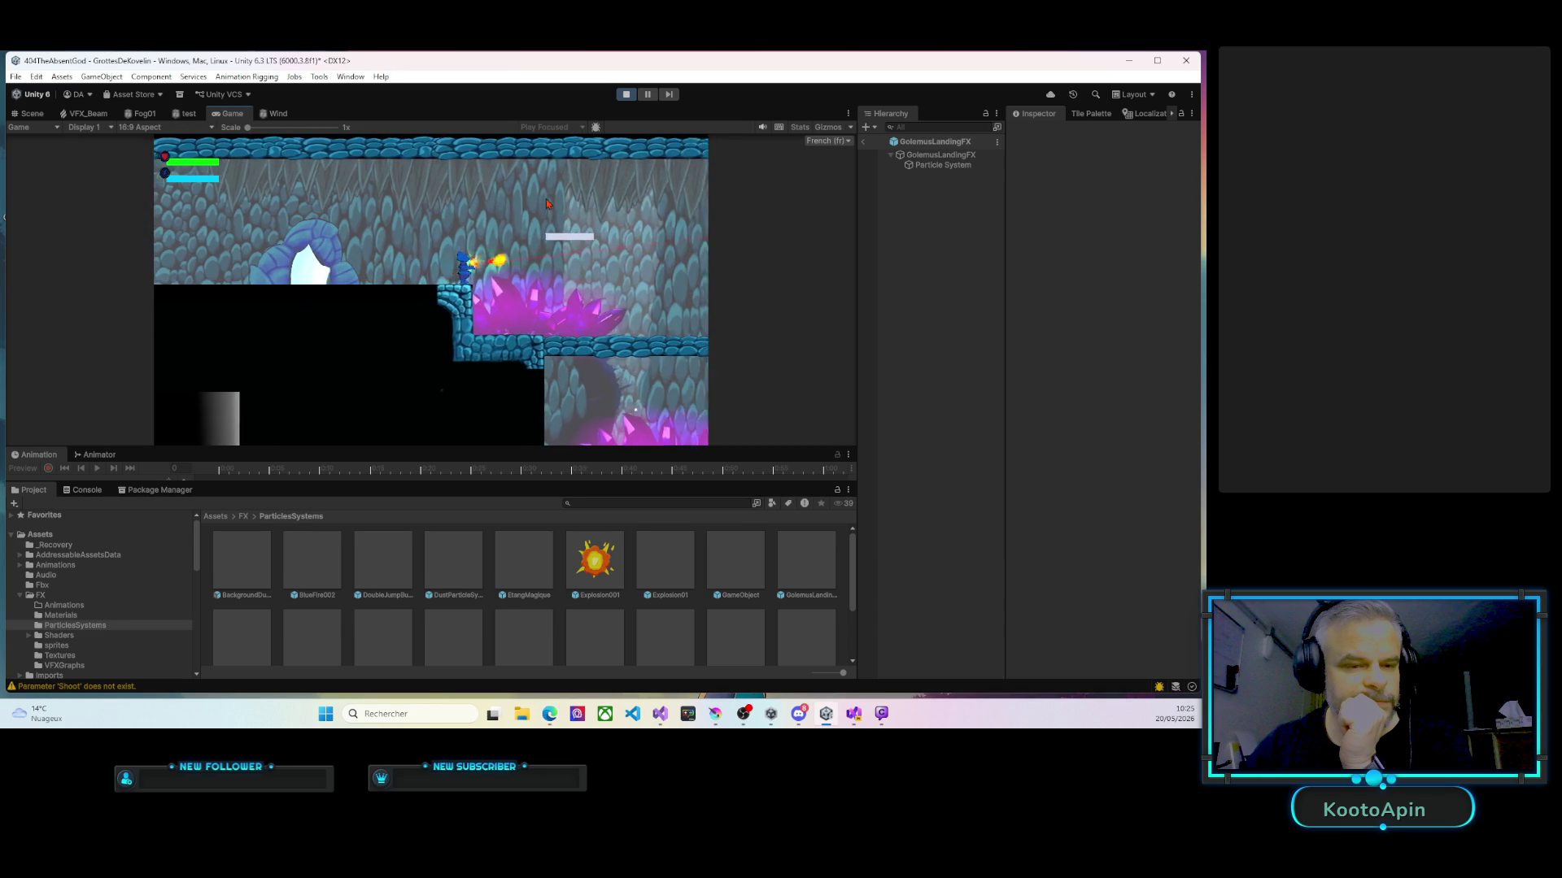
key(d)
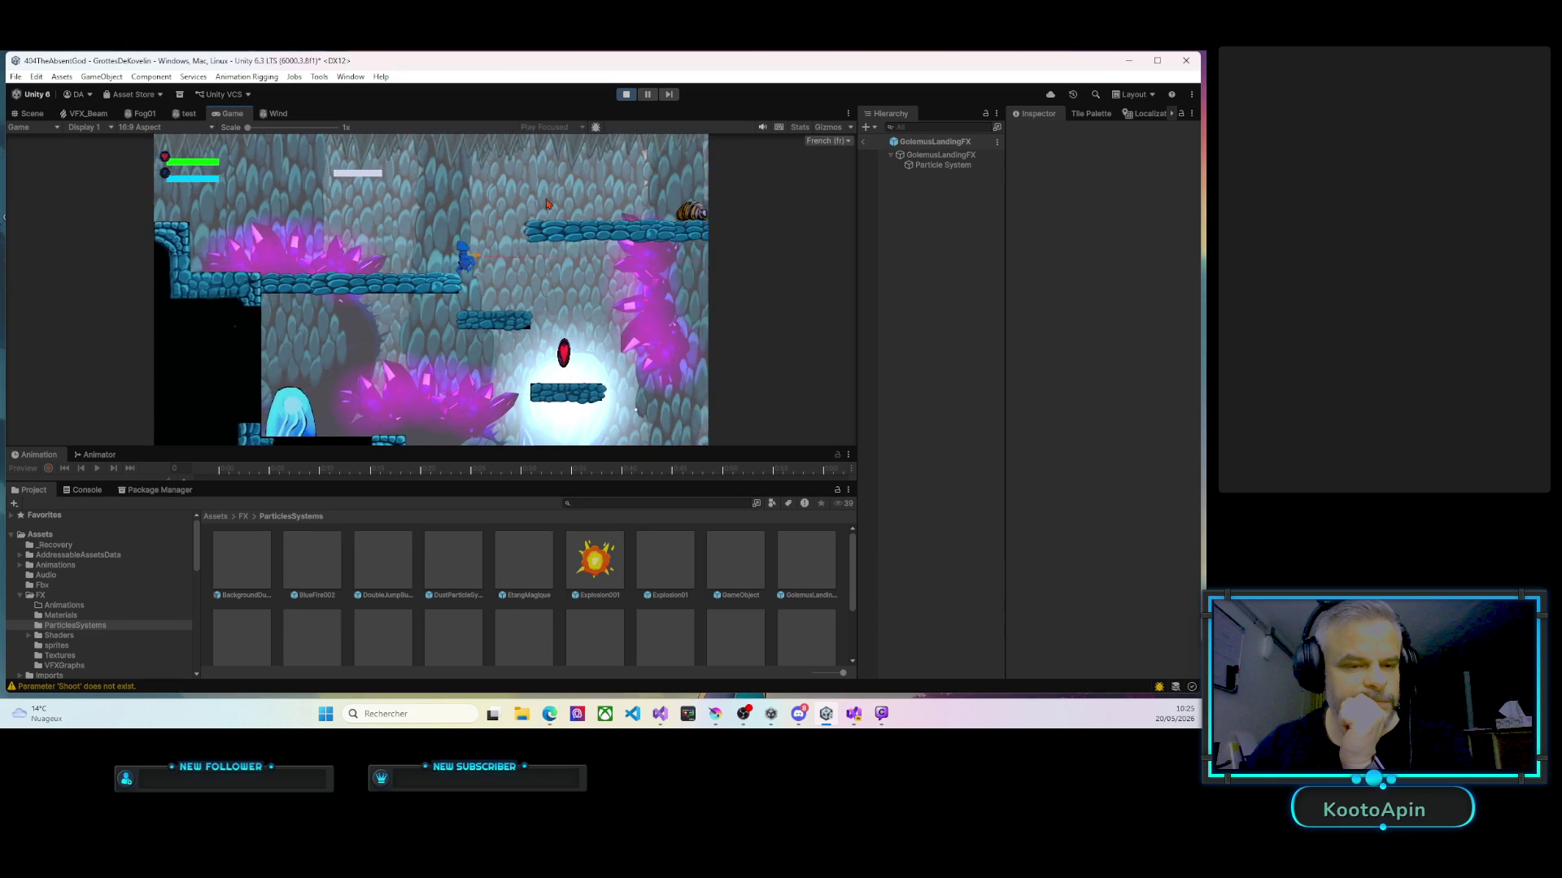
key(d)
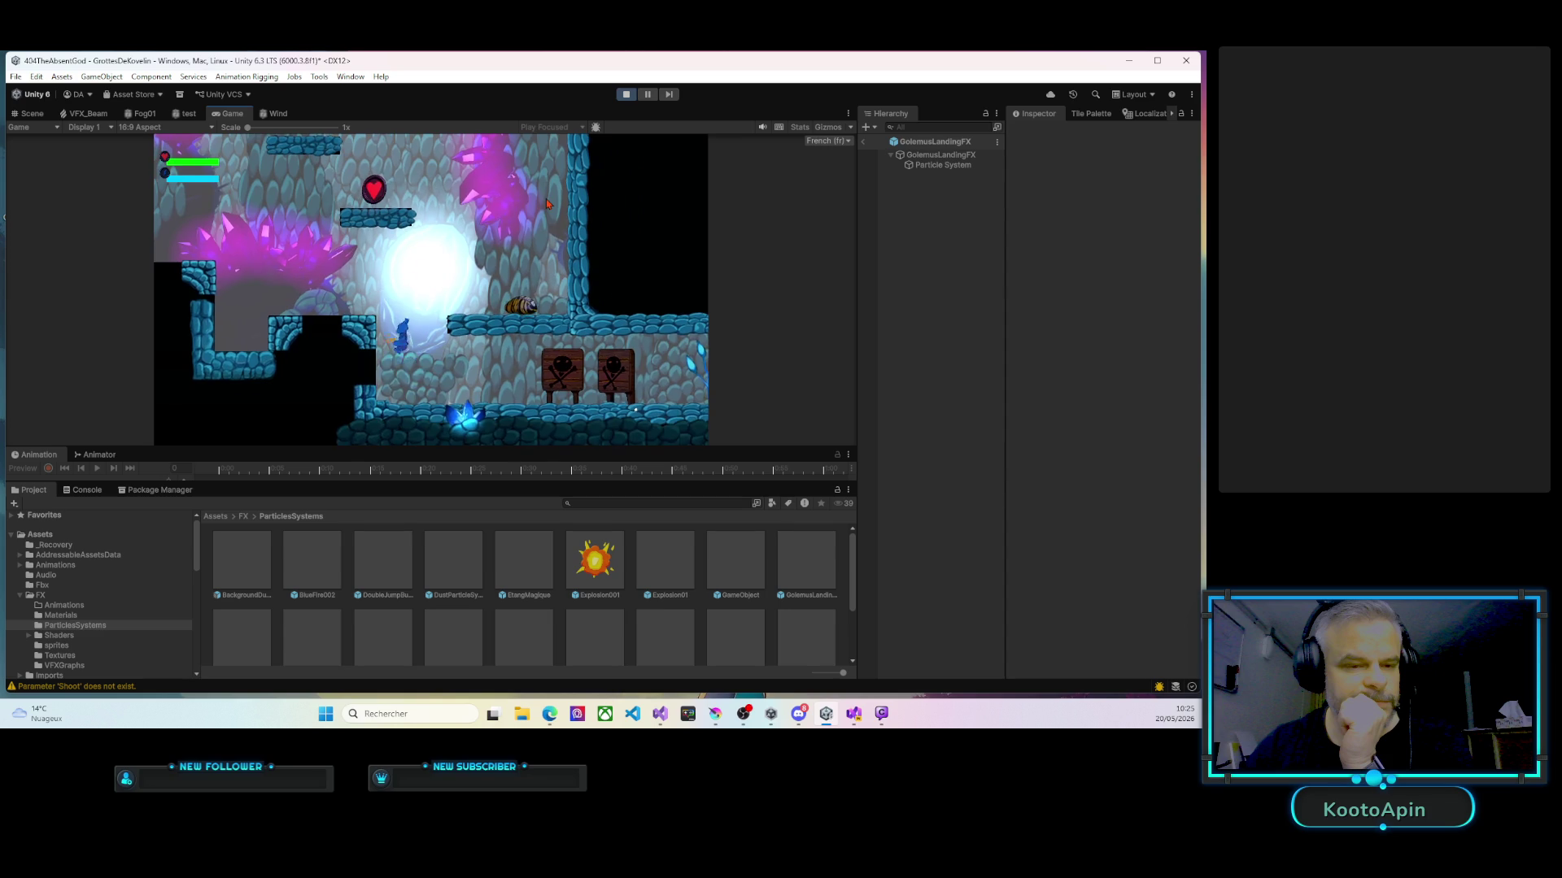
key(d)
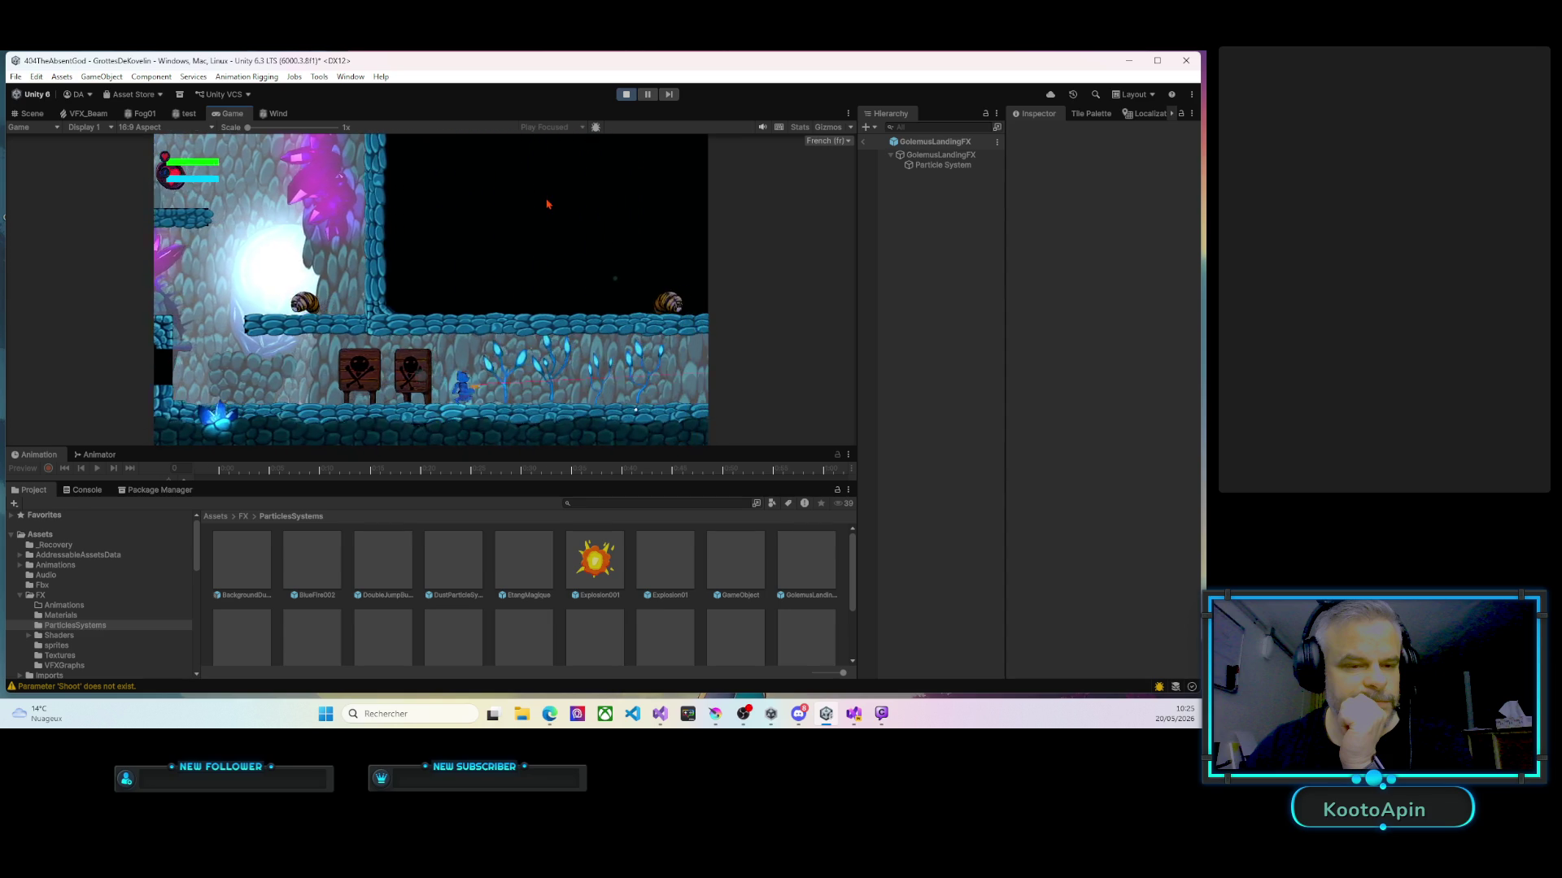
key(d)
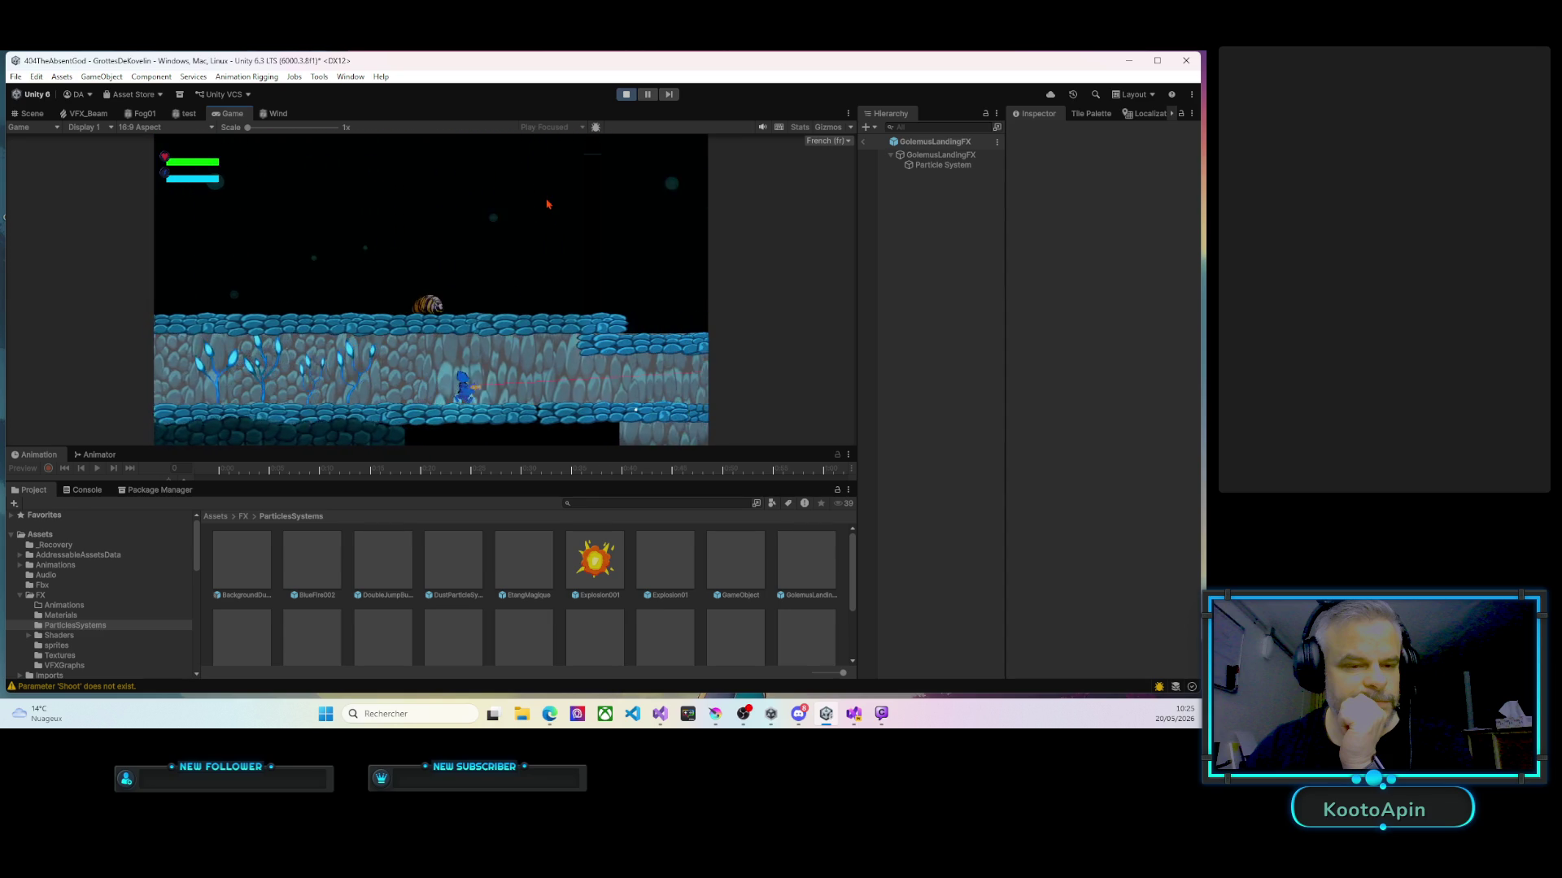
key(d)
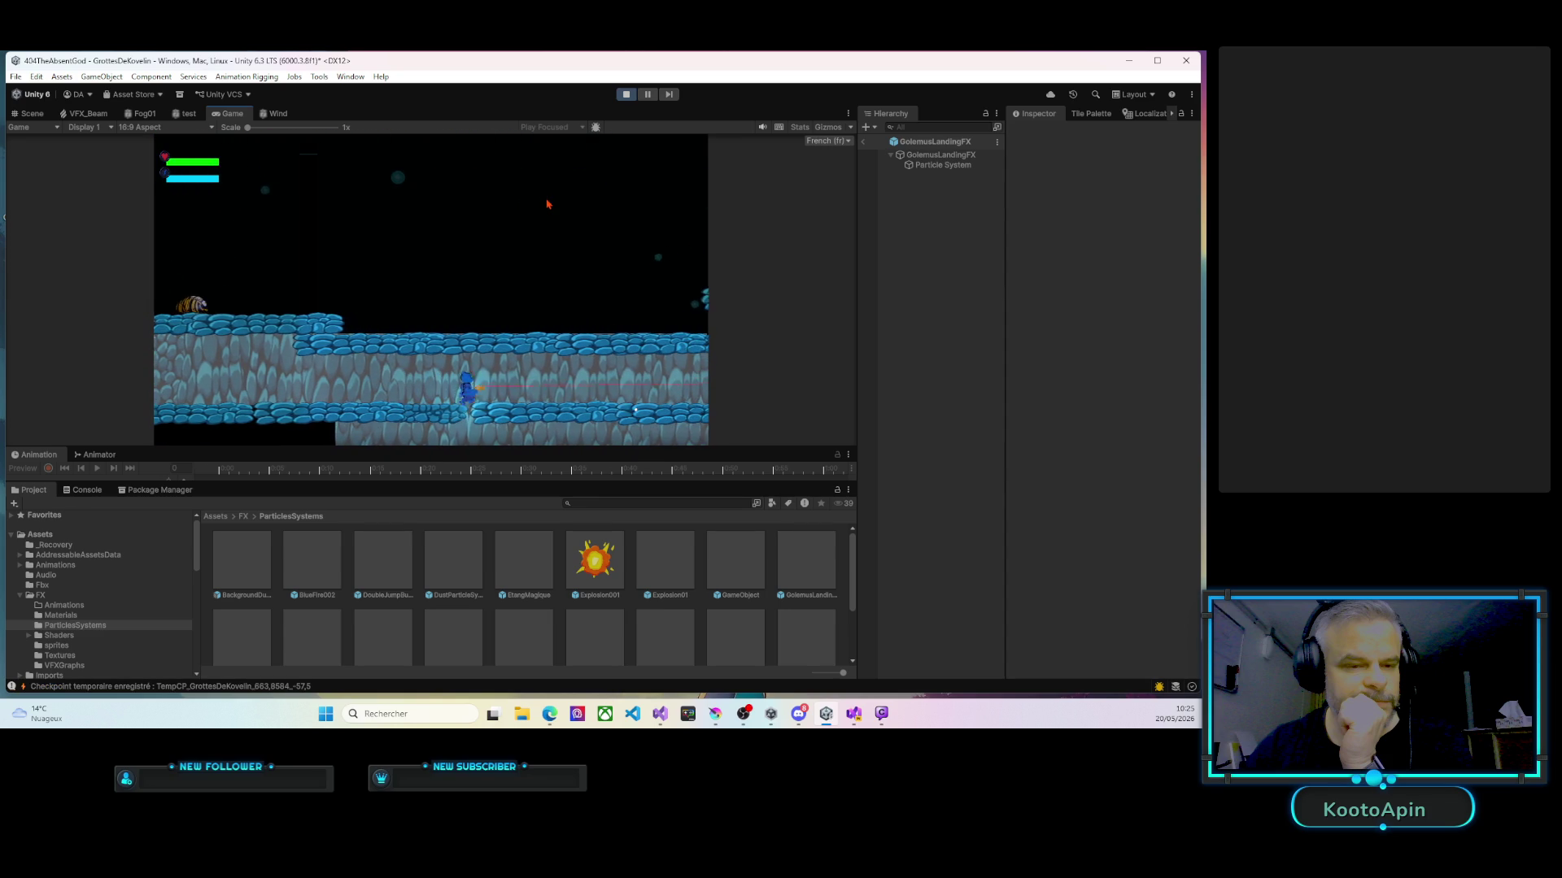
key(d)
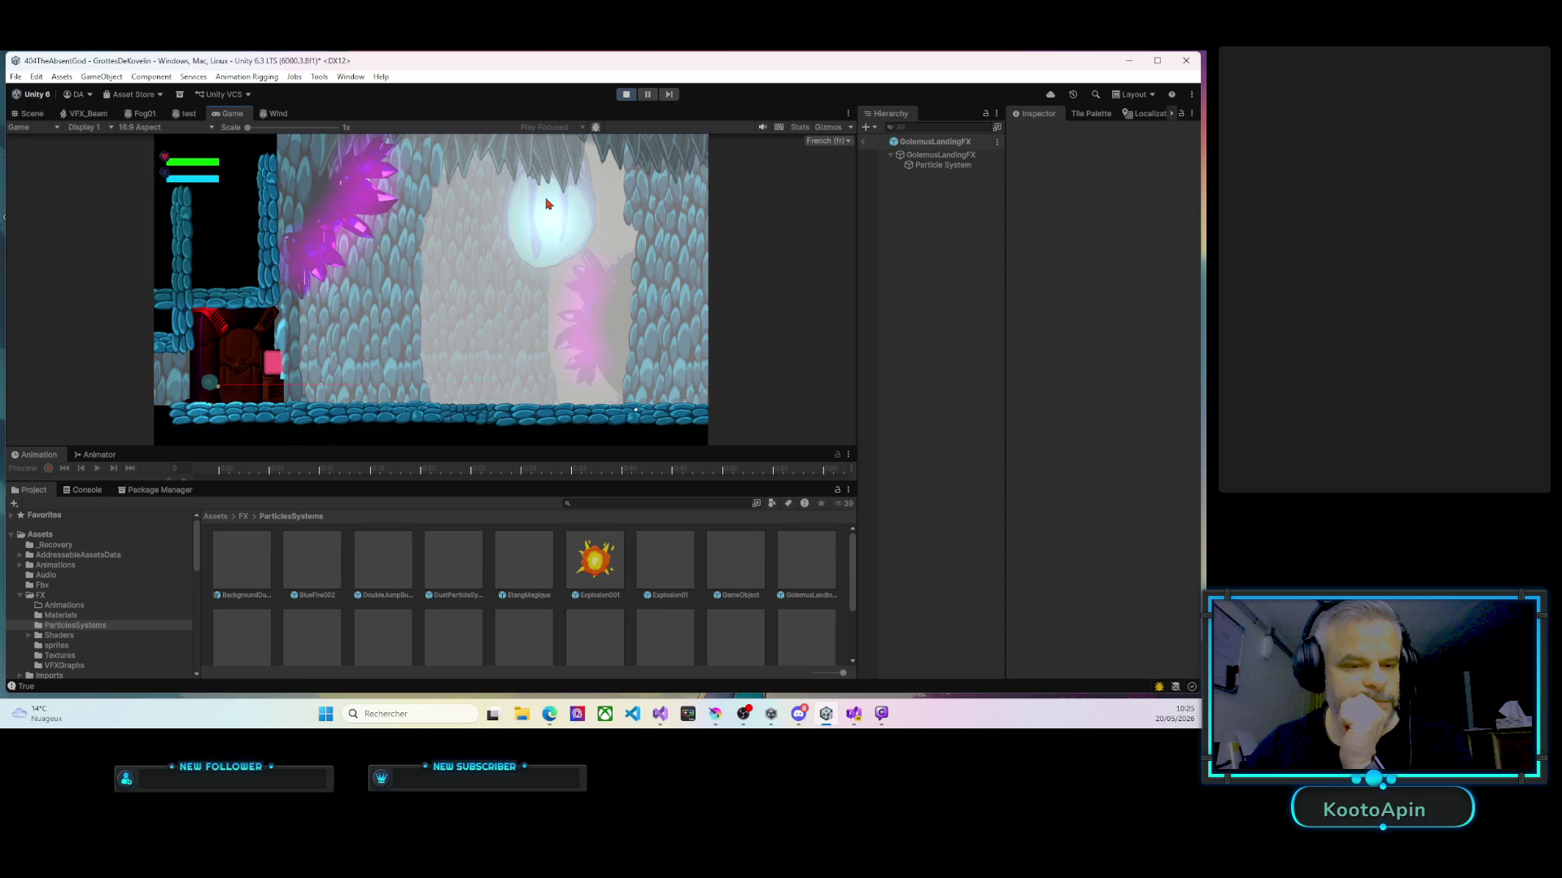
key(d)
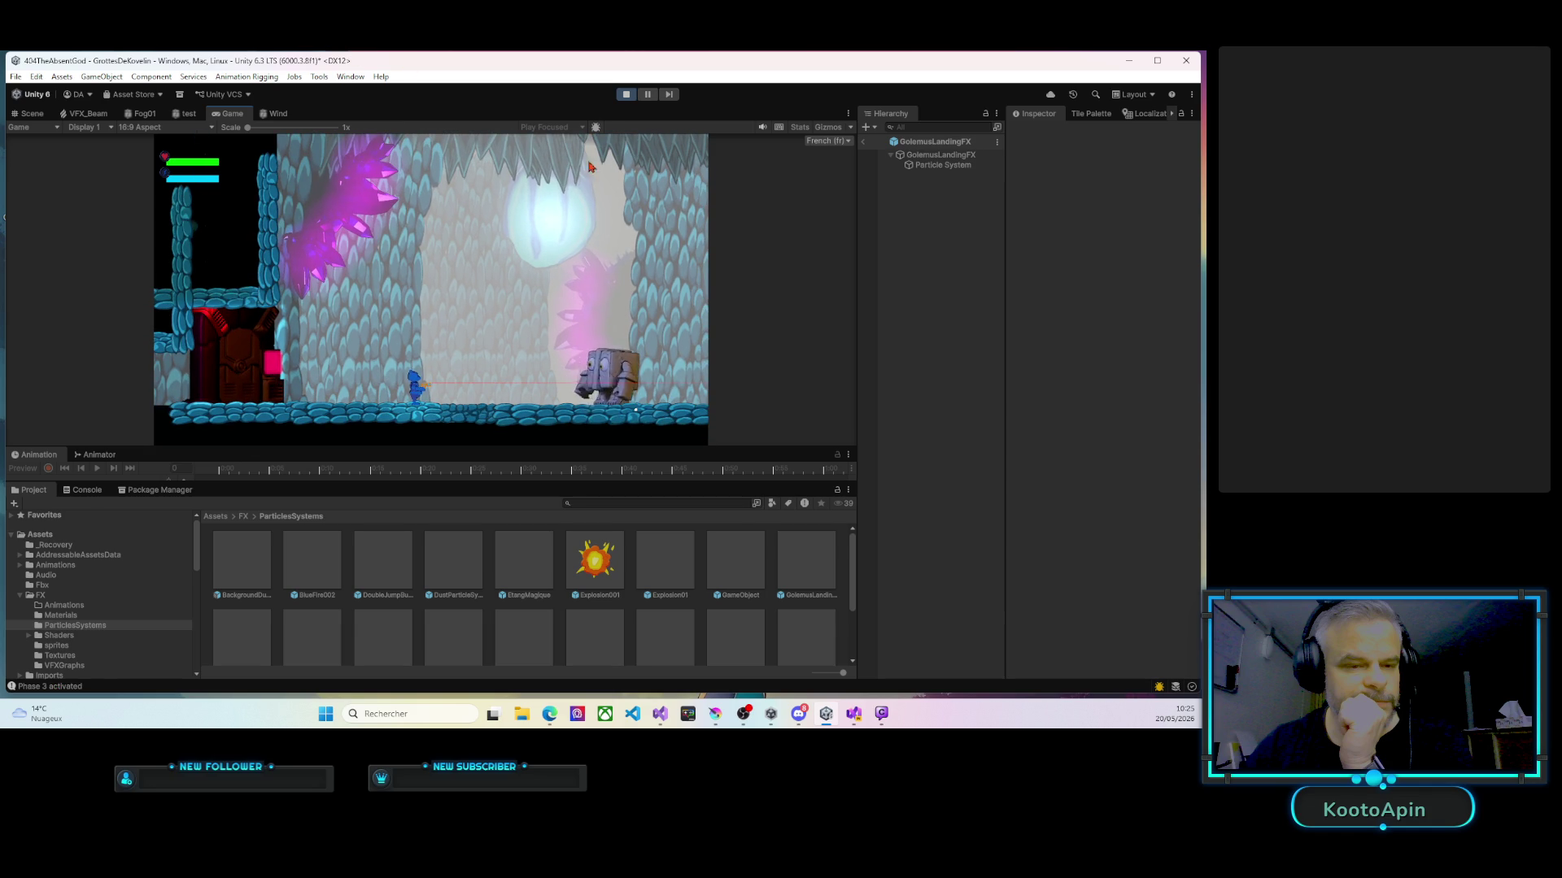
click(626, 94)
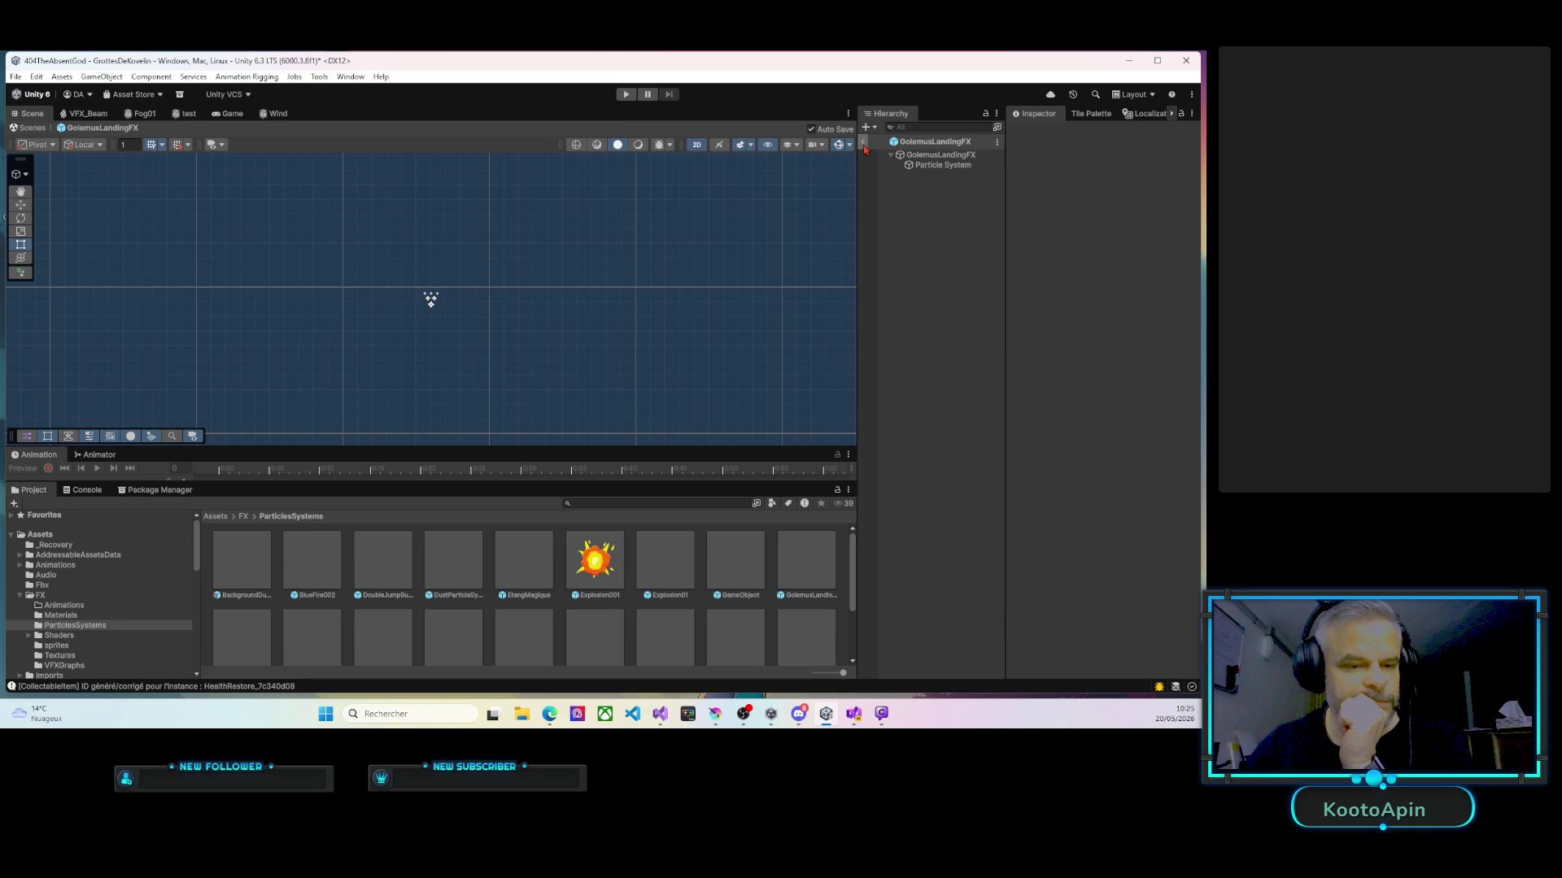
Leave the GolemusLandingFX prefab, reactivate the Golemus object, and ping its Golemus.cs script.
click(863, 141)
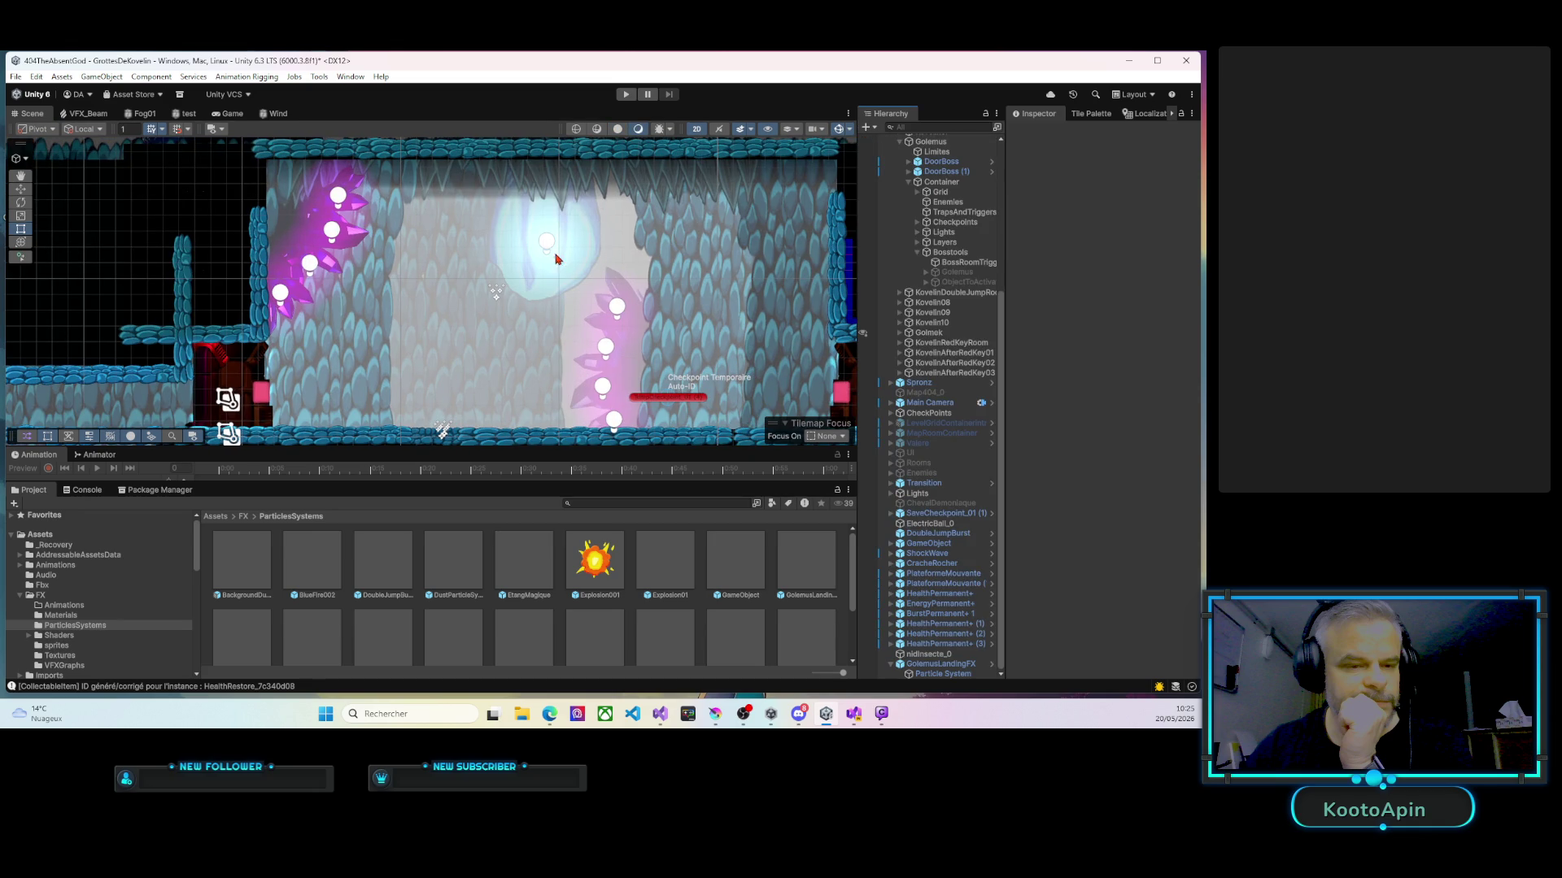
drag(856, 398, 698, 378)
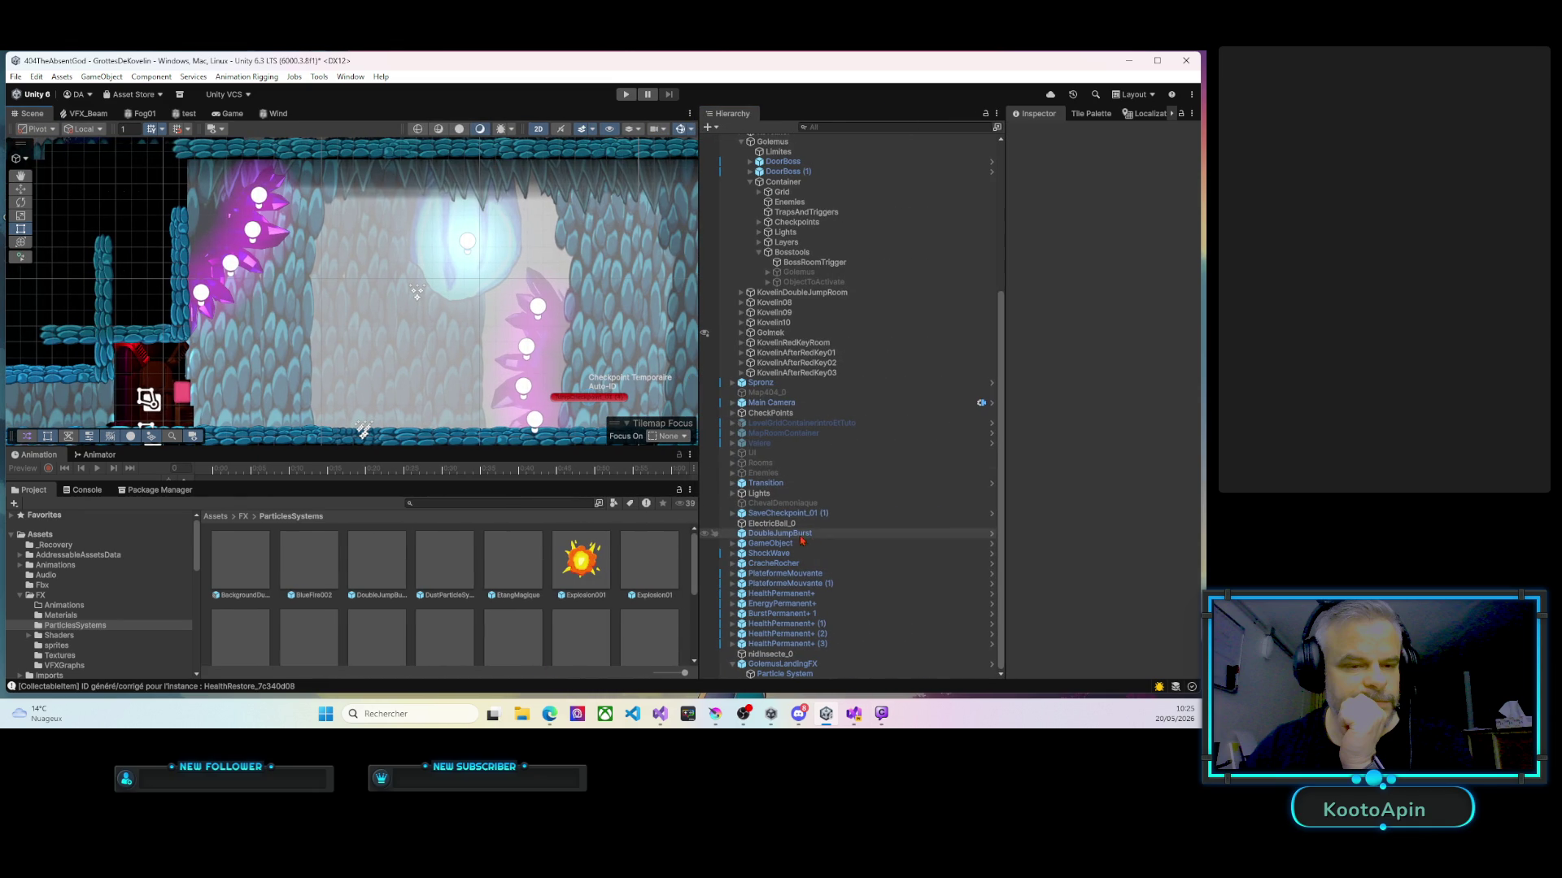
click(952, 272)
click(1038, 132)
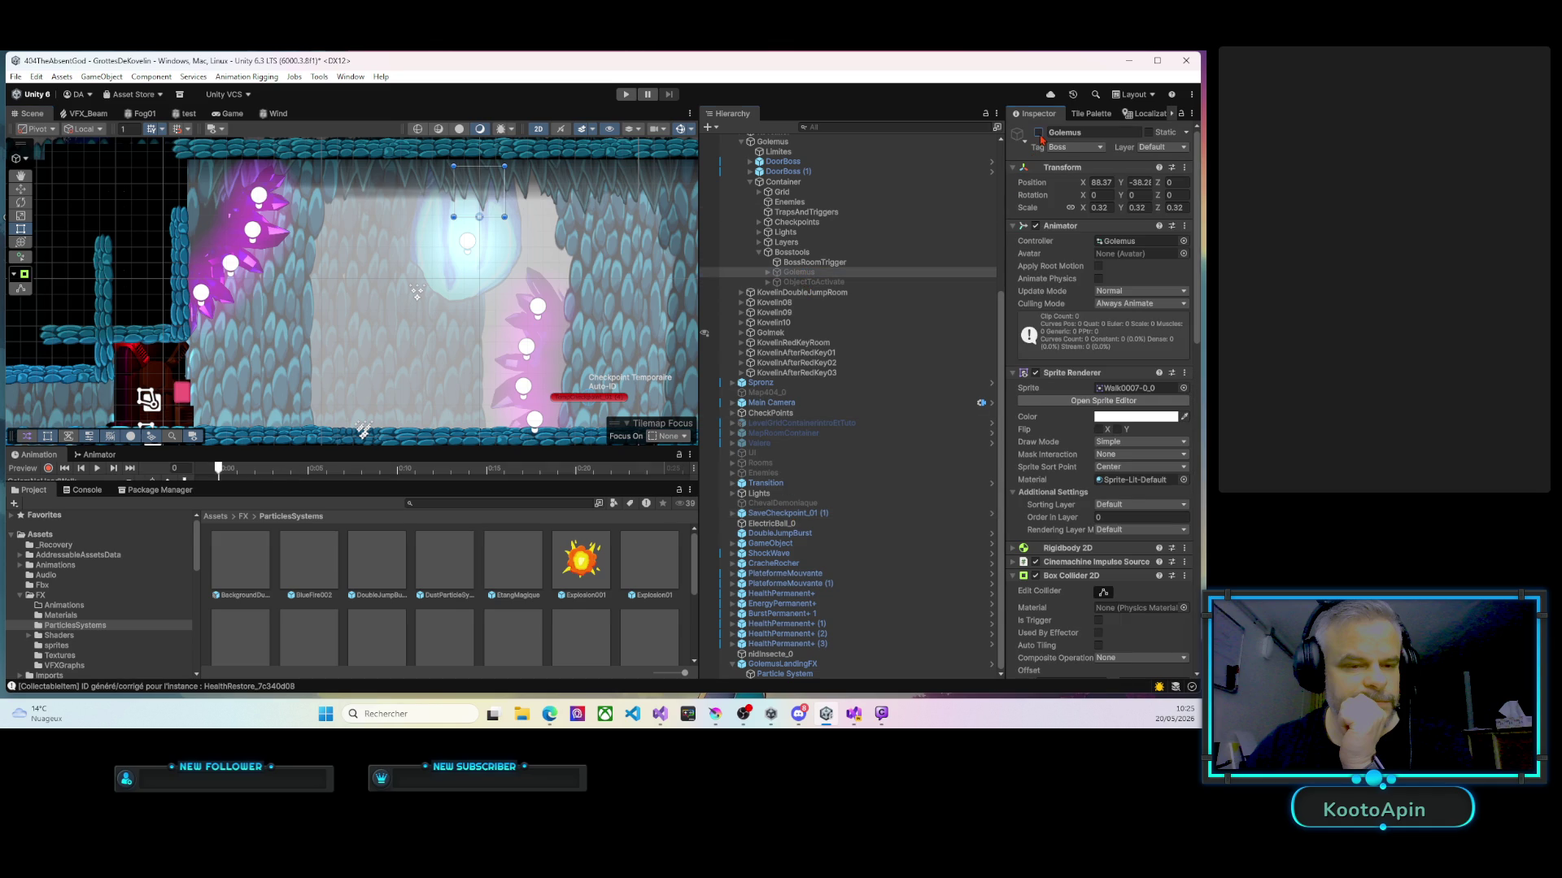
drag(1004, 345, 849, 348)
scroll(1016, 432, down, 15)
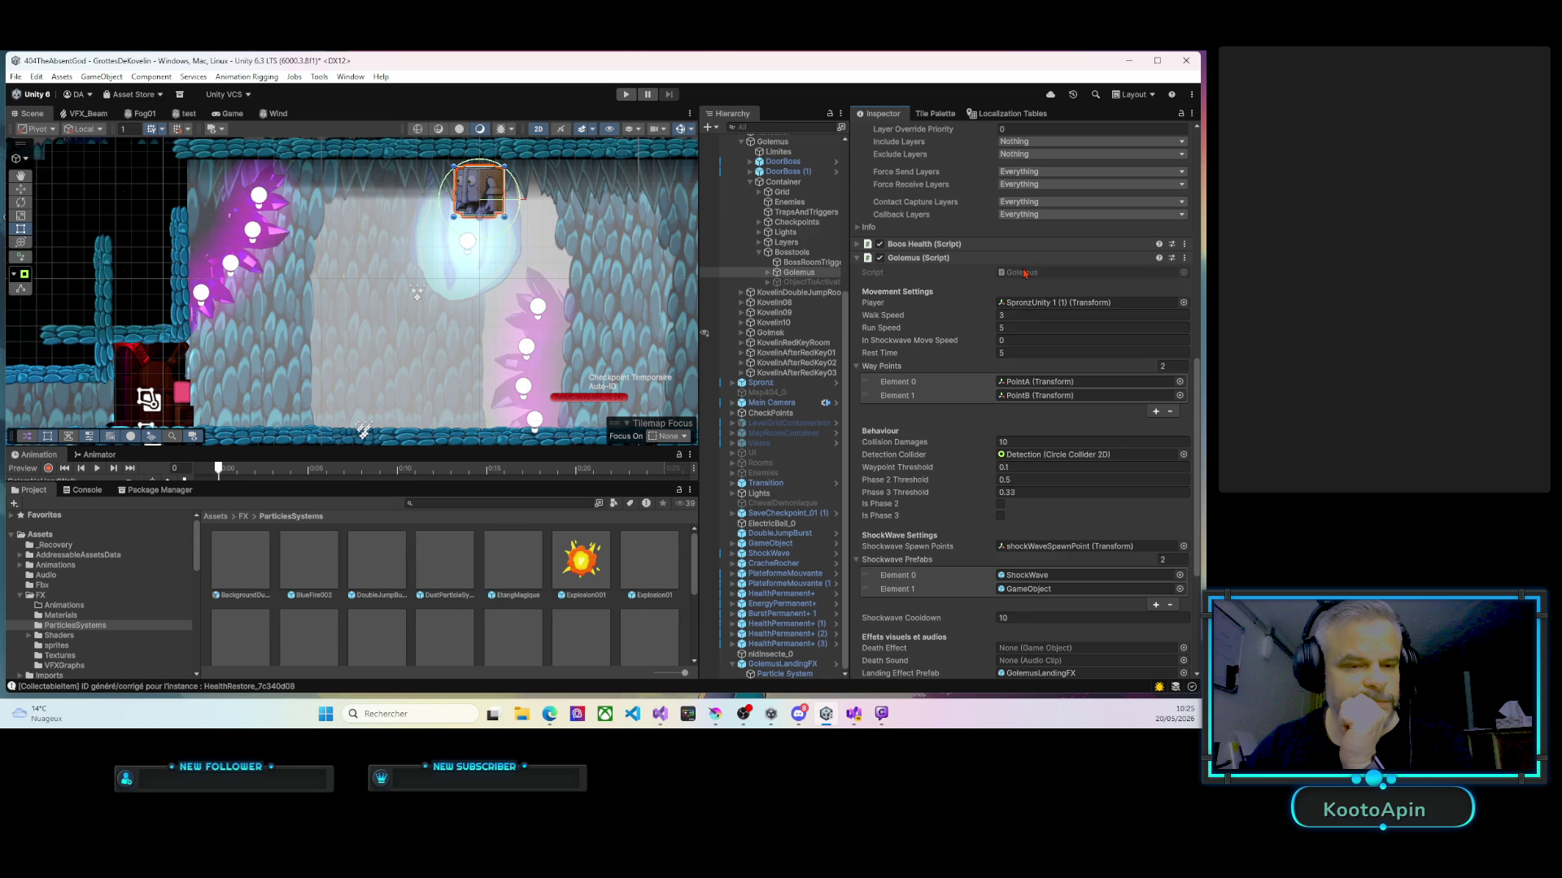
click(1024, 274)
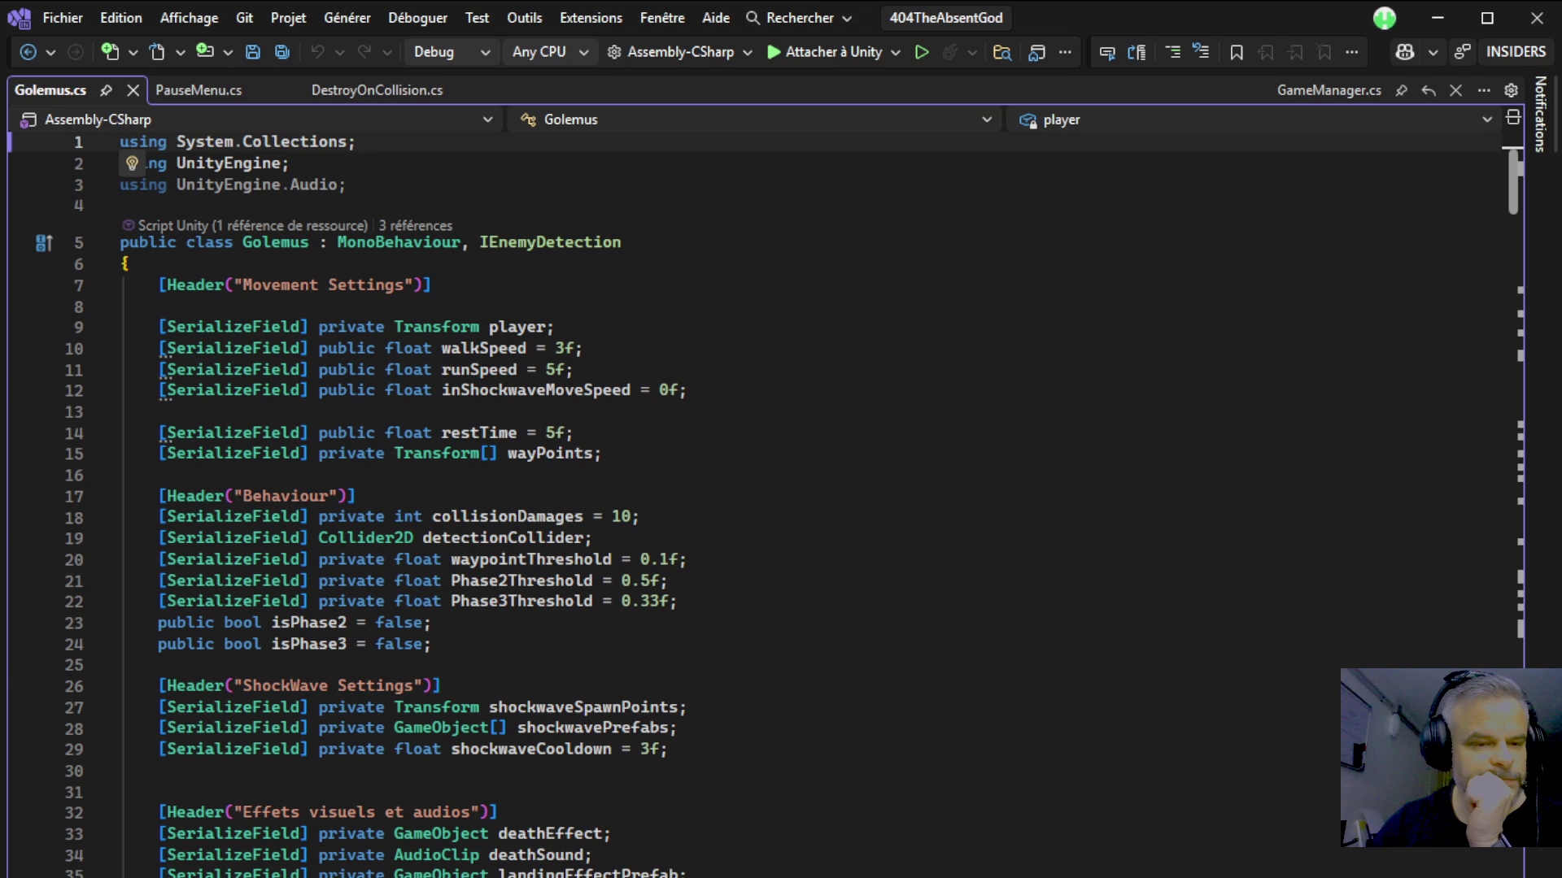
Scroll Golemus.cs down to OnCollisionEnter2D, where landingEffectPrefab is spawned on Ground contact.
scroll(762, 504, down, 4)
scroll(762, 505, down, 6)
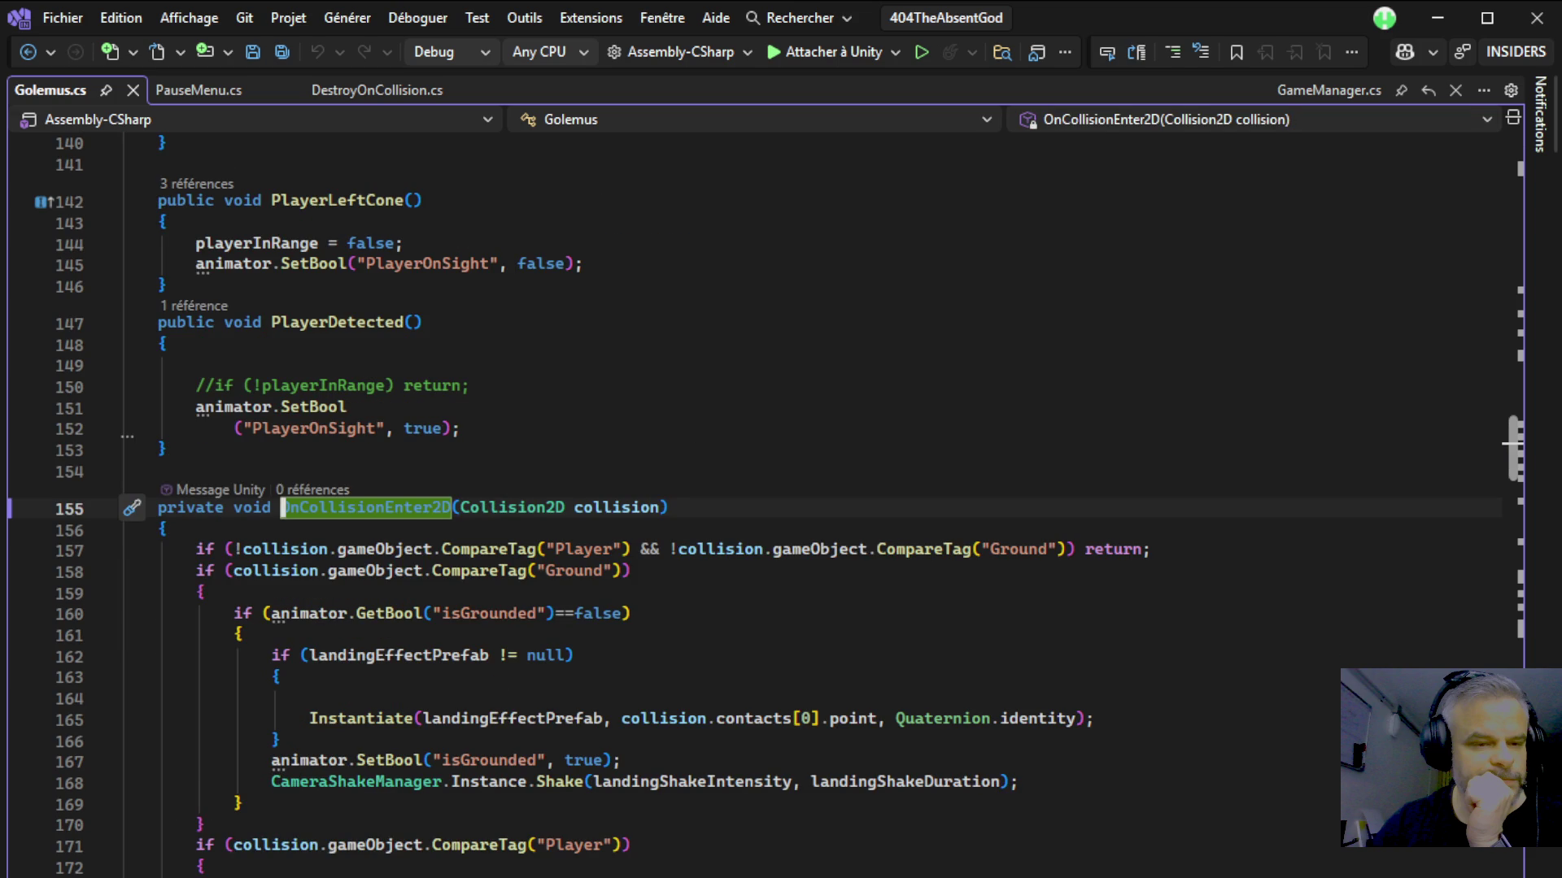
scroll(1509, 443, down, 1)
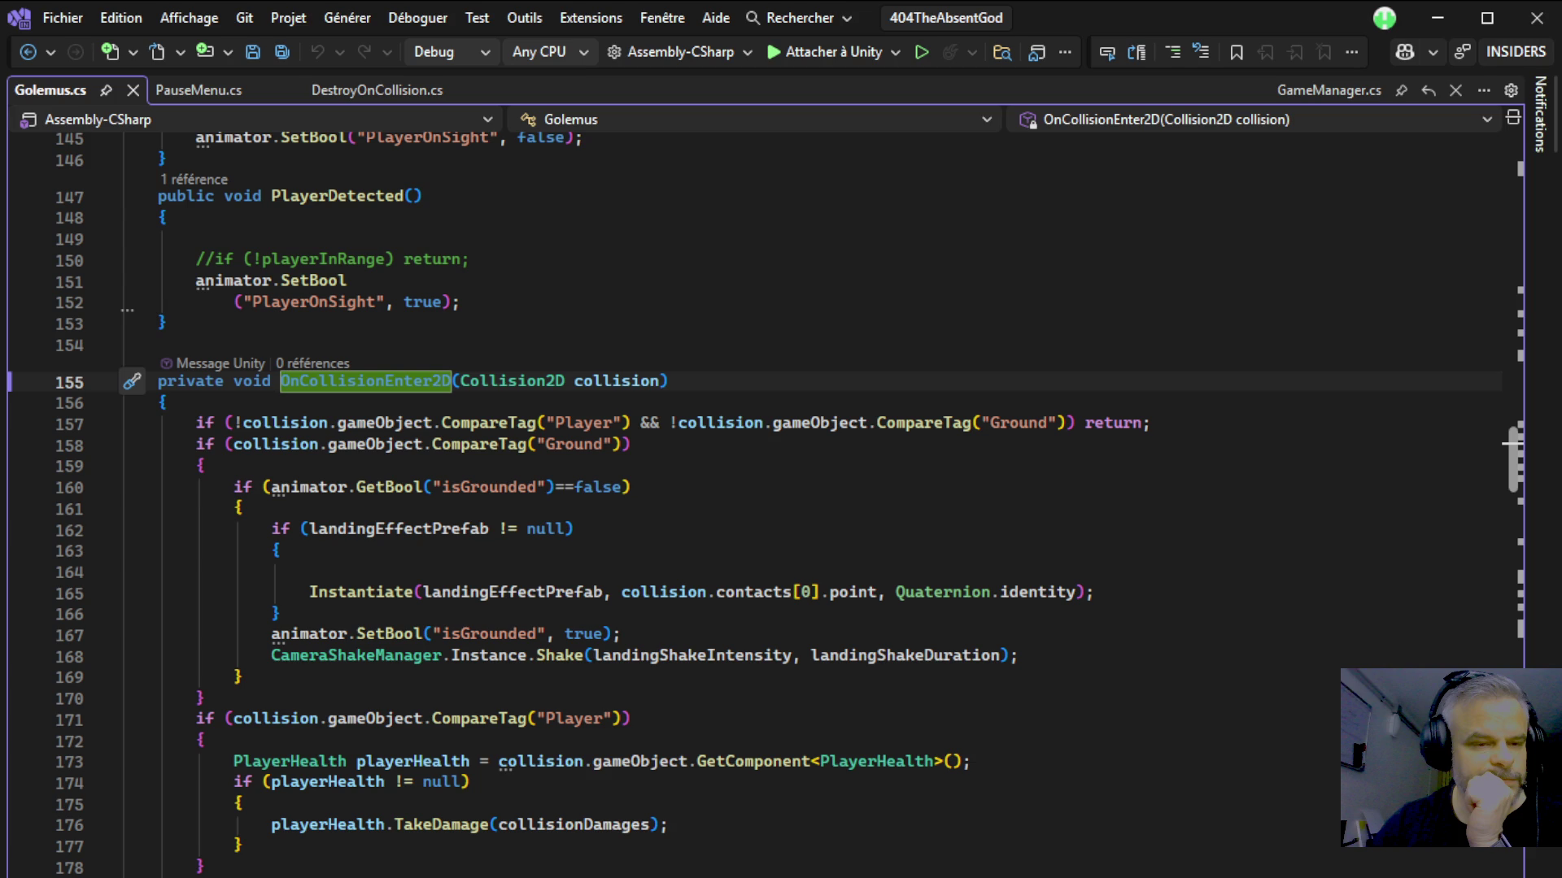
click(706, 592)
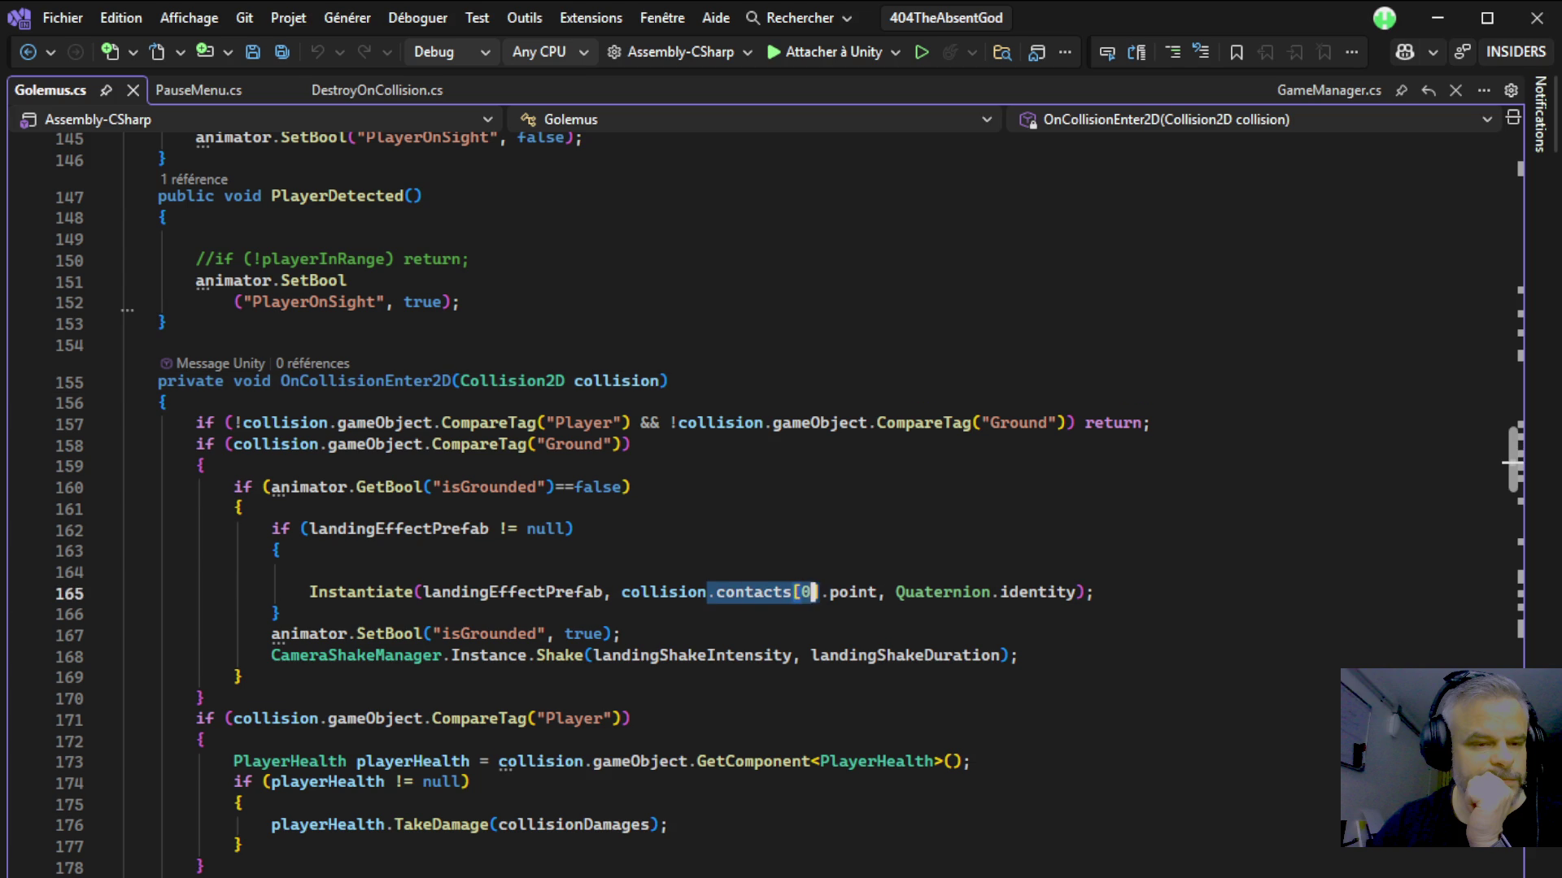
drag(872, 592, 881, 593)
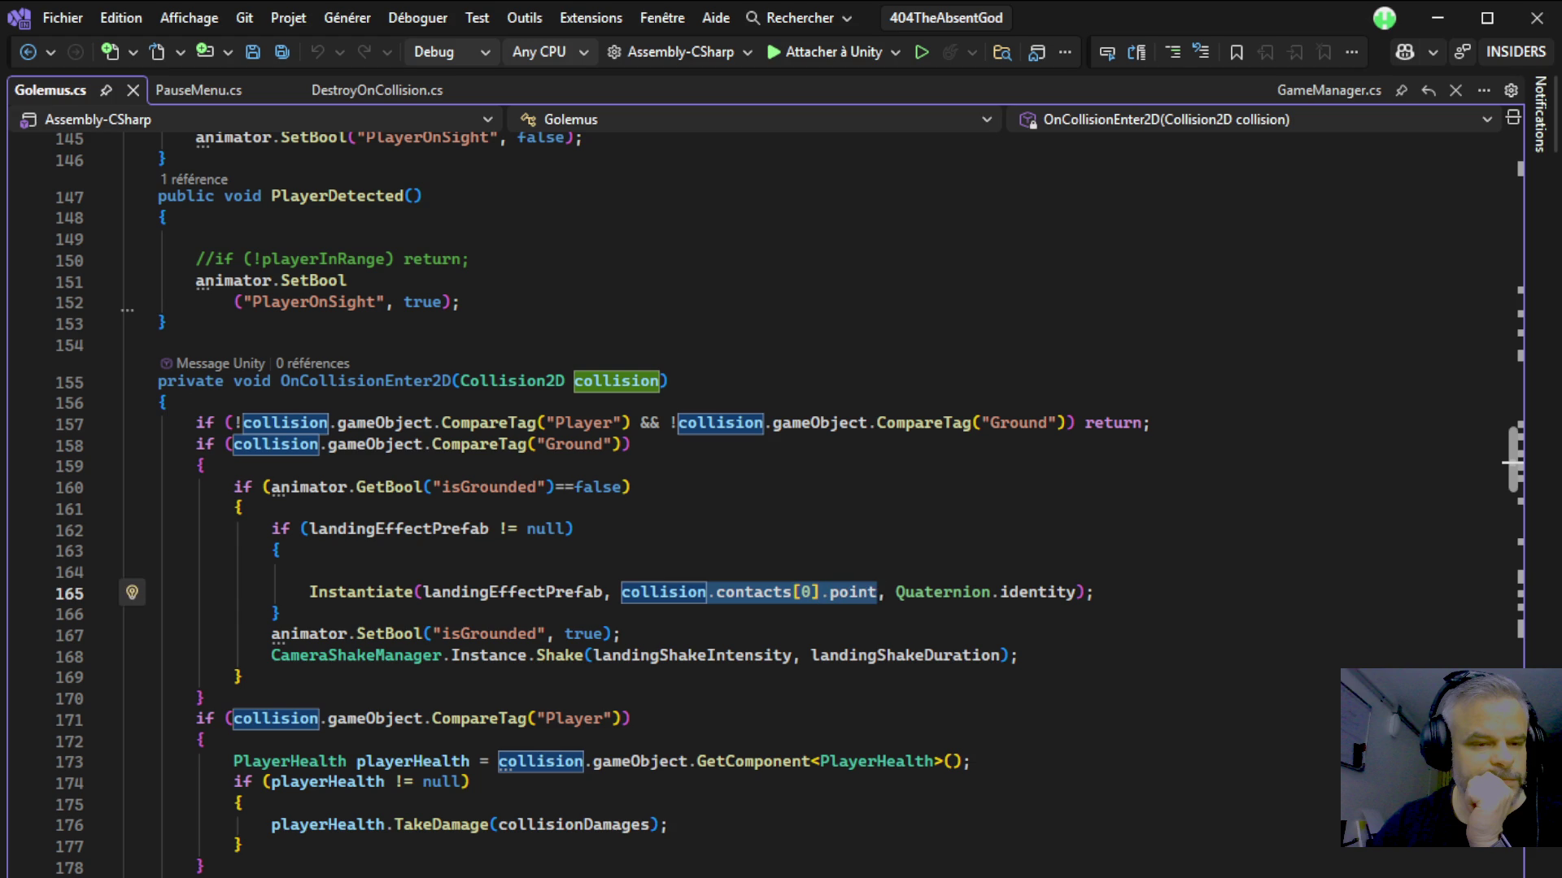
key(Delete)
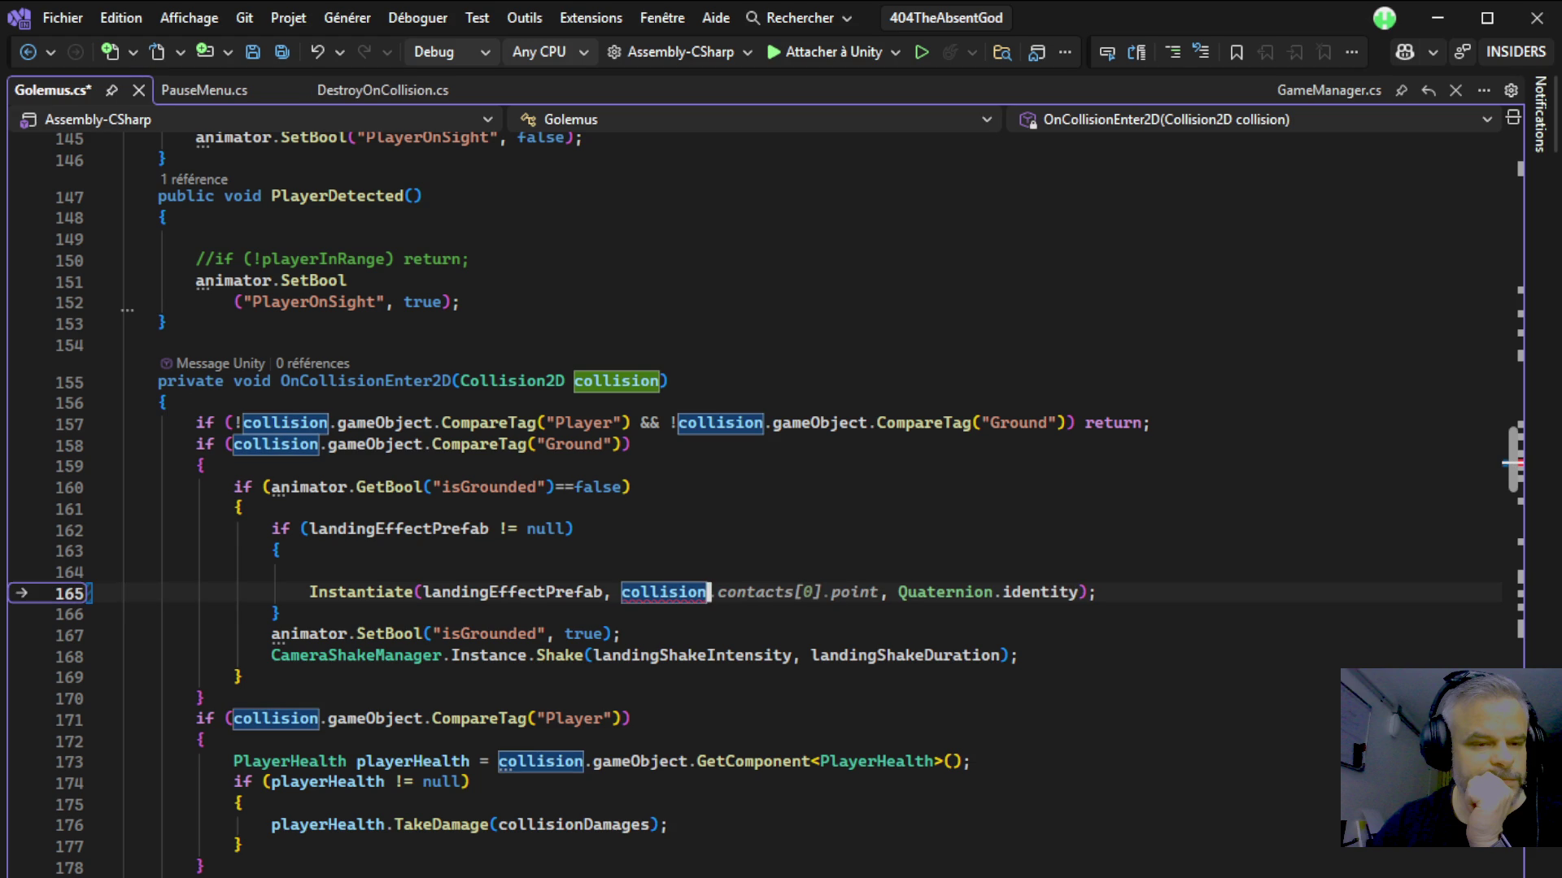
key(Tab)
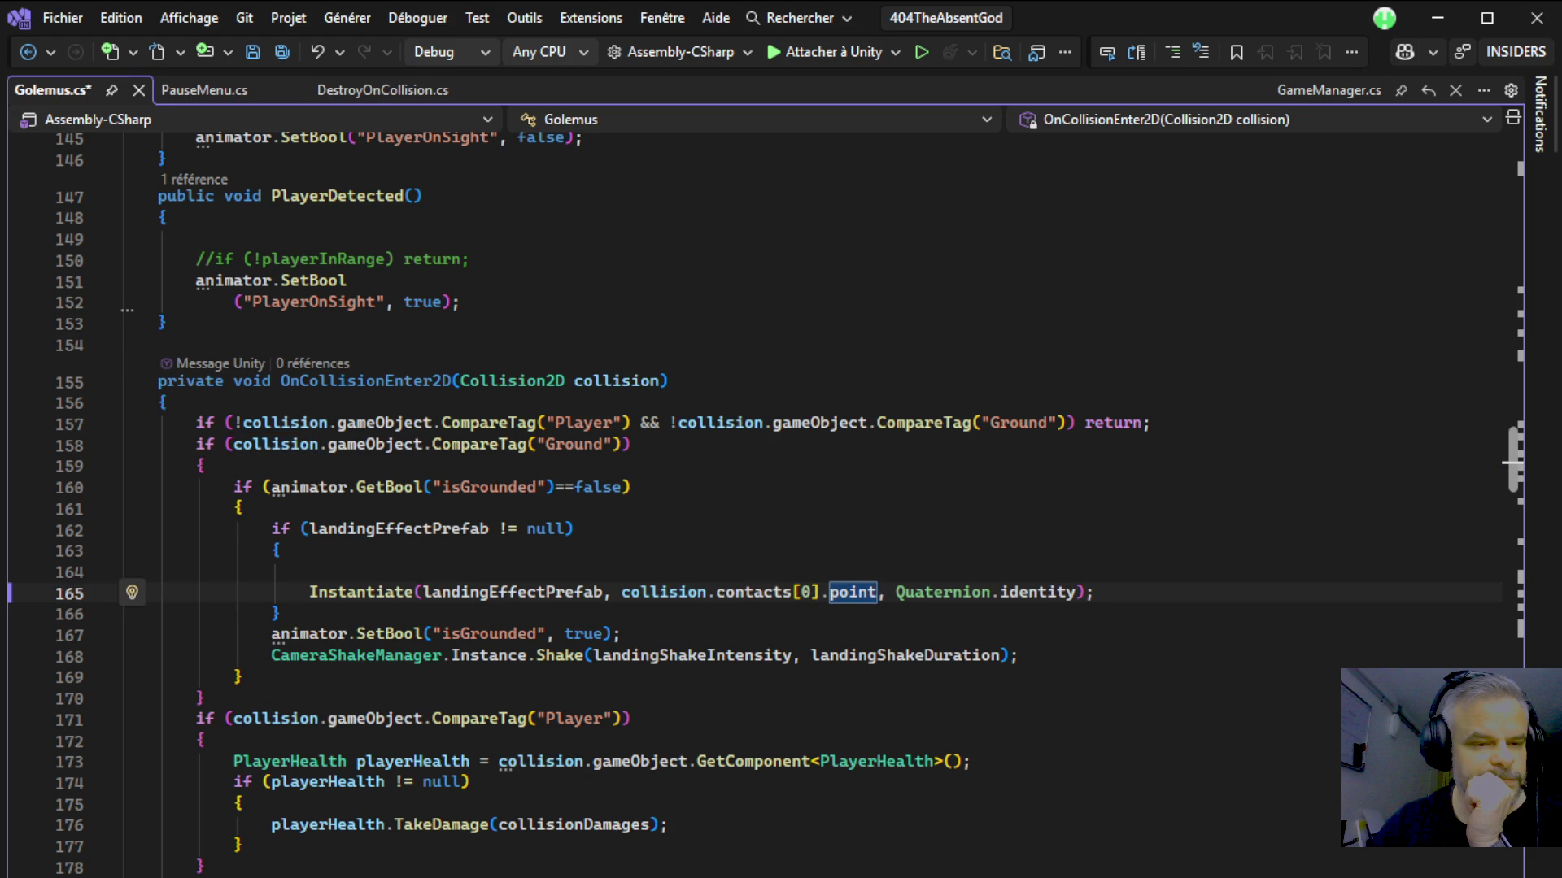
key(ctrl+s)
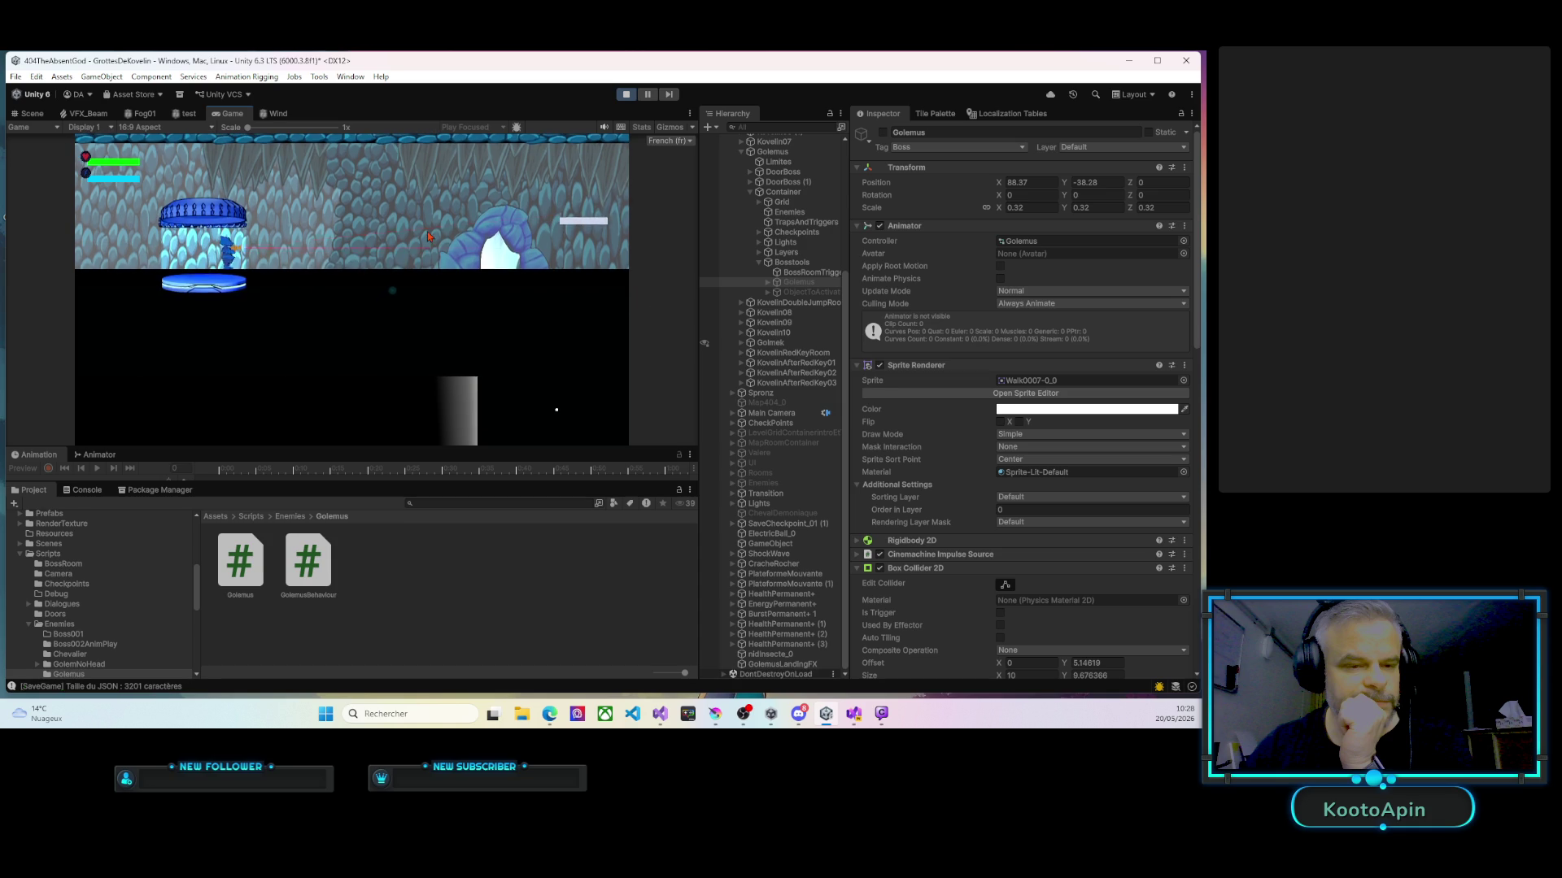
Walk right past the crystal ledge, crates and checkpoint into the boss room and approach Golemus.
key(Right)
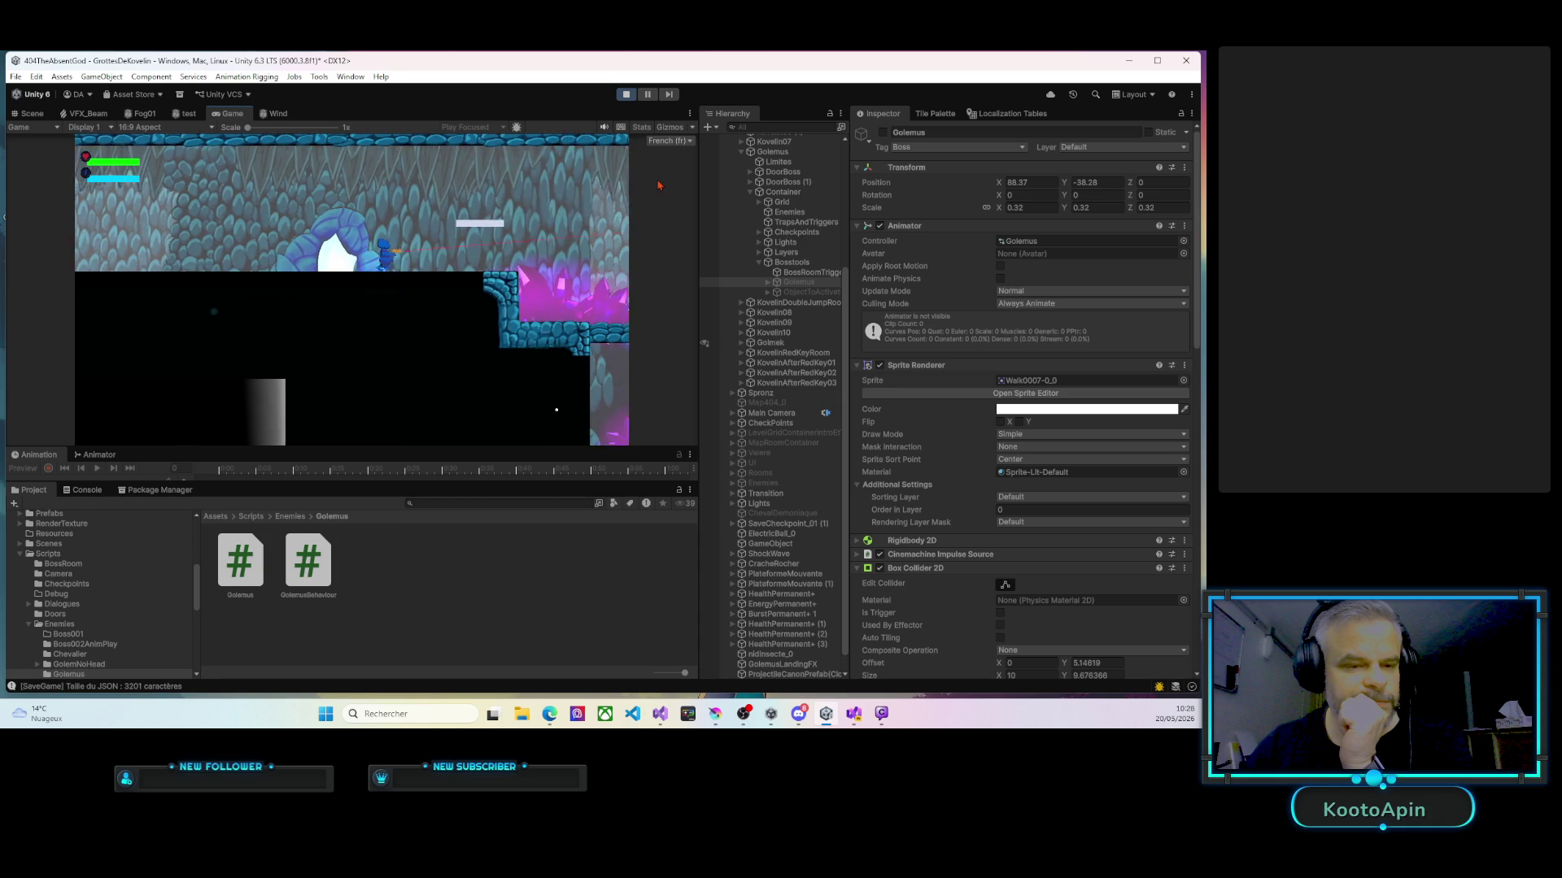
key(Right)
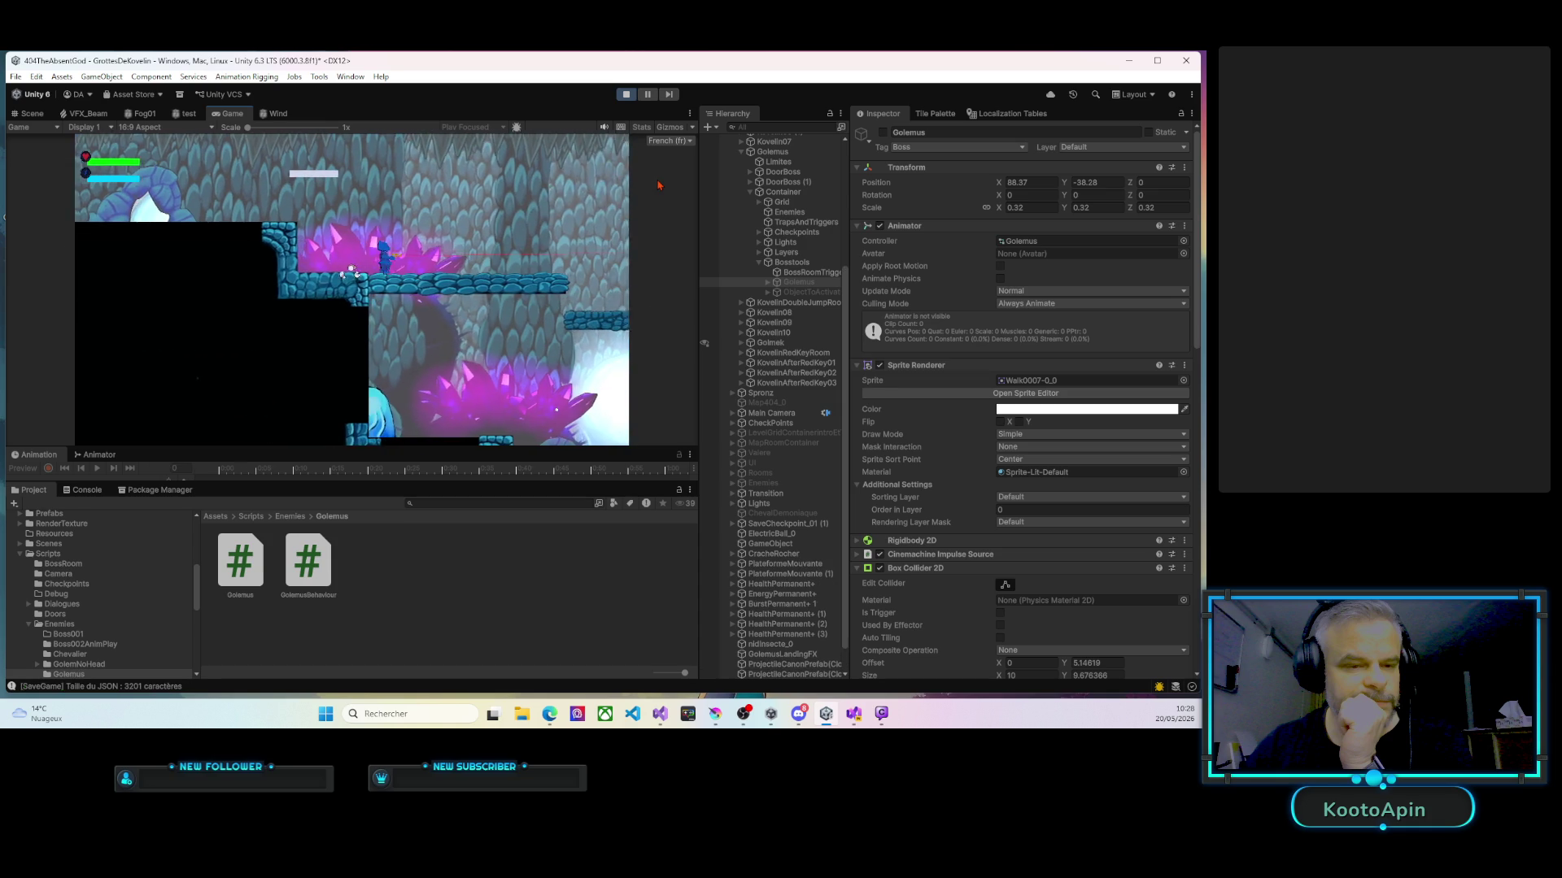
key(Right)
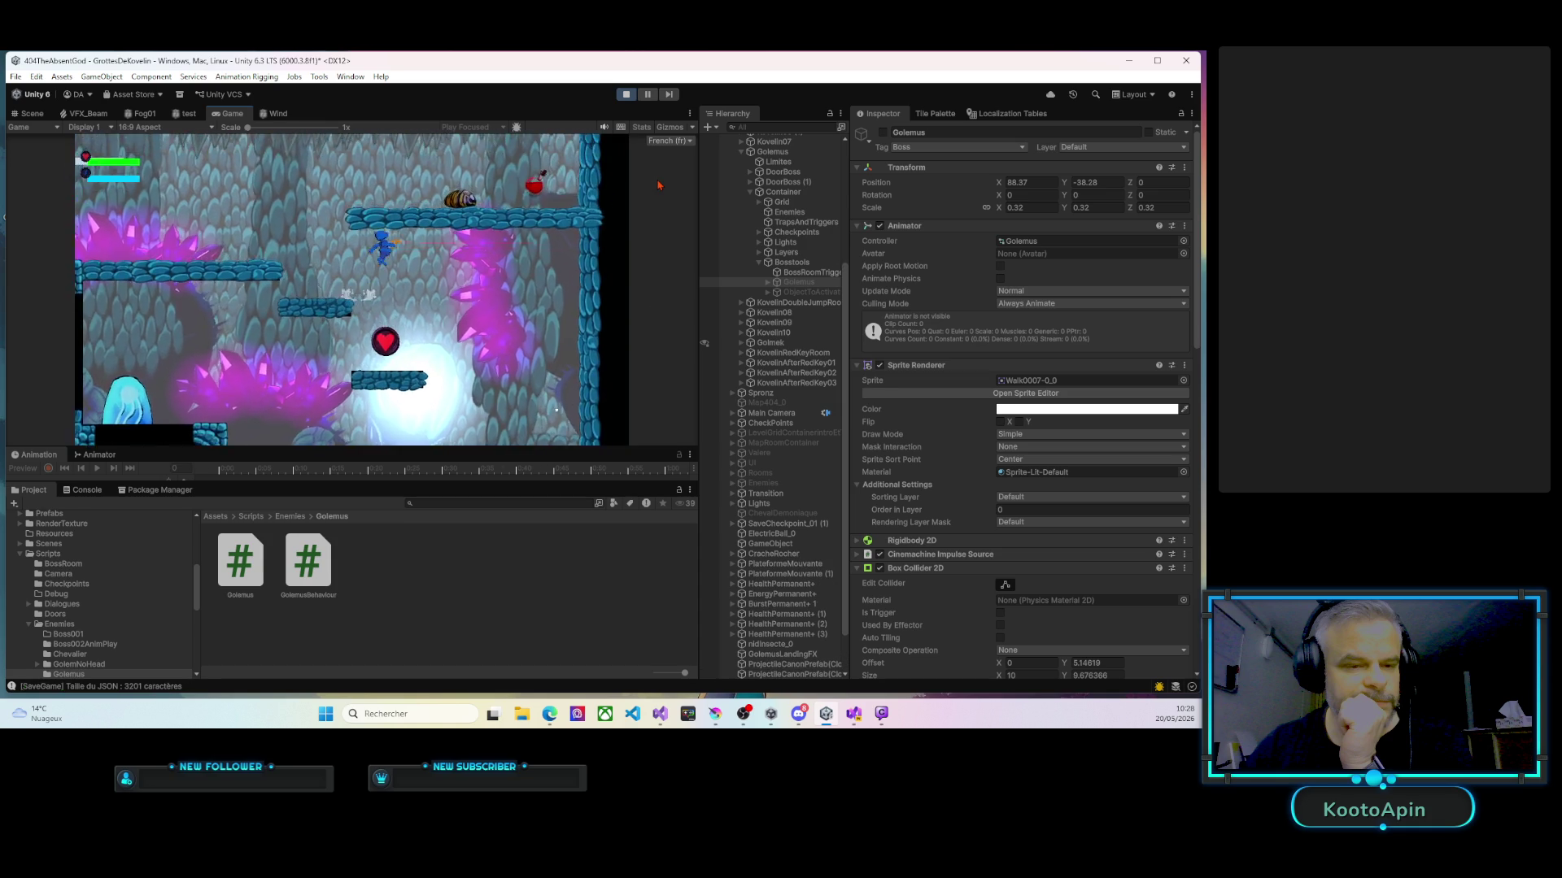
key(Right)
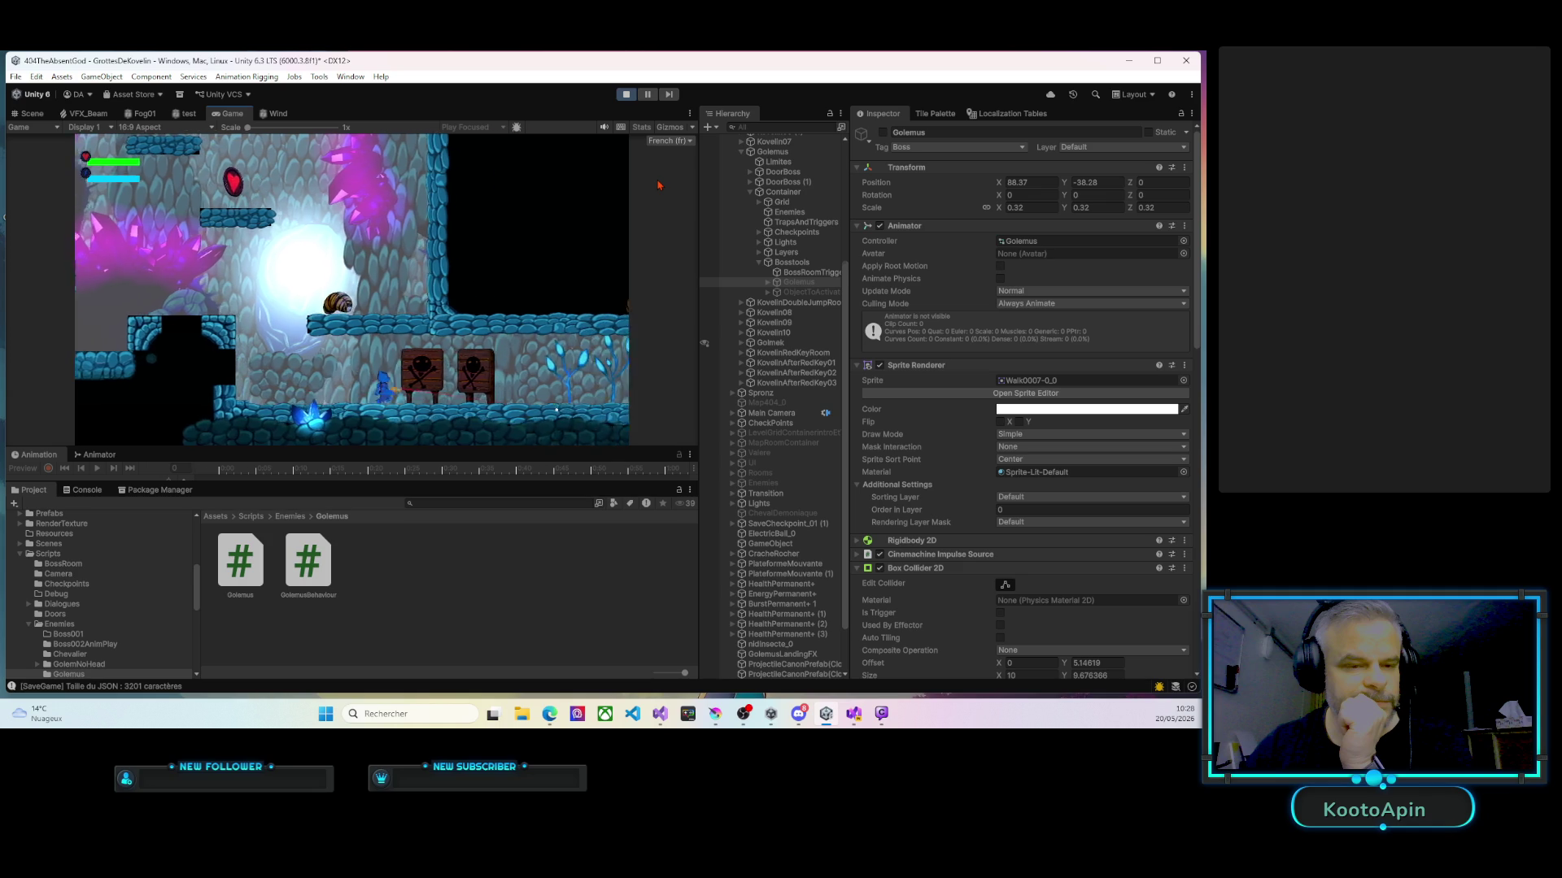
key(Right)
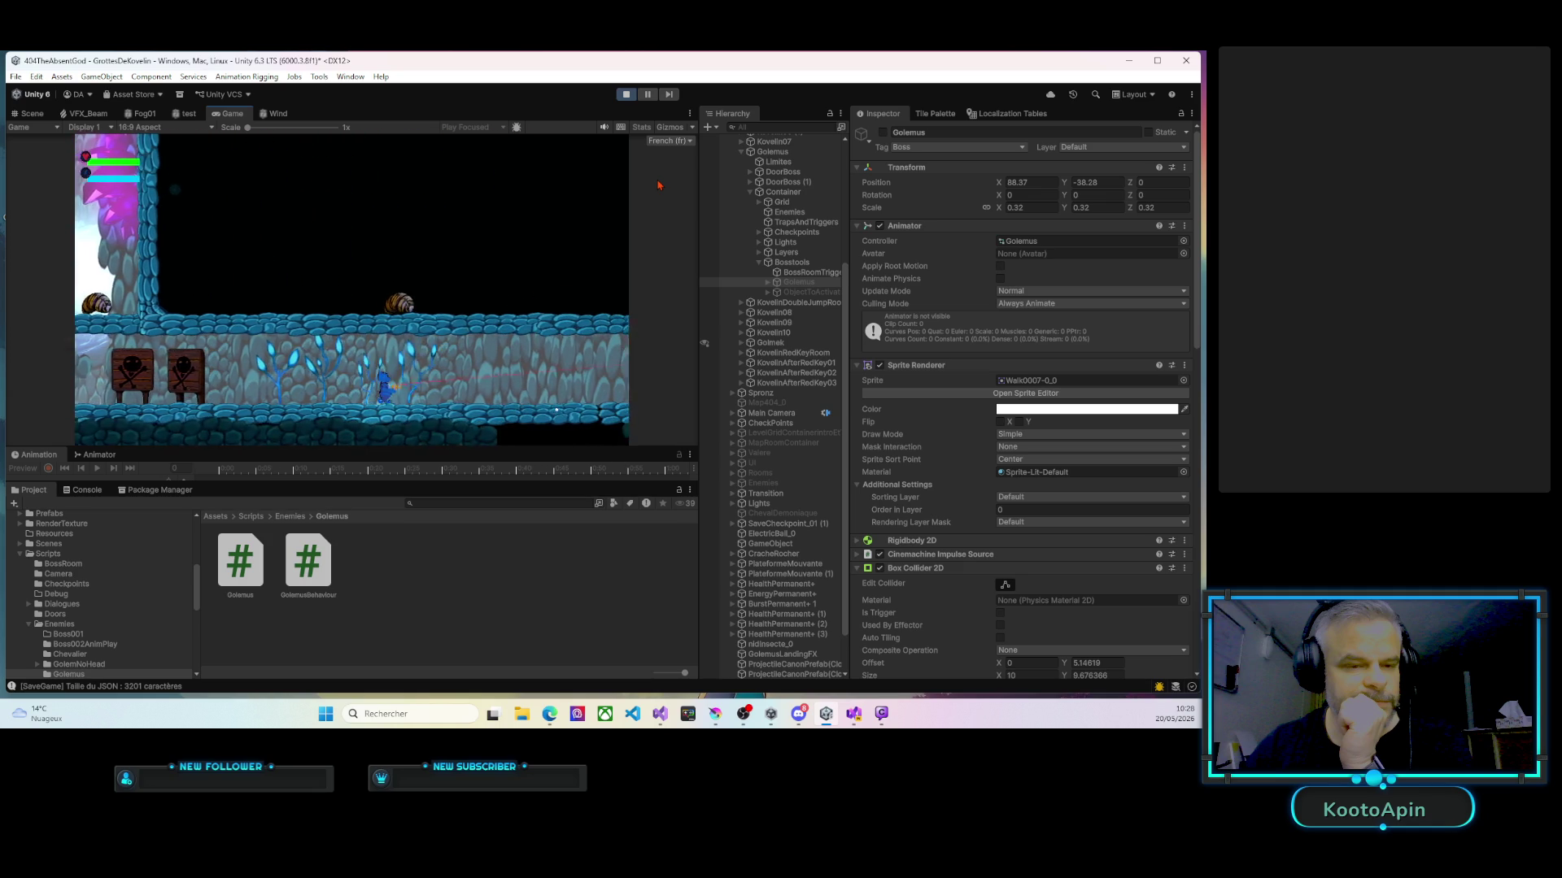
key(Right)
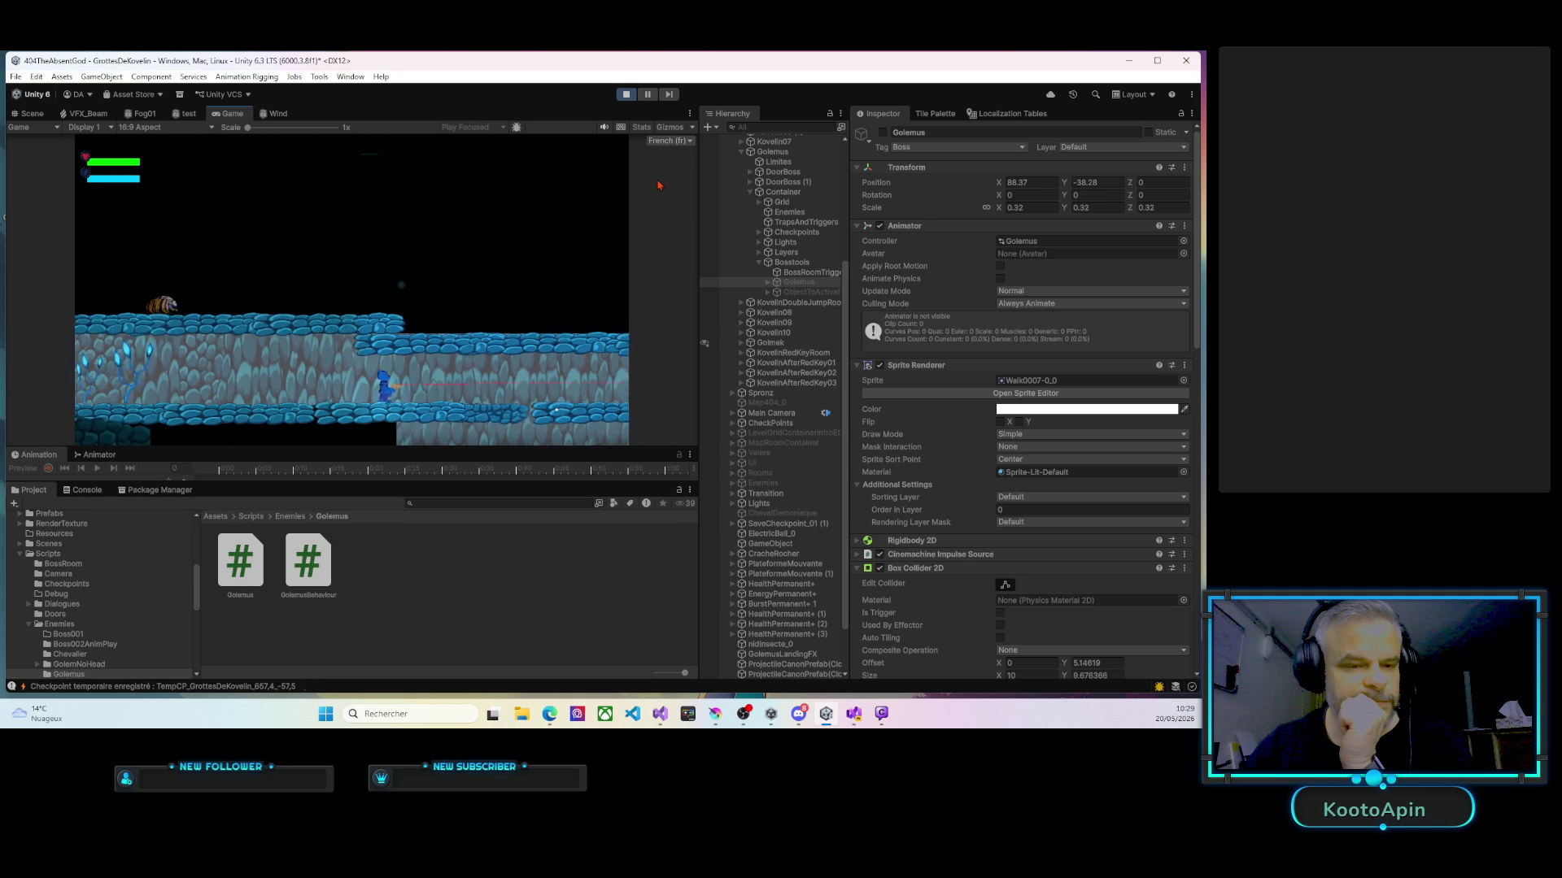
key(Right)
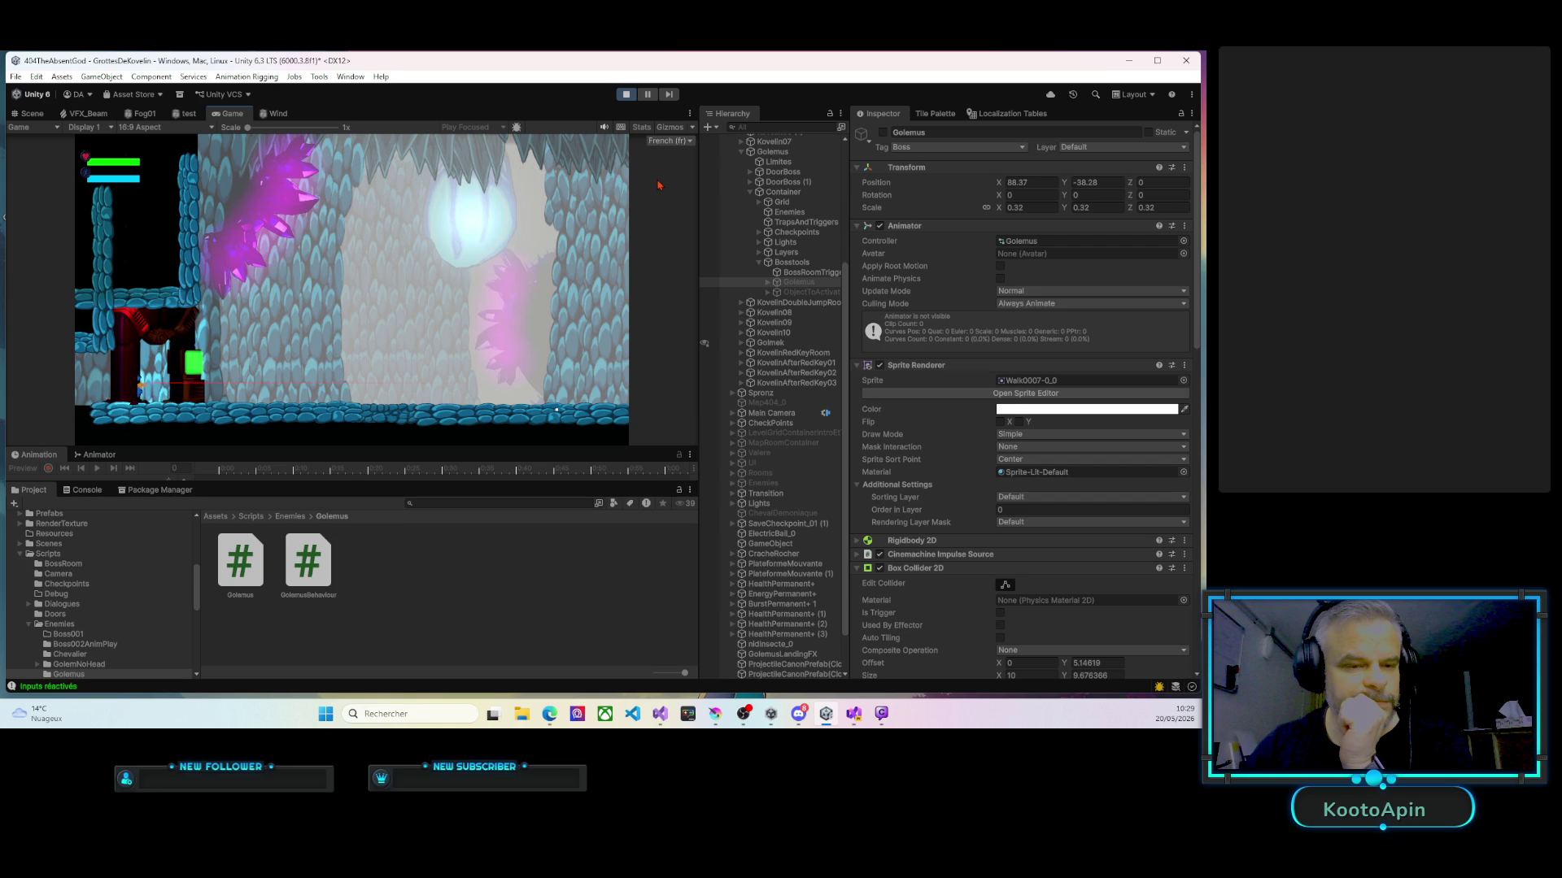
key(Right)
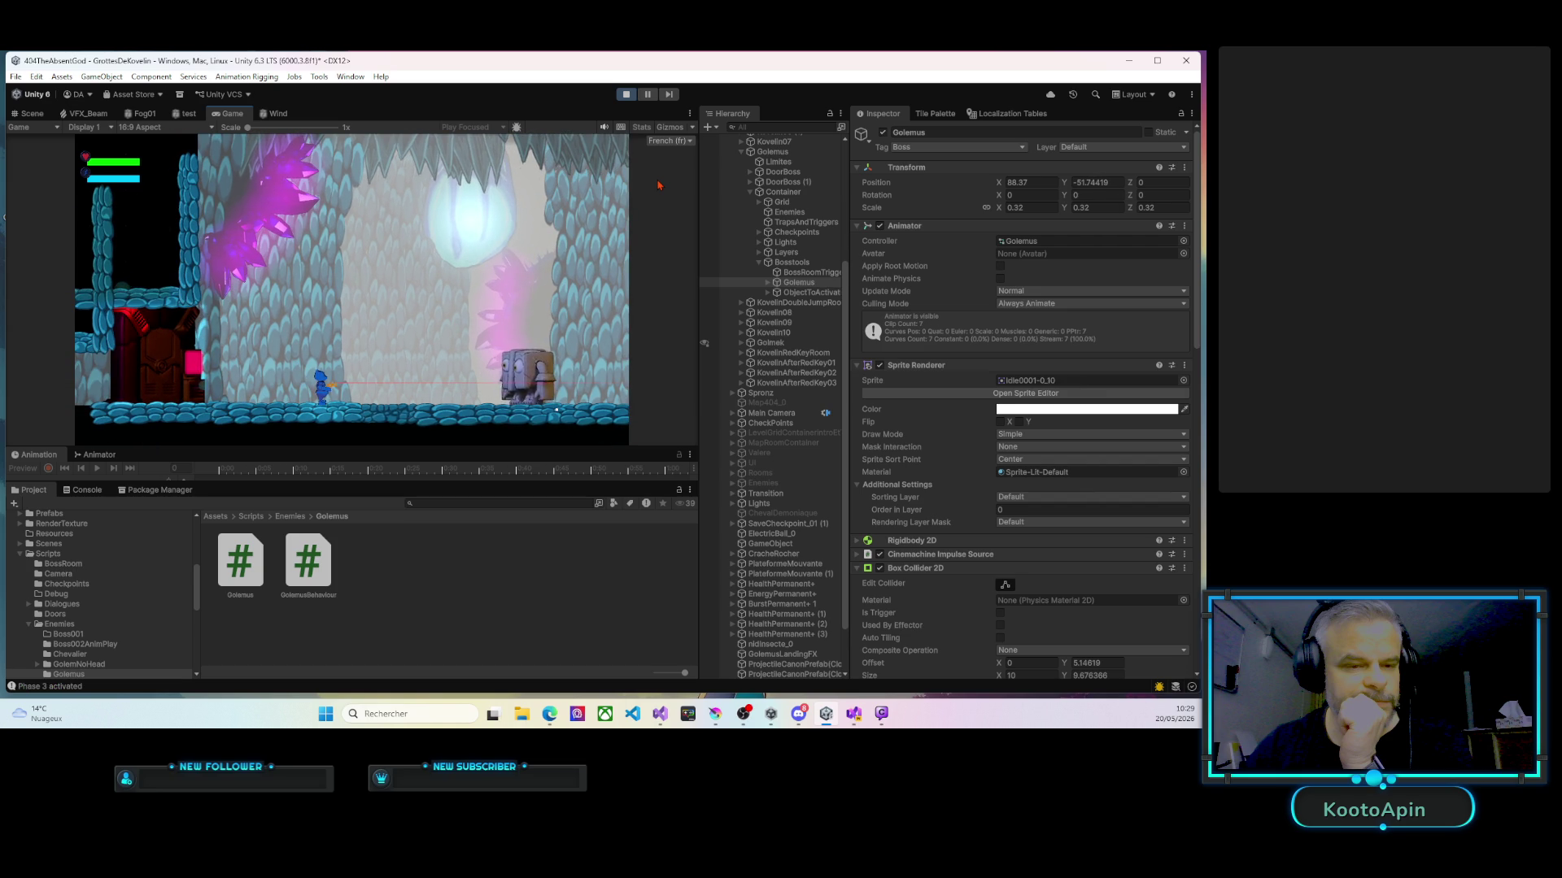
key(Right)
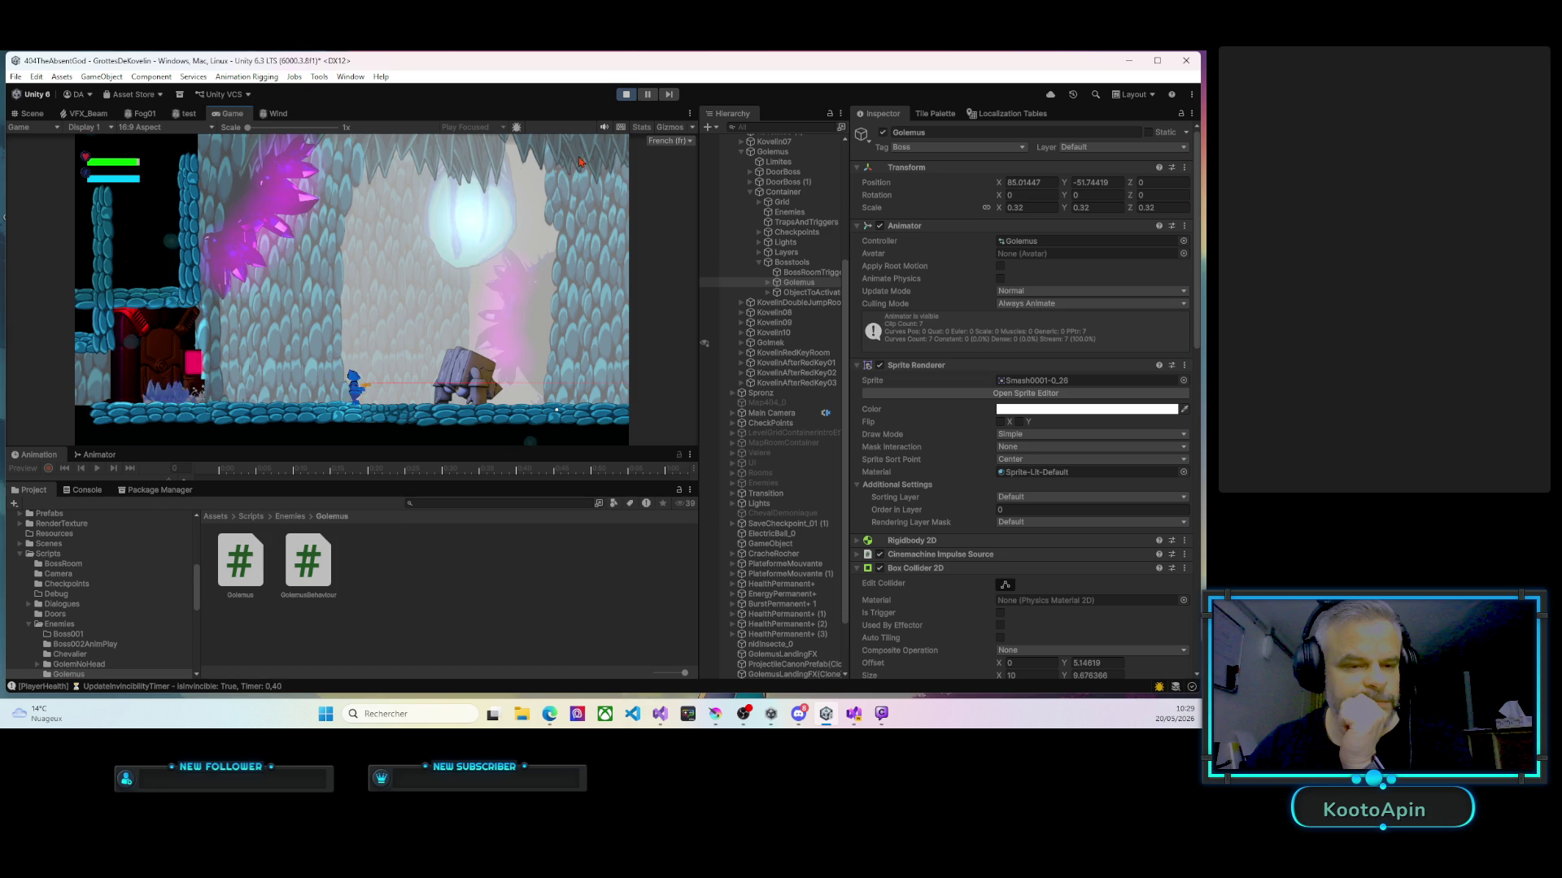